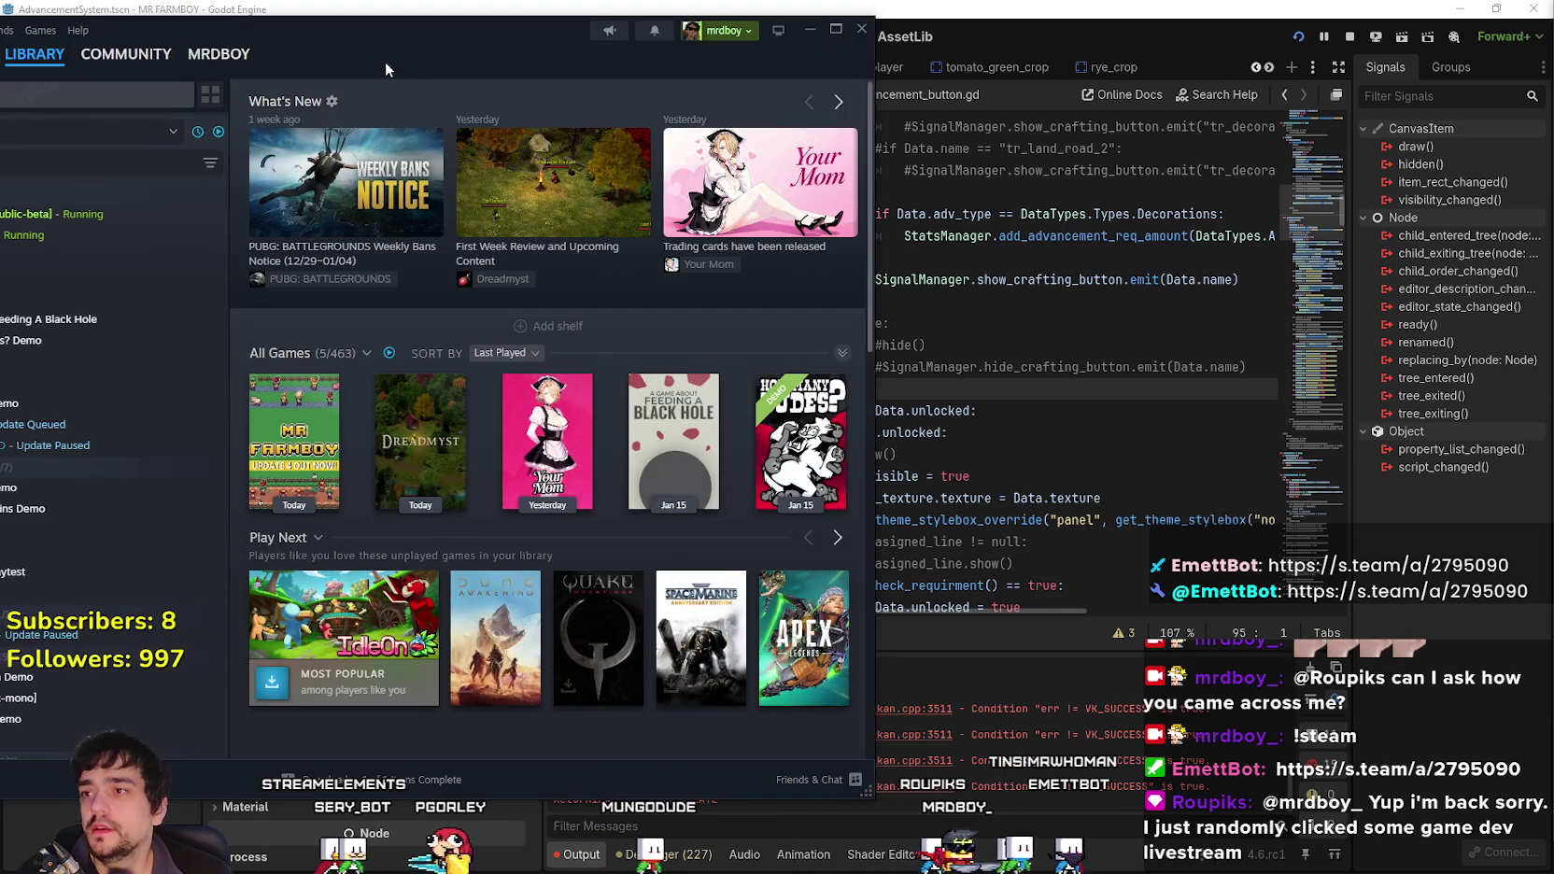
Drag the Steam window to the right screen edge to uncover advancement_button.gd in Godot.
drag(384, 61, 1553, 61)
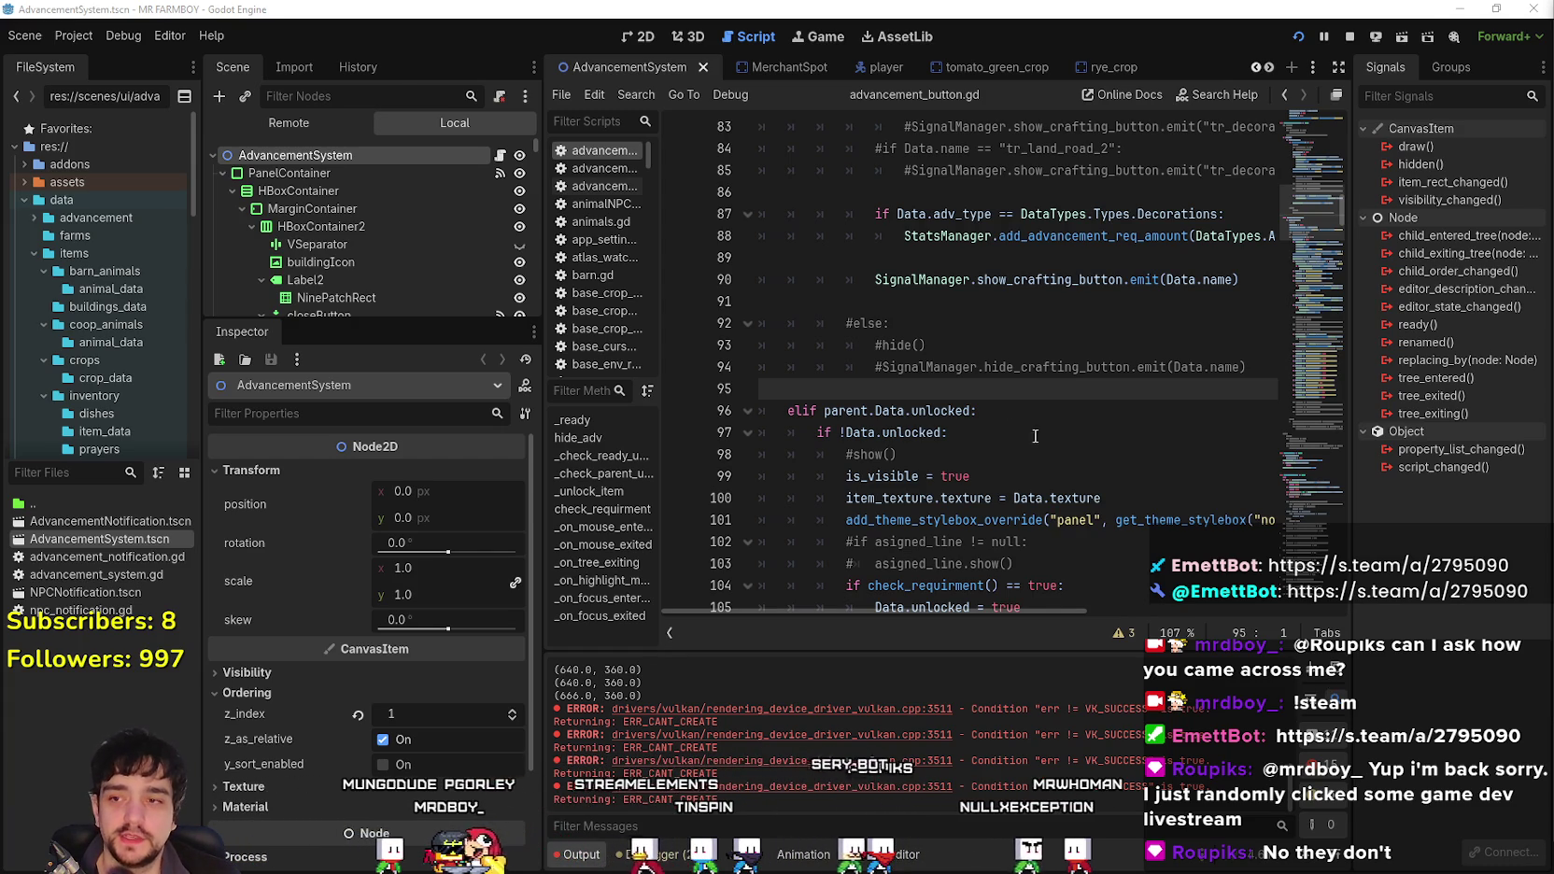
click(1022, 323)
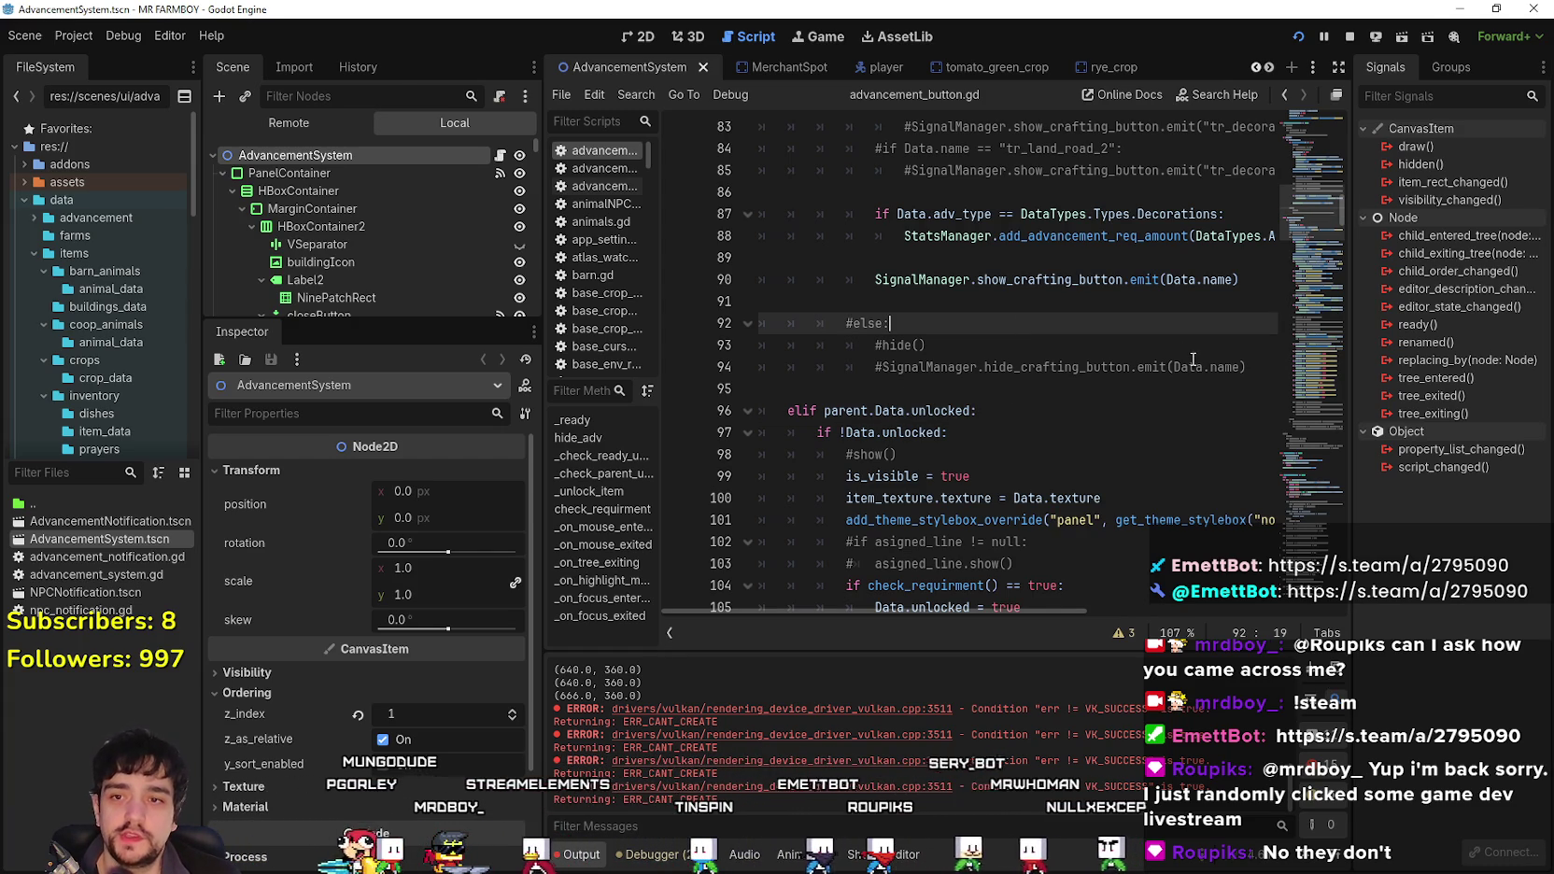
drag(1247, 367, 830, 305)
drag(894, 395, 762, 304)
scroll(799, 337, up, 1)
click(962, 432)
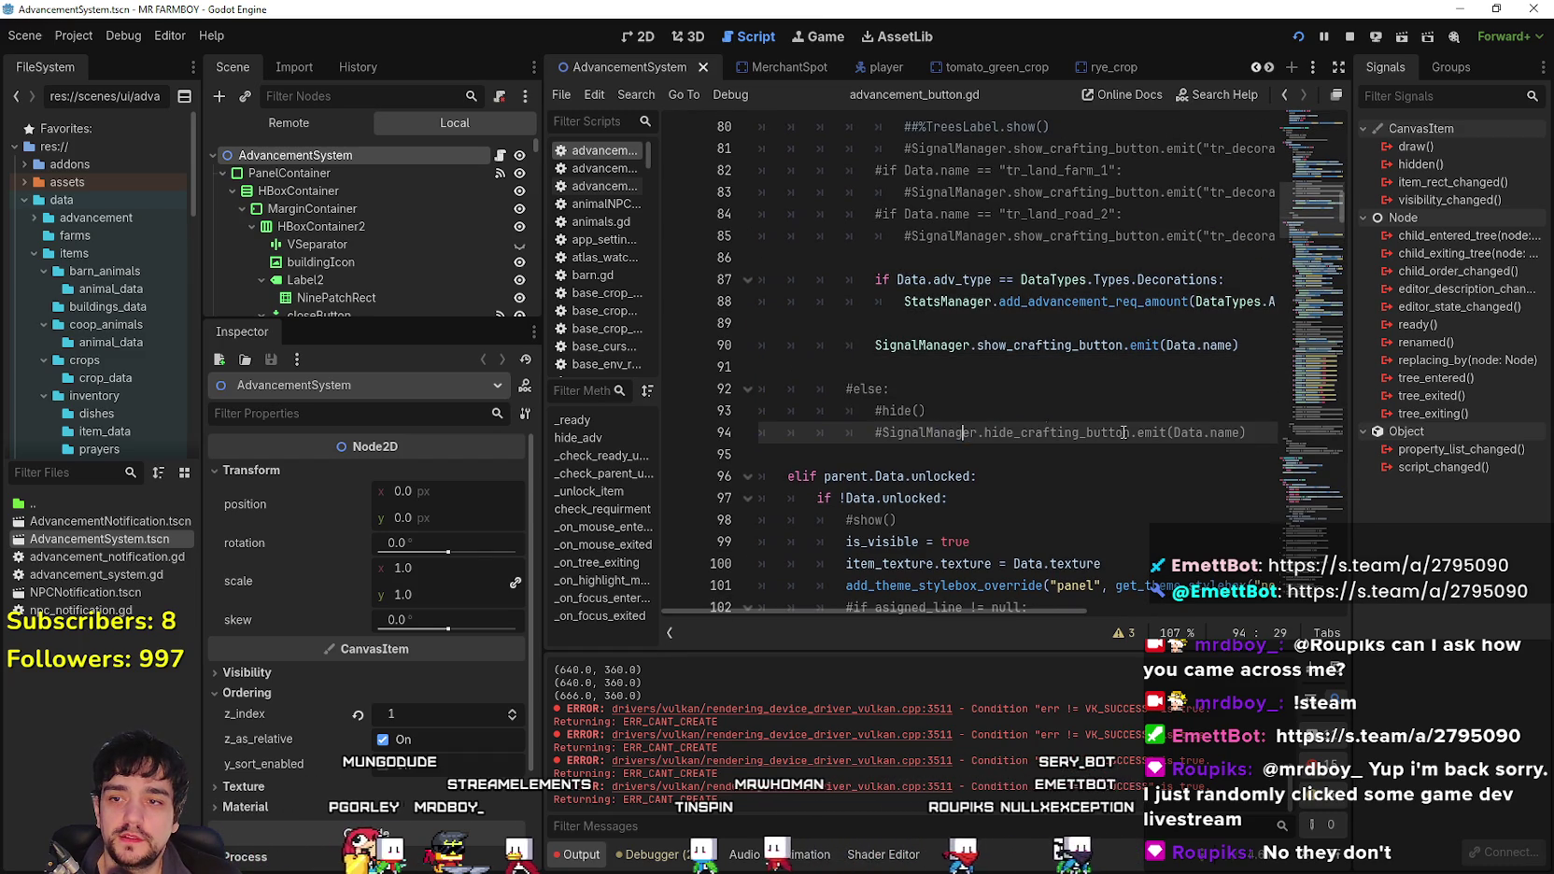
shift+click(931, 380)
shift+click(835, 362)
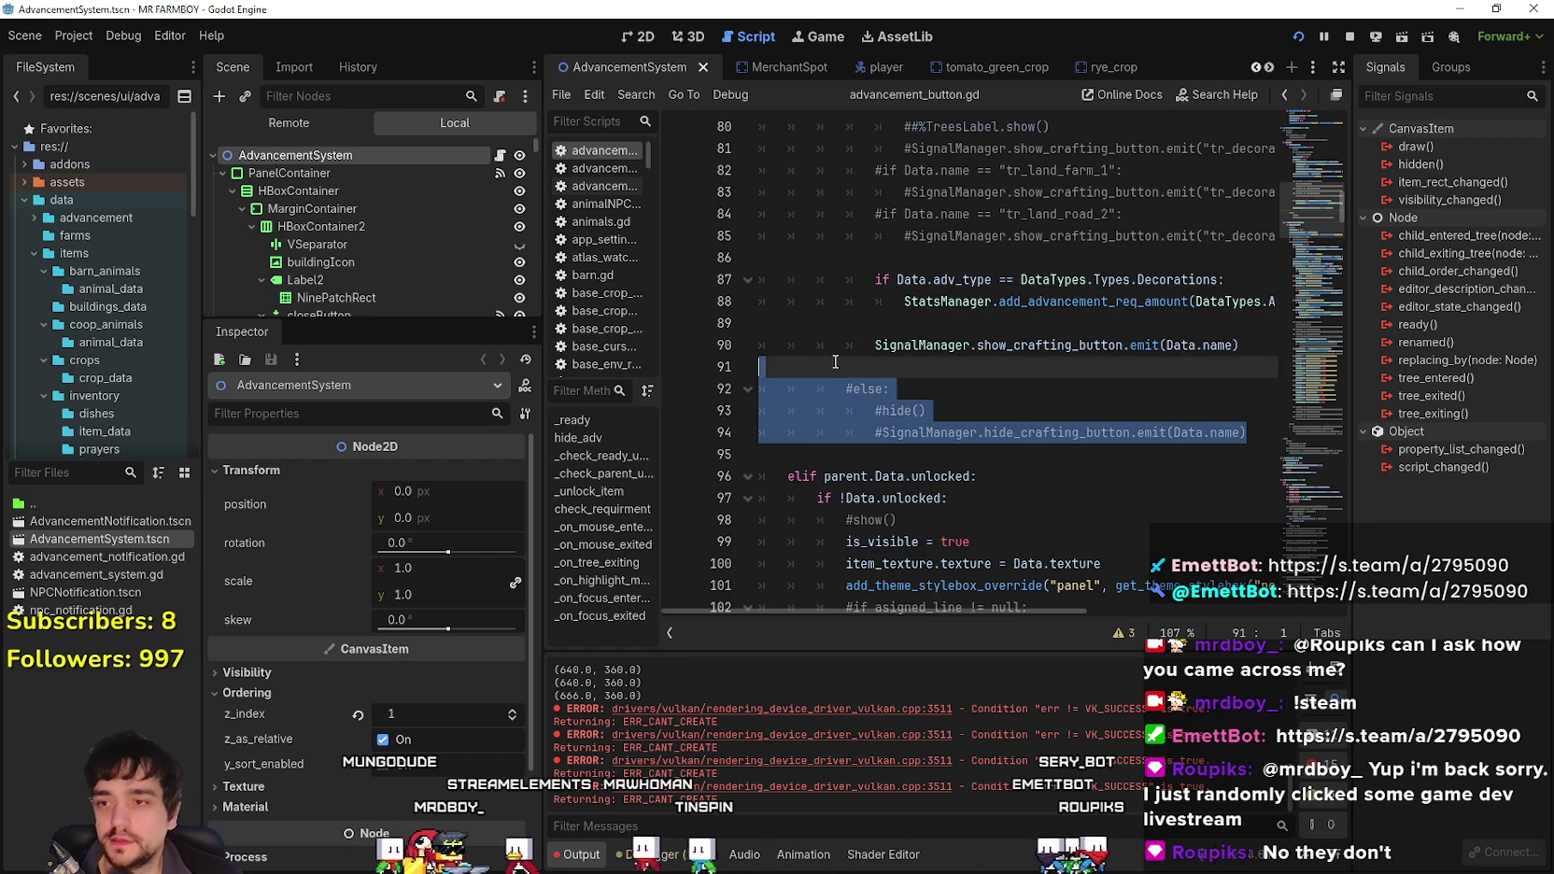
shift+click(892, 389)
shift+click(1032, 410)
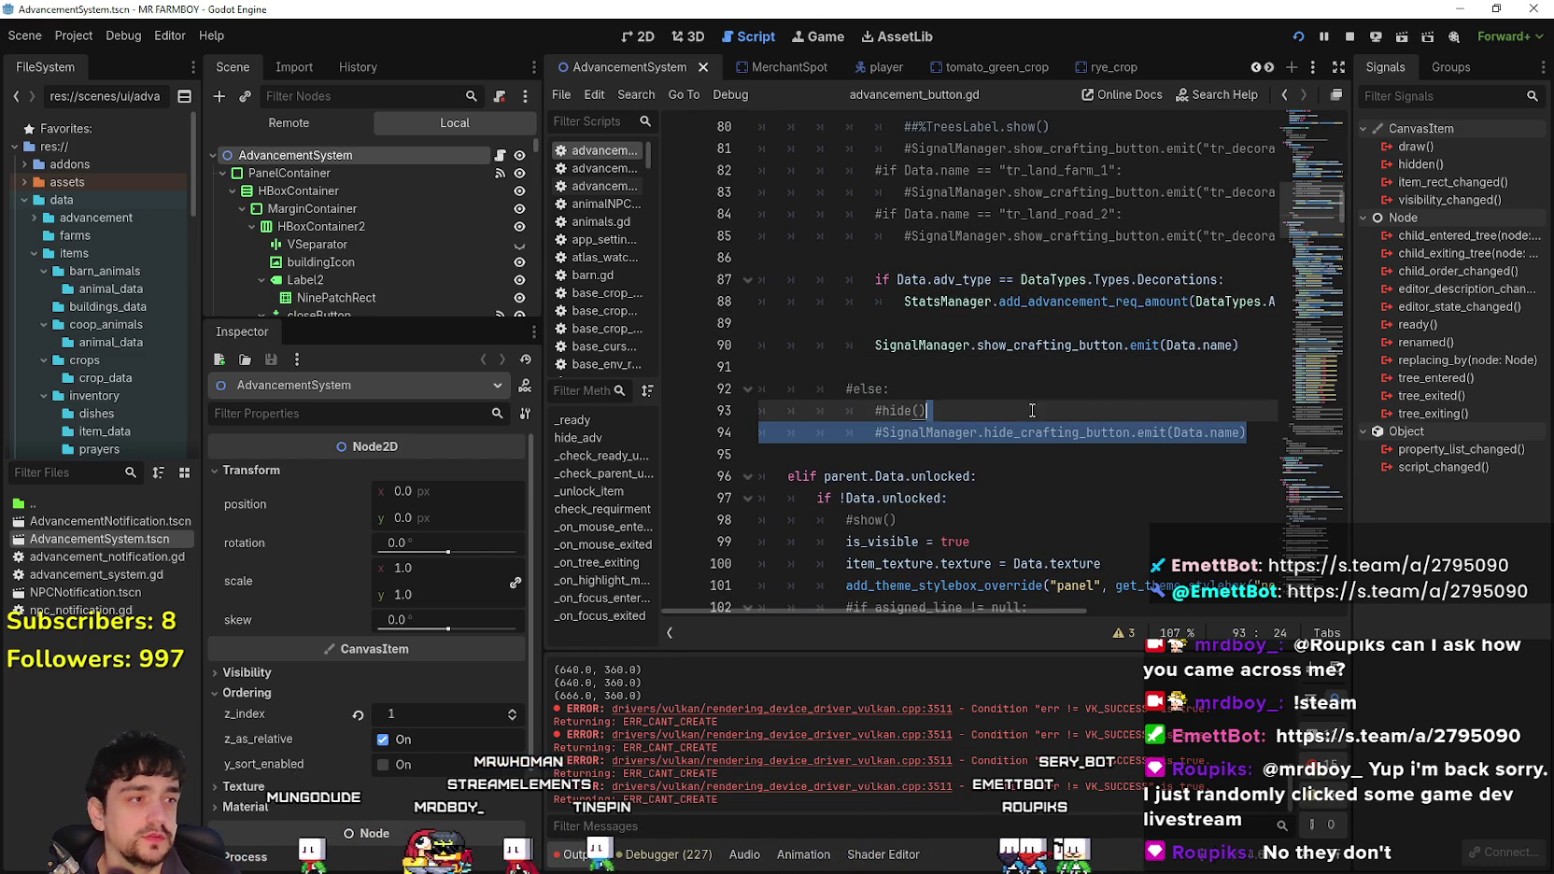
click(1022, 414)
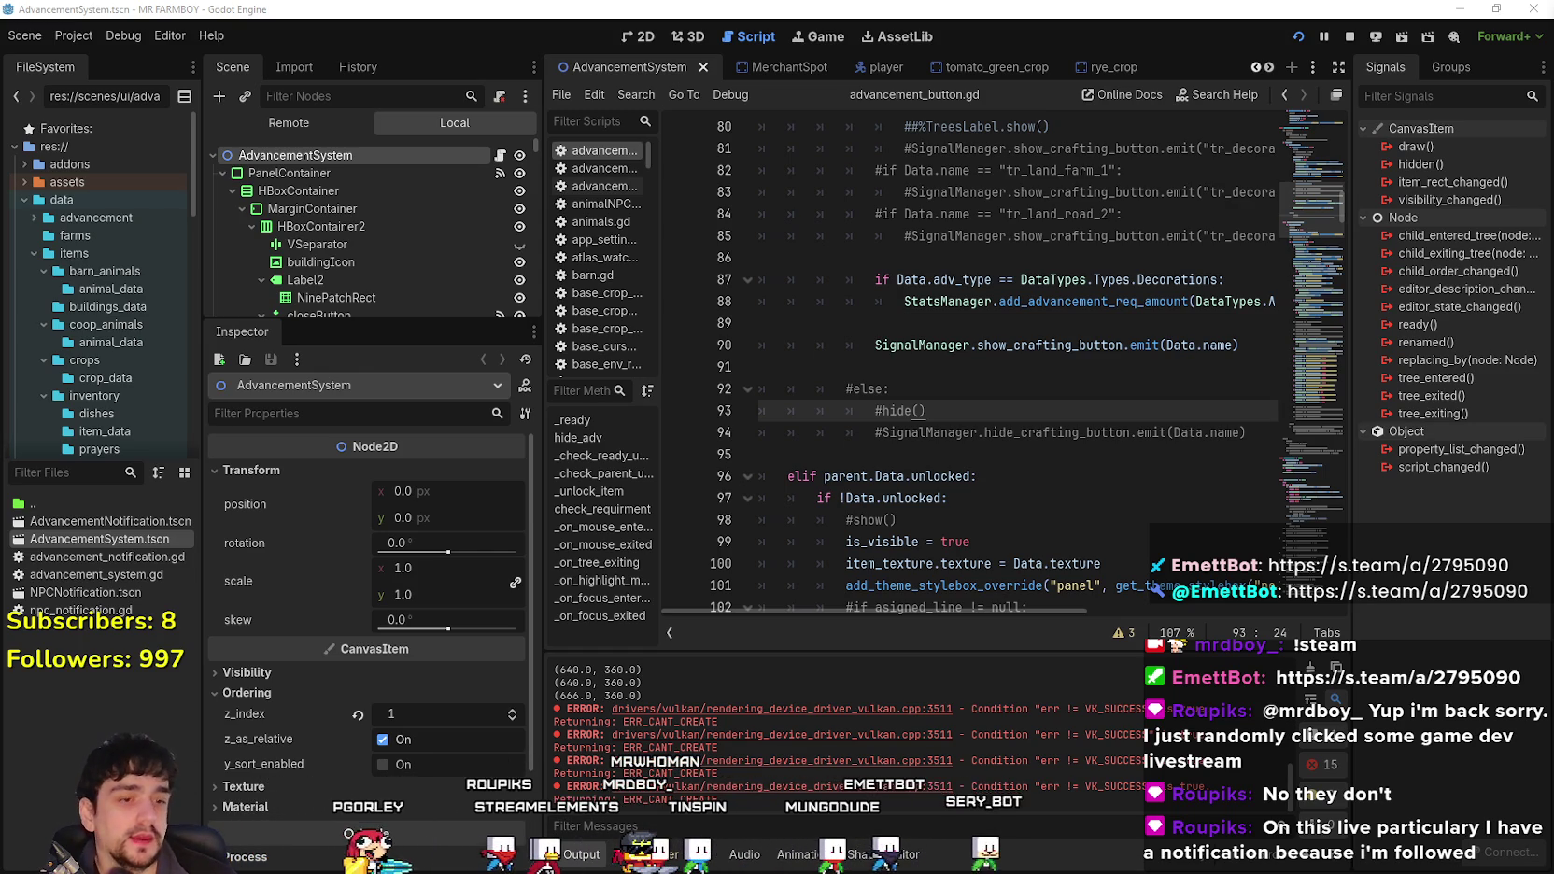
With the caret on empty line 91, clear the Vulkan errors from the Output log.
click(764, 366)
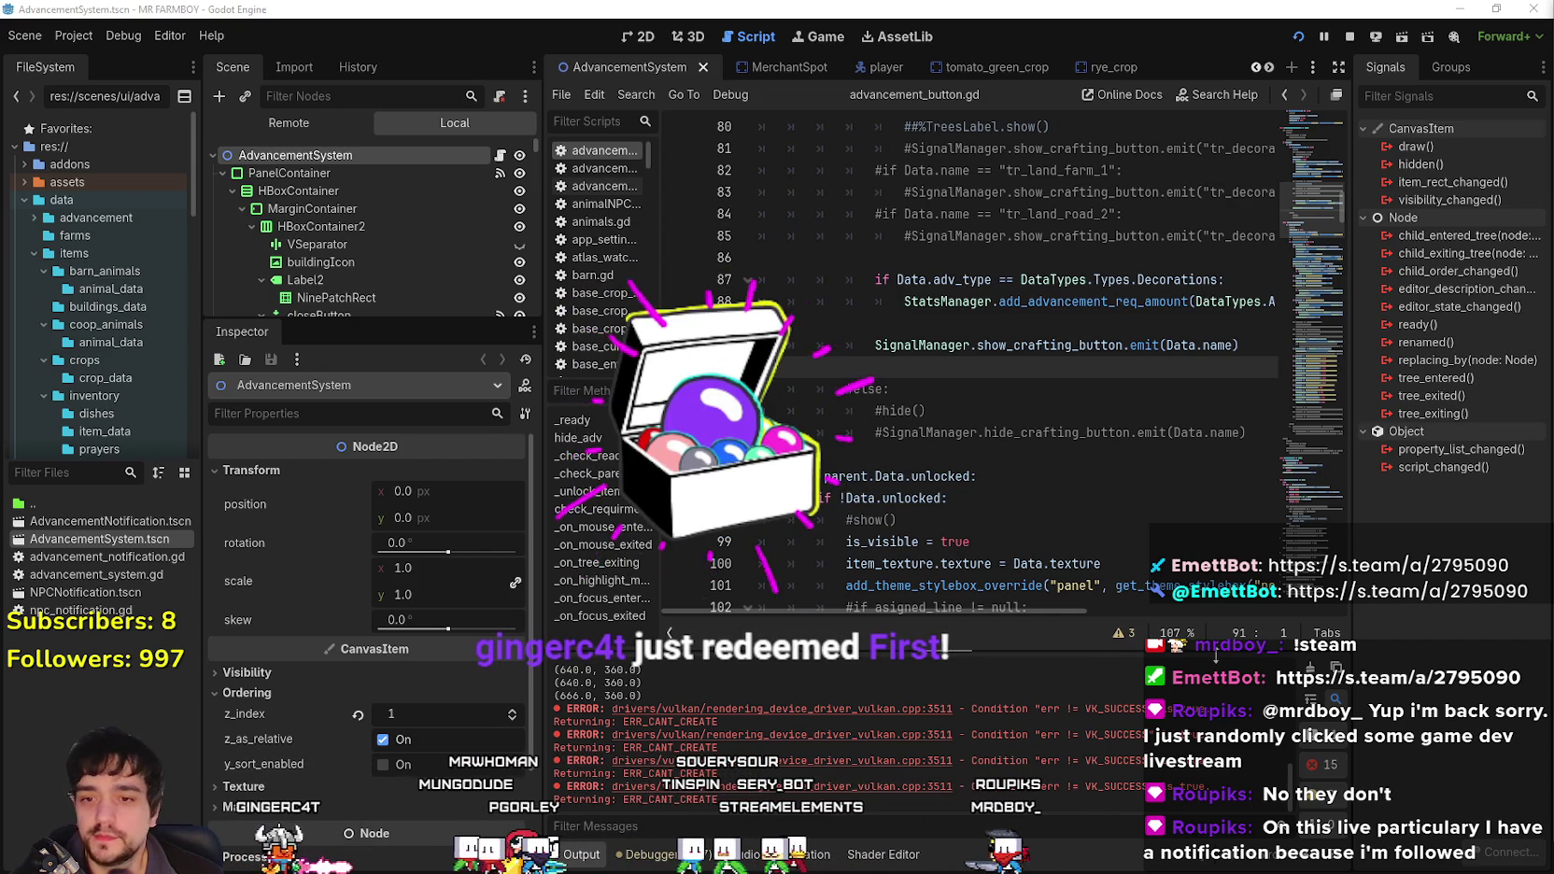
click(1311, 669)
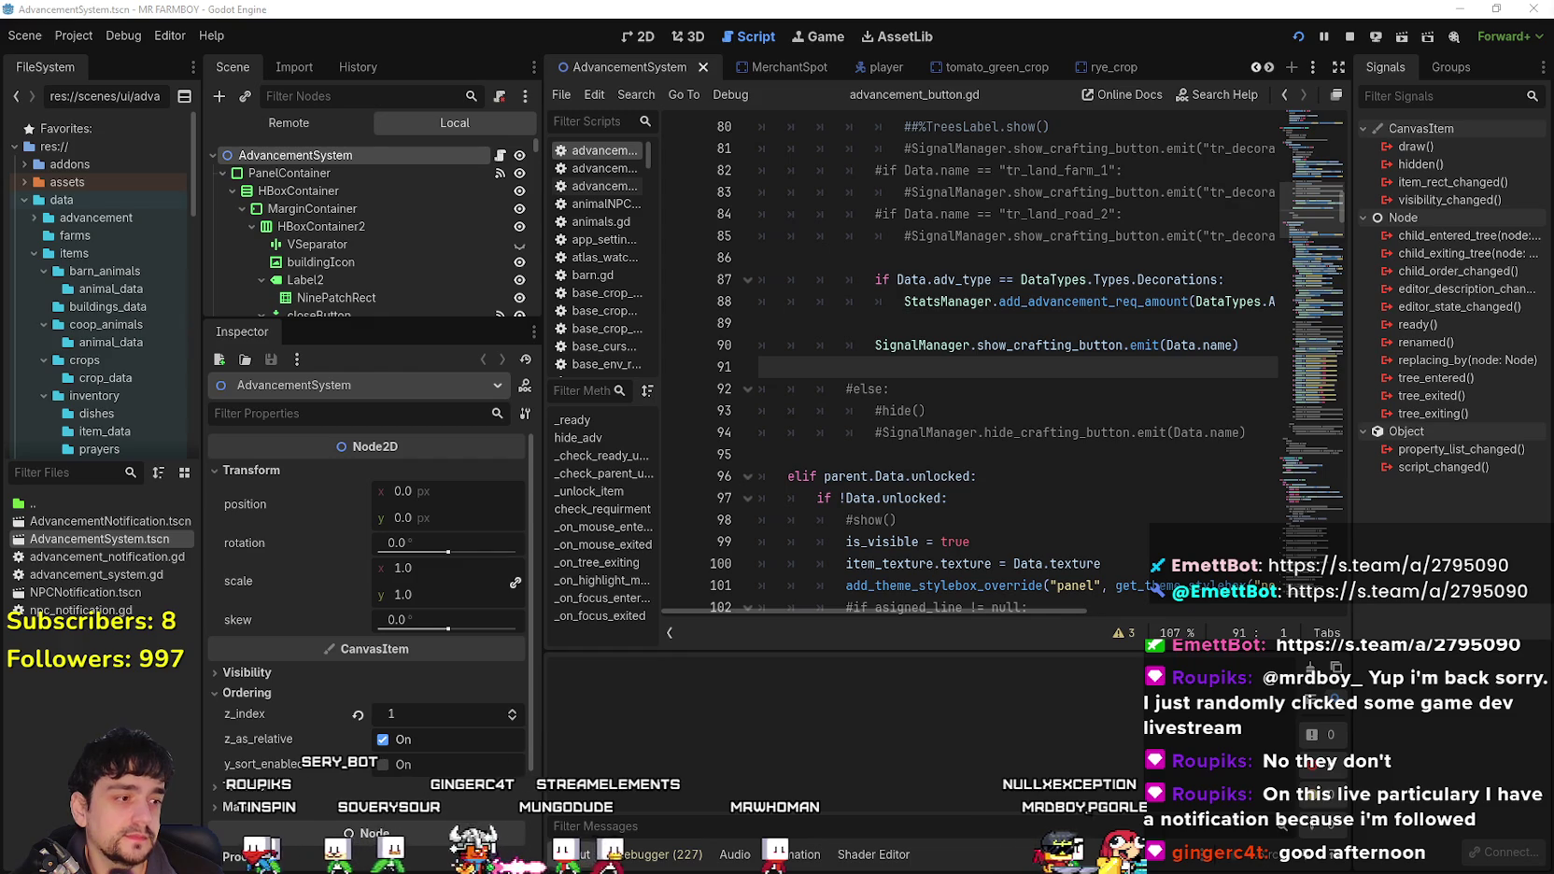
click(1014, 417)
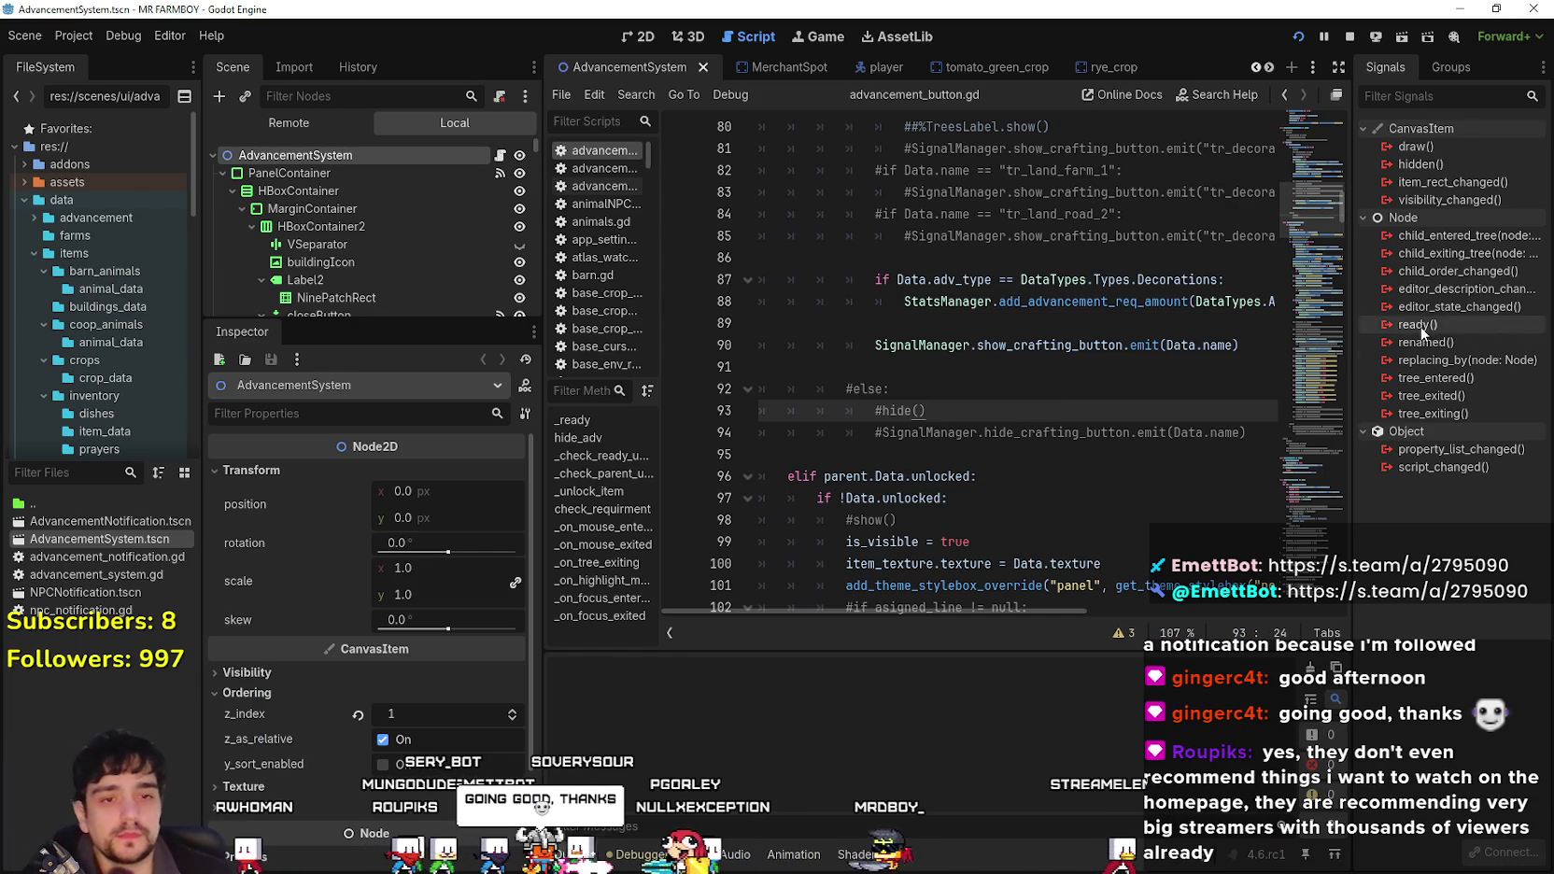
click(910, 476)
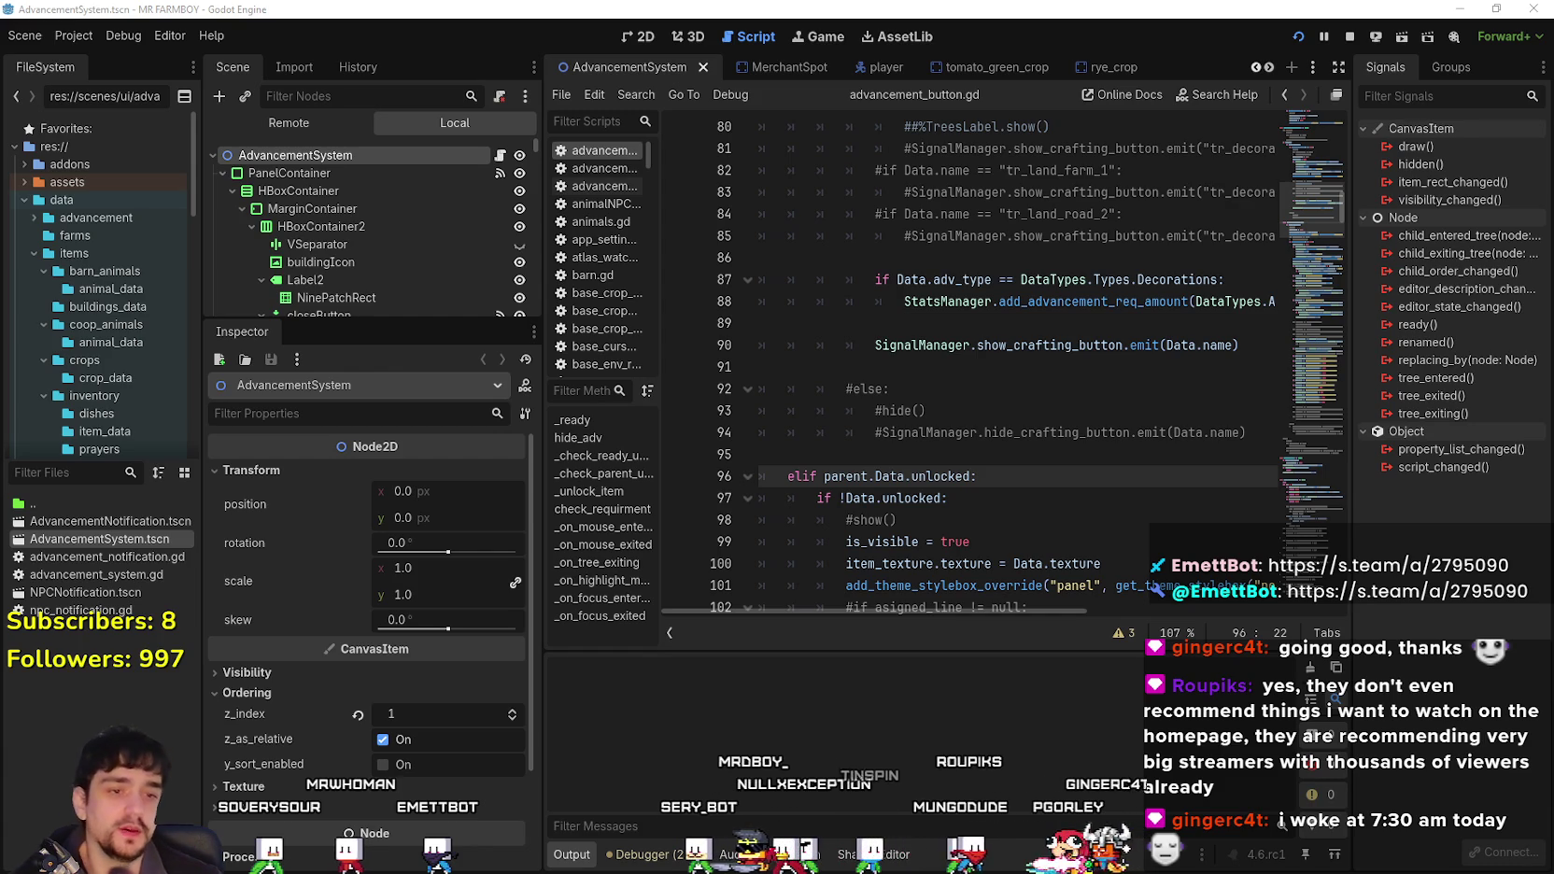
Highlight the elif and if !Data.unlocked lines 96–97, then leave the caret on line 96.
click(1003, 456)
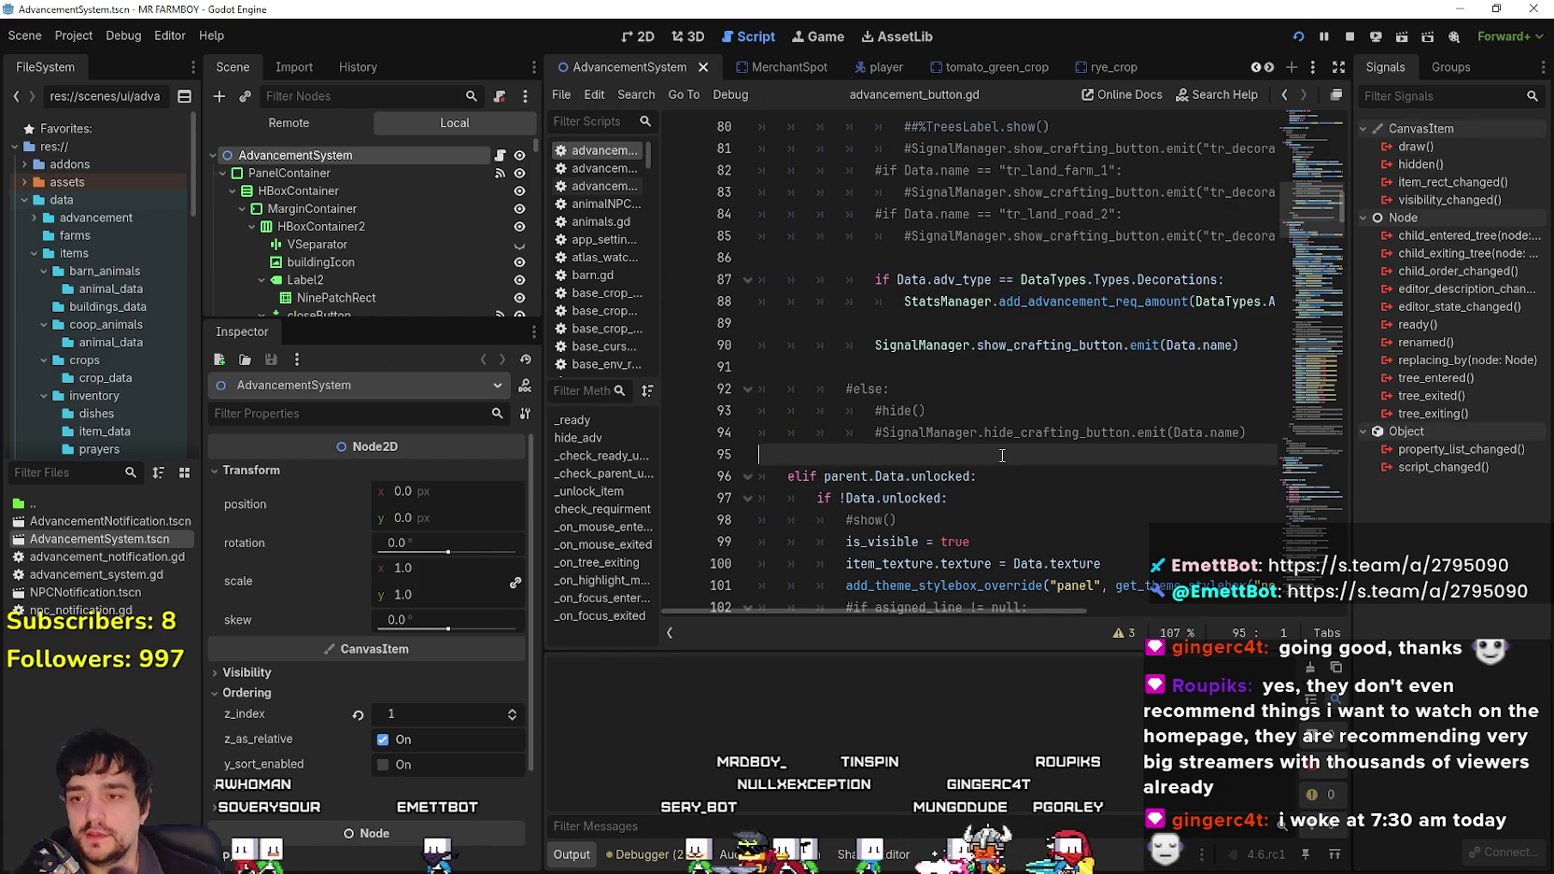
drag(962, 499, 761, 477)
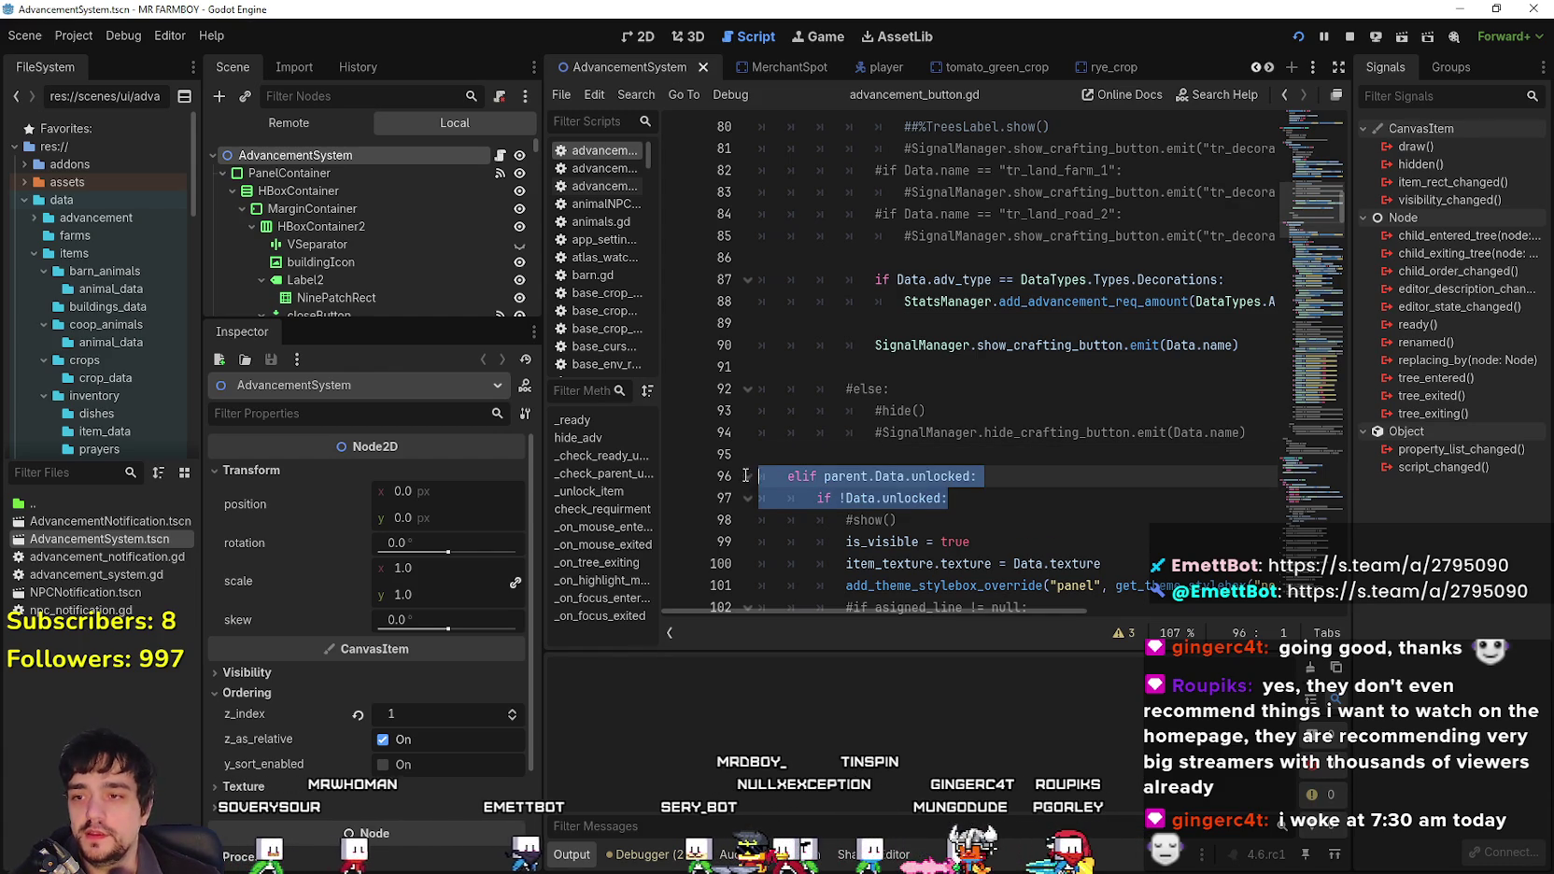
drag(962, 500, 771, 481)
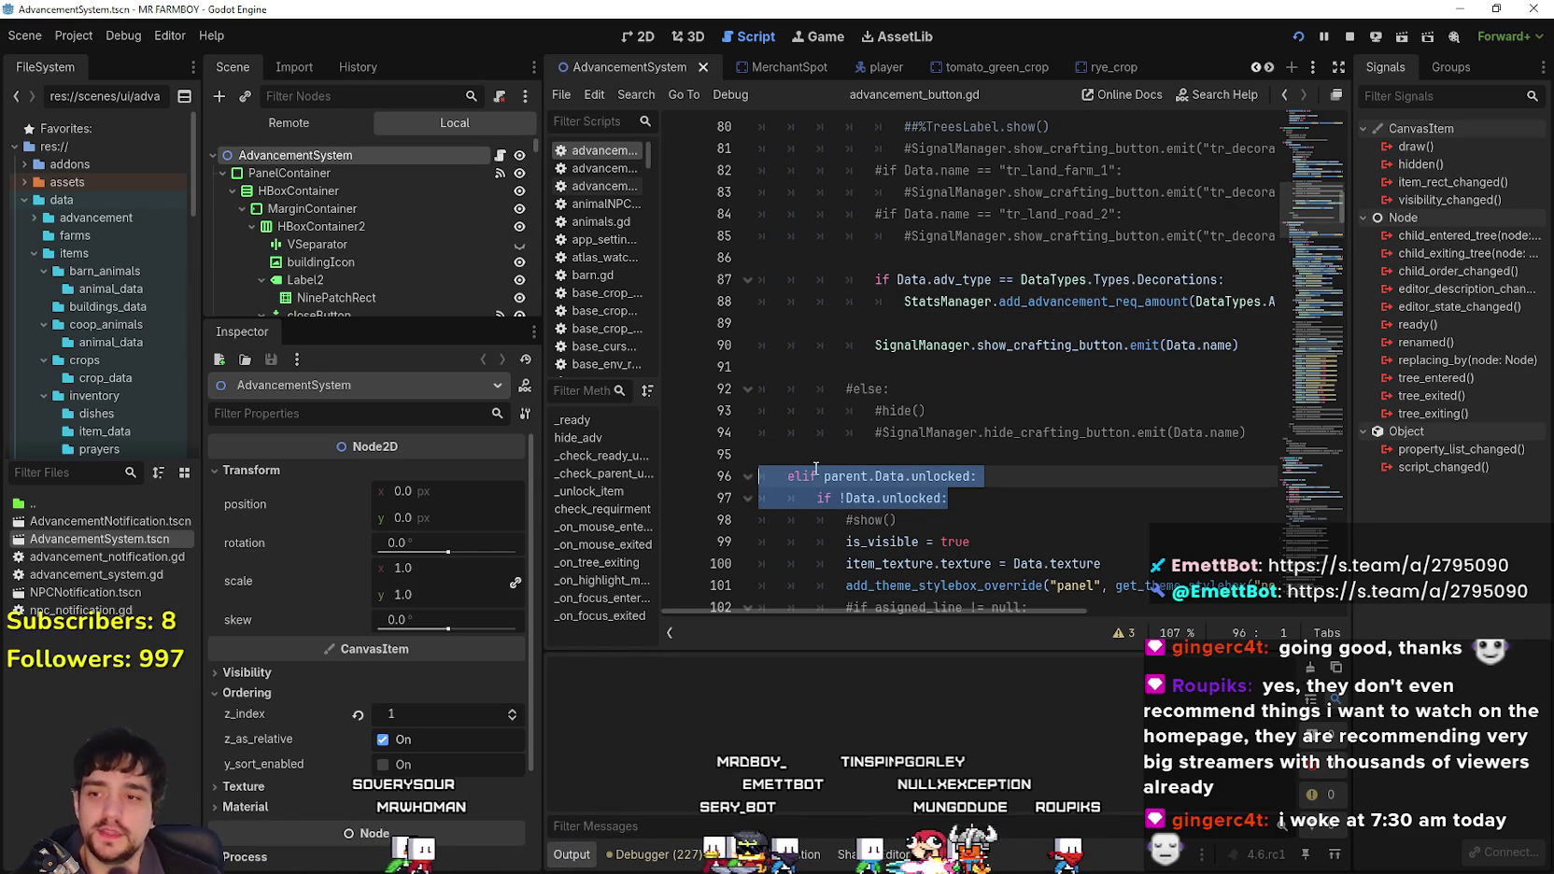
click(795, 473)
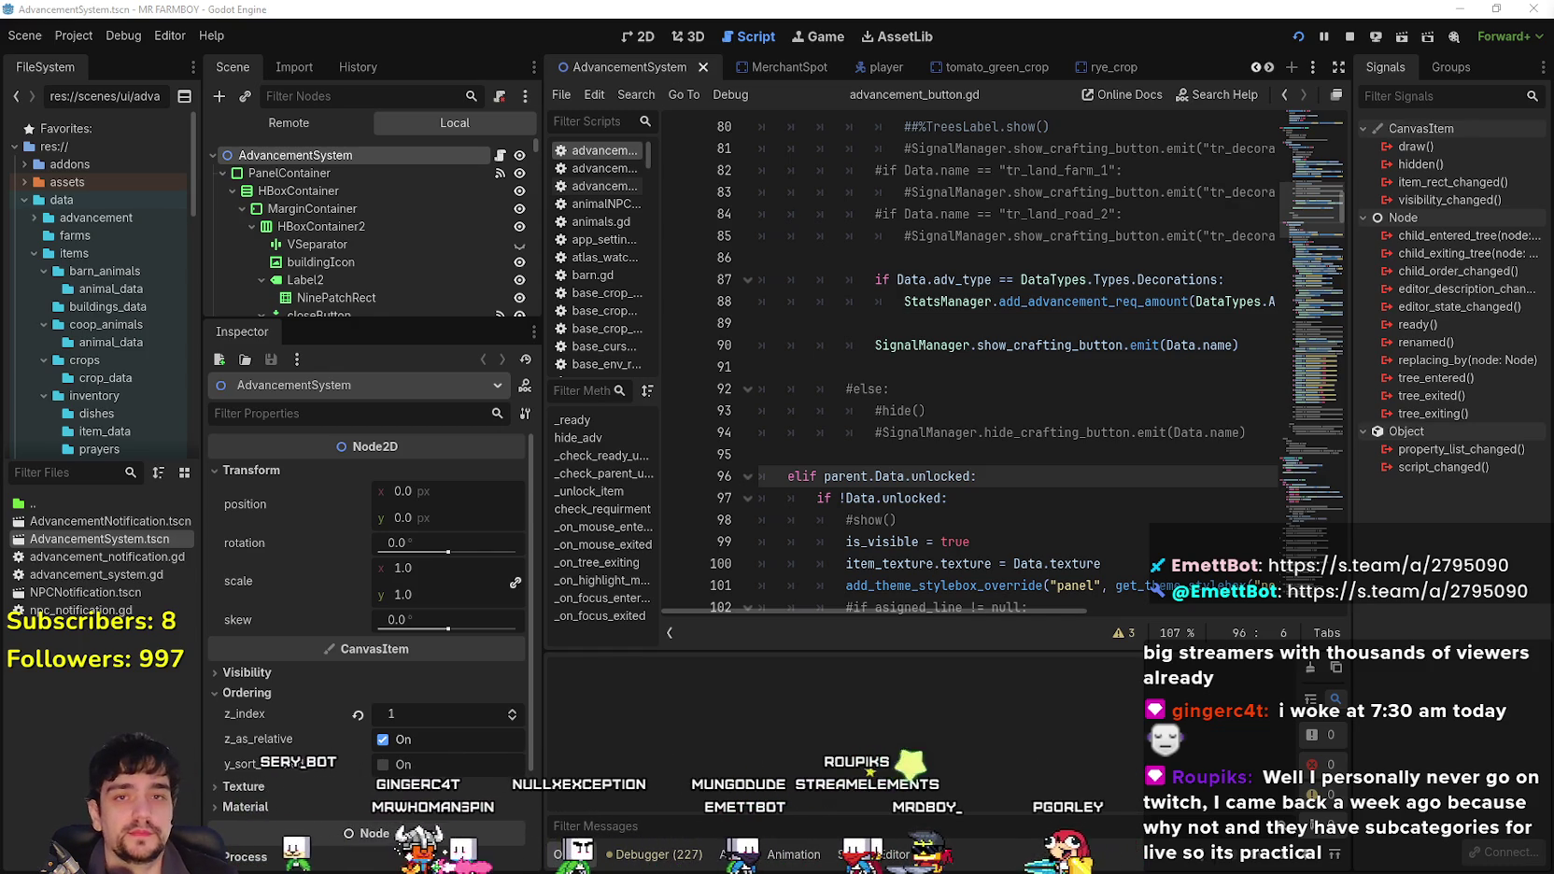
click(1035, 374)
scroll(1013, 374, up, 2)
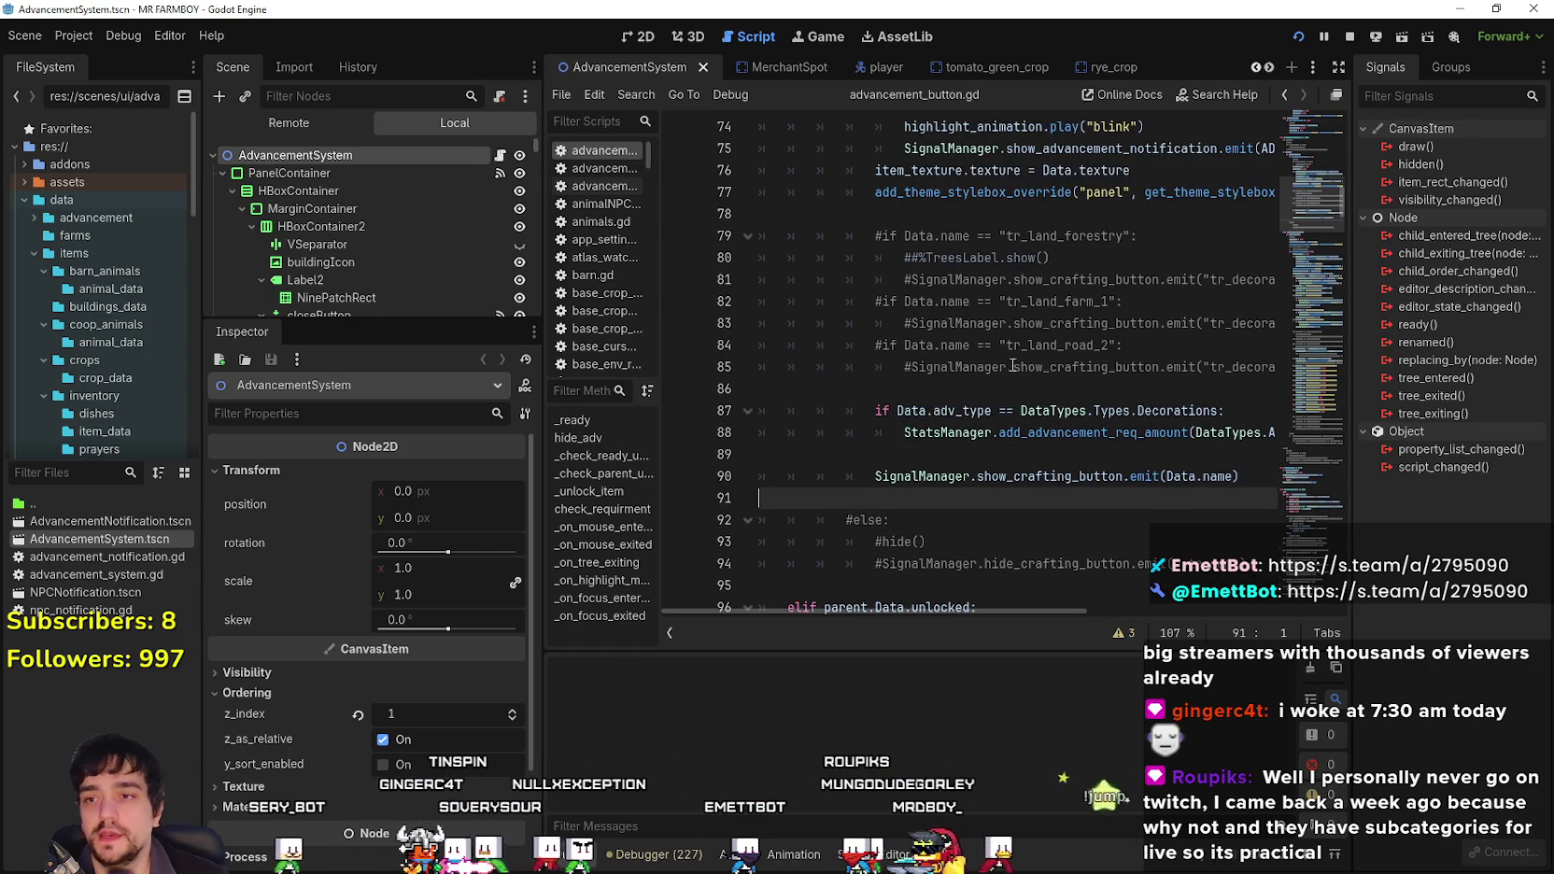
scroll(934, 360, up, 2)
click(916, 348)
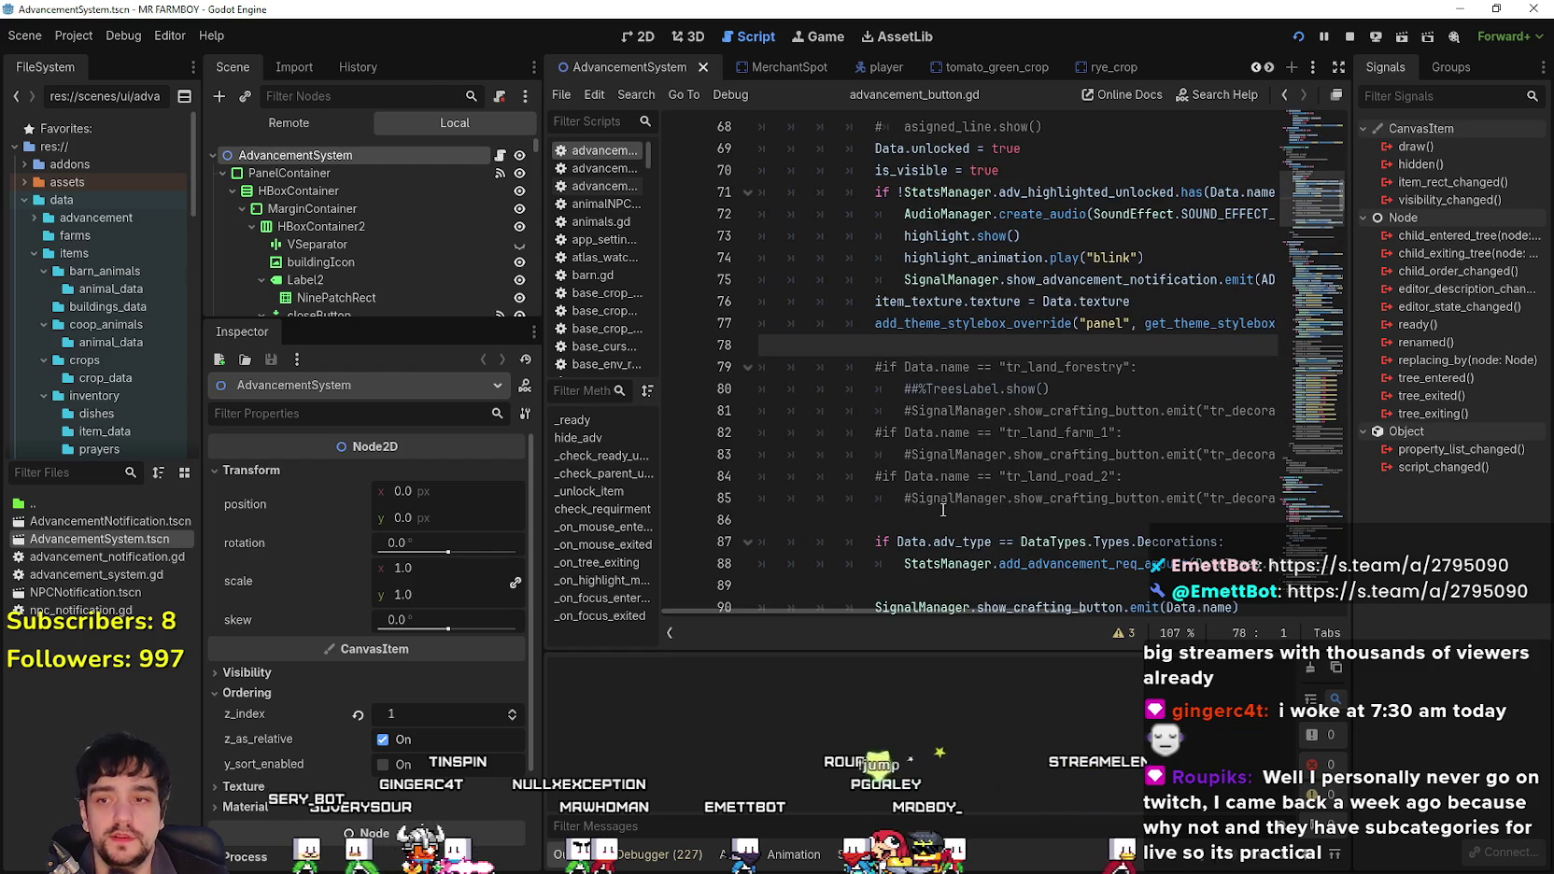
drag(1274, 498, 943, 502)
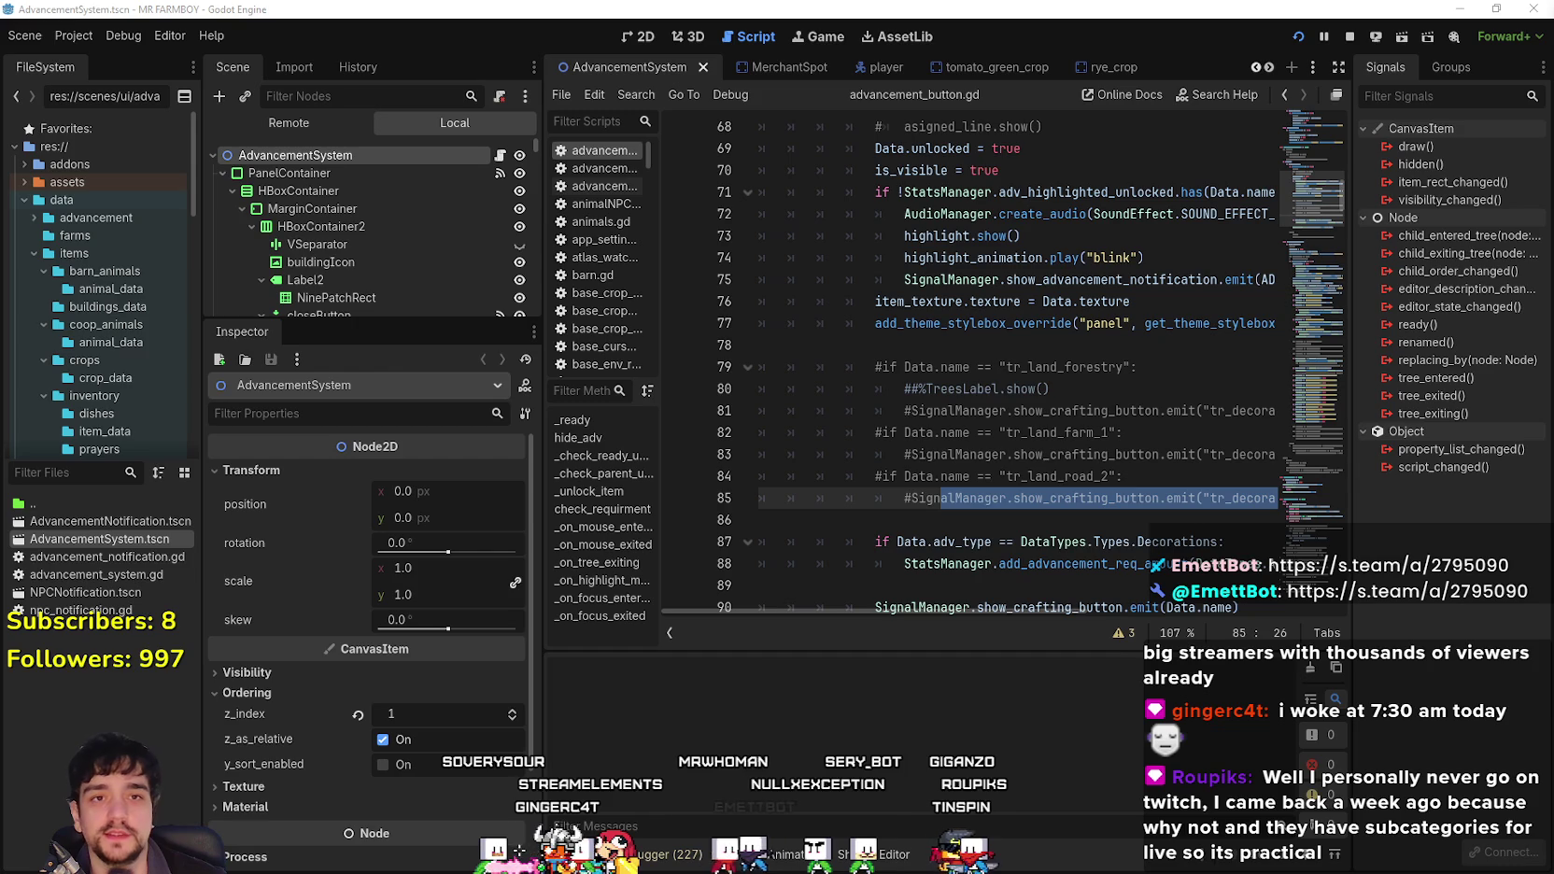
drag(1043, 411, 1043, 388)
click(1043, 344)
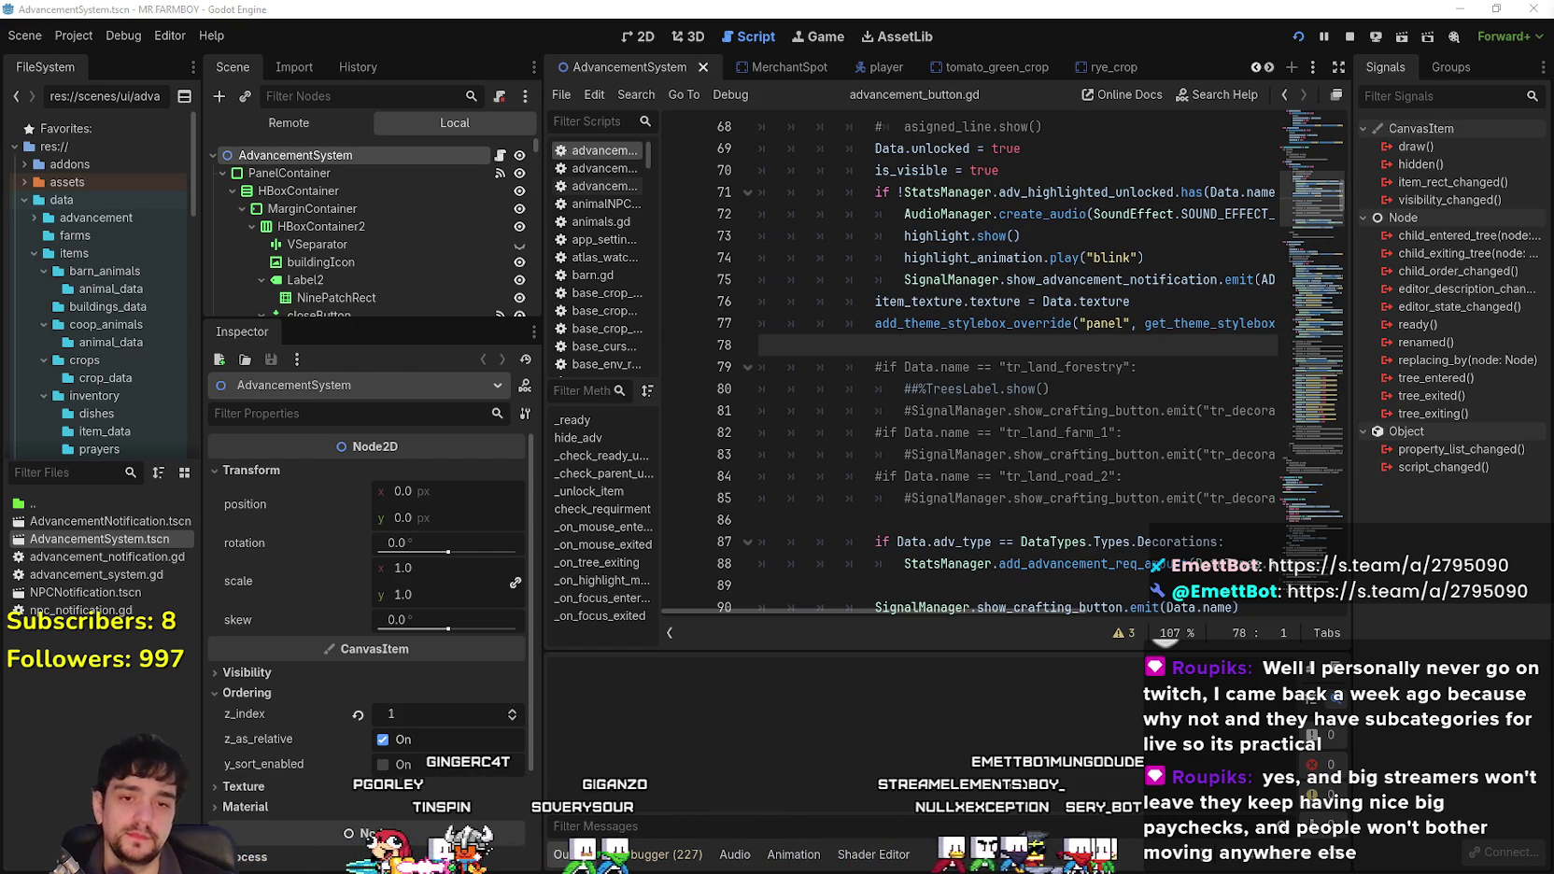
click(1125, 518)
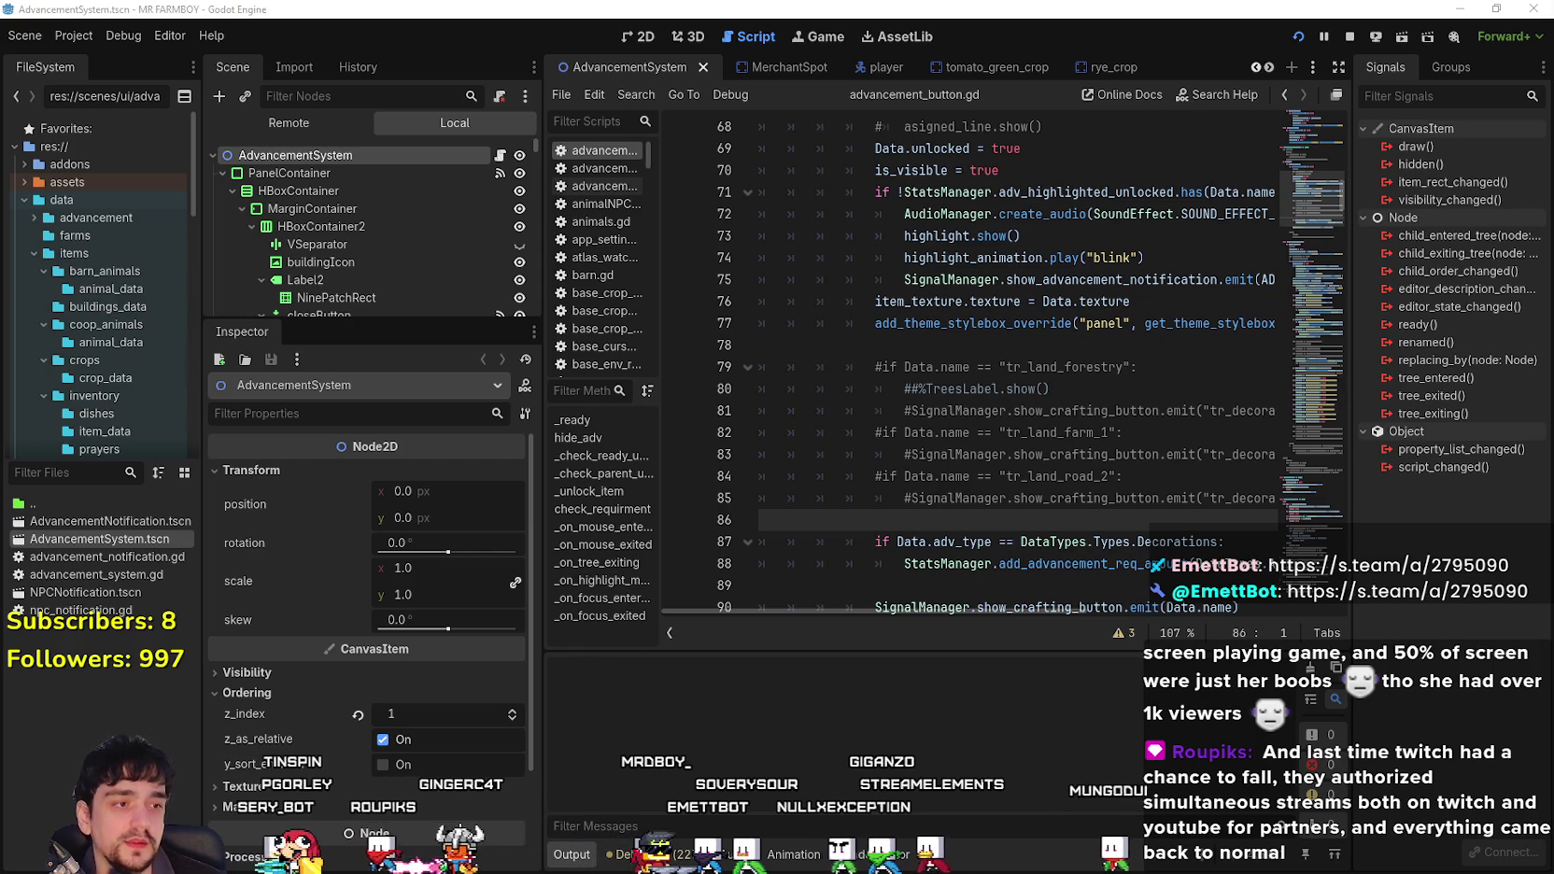
Close the Snipping Tool and dismiss its save prompt, returning to advancement_button.gd.
click(1069, 350)
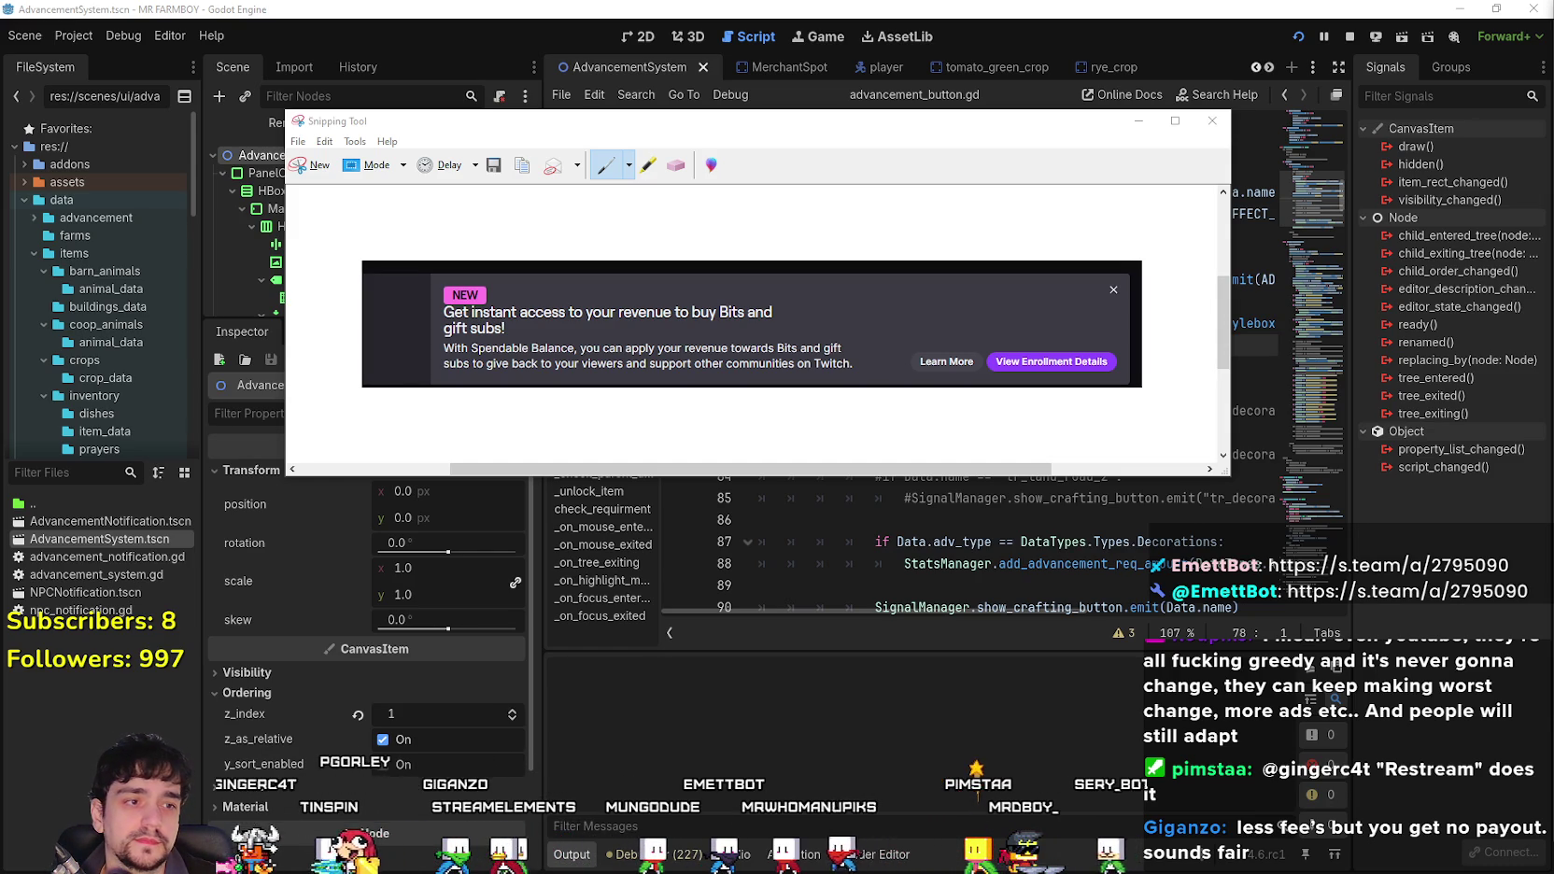
click(1211, 121)
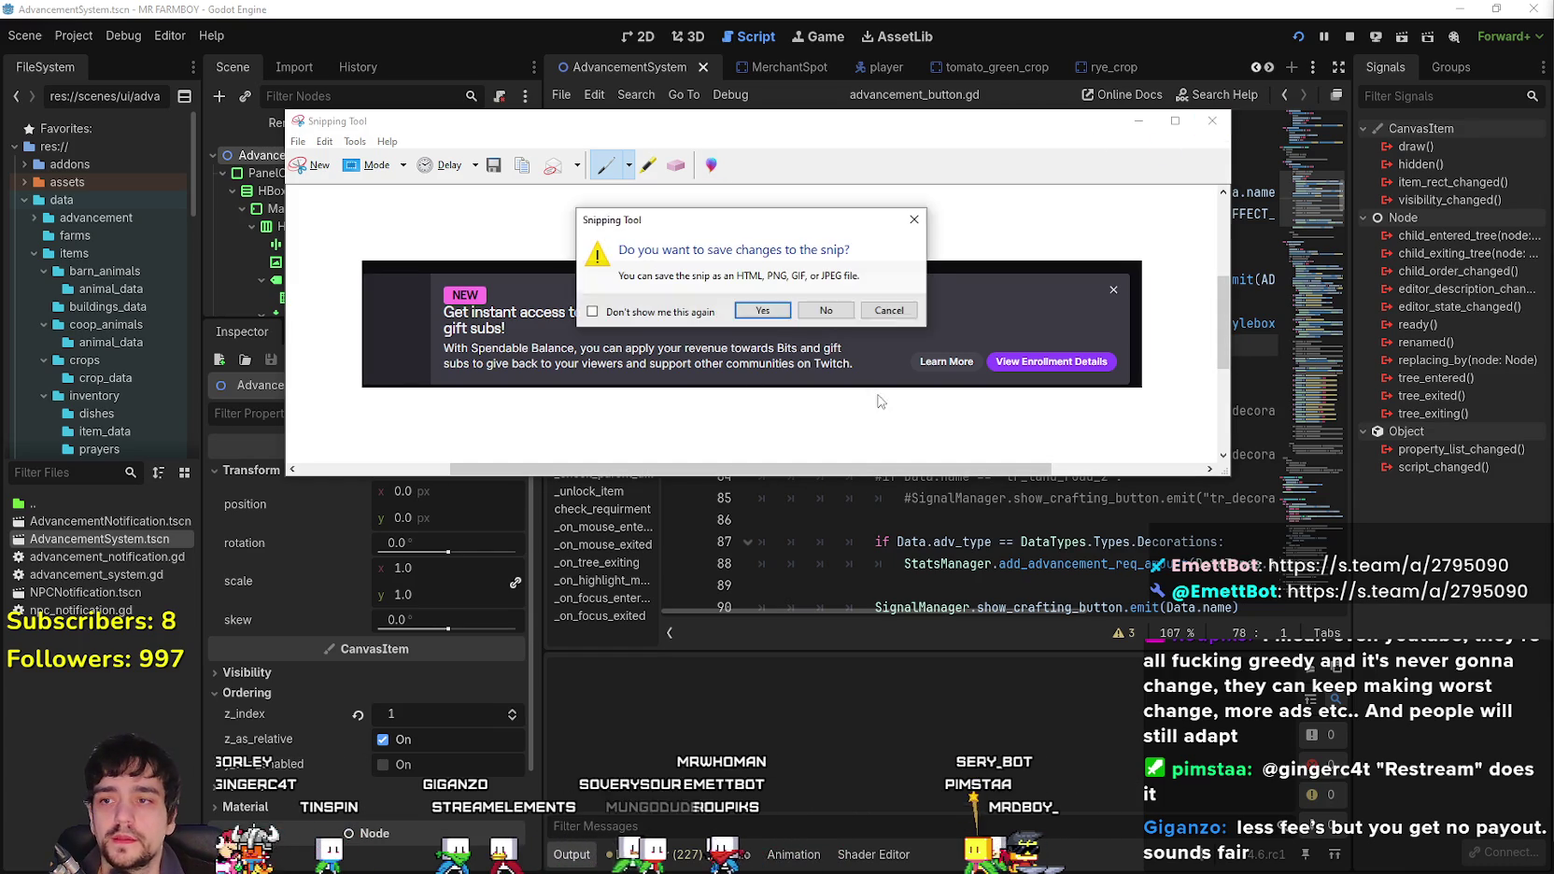
click(831, 312)
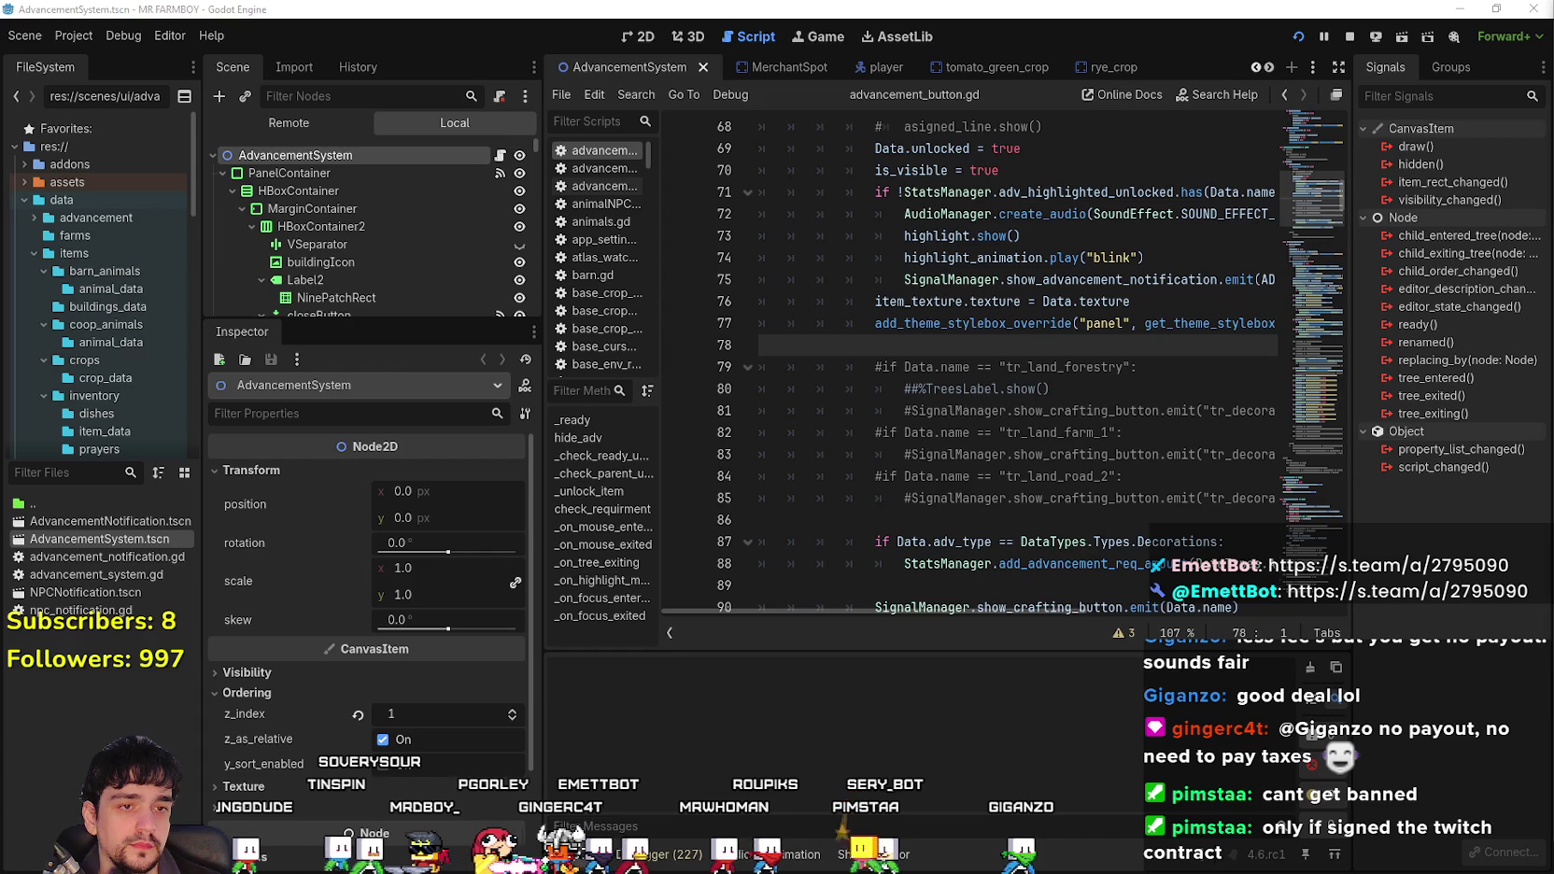
Bring the Casterlabs-Caffeinated chat dashboard up over the Godot script editor.
click(863, 369)
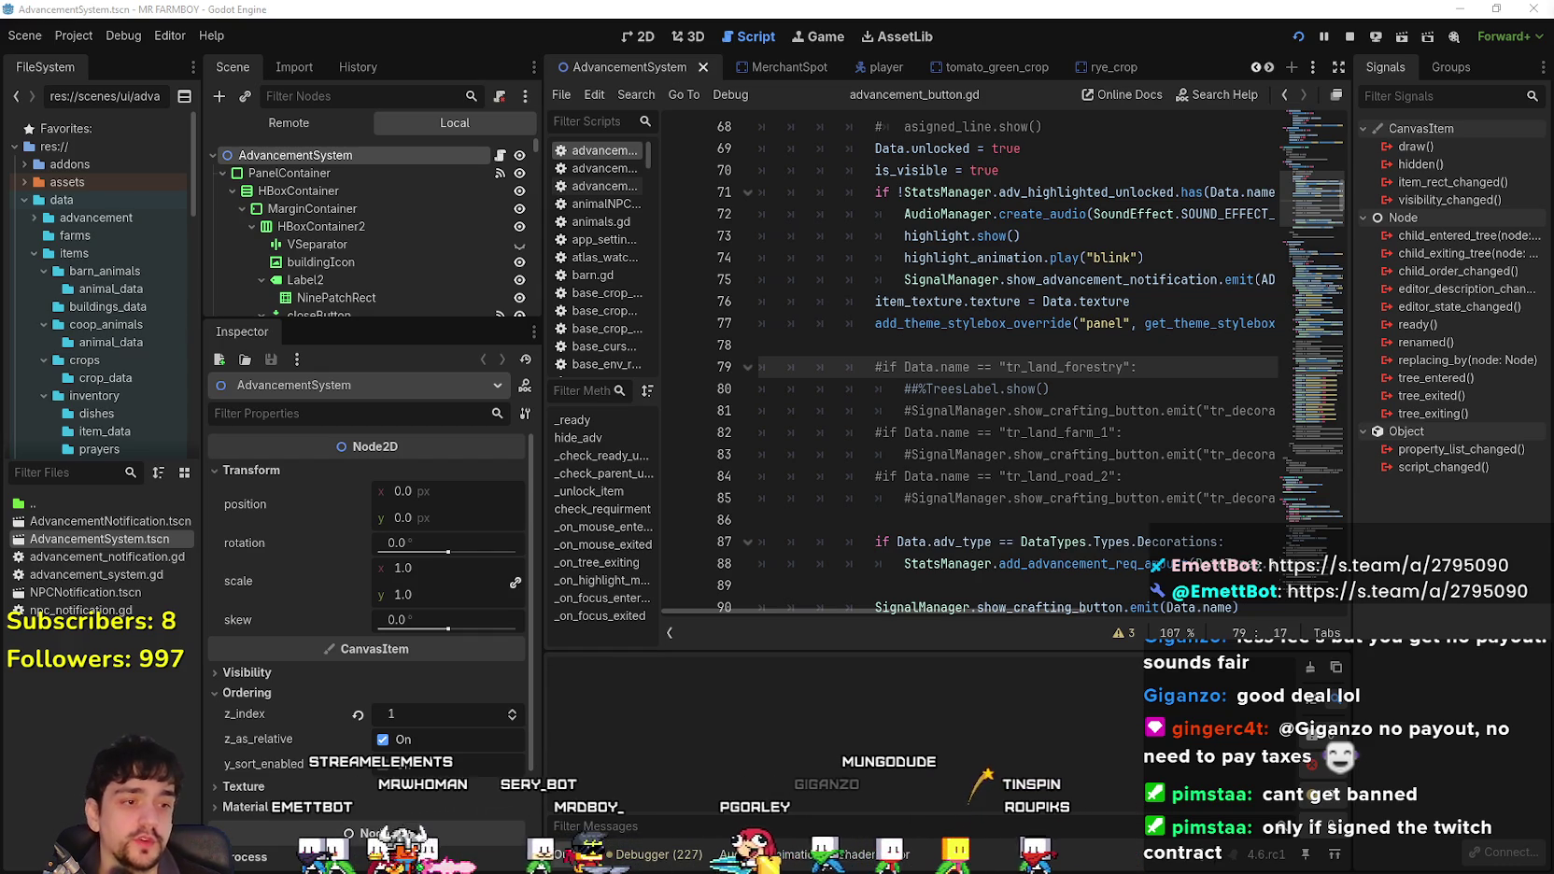
key(super+d)
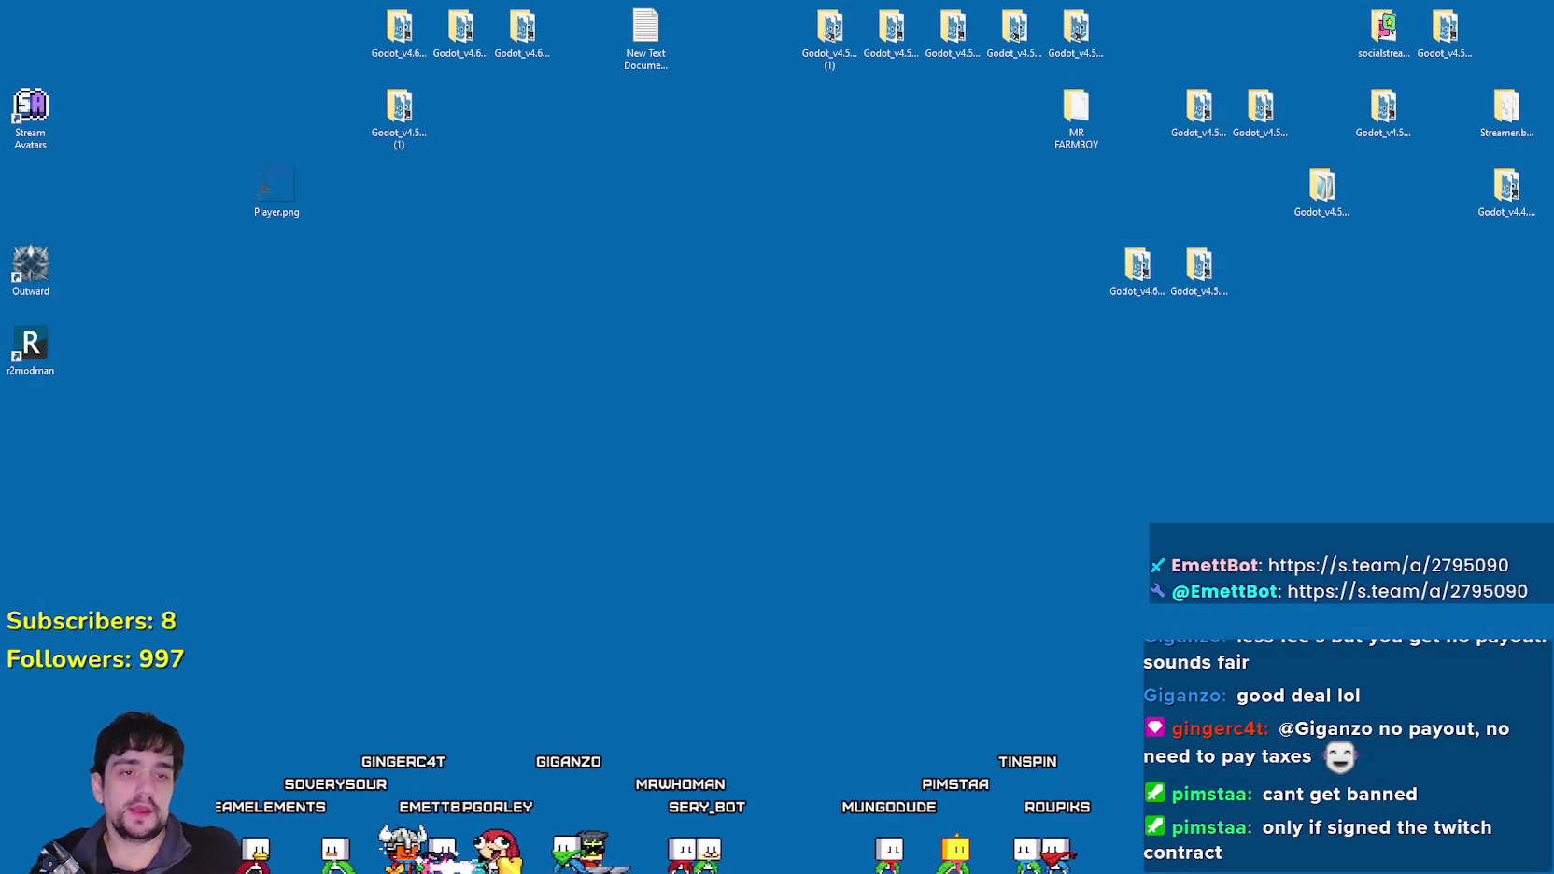
key(super+d)
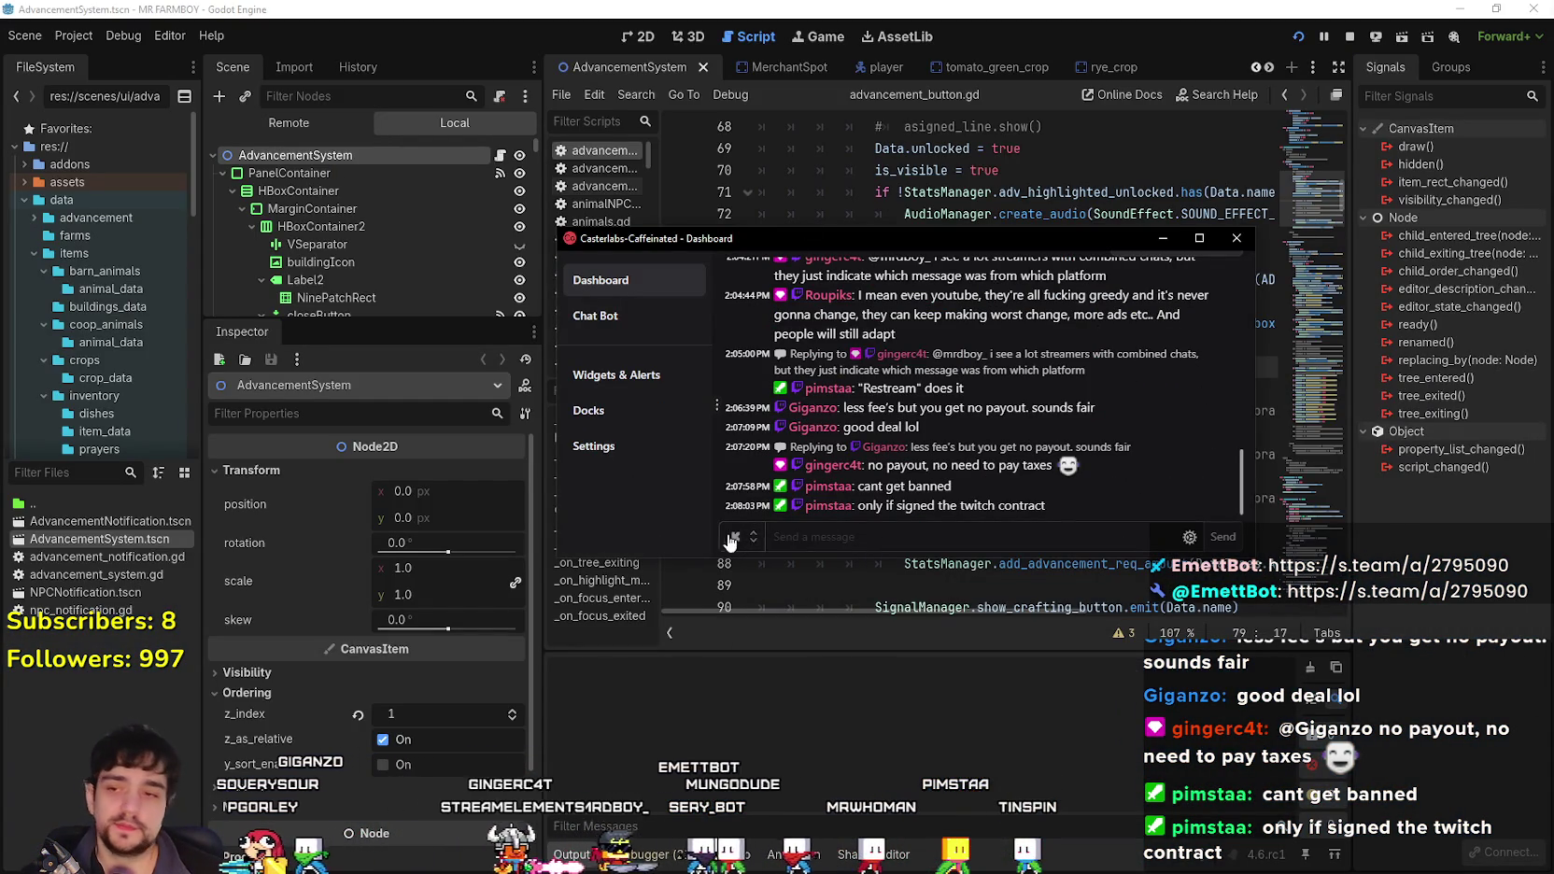
click(736, 539)
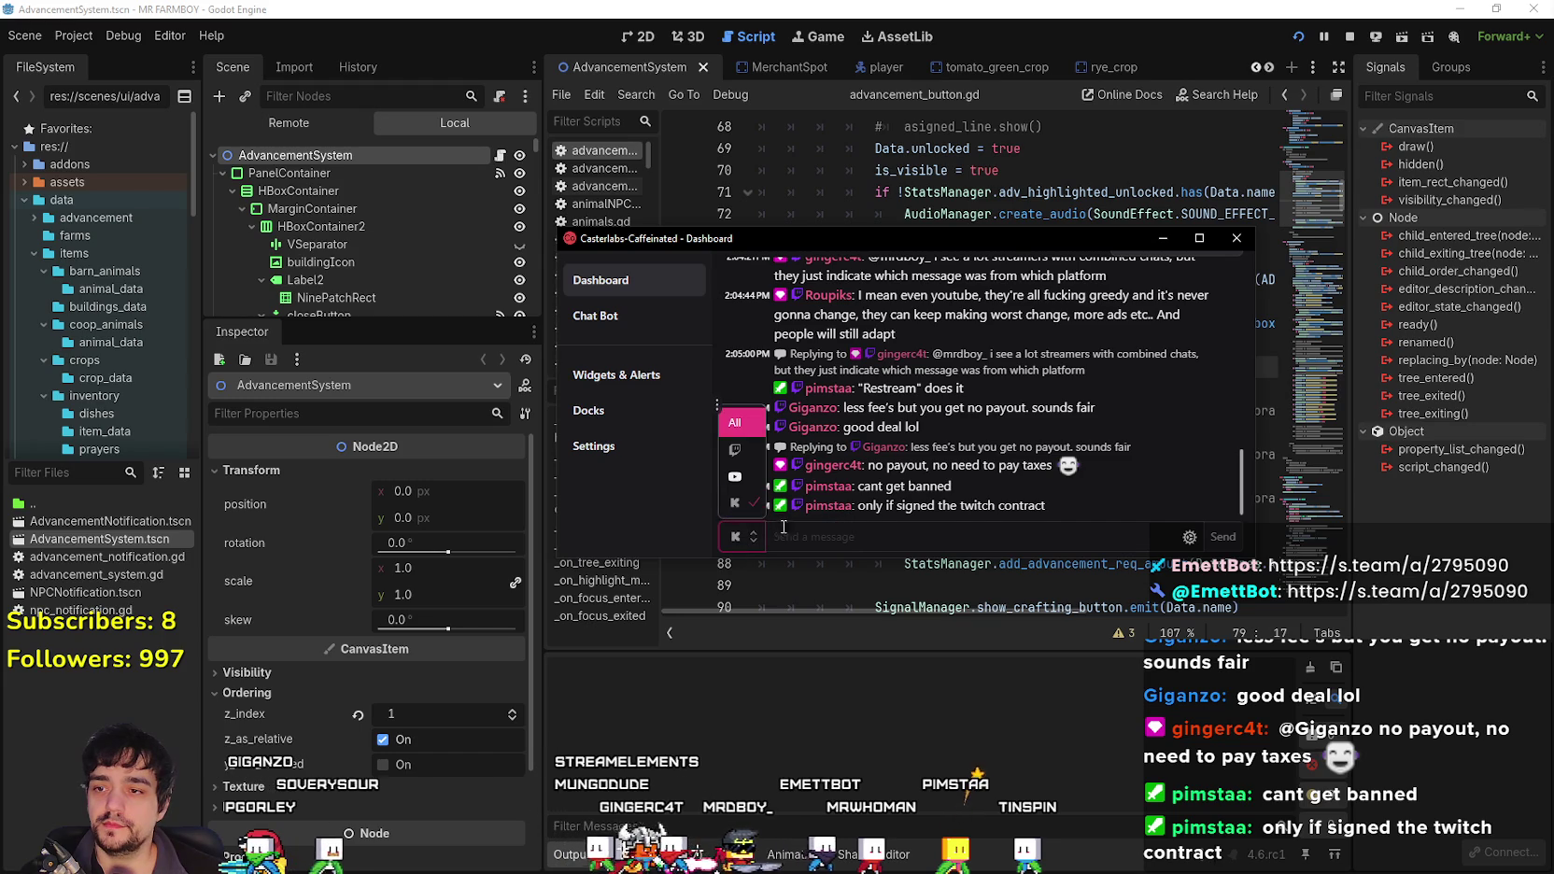
click(735, 478)
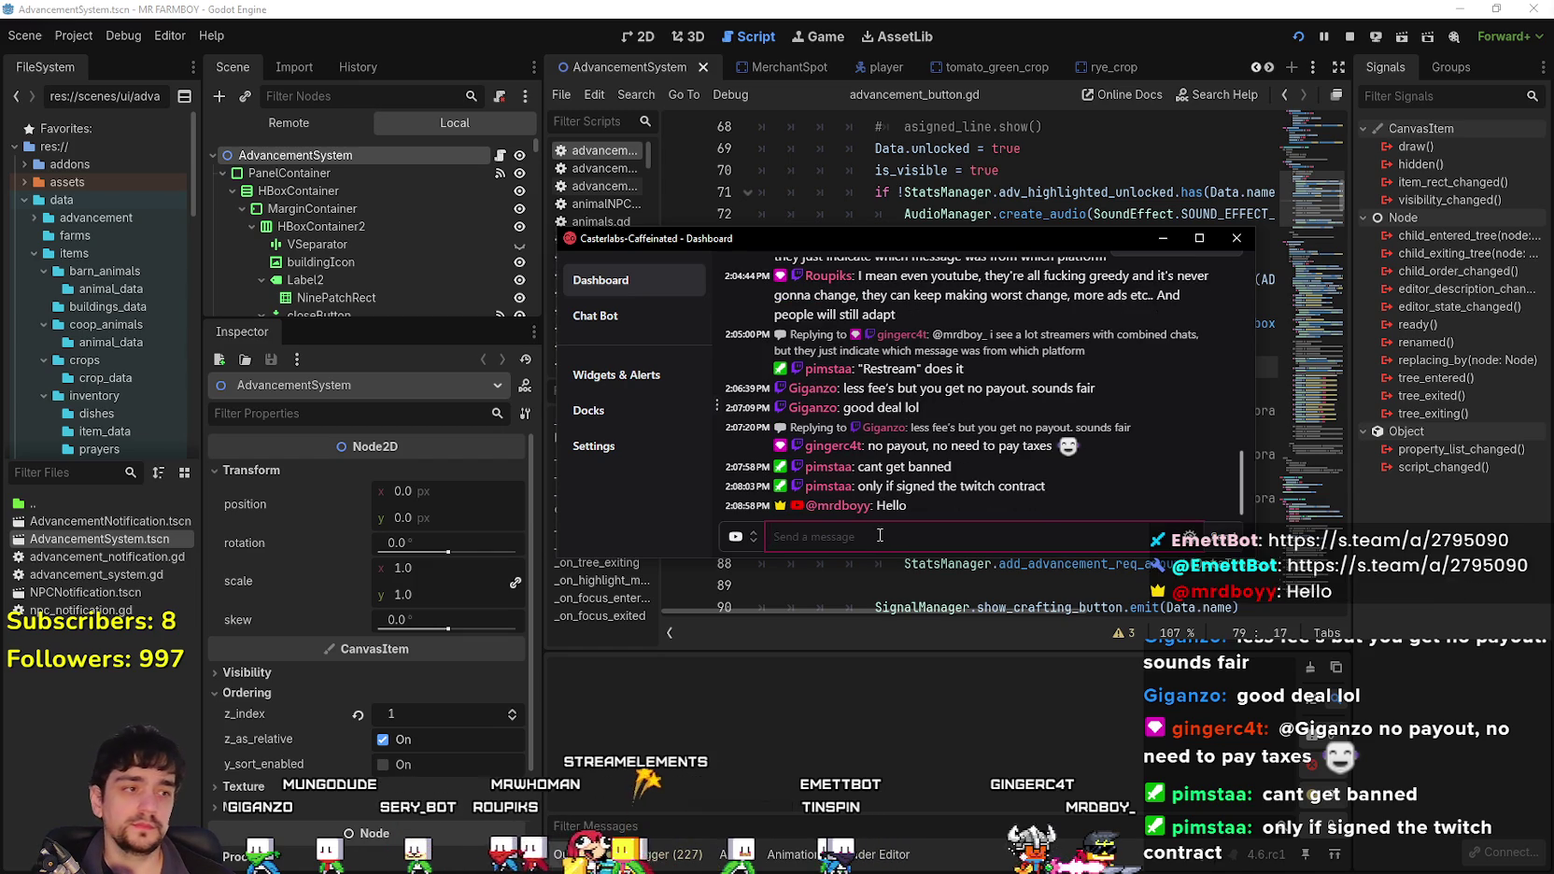
click(737, 535)
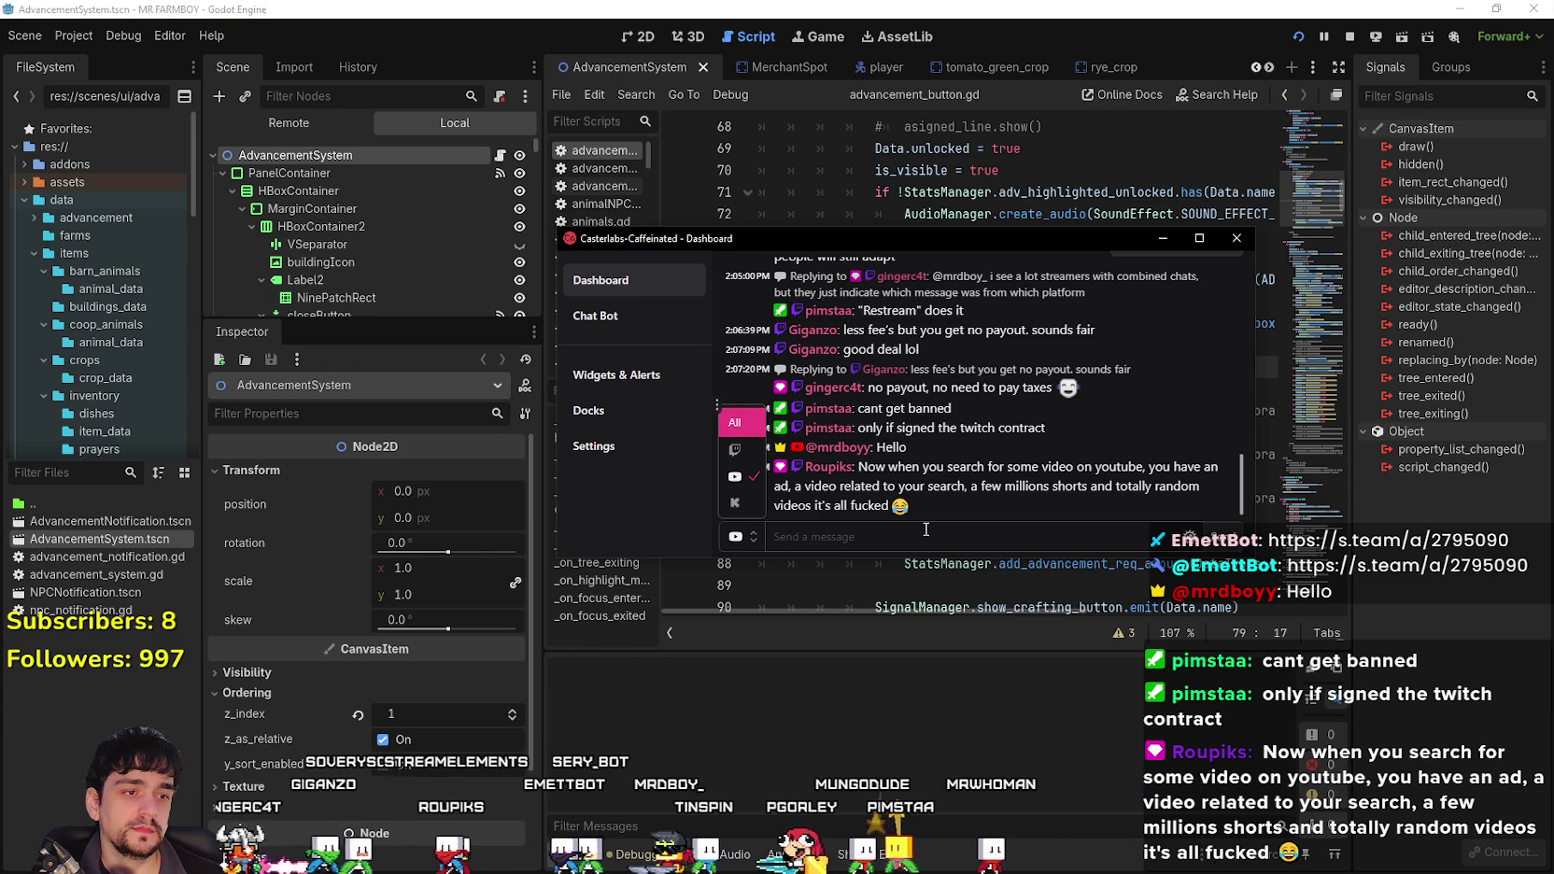
click(743, 536)
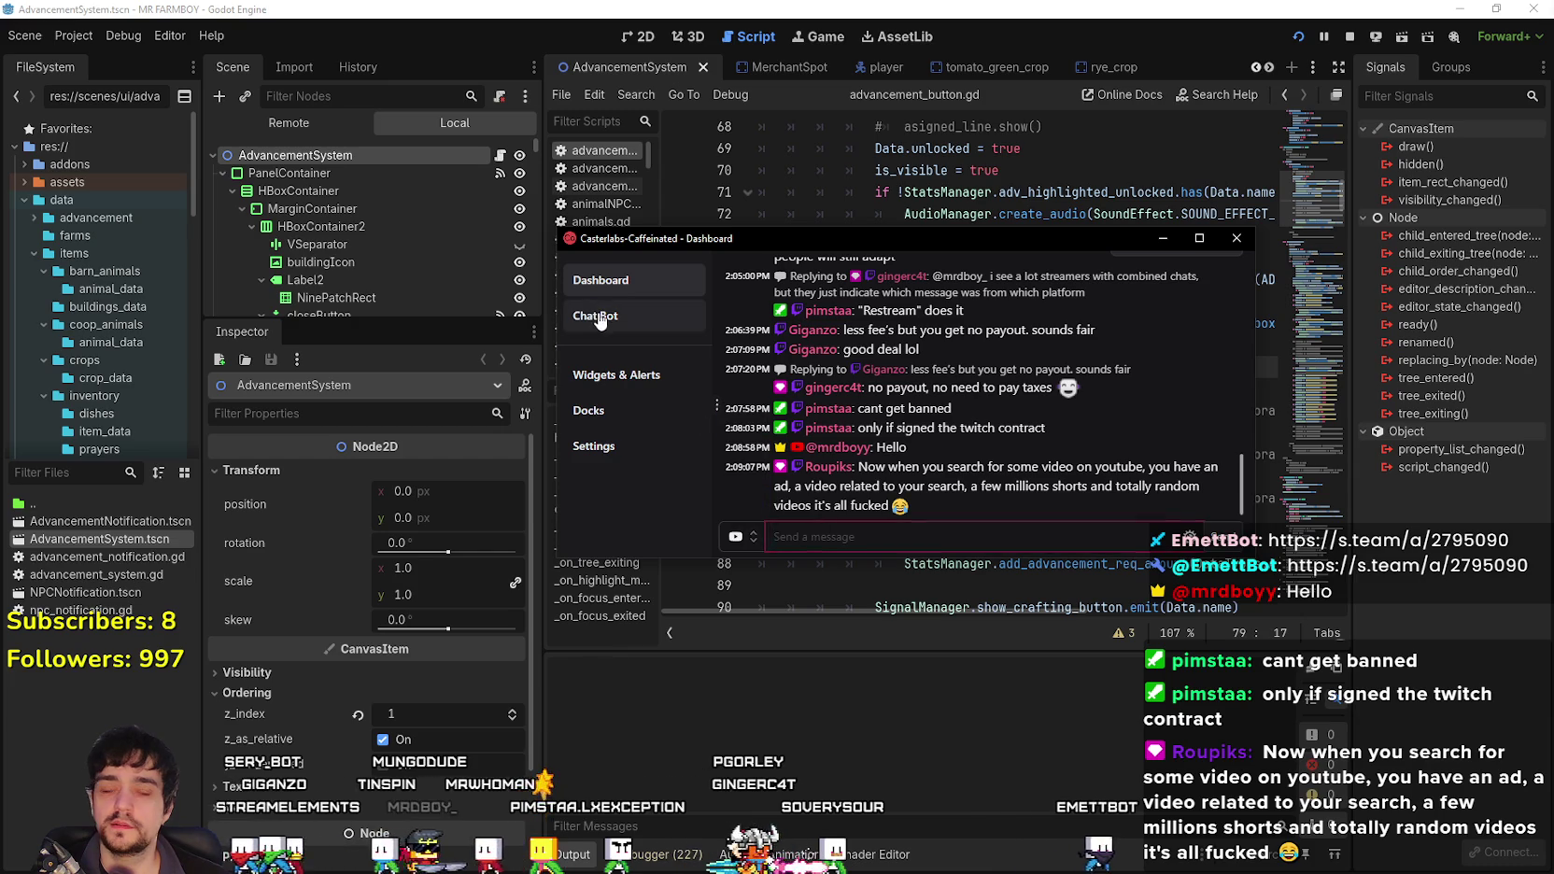
Look over the Chat Bot commands page, then go back to the dashboard chat.
click(636, 321)
scroll(859, 495, down, 3)
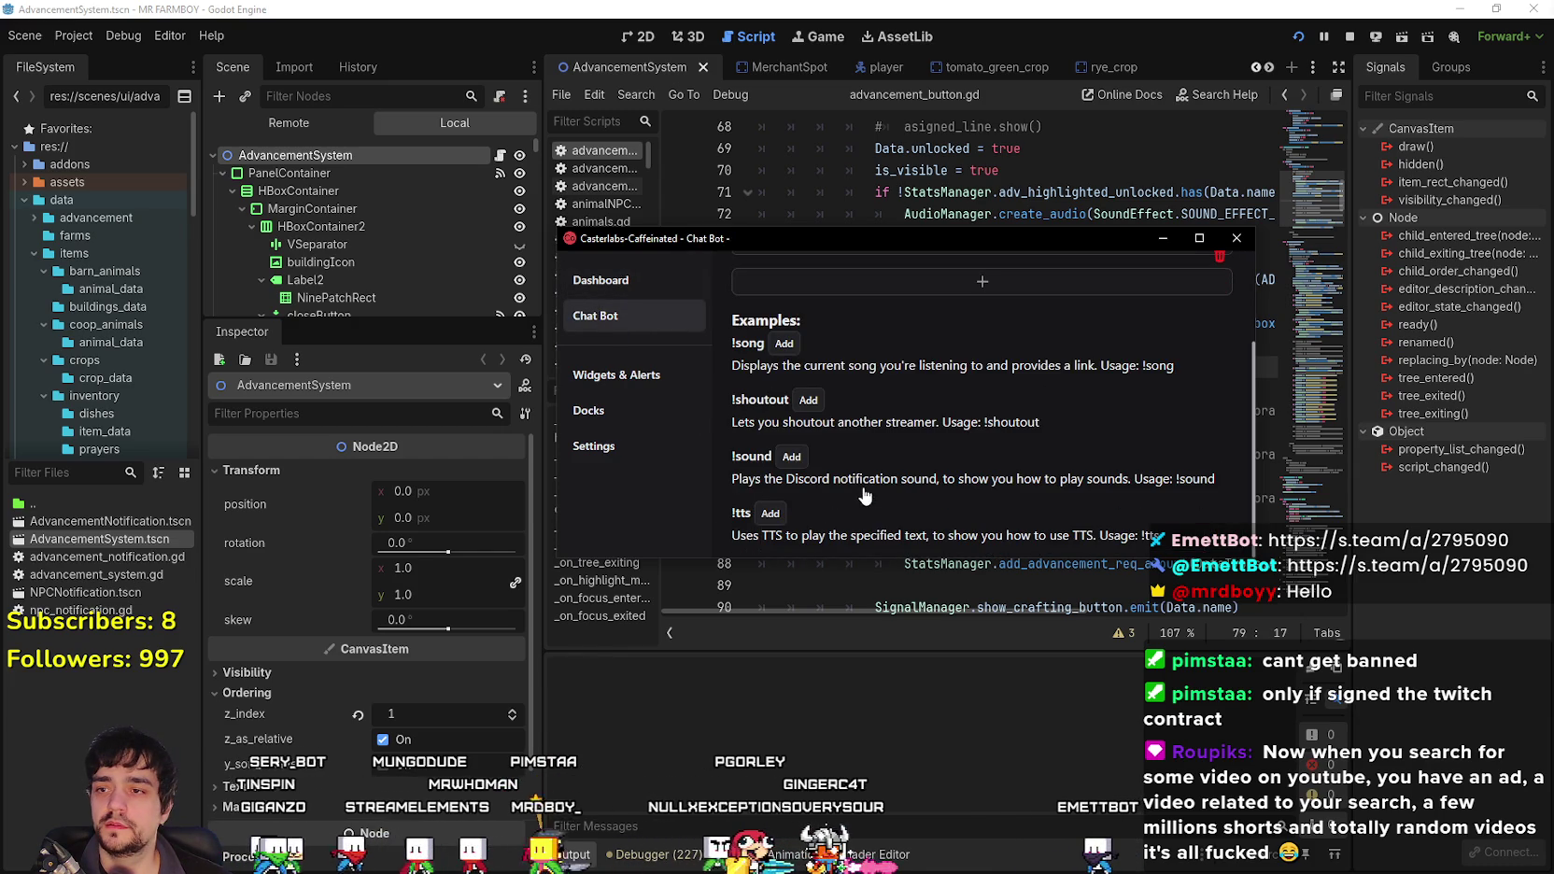
scroll(741, 530, up, 5)
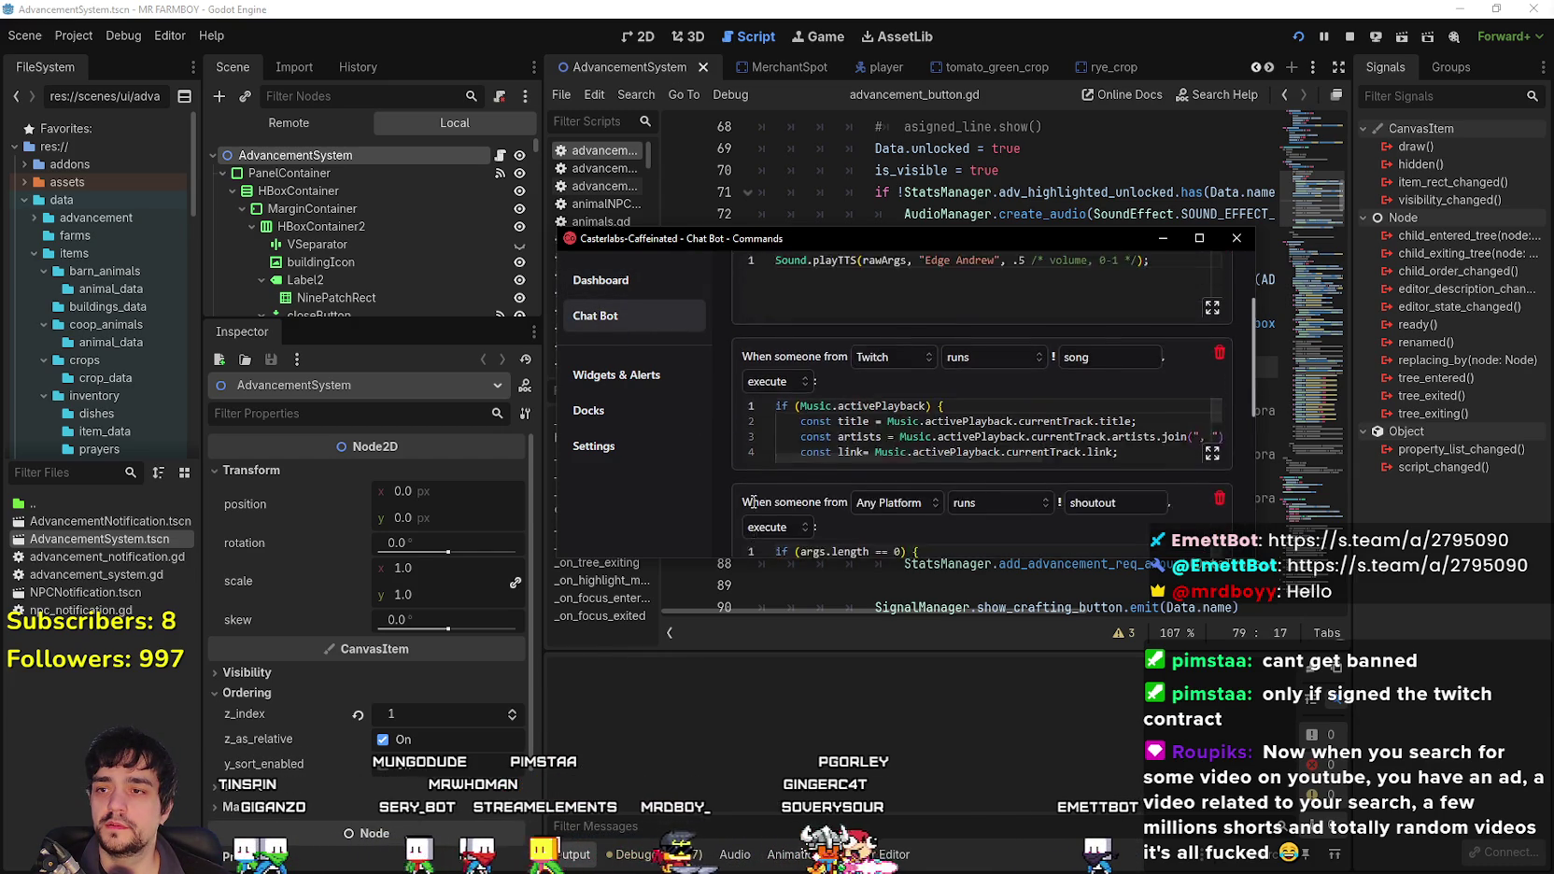
click(625, 291)
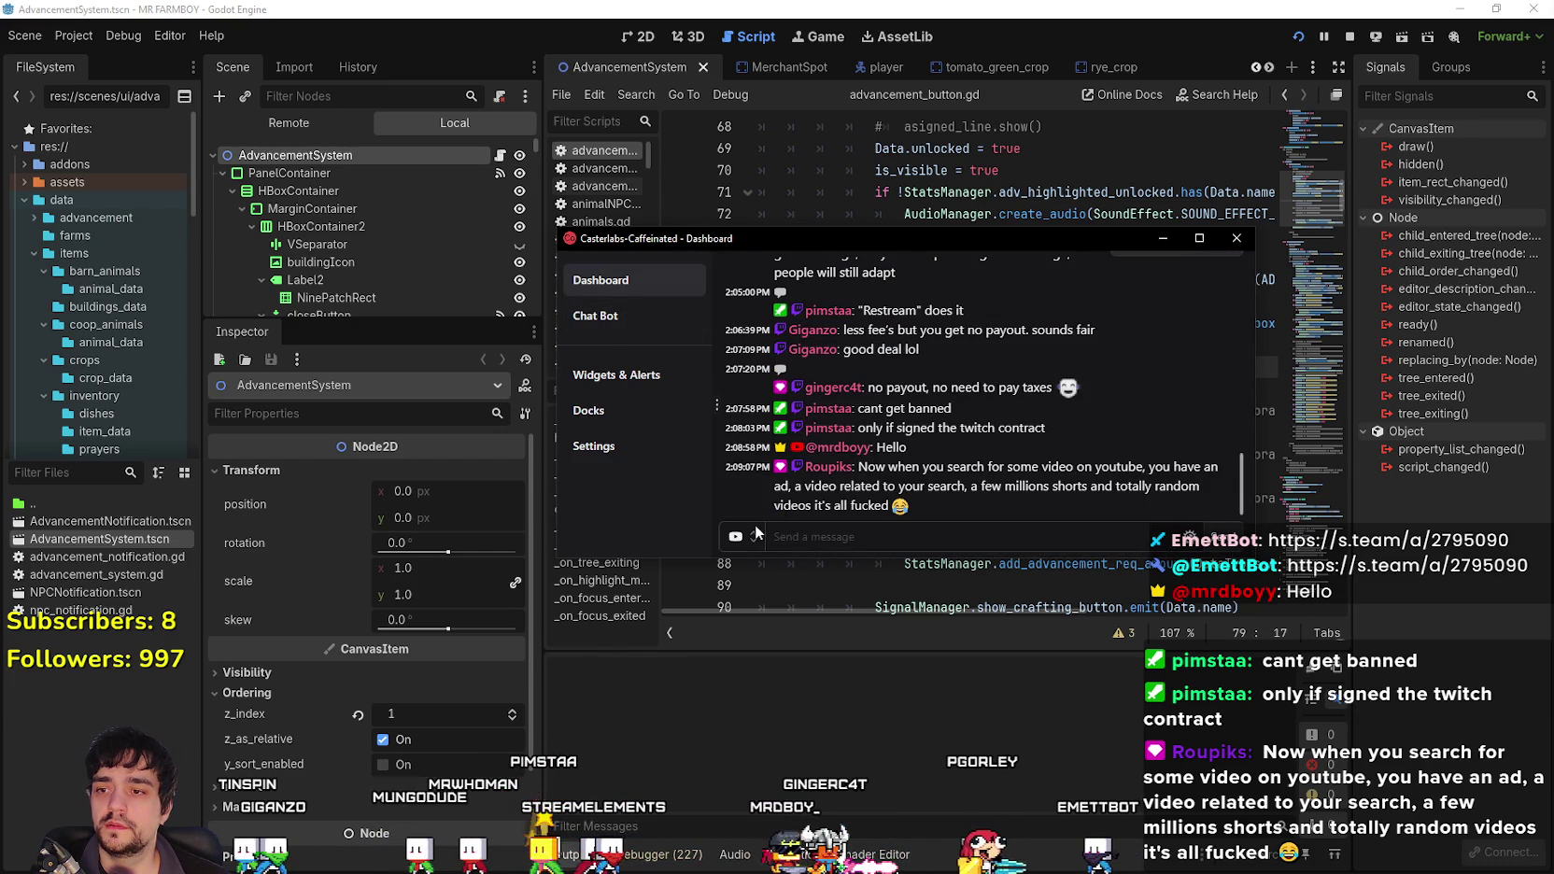
Post 'Test' to the Kick chat and close the dashboard to return to Godot.
click(741, 536)
click(739, 504)
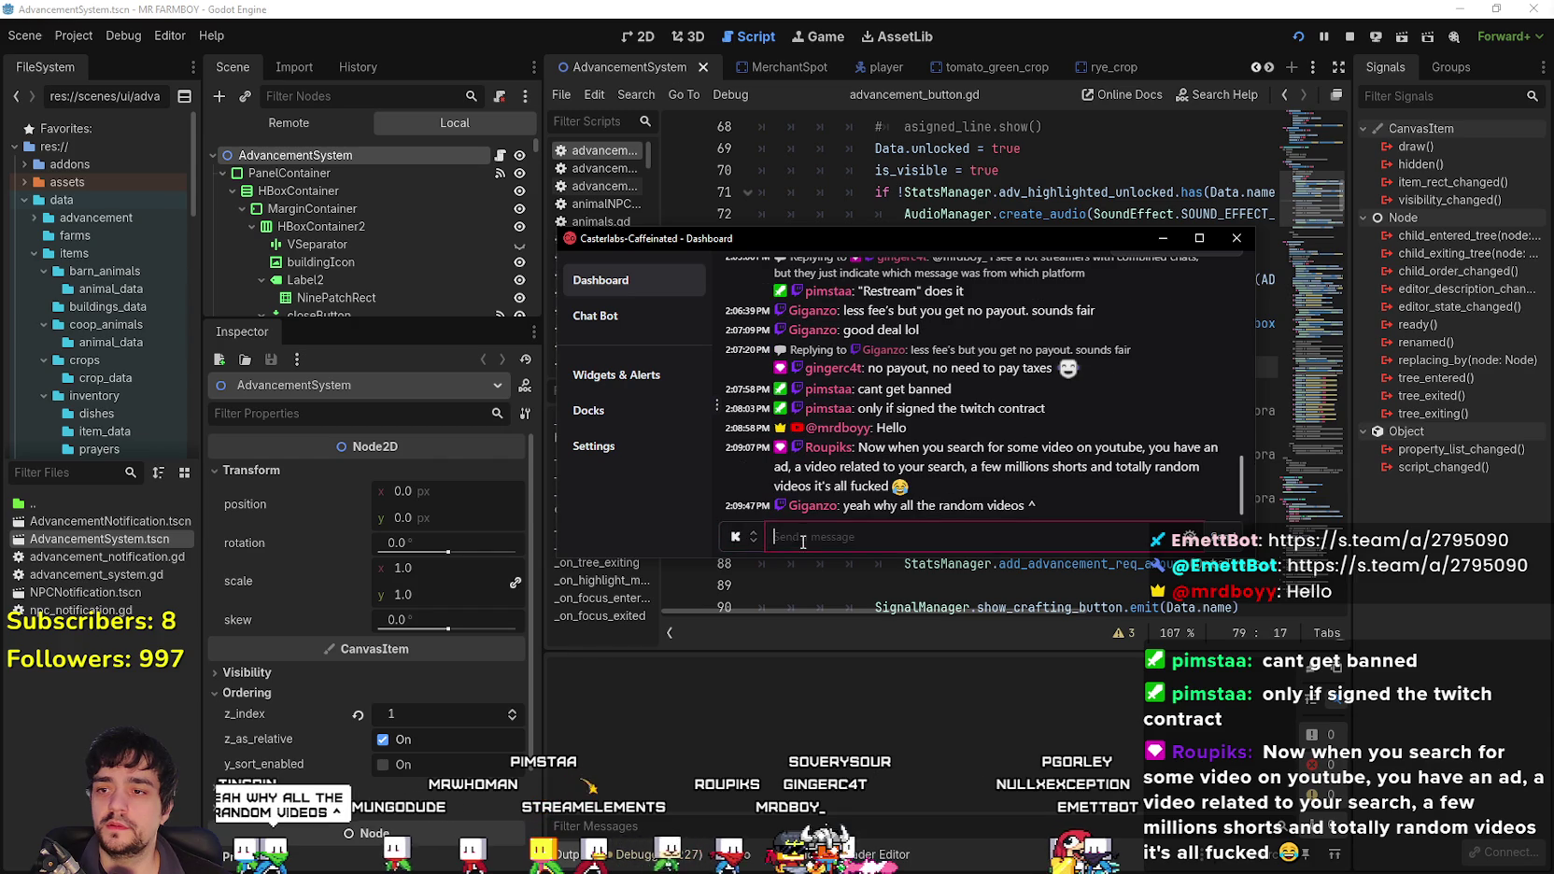
text(Test)
key(Return)
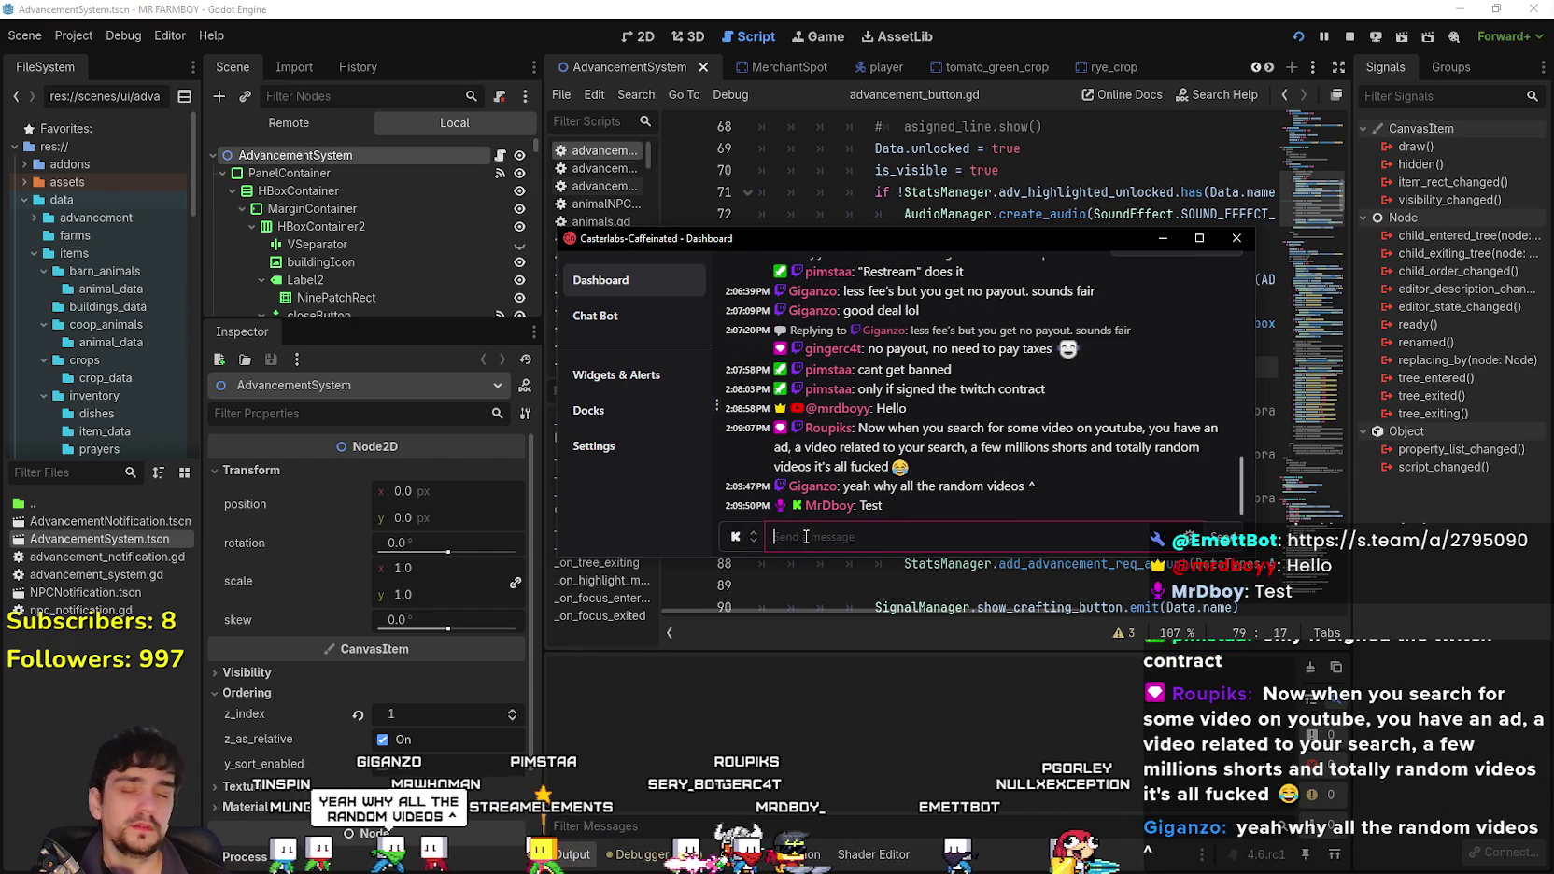
key(alt+Tab)
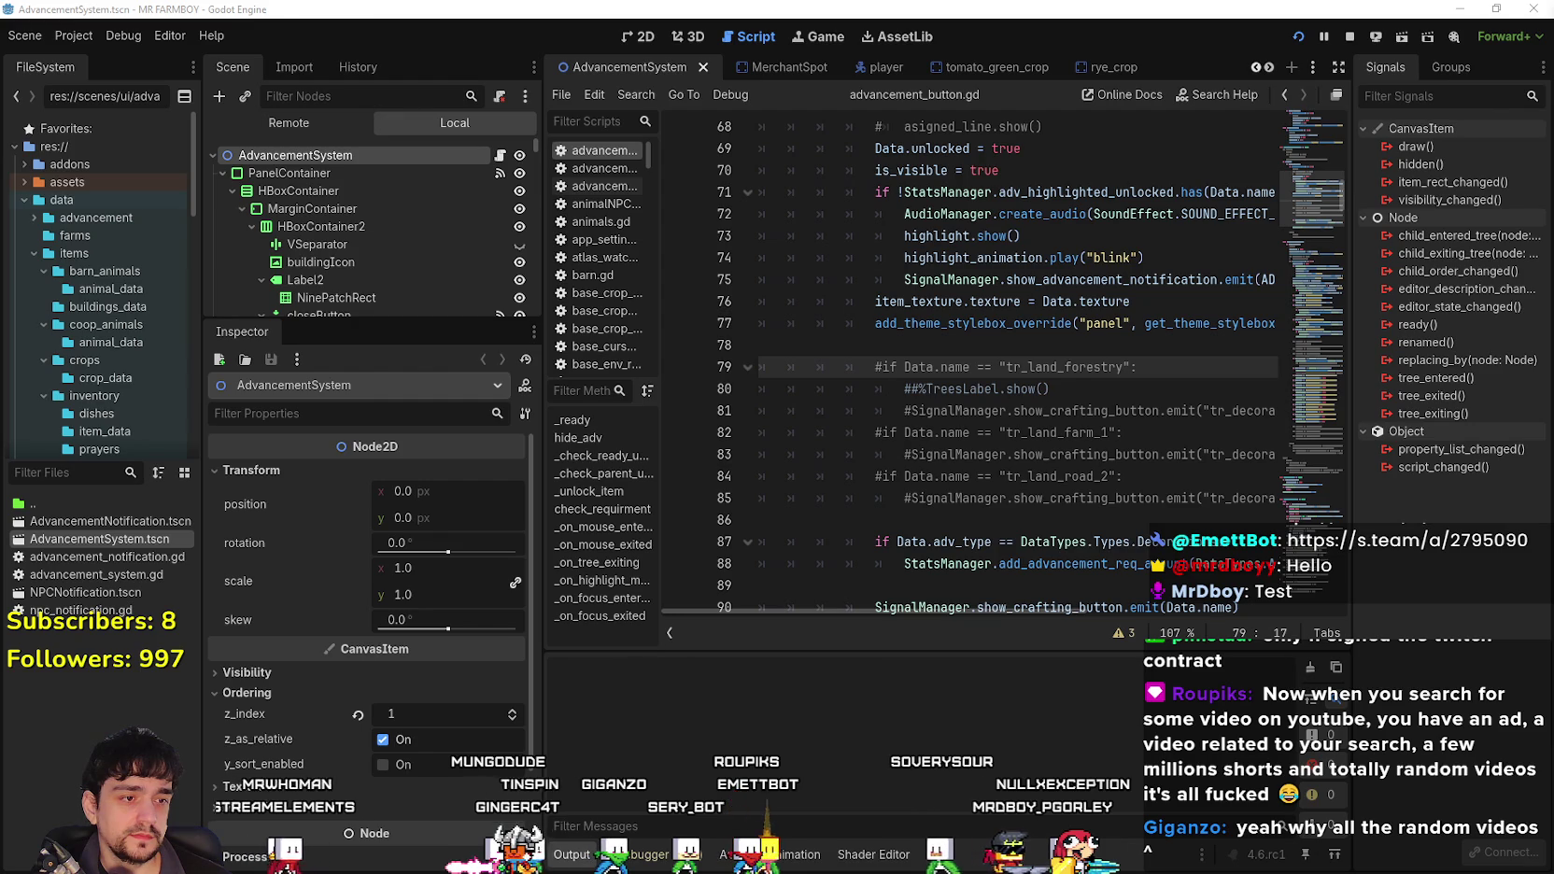
Narrow the Scene dock and make it taller for a wider script editor, then navigate lines 69–78.
click(1037, 346)
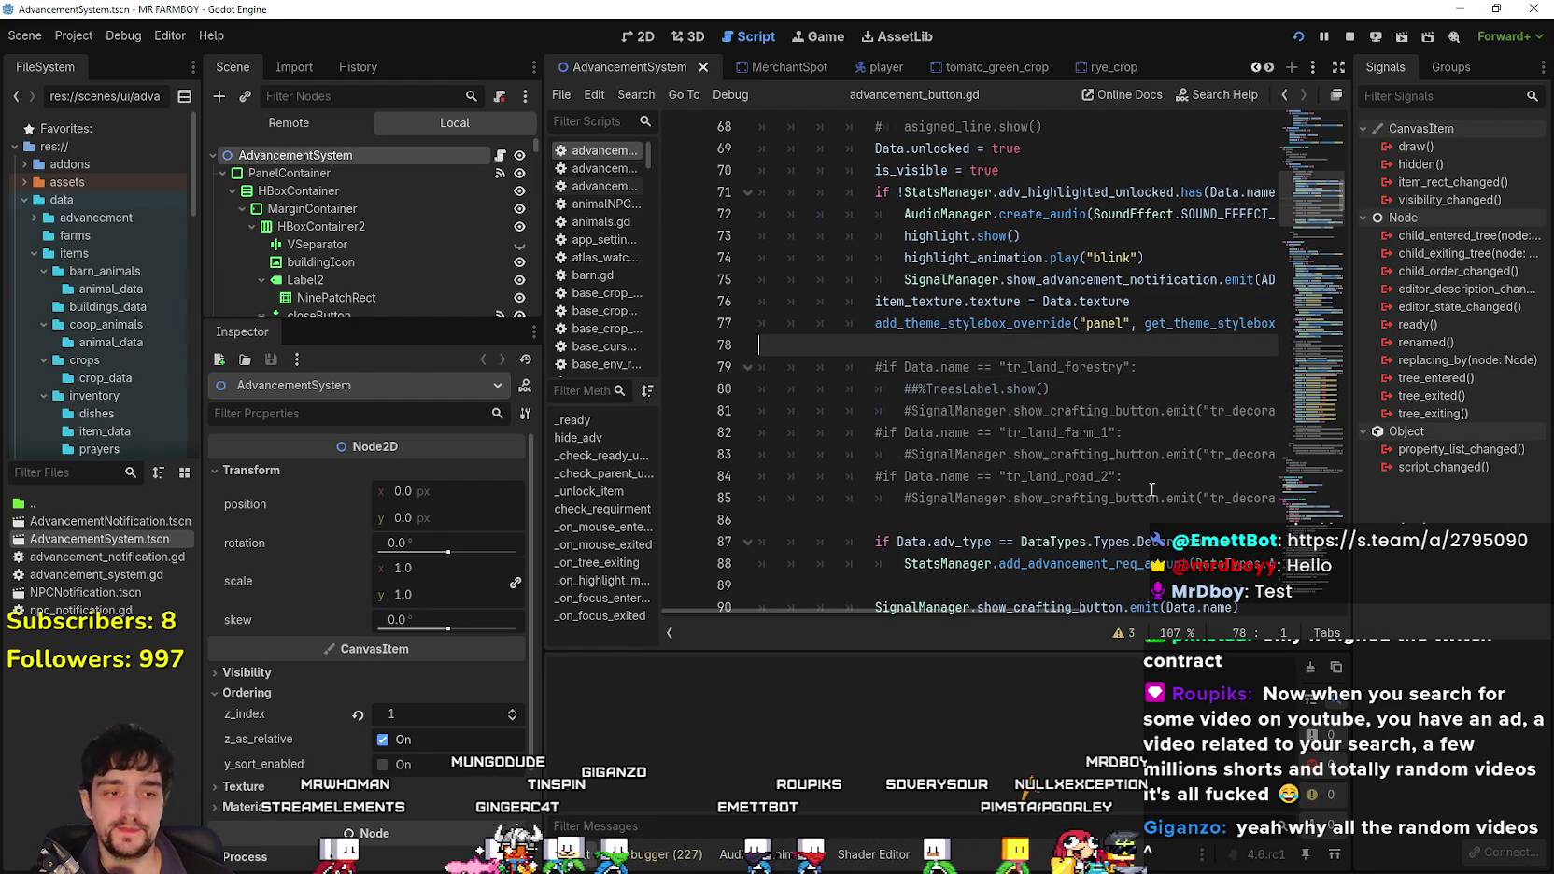
mouse_move(1173, 322)
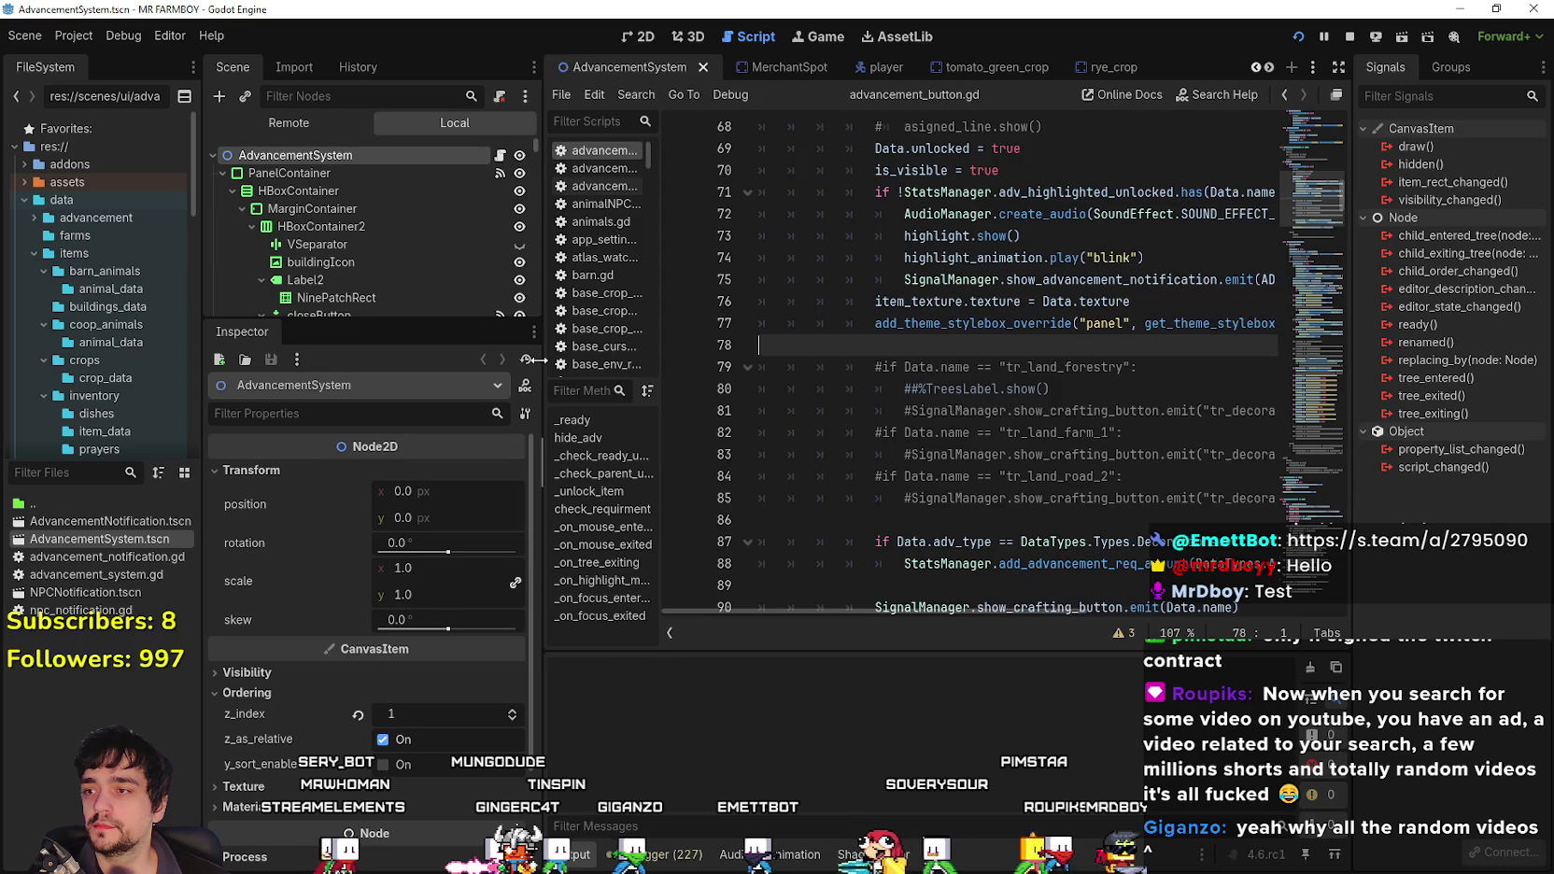
mouse_move(538, 359)
mouse_down()
mouse_move(413, 357)
mouse_move(394, 505)
mouse_up()
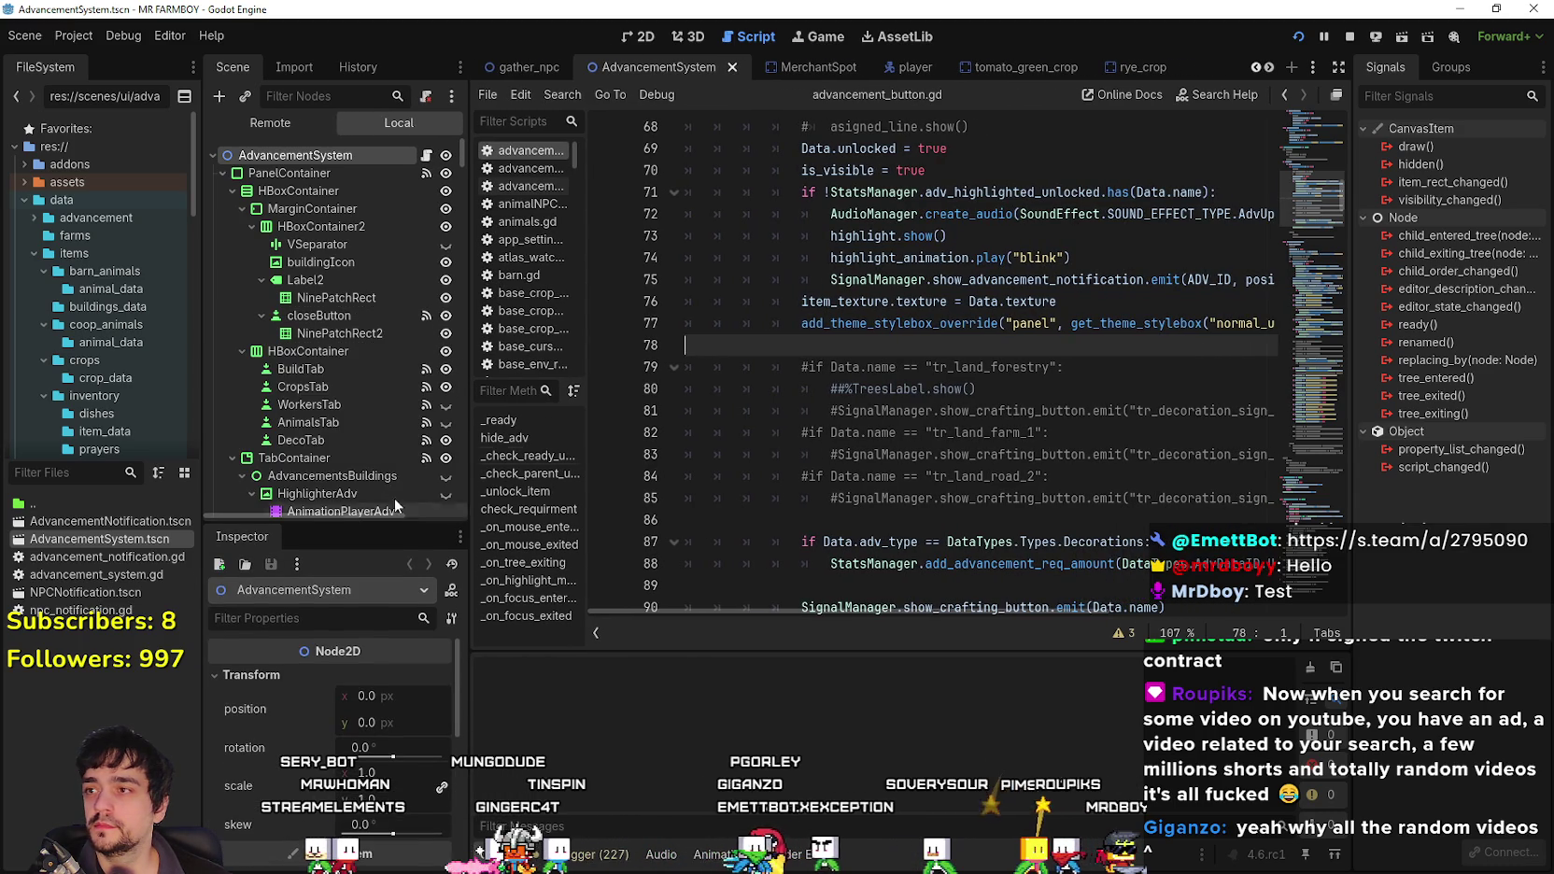
key(Up)
key(Up)
key(Up)
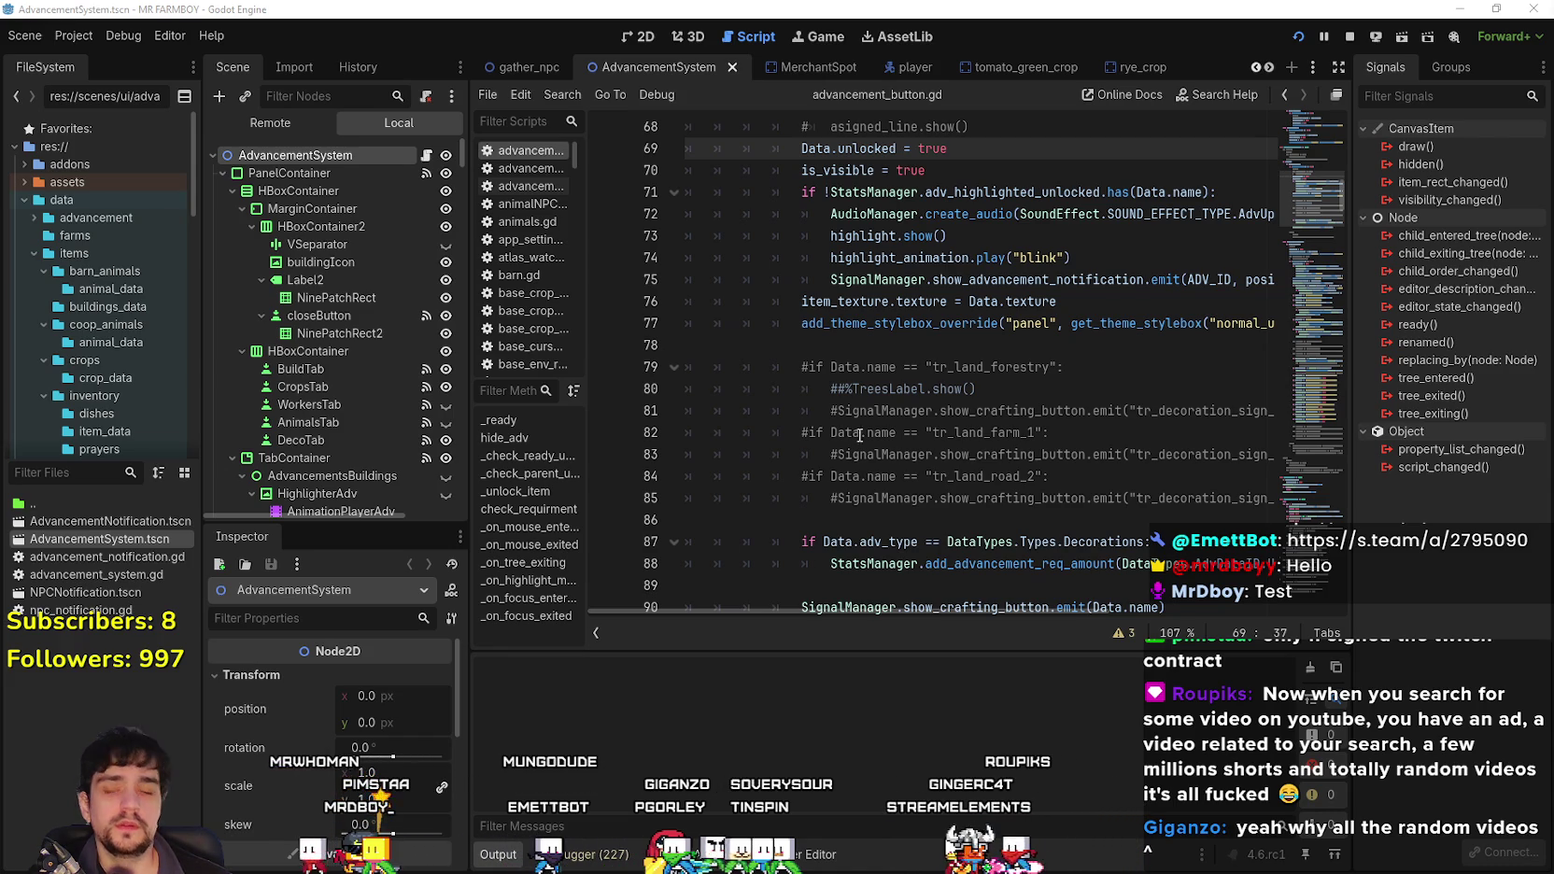
click(941, 367)
key(Up)
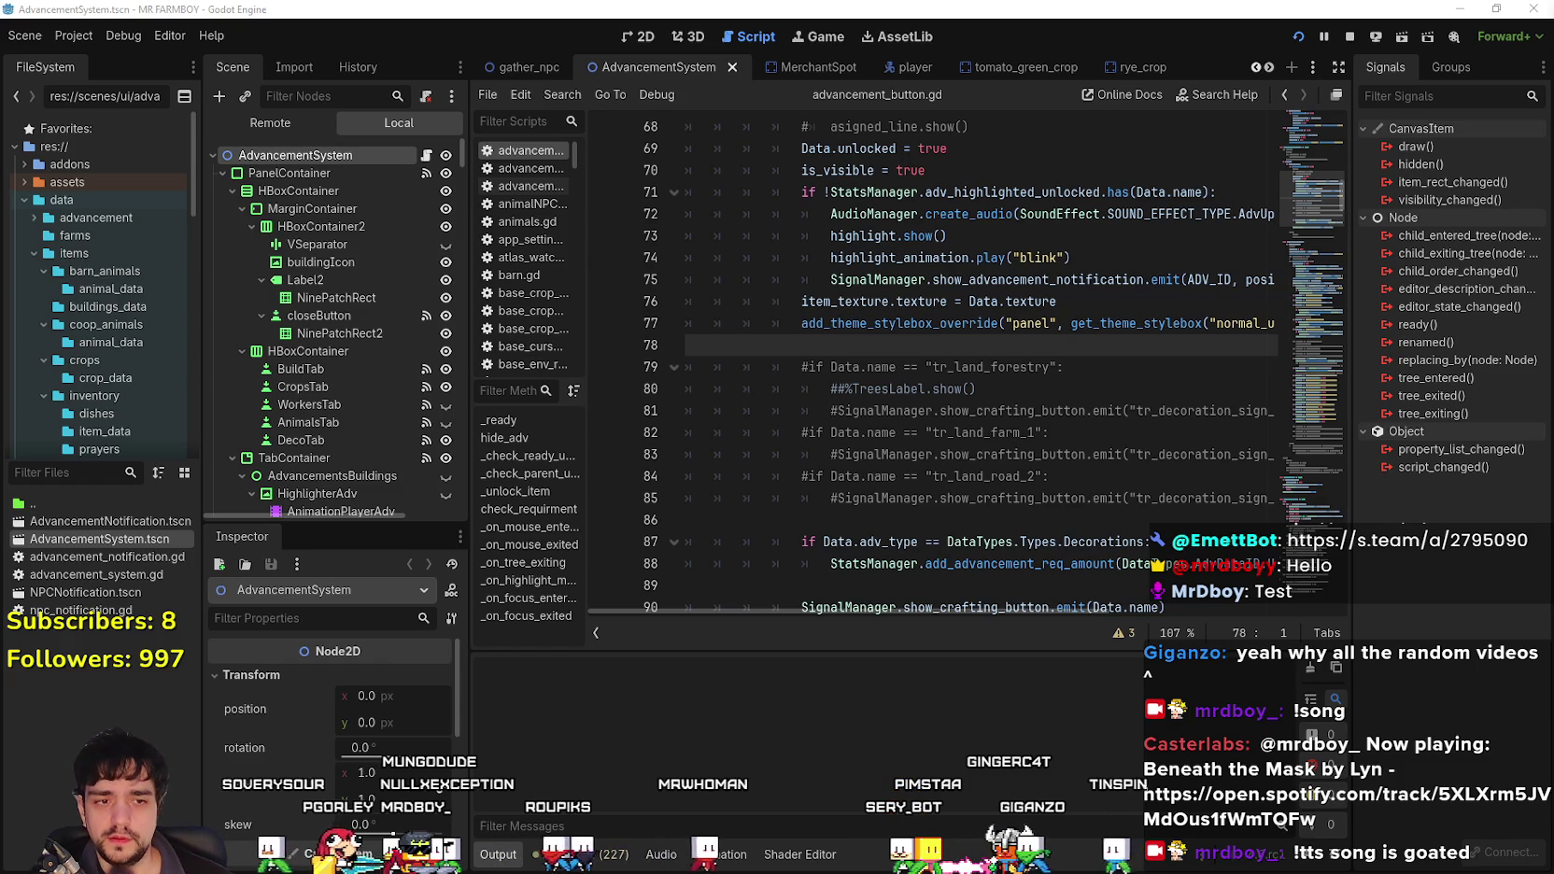
Move the caret through advancement_button.gd, visiting lines 76, 78 and 61.
click(1070, 302)
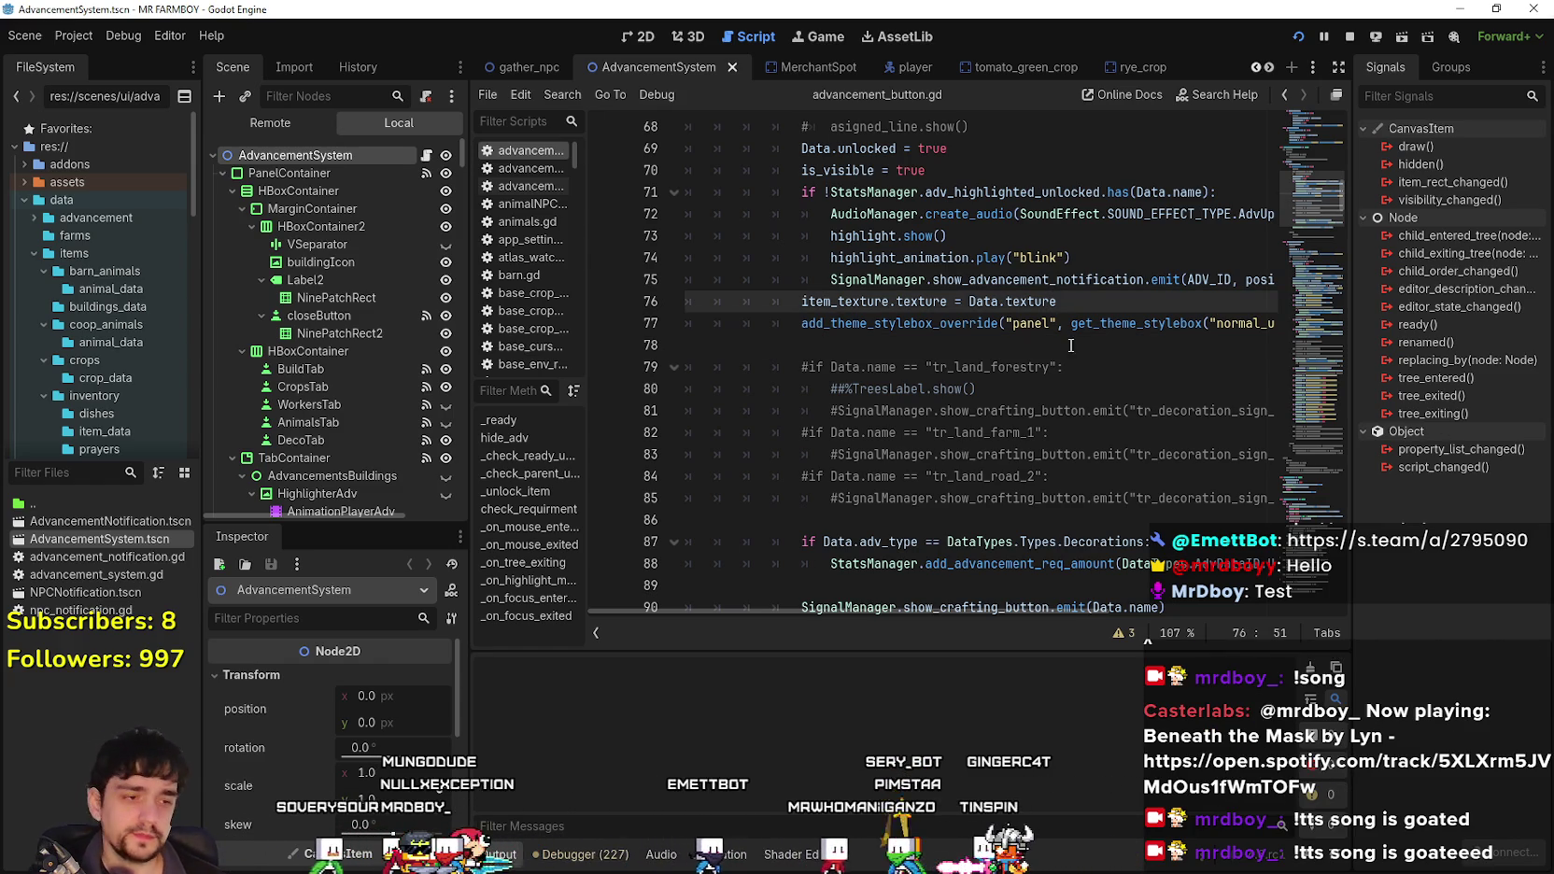
click(937, 359)
scroll(952, 350, up, 3)
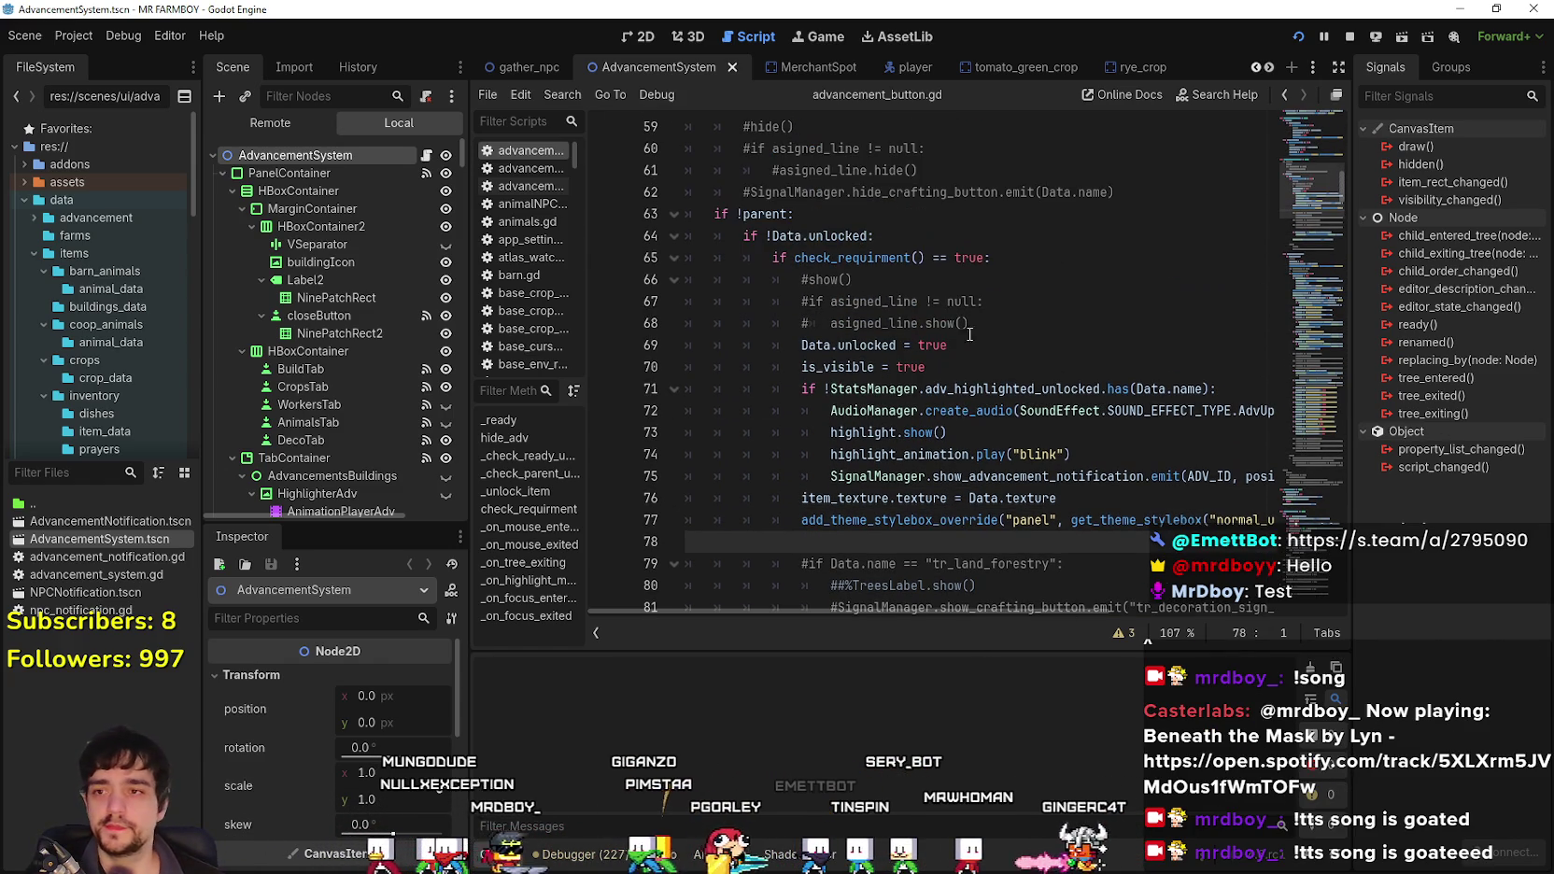
click(971, 301)
scroll(971, 317, up, 2)
click(1165, 238)
Select a block of code around commented line 61, then deselect on line 67.
scroll(1166, 325, up, 2)
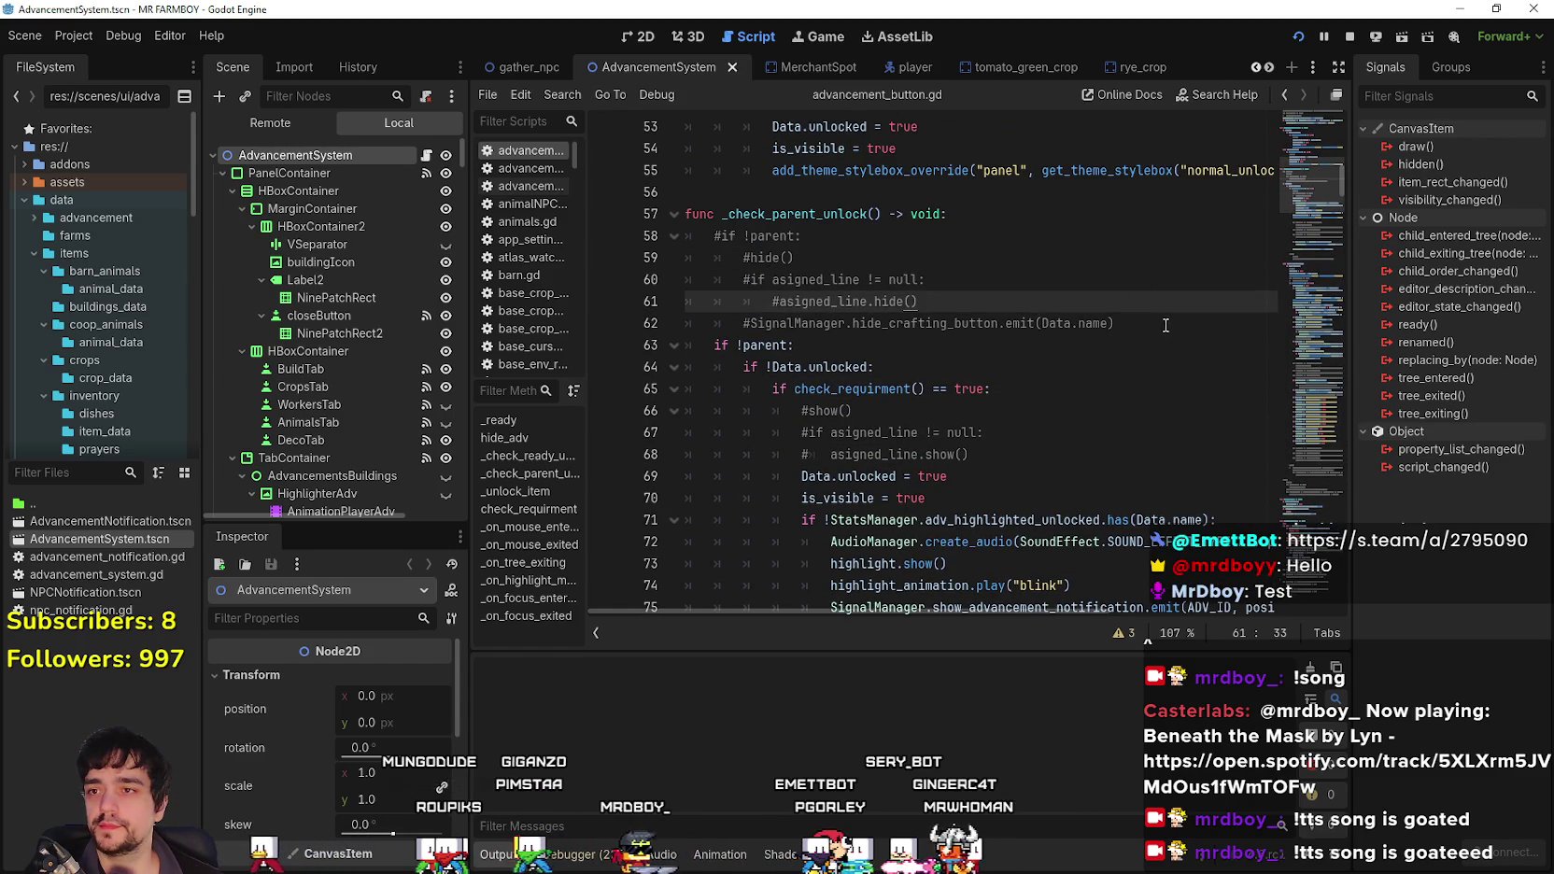
mouse_move(1165, 325)
mouse_down()
mouse_move(841, 298)
mouse_move(661, 228)
mouse_up()
scroll(1010, 395, down, 2)
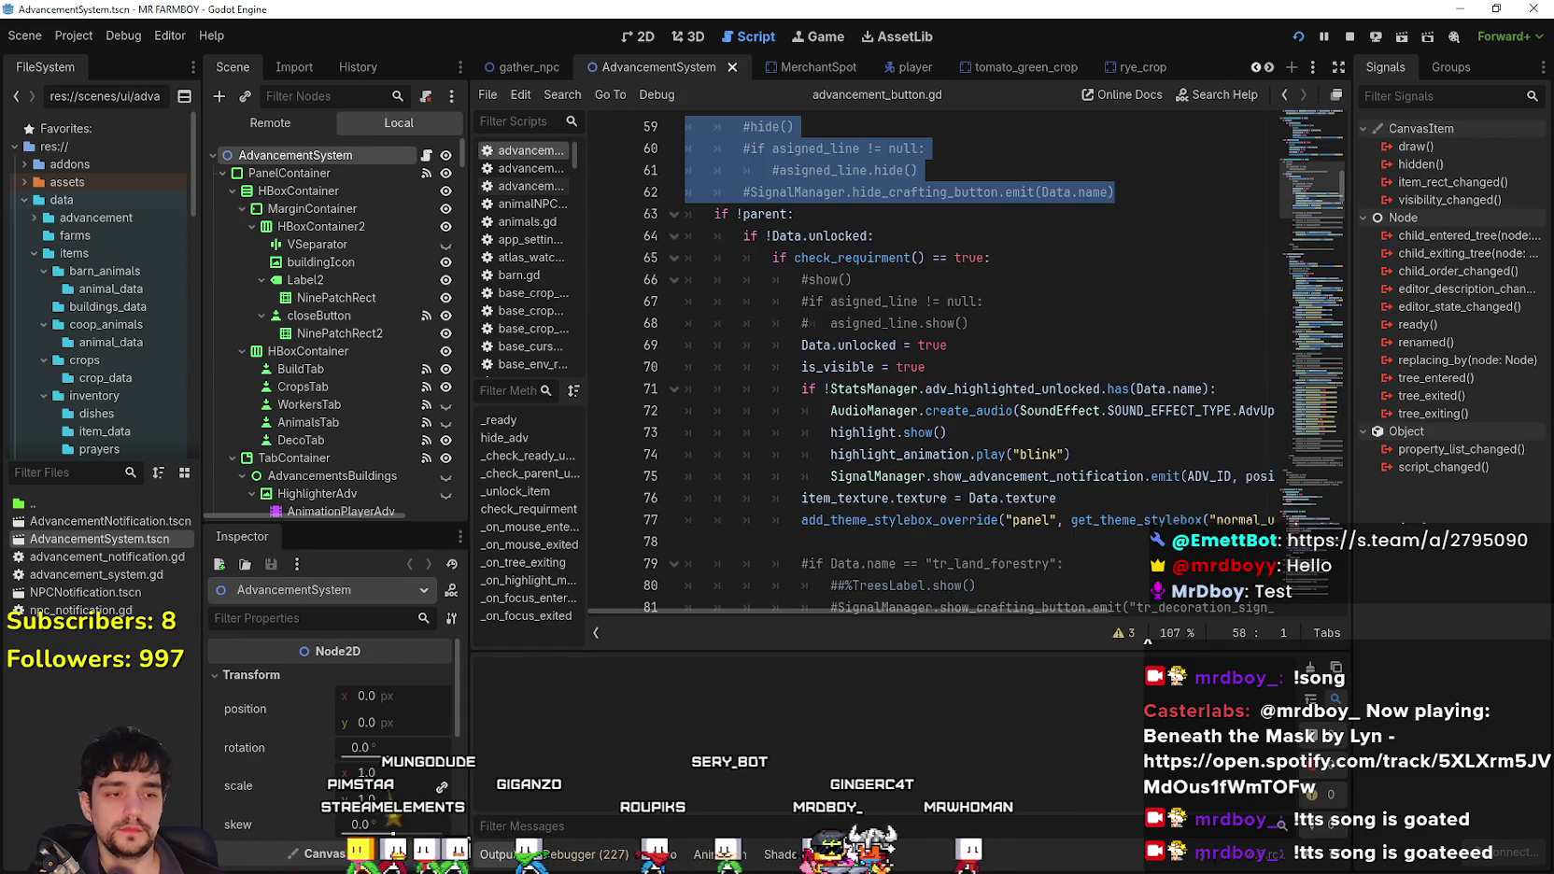
click(737, 299)
scroll(737, 300, down, 7)
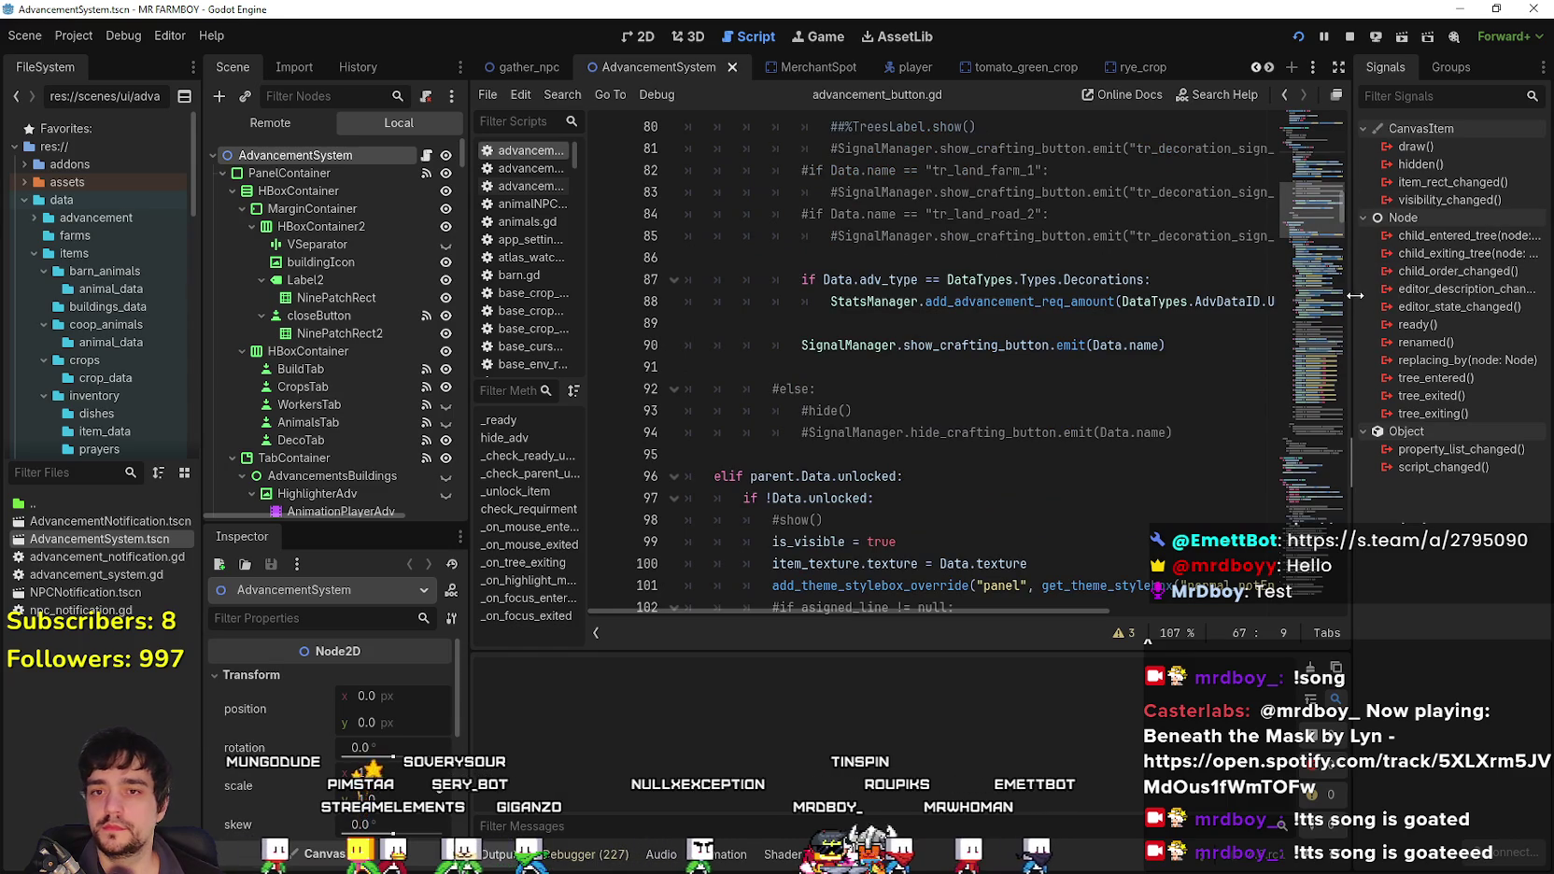
drag(1354, 295, 1238, 295)
scroll(947, 501, up, 3)
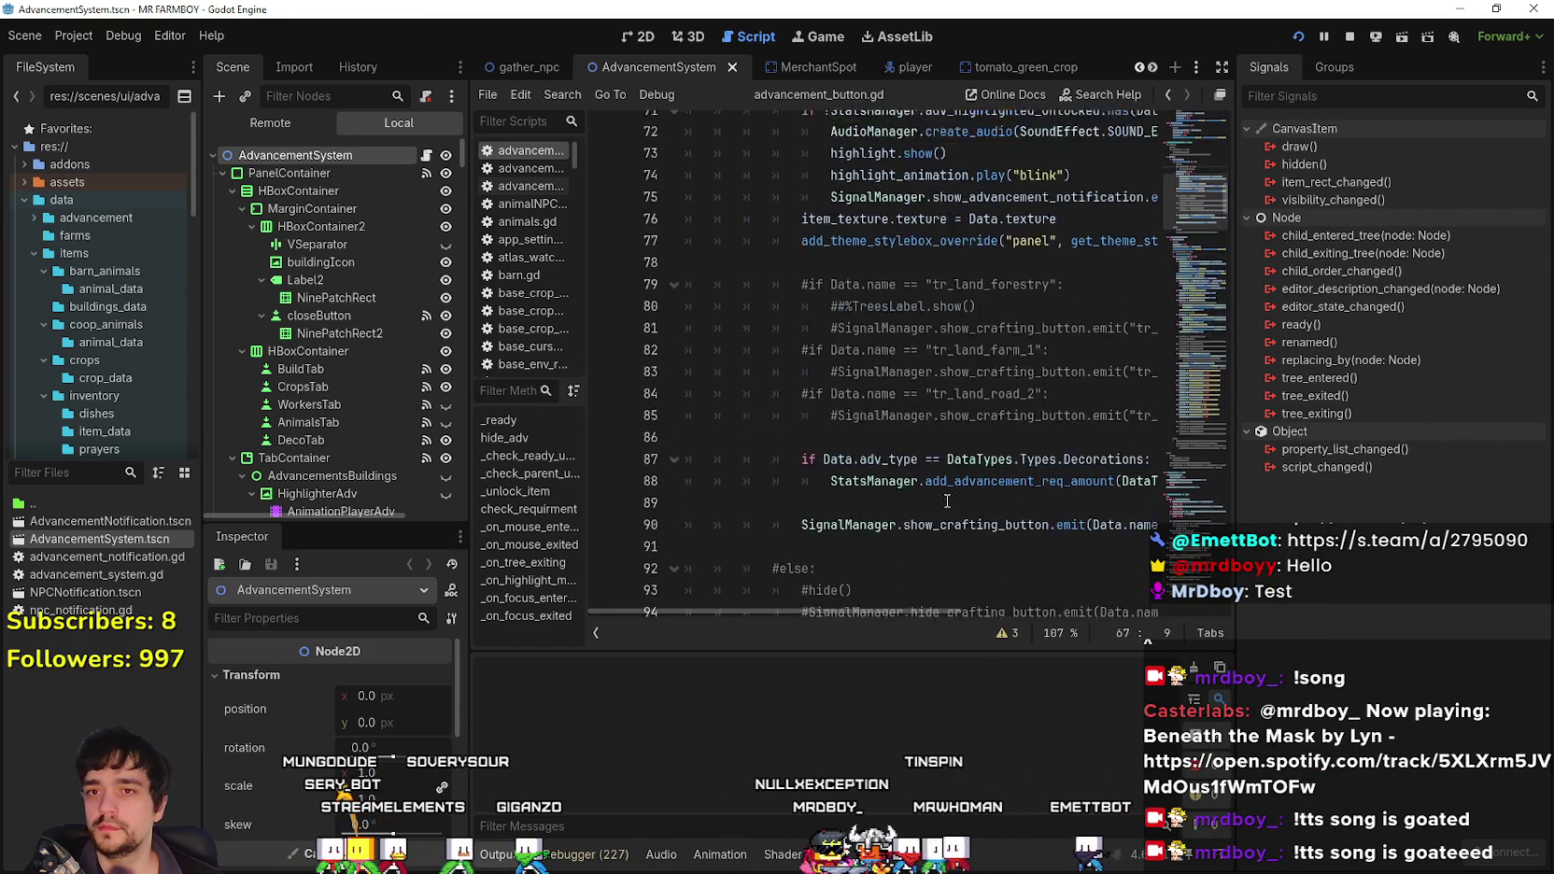
scroll(947, 502, up, 3)
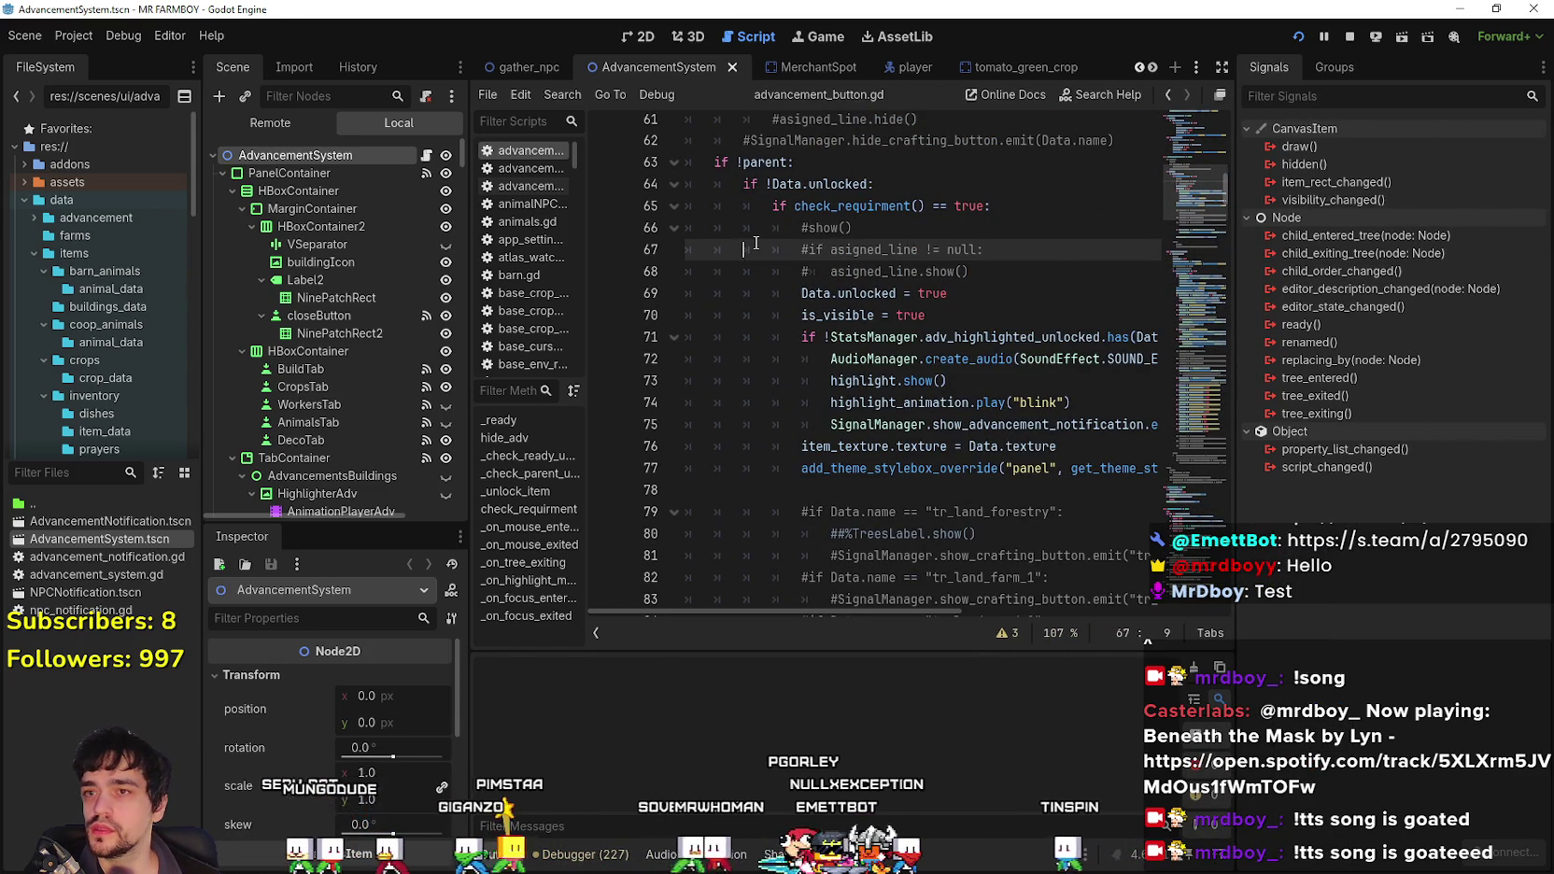
Dock the Signals and Groups panels beside the Inspector and widen the Scene tree.
mouse_move(1278, 66)
mouse_down()
mouse_move(292, 592)
mouse_move(308, 537)
mouse_up()
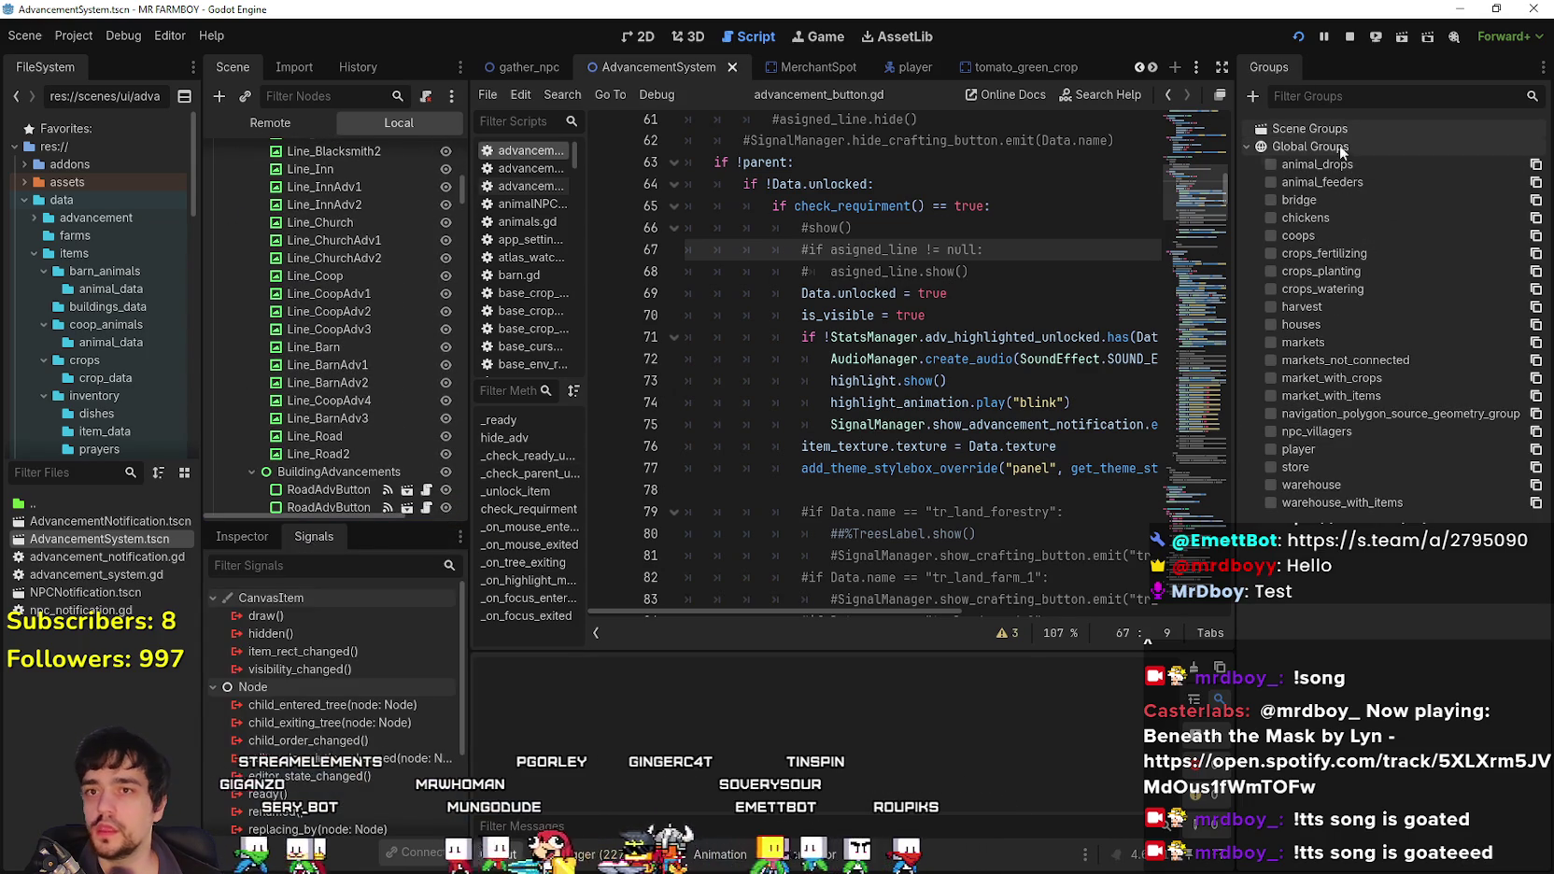
drag(1287, 65, 378, 539)
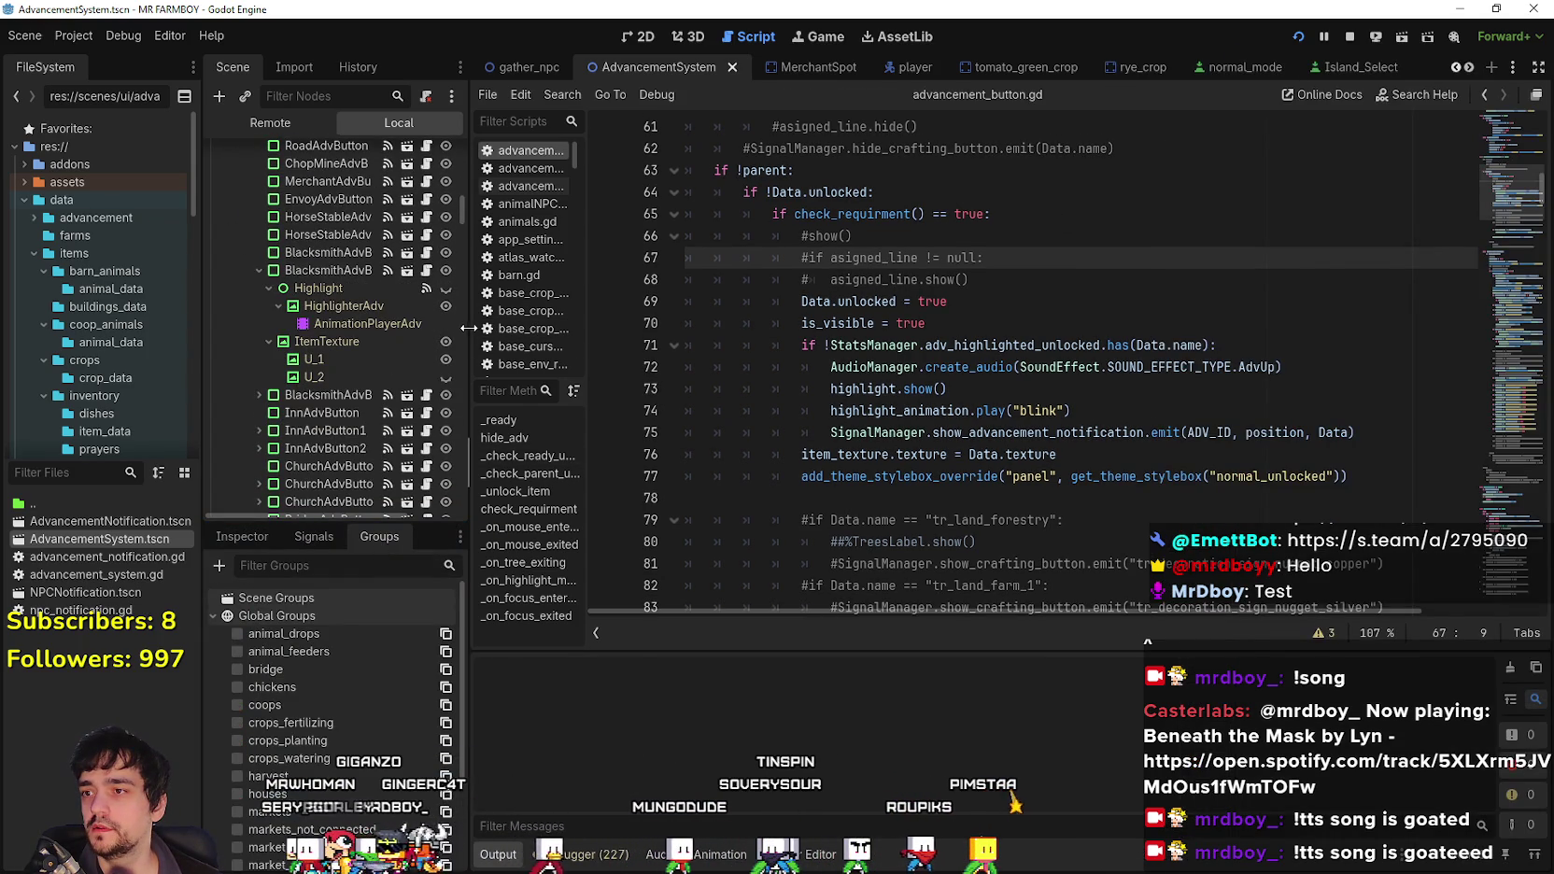
drag(468, 326, 526, 328)
Switch to the 2D view, run the game with F5 and load Save 2.
click(638, 36)
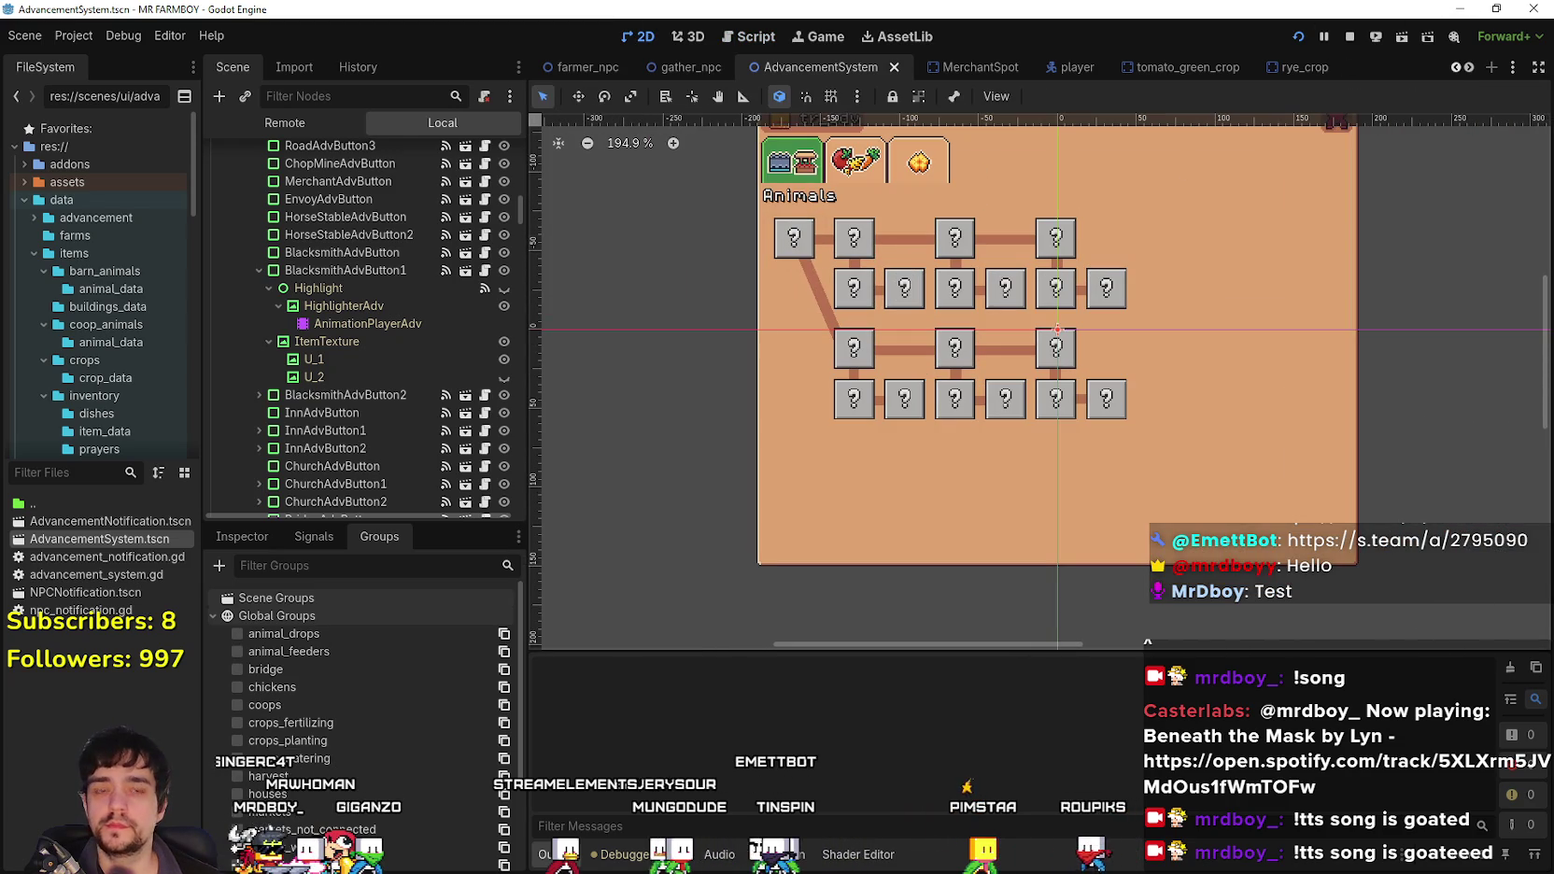
key(F5)
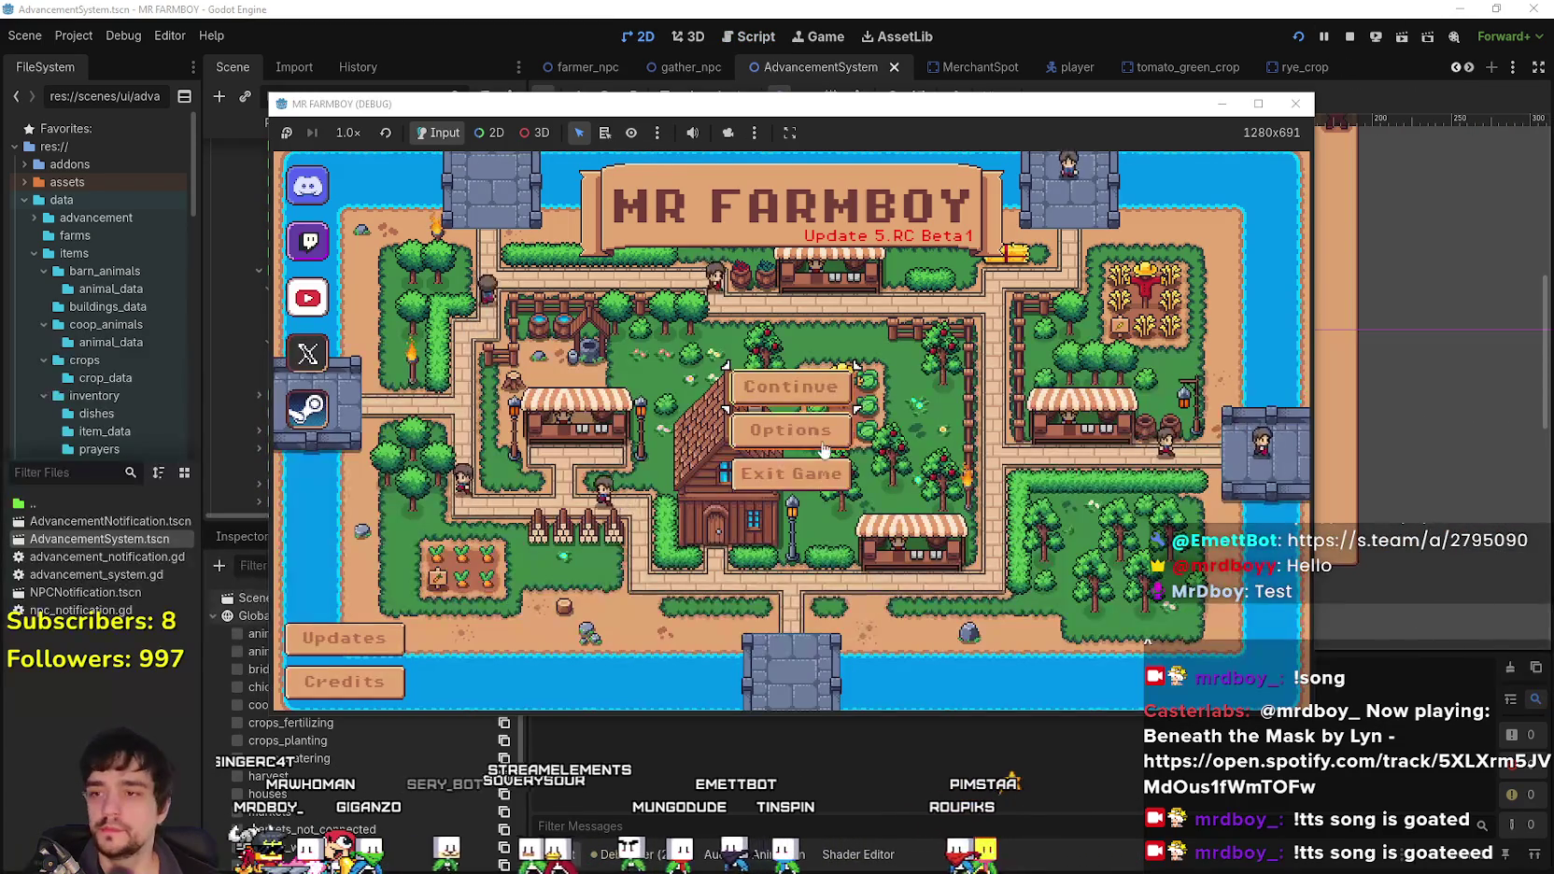
click(786, 411)
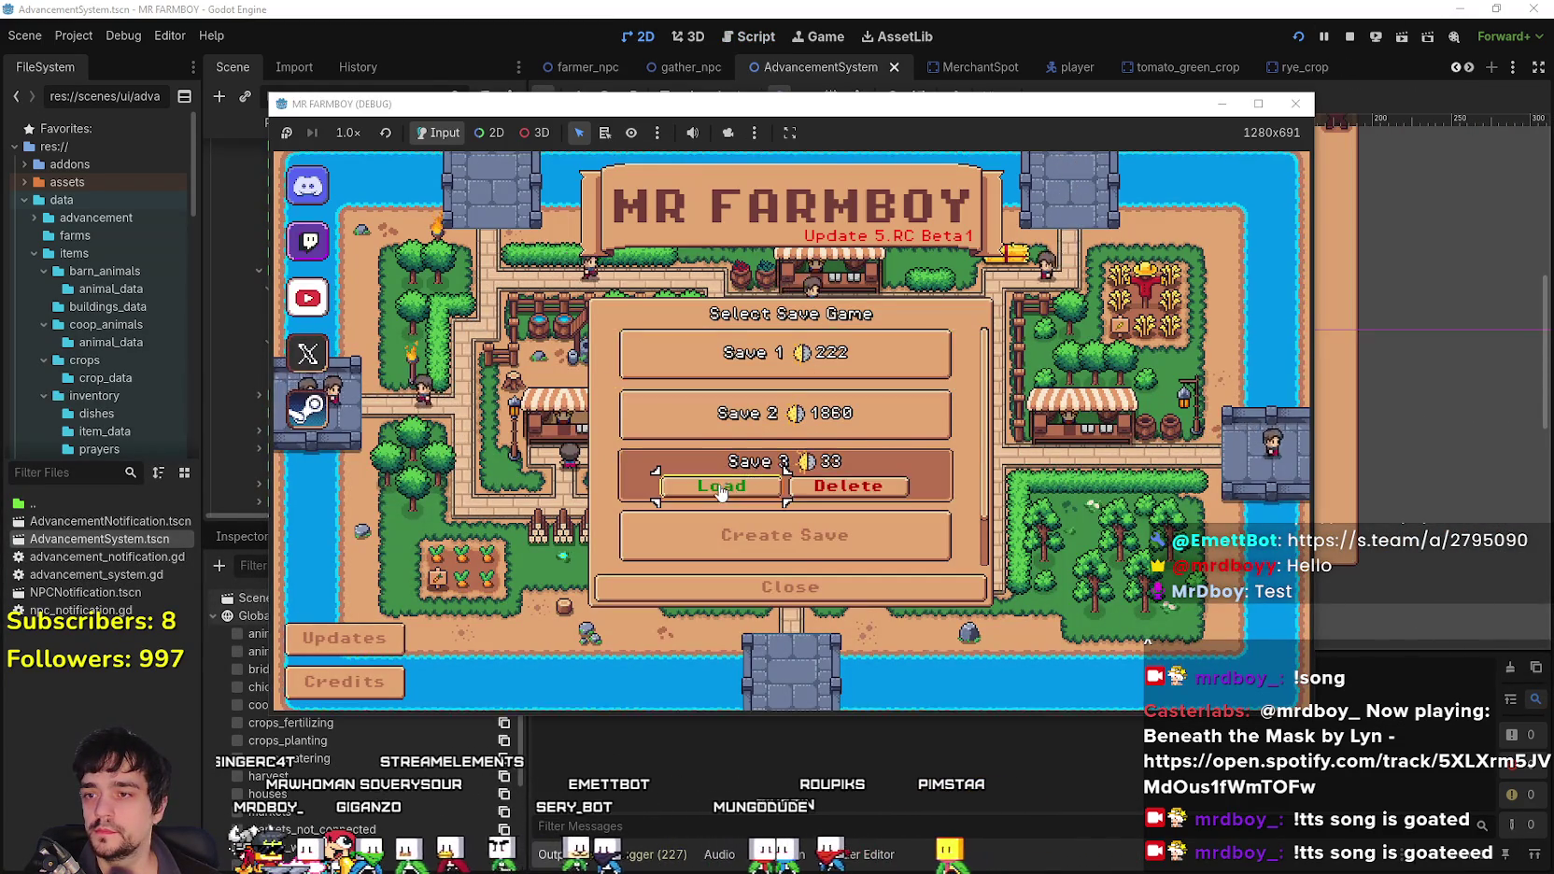
click(653, 481)
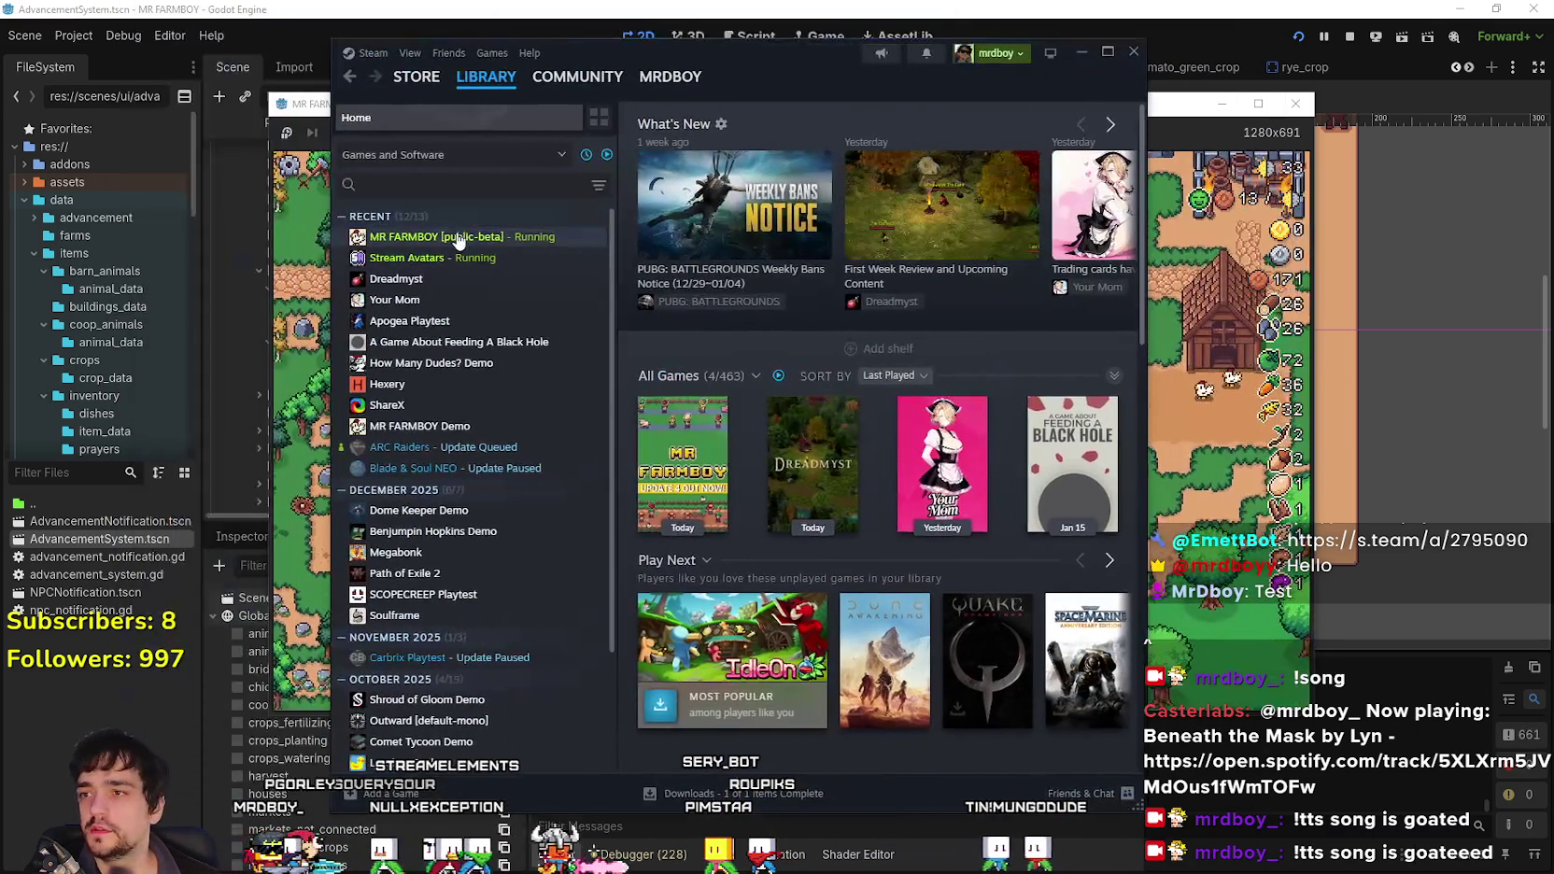
Open the MR FARMBOY community hub from the Steam library.
click(458, 235)
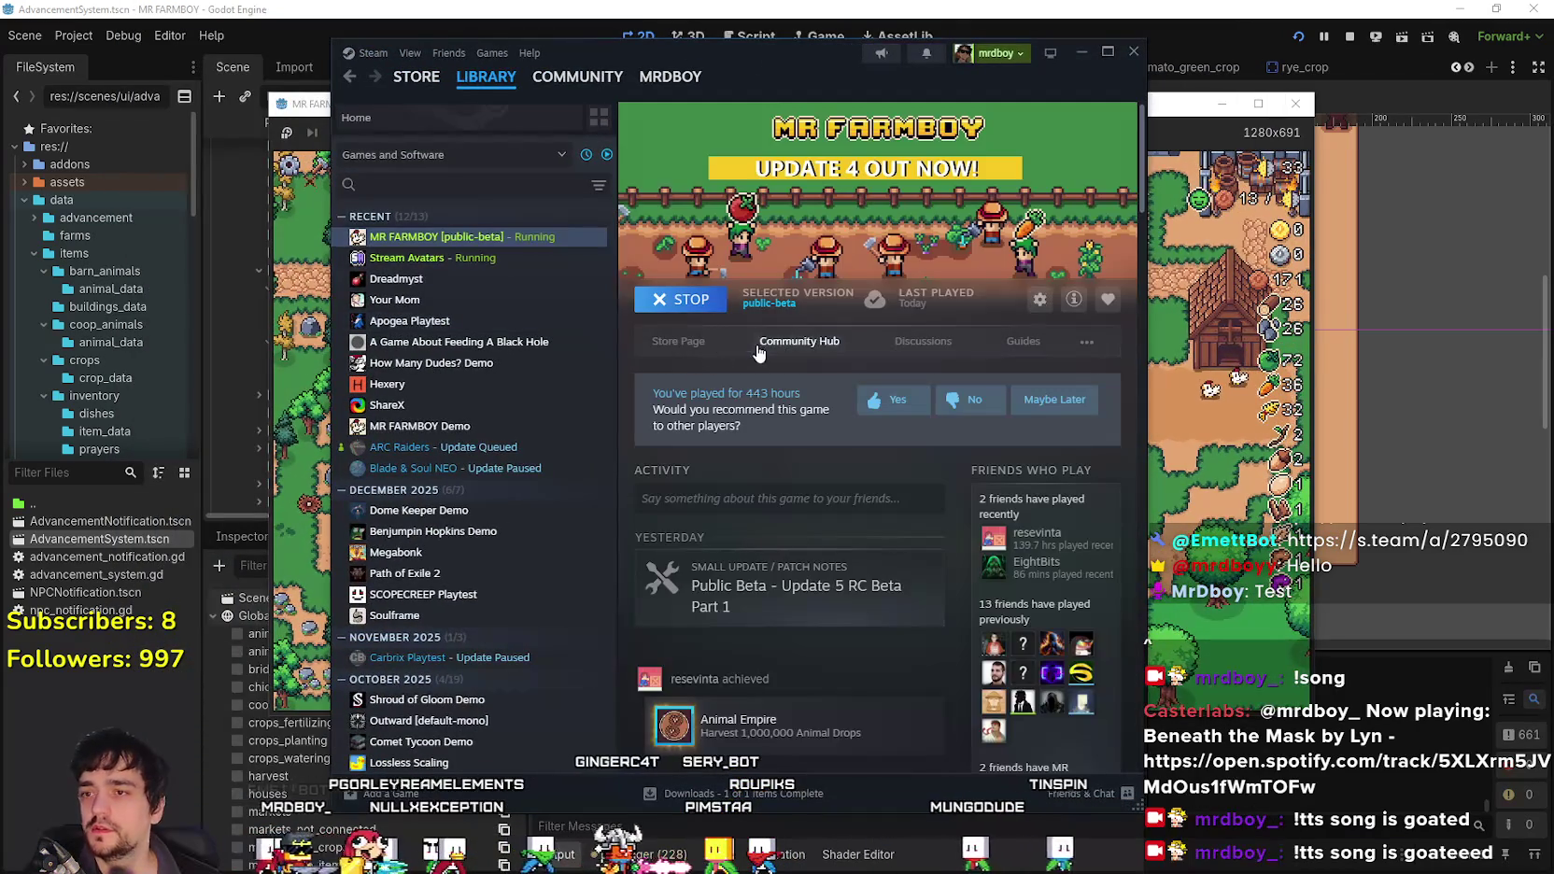
click(798, 347)
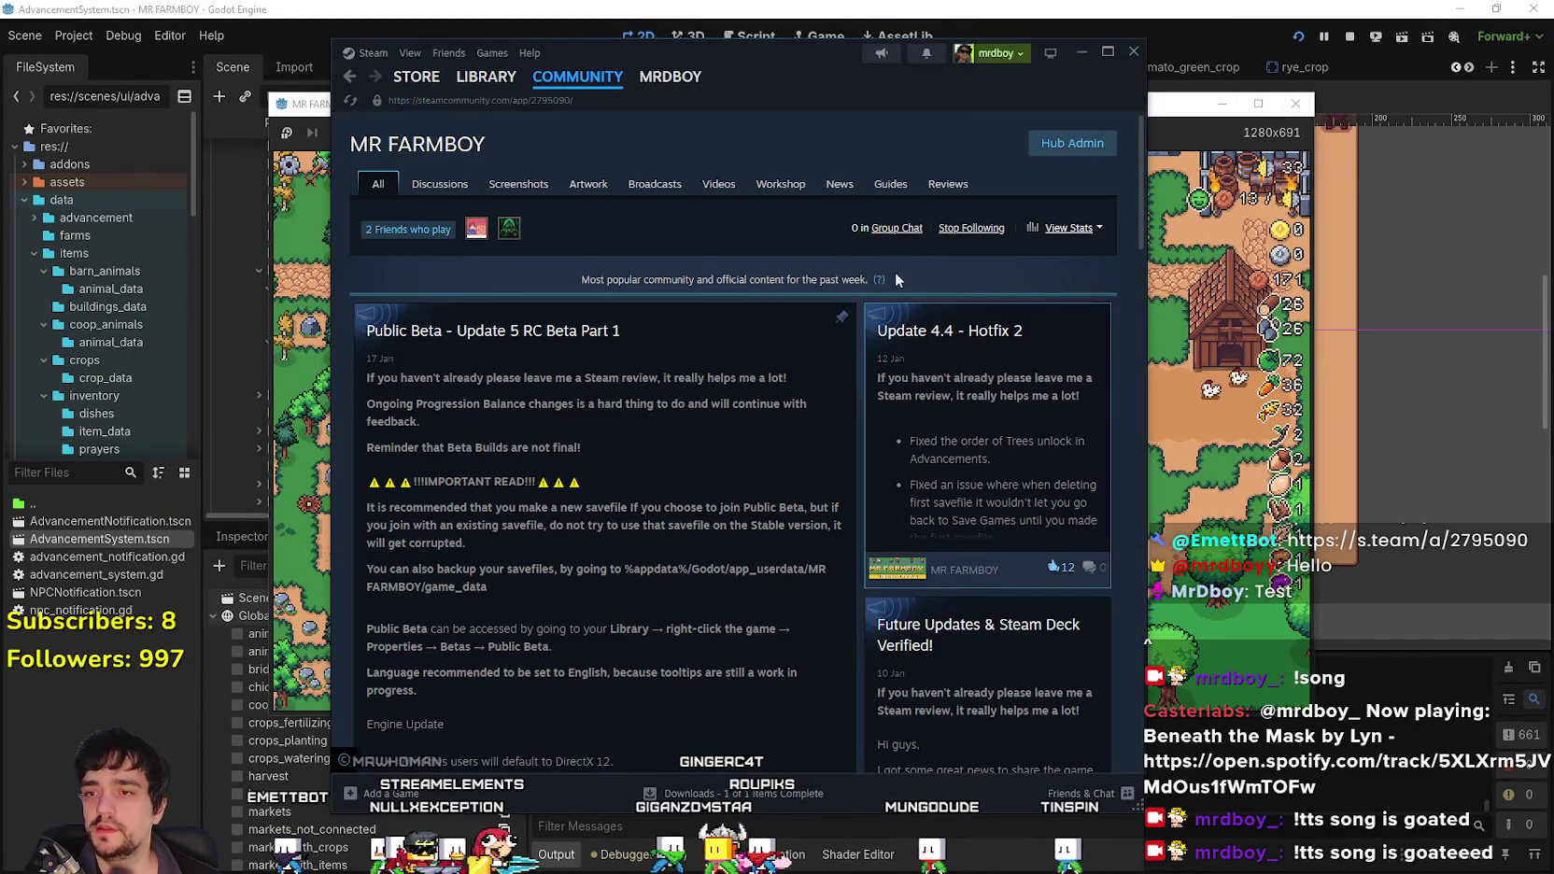
scroll(702, 508, down, 3)
scroll(784, 585, up, 3)
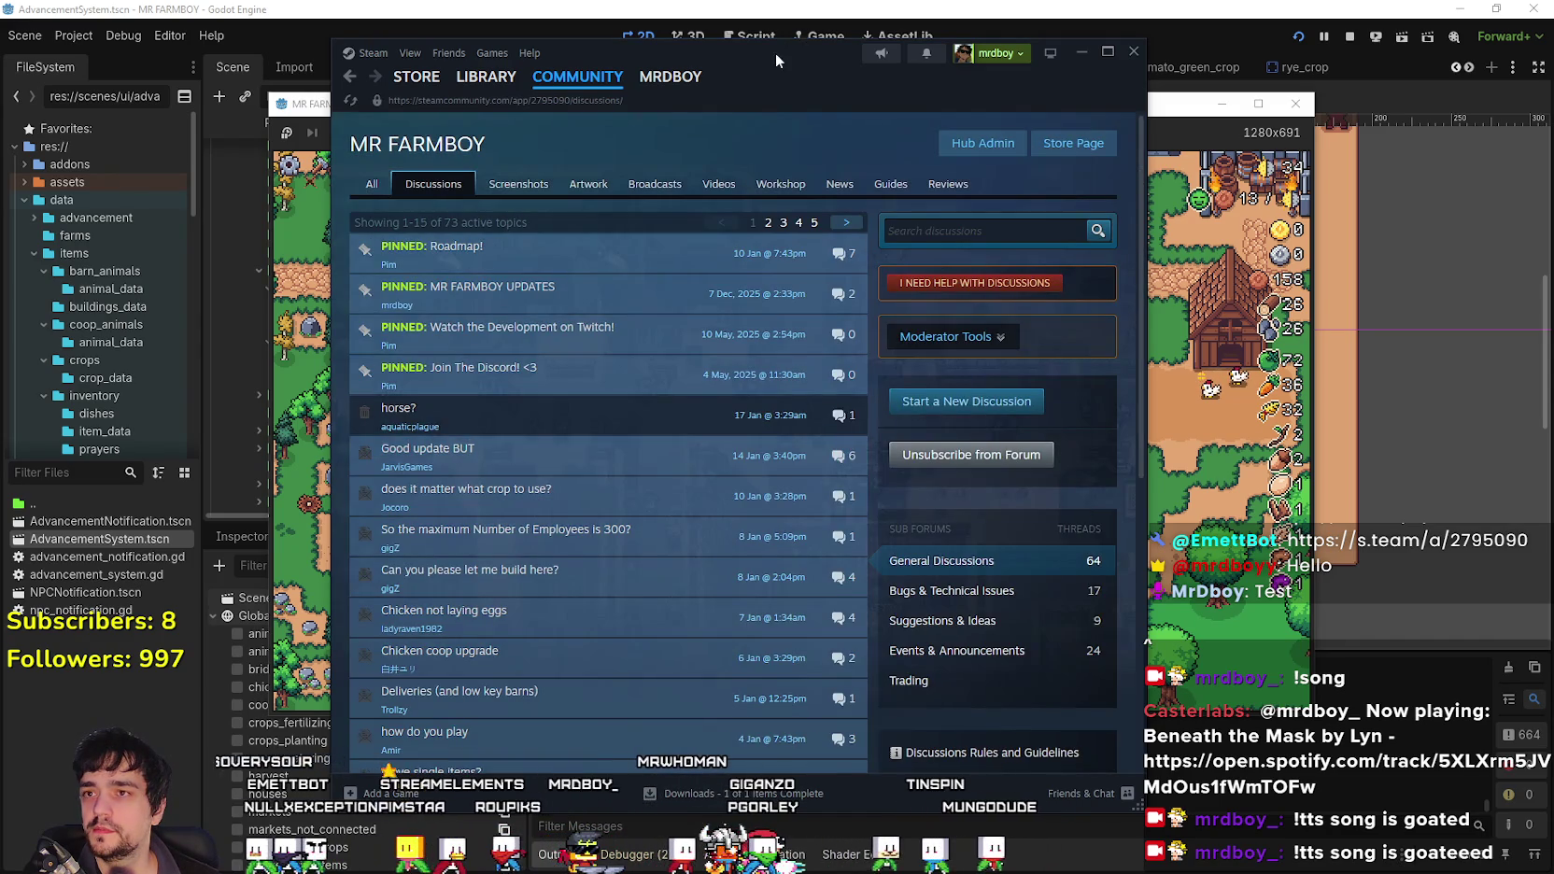
drag(776, 58, 843, 45)
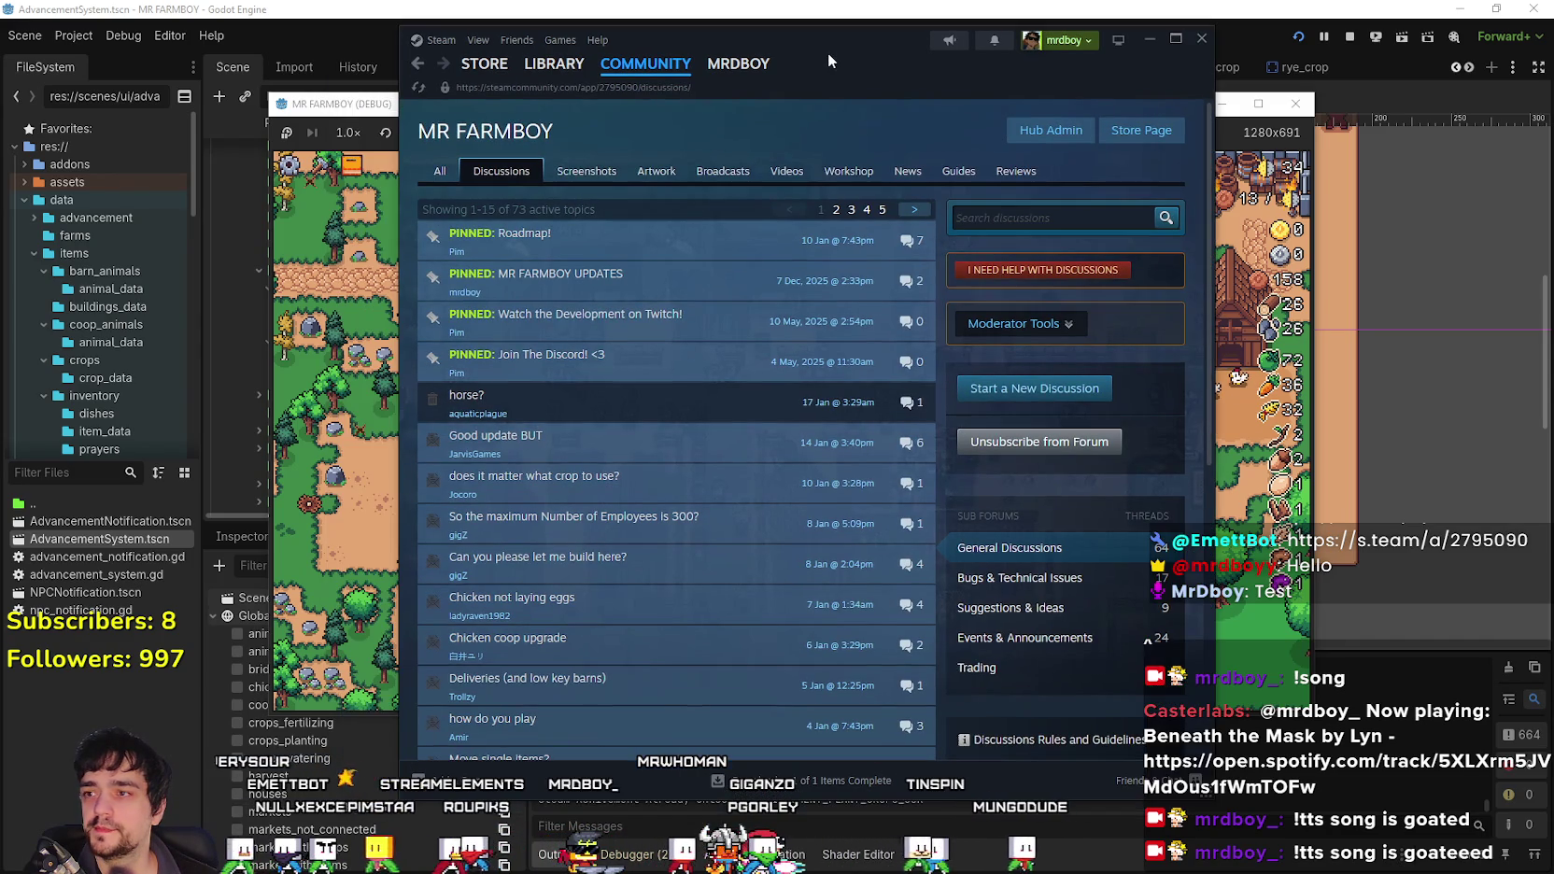
click(419, 68)
Open the discussion thread for the Public Beta - Update 5 RC Beta Part 1 announcement.
click(752, 480)
scroll(801, 601, down, 10)
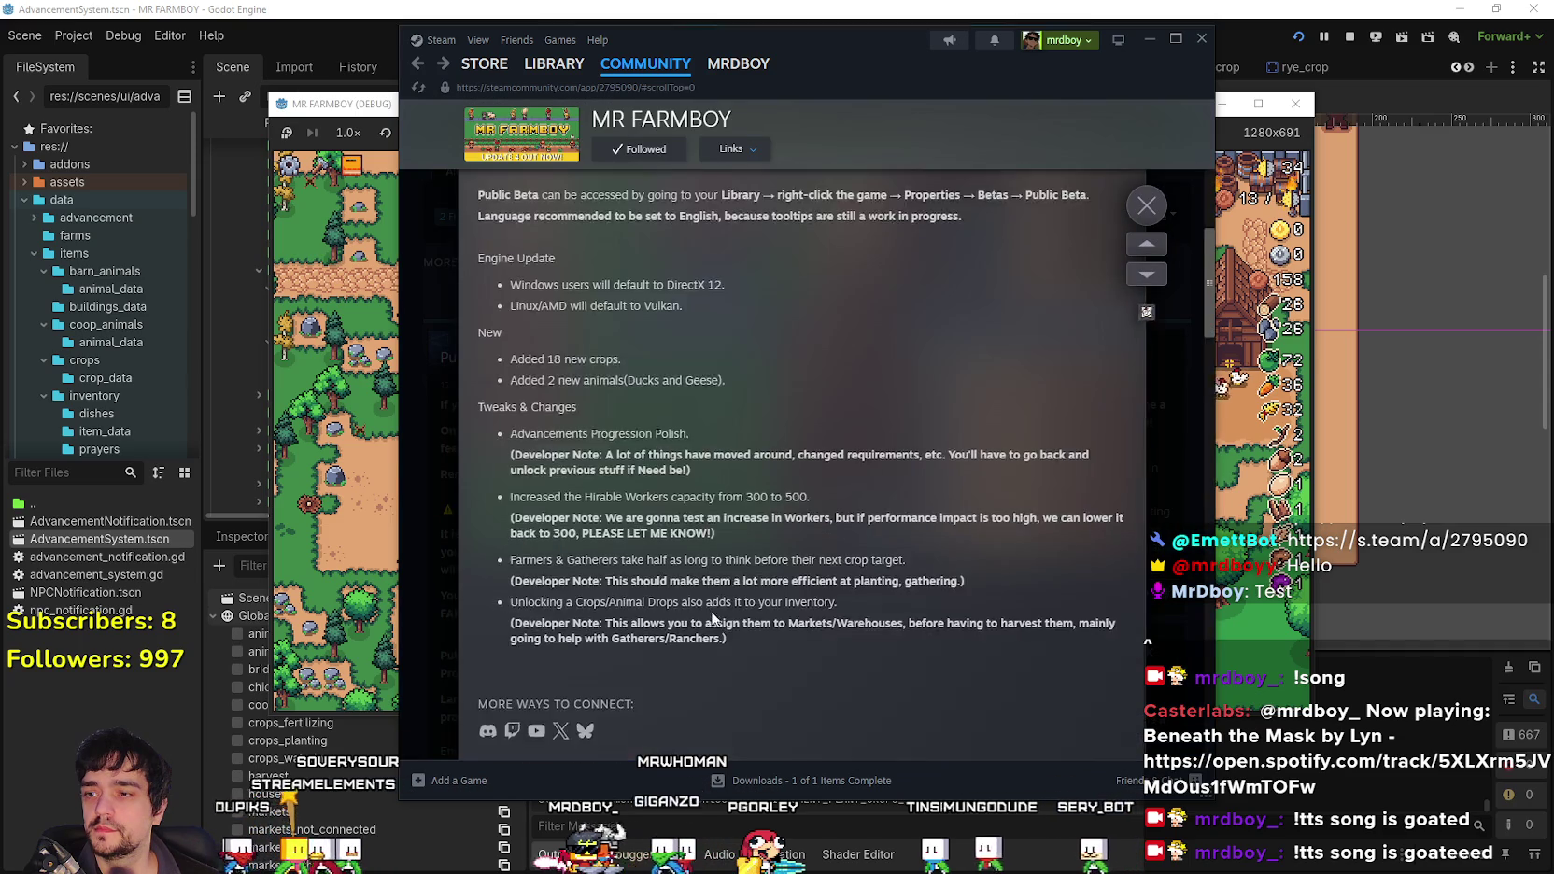
click(805, 576)
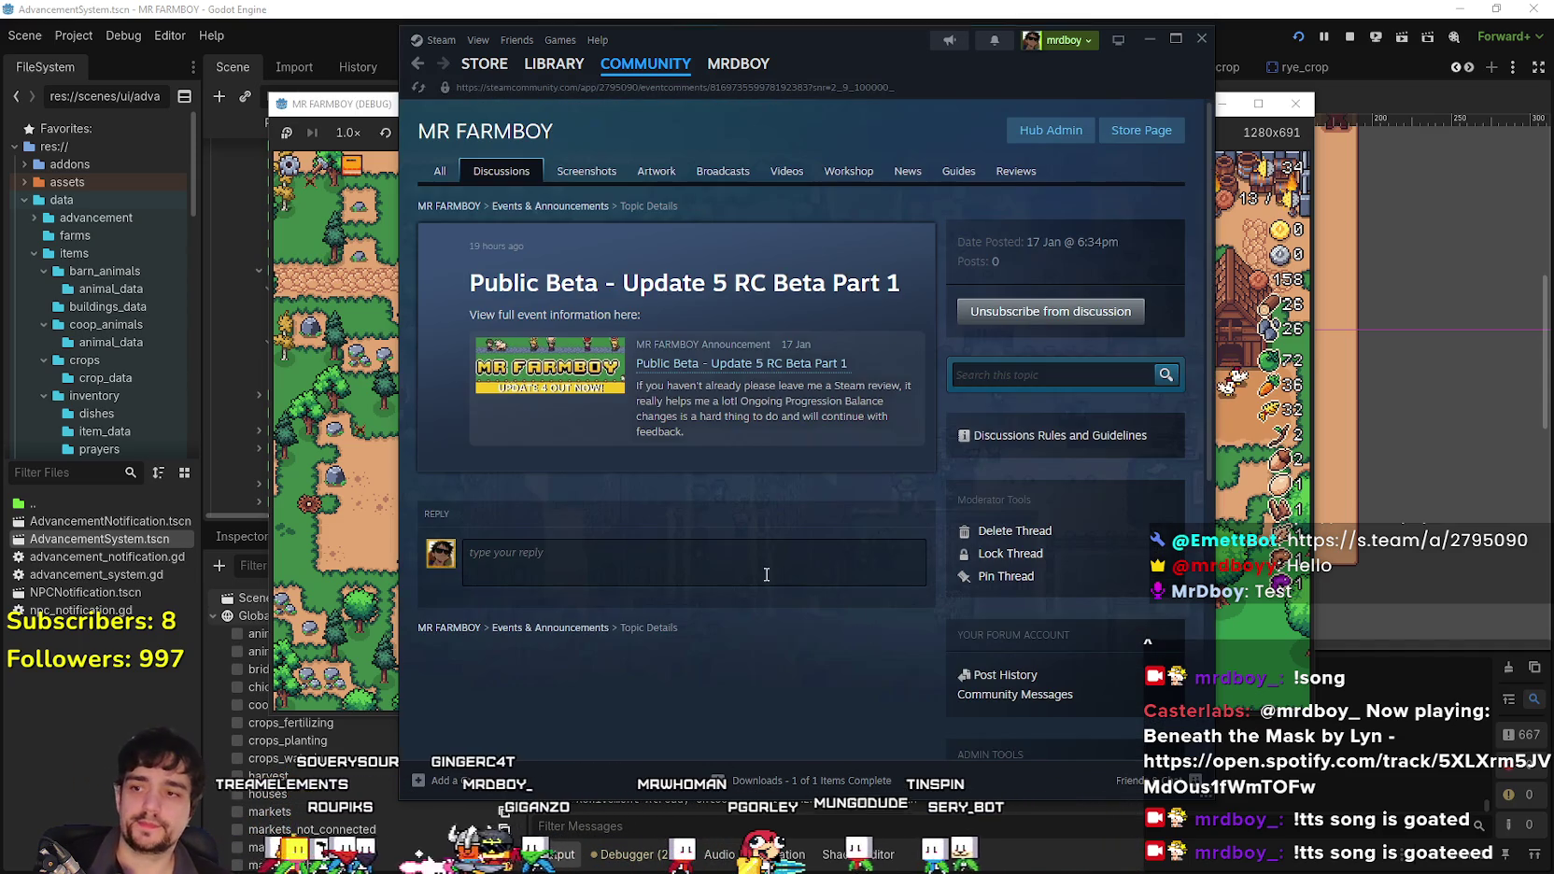
Post a reply asking players whether they're playing the beta and what issues they're finding.
click(754, 528)
text(Please let)
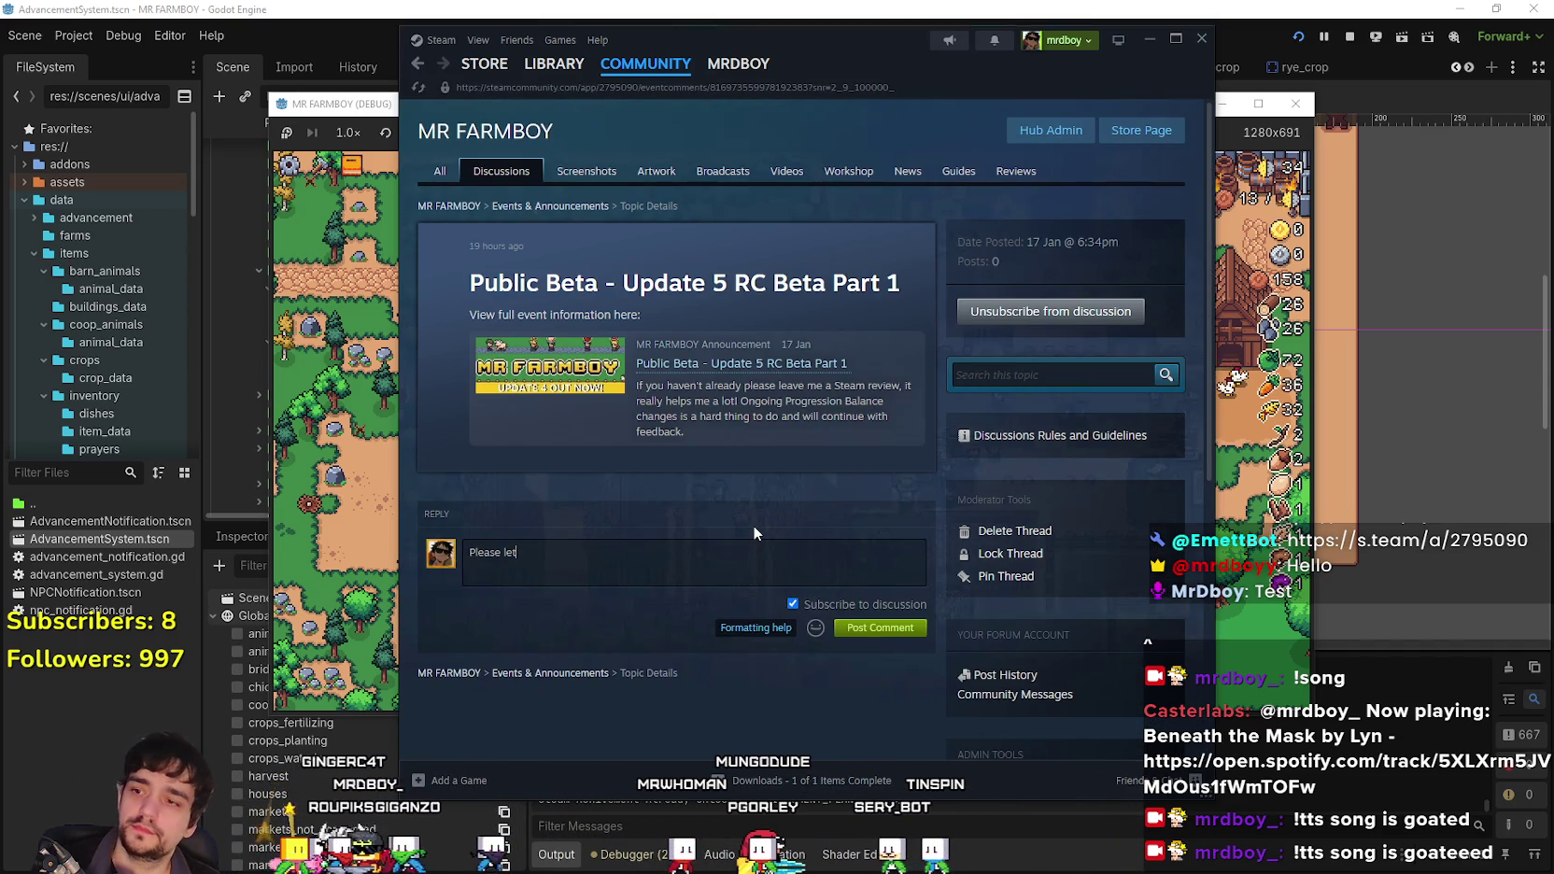
text( me know if you're pol)
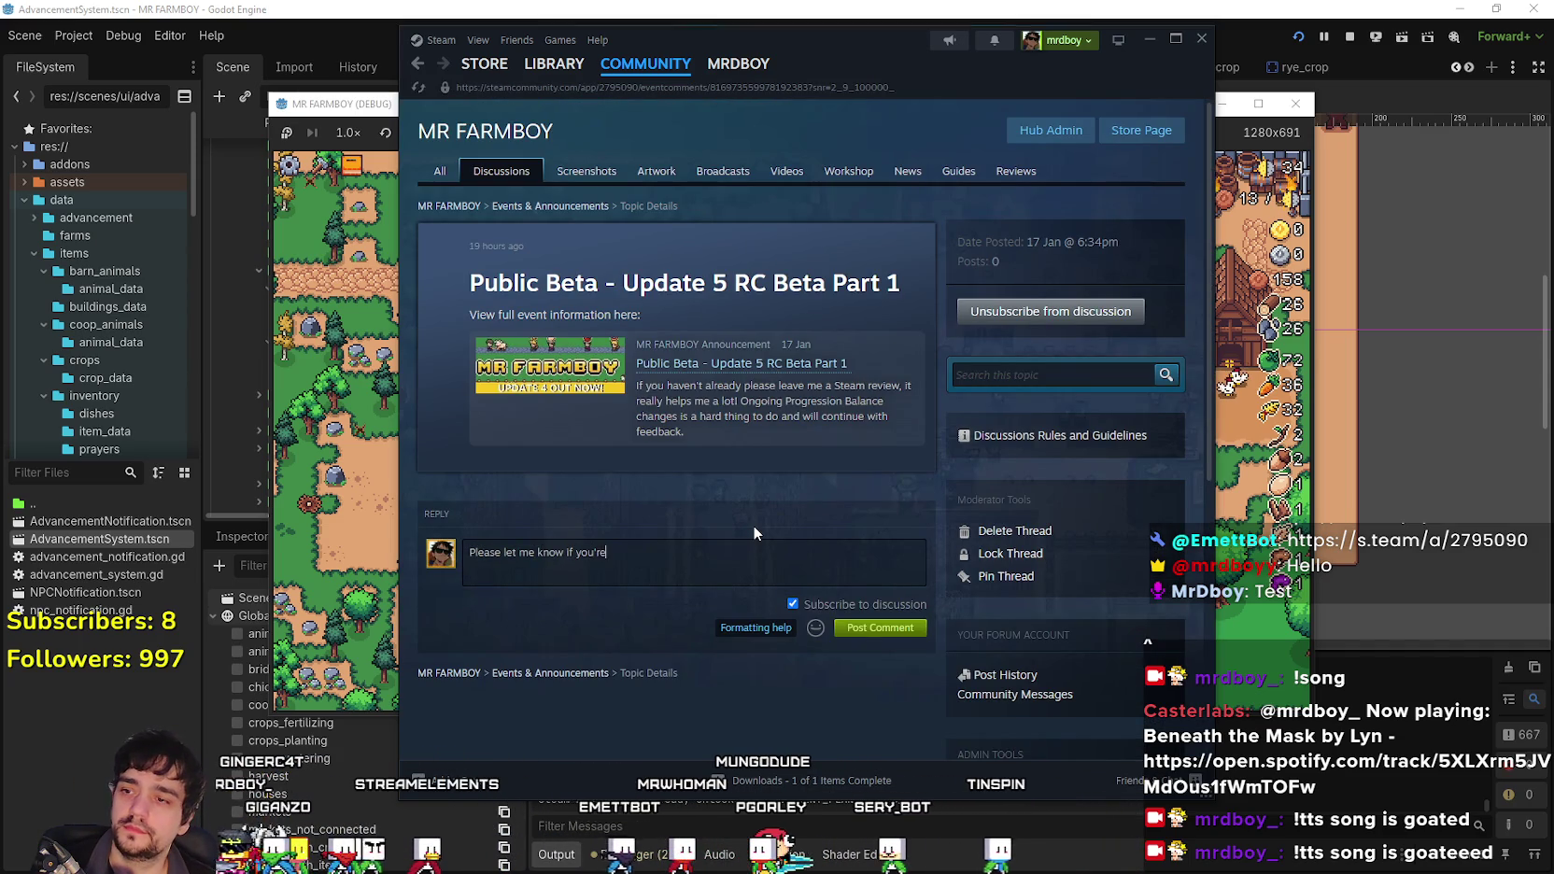
key(BackSpace)
key(BackSpace)
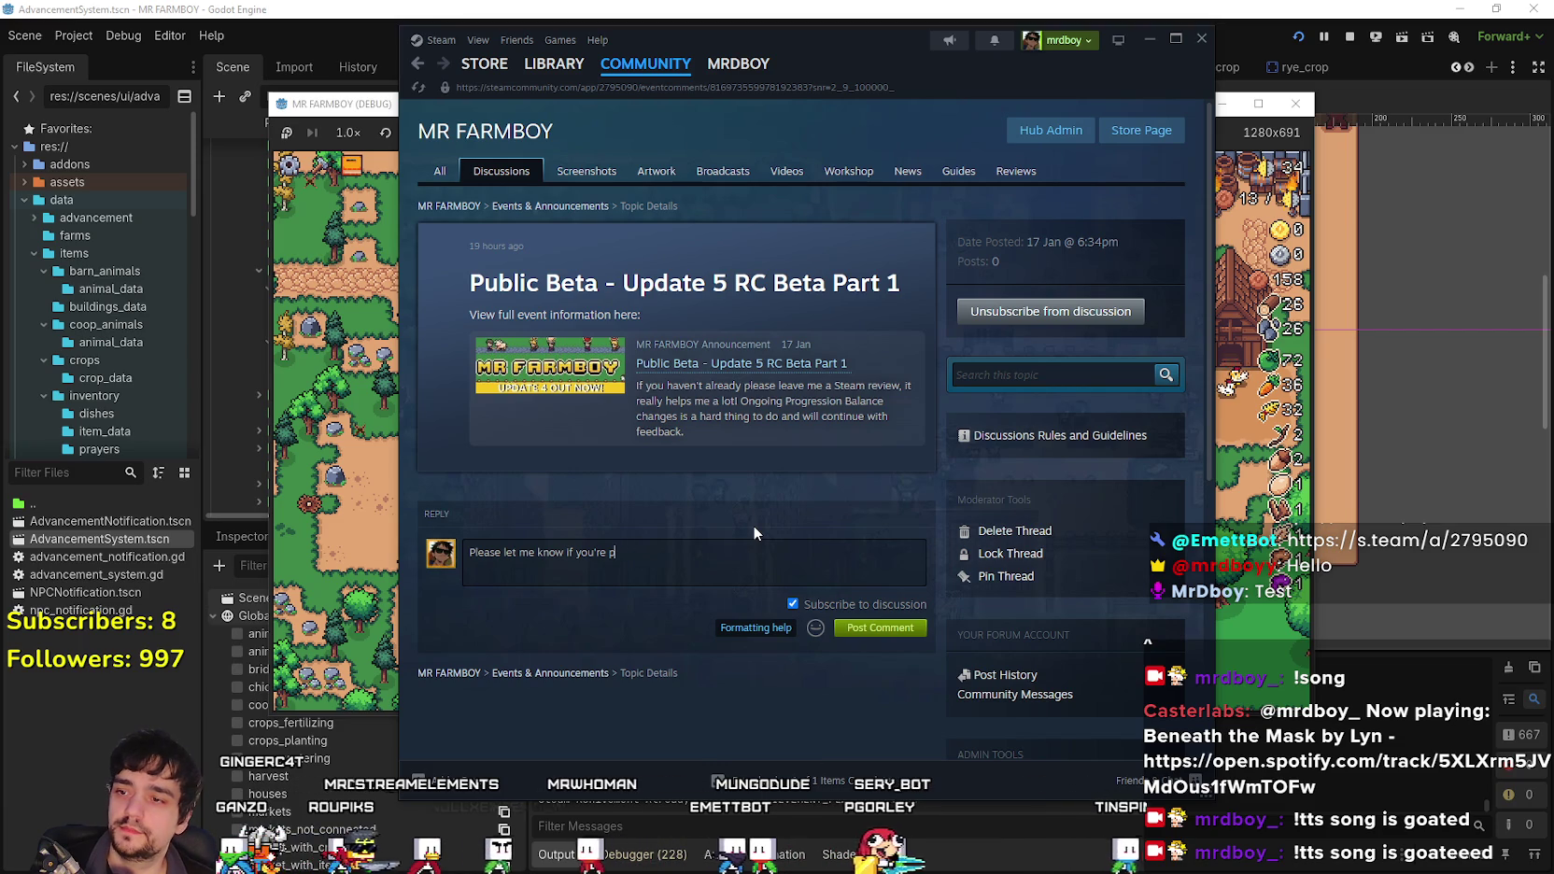
text(laying the beta nad)
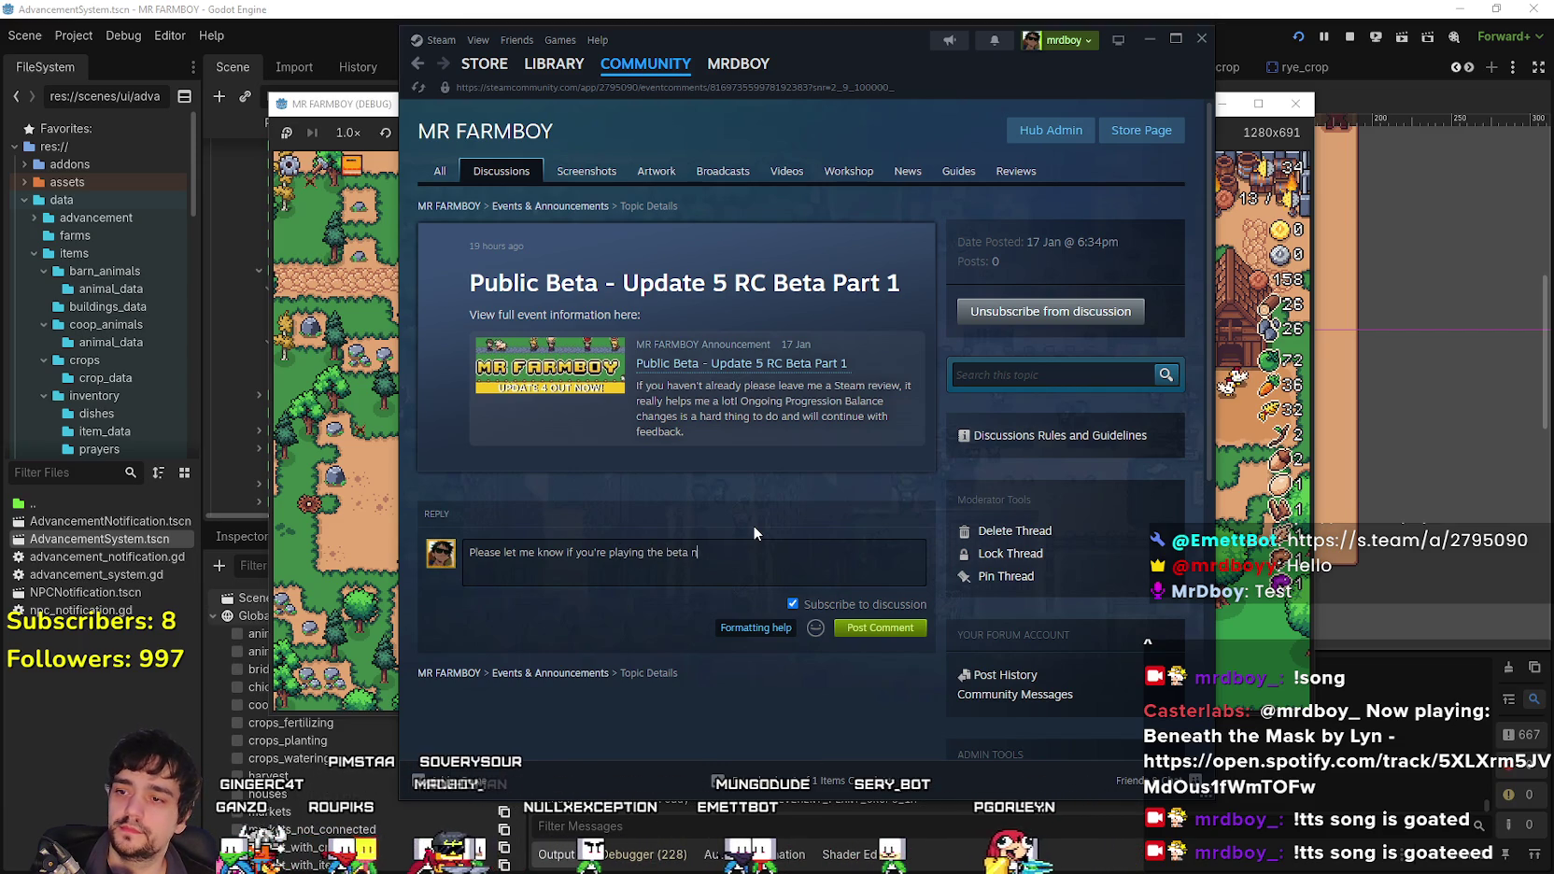
key(BackSpace)
text(and what issues you')
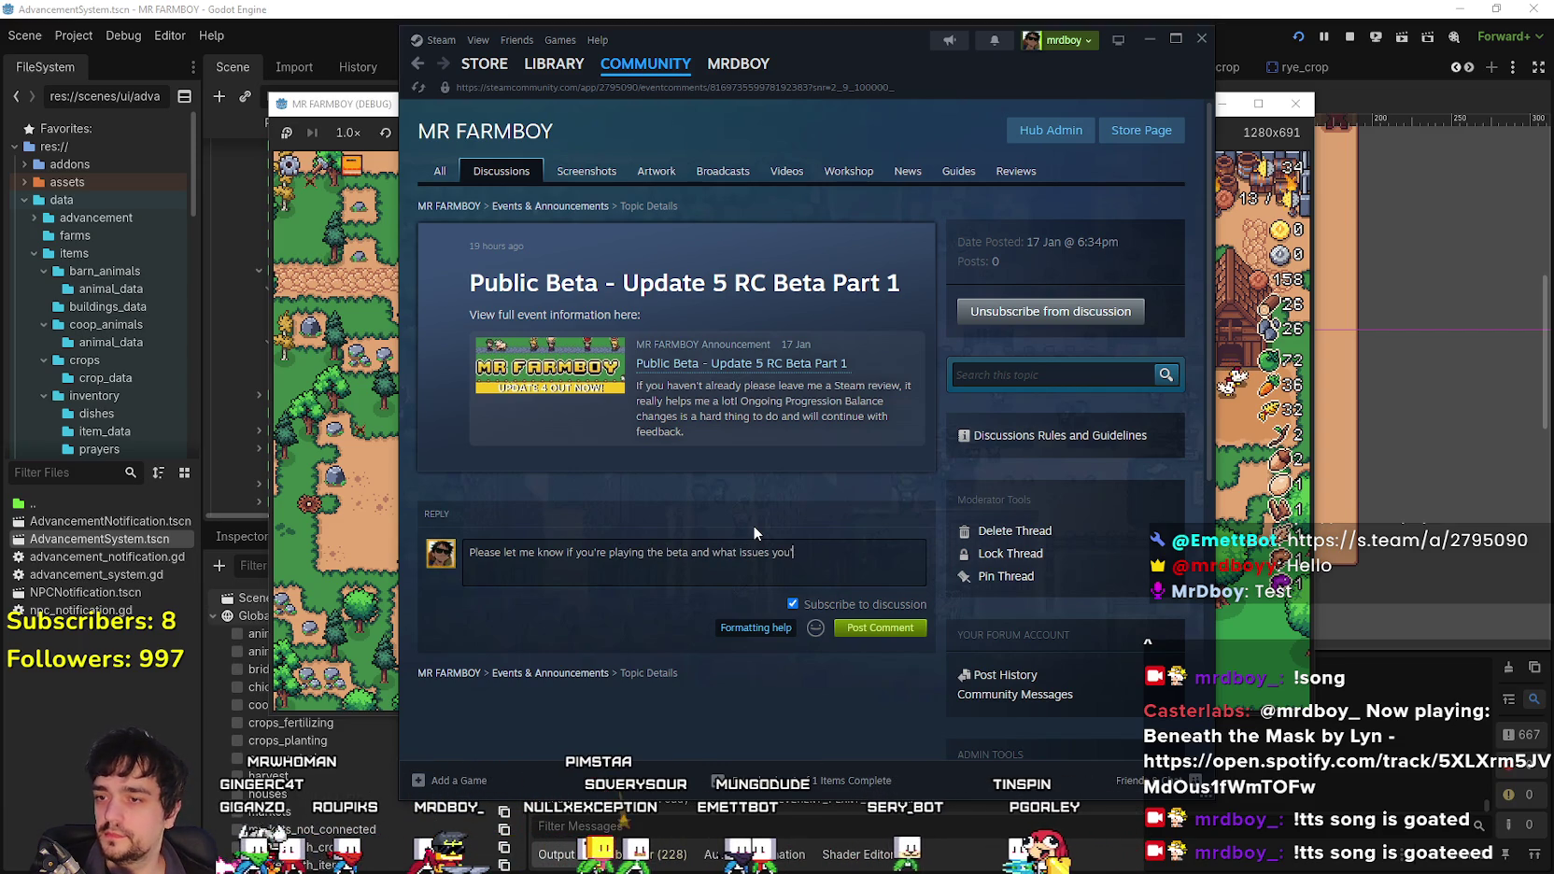
text(re finding!@)
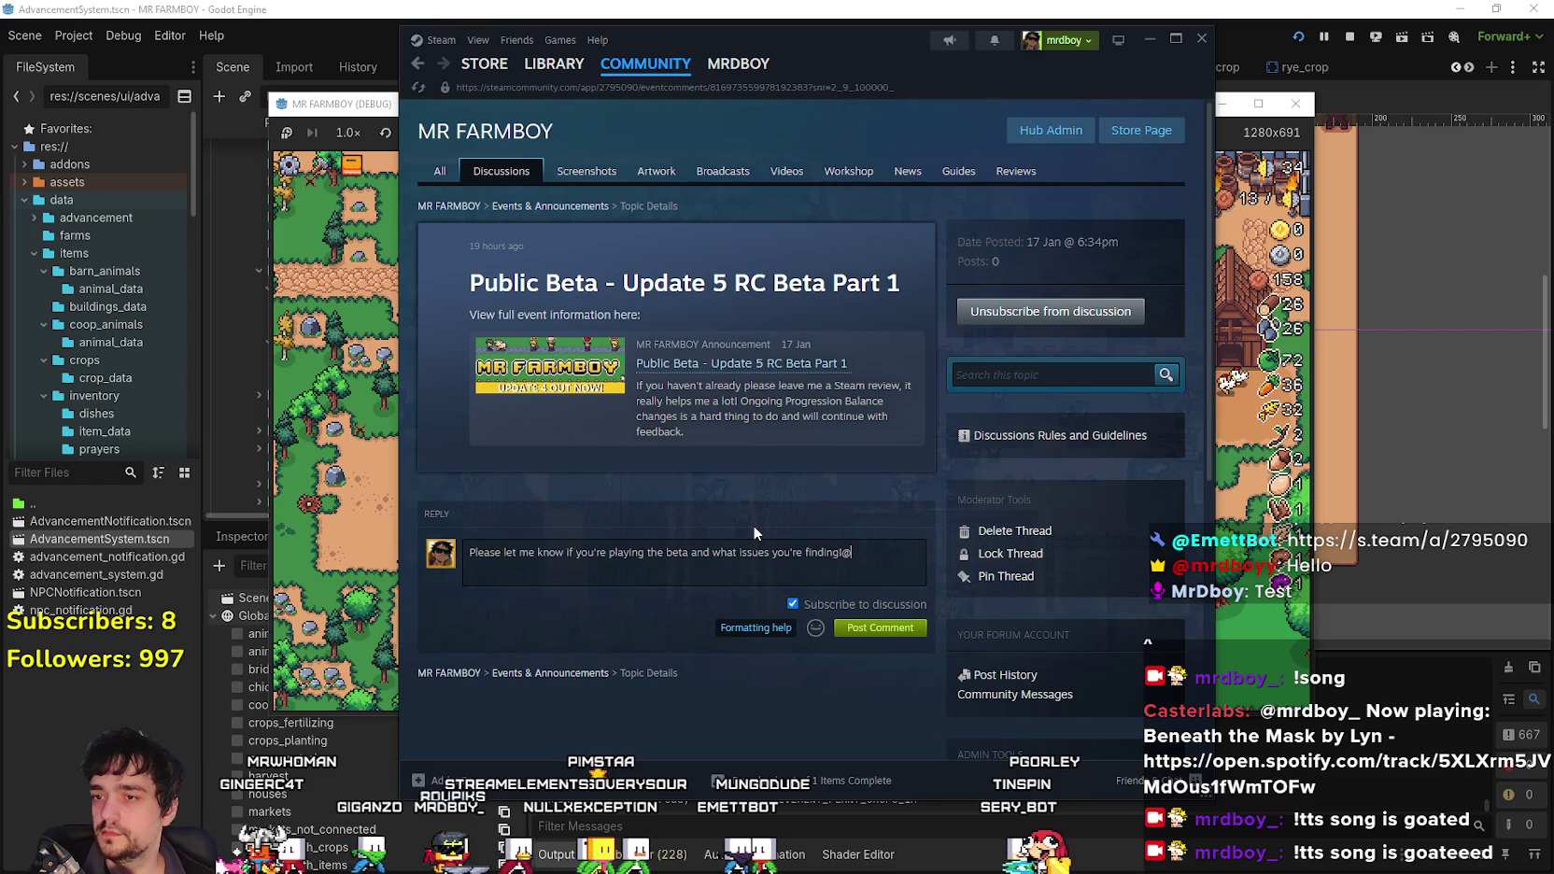
key(BackSpace)
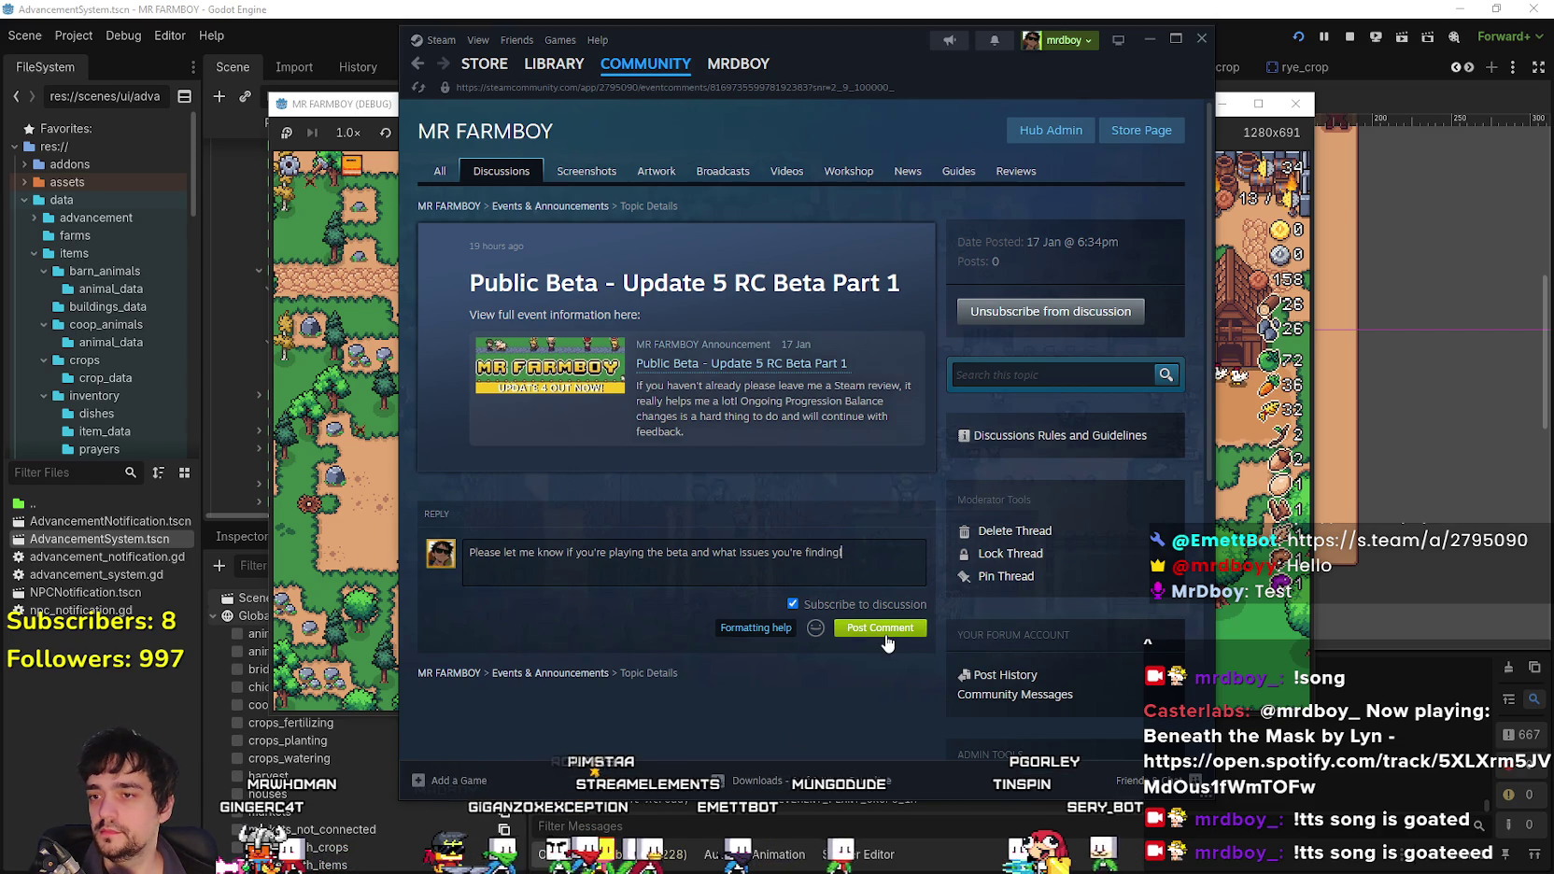
click(886, 632)
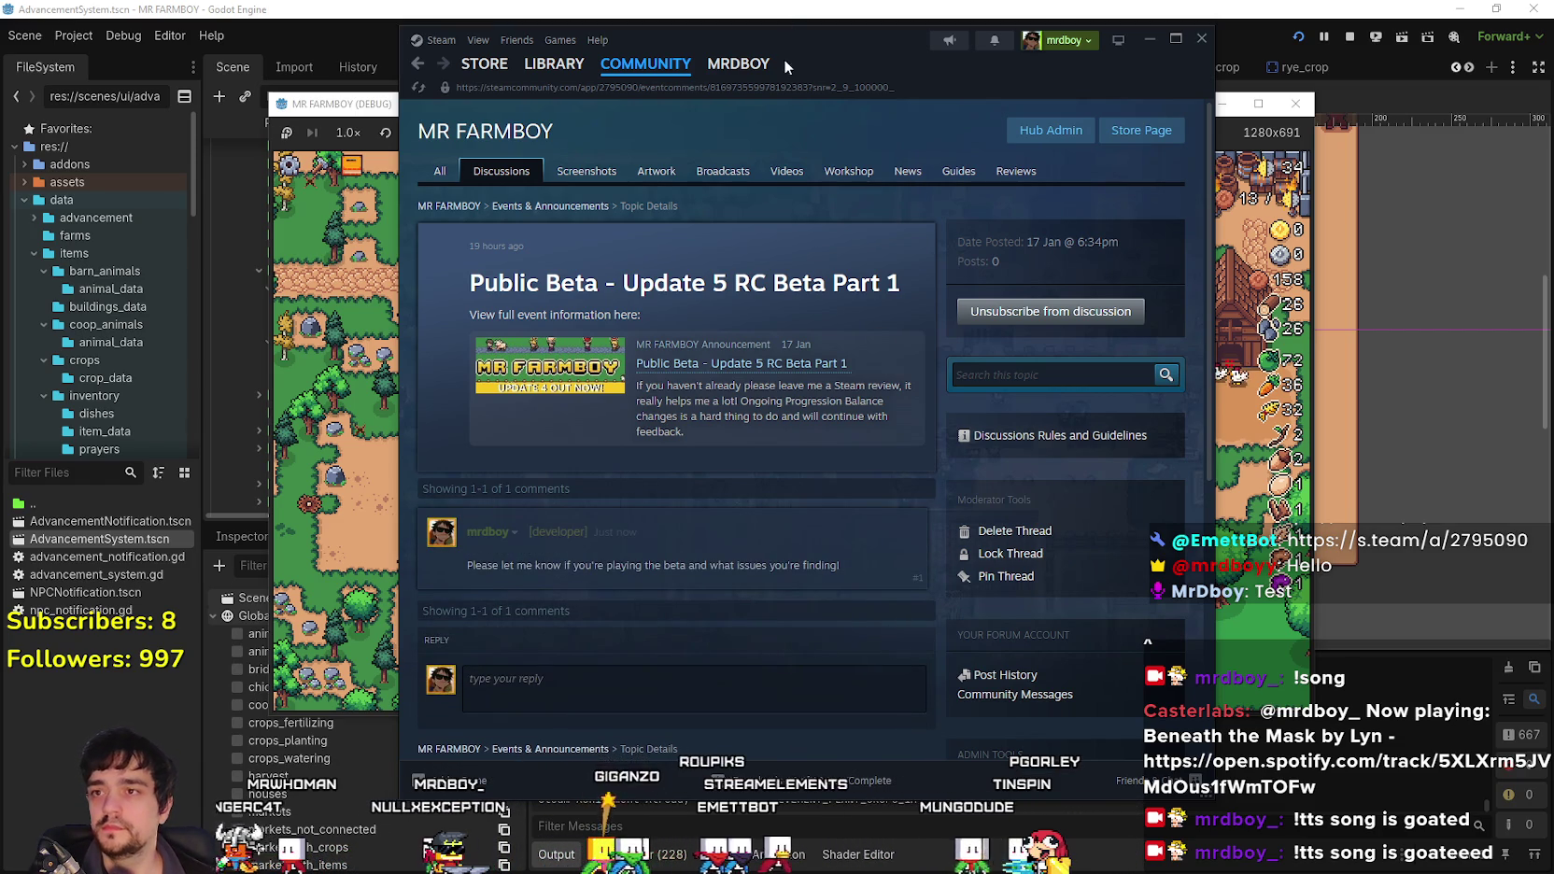
key(alt+Tab)
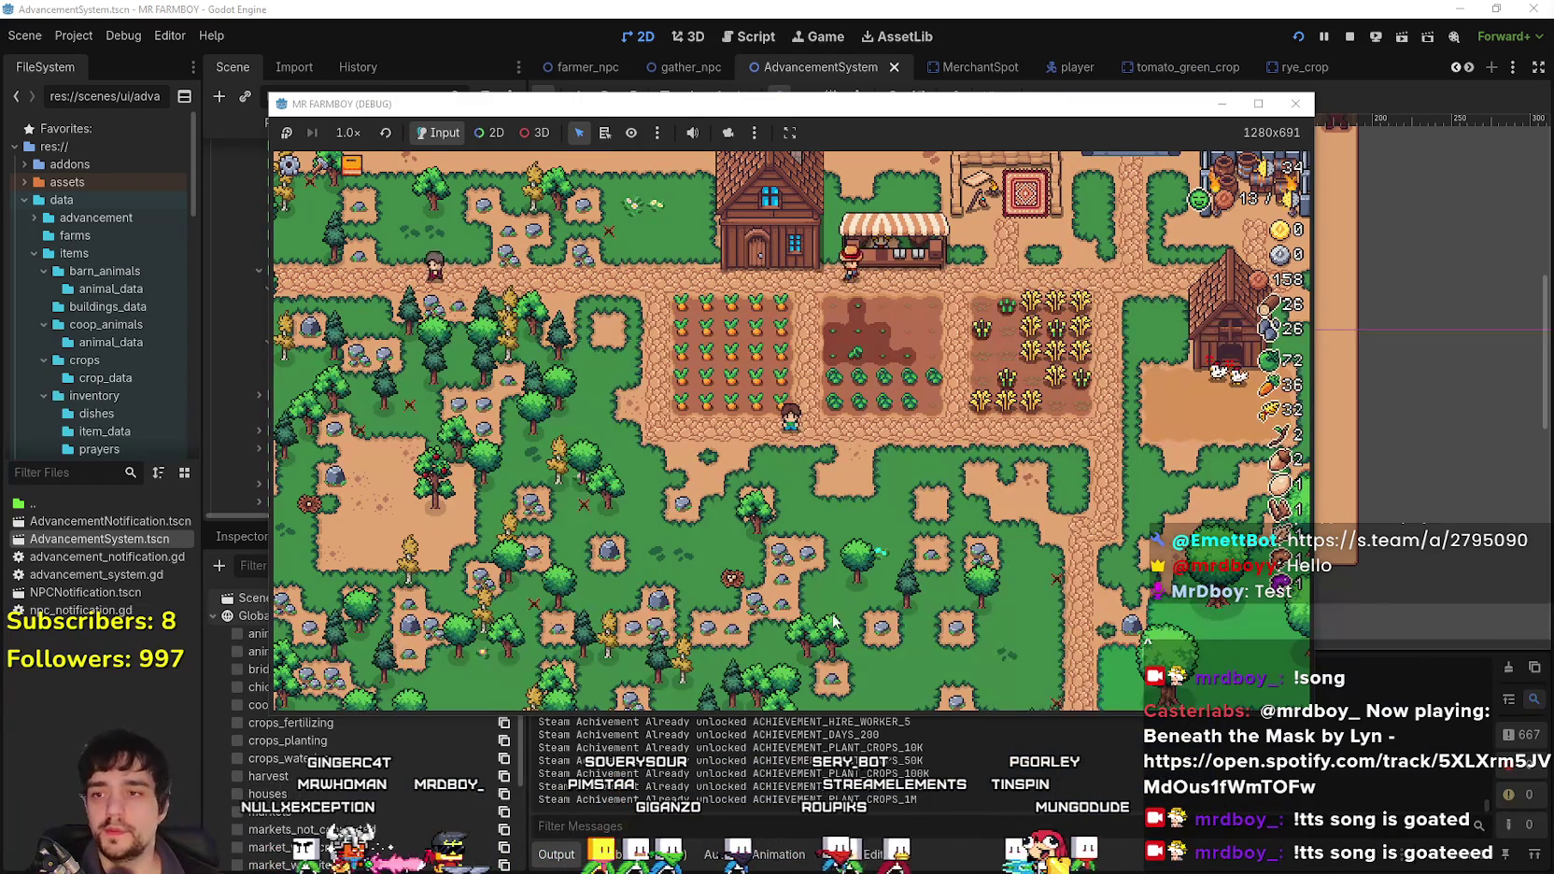
Walk the farmer along the carrot rows, harvesting carrots from 37 up to 47.
scroll(908, 507, up, 3)
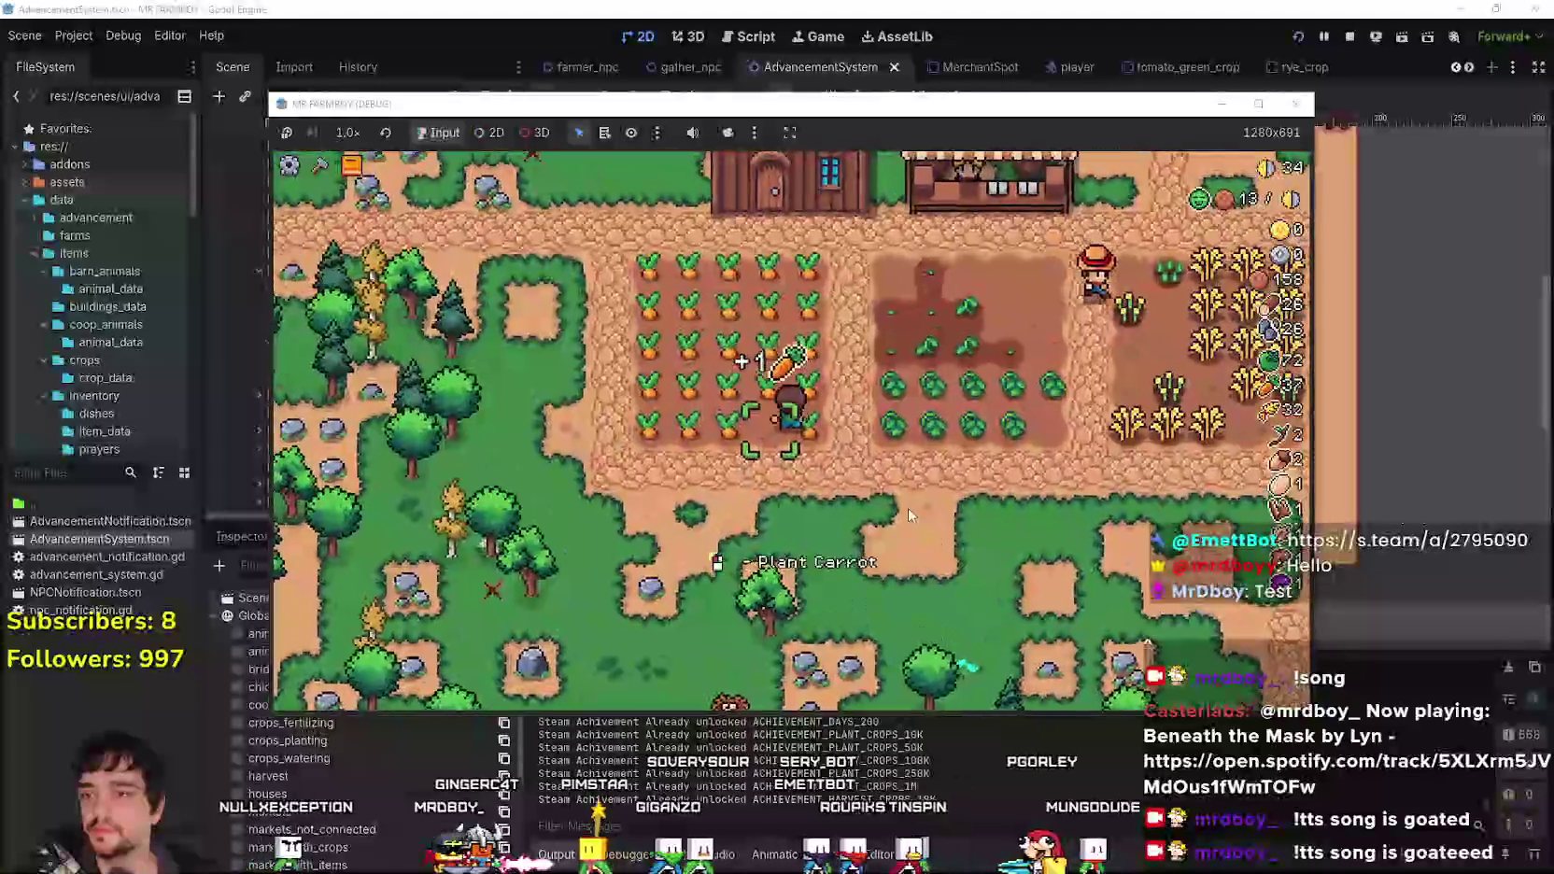
key(a)
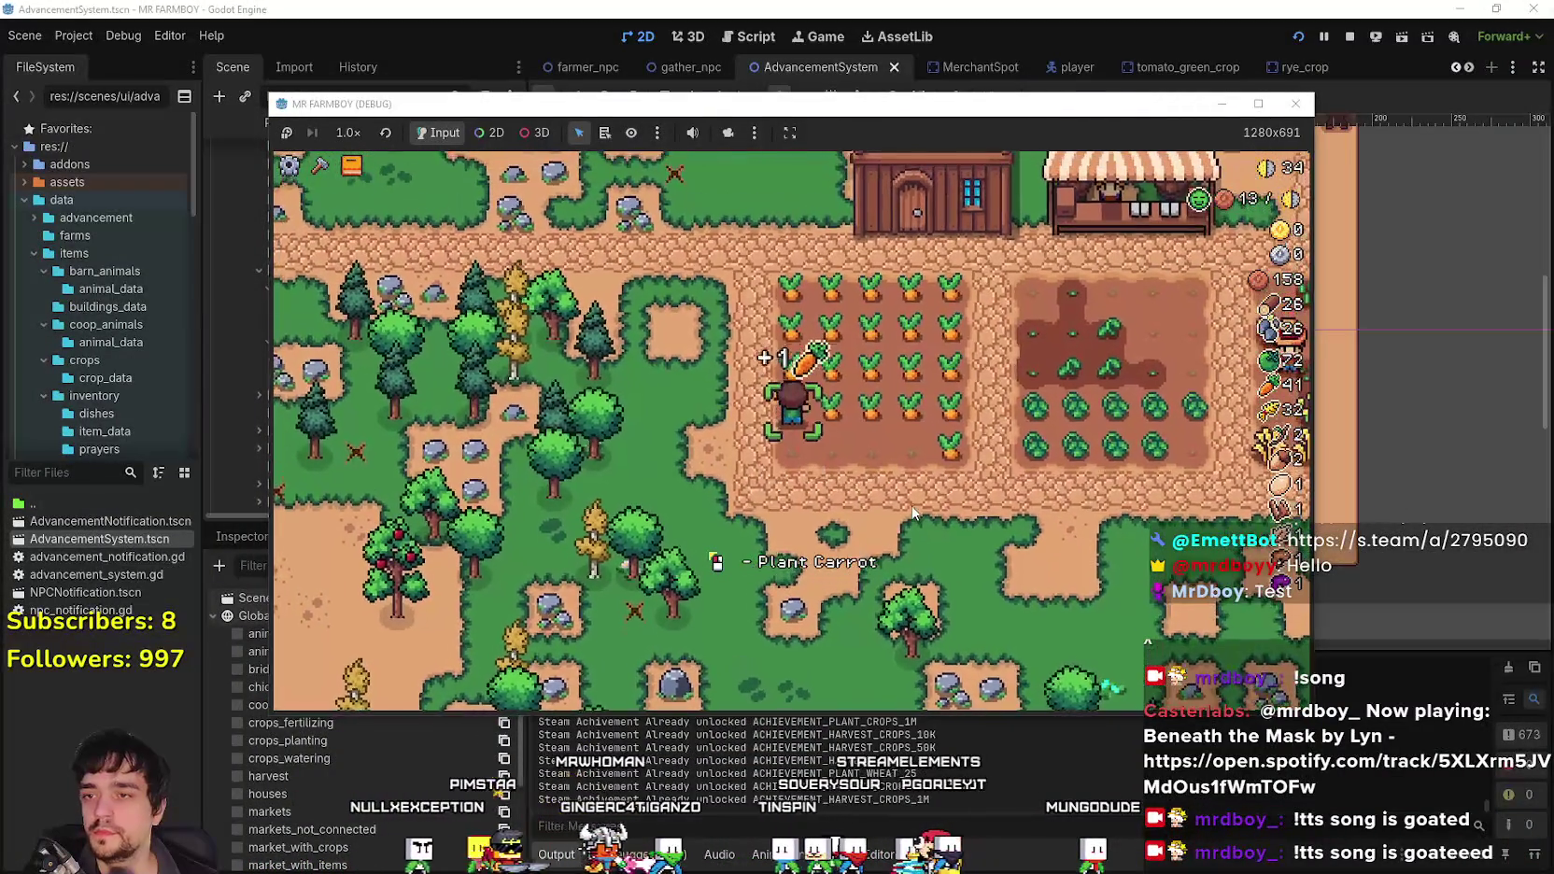
key(d)
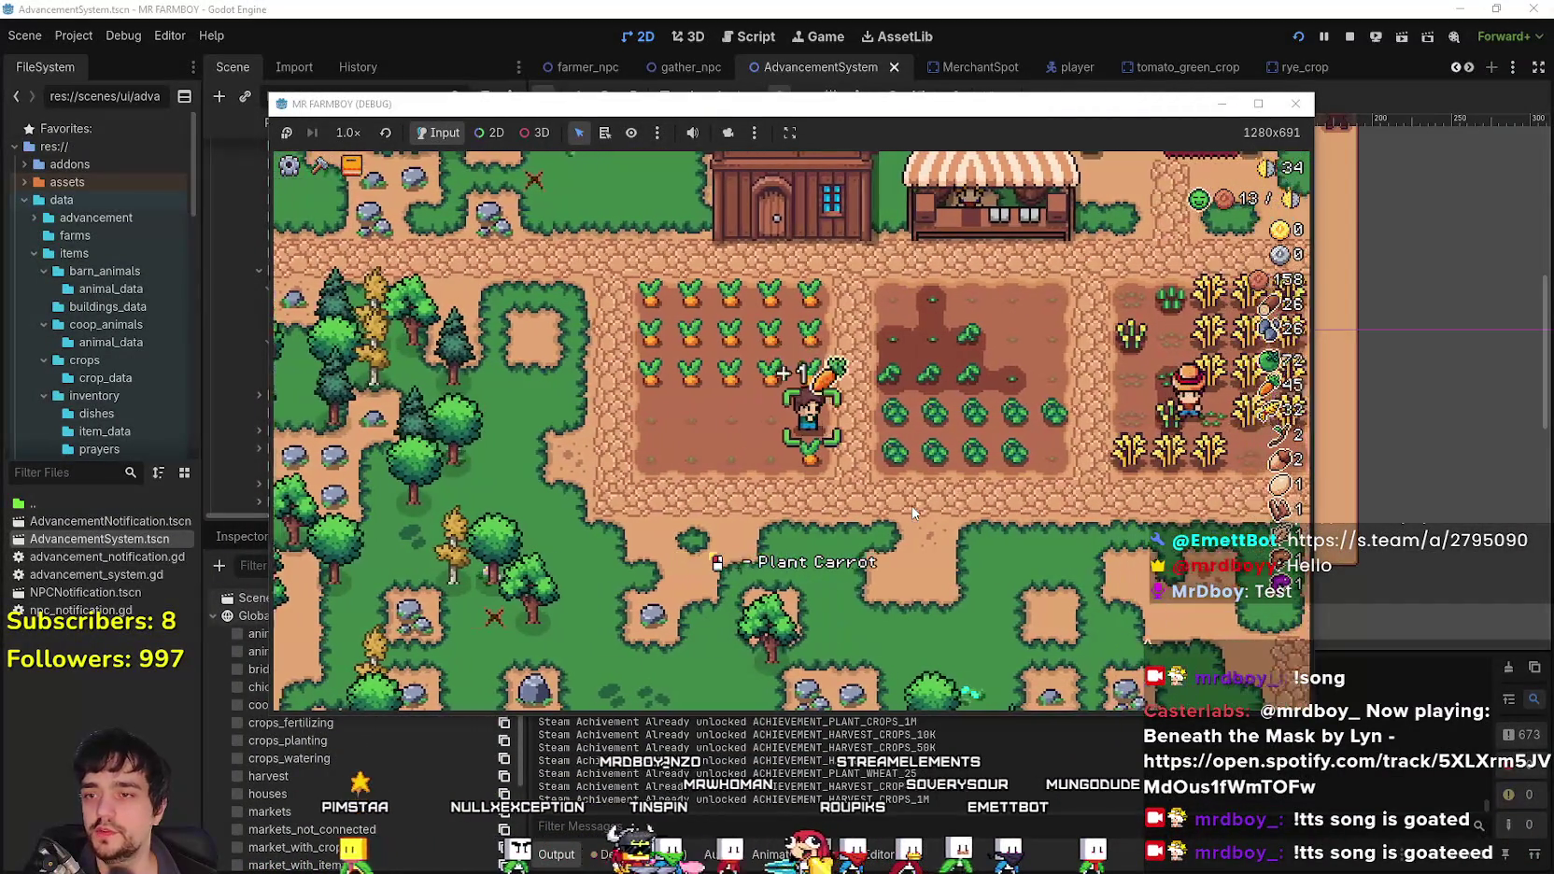
key(w)
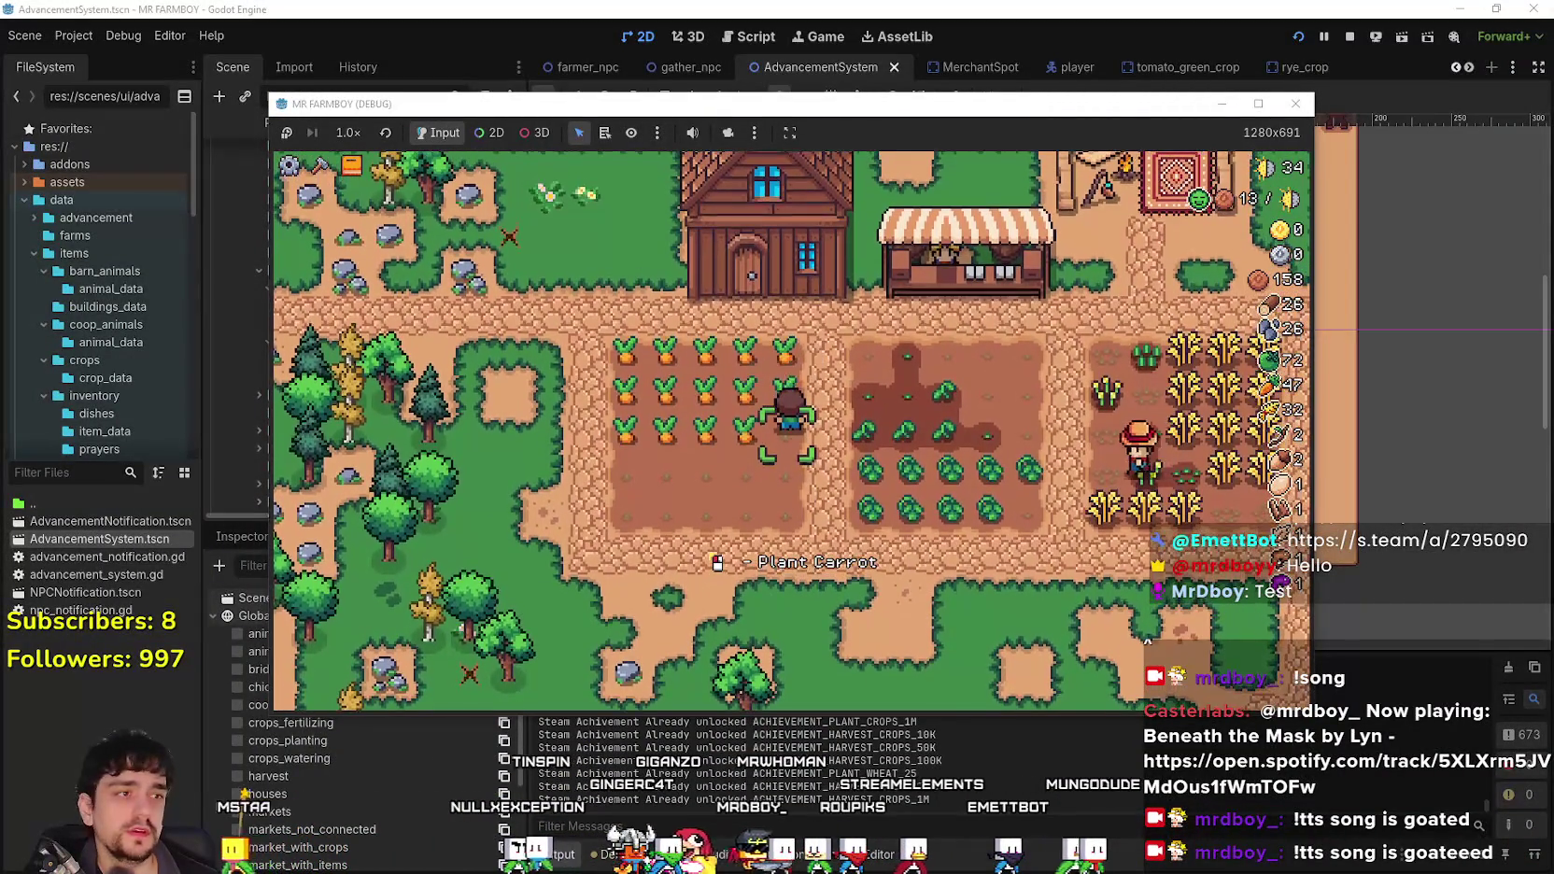
key(alt+Tab)
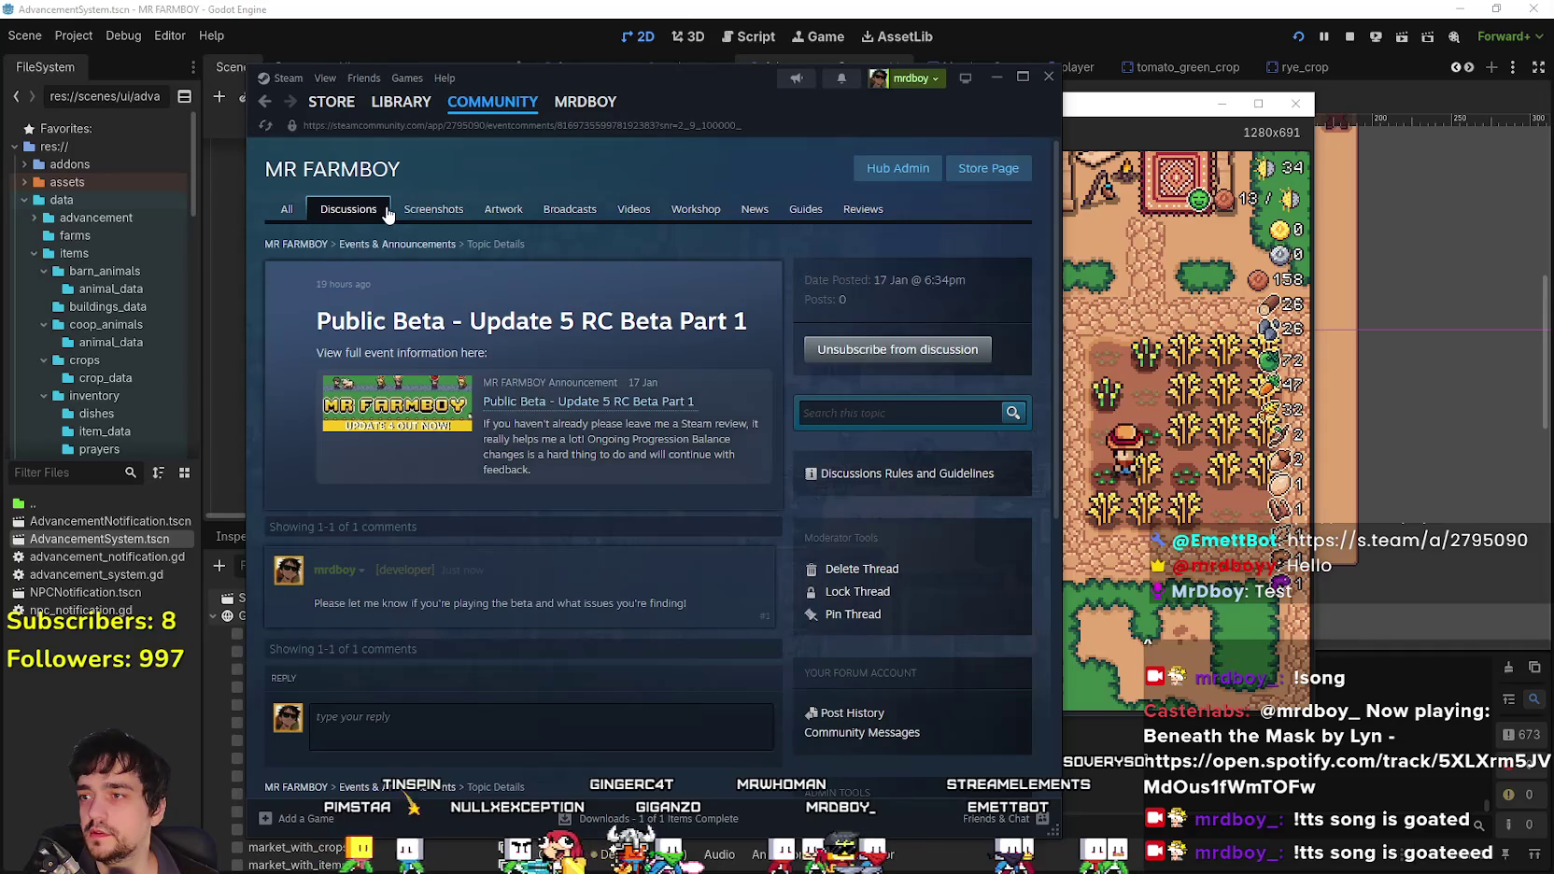
Read the 'Checked the Trello and had some thoughts' topic in Suggestions & Ideas, then go back to the list.
click(388, 213)
scroll(901, 458, down, 2)
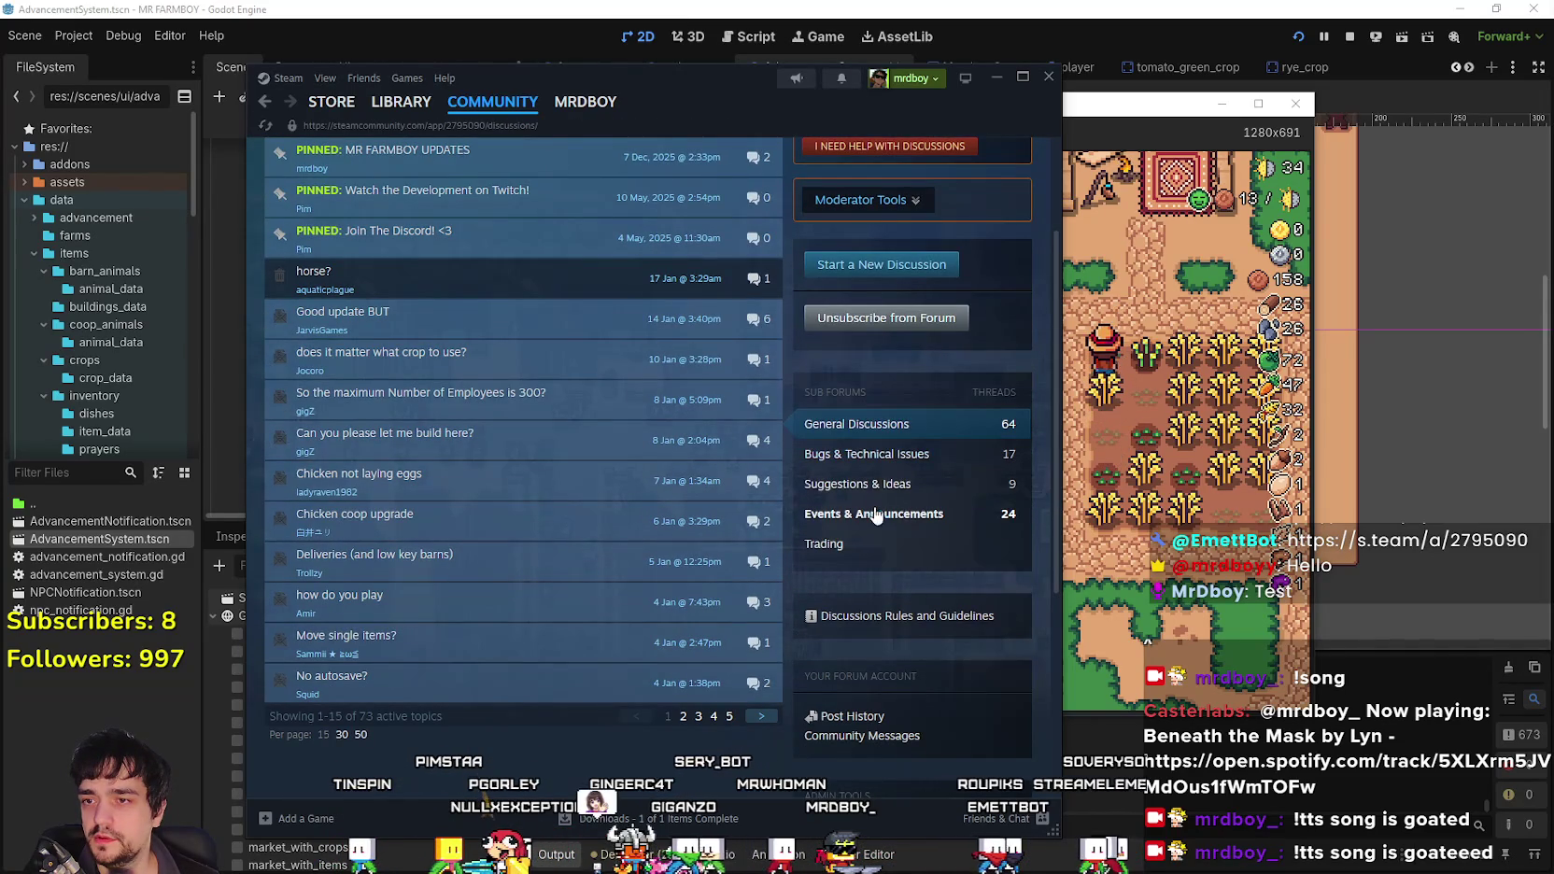
click(871, 485)
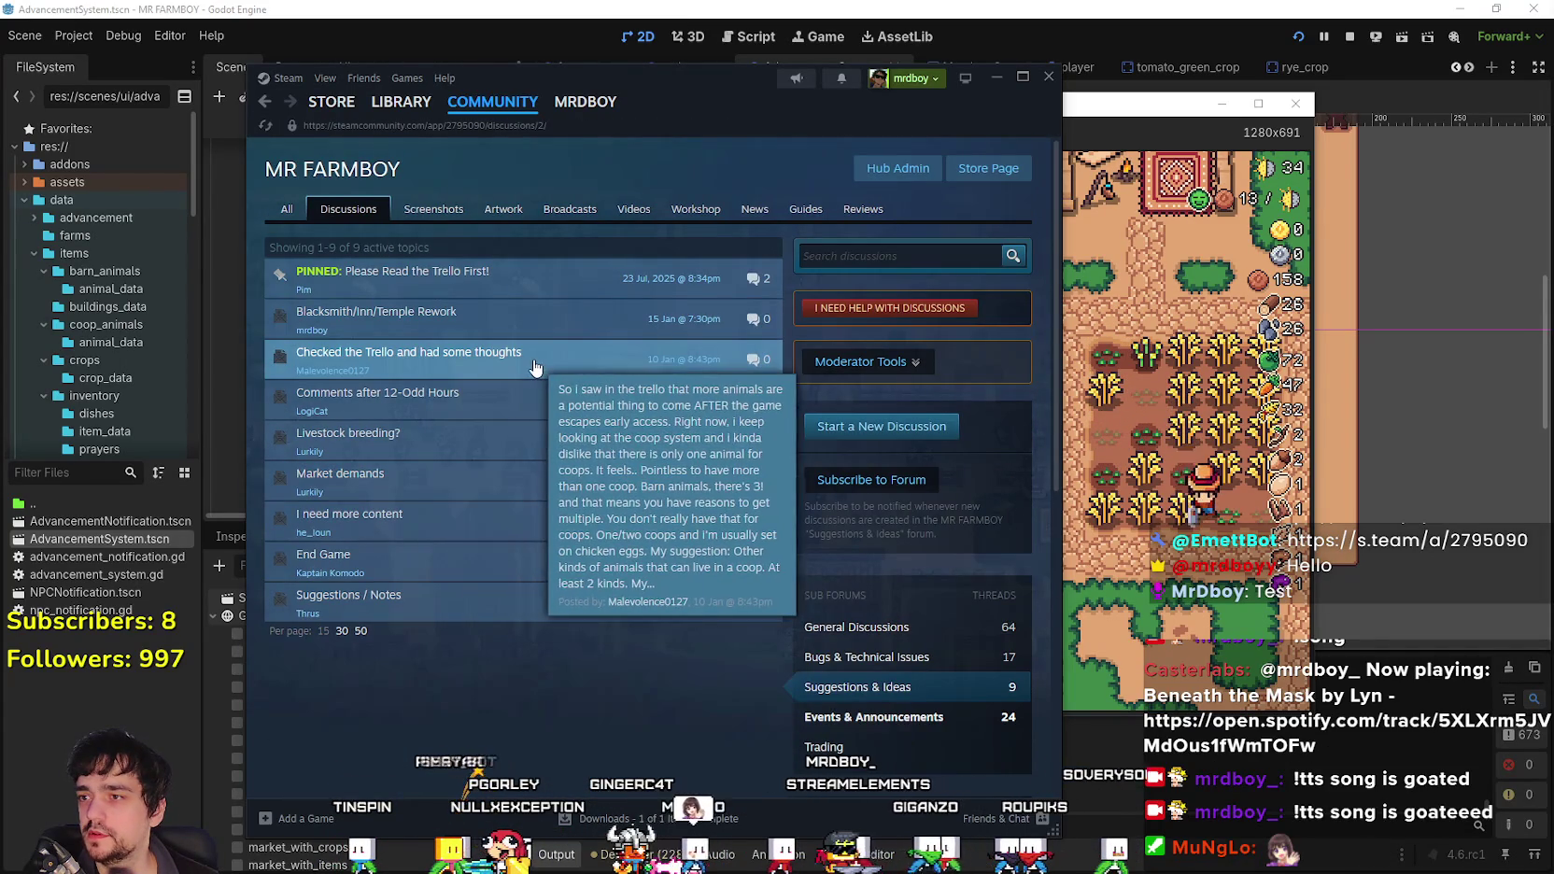
click(535, 364)
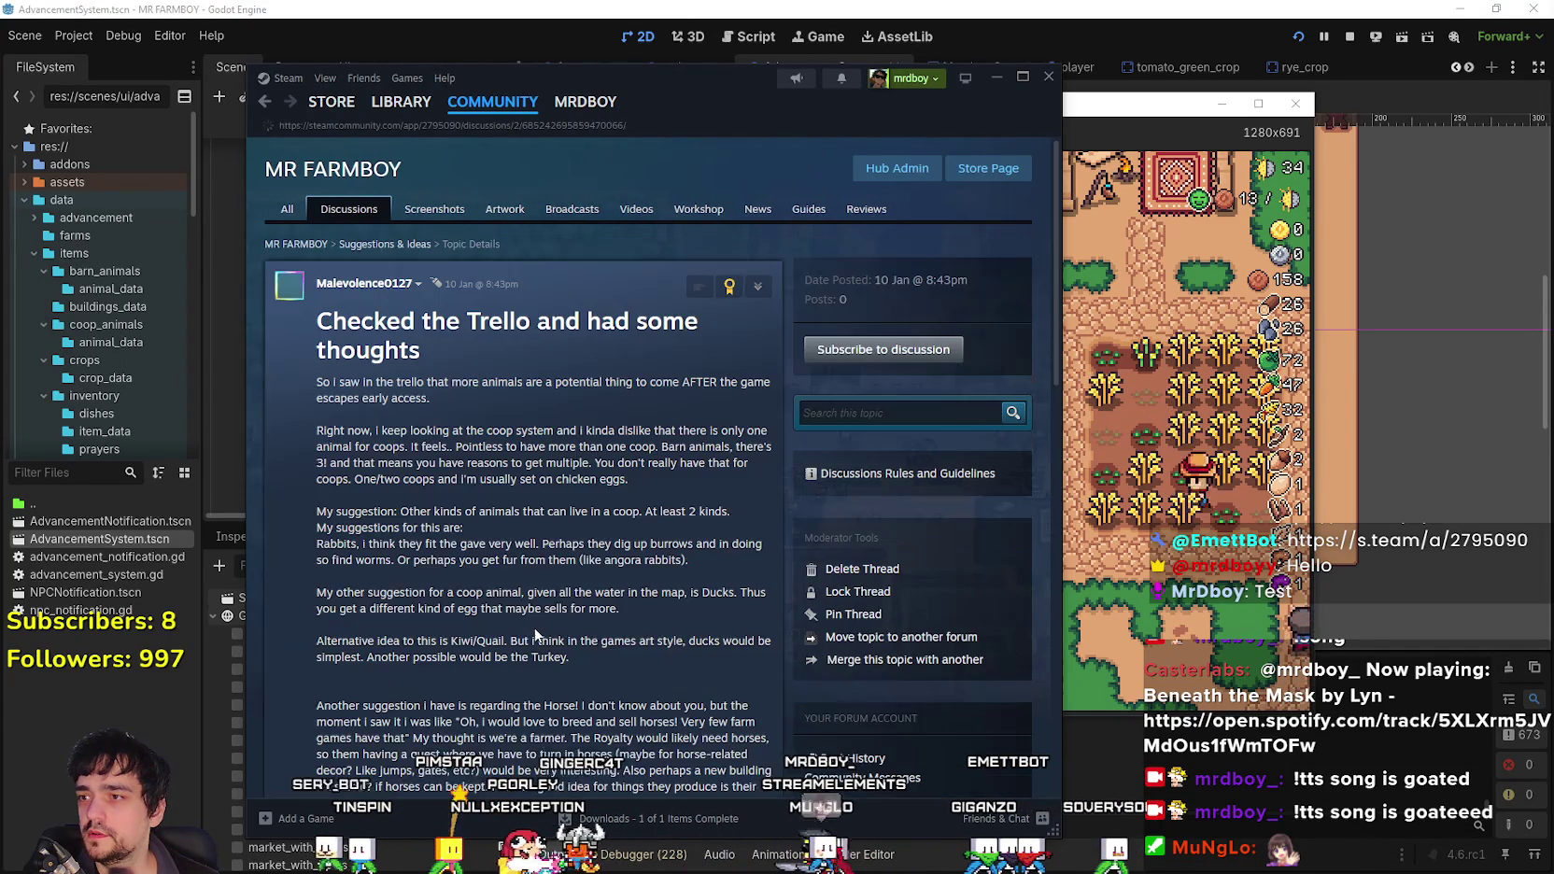
scroll(535, 620, down, 15)
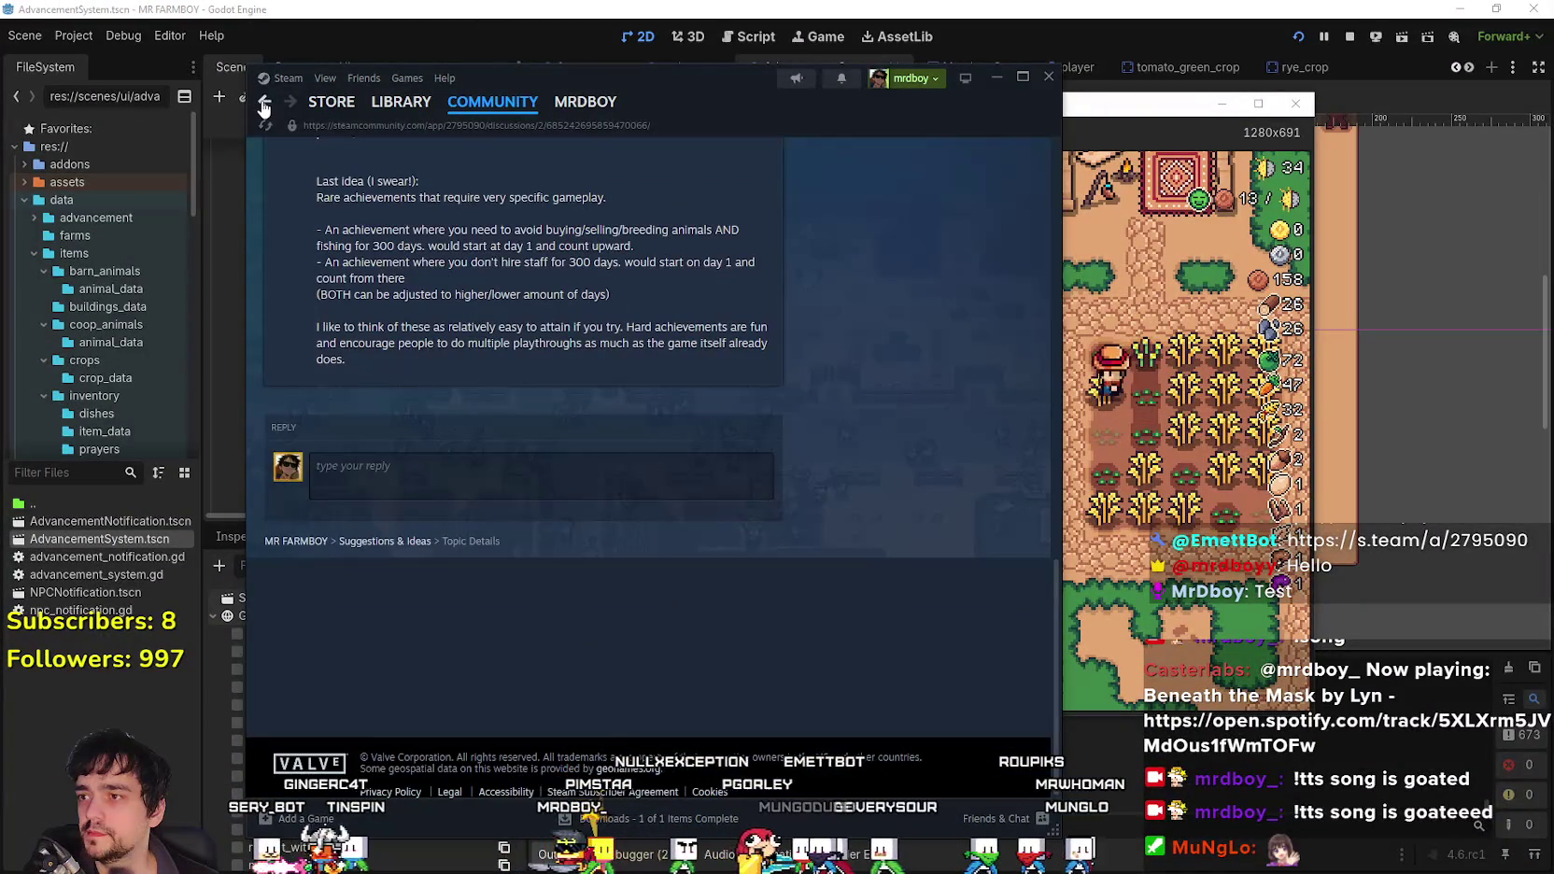
click(264, 101)
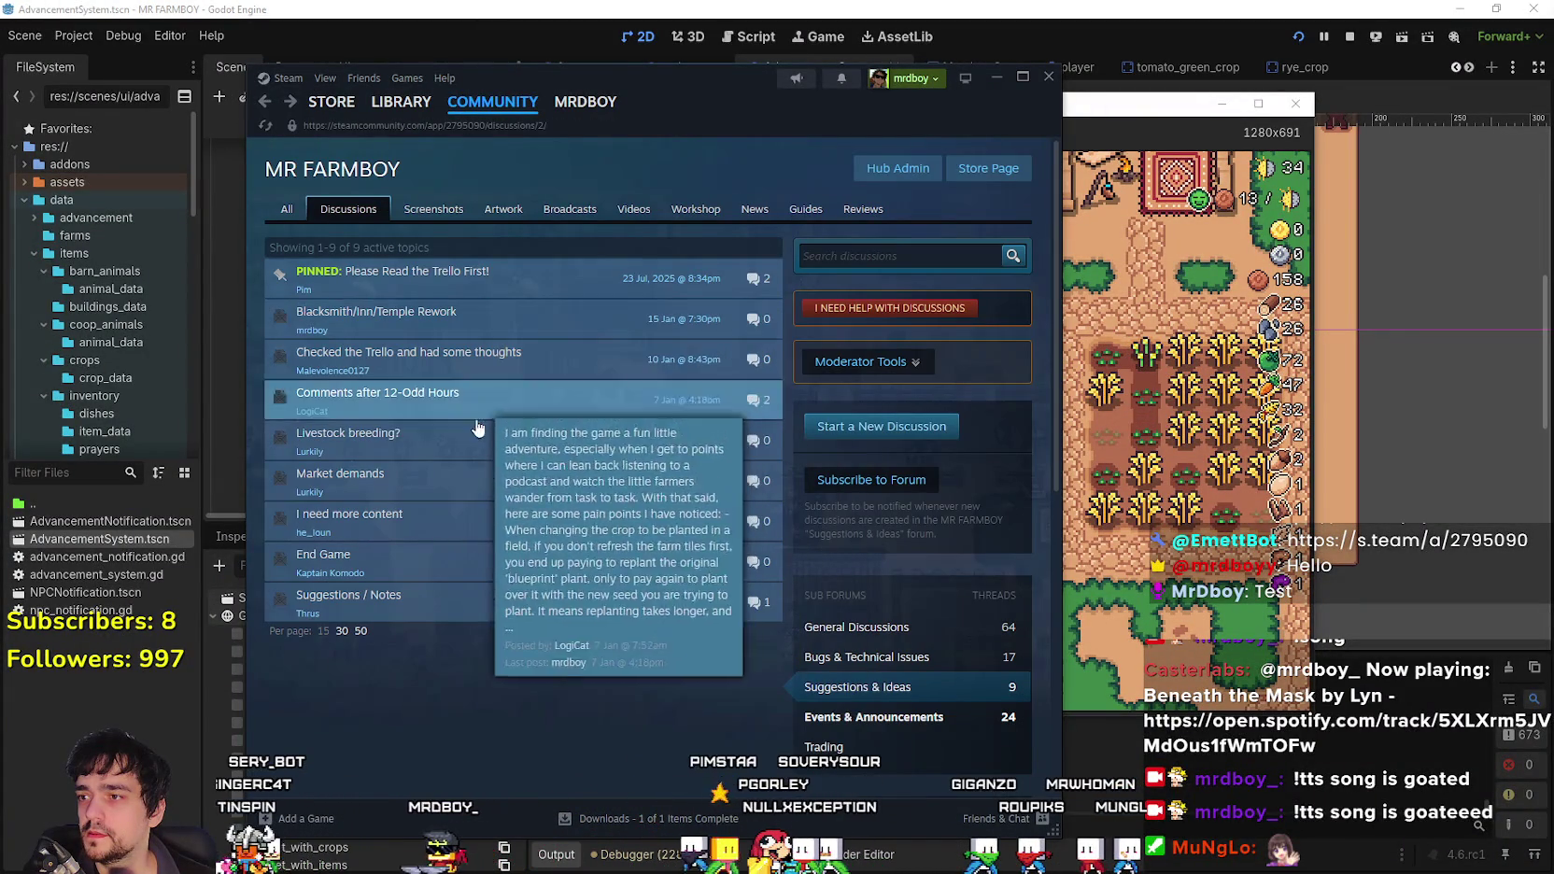
mouse_move(484, 435)
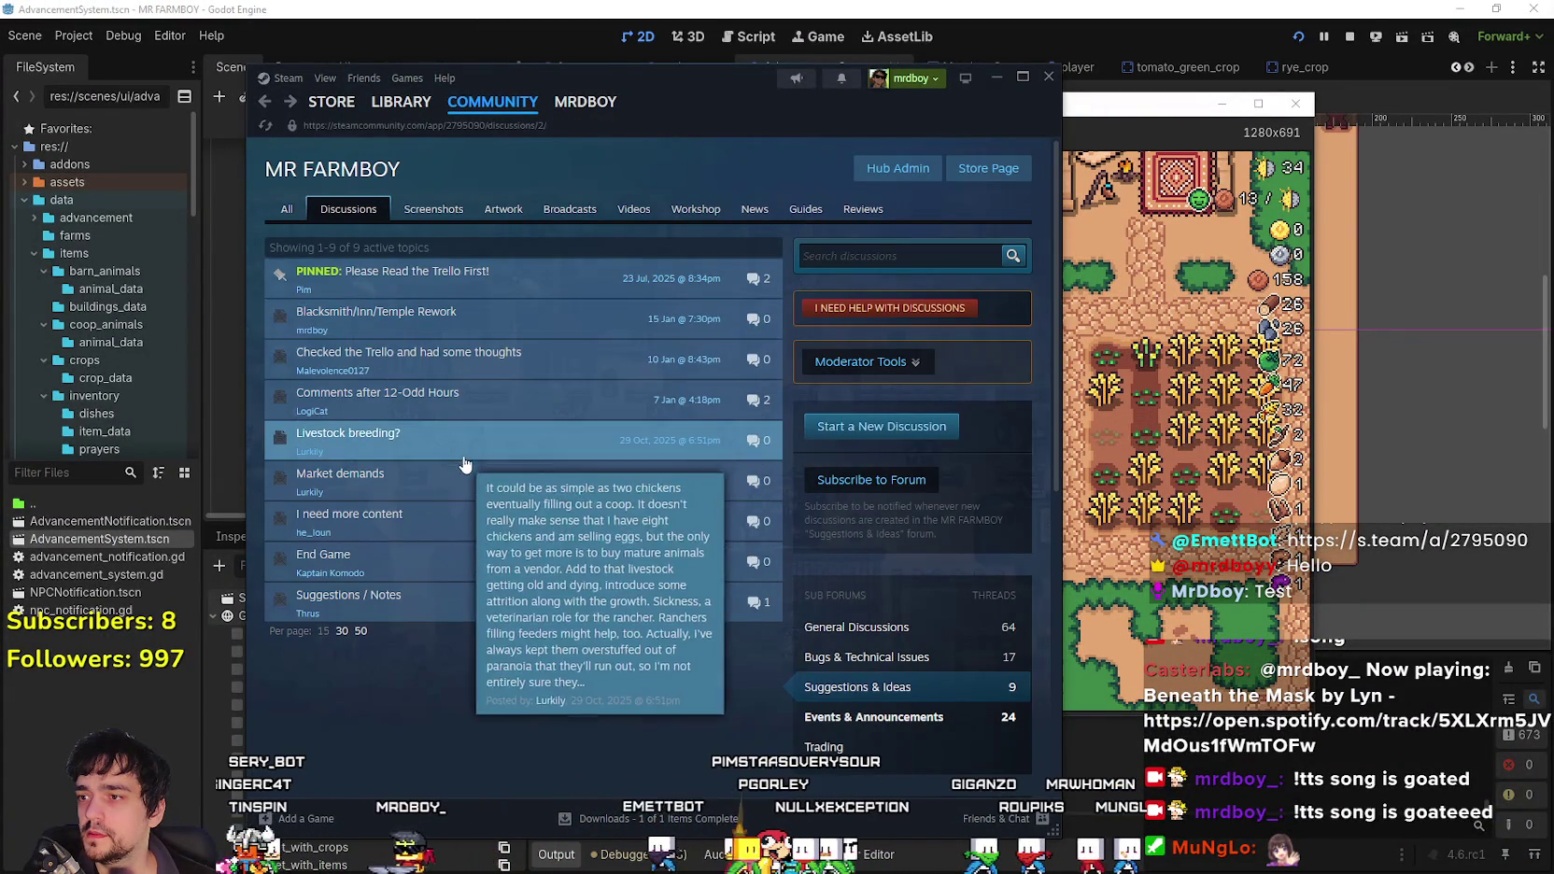
Open and read through the 'Comments after 12-Odd Hours' discussion.
click(498, 410)
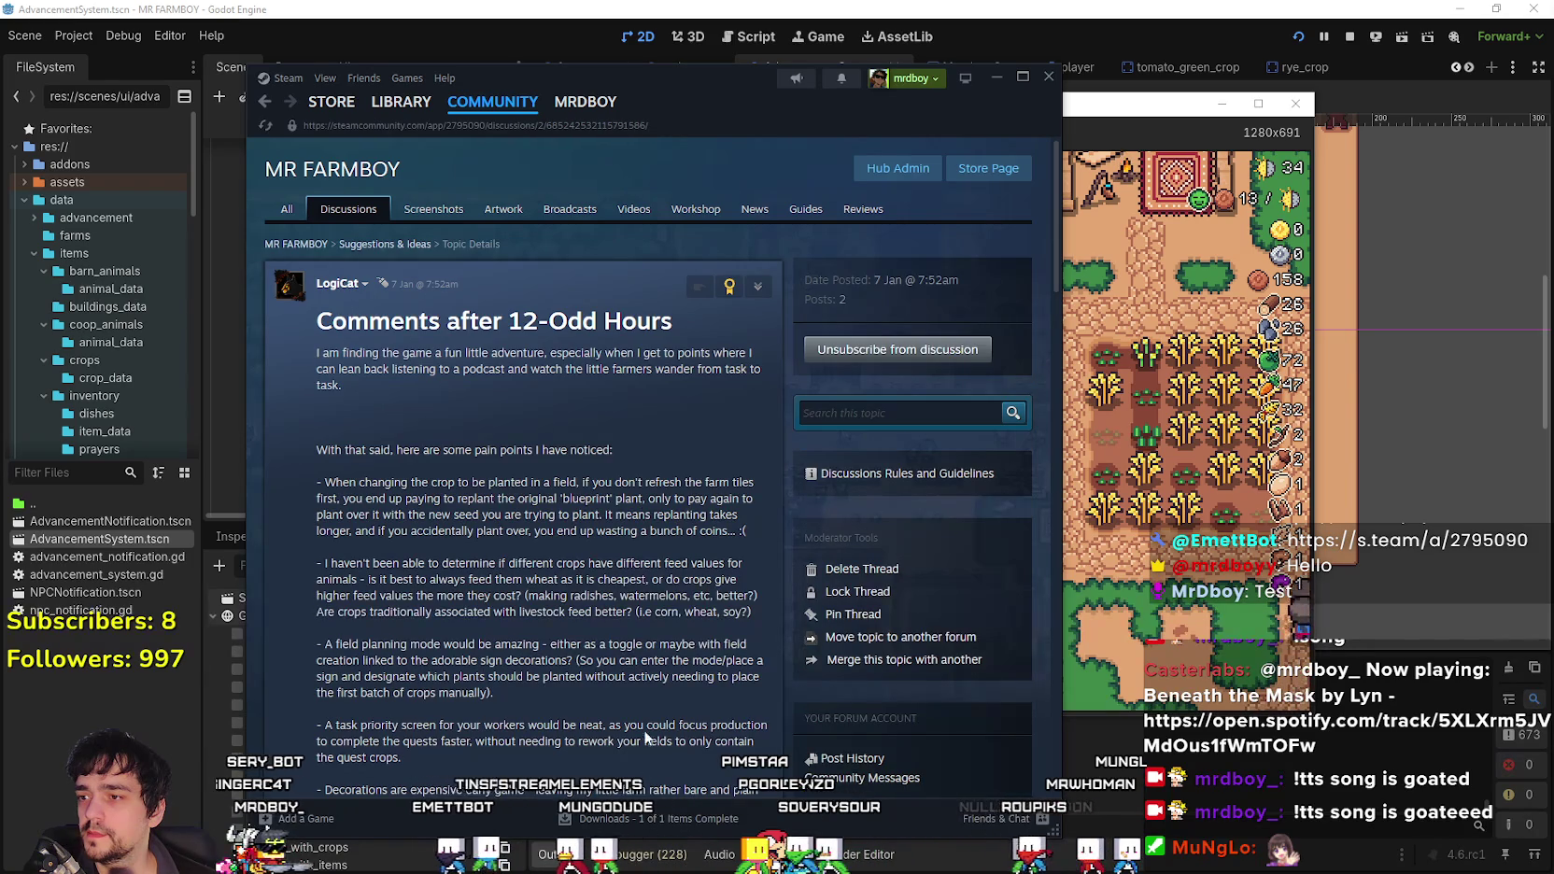
scroll(573, 513, down, 3)
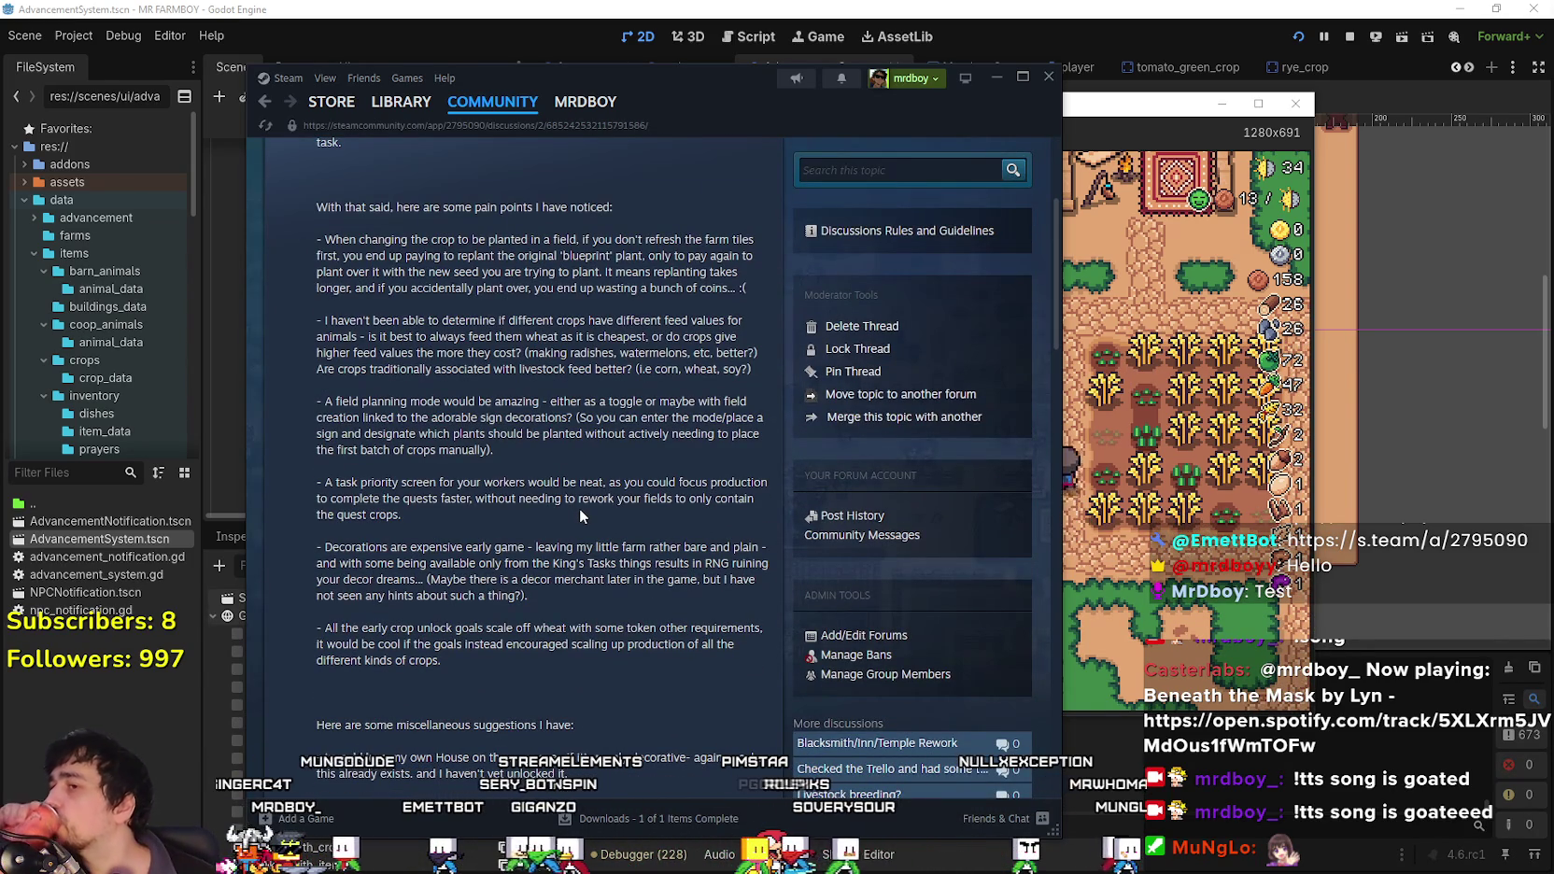
scroll(580, 515, down, 3)
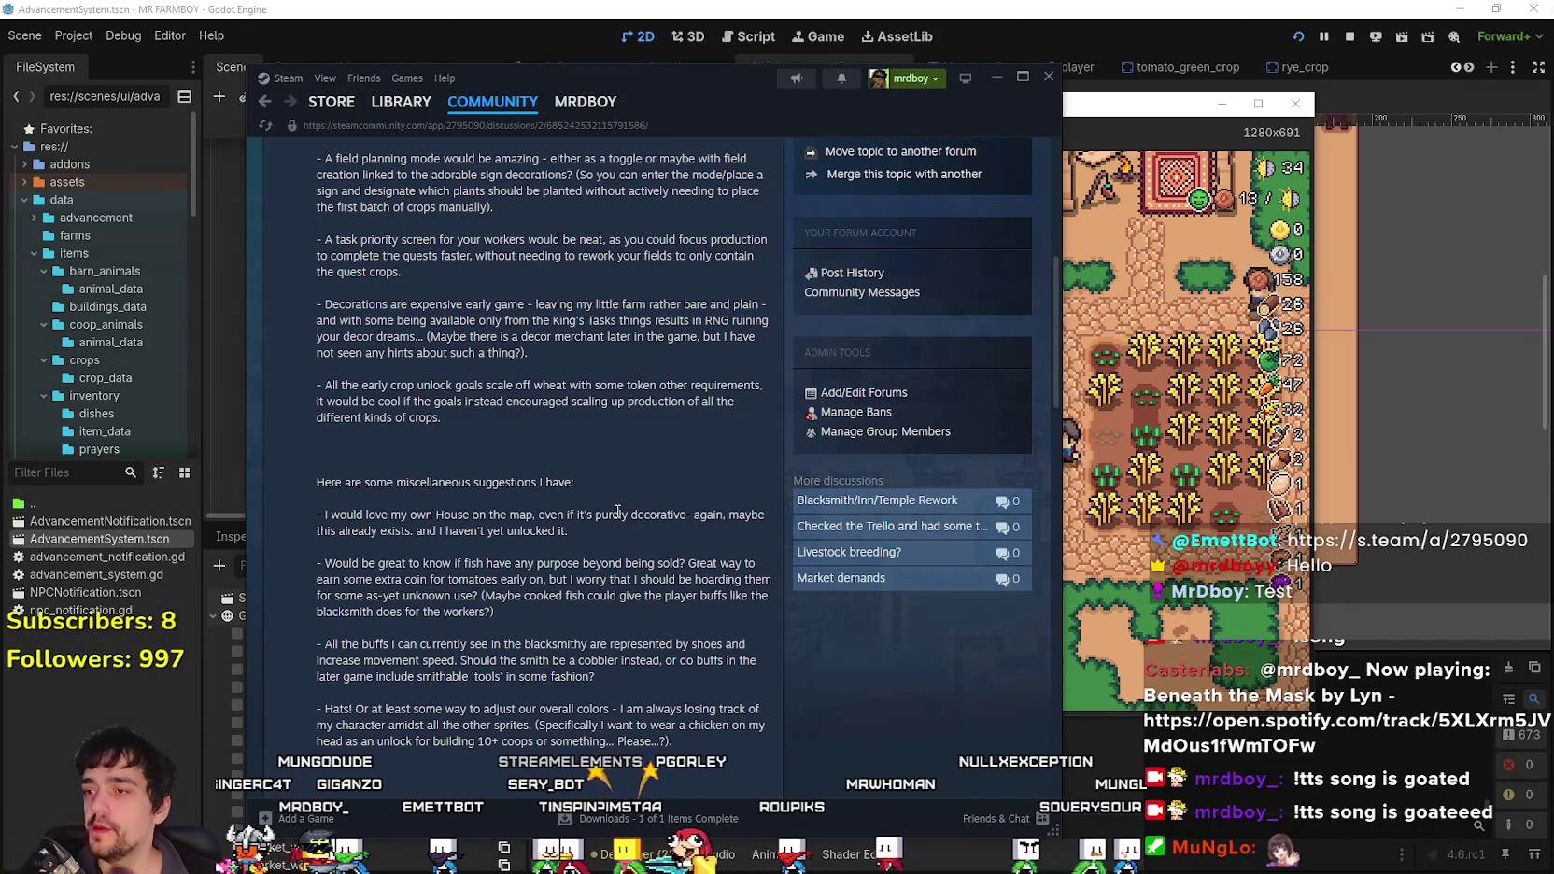
scroll(640, 636, up, 2)
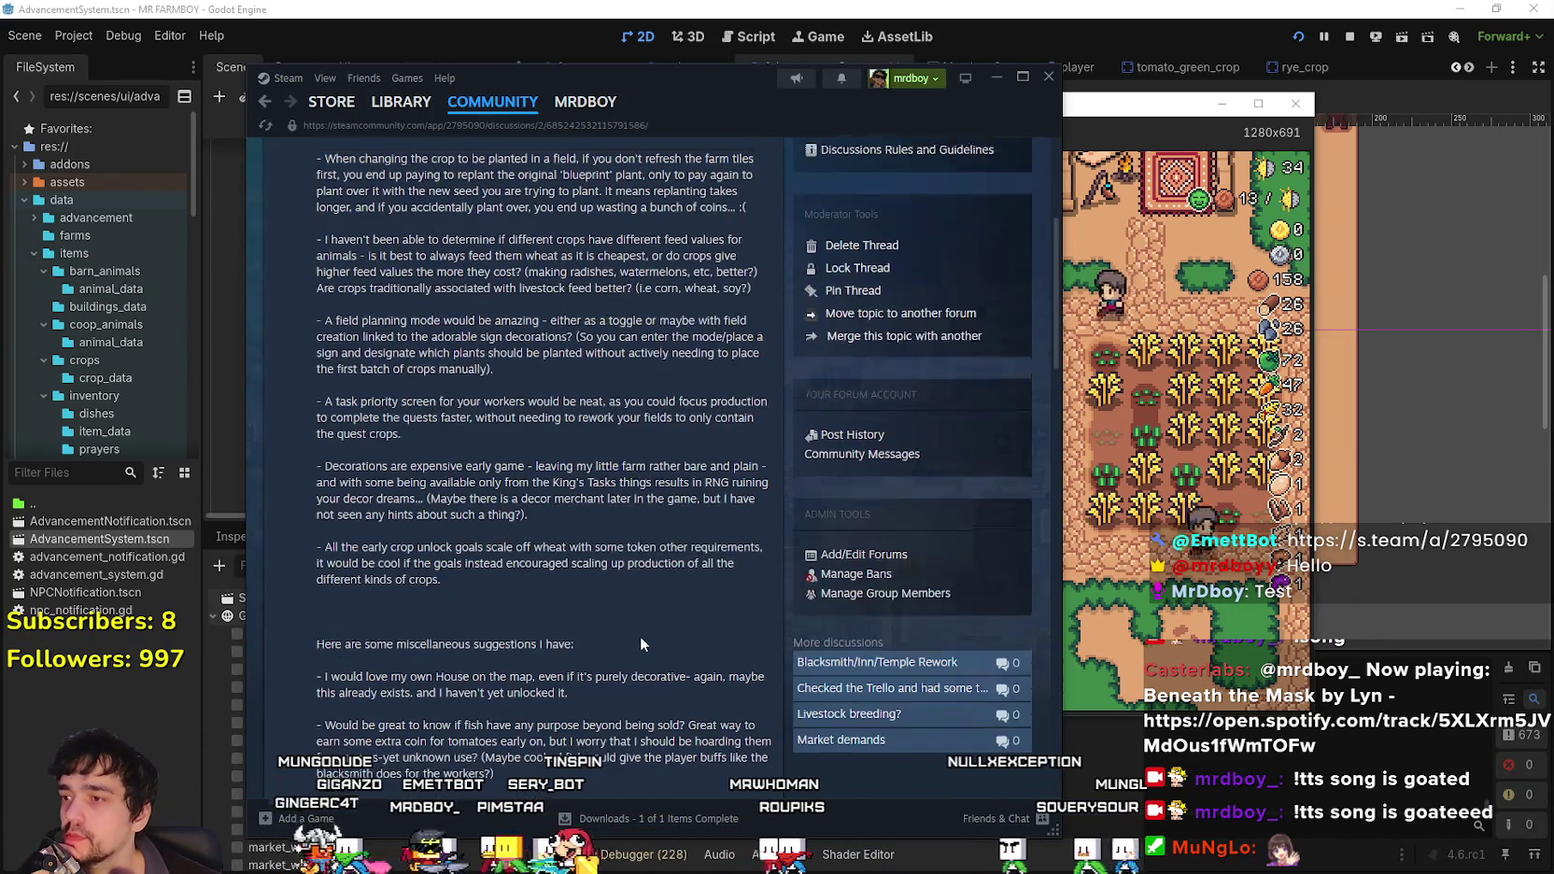
drag(507, 602, 283, 555)
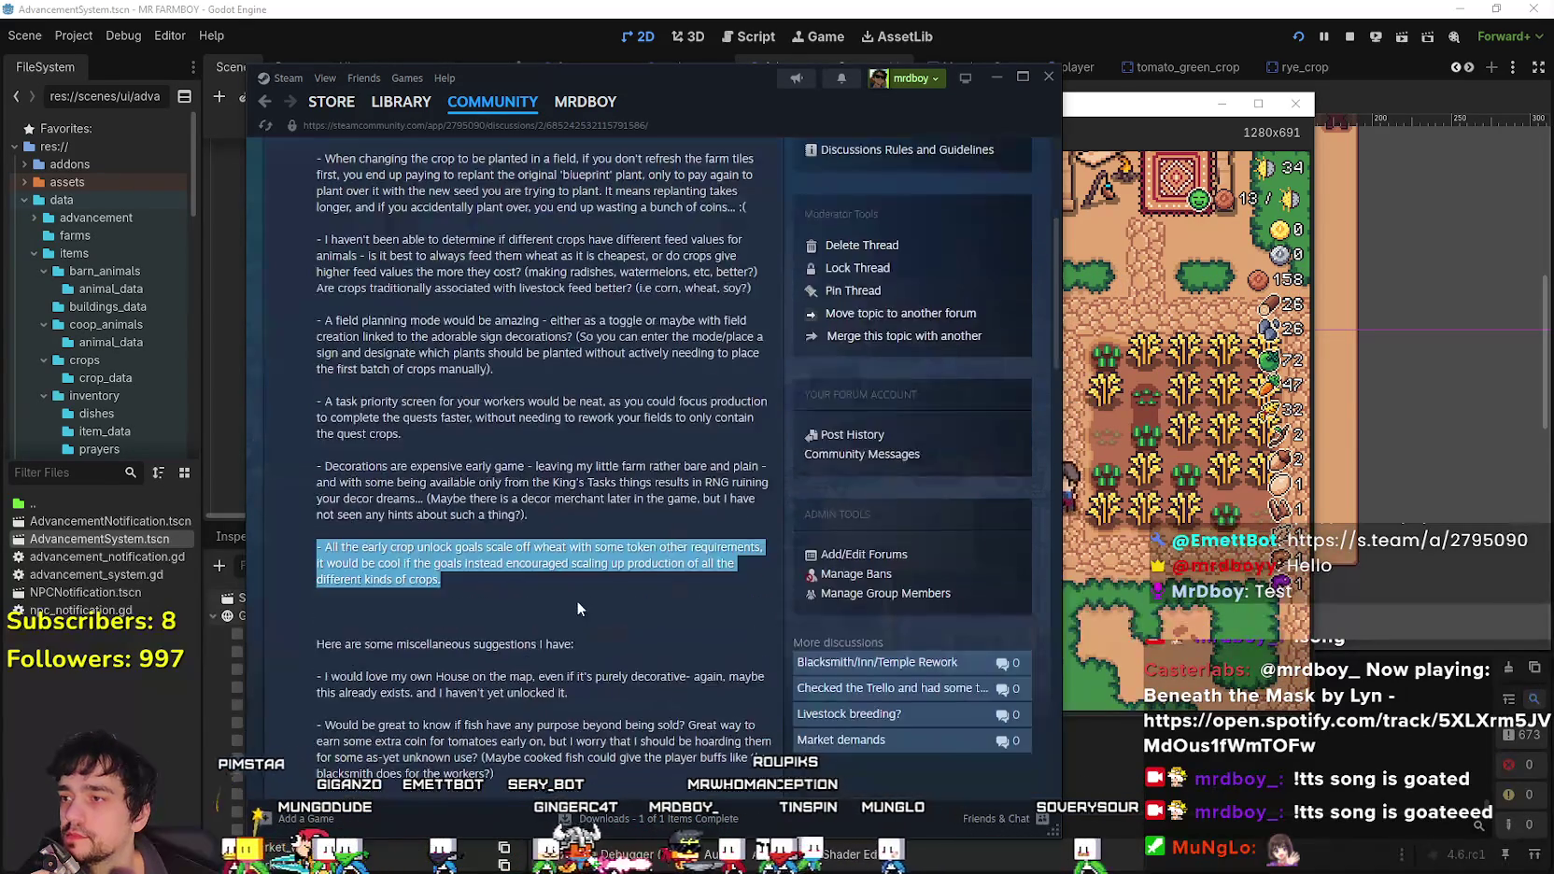
scroll(569, 600, down, 8)
scroll(549, 576, down, 8)
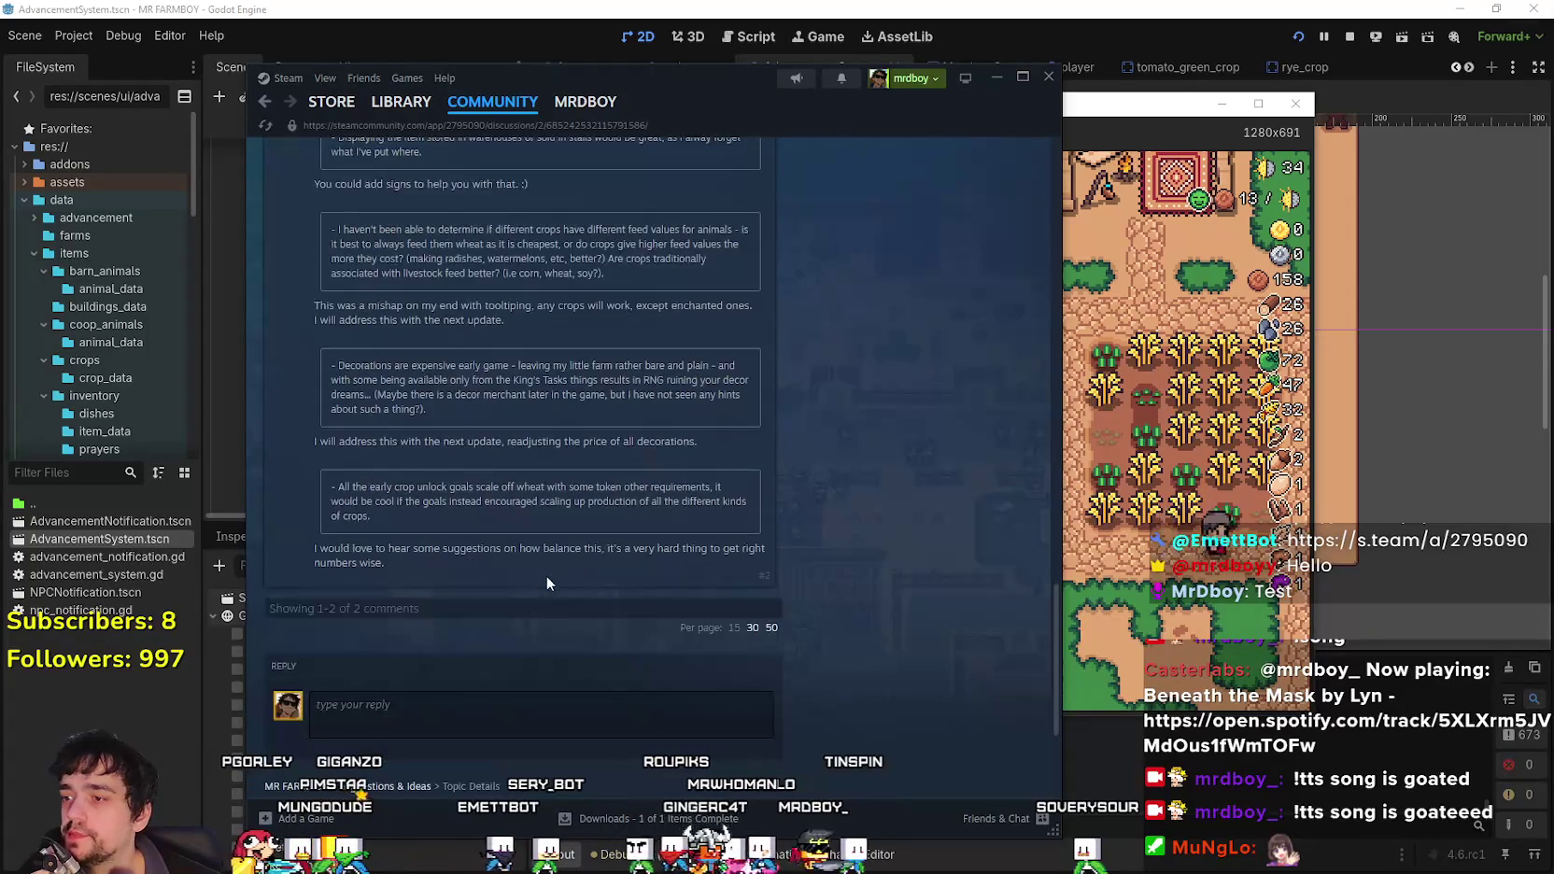
Start a reply with 'I change', erase it, and scroll back up to the post.
click(520, 727)
text(I change)
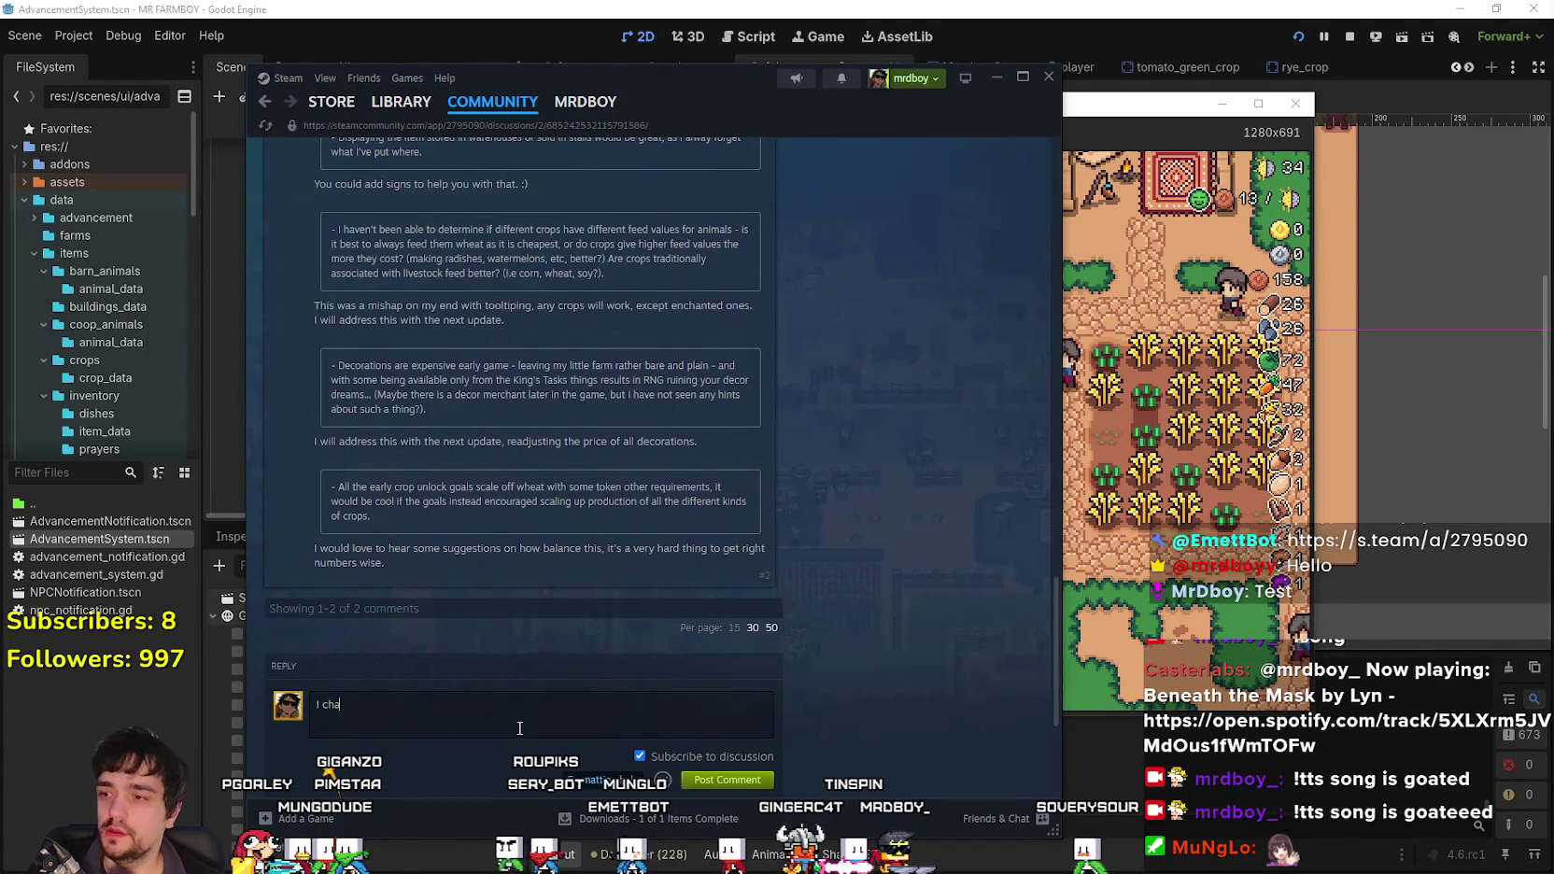
scroll(519, 653, down, 3)
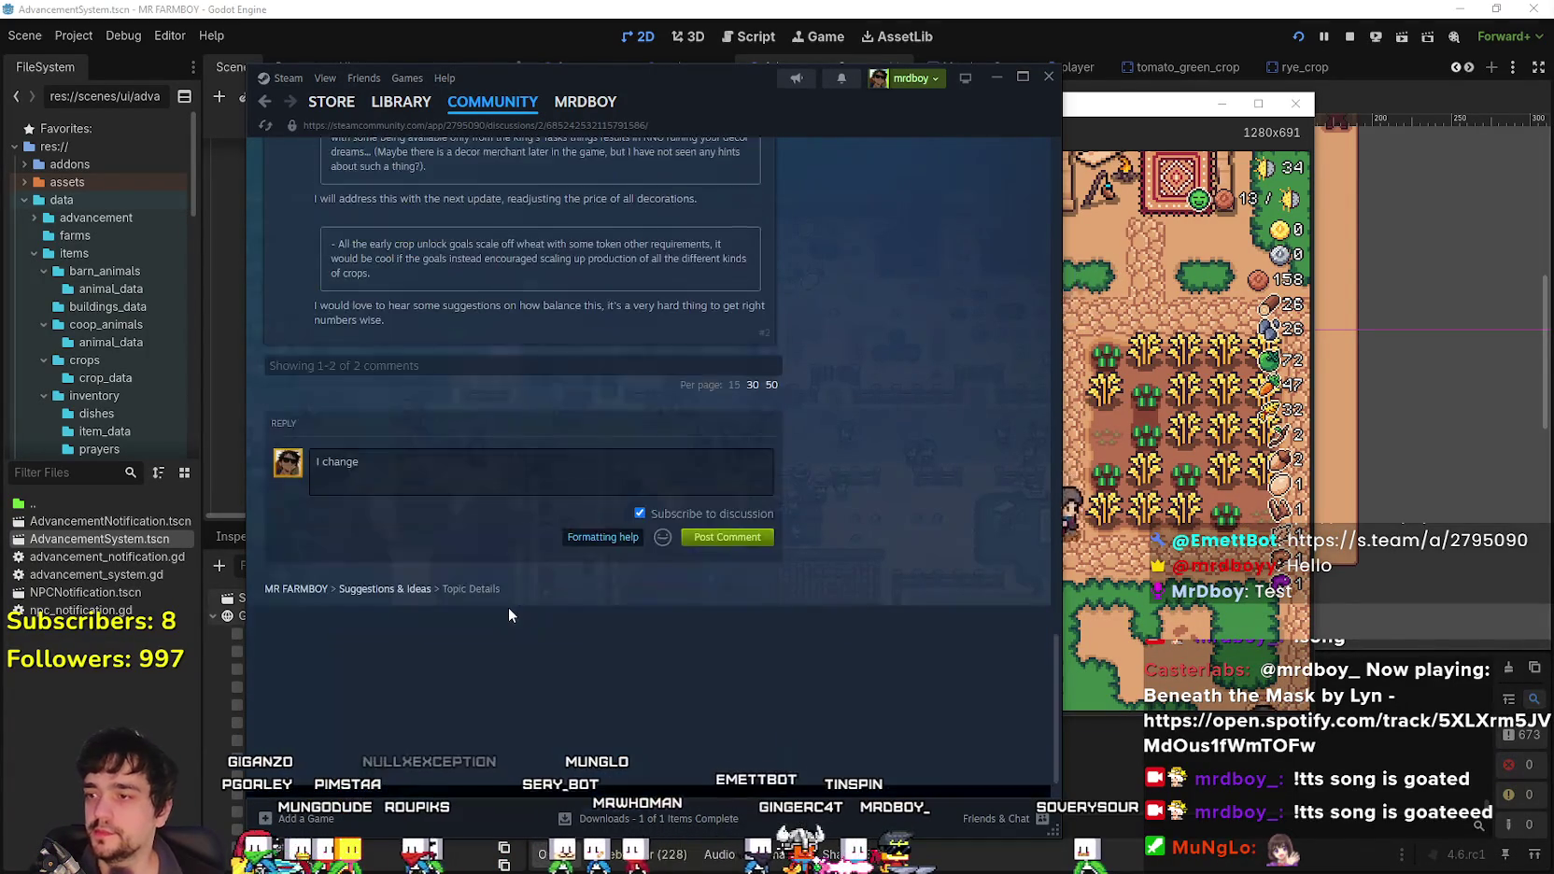
key(BackSpace)
key(BackSpace)
key(BackSpace)
scroll(510, 598, up, 15)
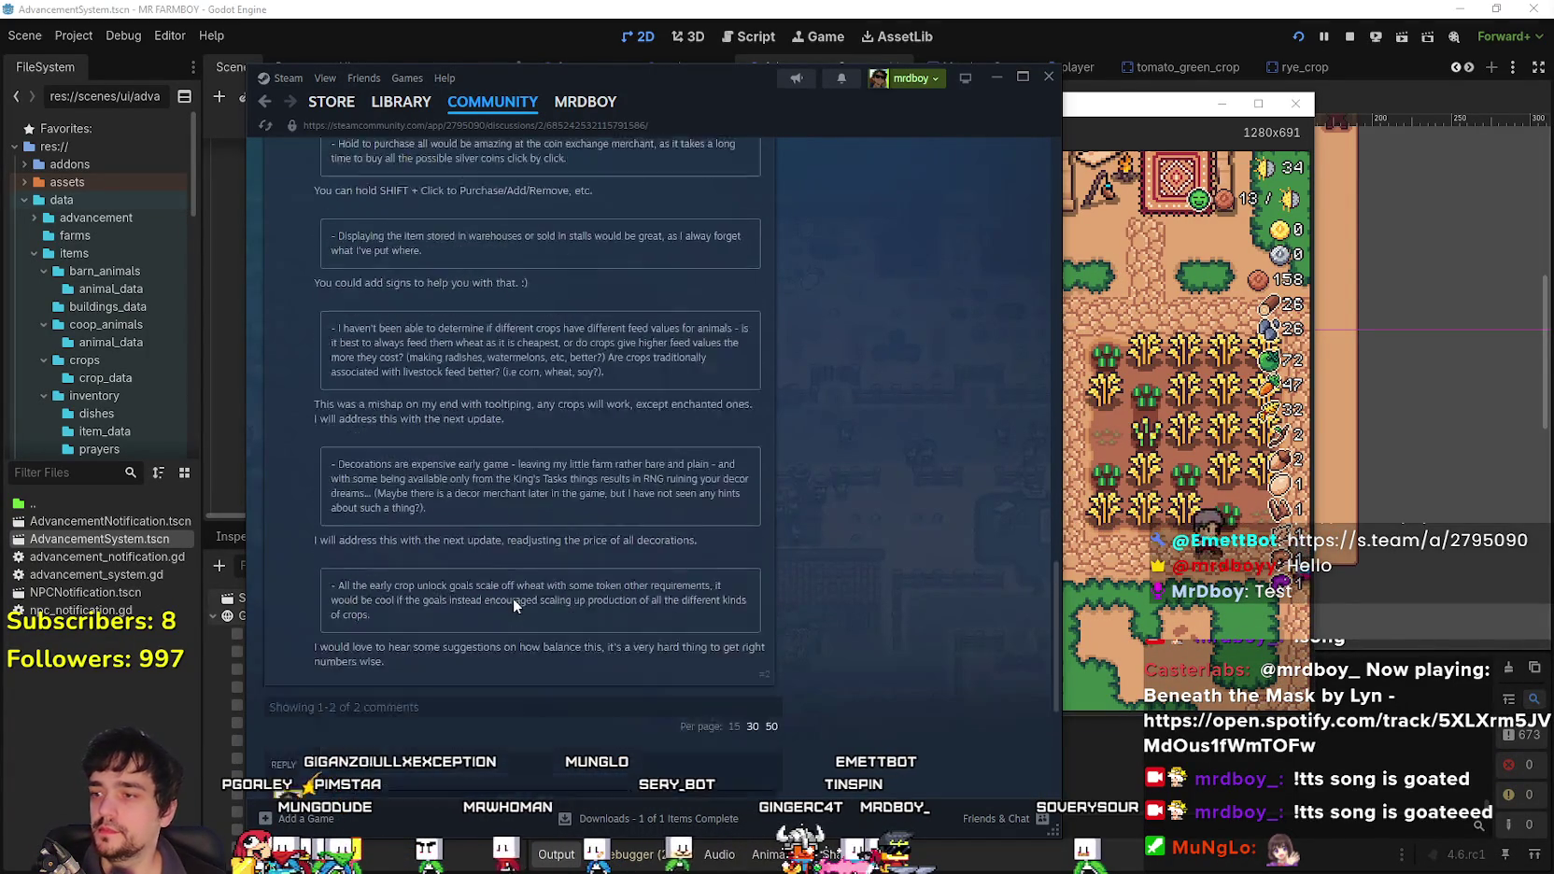
scroll(519, 579, up, 6)
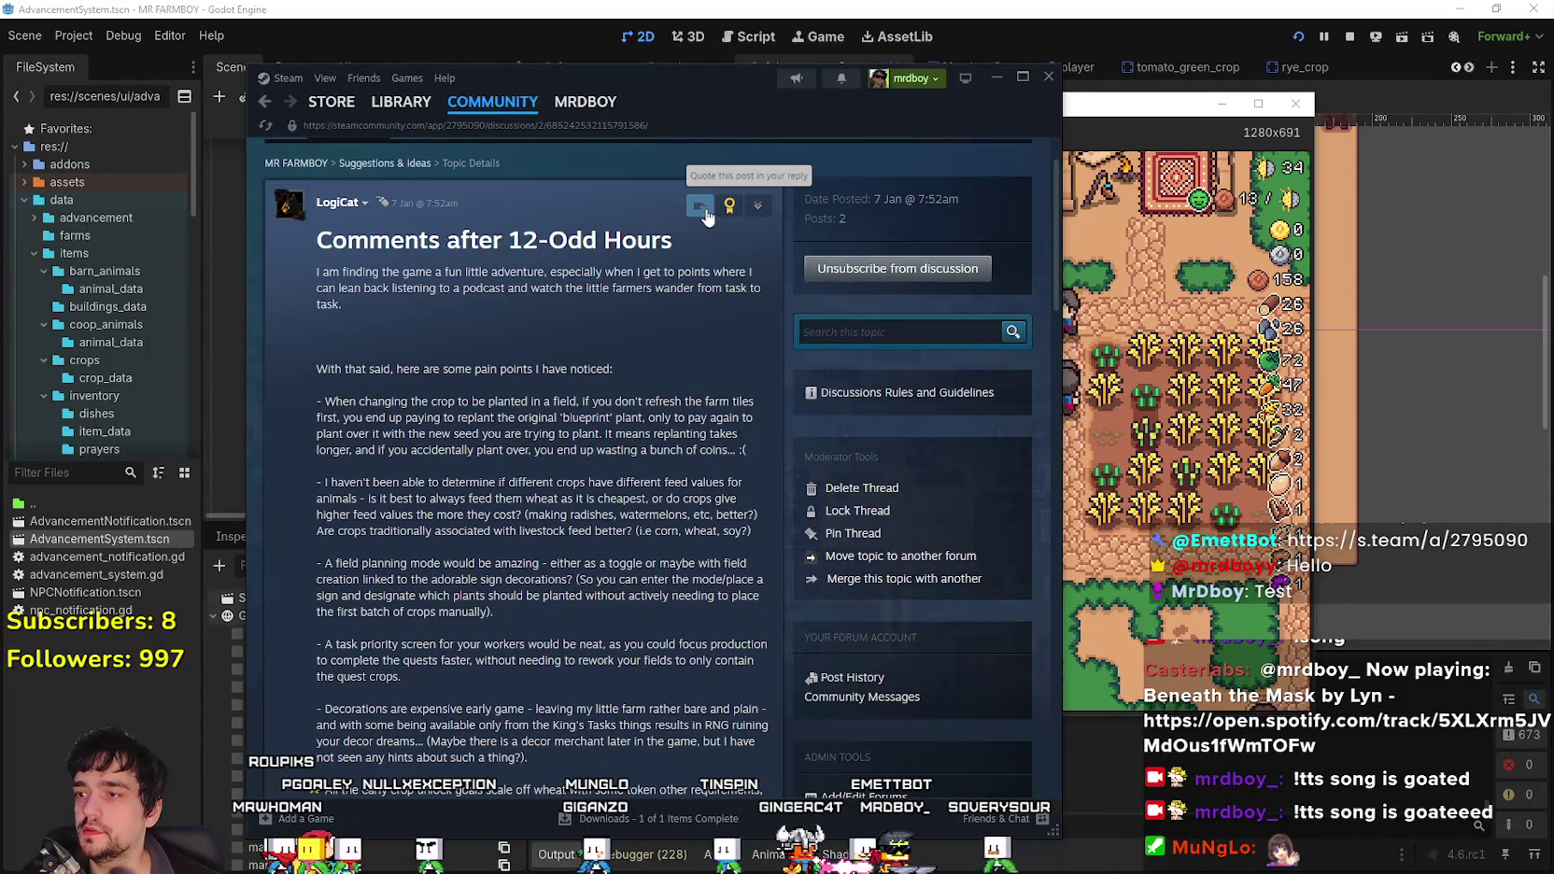
Delete the quoted post body from the reply, keeping the empty LogiCat quote block.
scroll(479, 541, down, 20)
scroll(479, 541, up, 5)
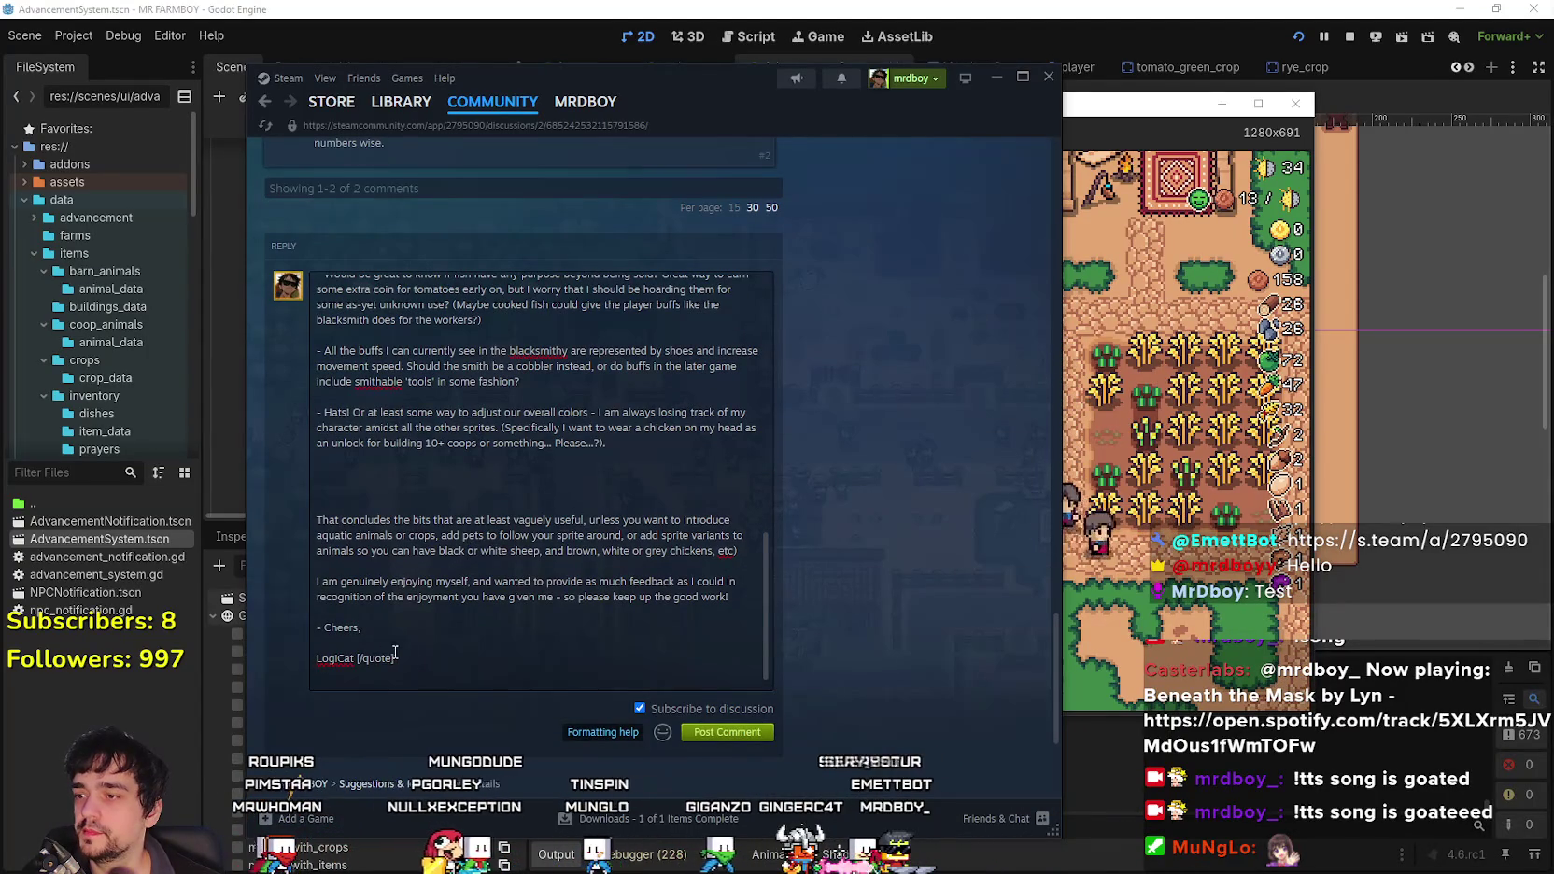
scroll(382, 628, up, 8)
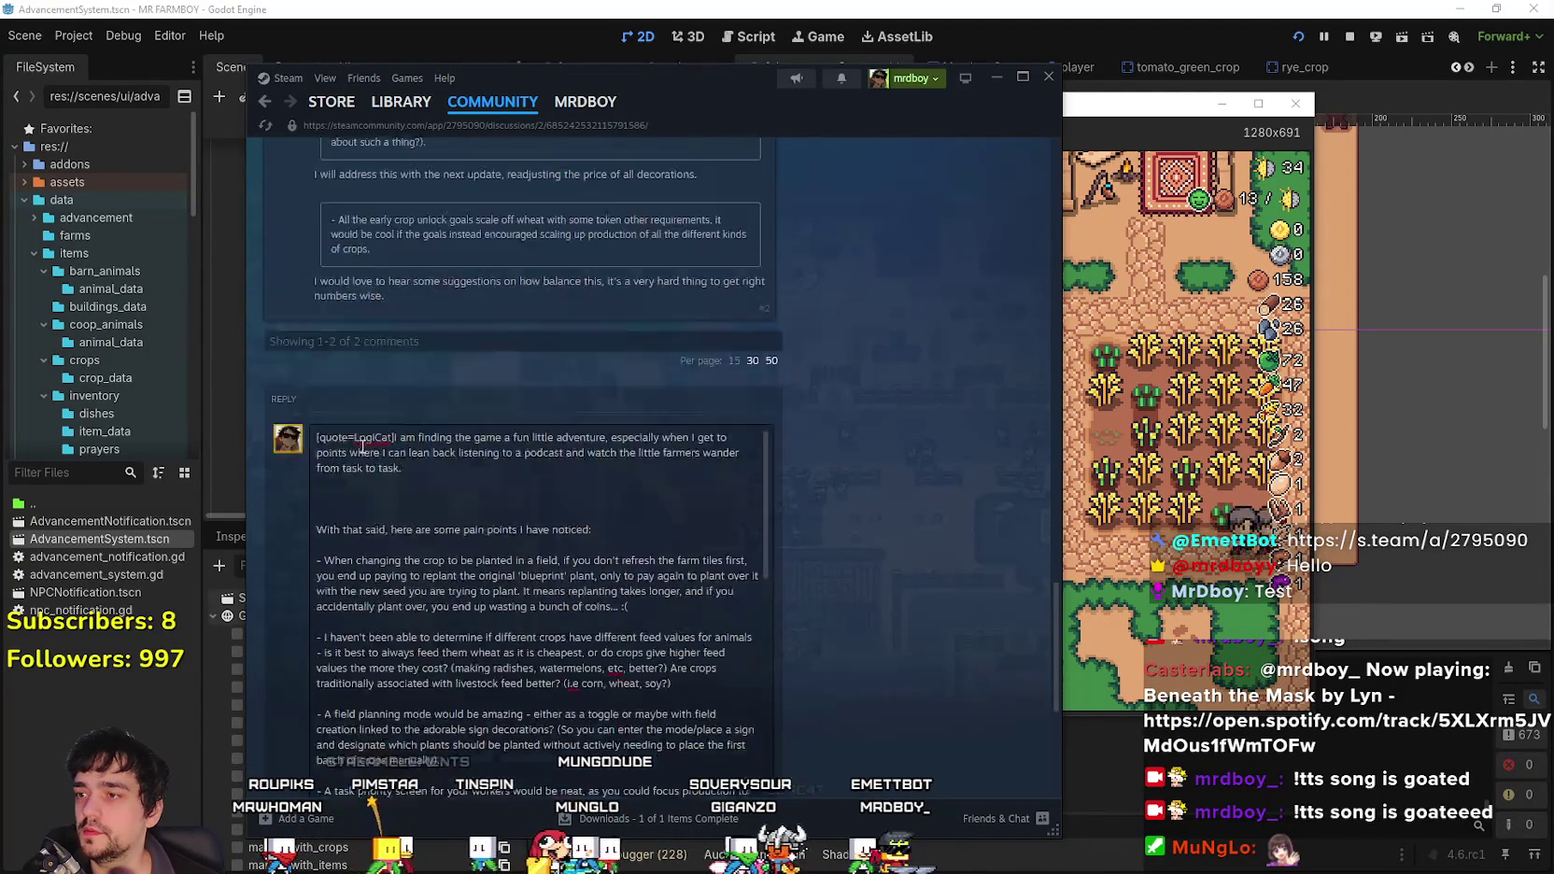
scroll(391, 594, down, 10)
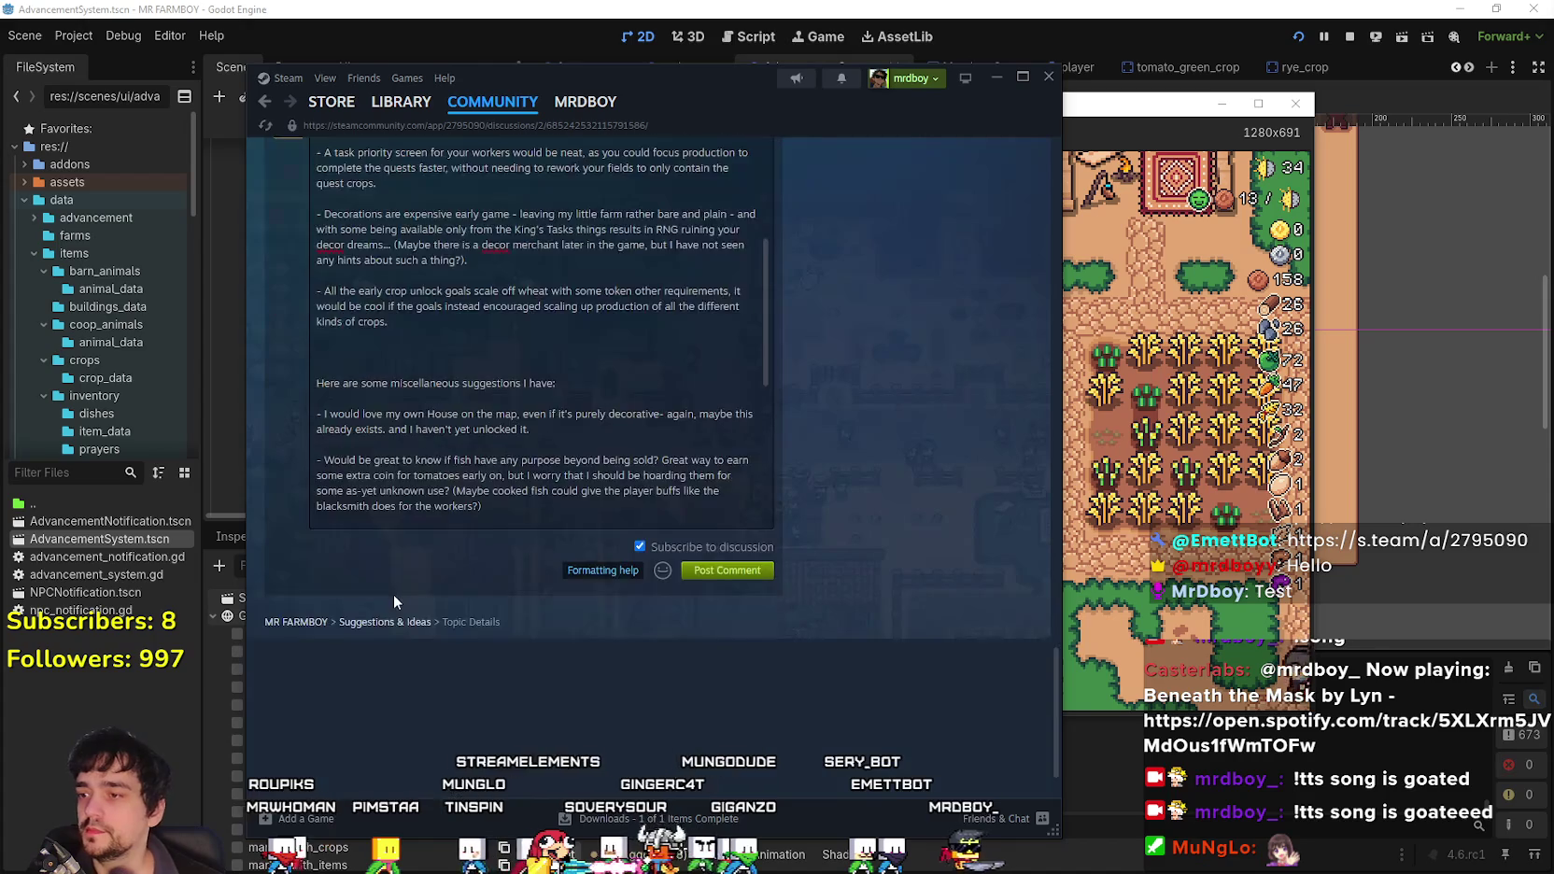
scroll(458, 411, down, 8)
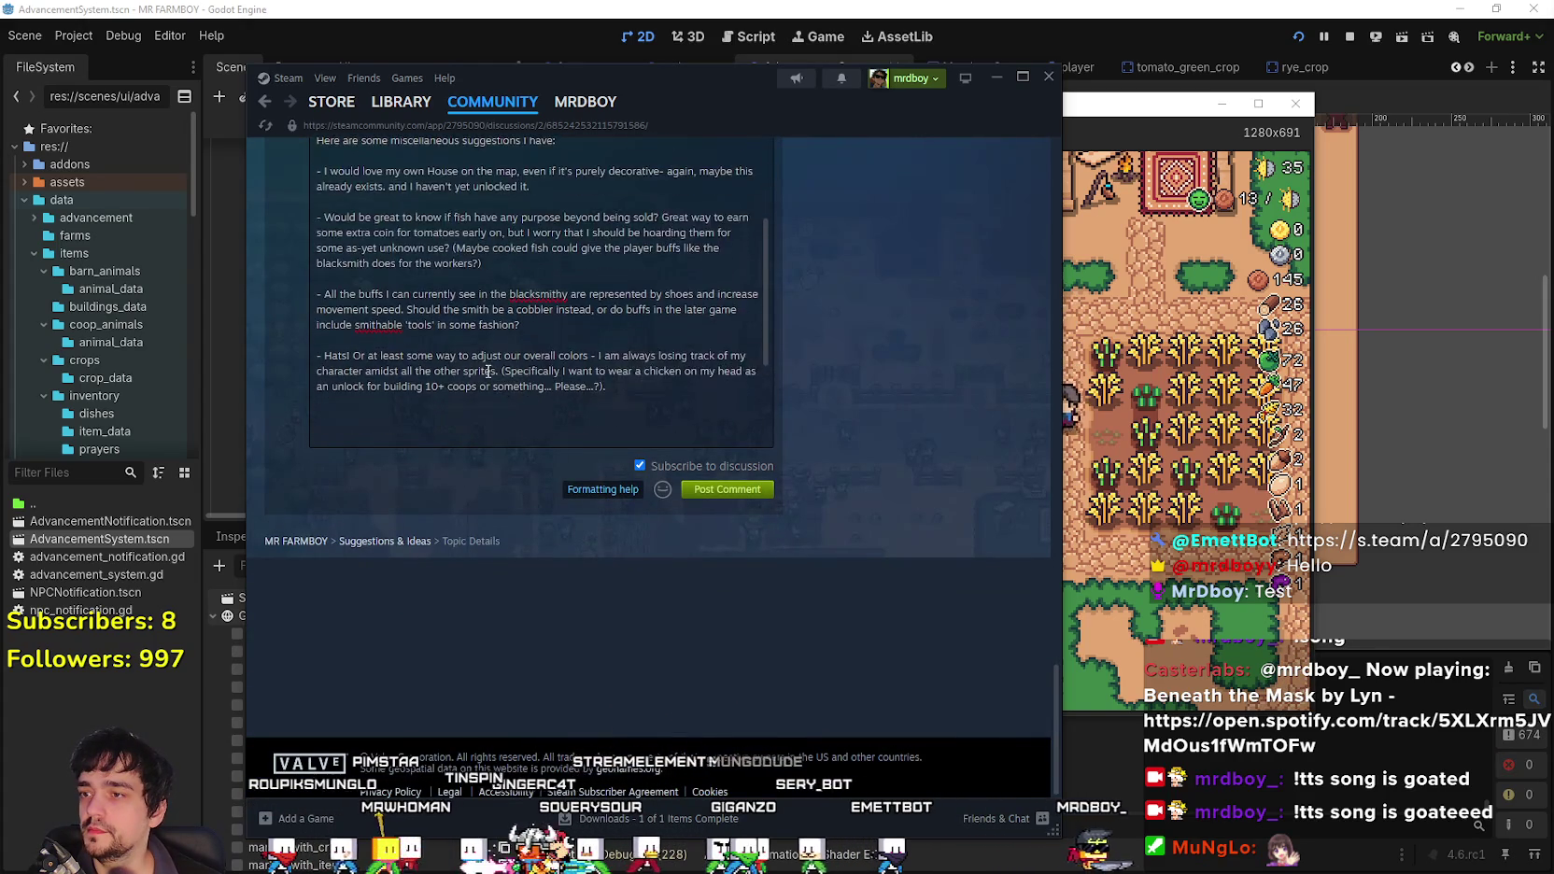
mouse_move(366, 381)
mouse_down()
mouse_move(387, 159)
mouse_move(429, 439)
mouse_move(416, 359)
mouse_up()
key(BackSpace)
key(BackSpace)
key(BackSpace)
key(BackSpace)
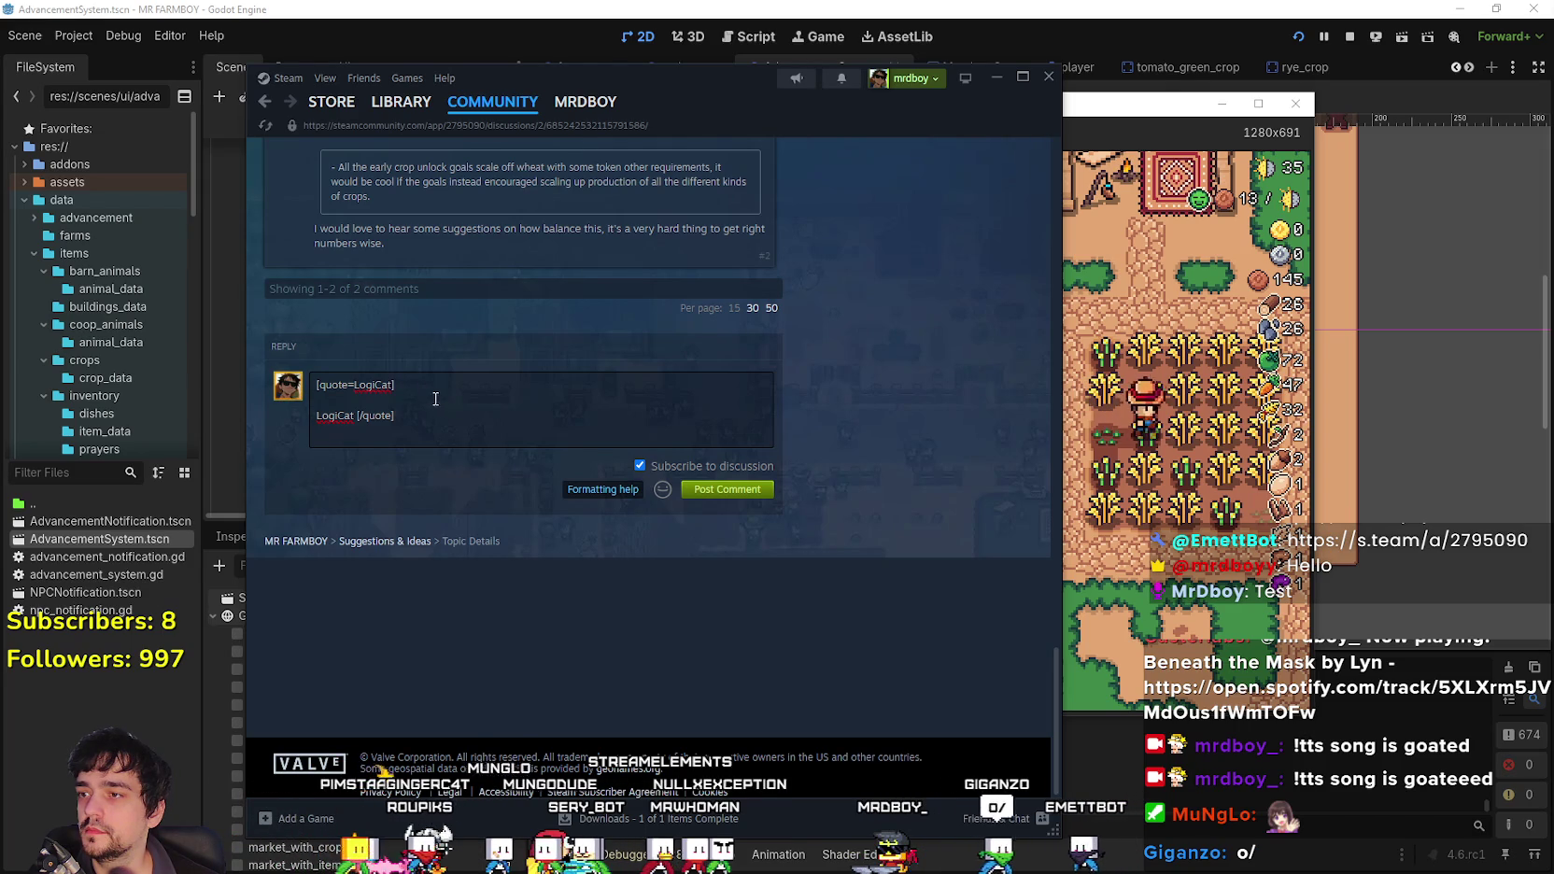
Review LogiCat's suggestions, highlighting the own-house and fish ideas.
scroll(438, 396, up, 10)
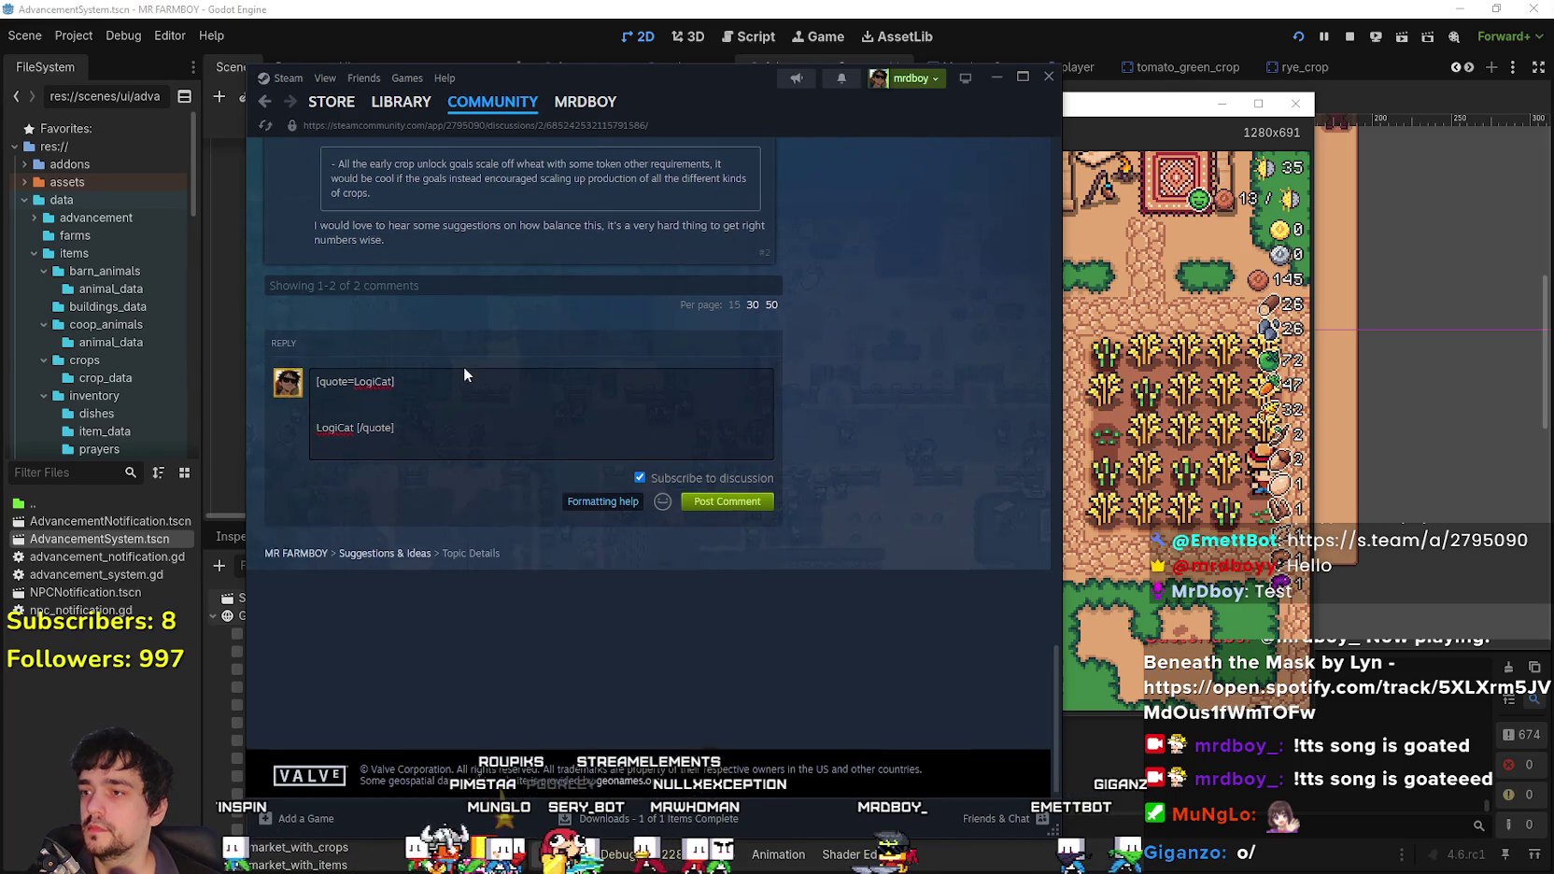
scroll(474, 340, up, 10)
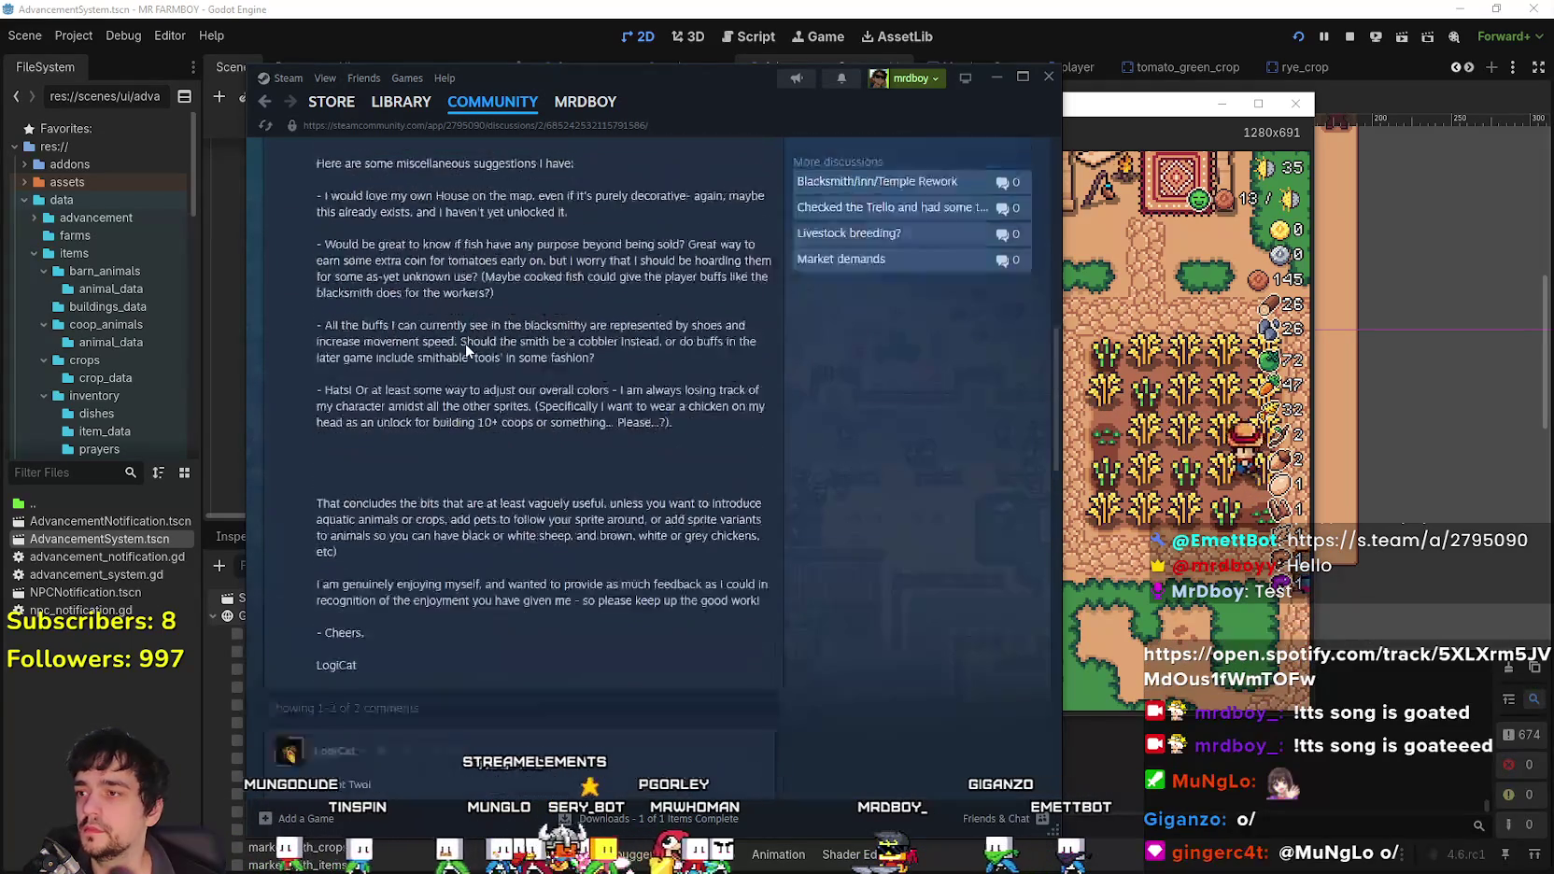
scroll(429, 438, up, 3)
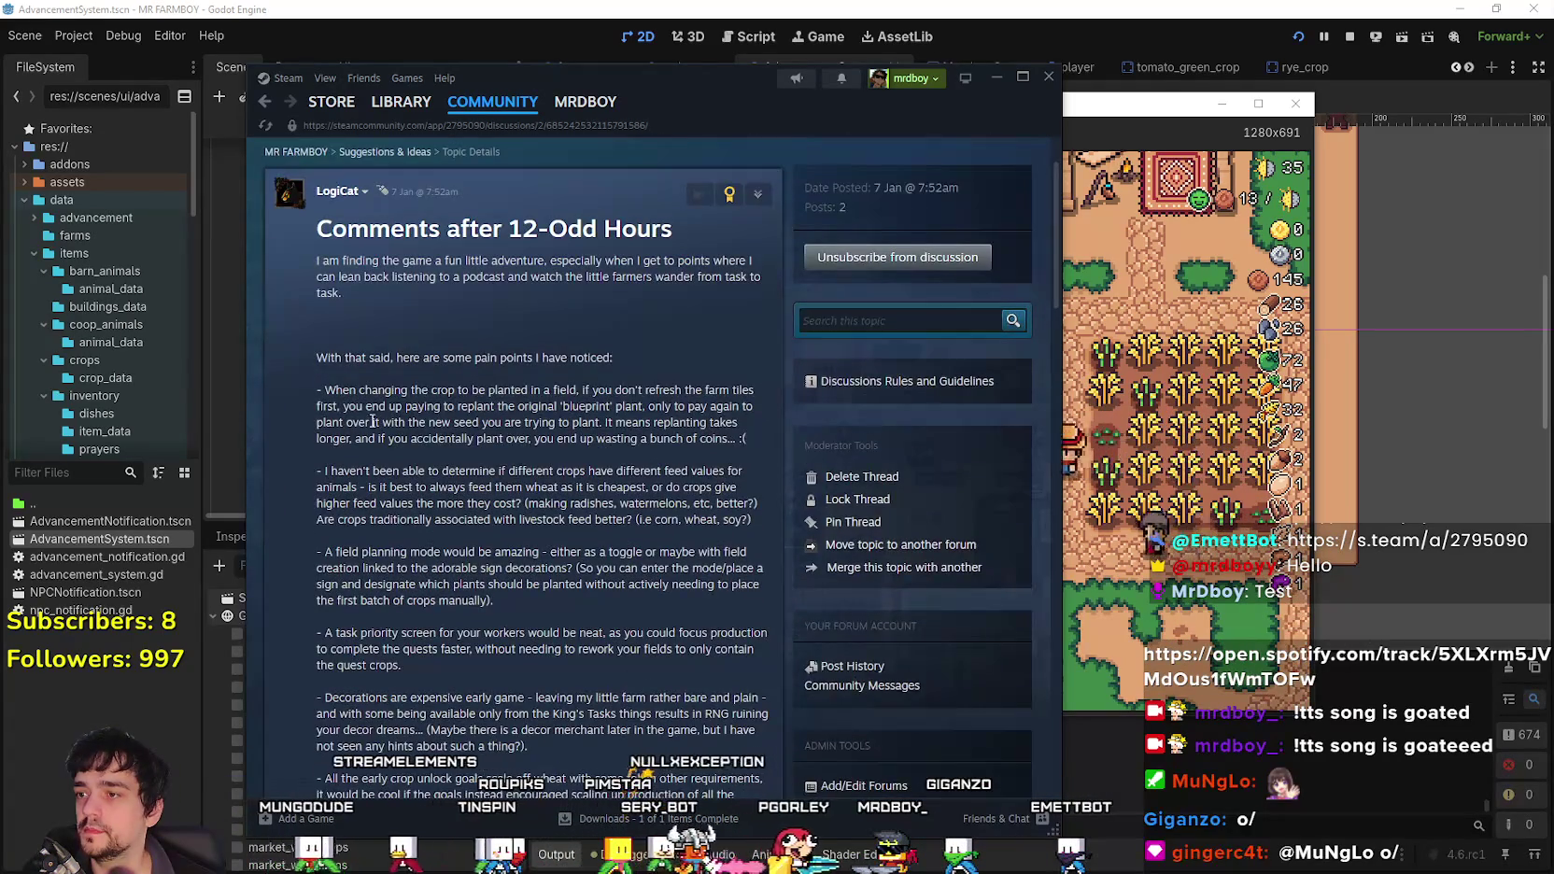
scroll(286, 294, down, 3)
scroll(308, 262, down, 3)
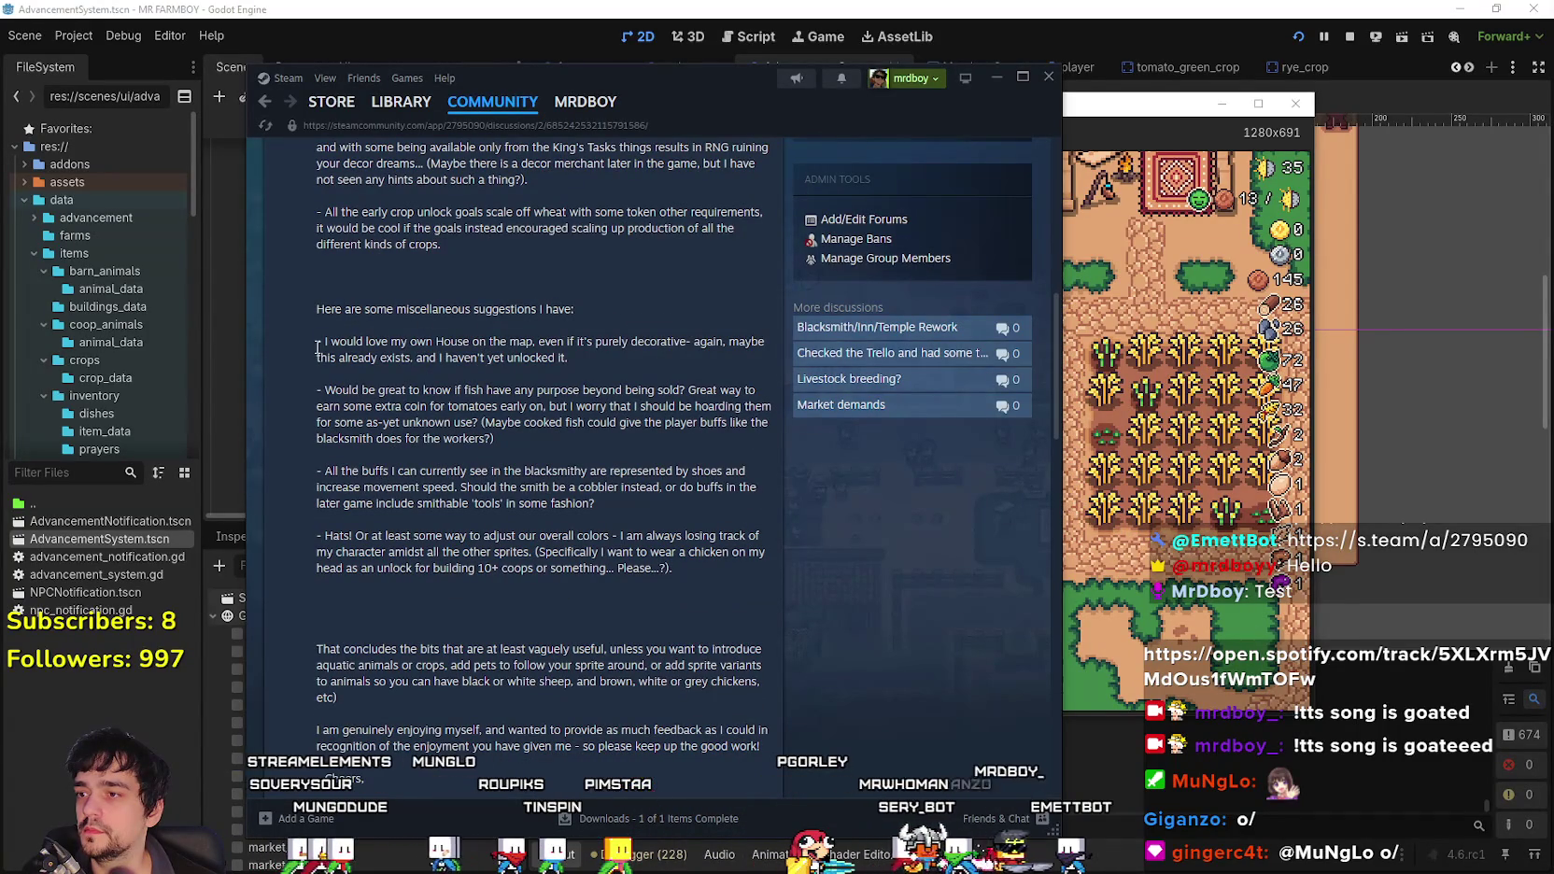
drag(317, 348, 528, 364)
scroll(393, 272, down, 2)
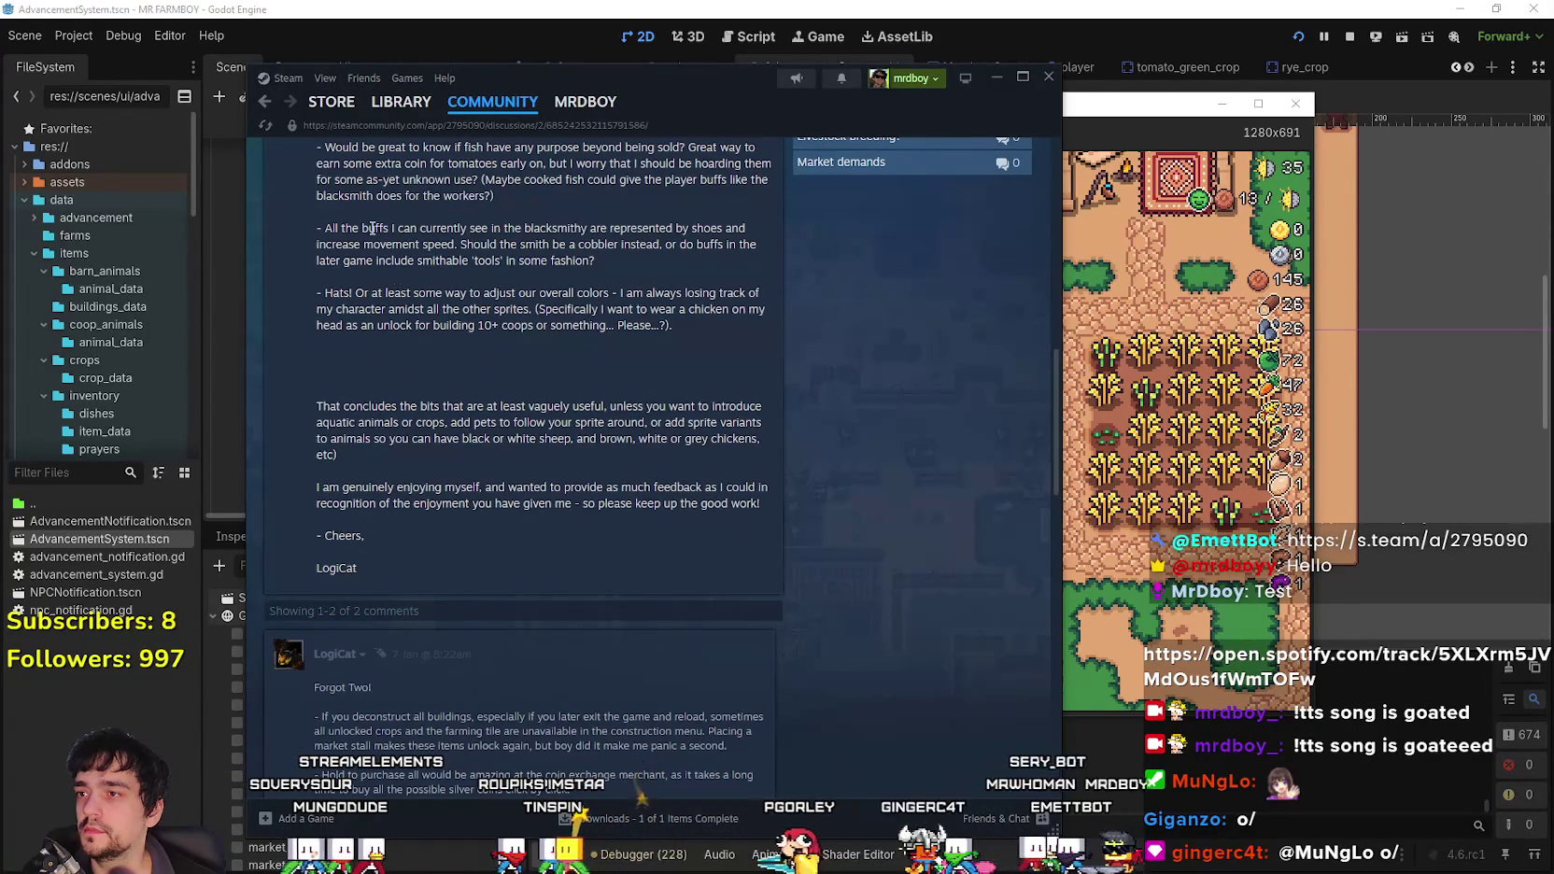
scroll(371, 227, up, 1)
drag(325, 228, 586, 309)
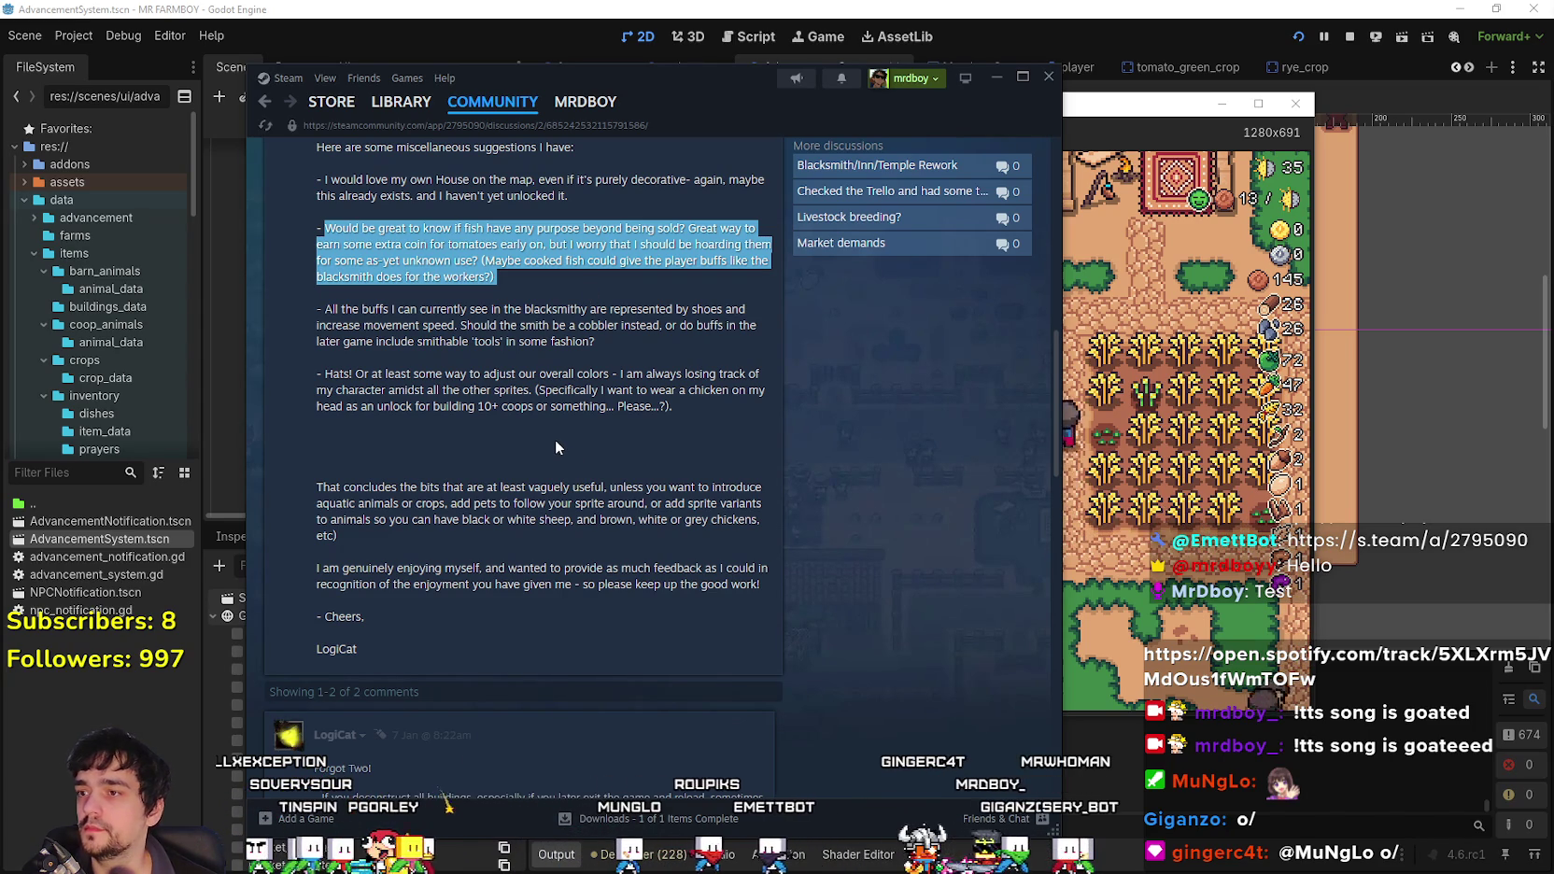
click(621, 361)
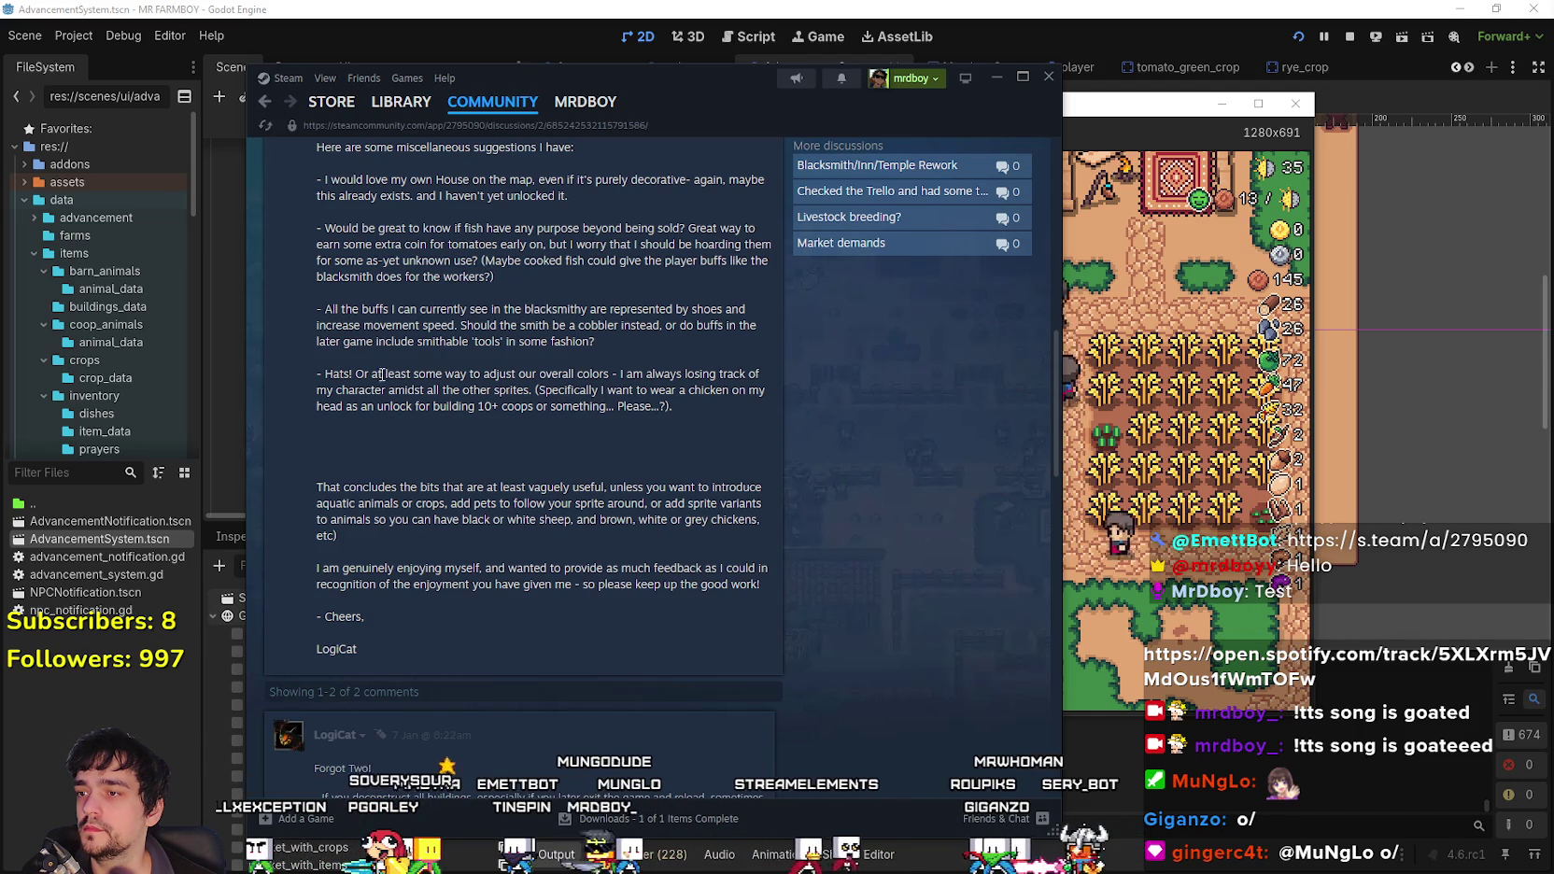
Select the early crop unlock goals paragraph to copy it.
drag(354, 374, 426, 451)
click(527, 535)
triple_click(346, 482)
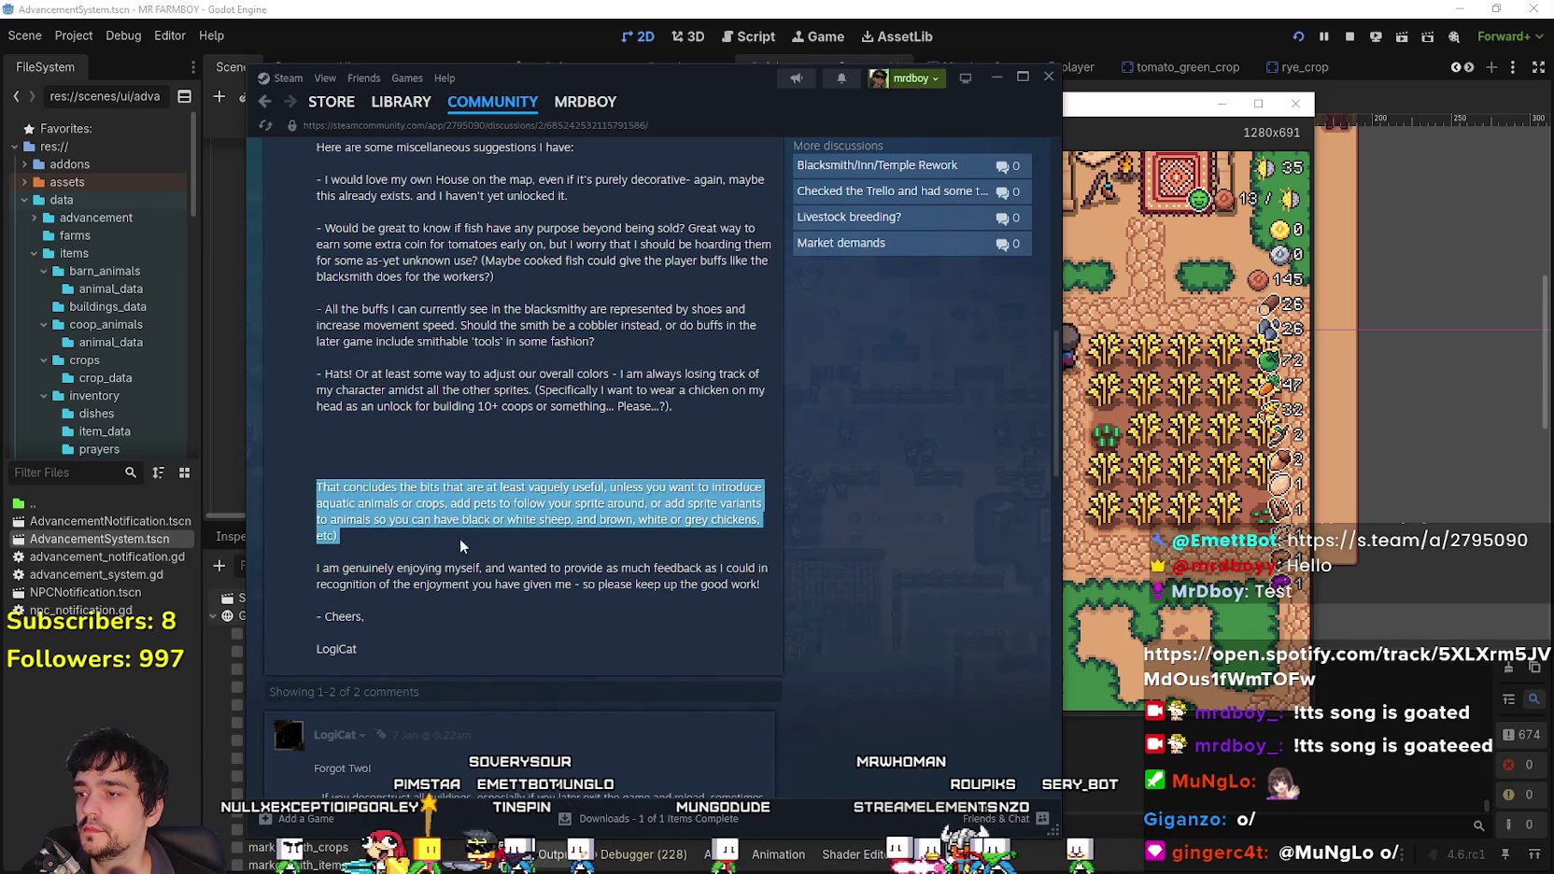
scroll(447, 501, up, 4)
triple_click(318, 373)
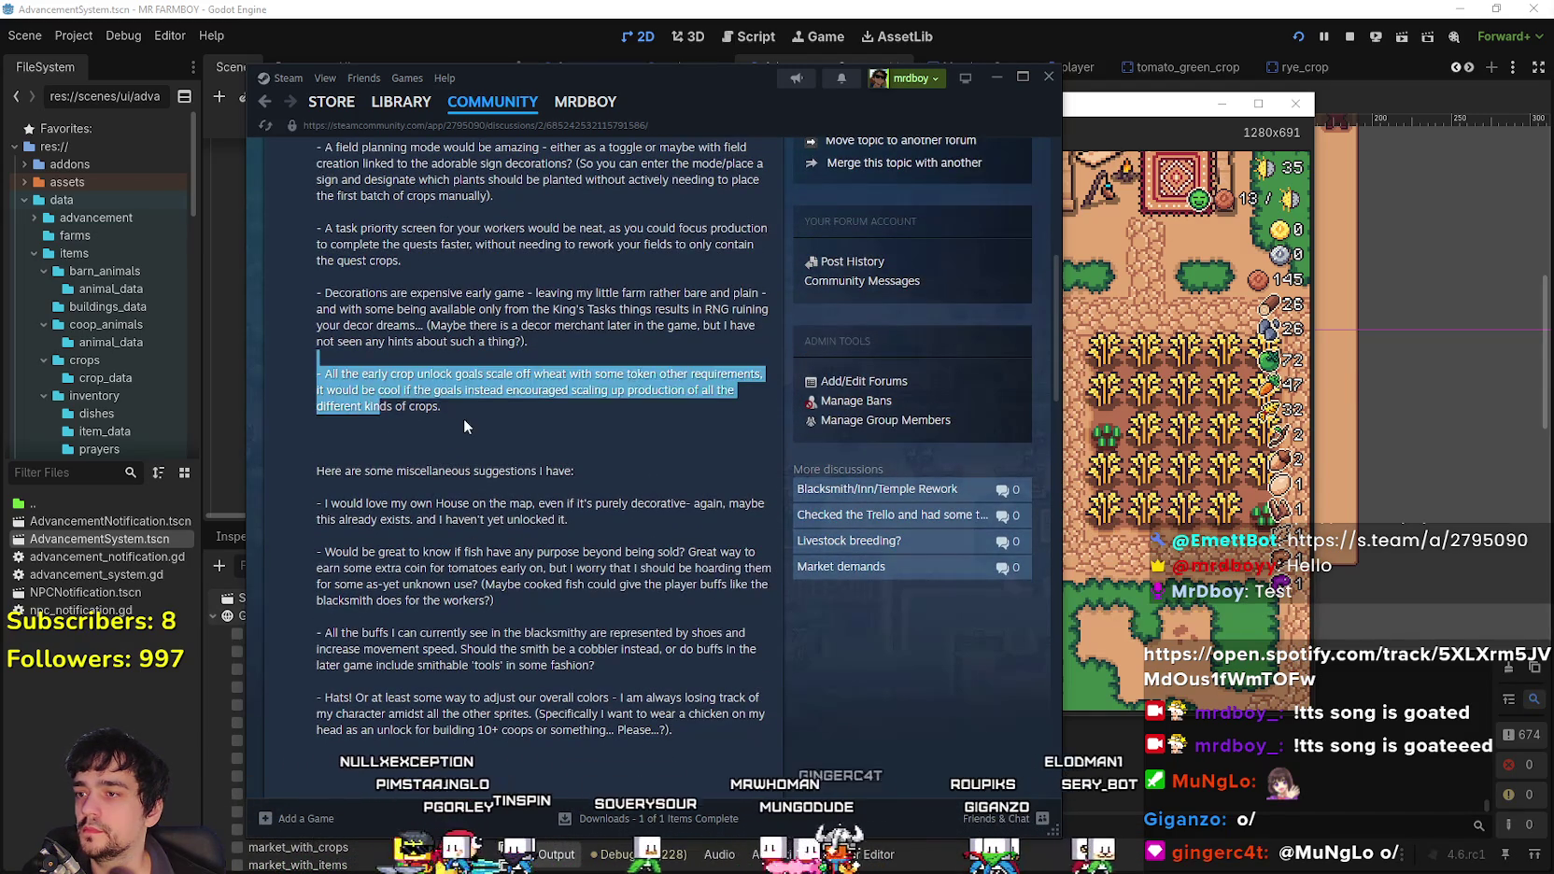
click(299, 375)
triple_click(287, 377)
key(ctrl+c)
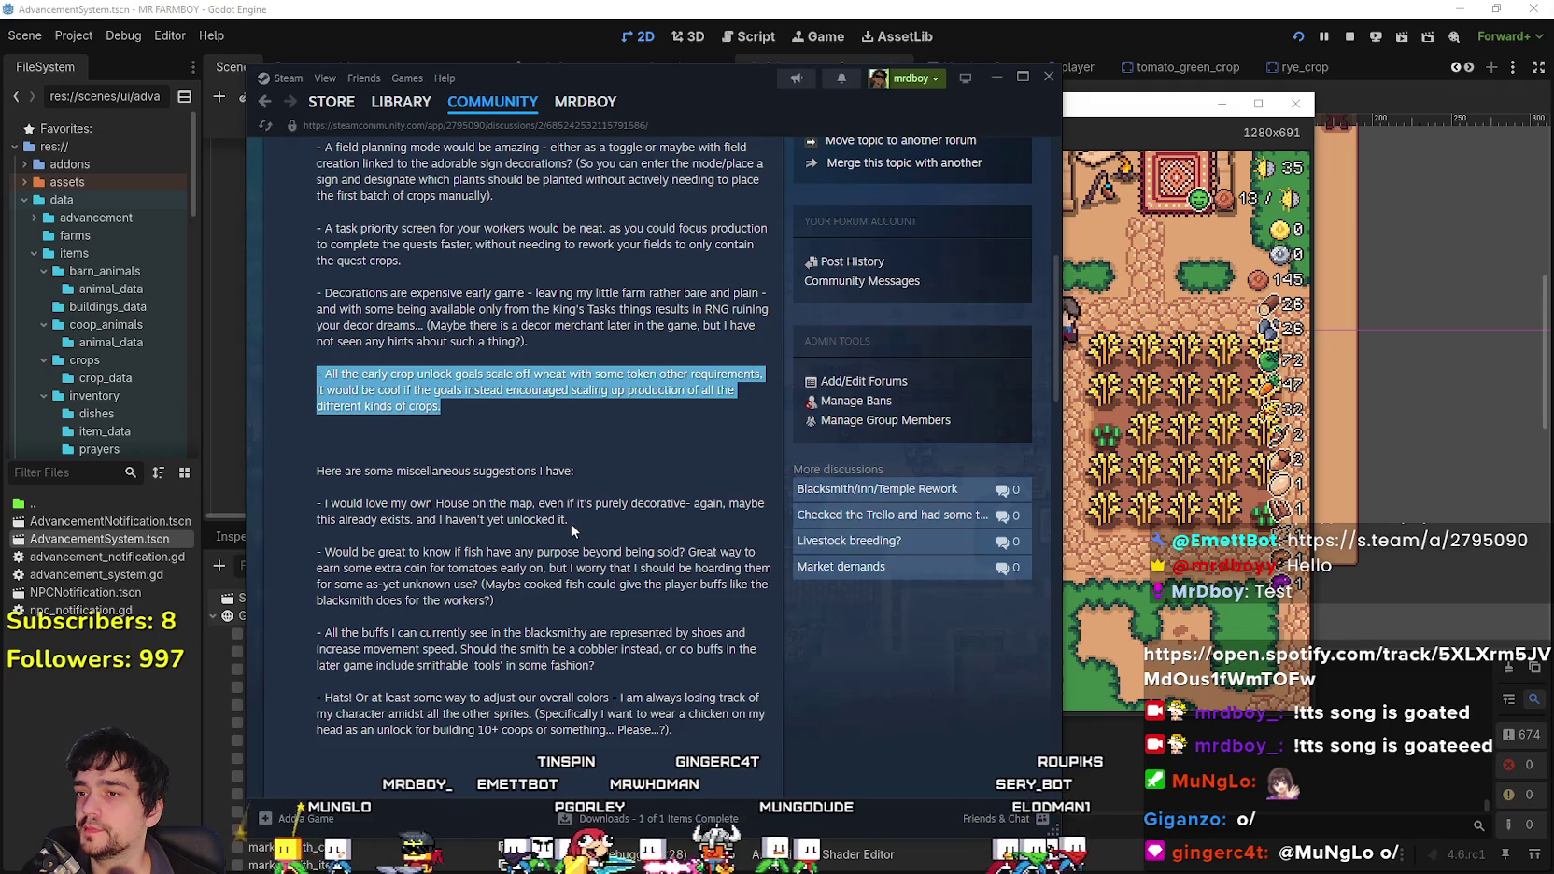
click(465, 414)
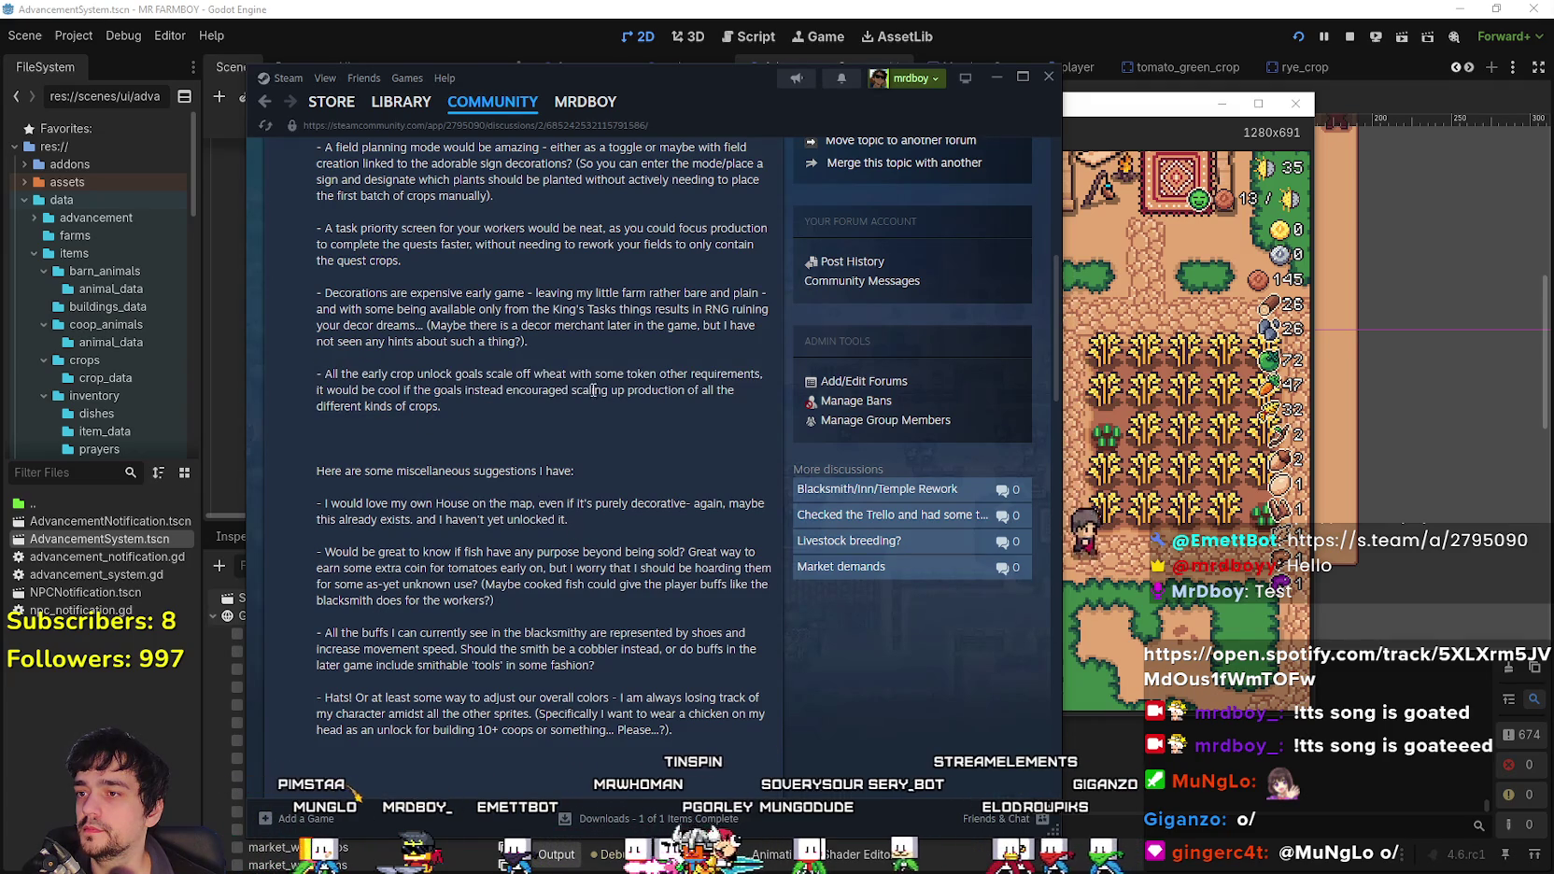
scroll(400, 467, down, 15)
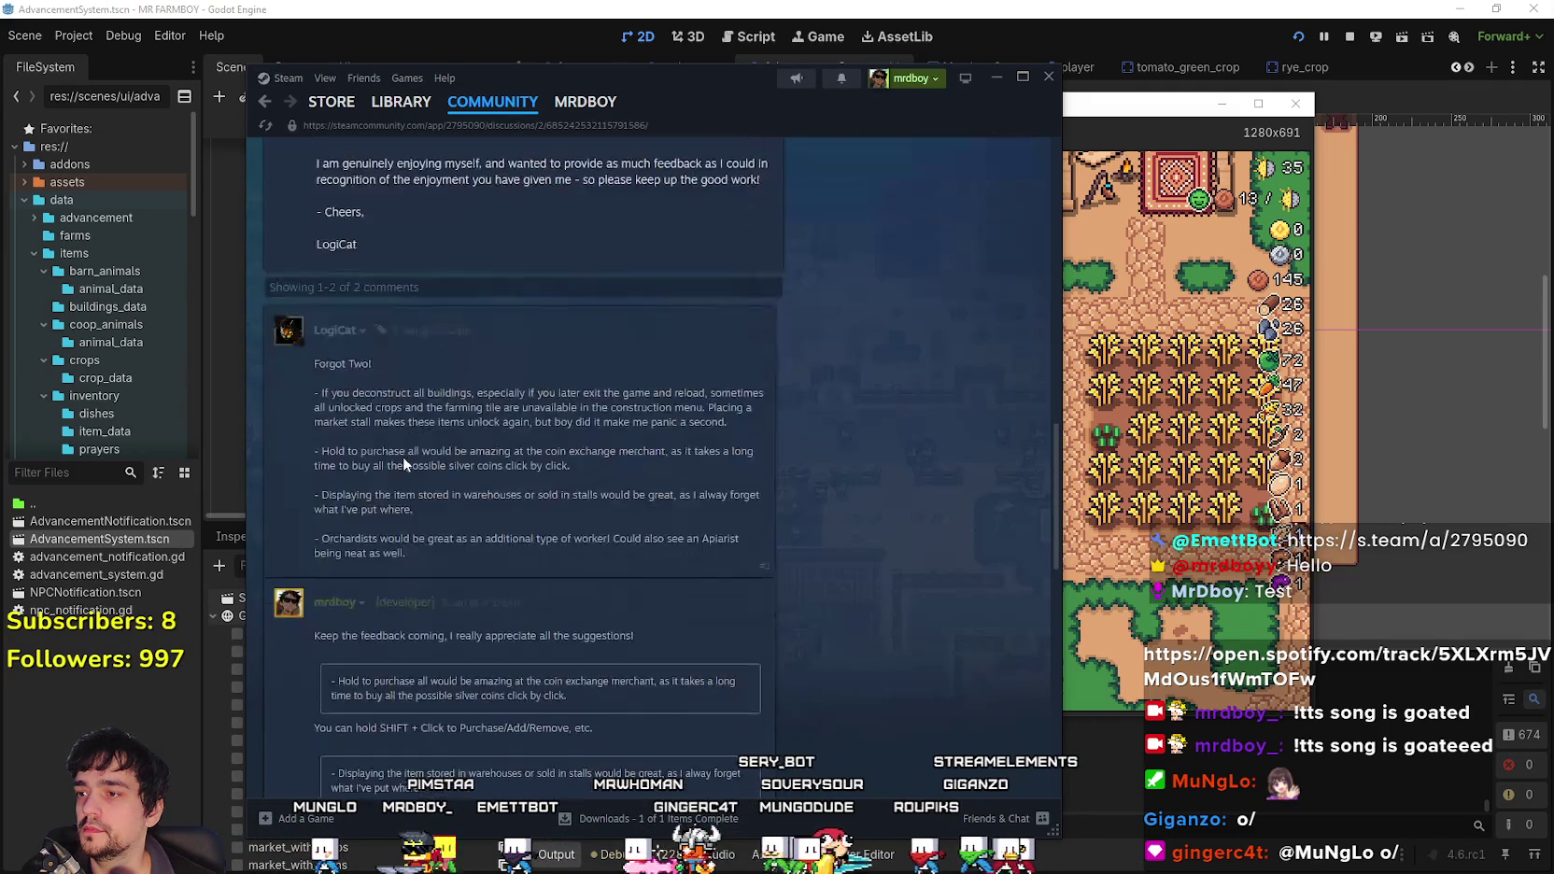
Paste the crop-goal paragraph into the quote, add a reply about up to 4 Crops per Unlock, and post.
click(397, 485)
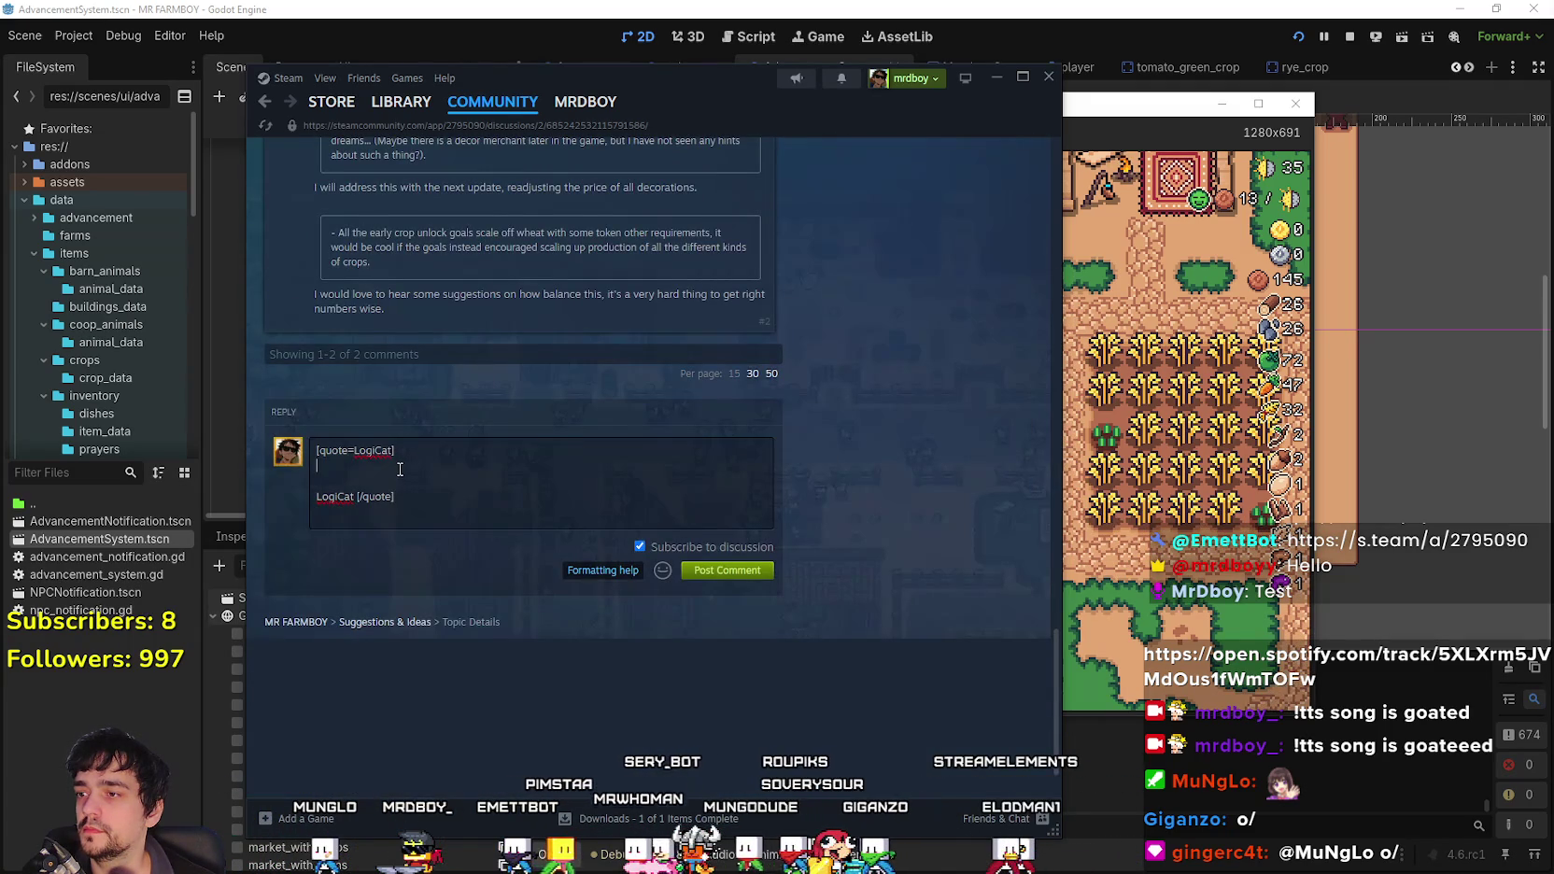
key(ctrl+v)
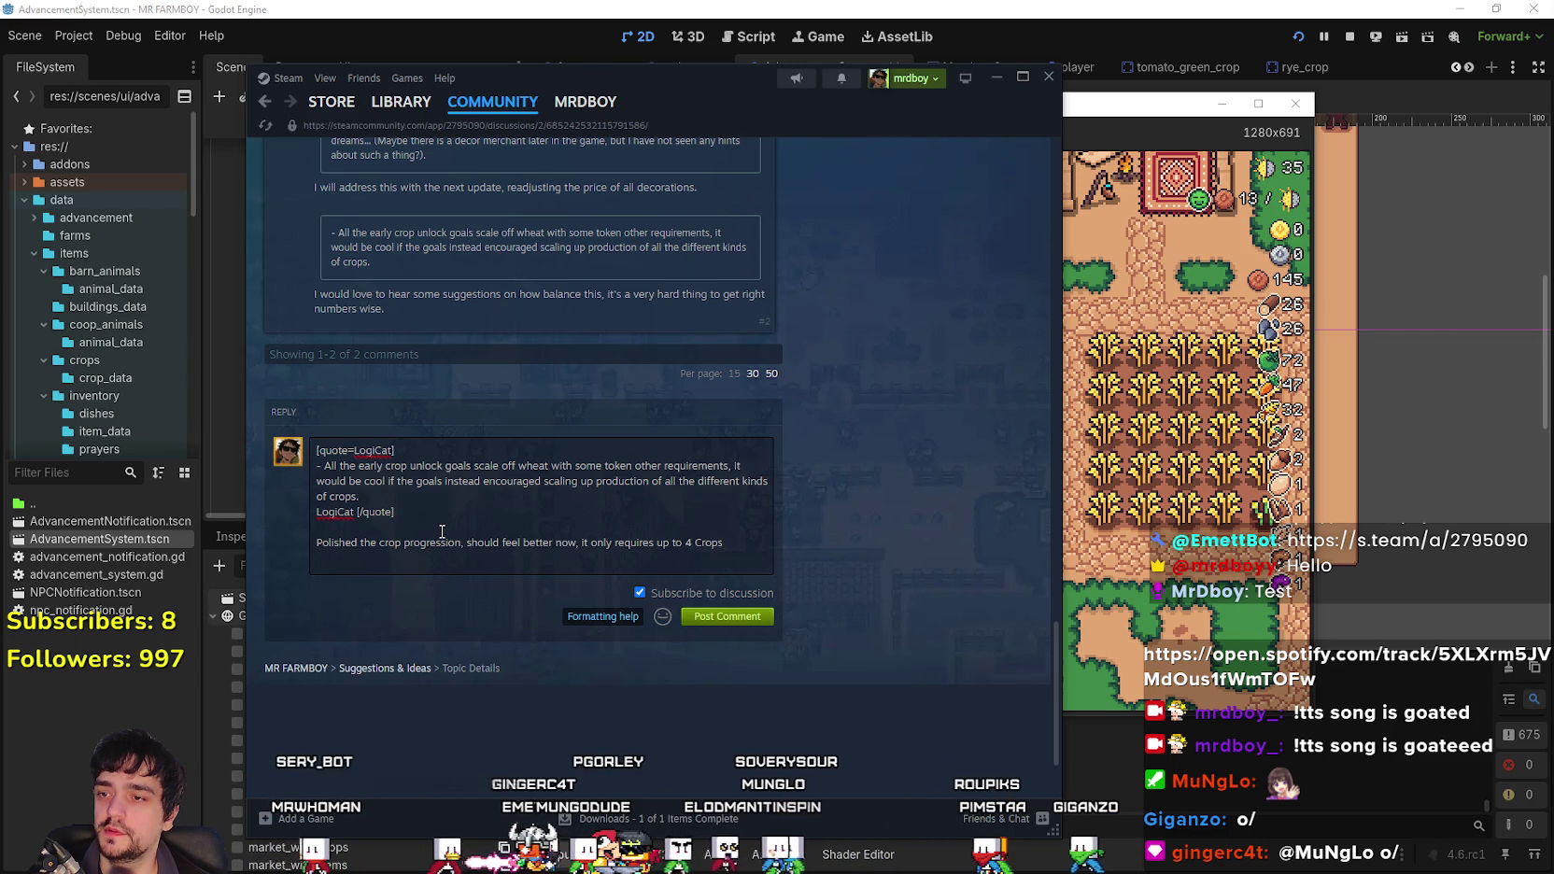
text( per Unlock)
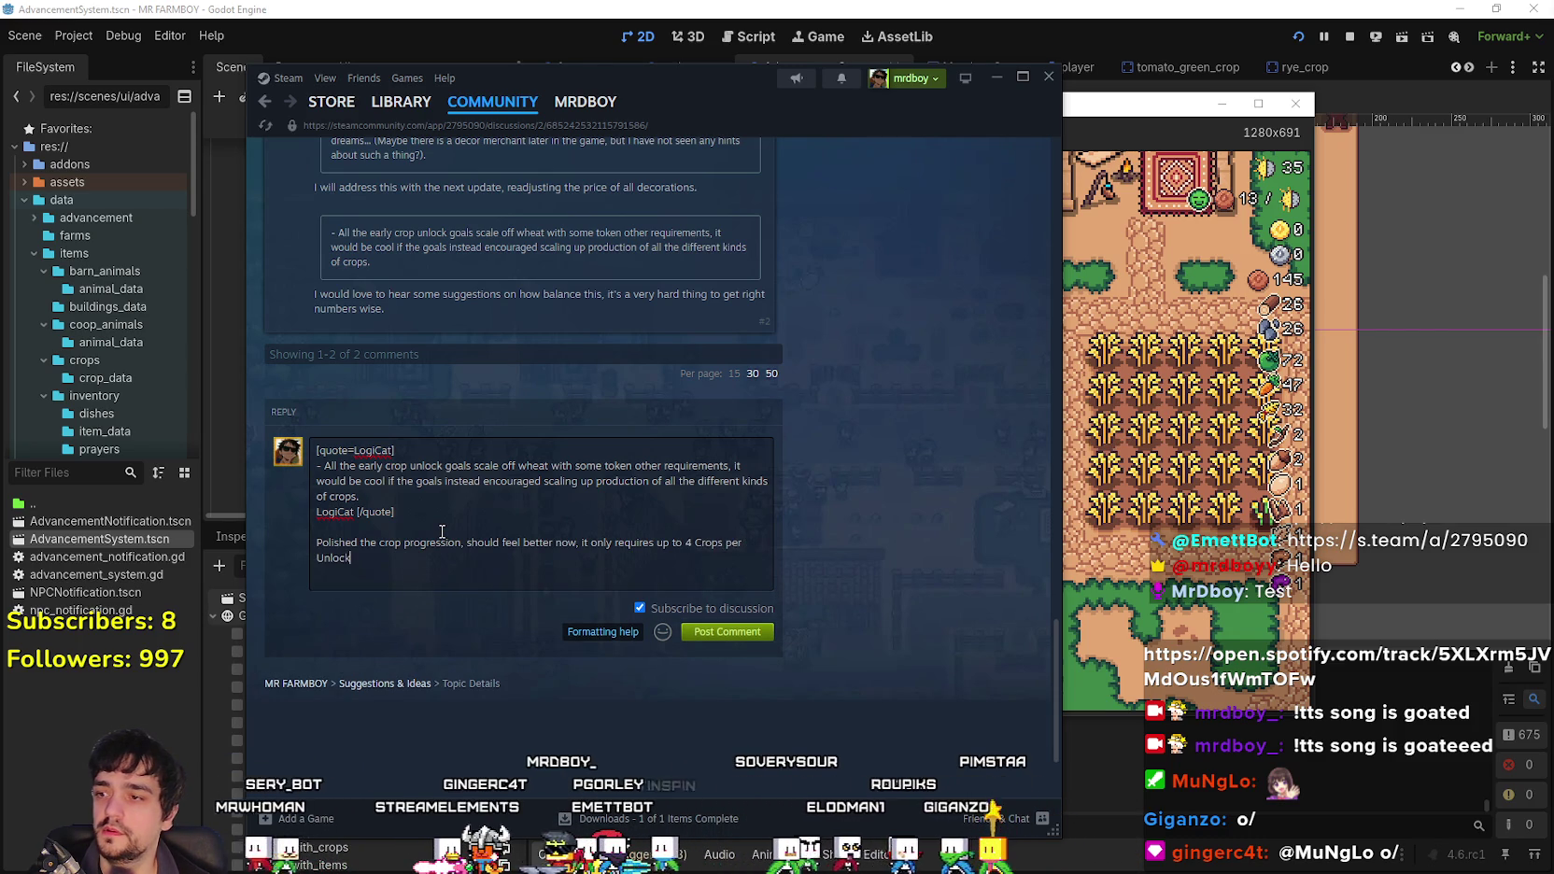
drag(755, 620, 759, 637)
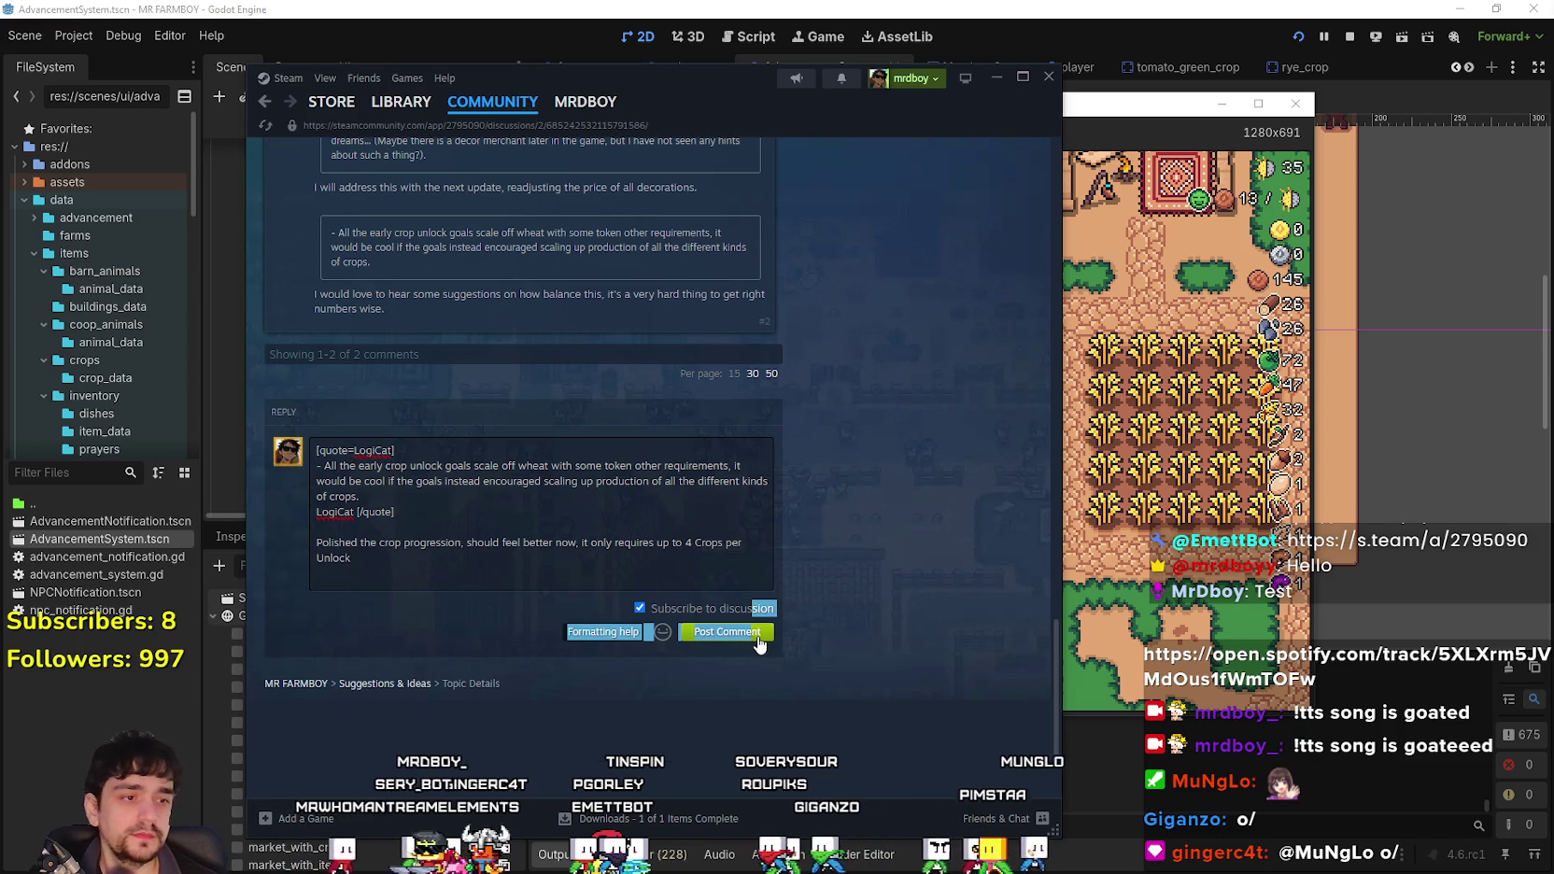
click(757, 635)
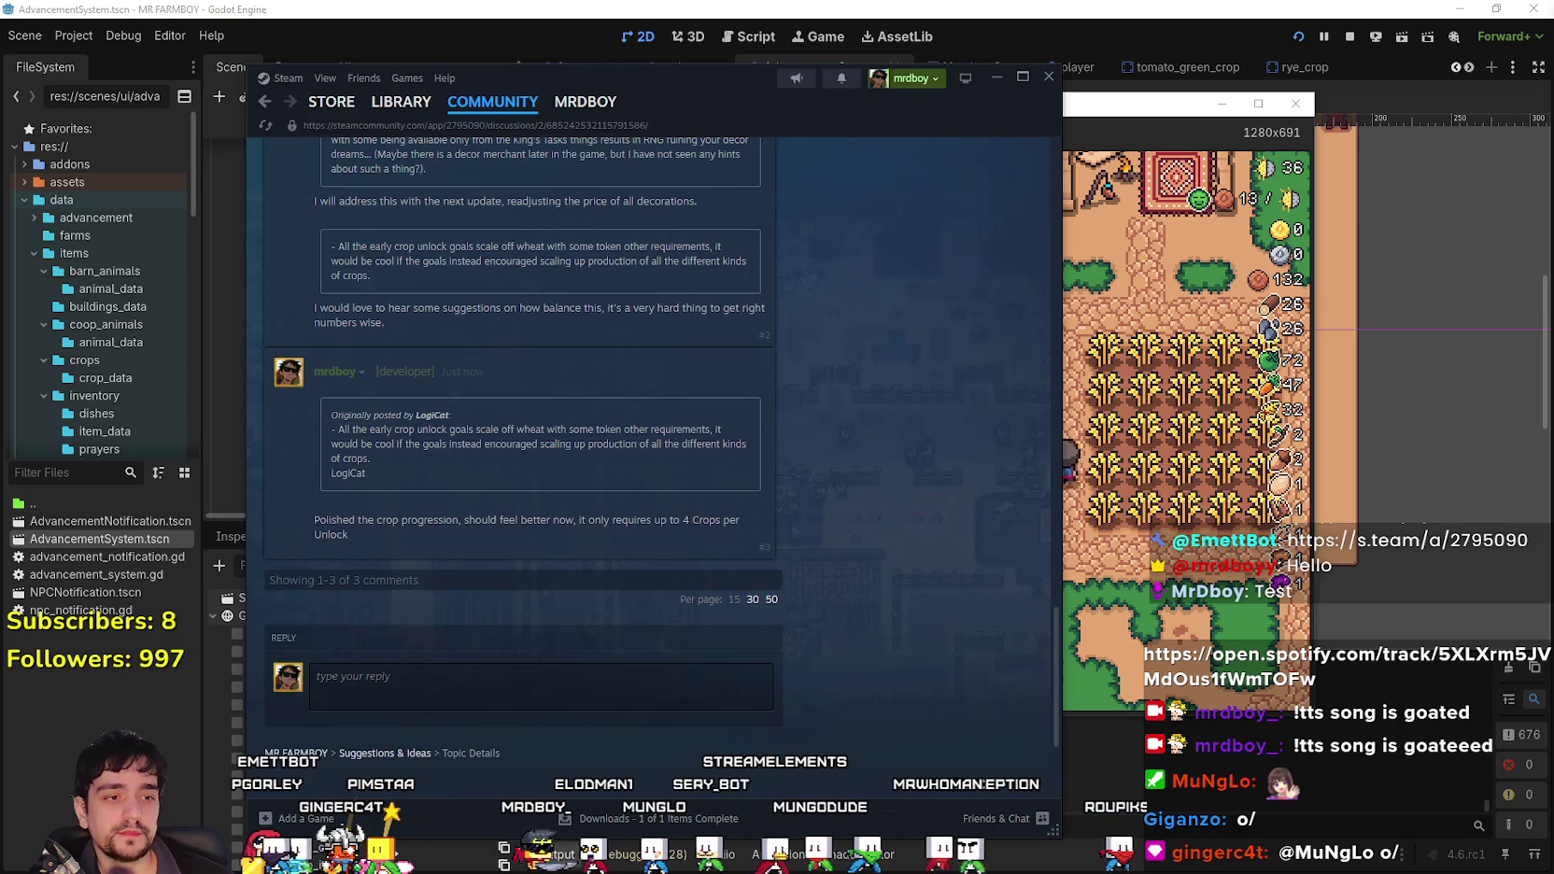
Bring the game forward, harvest carrots, and gather wood and stone near the river.
scroll(762, 572, up, 1)
scroll(762, 572, up, 3)
drag(607, 78, 450, 14)
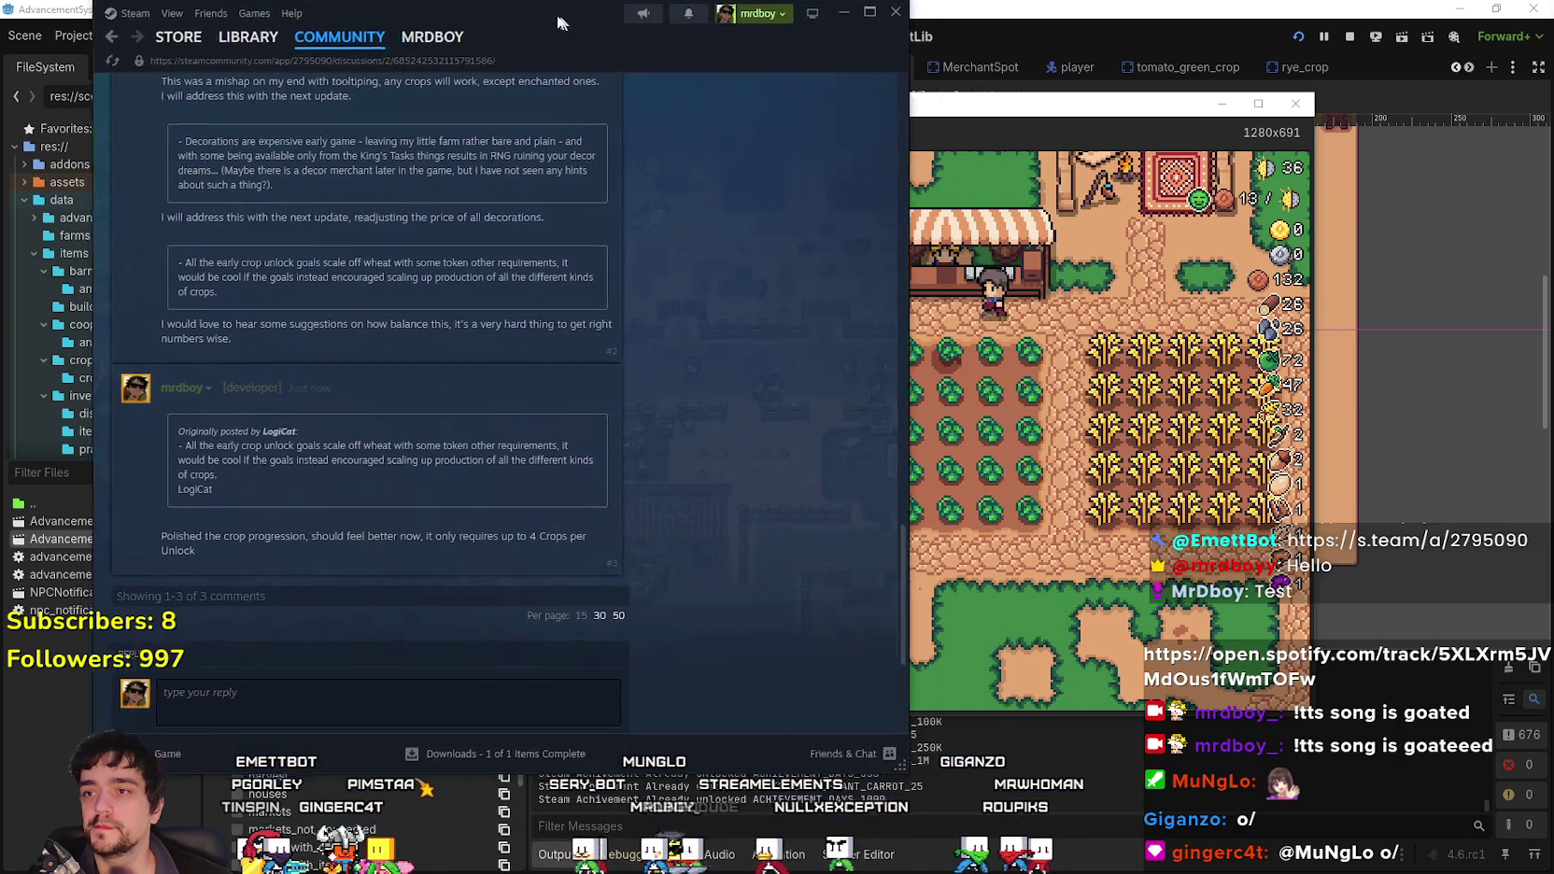
click(922, 474)
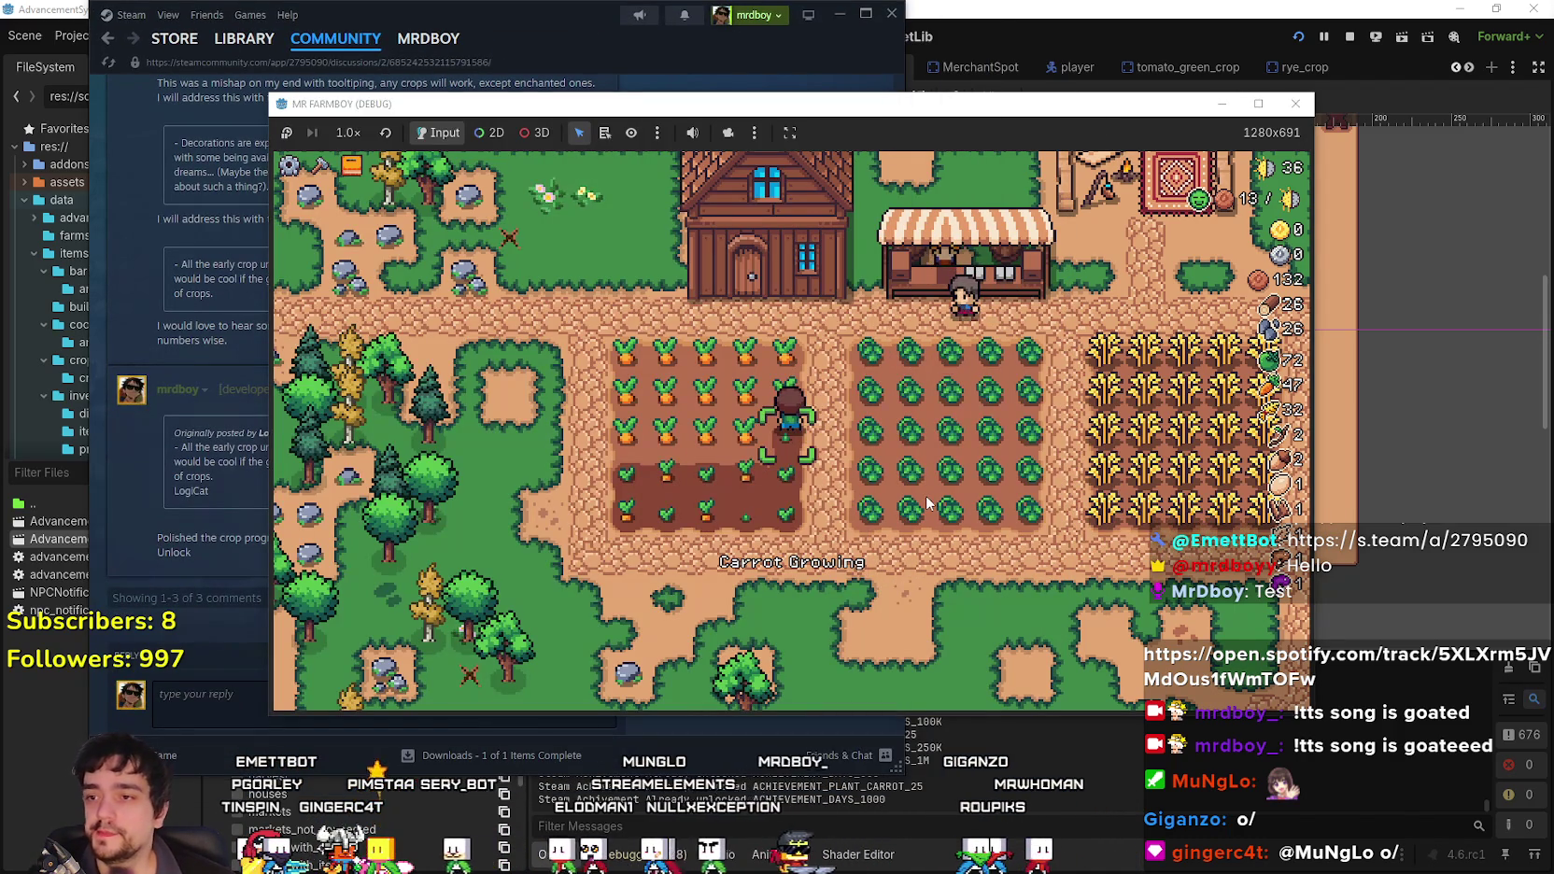
key(a)
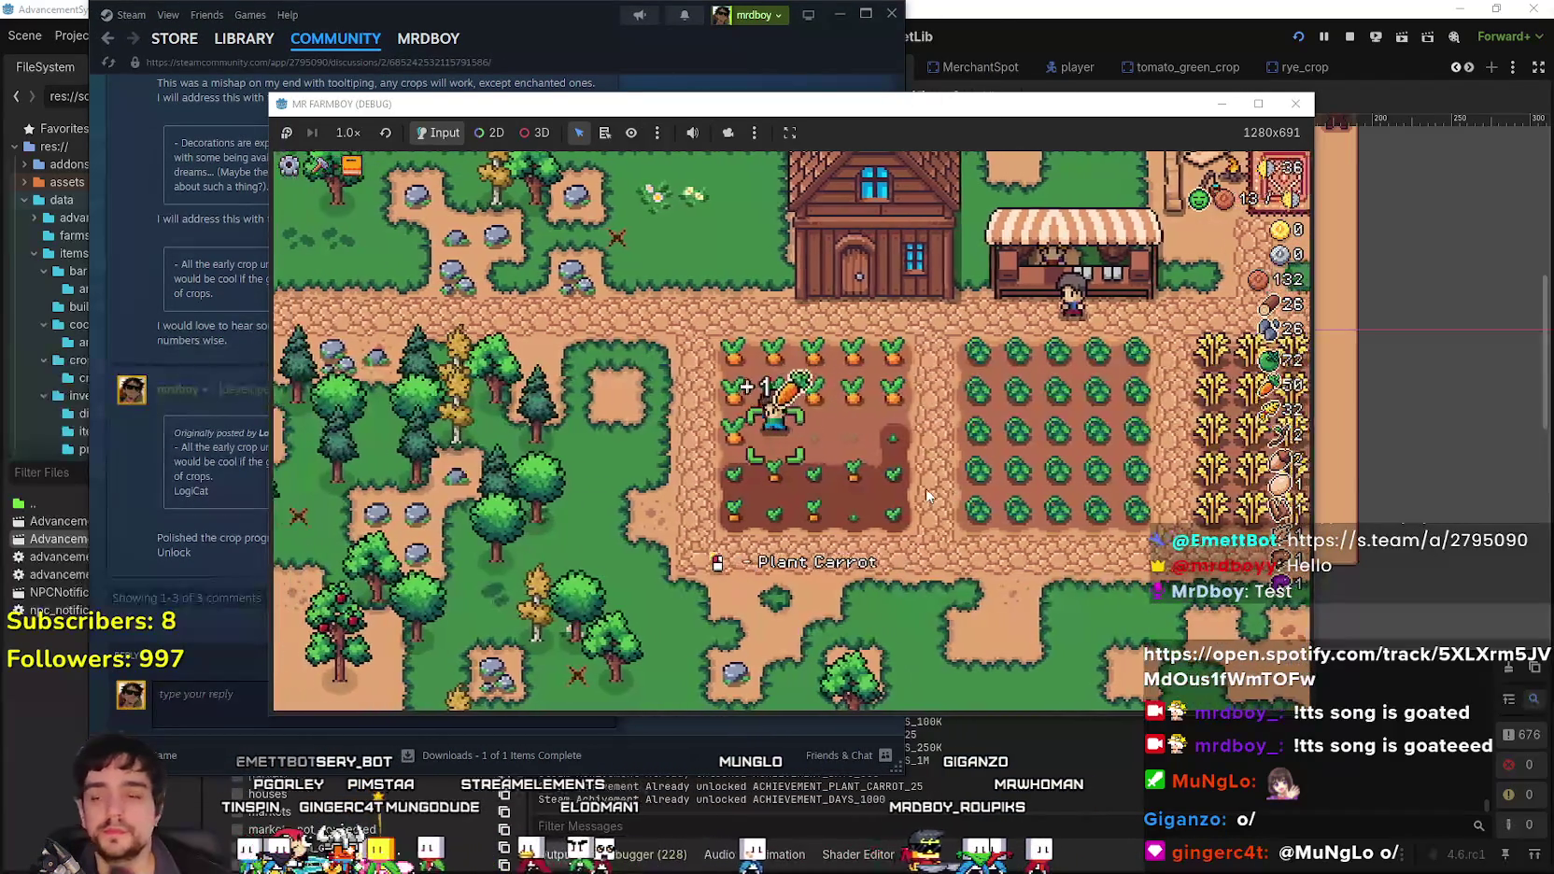
key(w)
key(d)
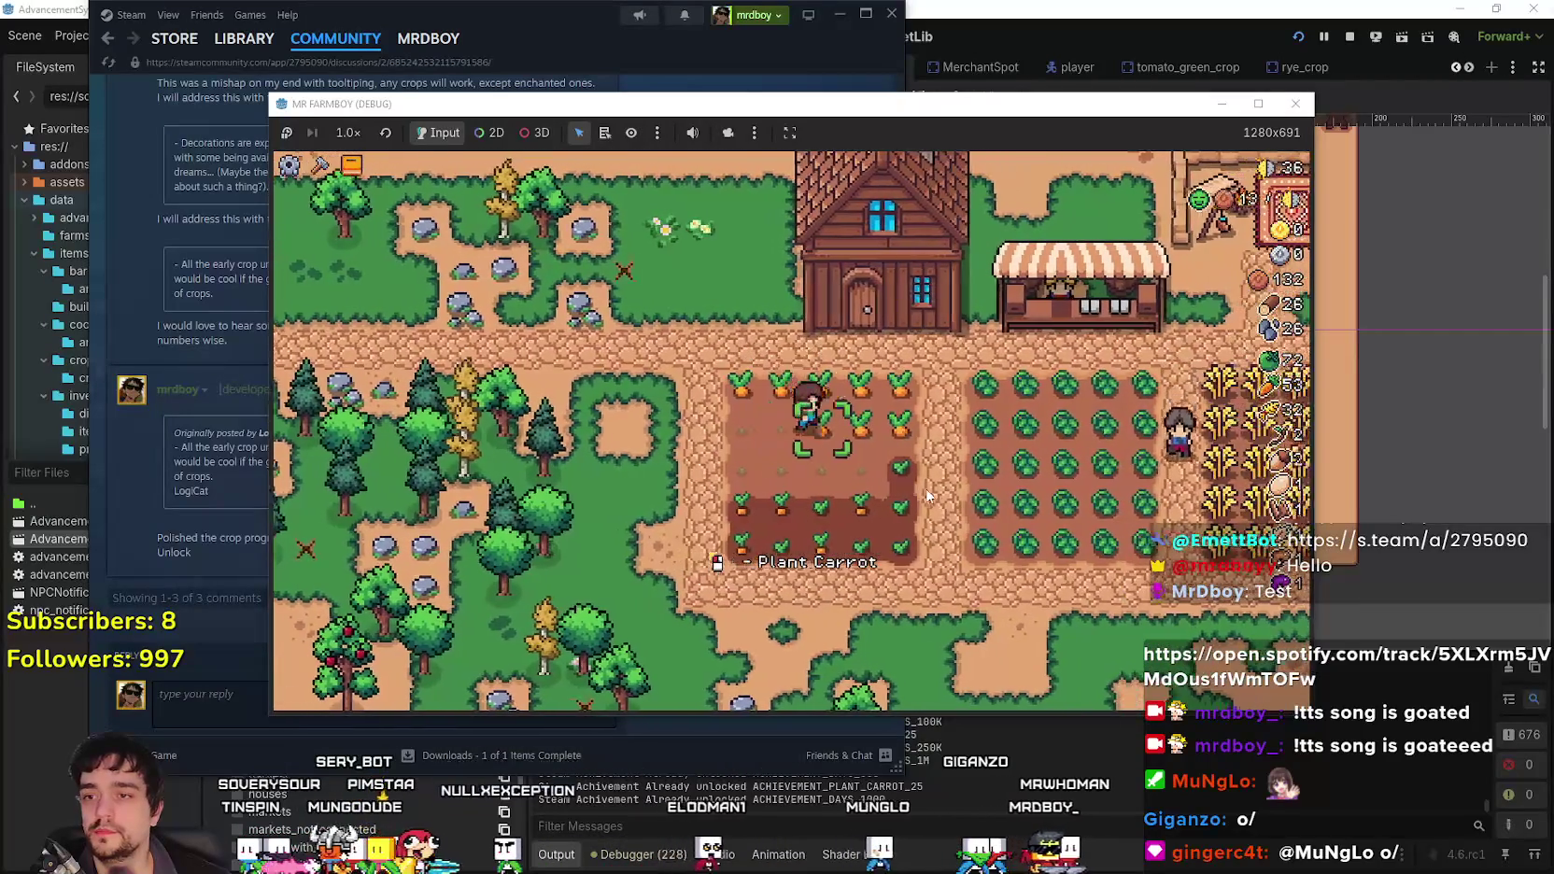
key(d)
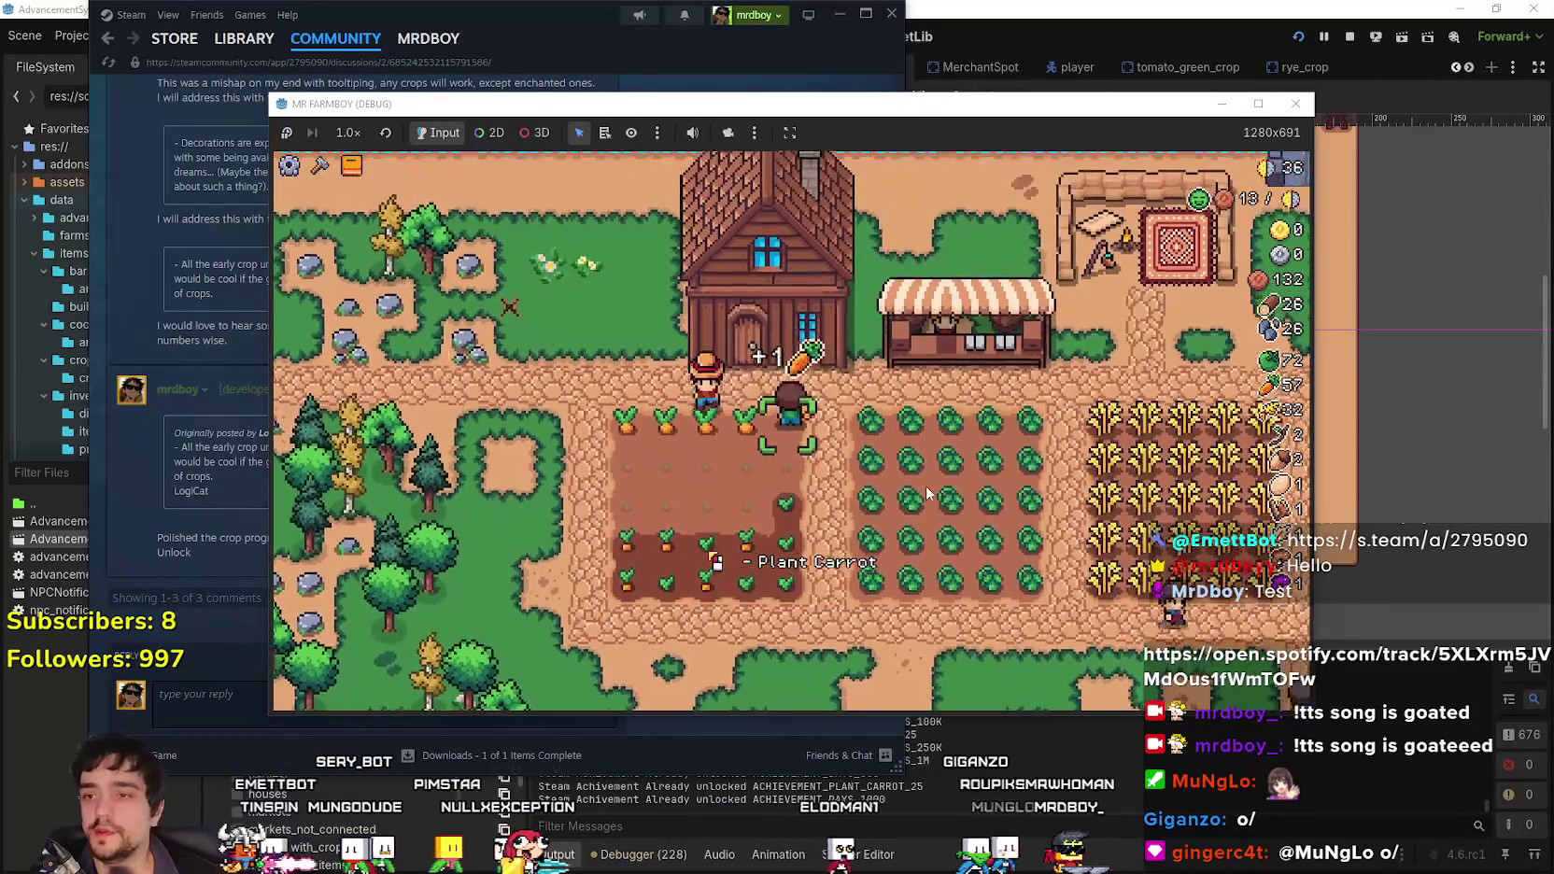
key(a)
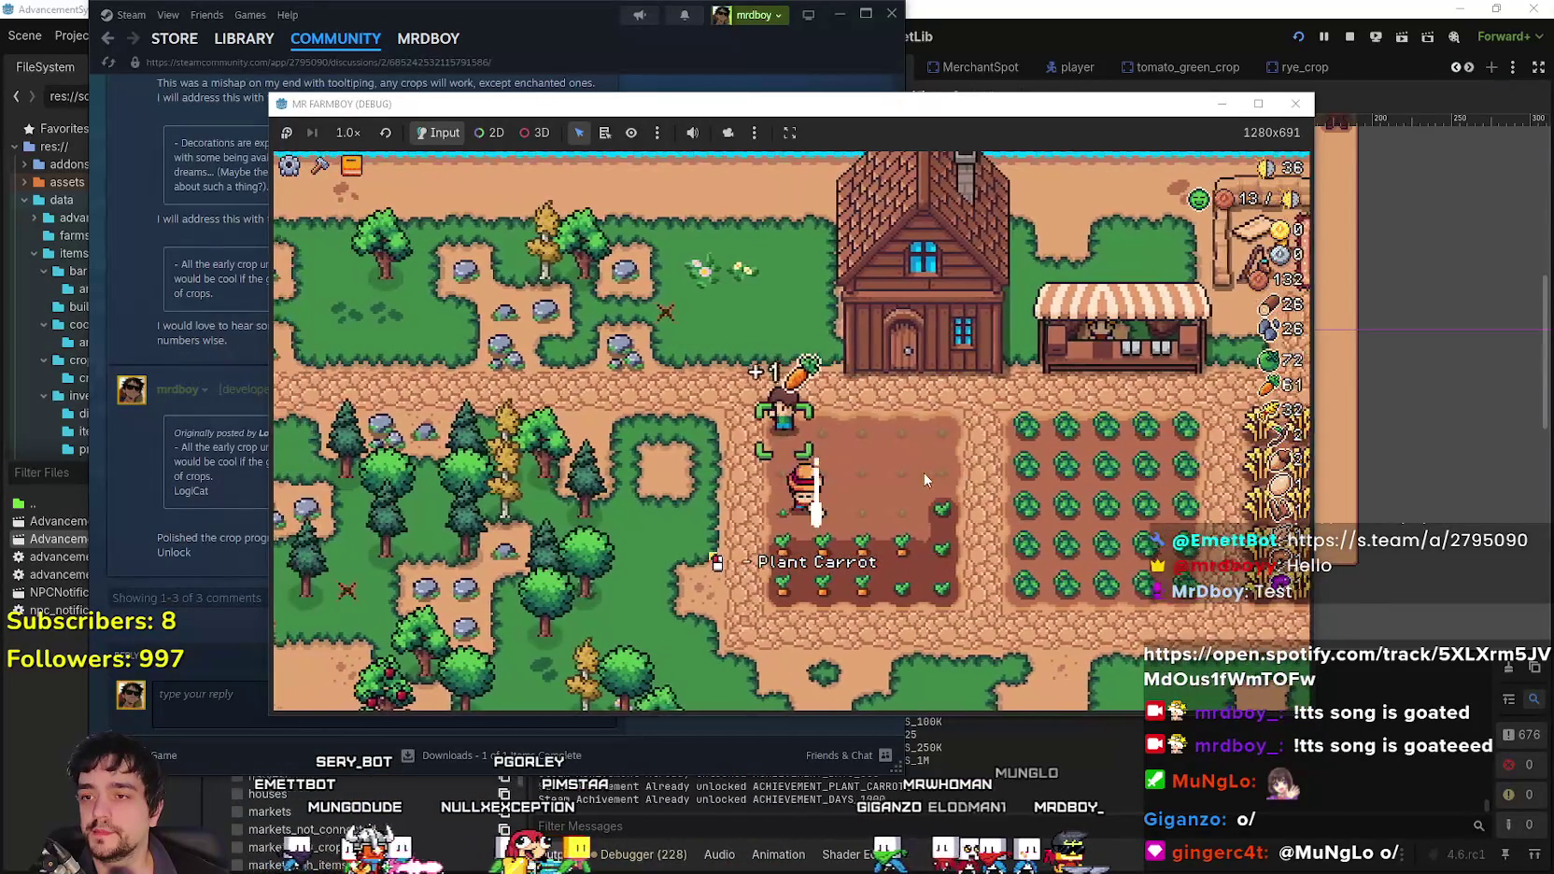
key(w)
key(a)
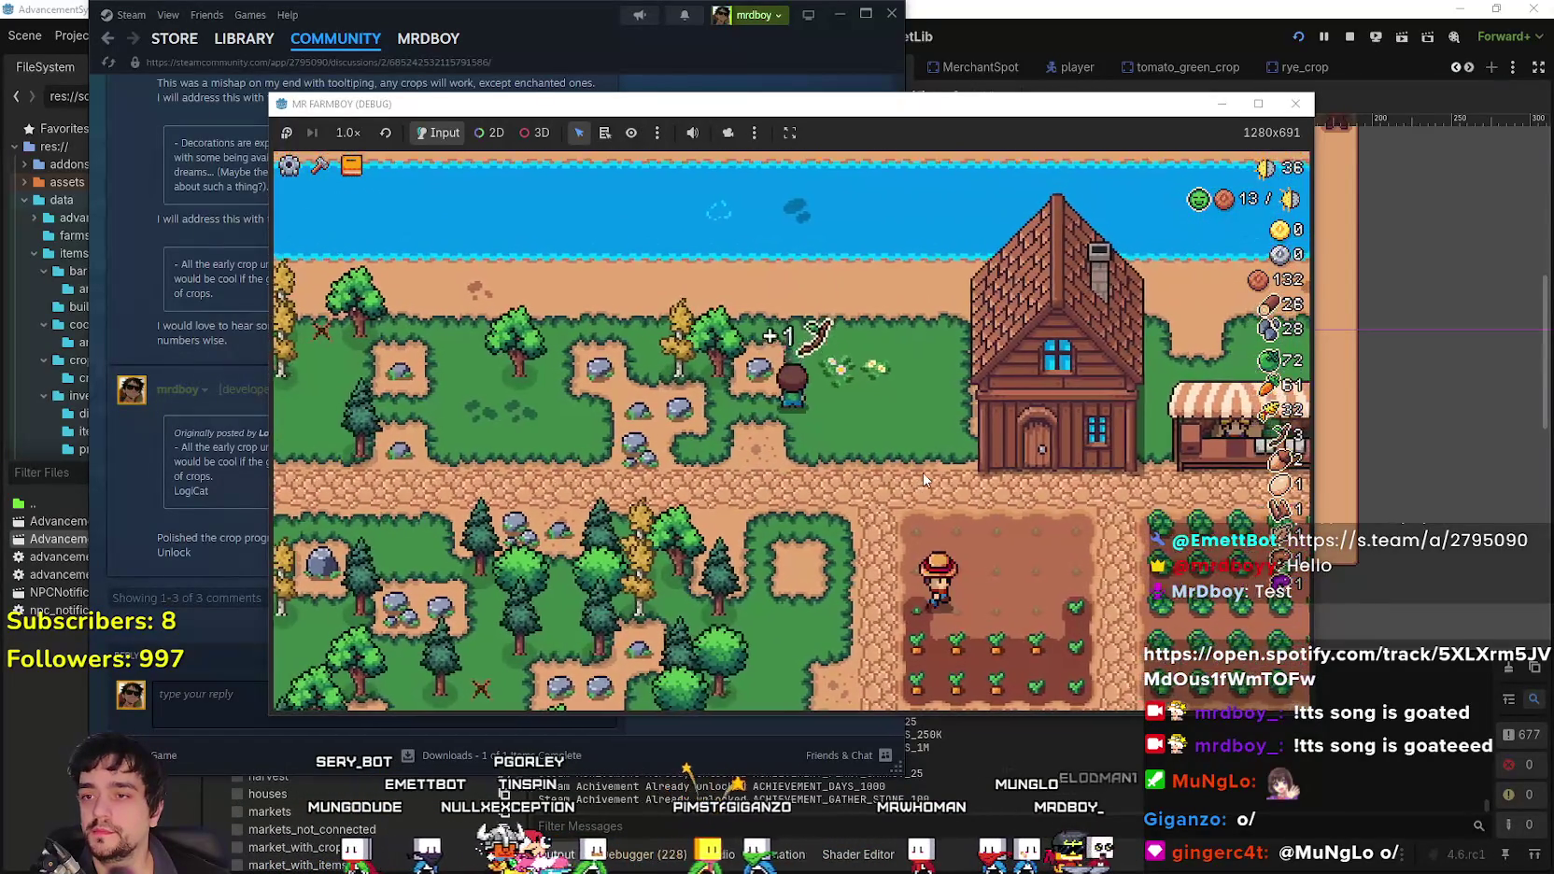
key(a)
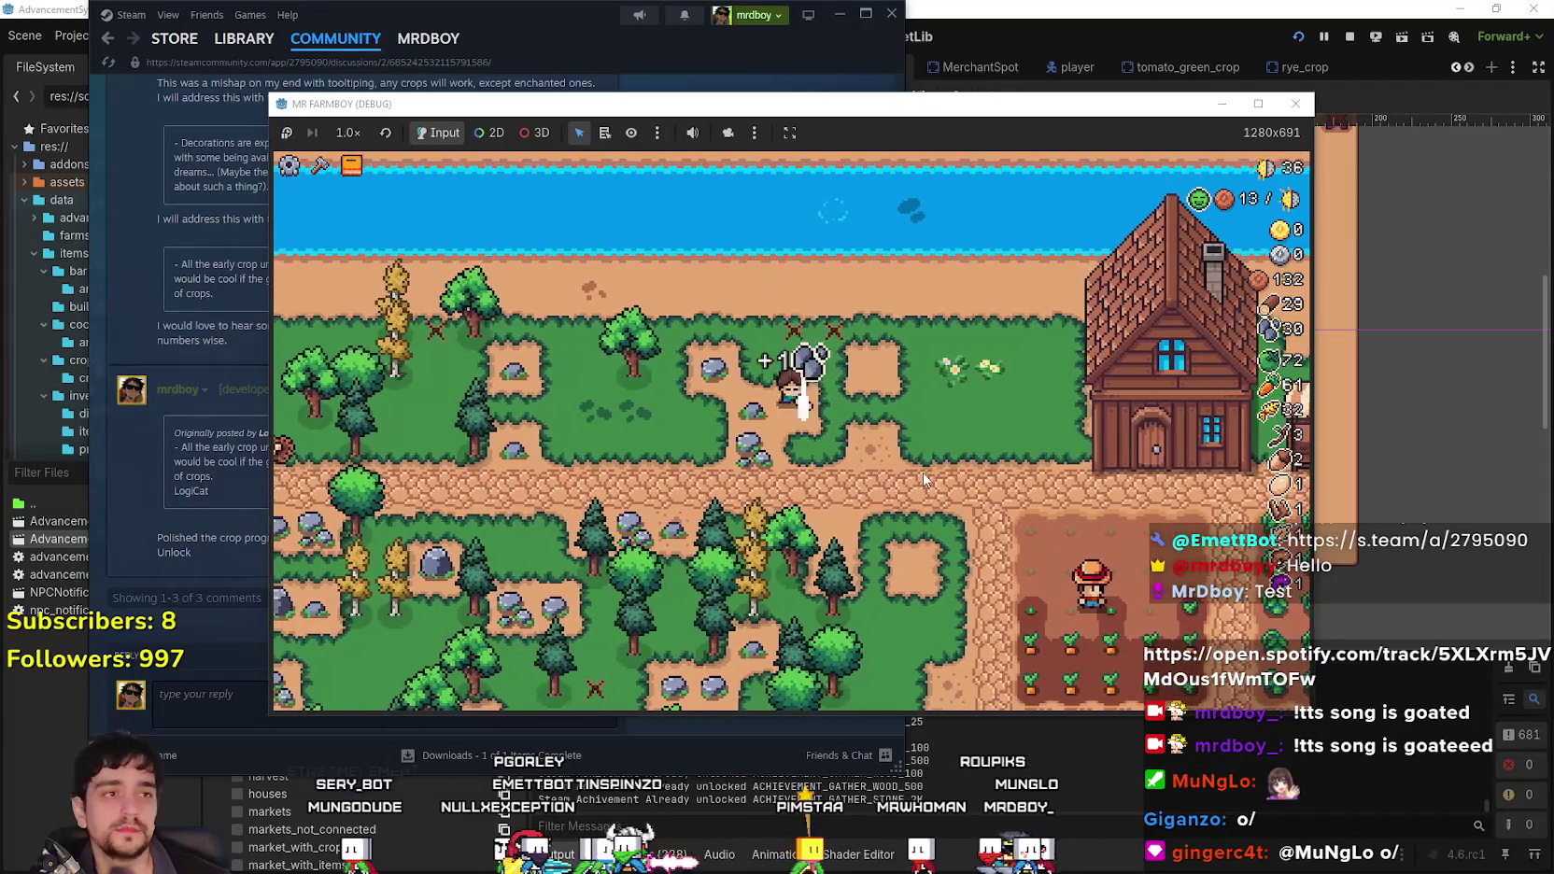
key(d)
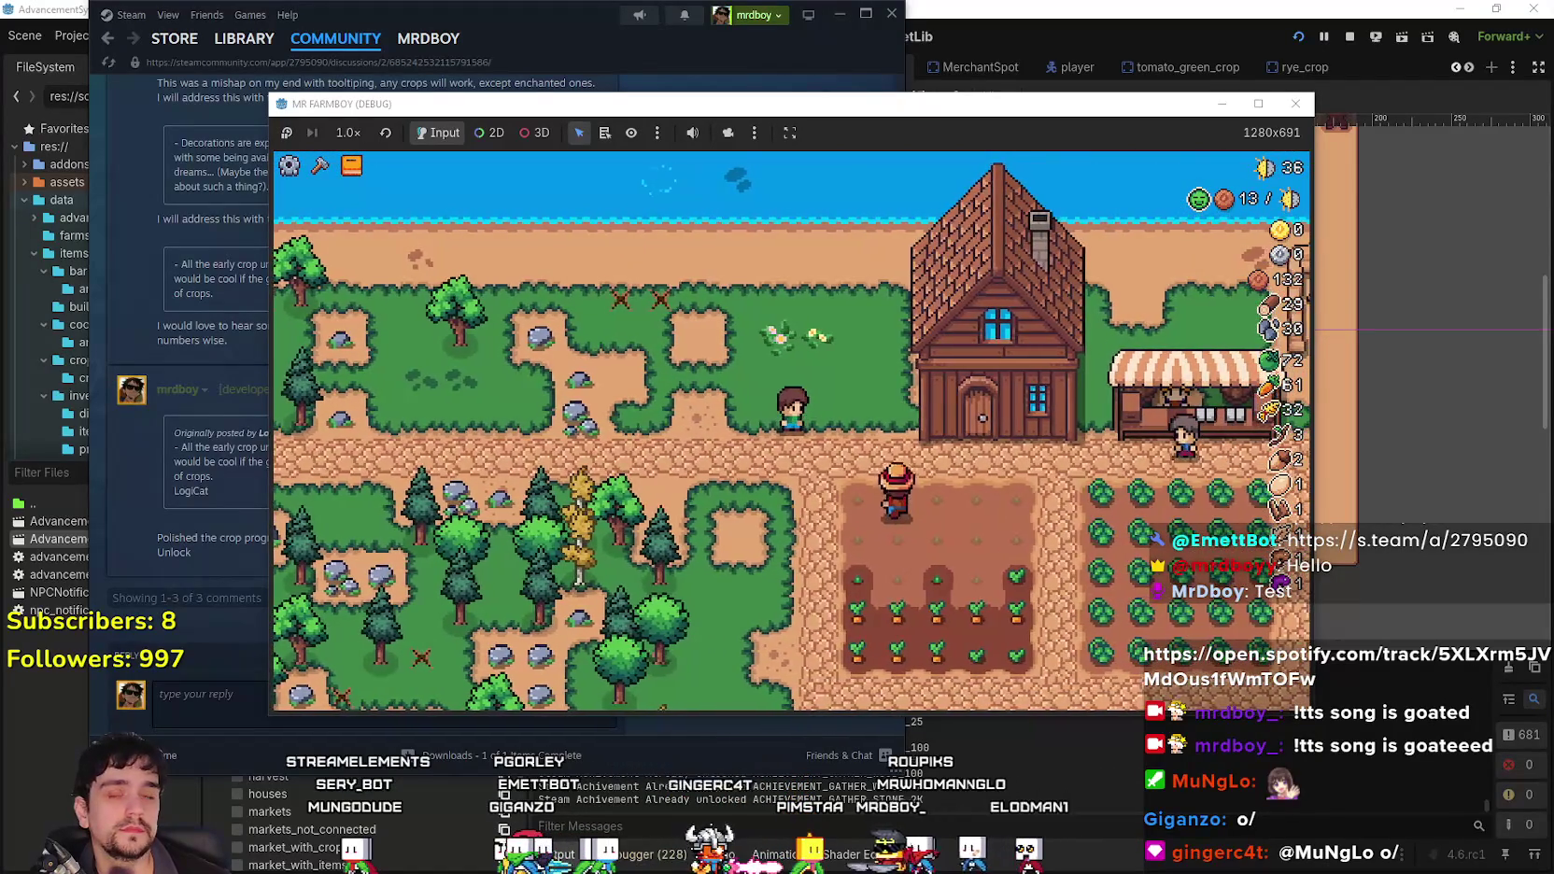
Harvest more carrots through the field and forest, reaching 63, and maximize the game window.
key(s)
key(d)
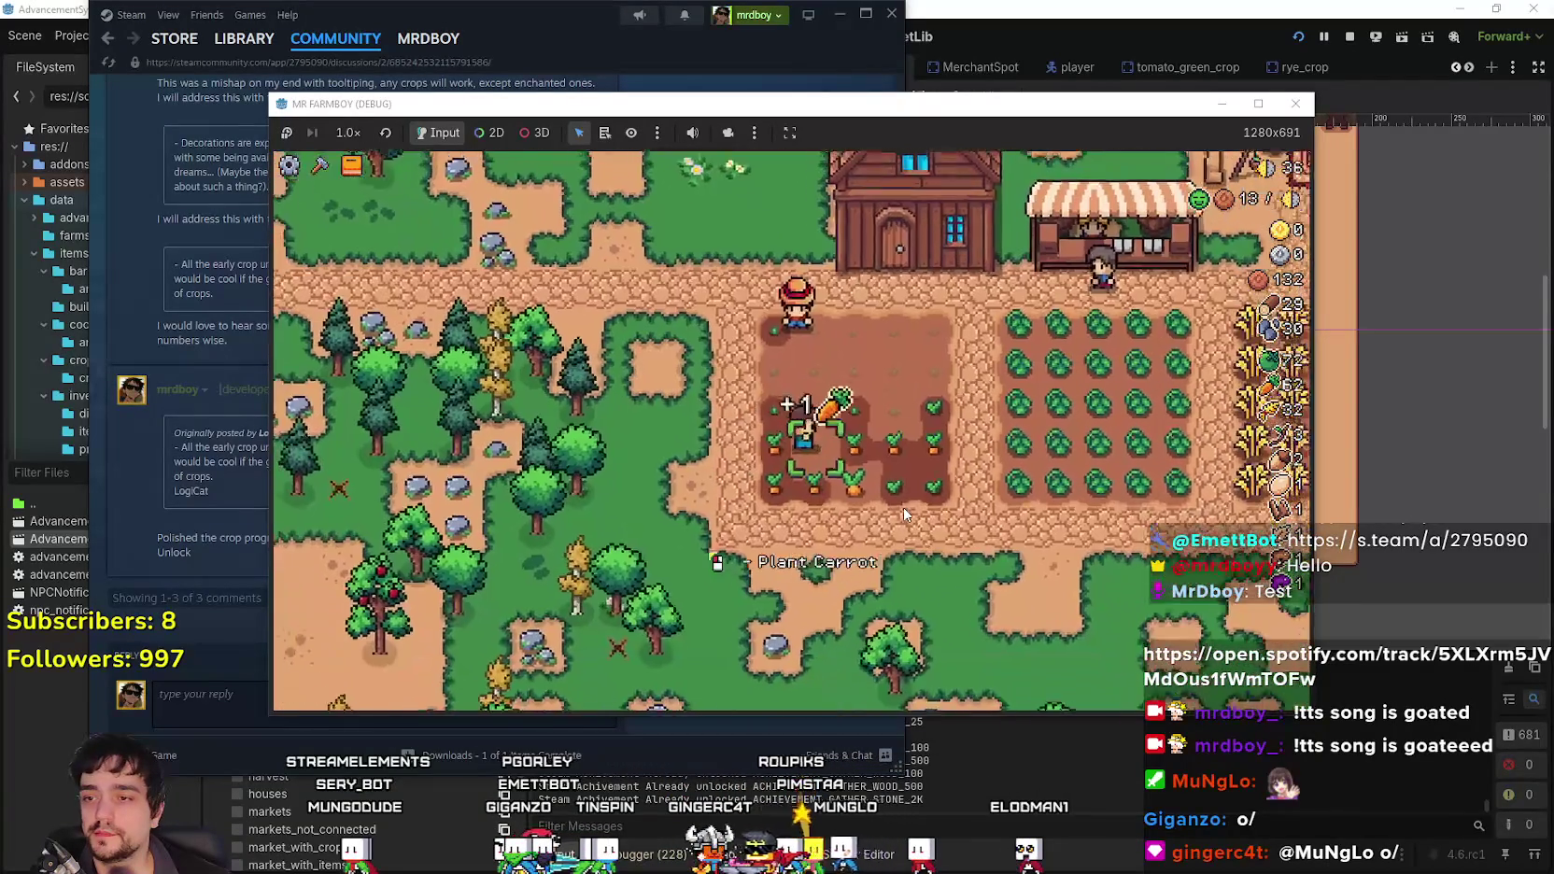
key(s)
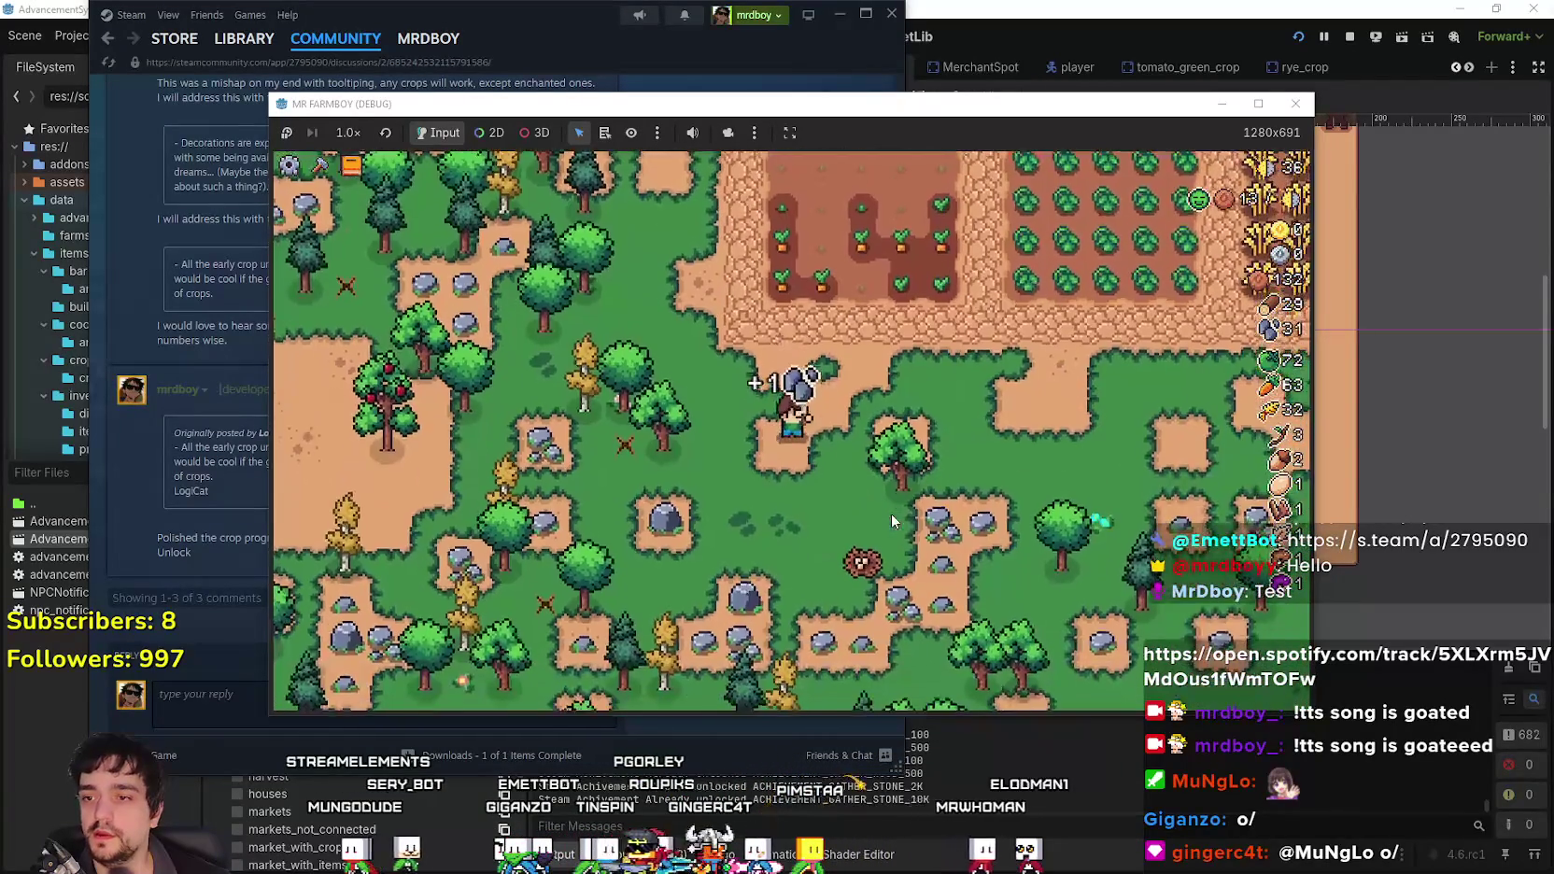
key(s)
key(a)
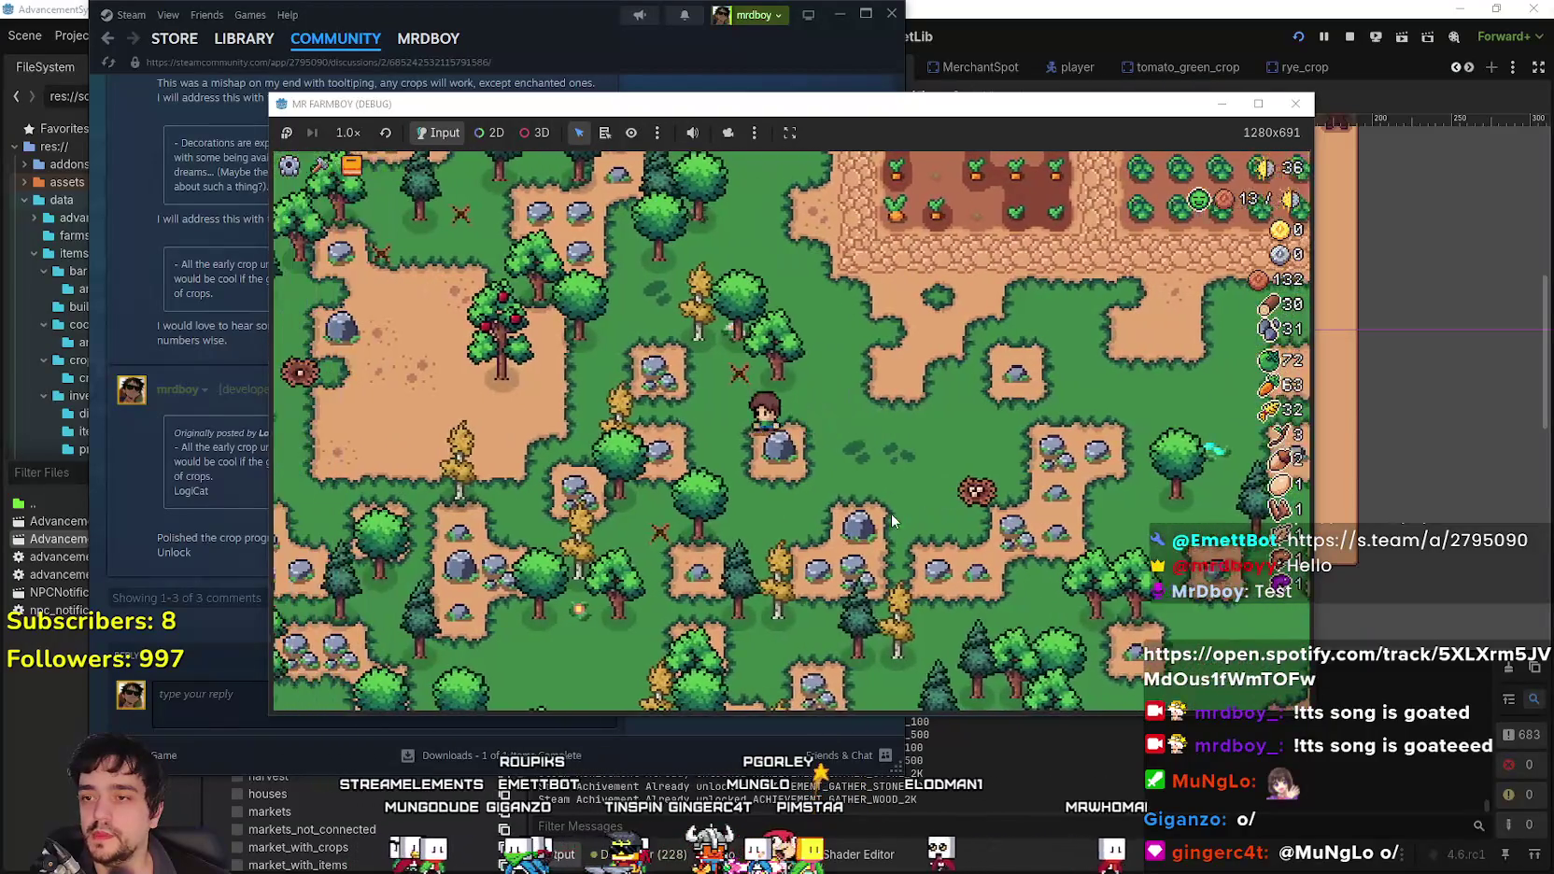
key(a)
key(w)
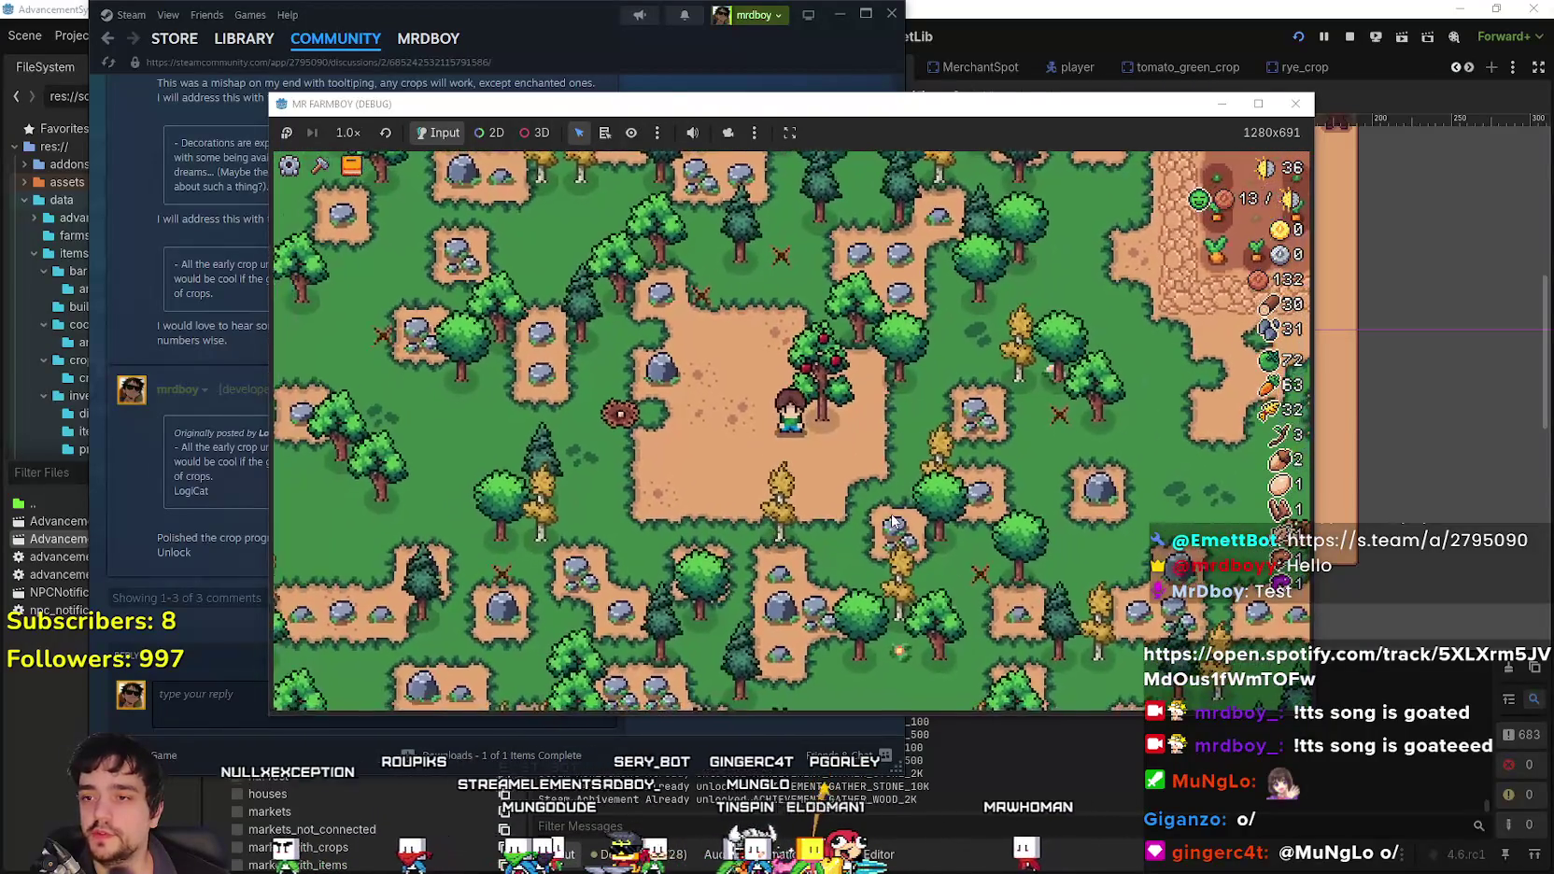
key(d)
key(w)
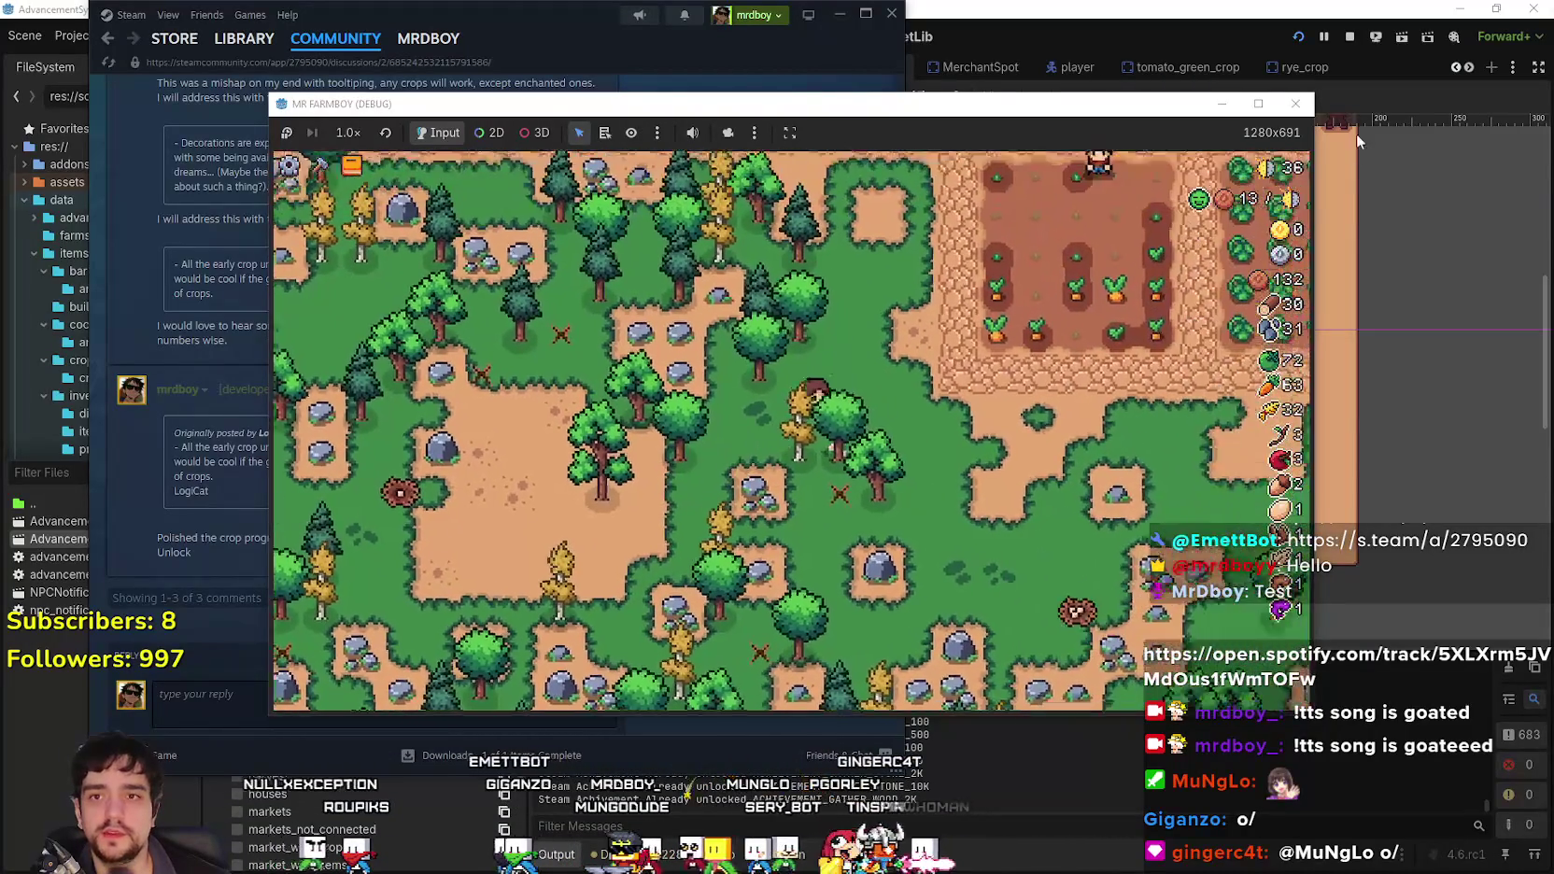
key(d)
click(1258, 104)
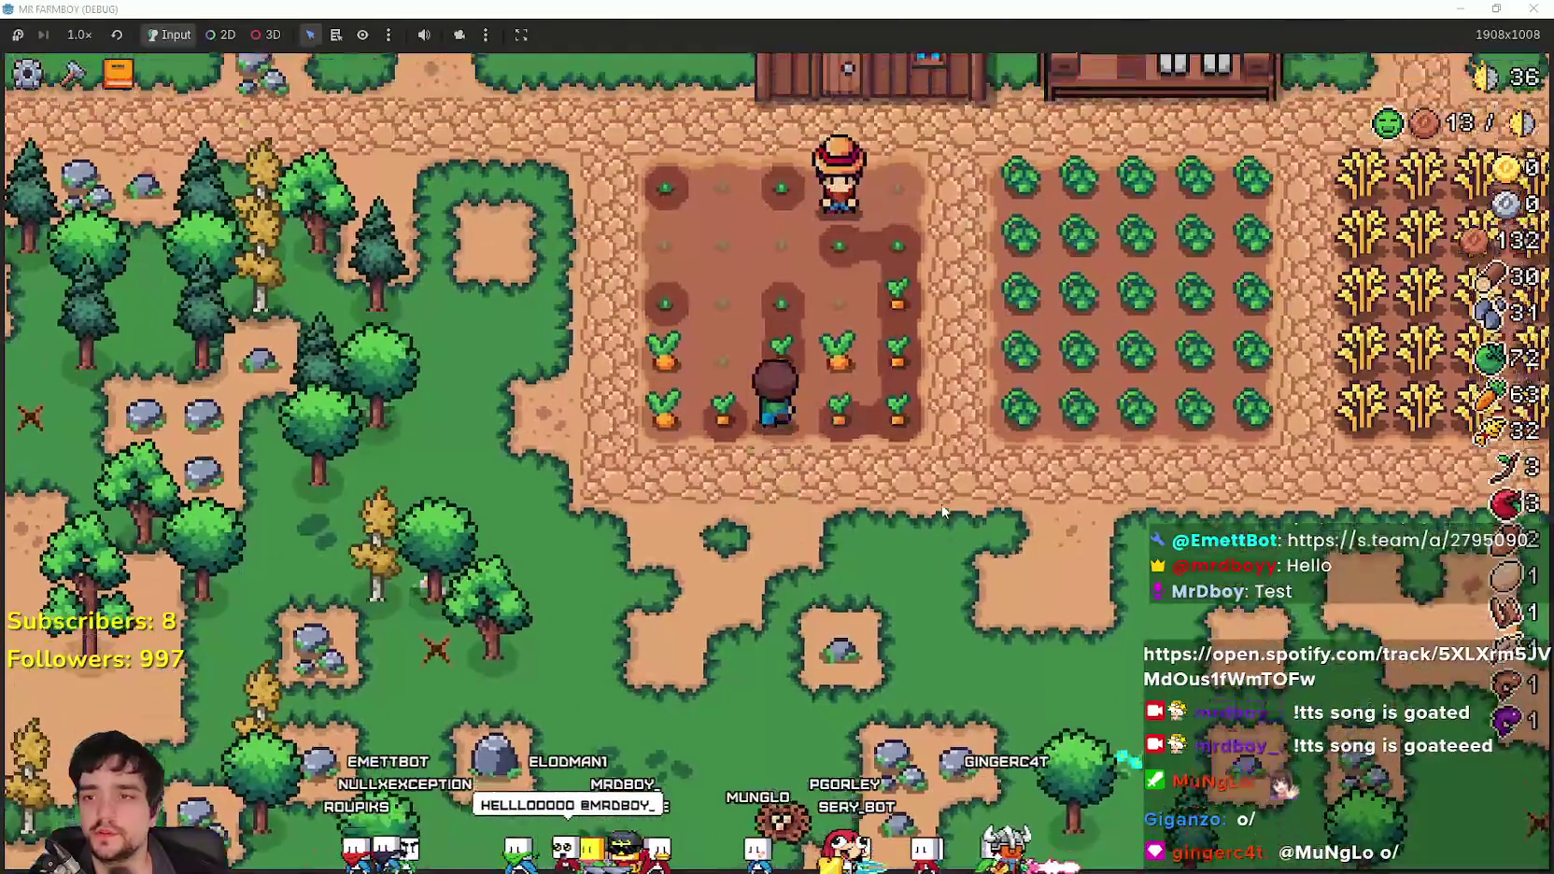
key(s)
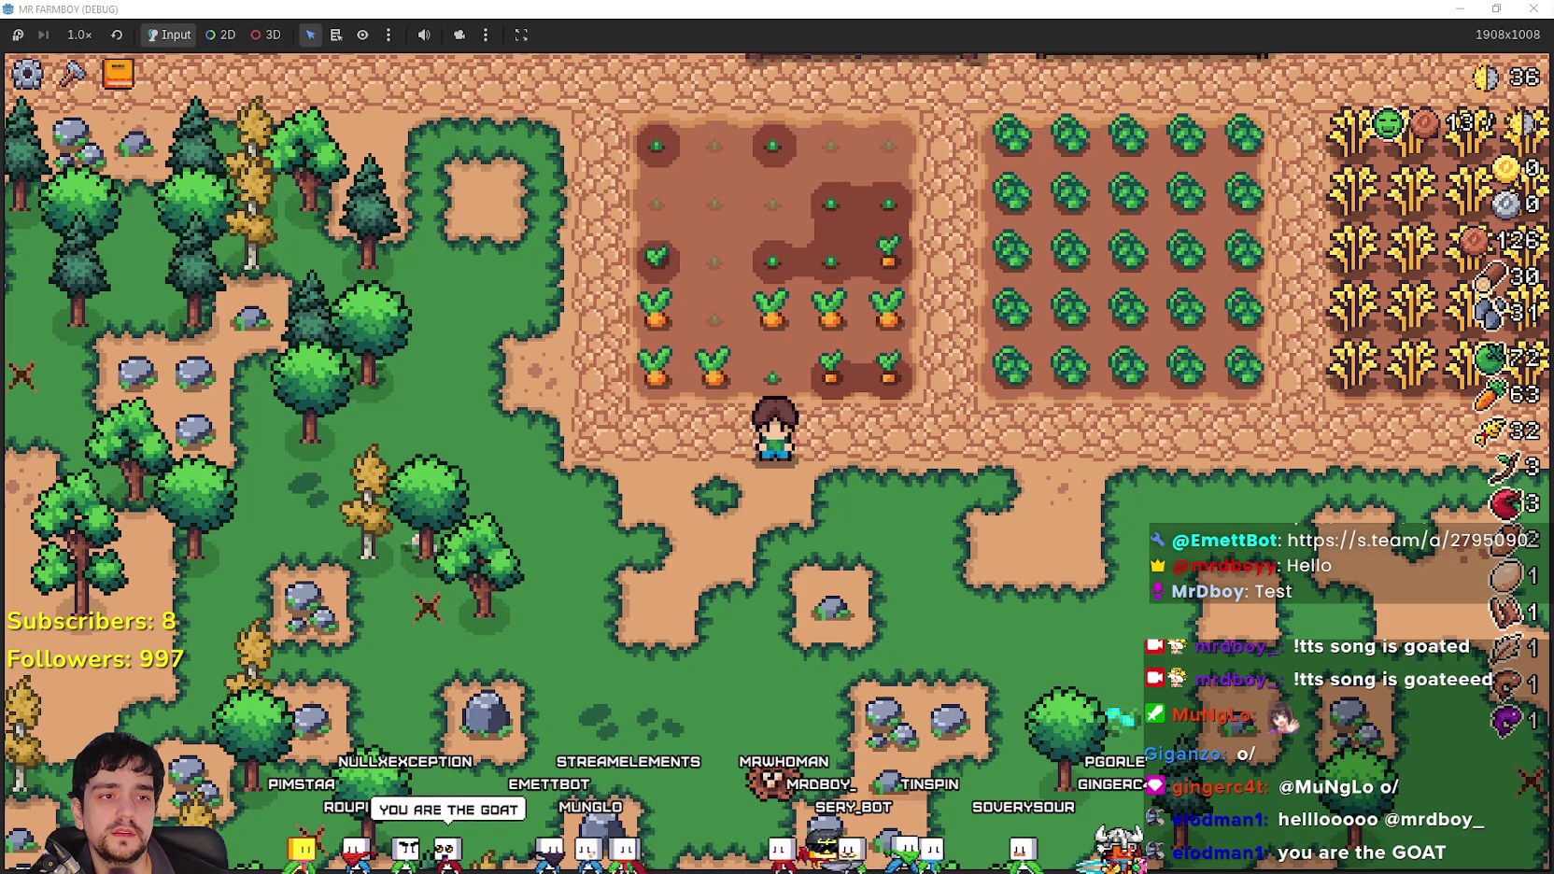
key(alt+Tab)
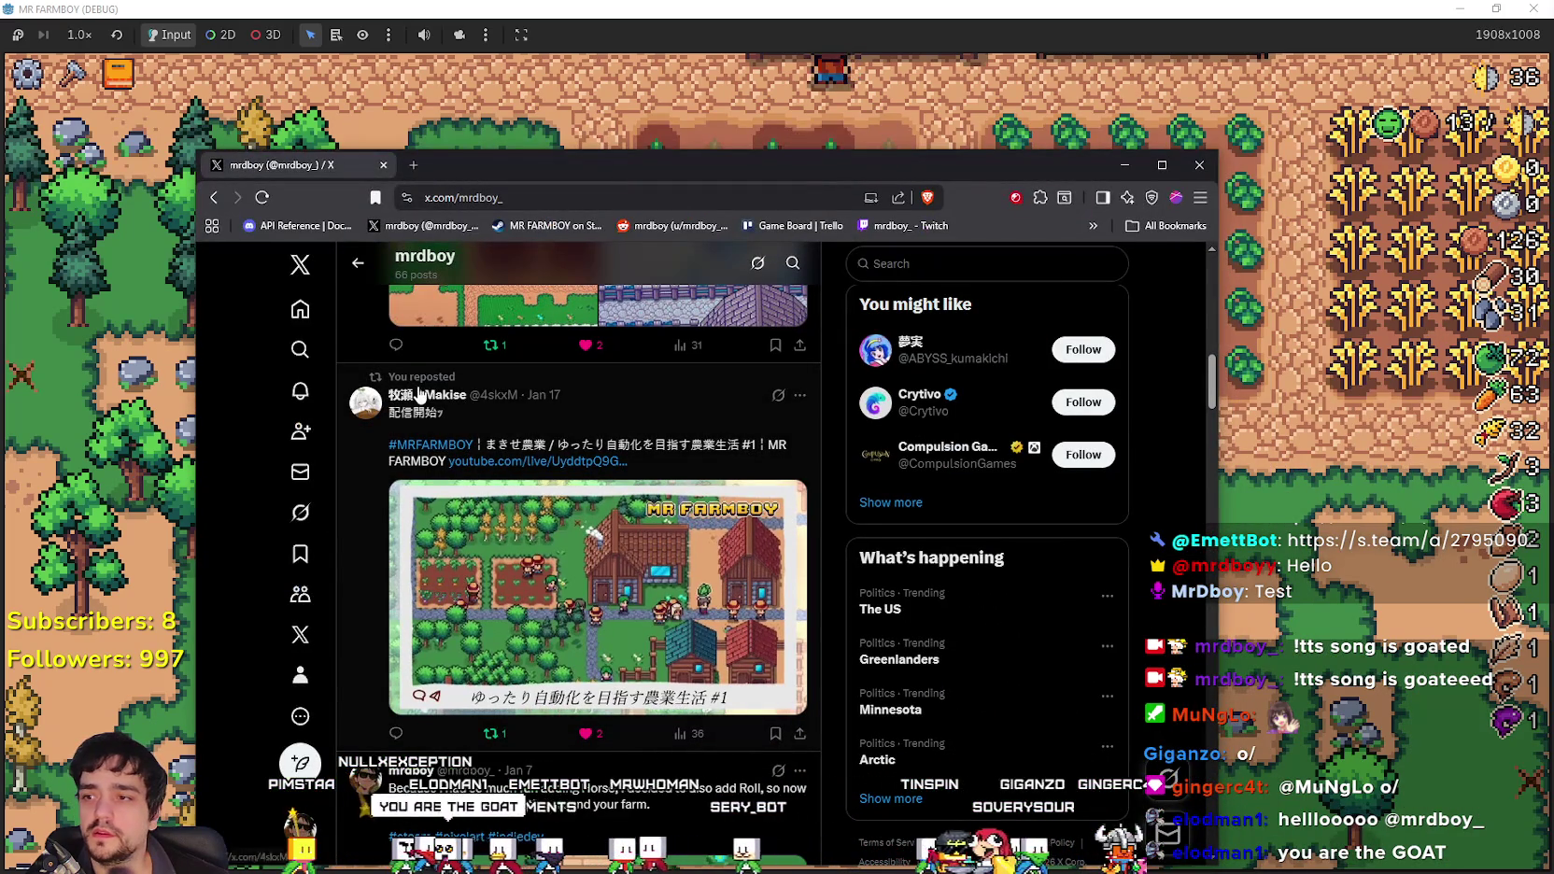
Open the reposted stream post and translate its Japanese title: 'A relaxed farming life aiming for automation'.
mouse_move(423, 401)
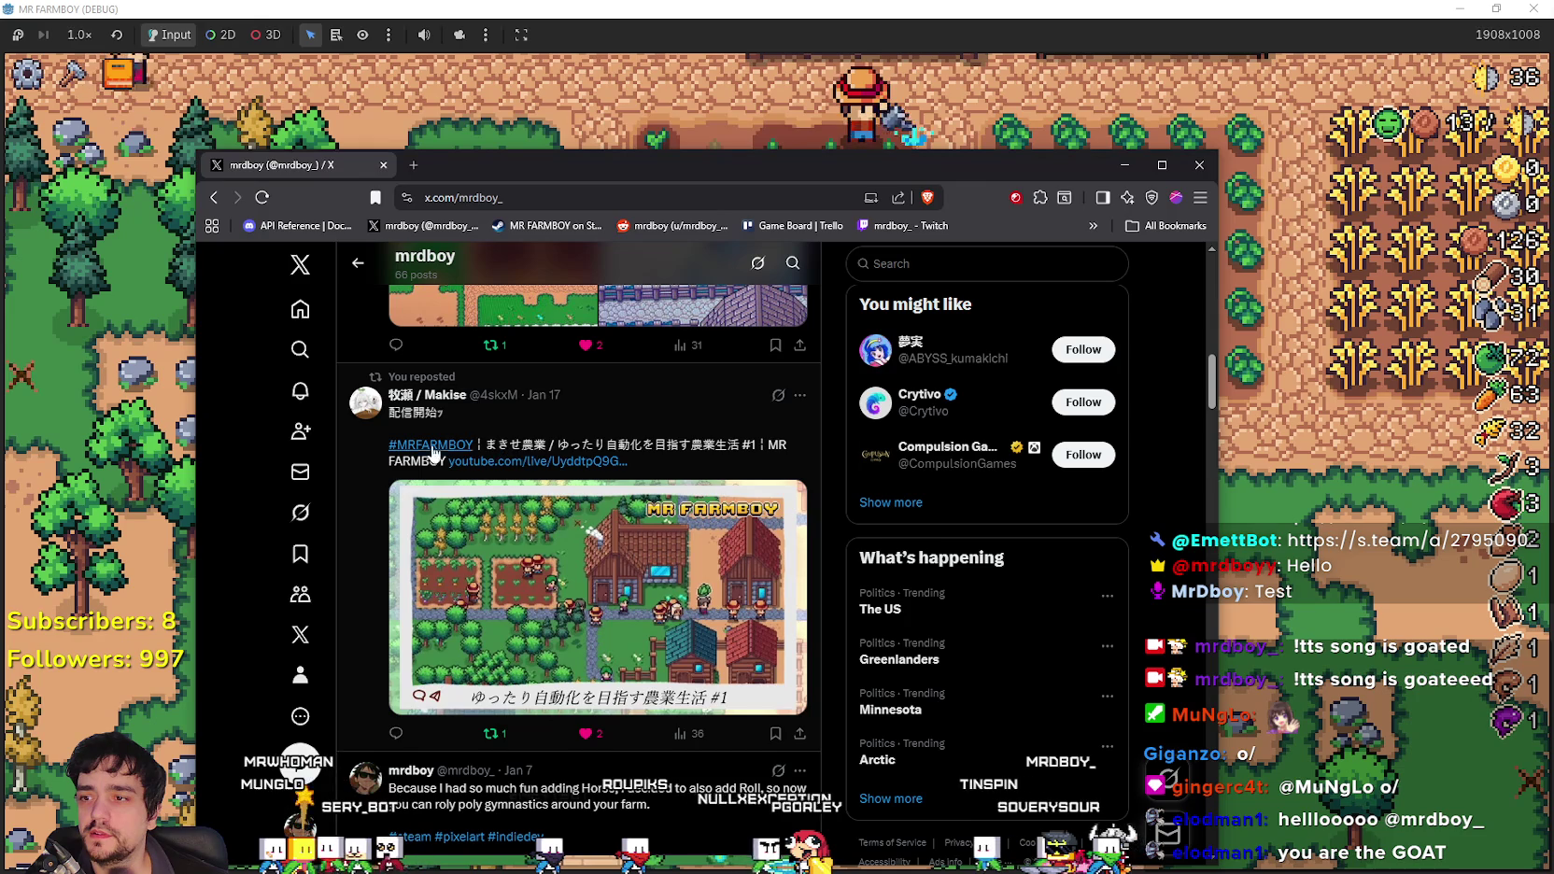
click(715, 453)
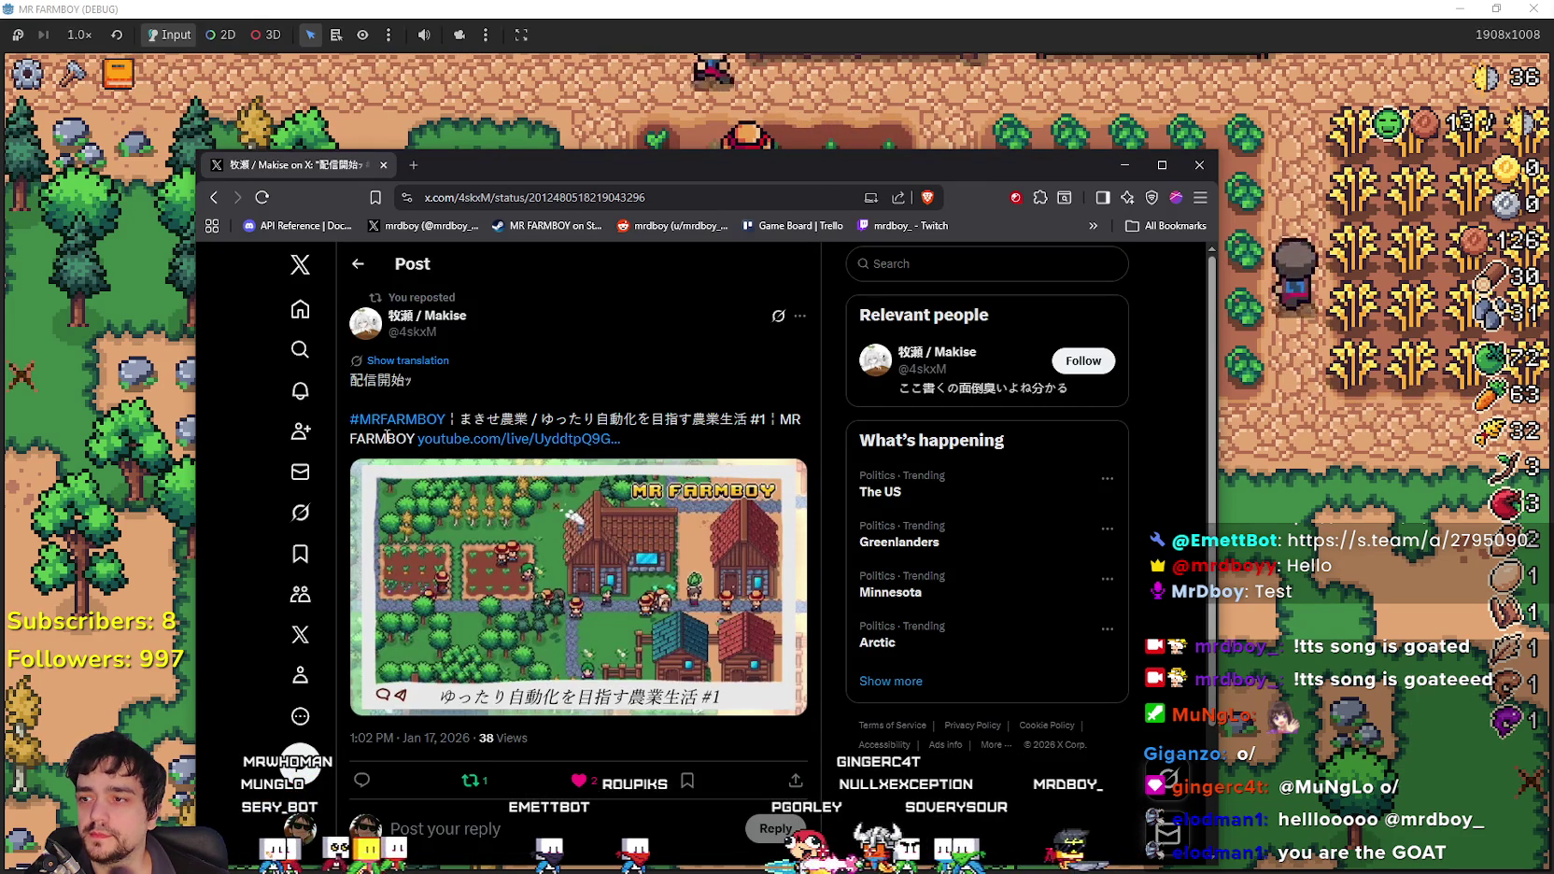
drag(415, 438, 457, 419)
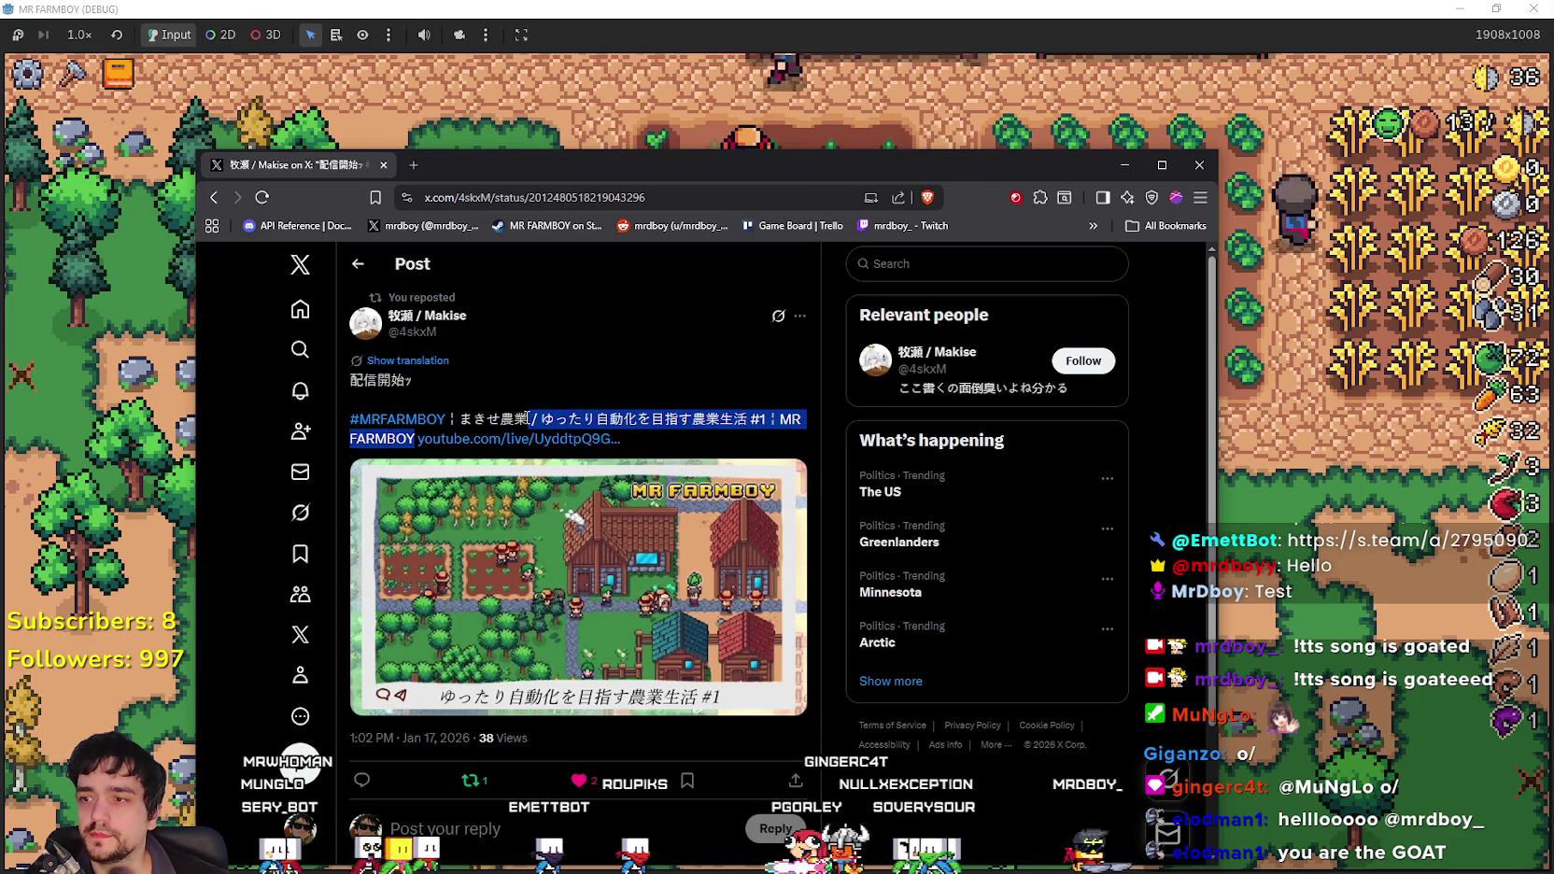
click(417, 165)
text(translate.google.com/?sl=auto&tl=en&op=translate)
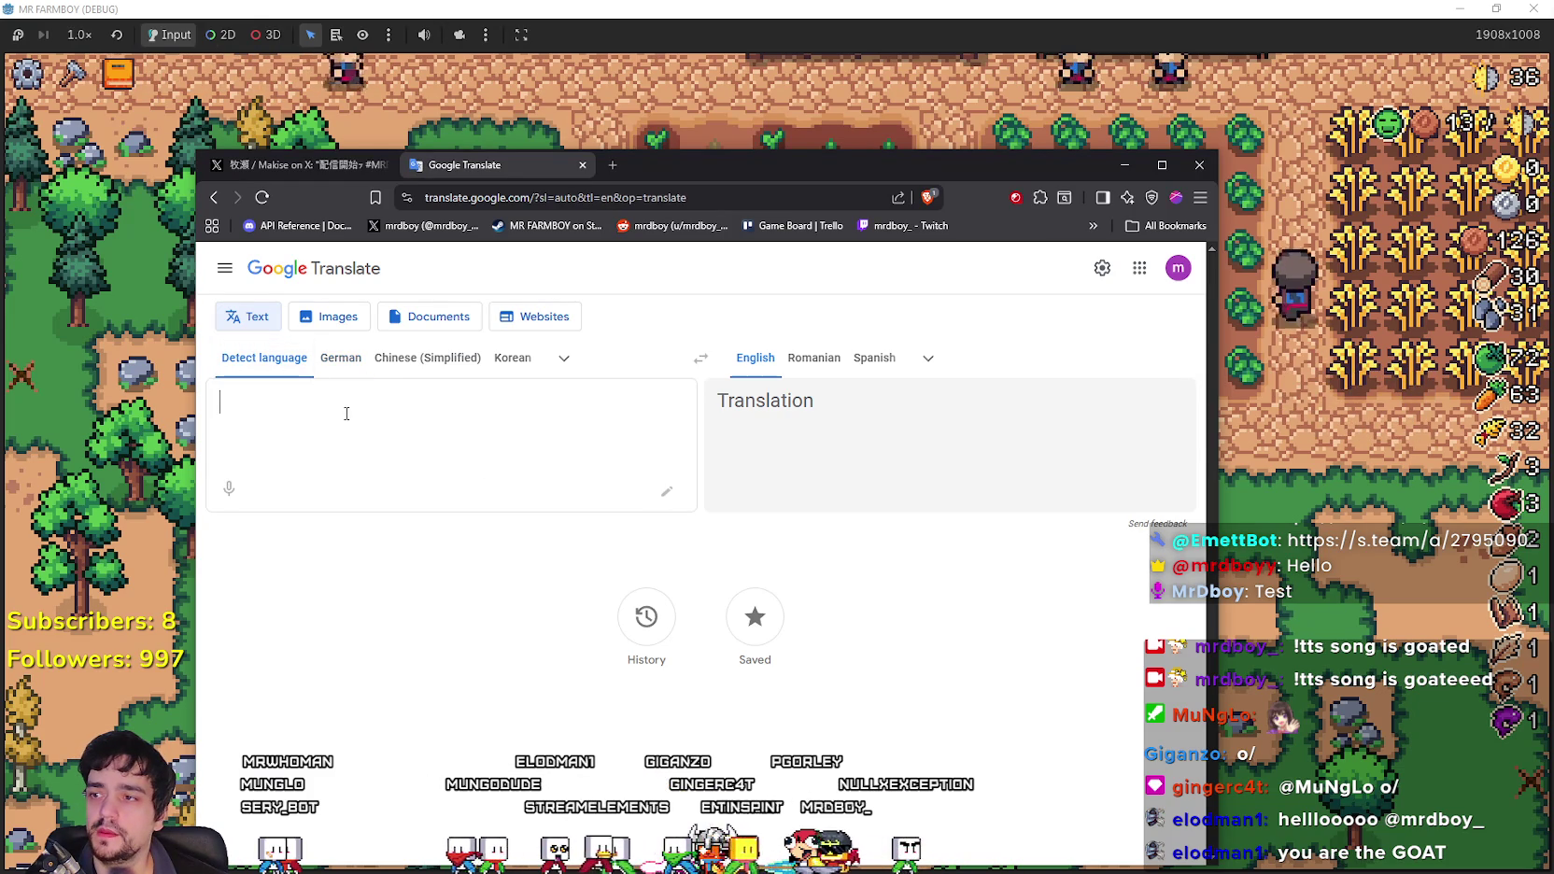
text(まきせ農業 / ゆったり自動化を目指す農業生活 #1 ¦ MR FARMBOY)
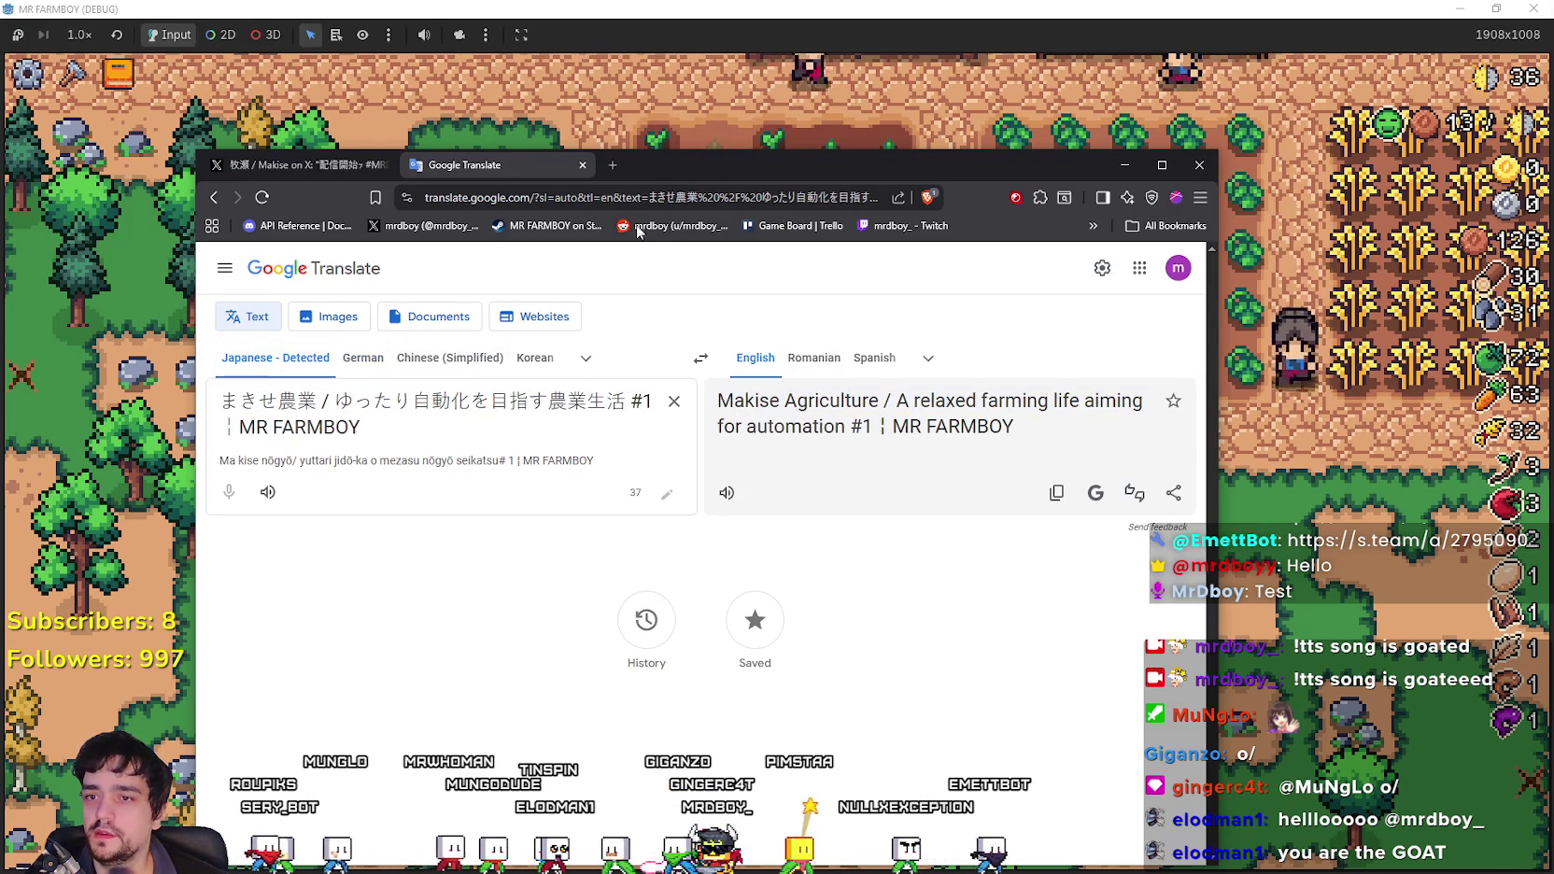
click(580, 165)
mouse_move(584, 161)
mouse_down()
mouse_move(610, 24)
mouse_move(615, 54)
mouse_up()
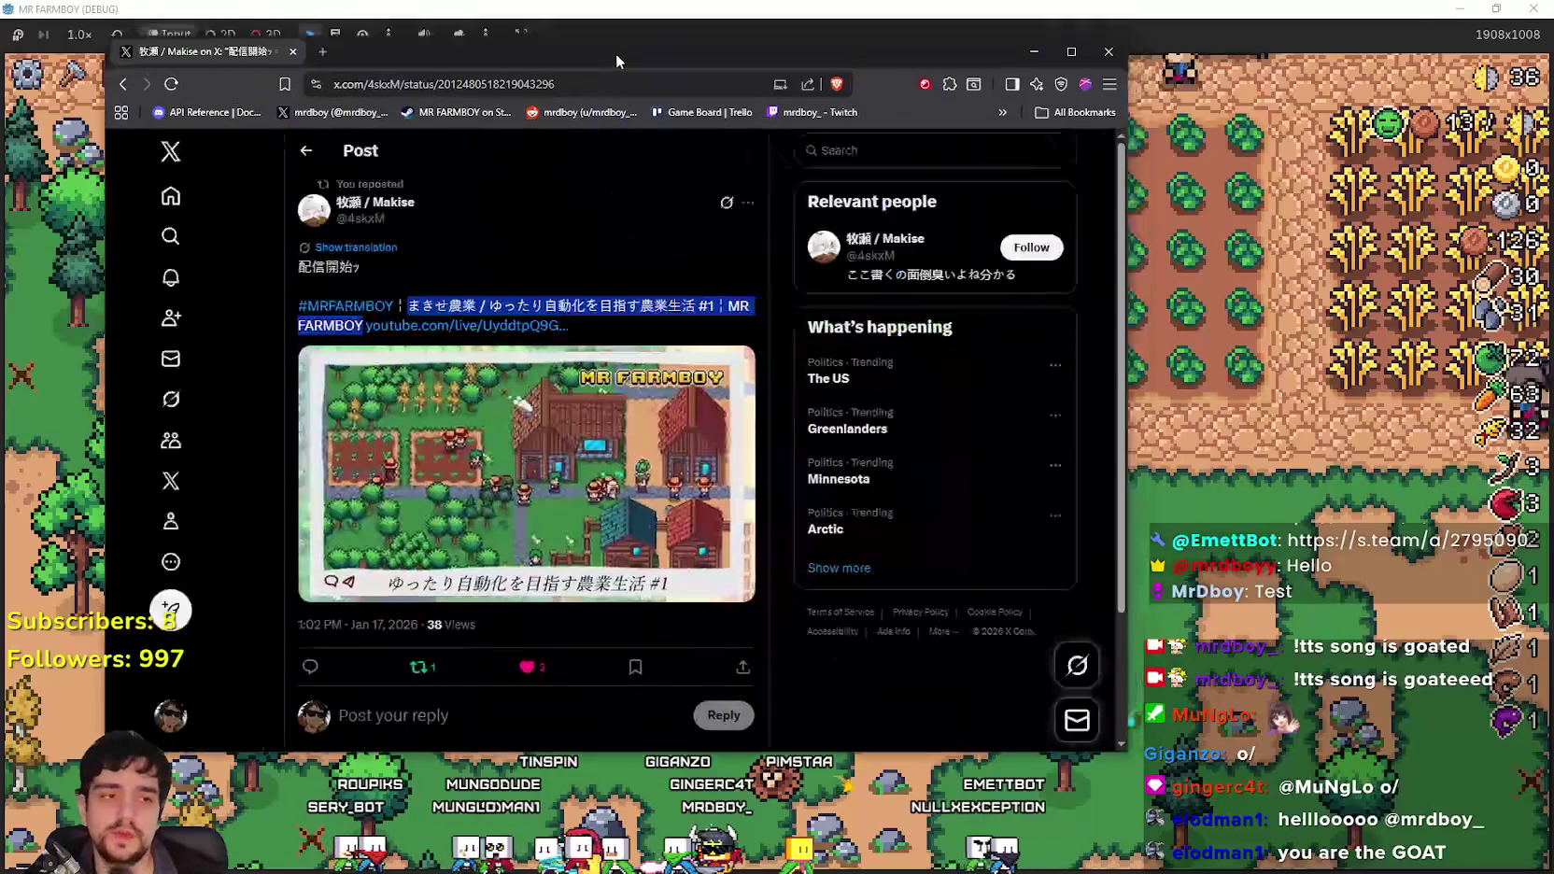
Check the Merchant Seller's wares and Copper Coin exchange, close the shop, and open Advancements.
drag(170, 54, 0, 55)
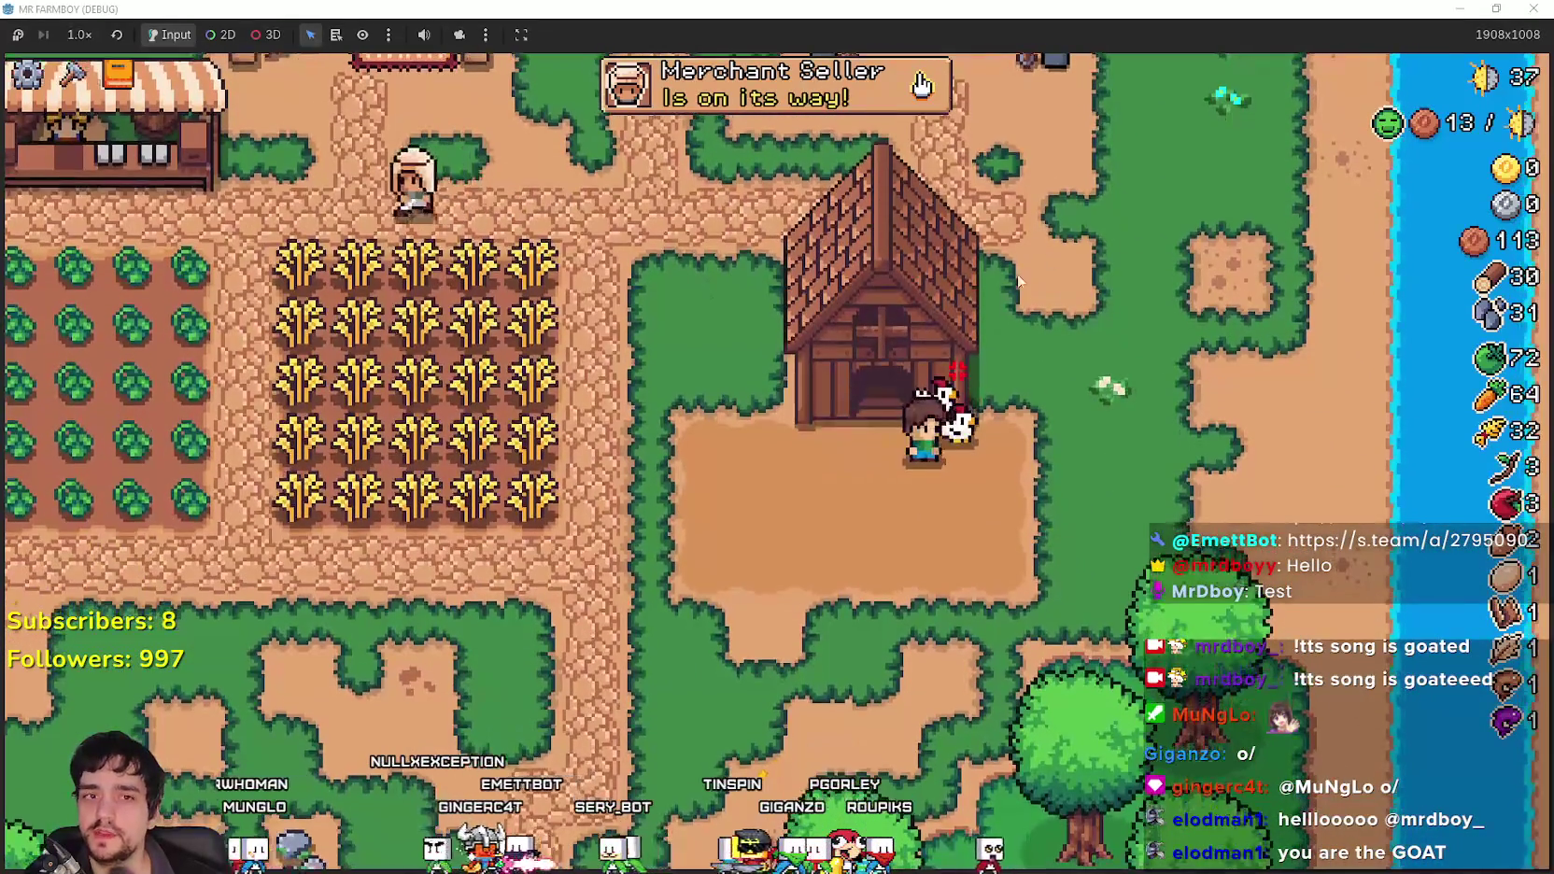
mouse_move(1008, 336)
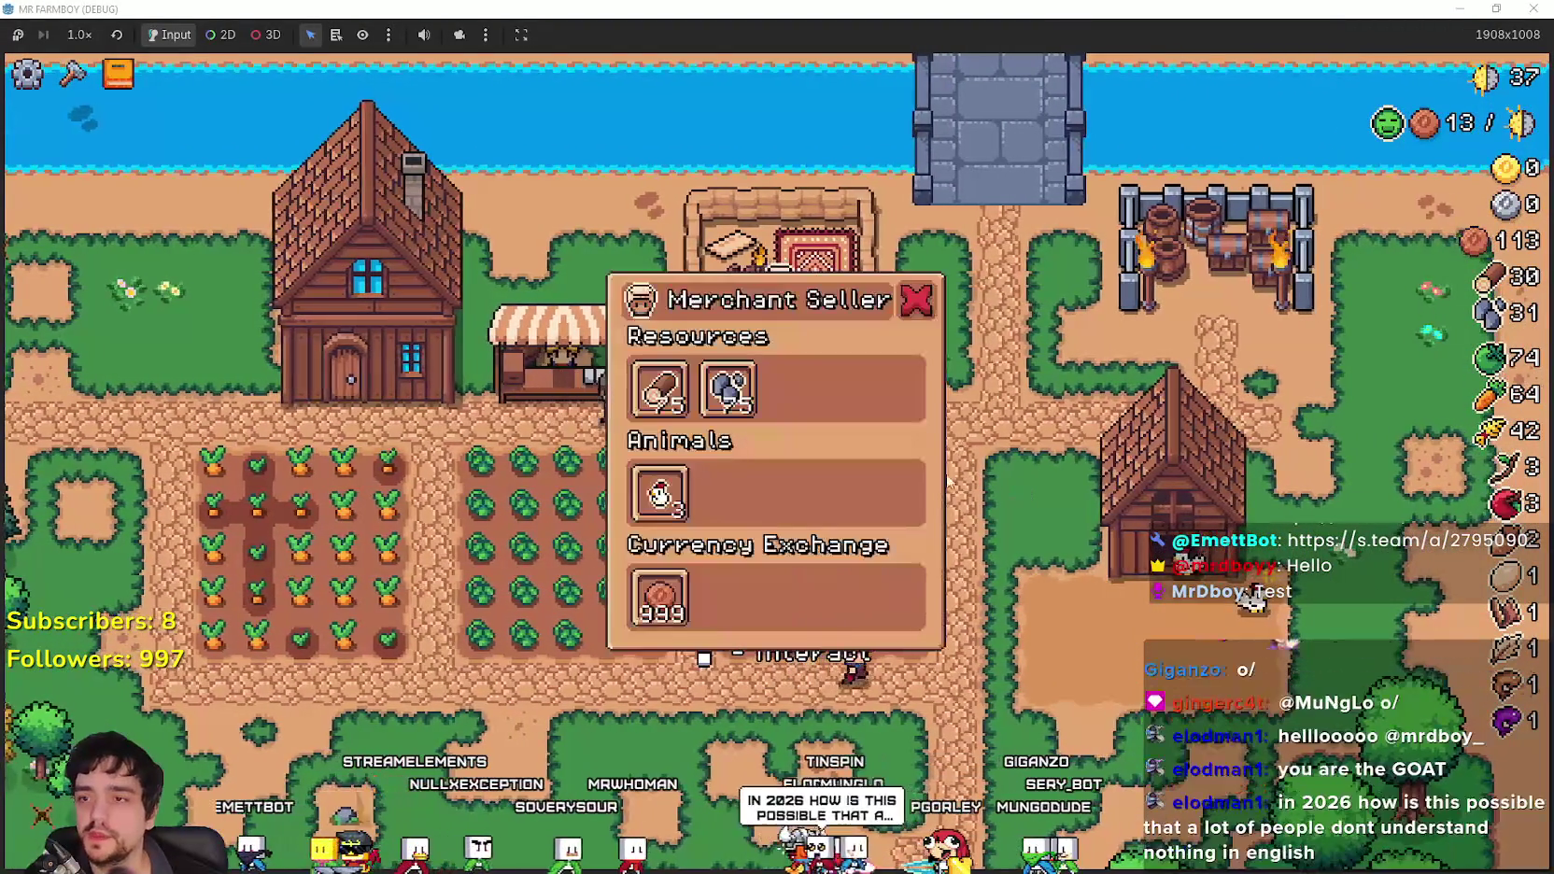
mouse_move(682, 613)
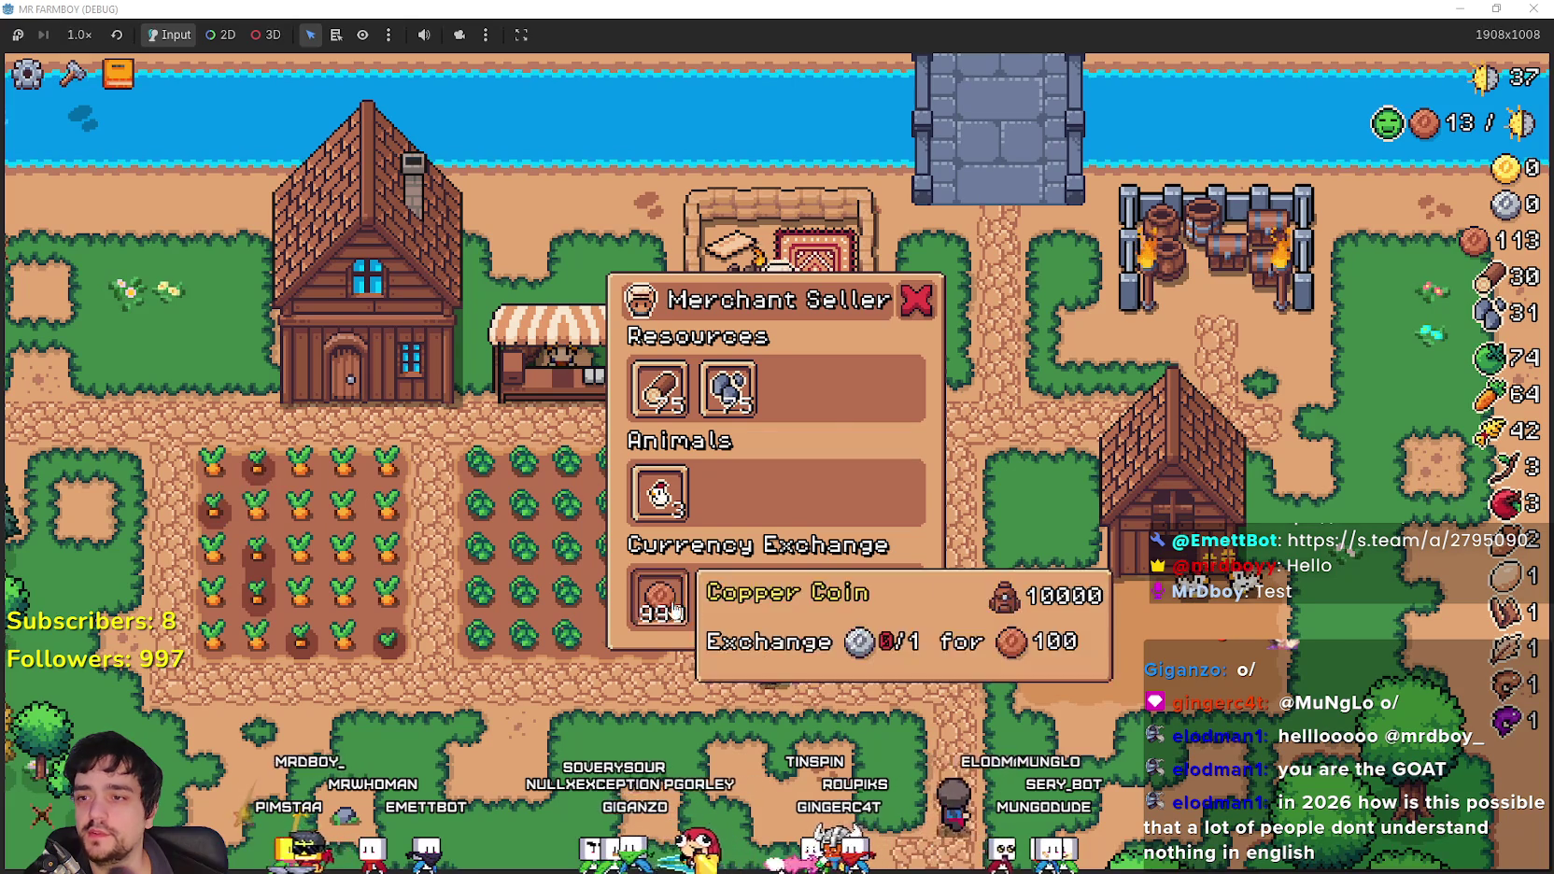
key(a)
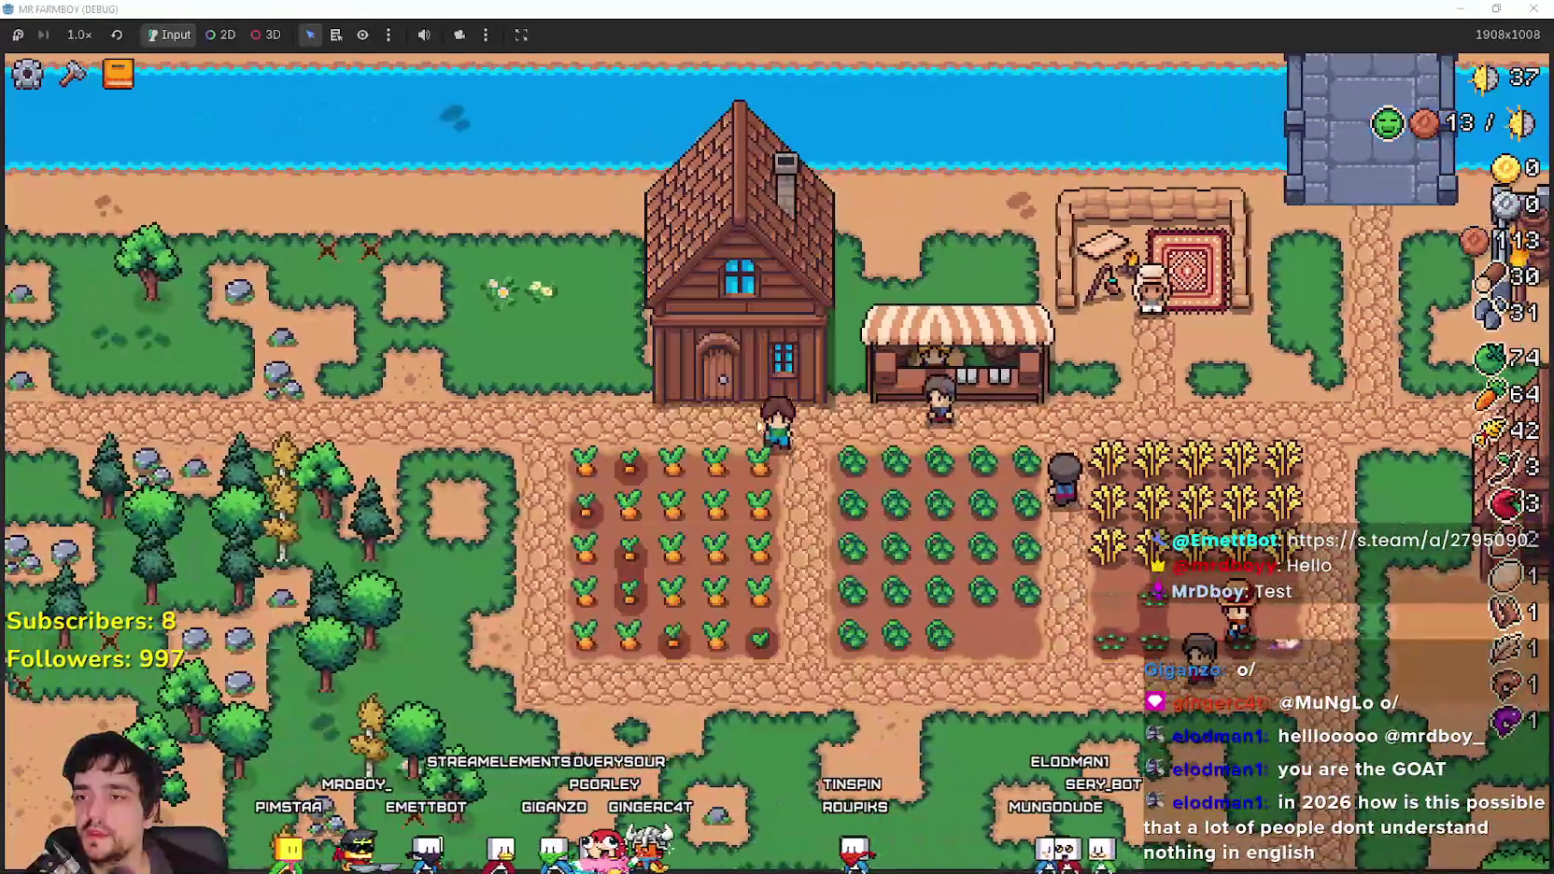
key(Tab)
Browse the Advancements tabs, including Crops, then close the panel.
mouse_move(497, 594)
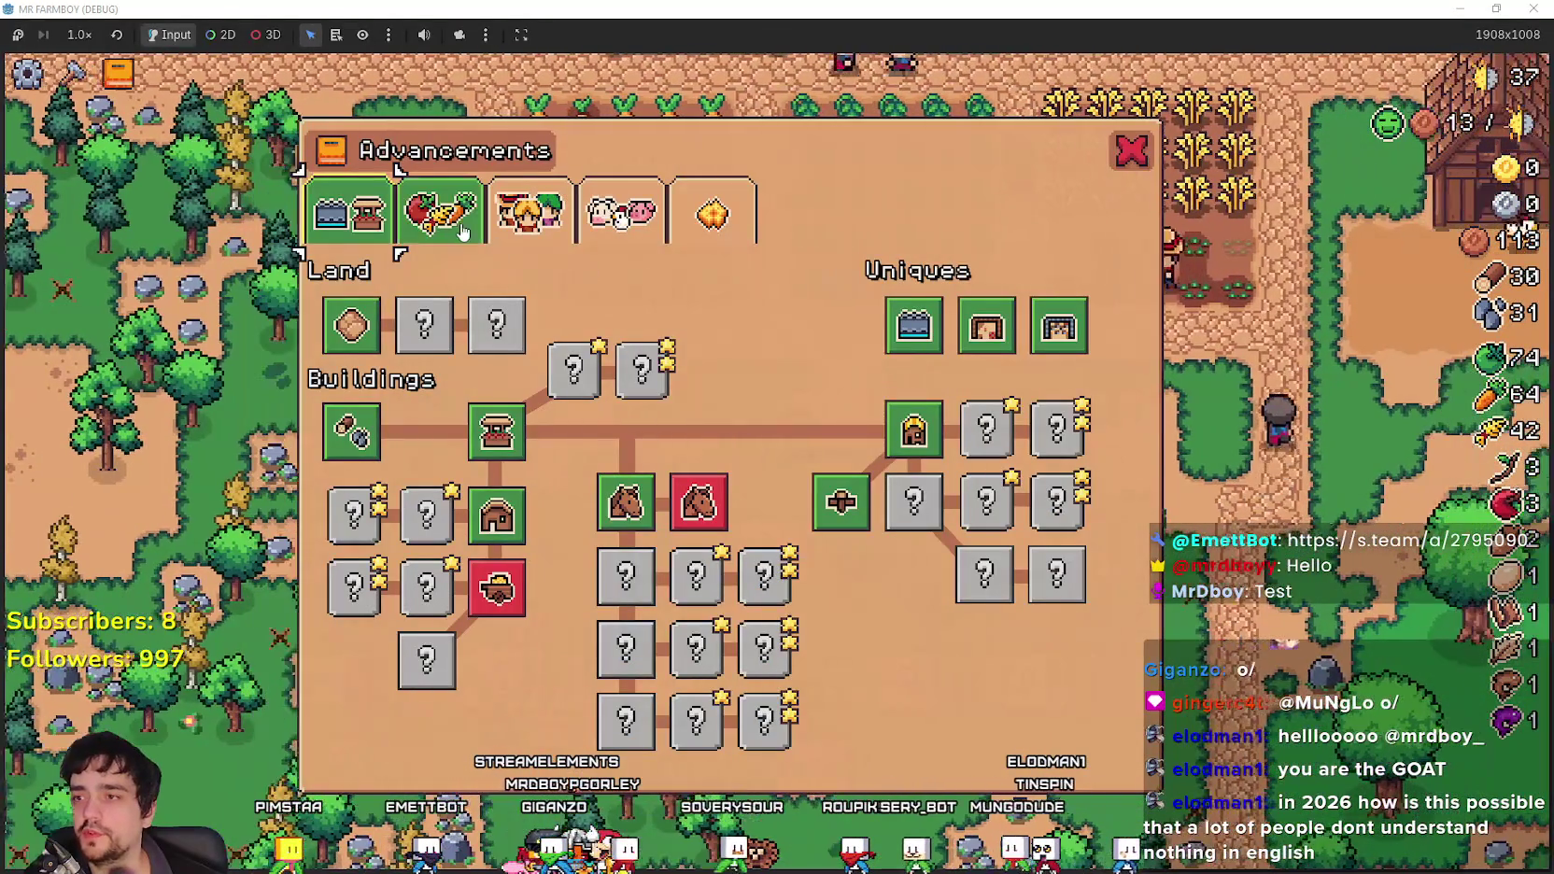
click(621, 210)
click(439, 213)
mouse_move(853, 324)
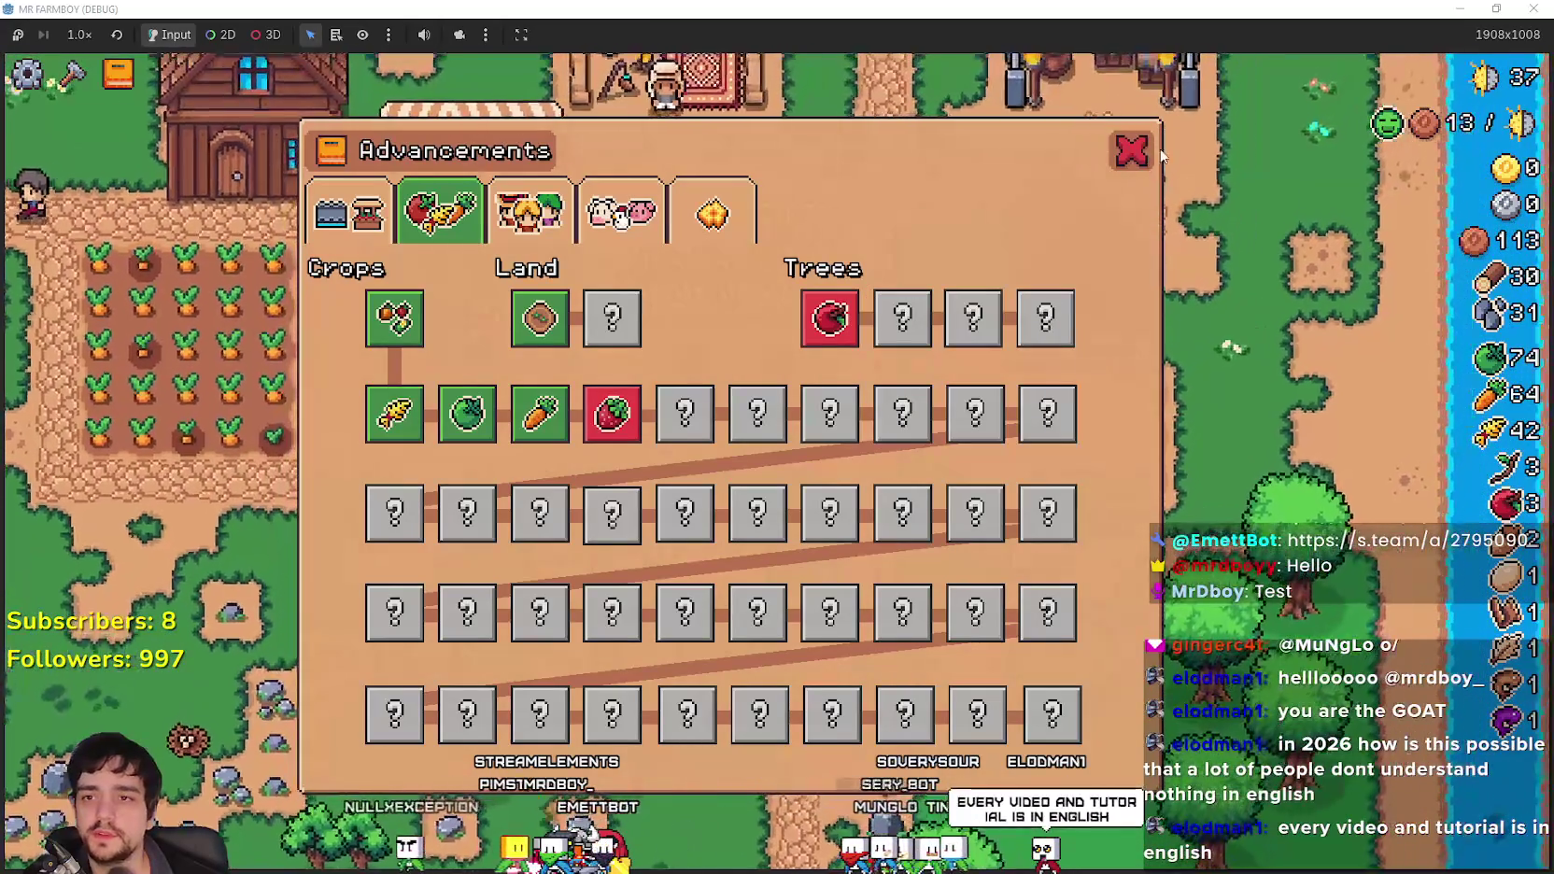
click(1131, 150)
Visit the Horse Stable panel, walk north past the fields, and return to the Godot editor.
key(s)
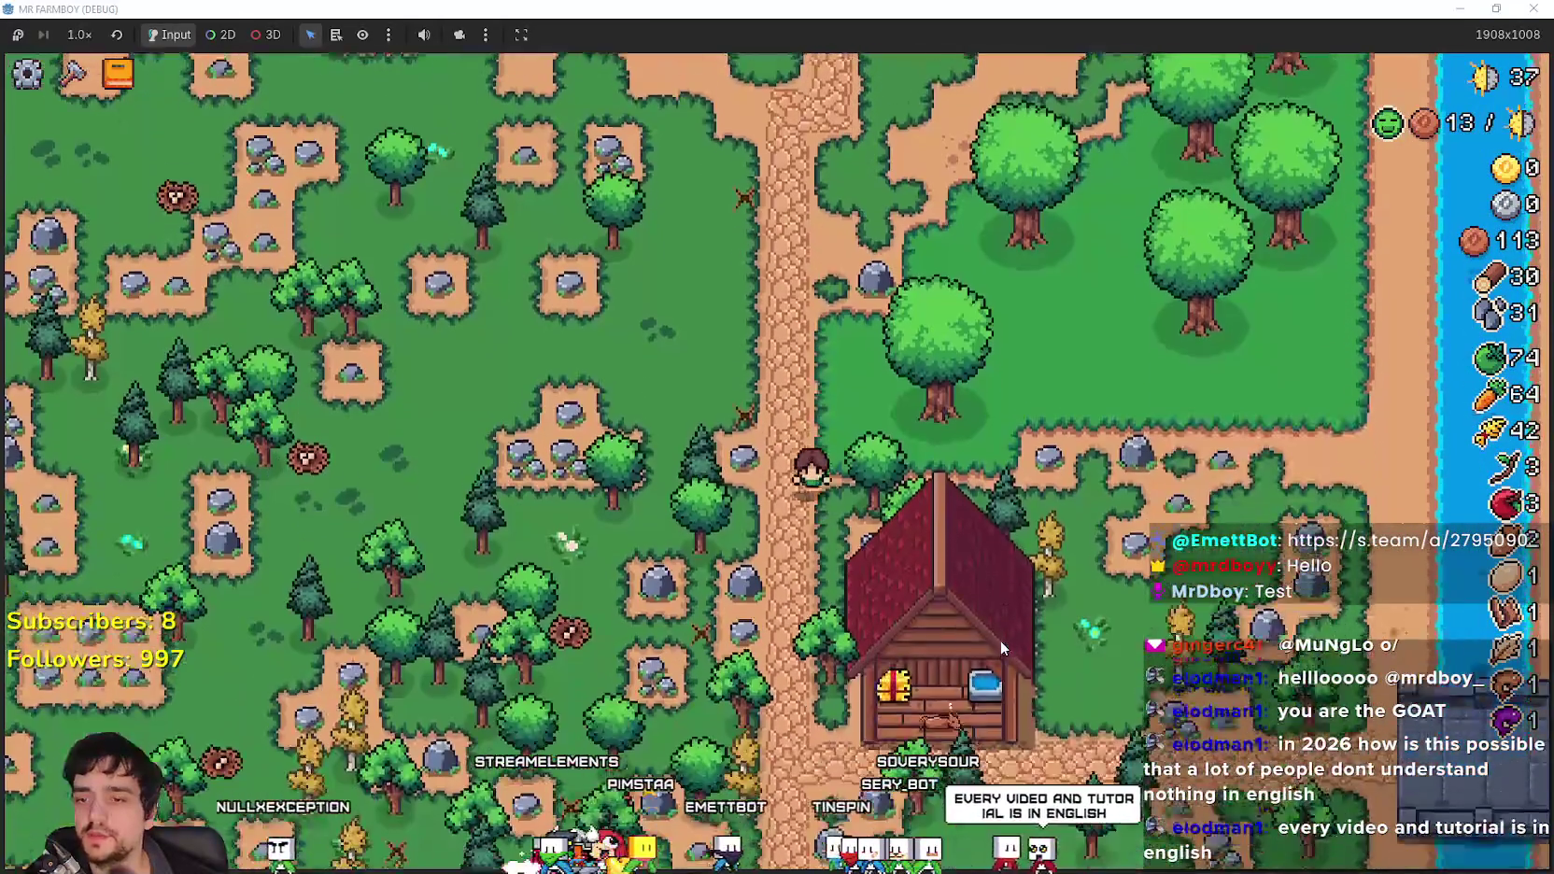
key(d)
click(1001, 635)
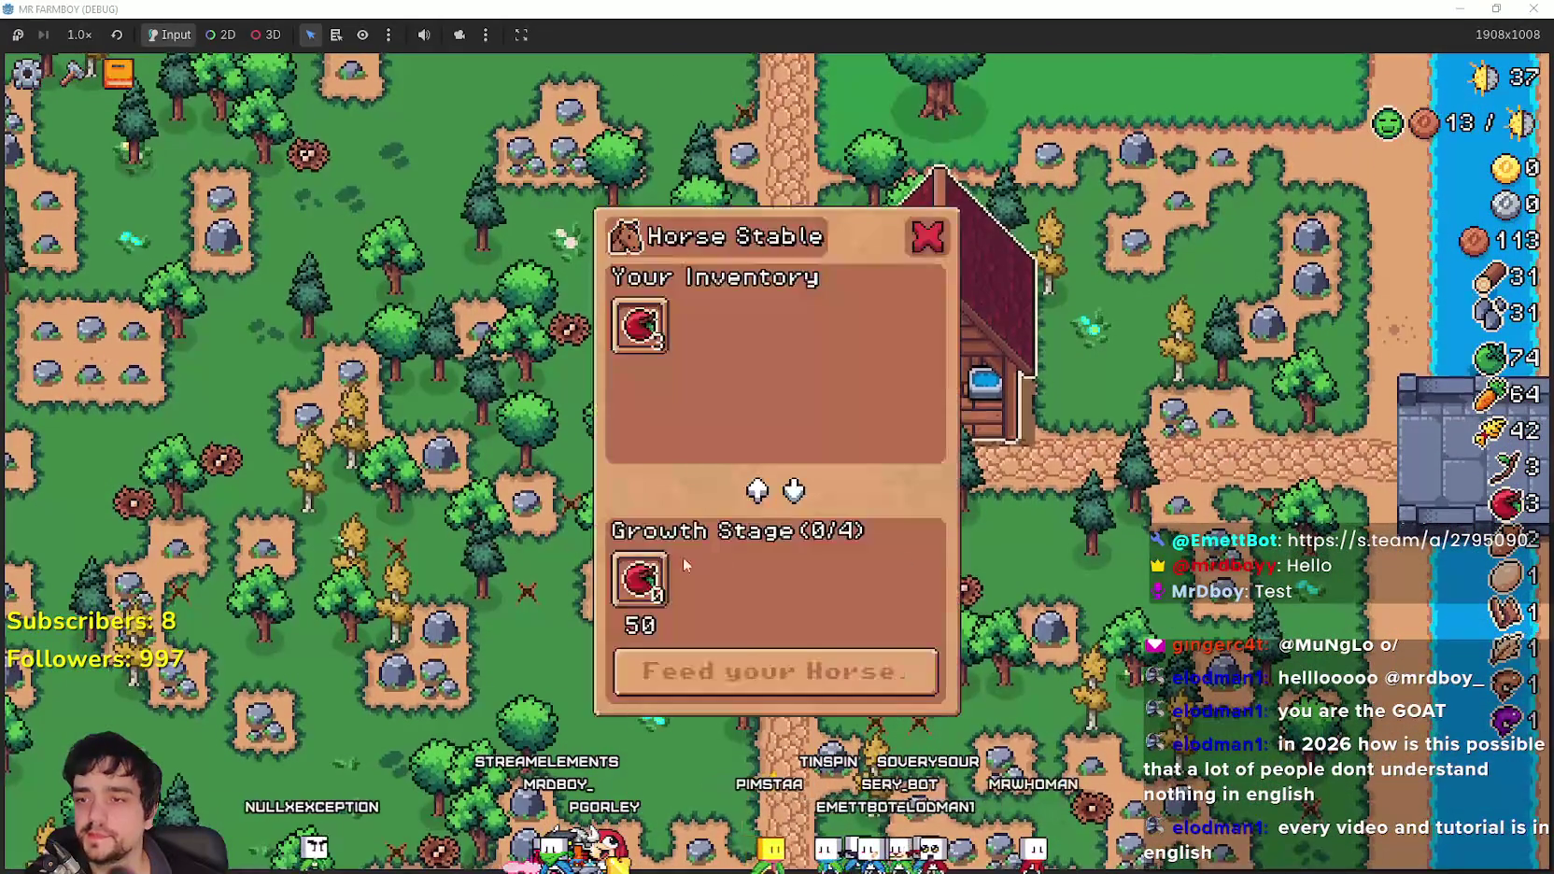
key(Escape)
key(w)
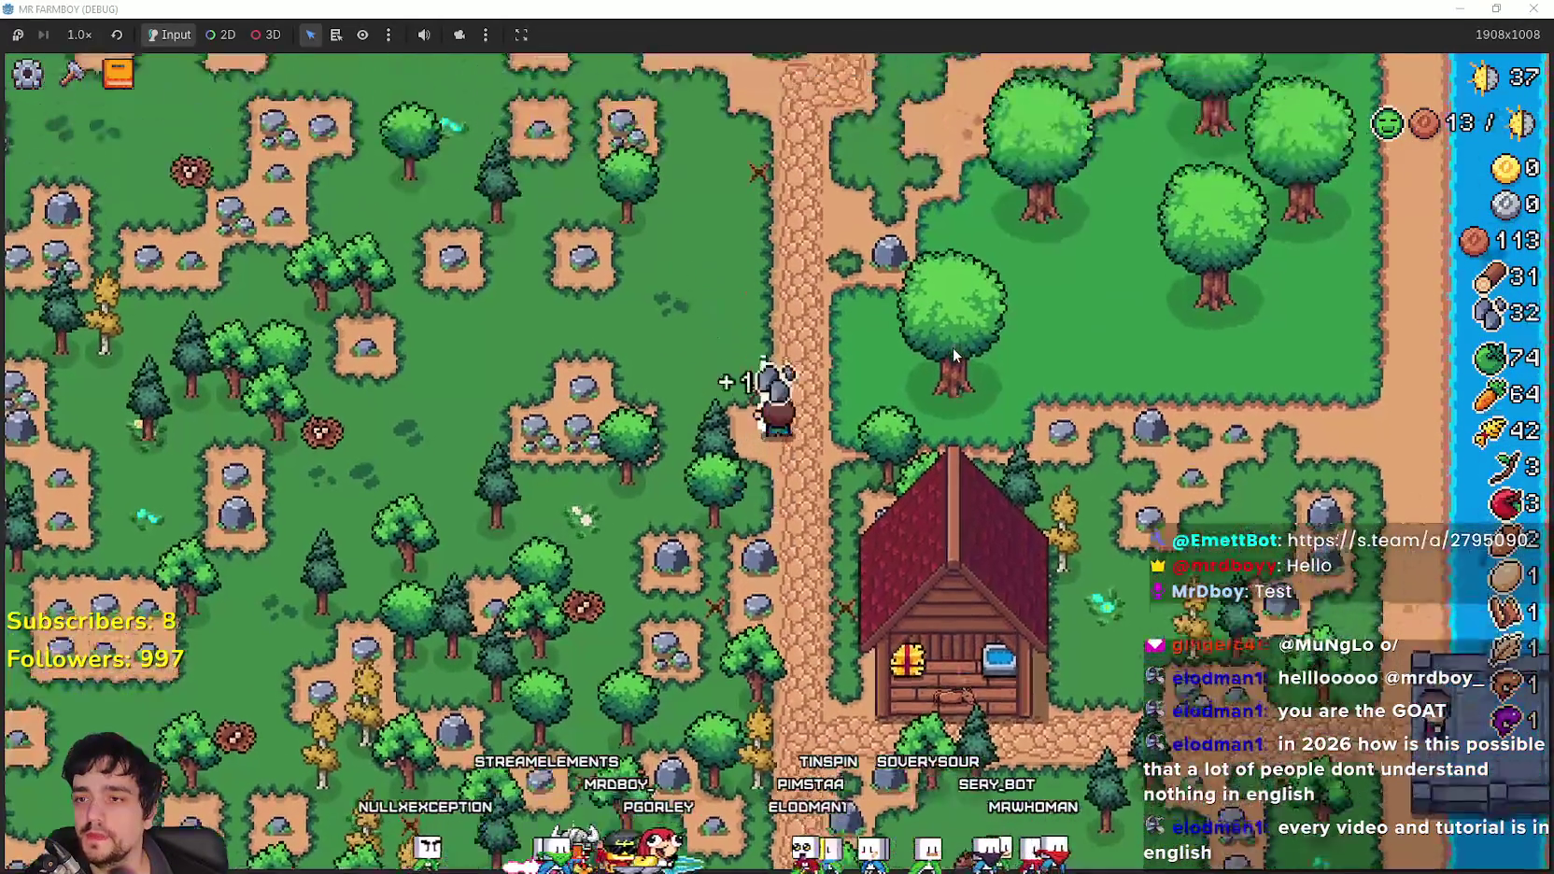
key(w)
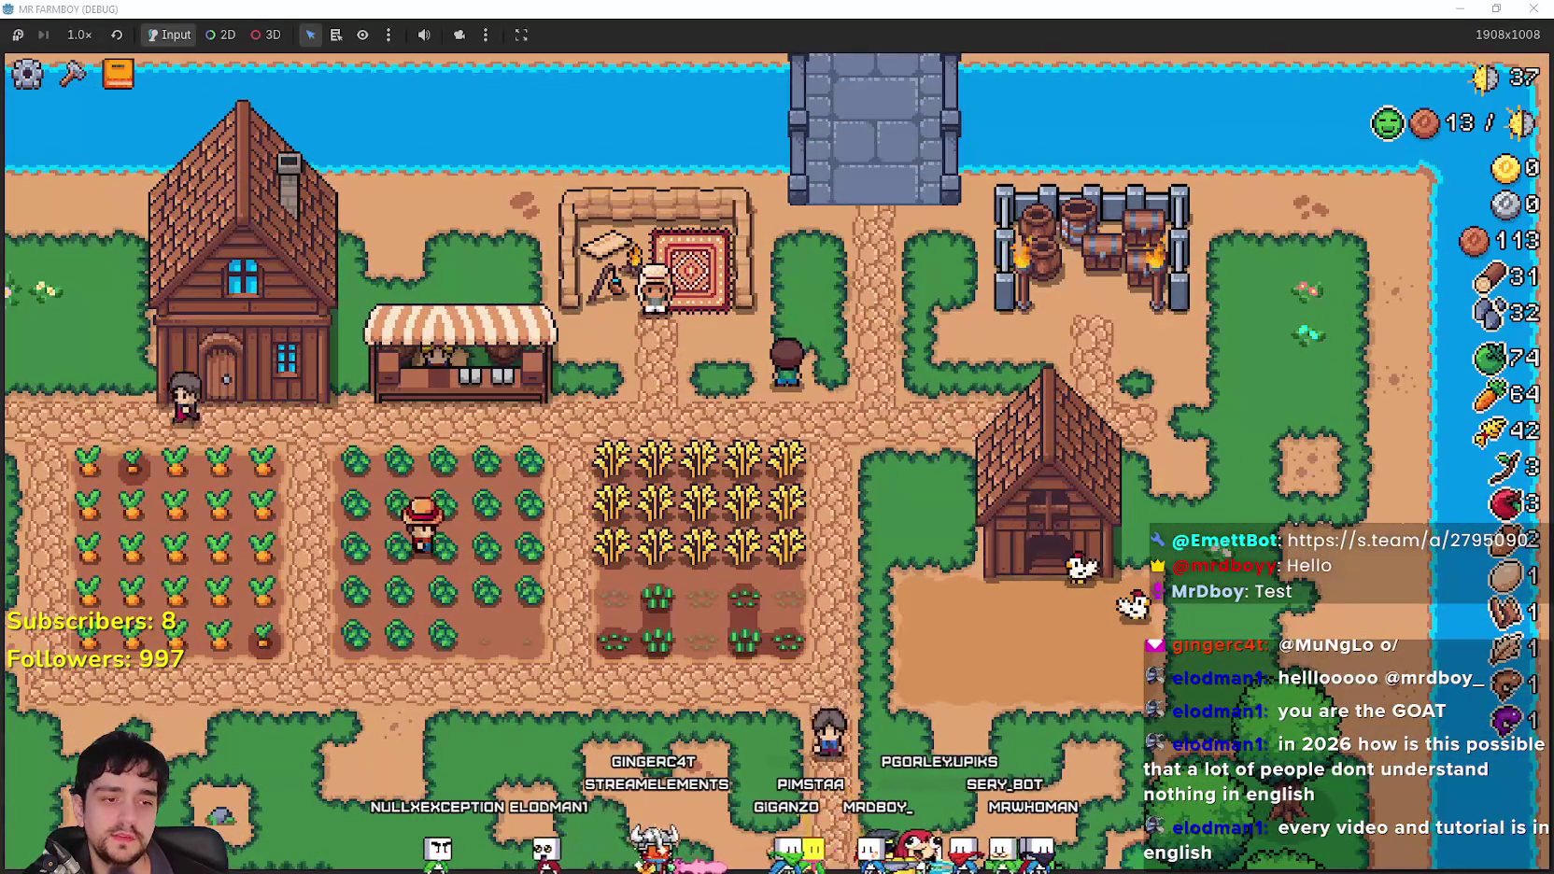
key(alt+Tab)
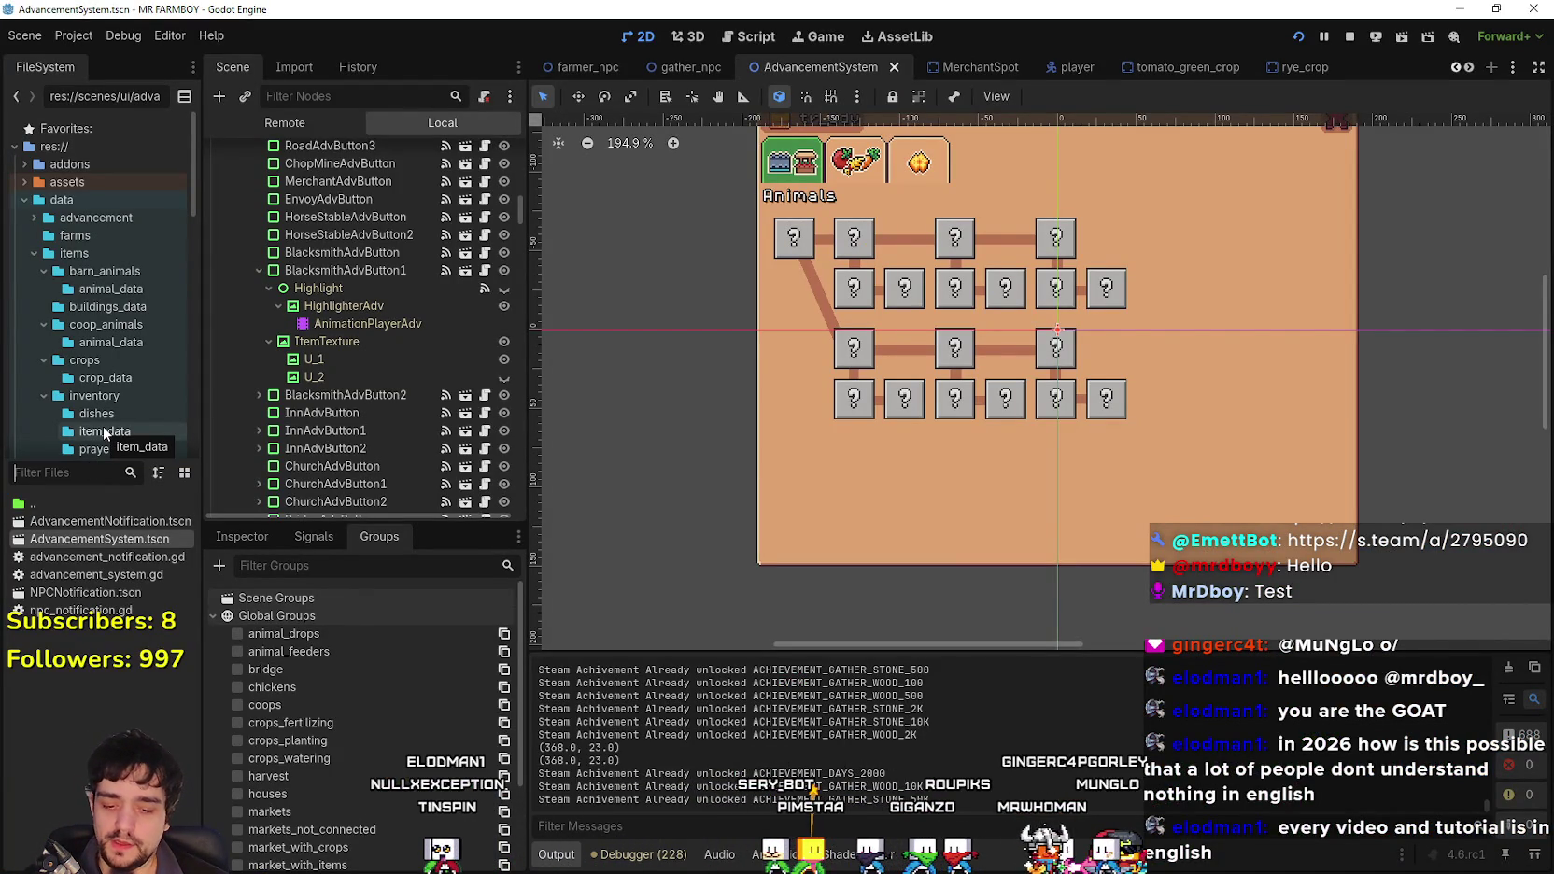
Filter FileSystem for 'merchant' and open the MerchantItemSlot scene's script, merchant_item_slot.gd.
text(merch)
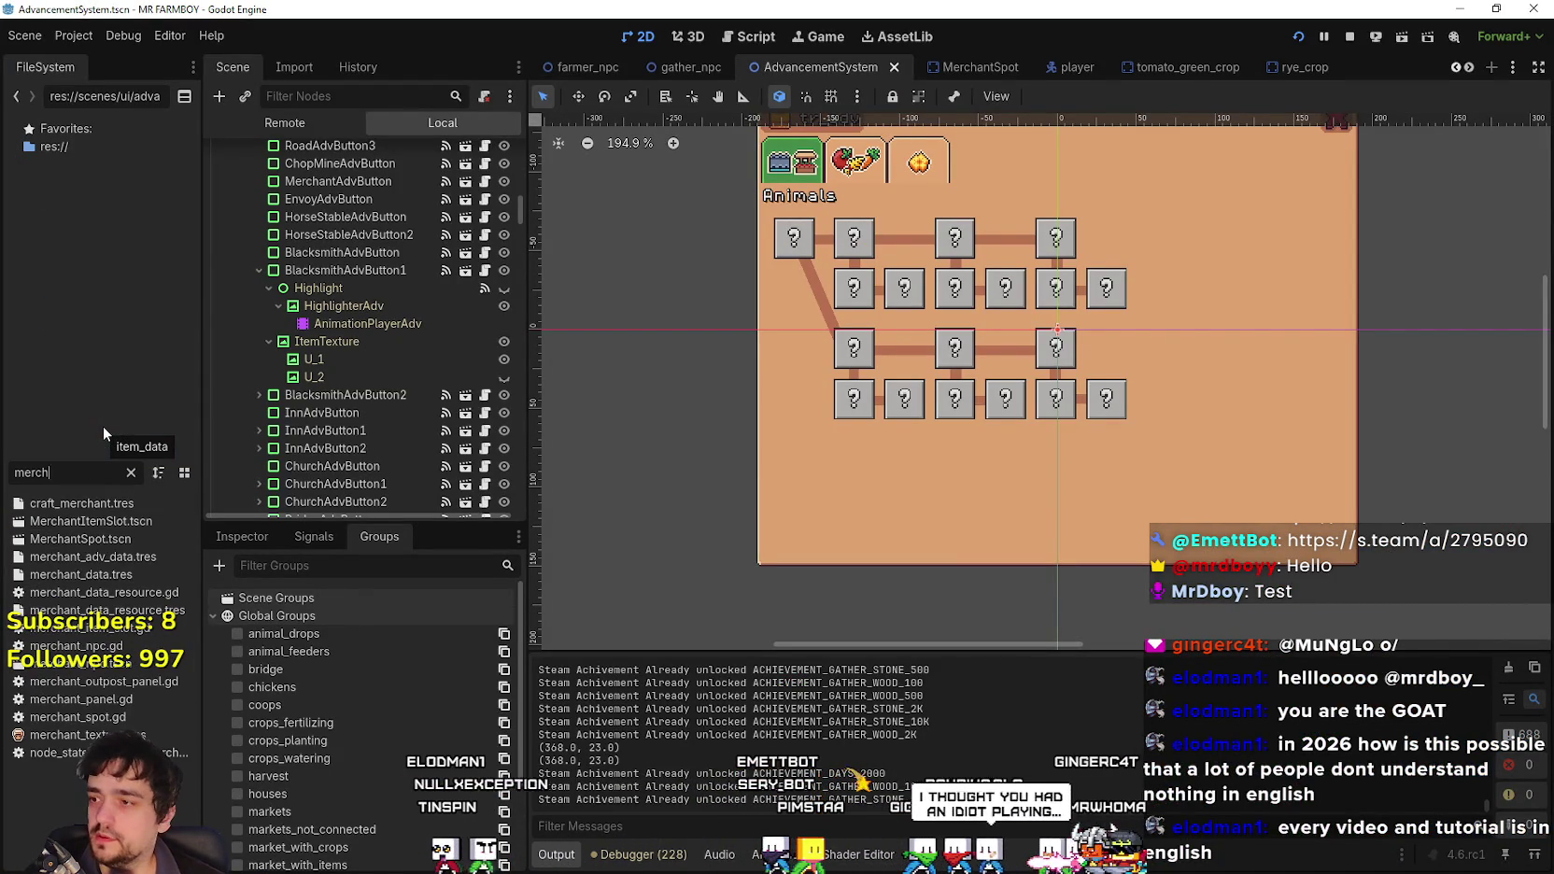
text(ant)
double_click(84, 519)
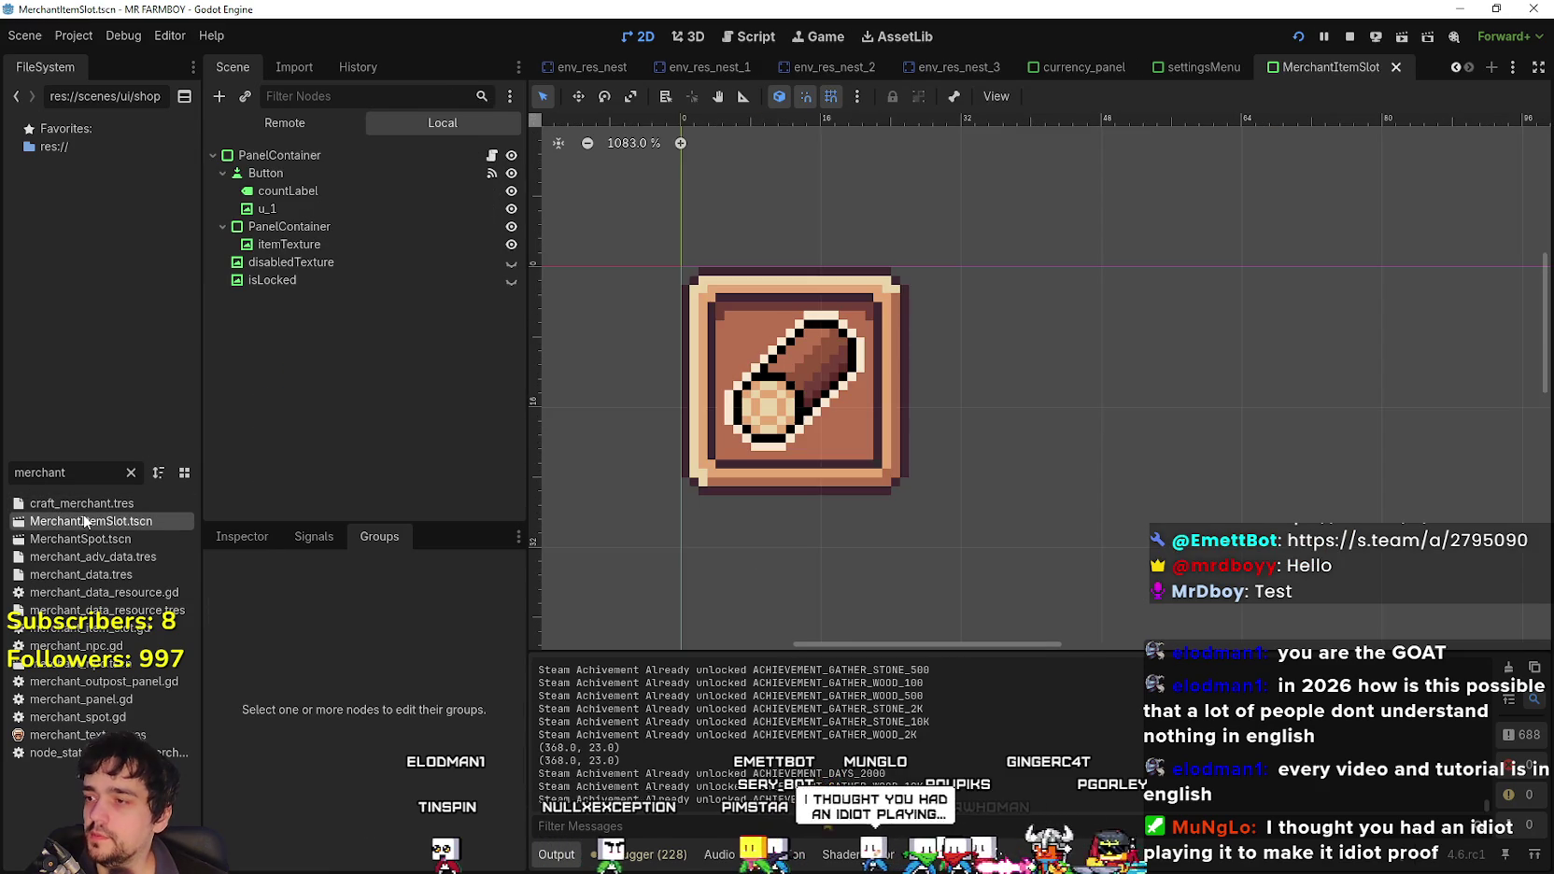
key(ctrl+F3)
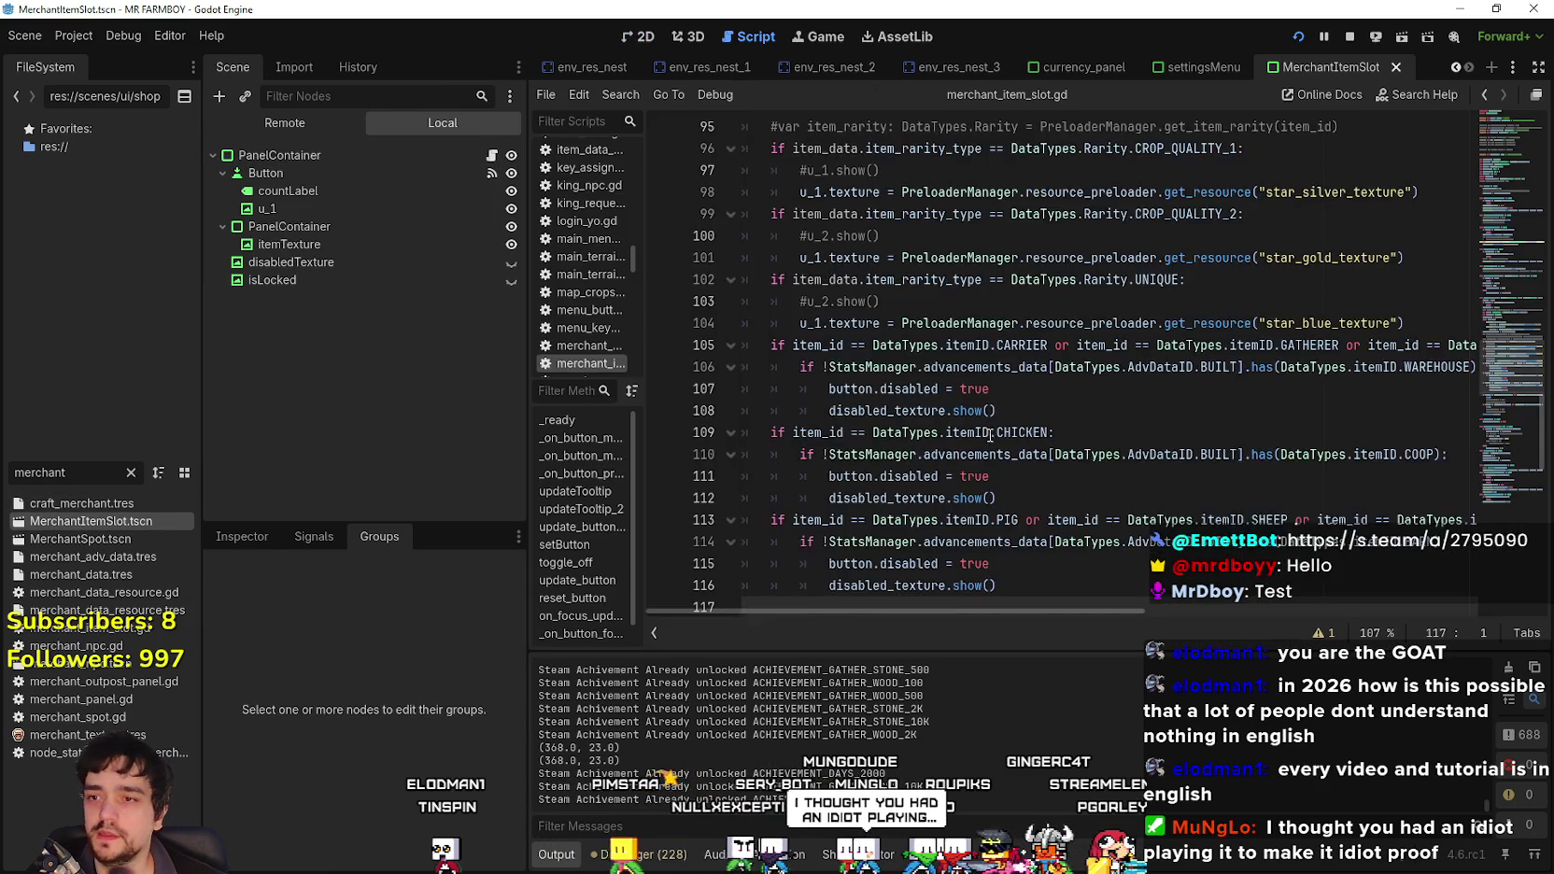
scroll(1108, 370, down, 5)
scroll(1109, 370, up, 5)
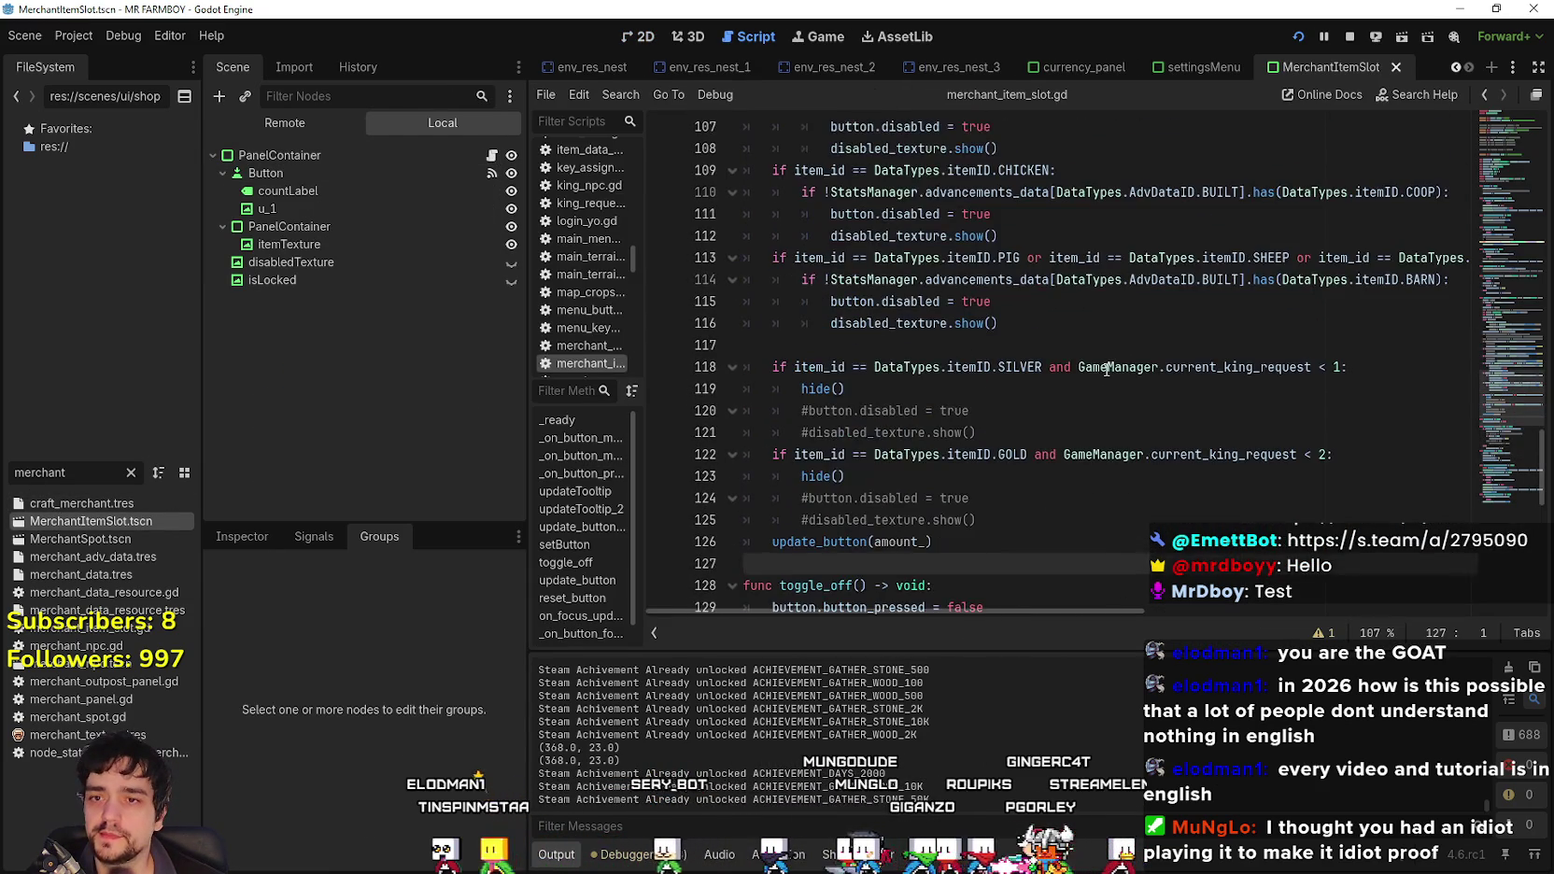
Comment out the SILVER hide condition and its hide() call on lines 118–119, then save.
click(751, 367)
key(ctrl+k)
click(770, 380)
click(936, 396)
key(ctrl+s)
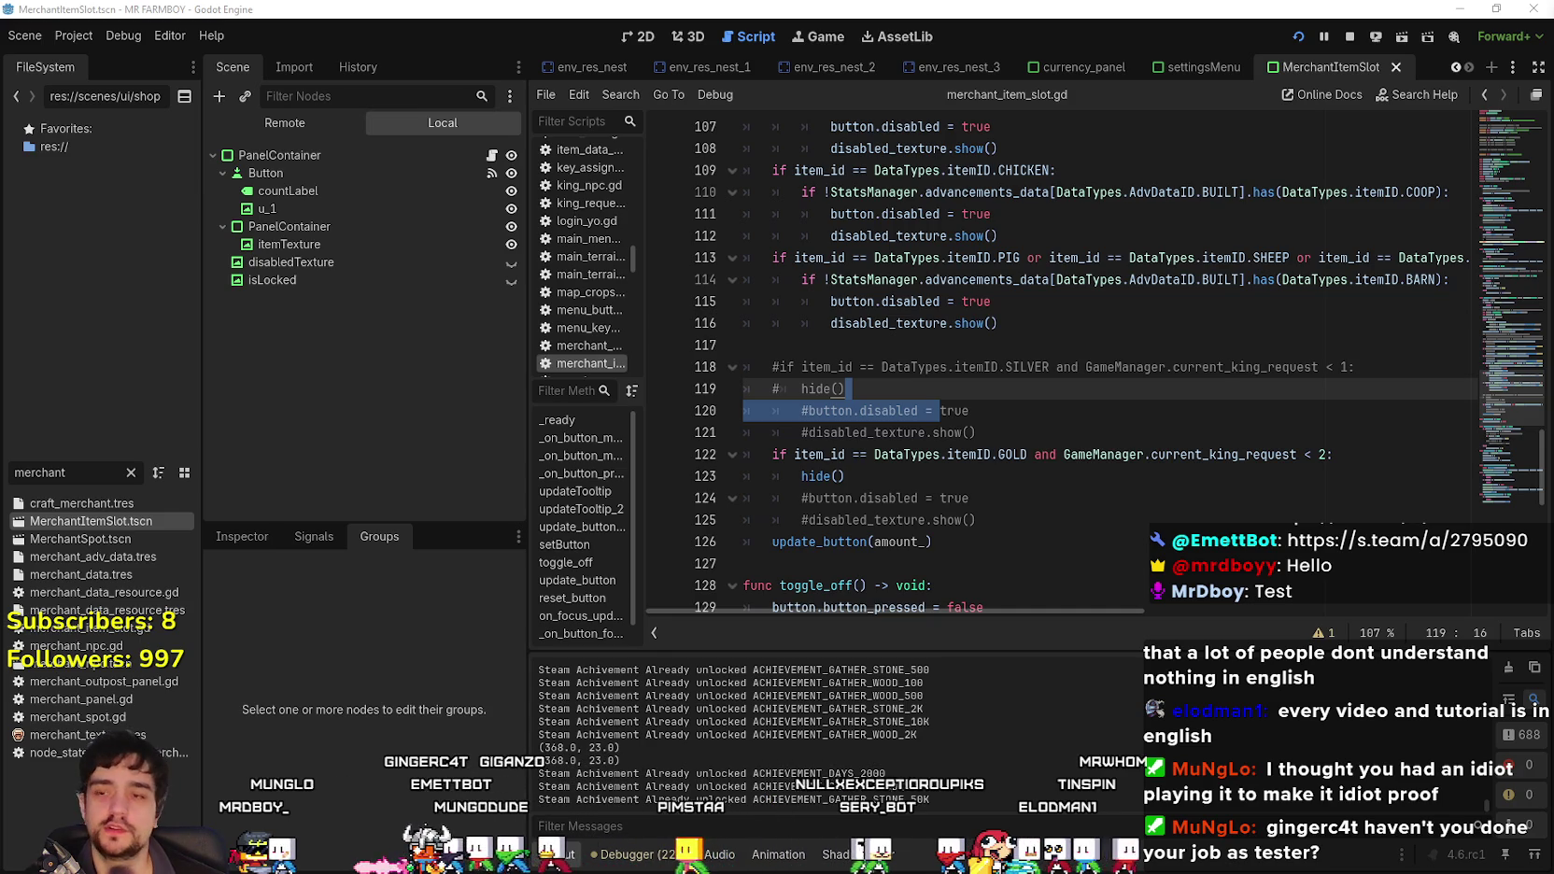
click(1040, 348)
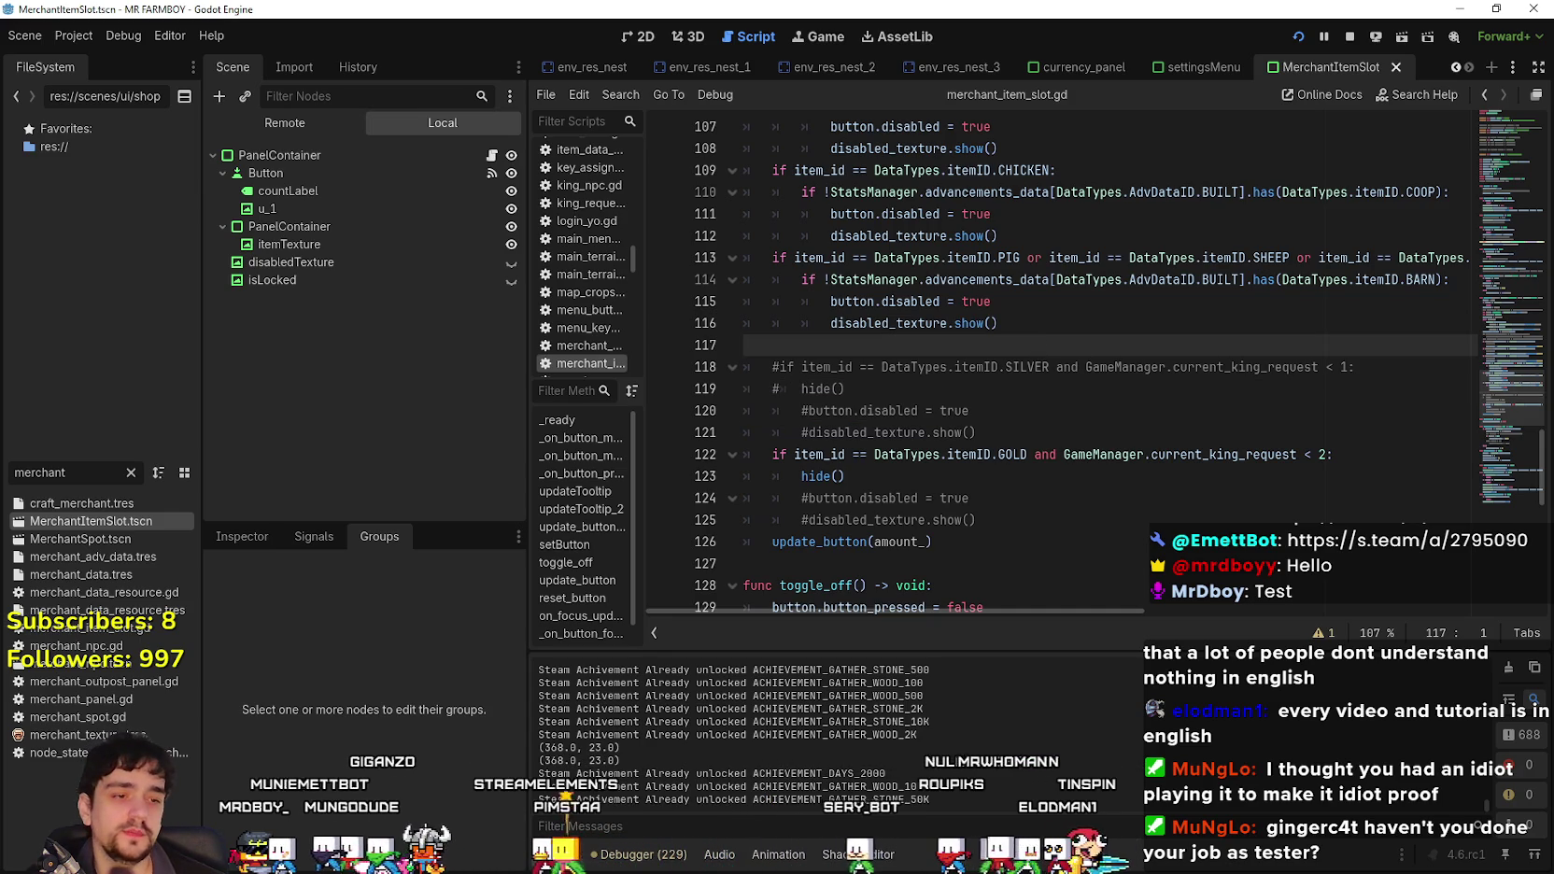
Pause the running game and switch its language to Japanese in the Game options.
key(Escape)
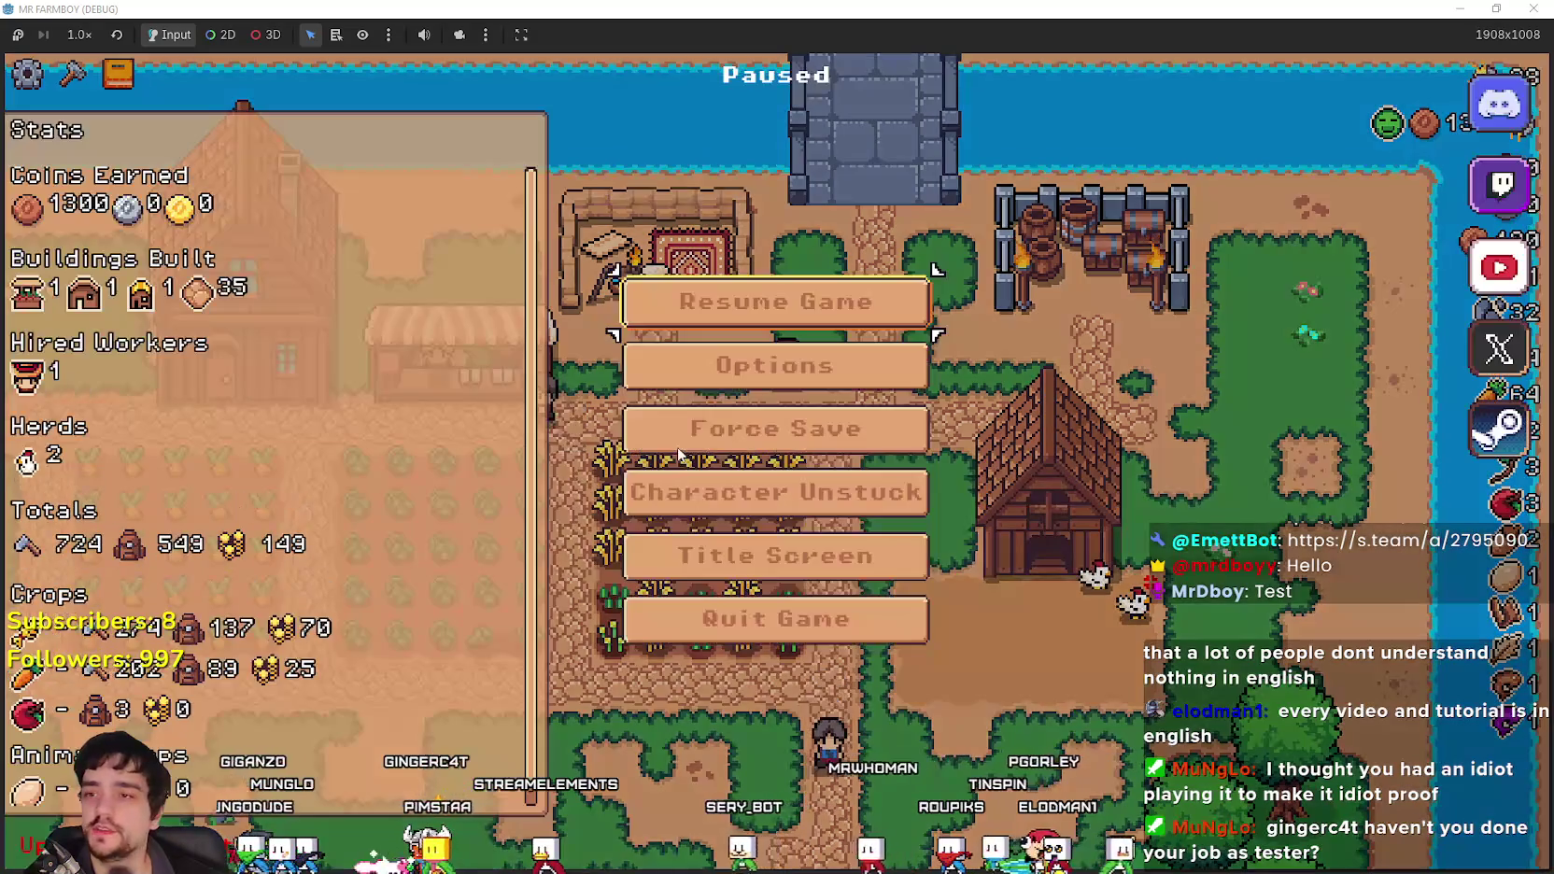
click(748, 377)
click(329, 195)
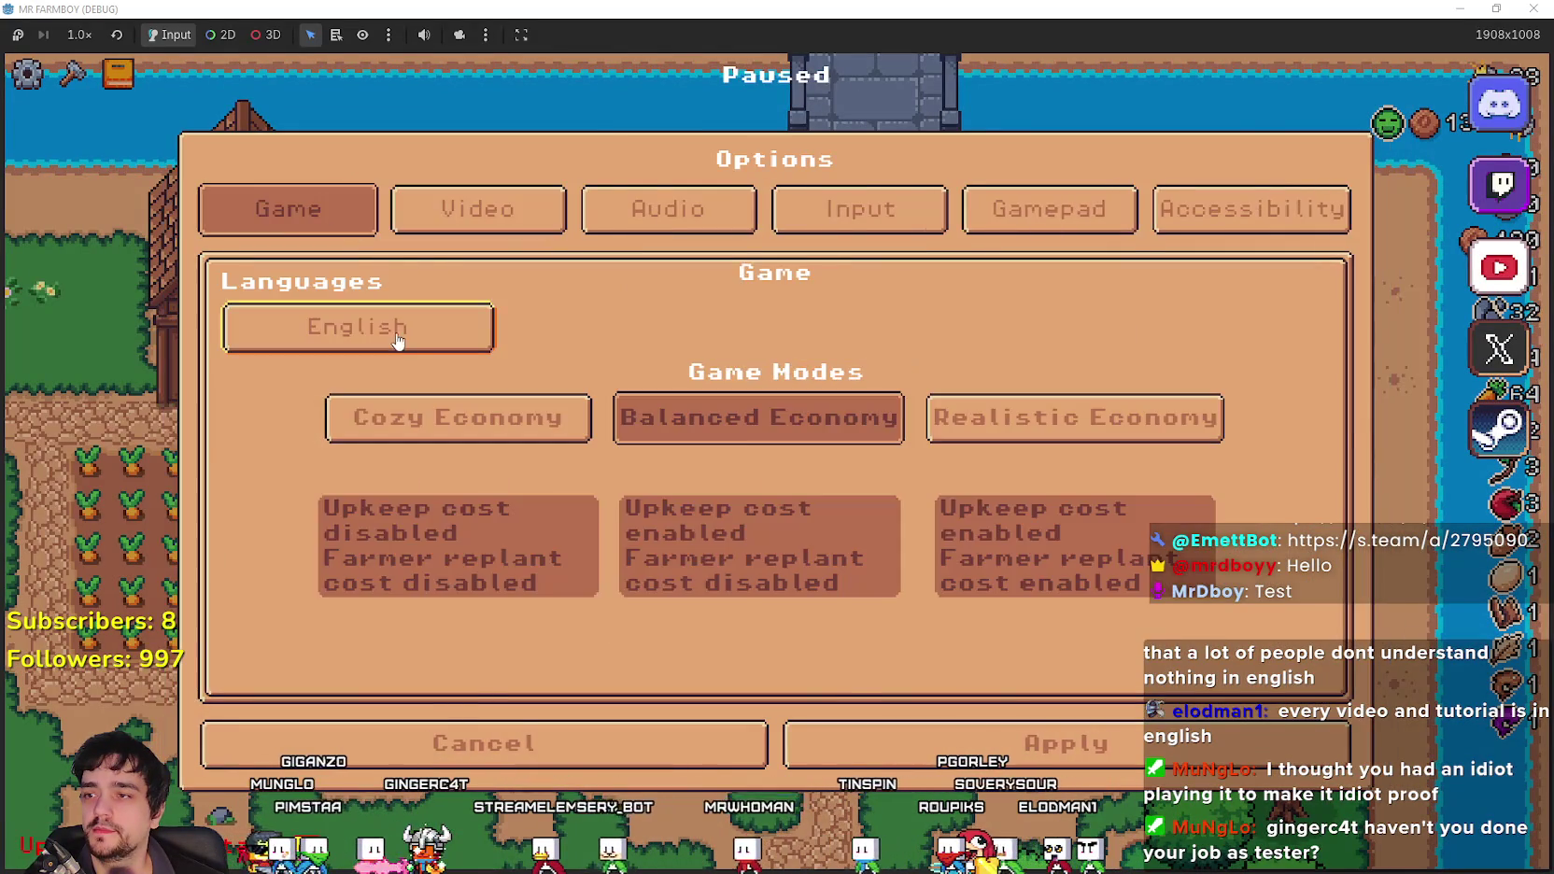
click(399, 338)
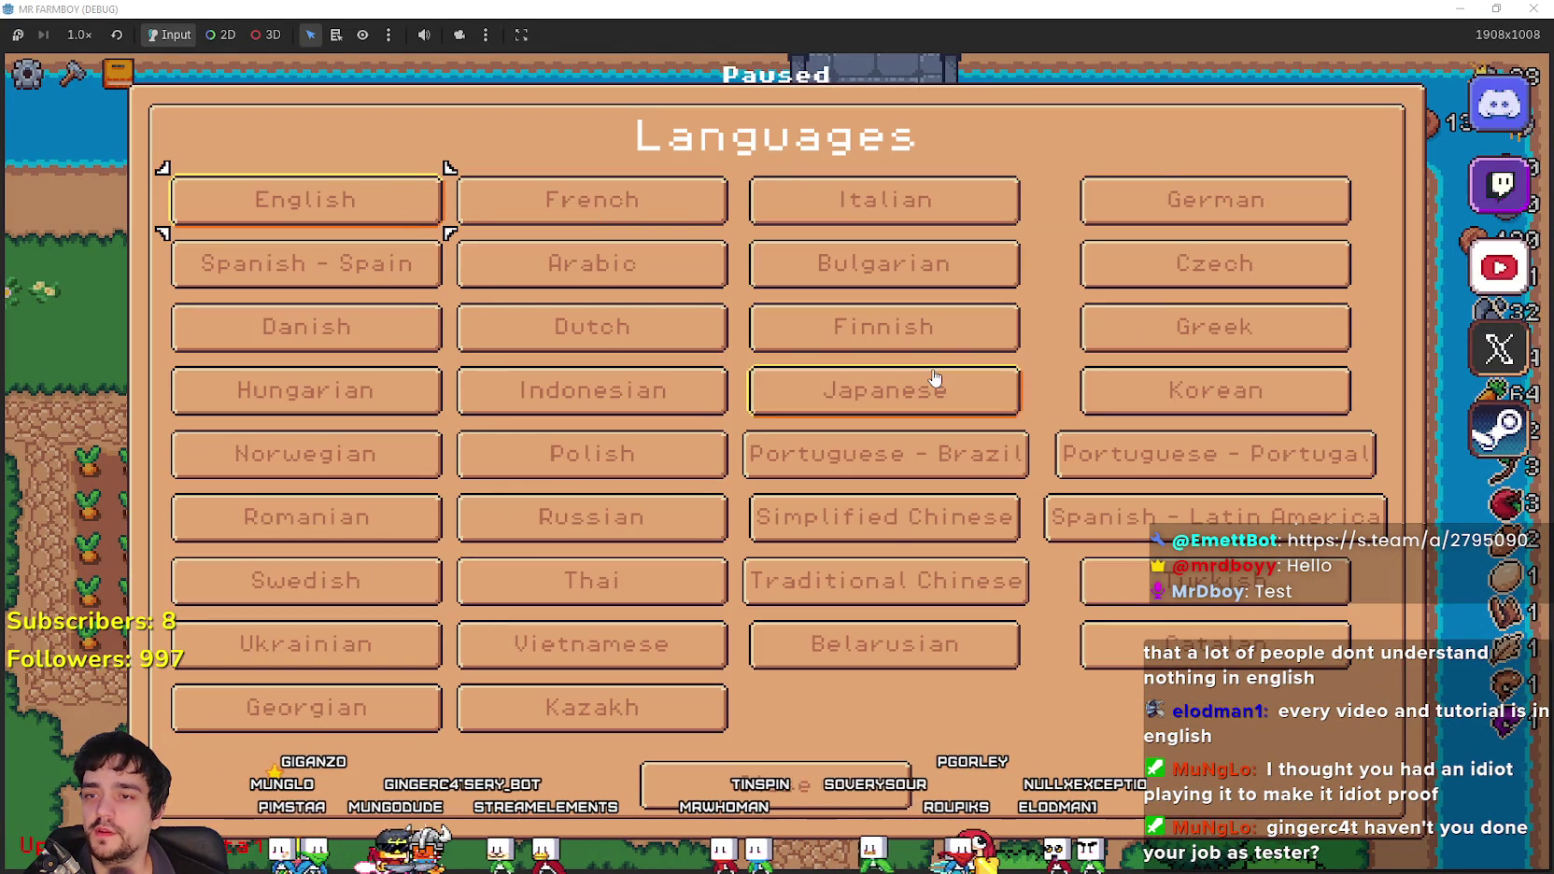
click(929, 385)
click(1063, 733)
Resume the game and walk left, harvesting the wheat row and tomato field.
key(Up)
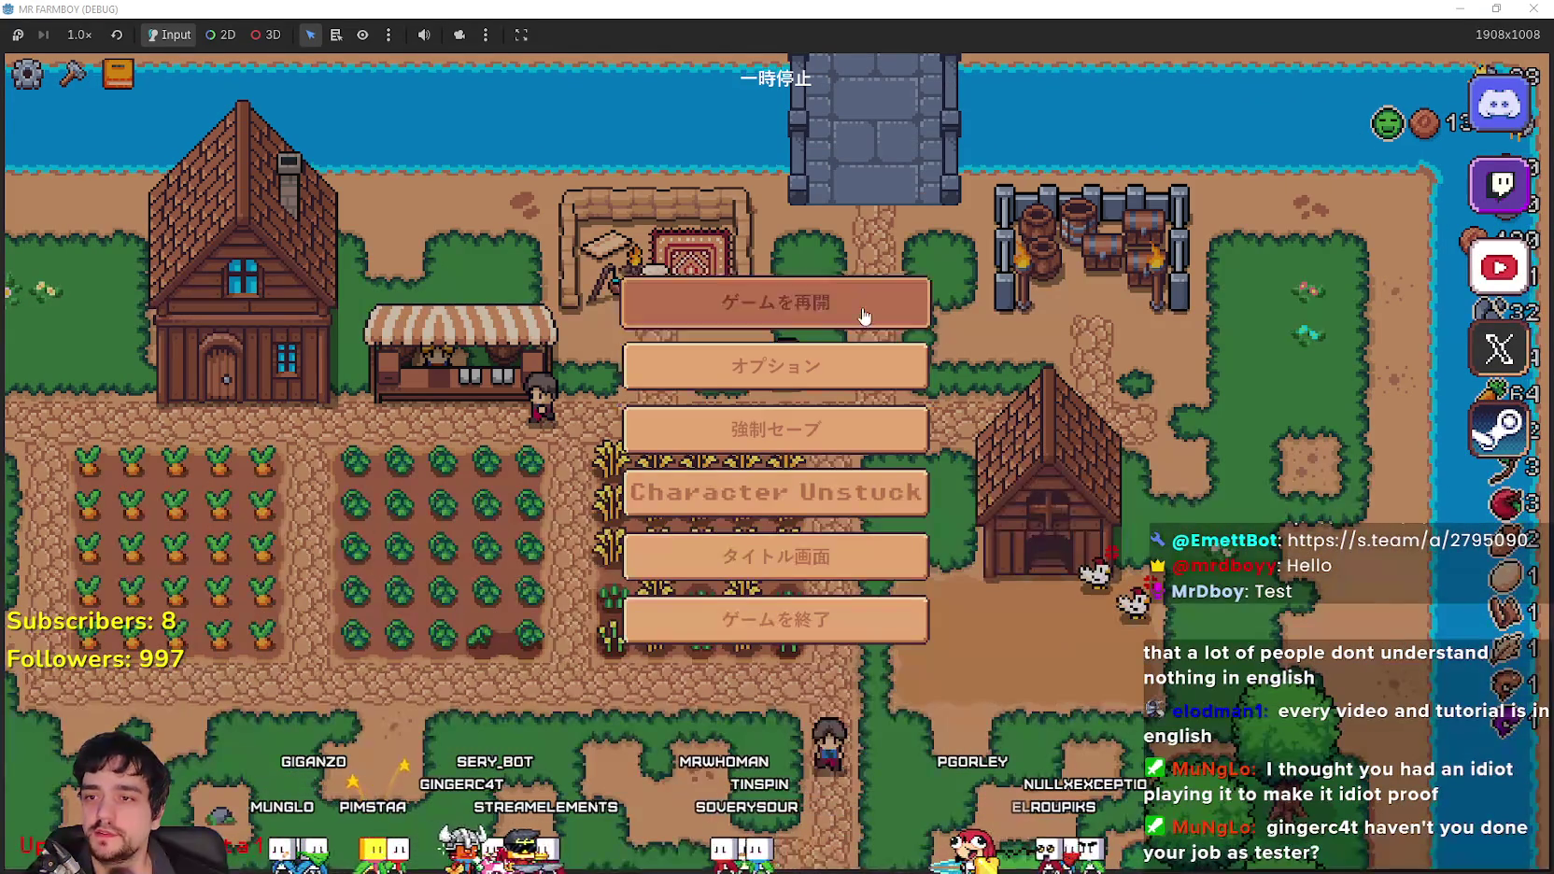
key(Return)
key(a)
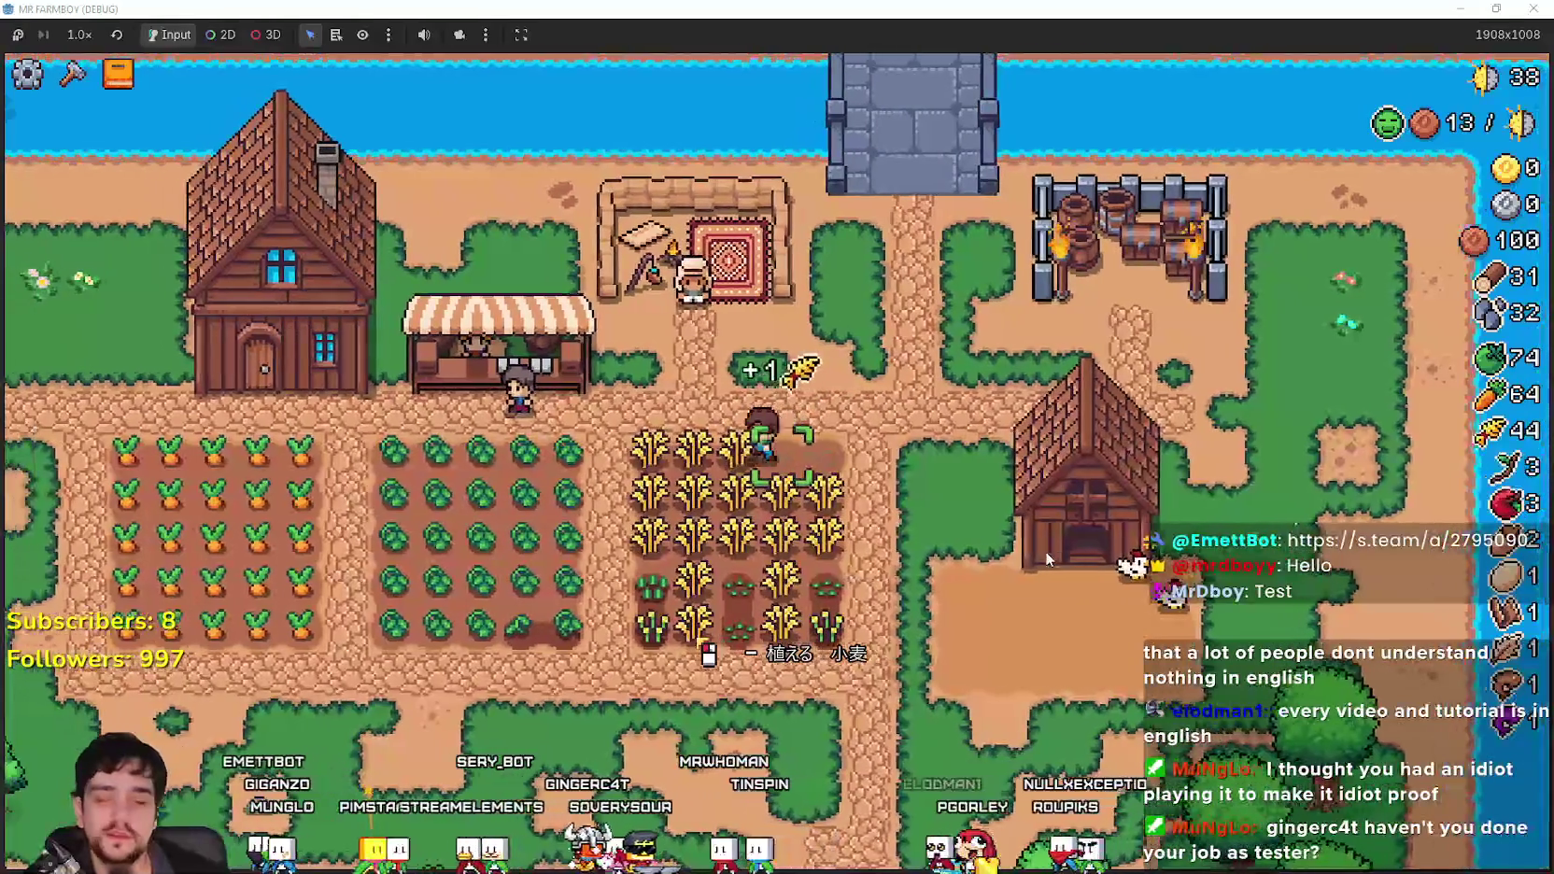
key(a)
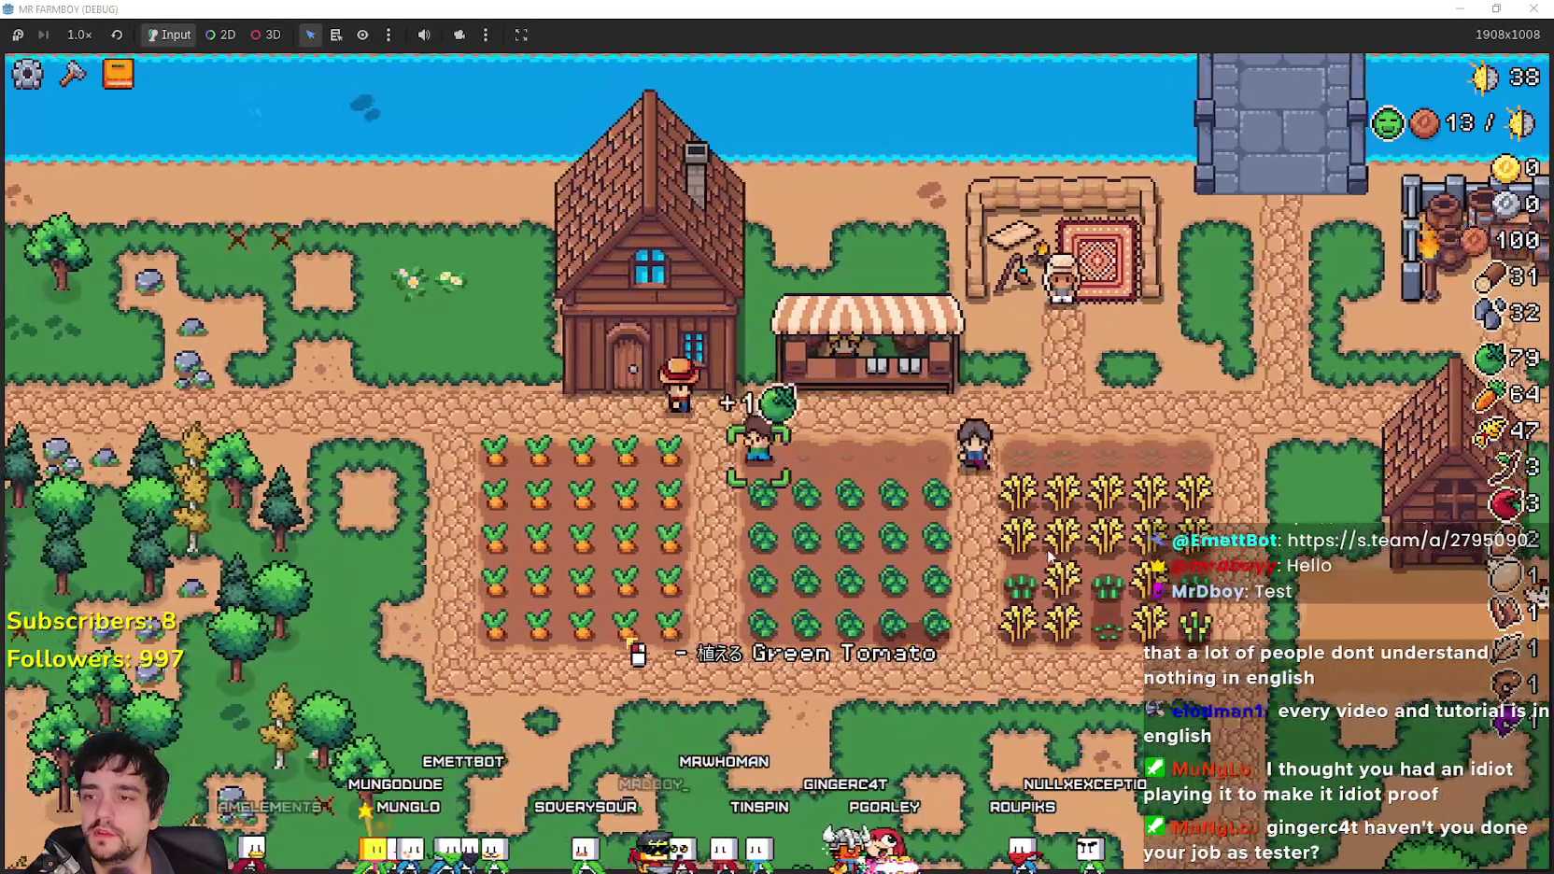
Inspect the Workers advancements in the progress menu, then close the panel.
click(117, 73)
click(523, 207)
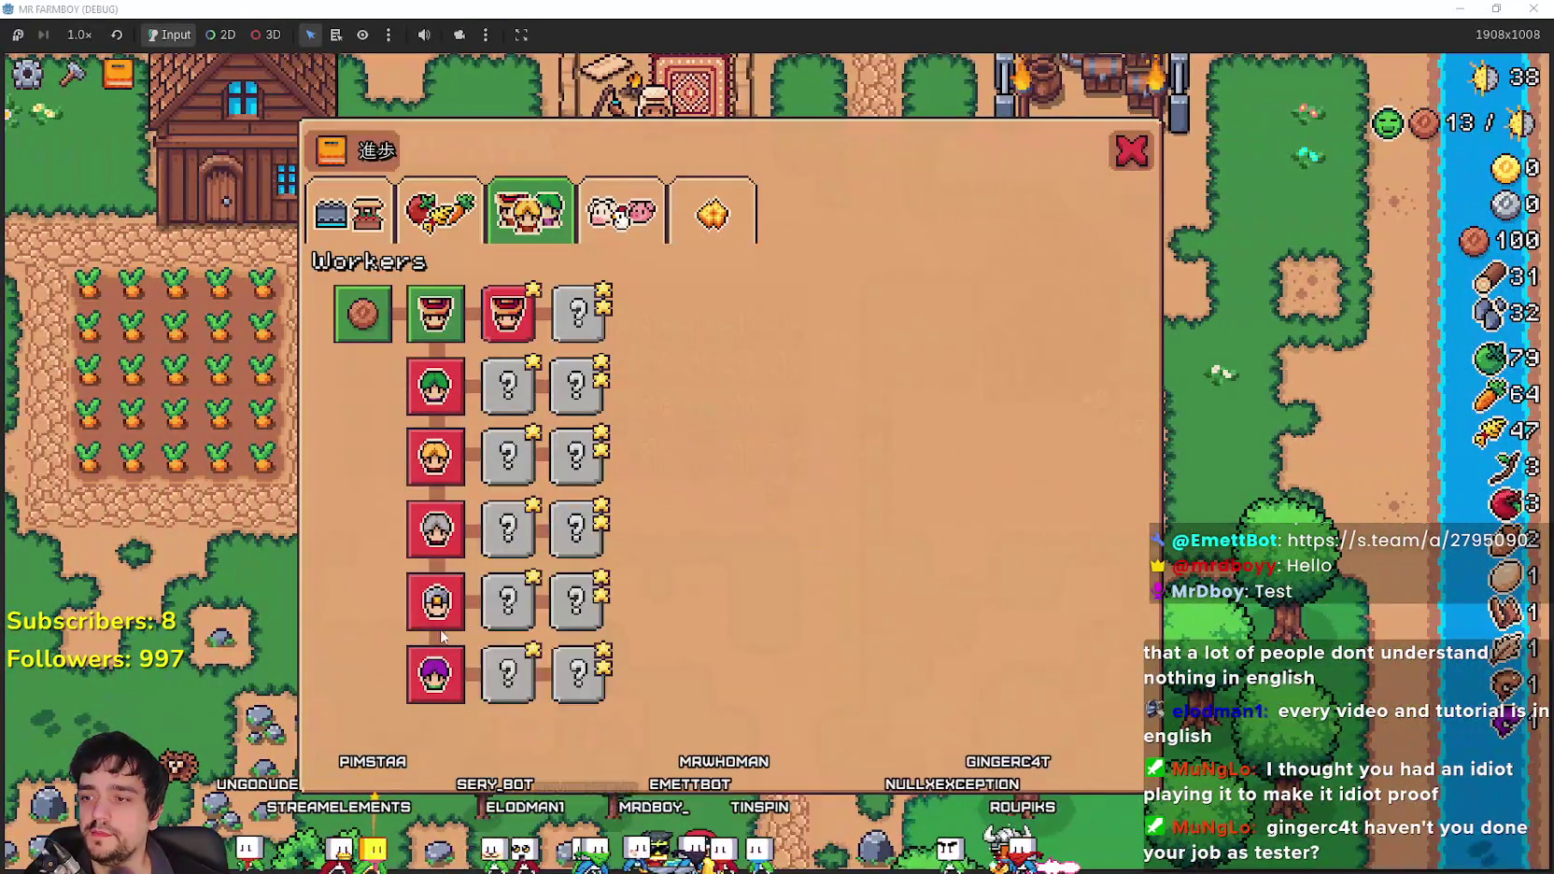
mouse_move(447, 539)
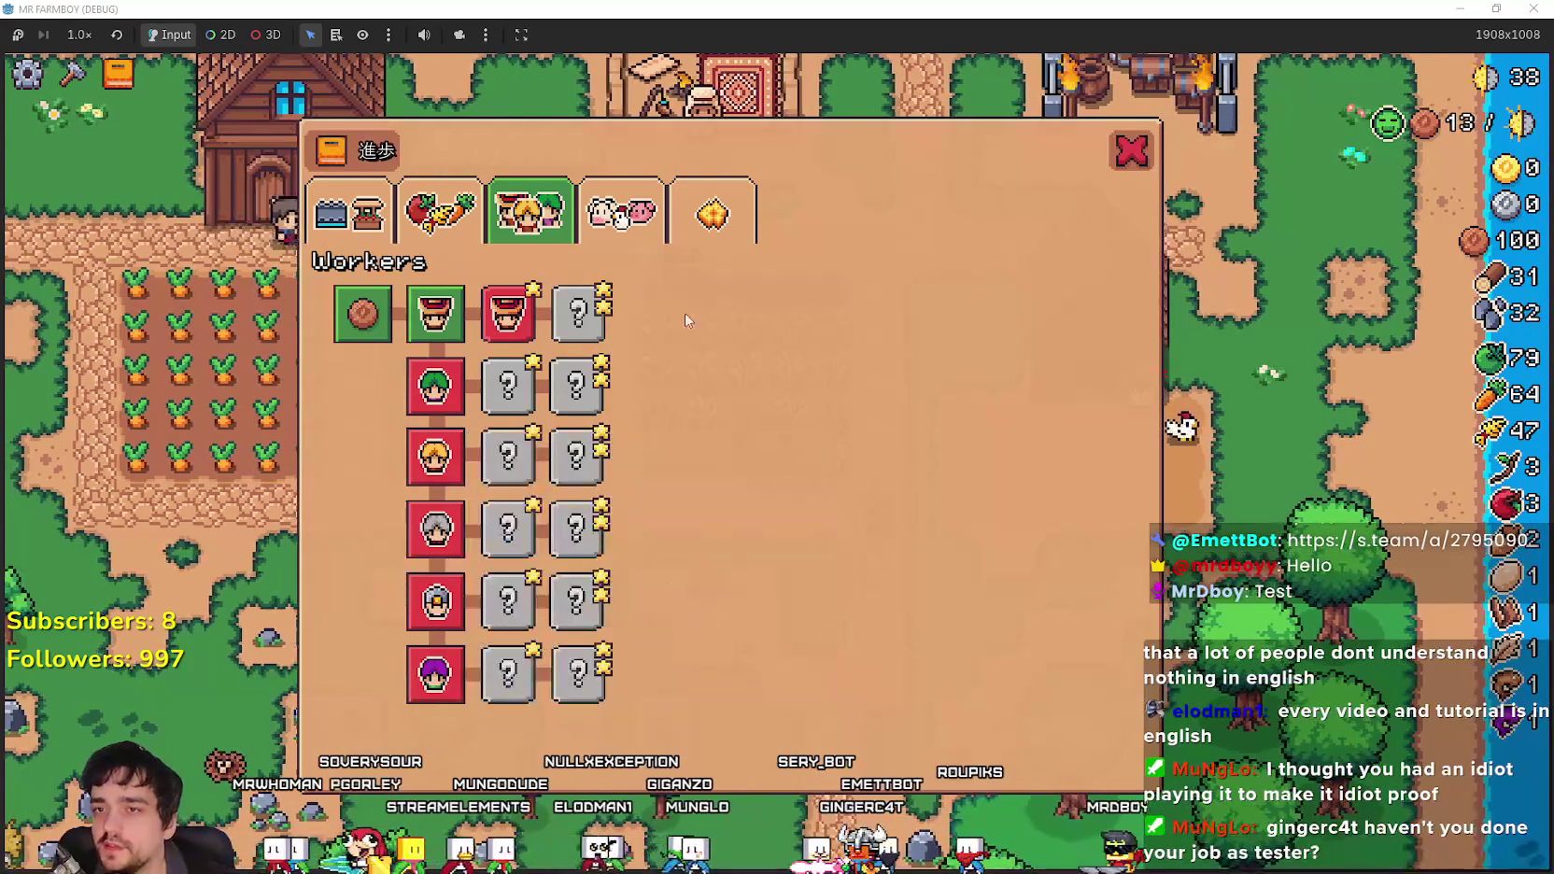
click(1130, 140)
scroll(853, 535, up, 3)
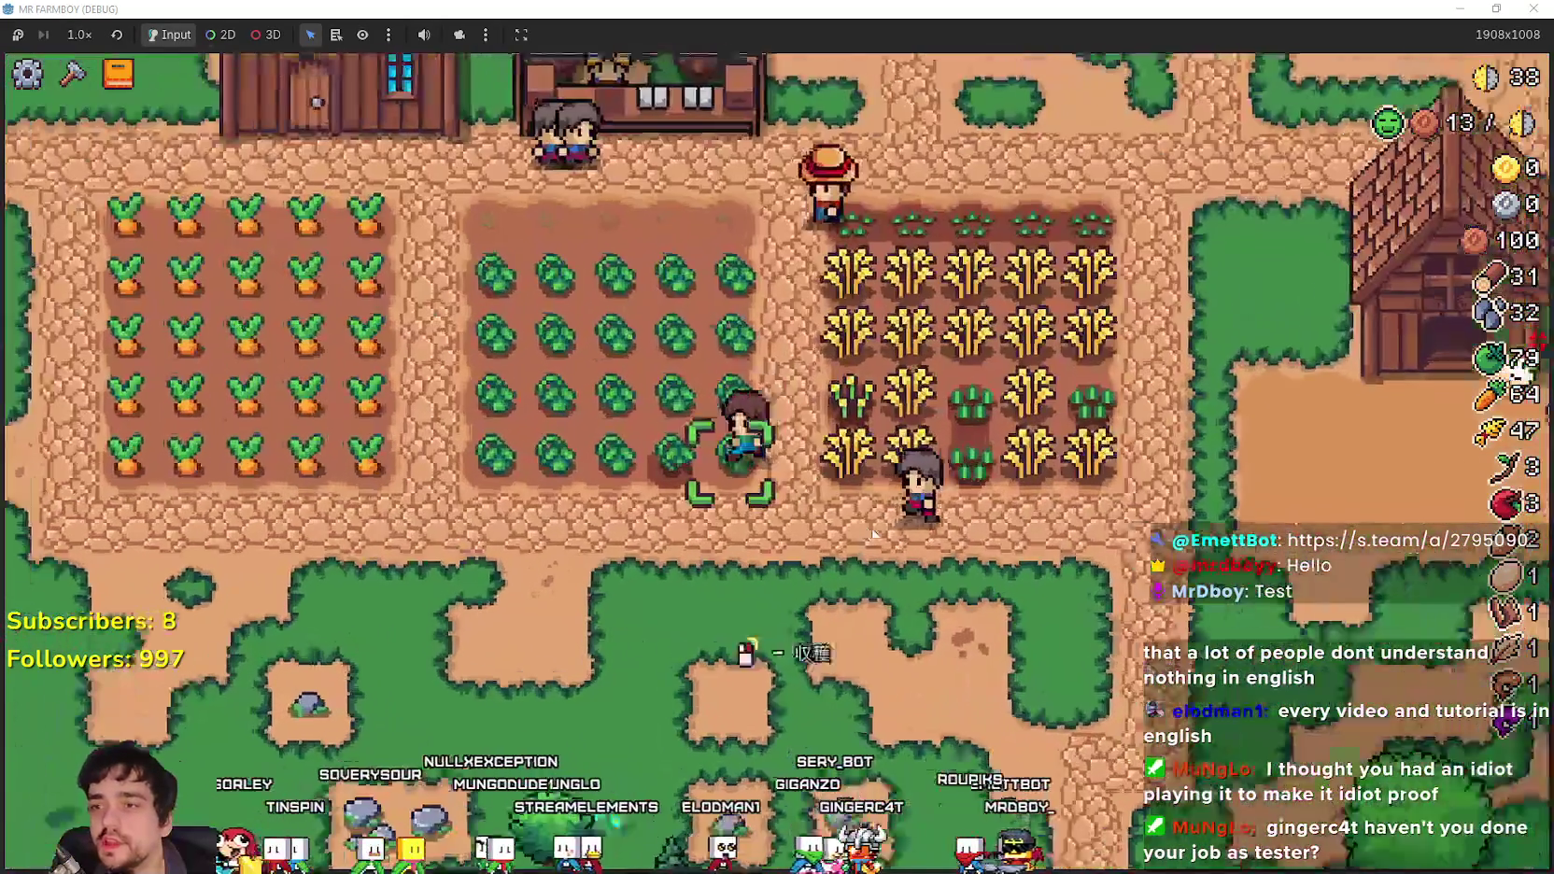
scroll(871, 533, down, 5)
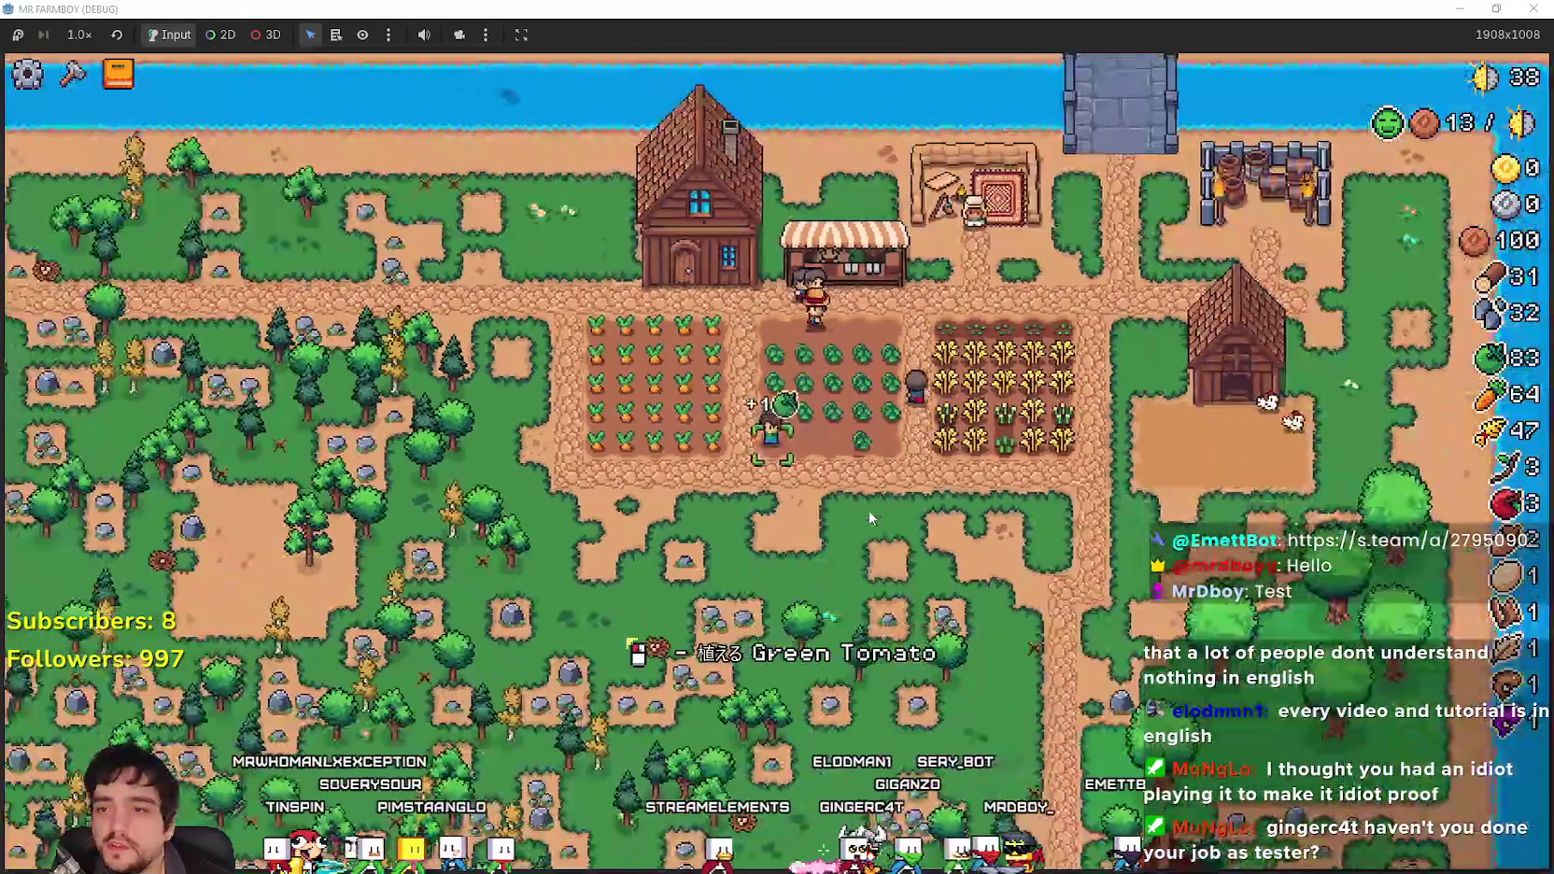
scroll(869, 518, up, 5)
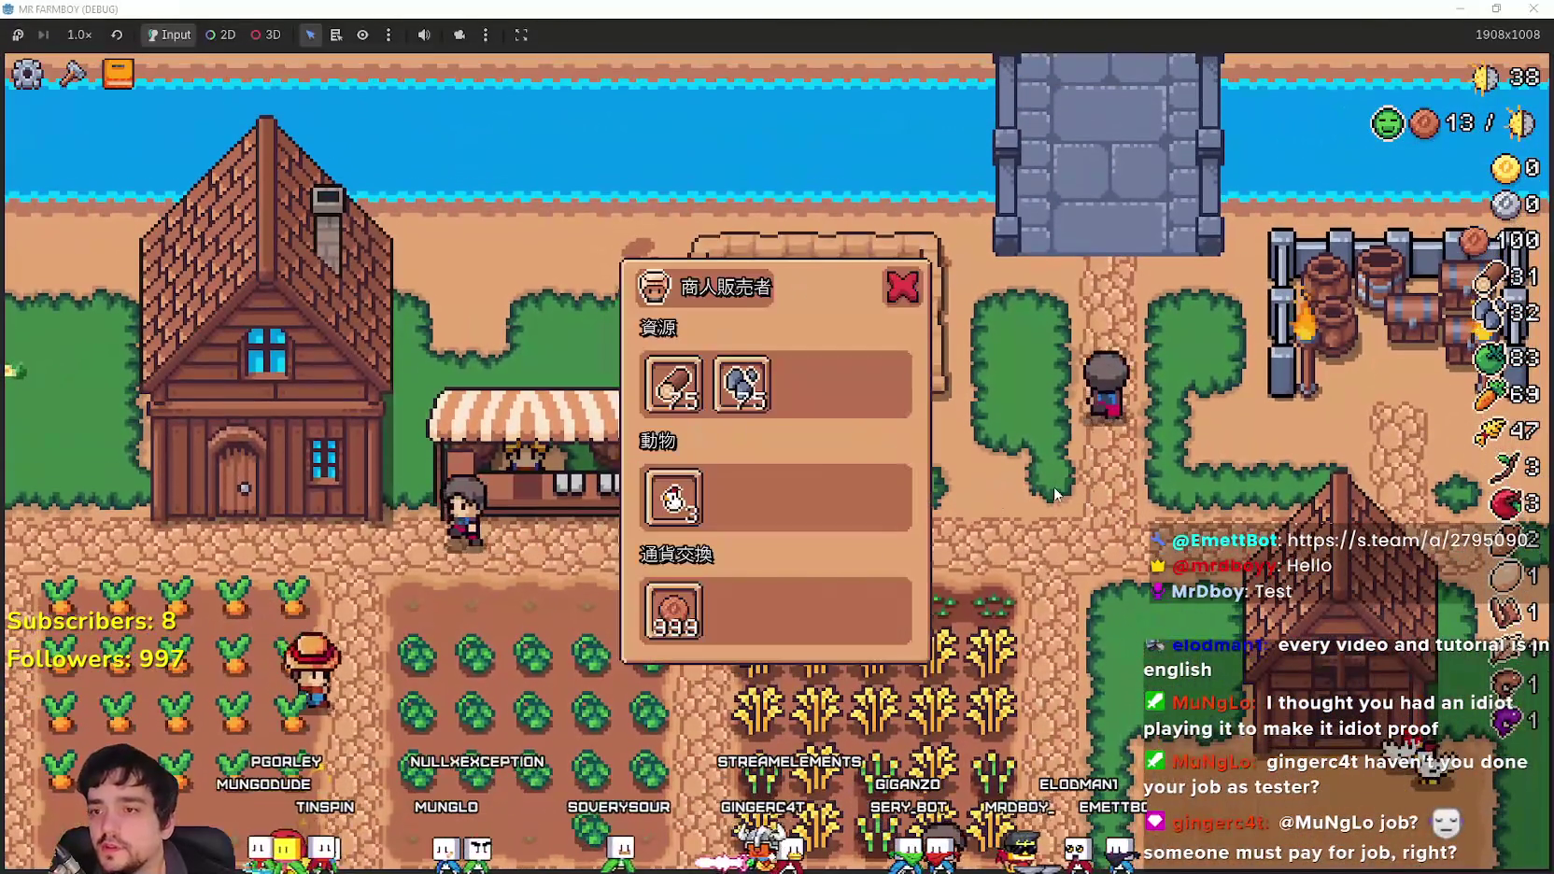
Stop the game, save, and review the commented lines 118–124 in merchant_item_slot.gd.
mouse_move(686, 609)
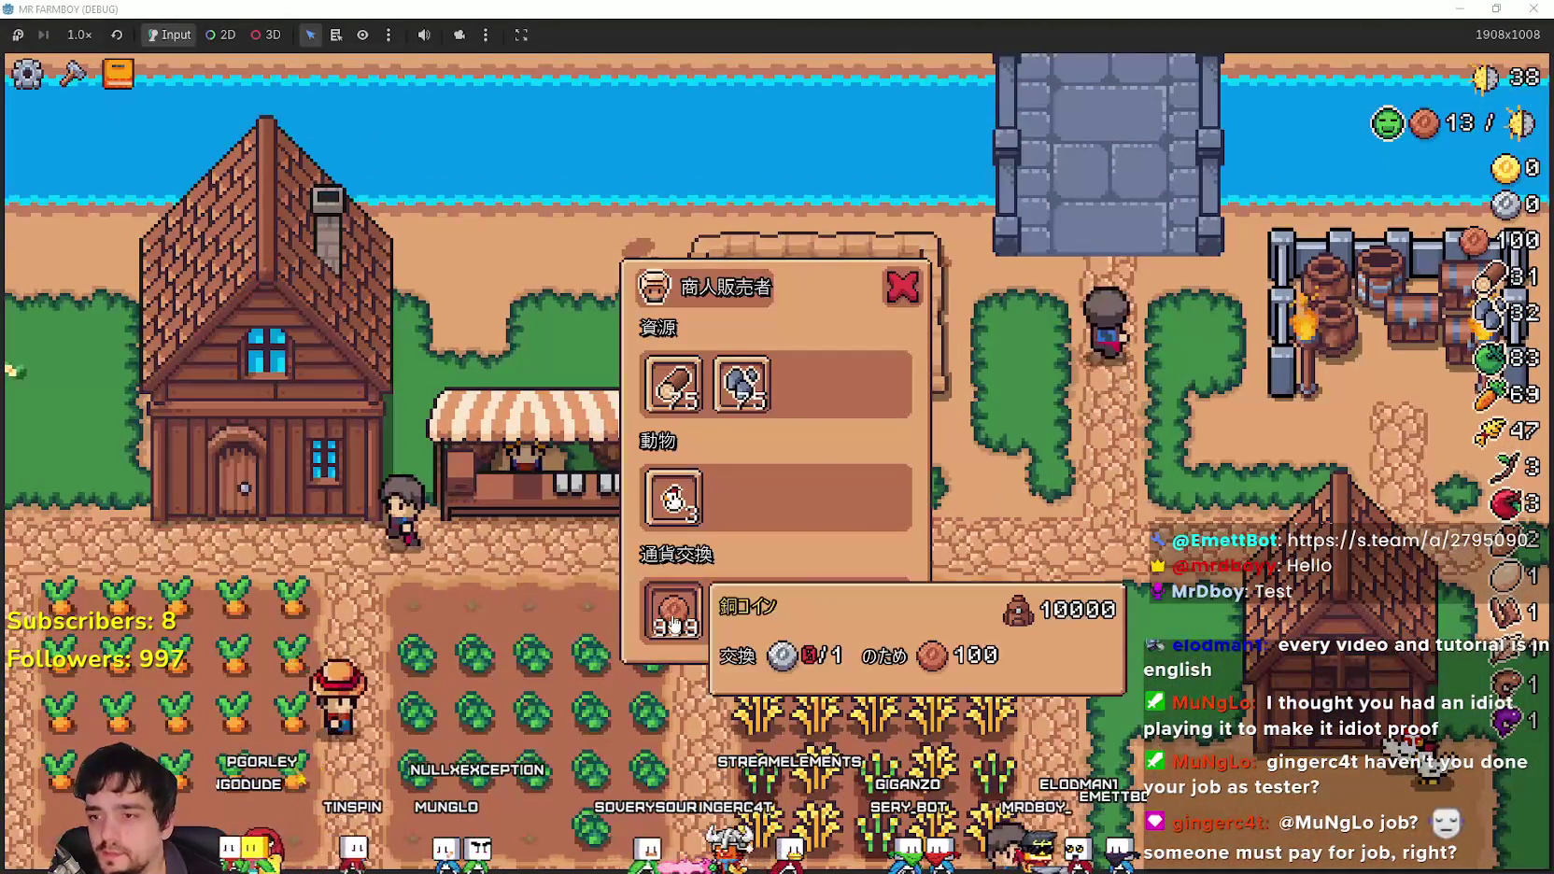
key(F8)
key(ctrl+s)
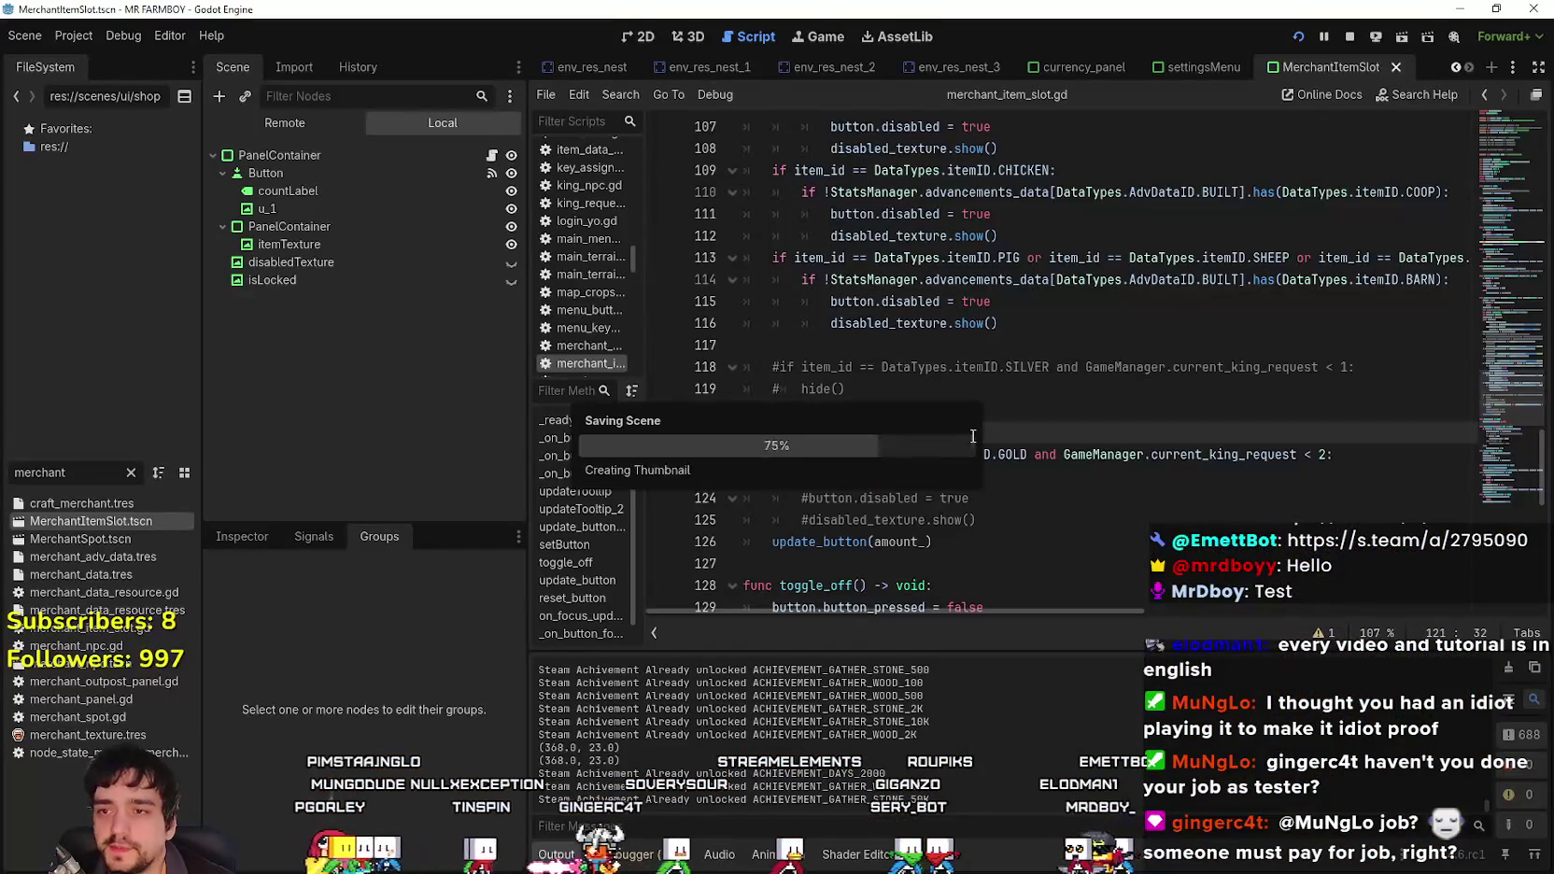
click(1100, 492)
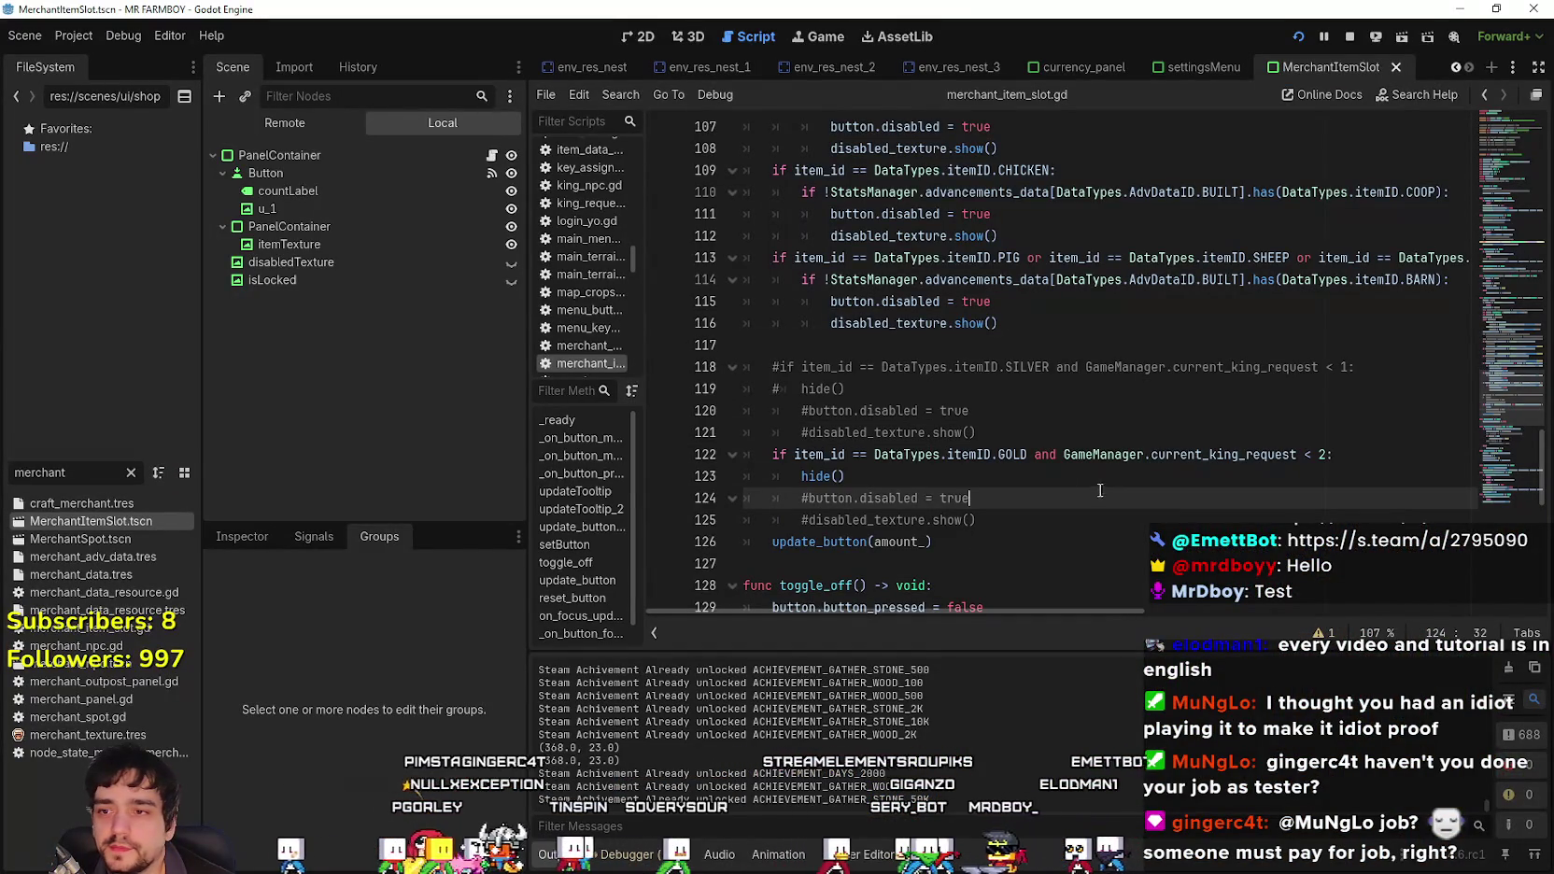
click(880, 392)
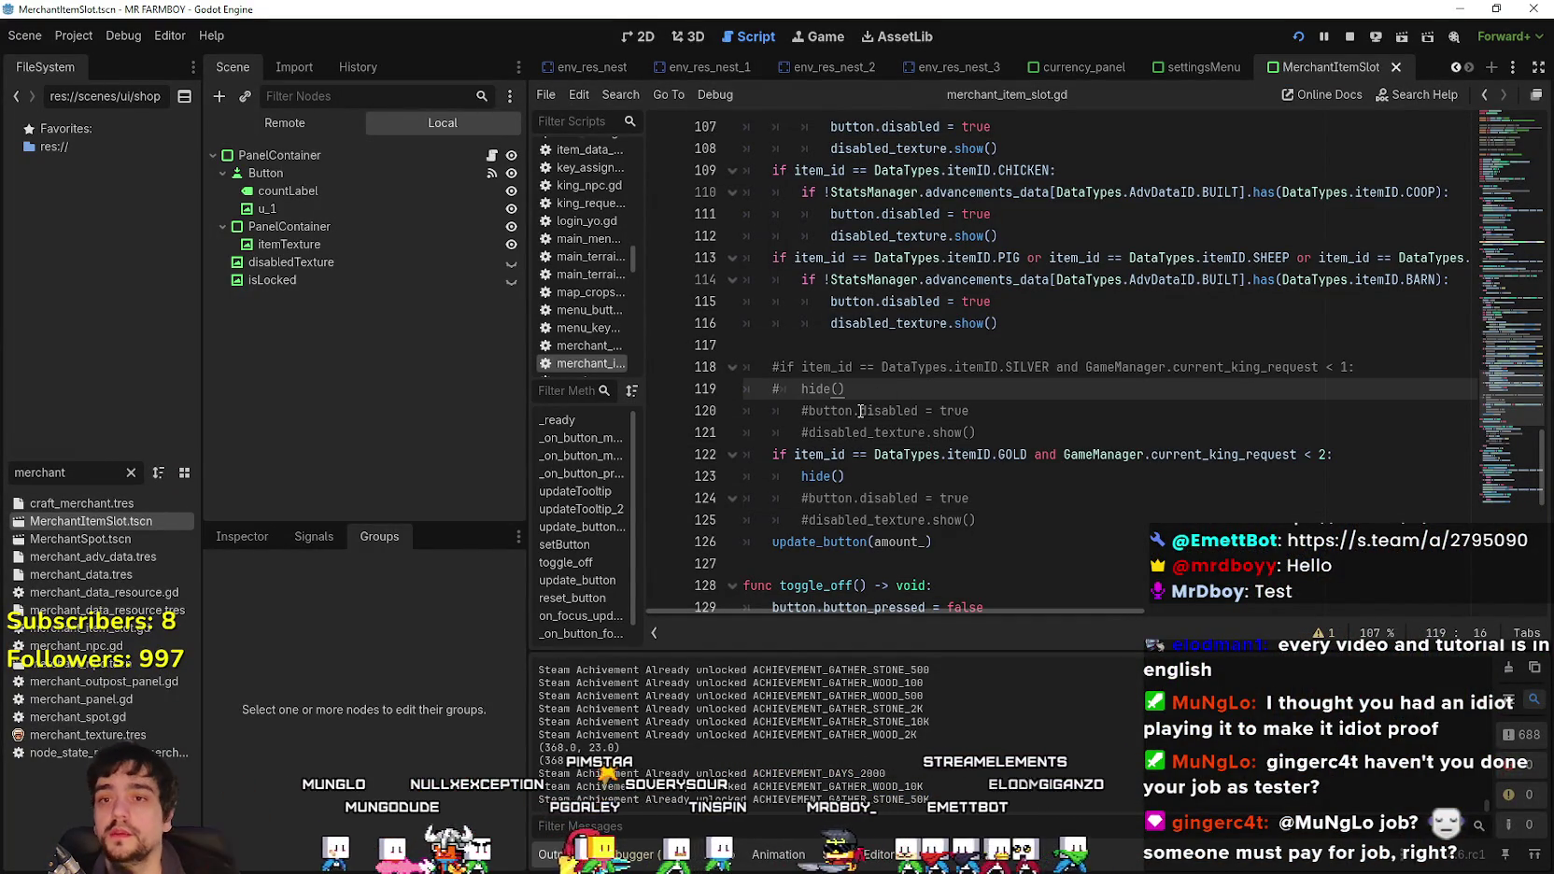
scroll(930, 414, up, 12)
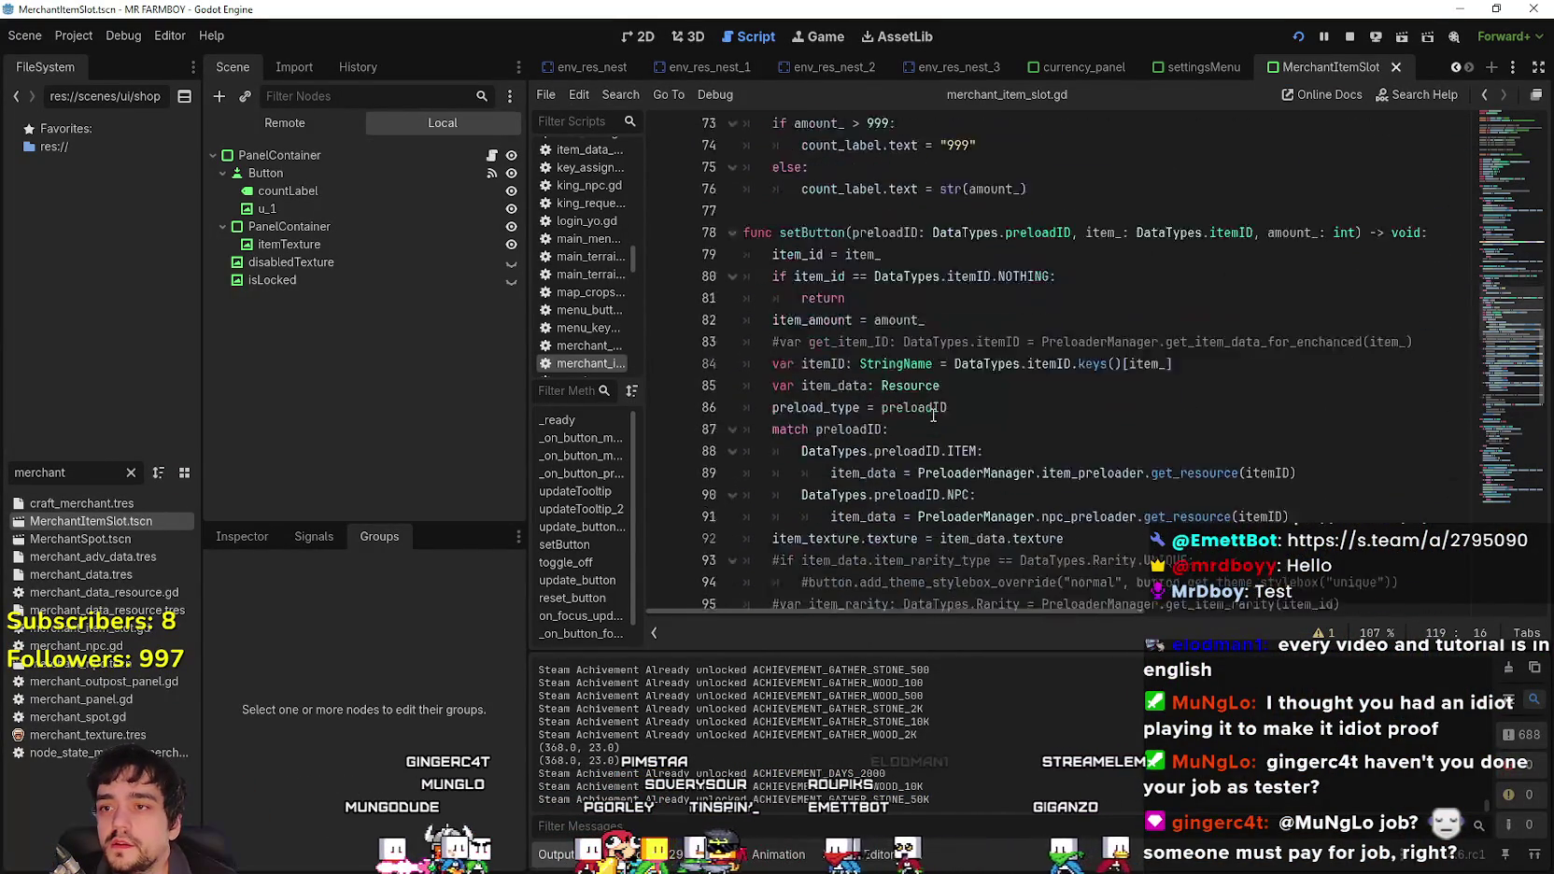
scroll(808, 308, down, 15)
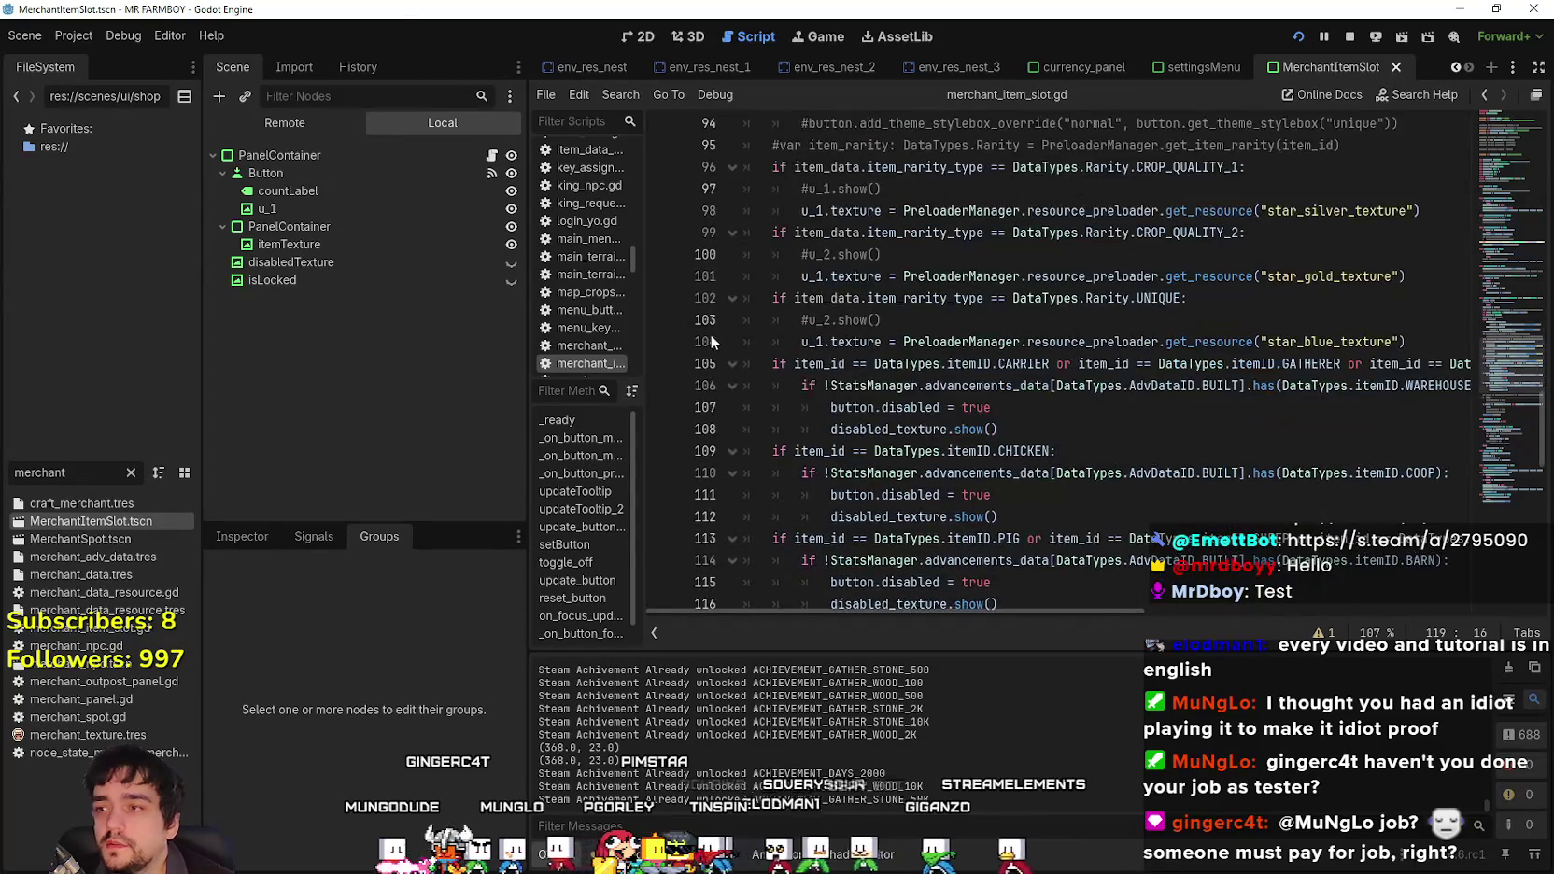
Run the game with F5 to test, then return to the script's GOLD hide check.
key(F5)
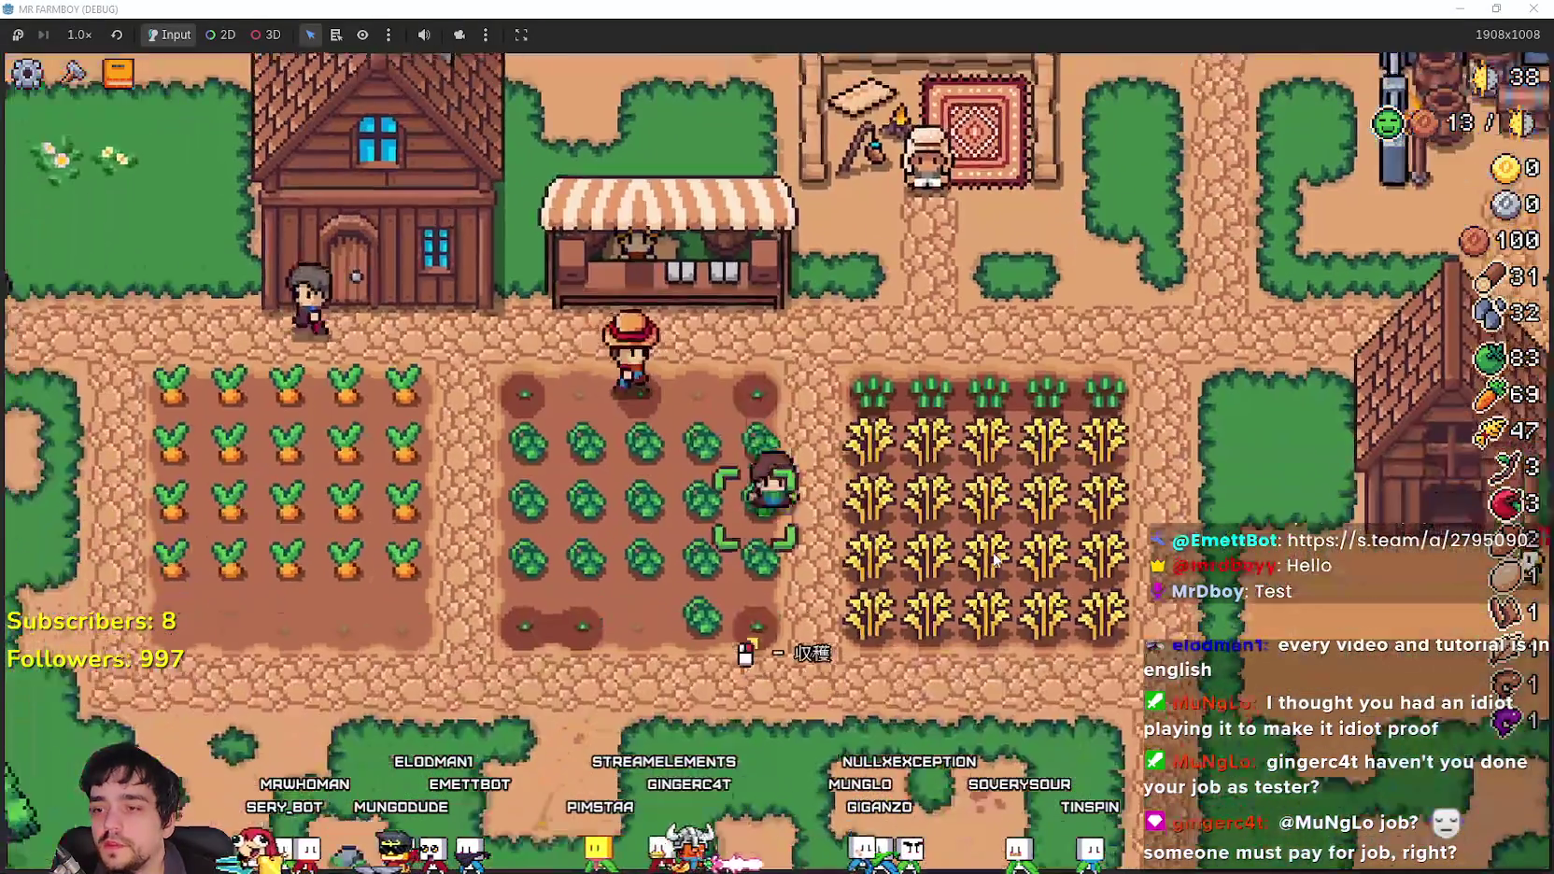
key(alt+Tab)
scroll(989, 472, down, 8)
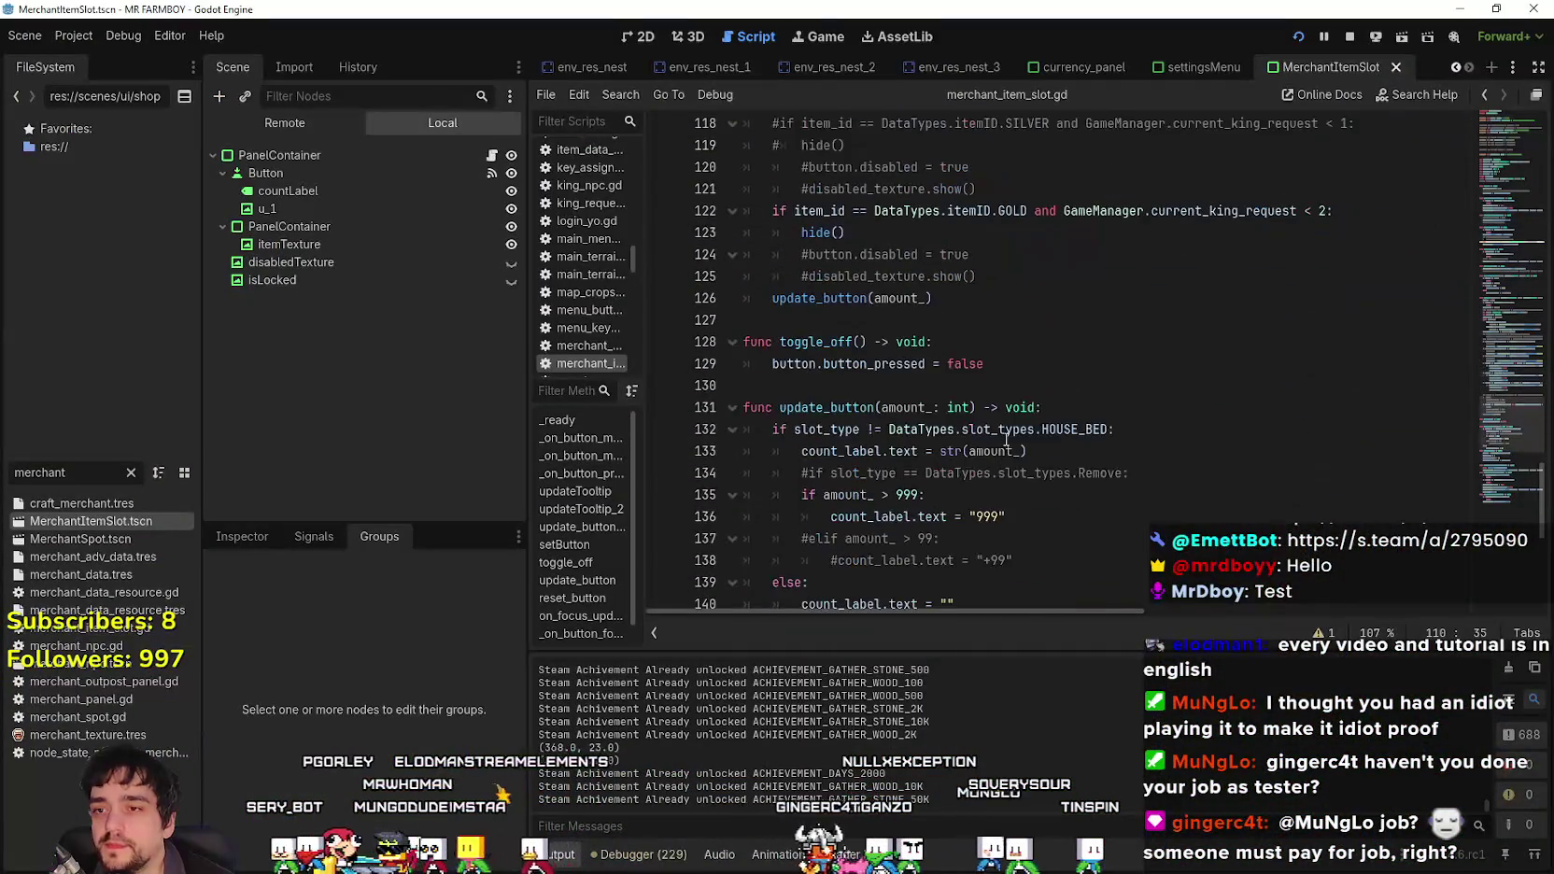
scroll(1083, 262, up, 1)
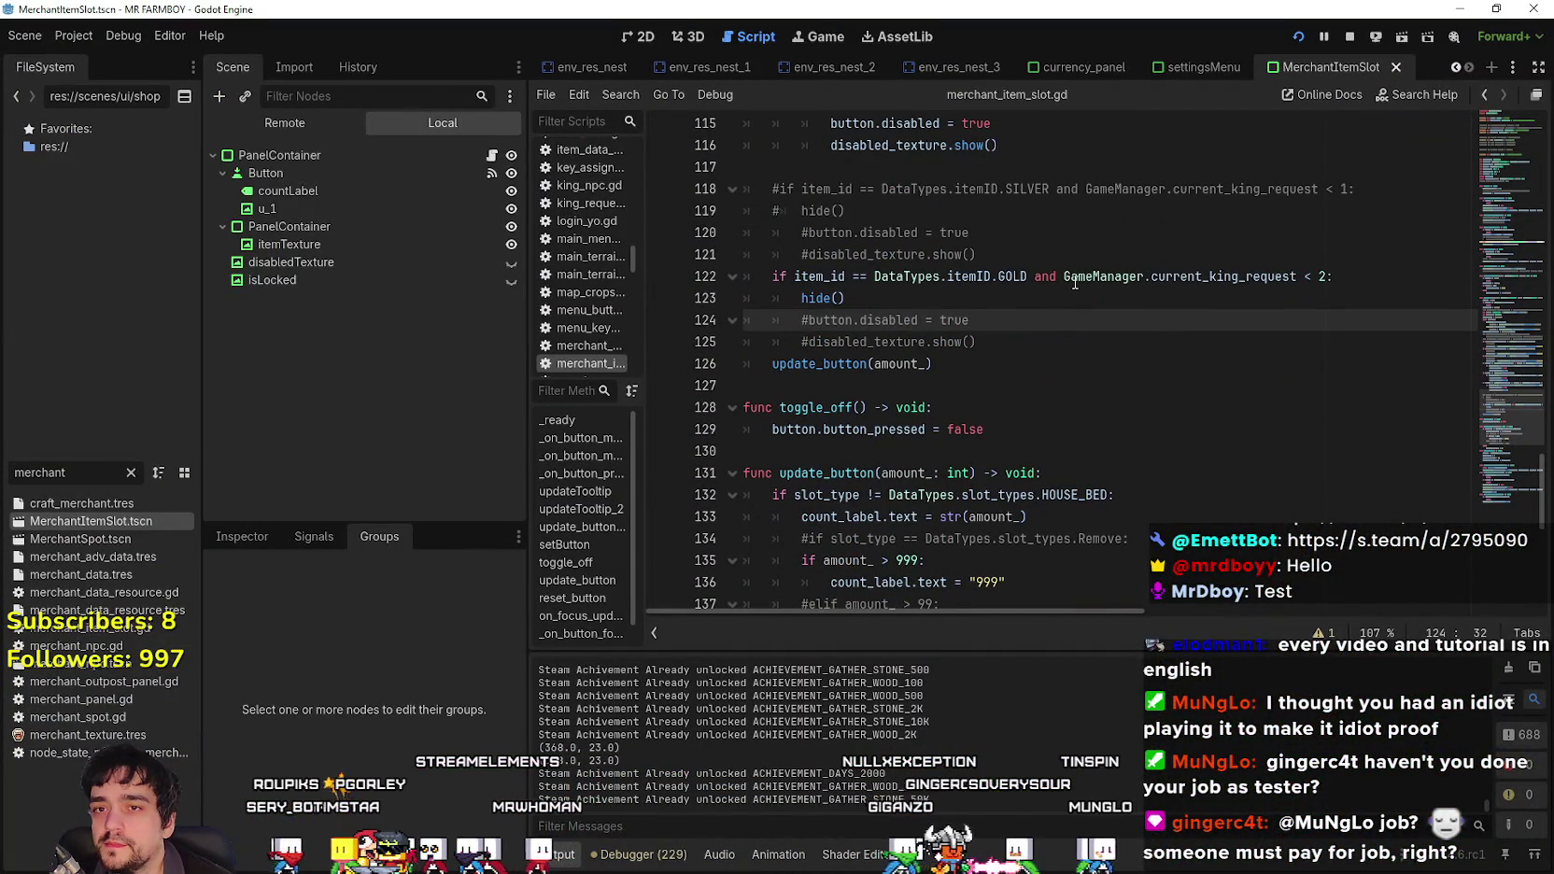
scroll(739, 274, up, 2)
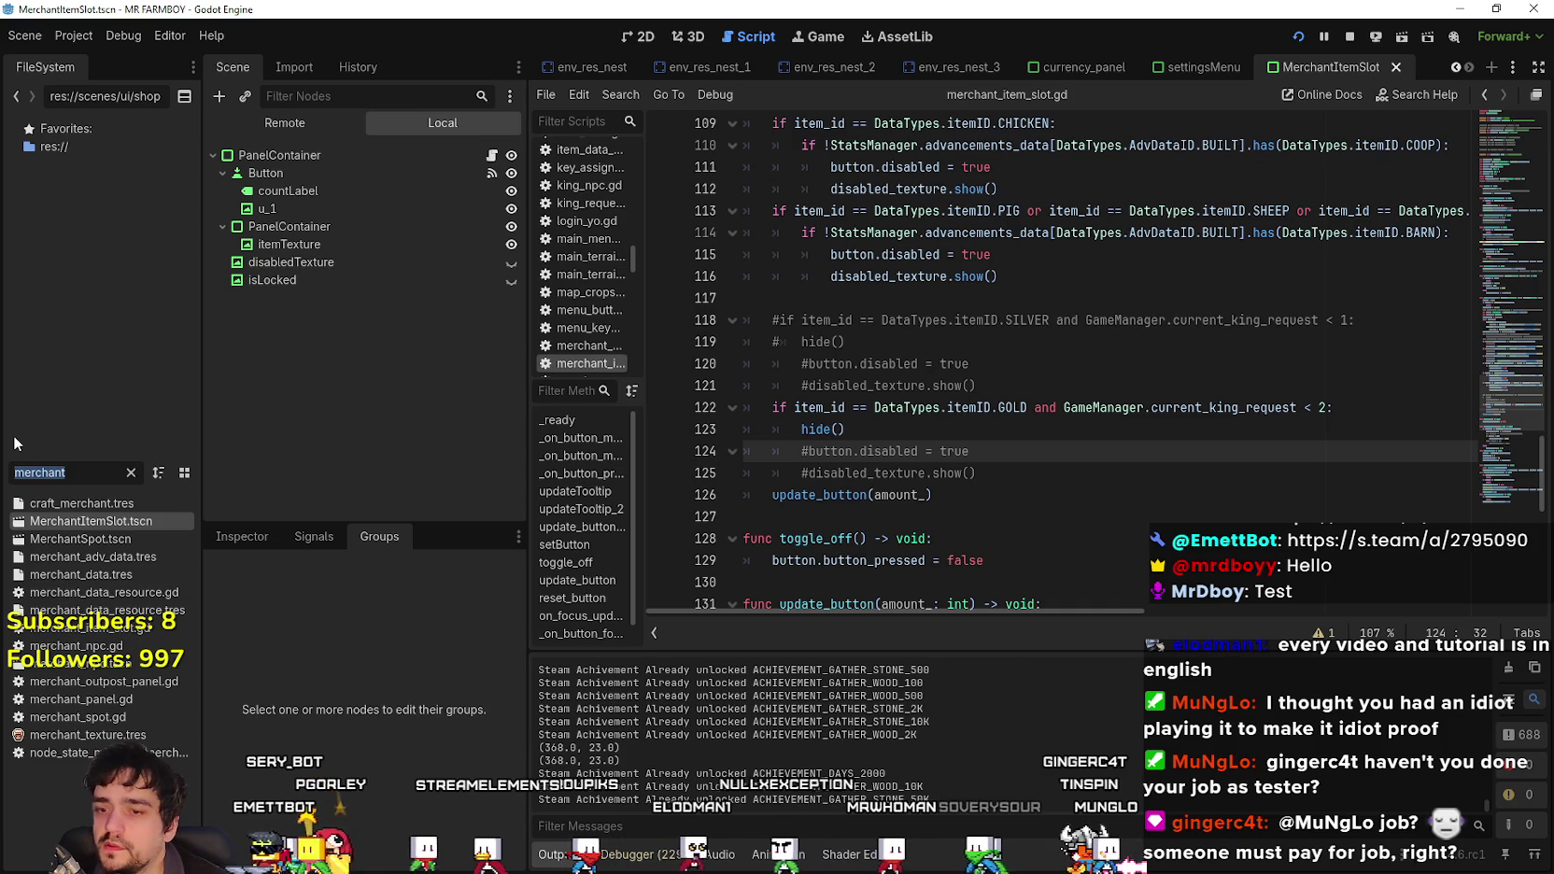
Filter FileSystem for game_screen and open the MerchantPanel's script, merchant_panel.gd.
text(game_s)
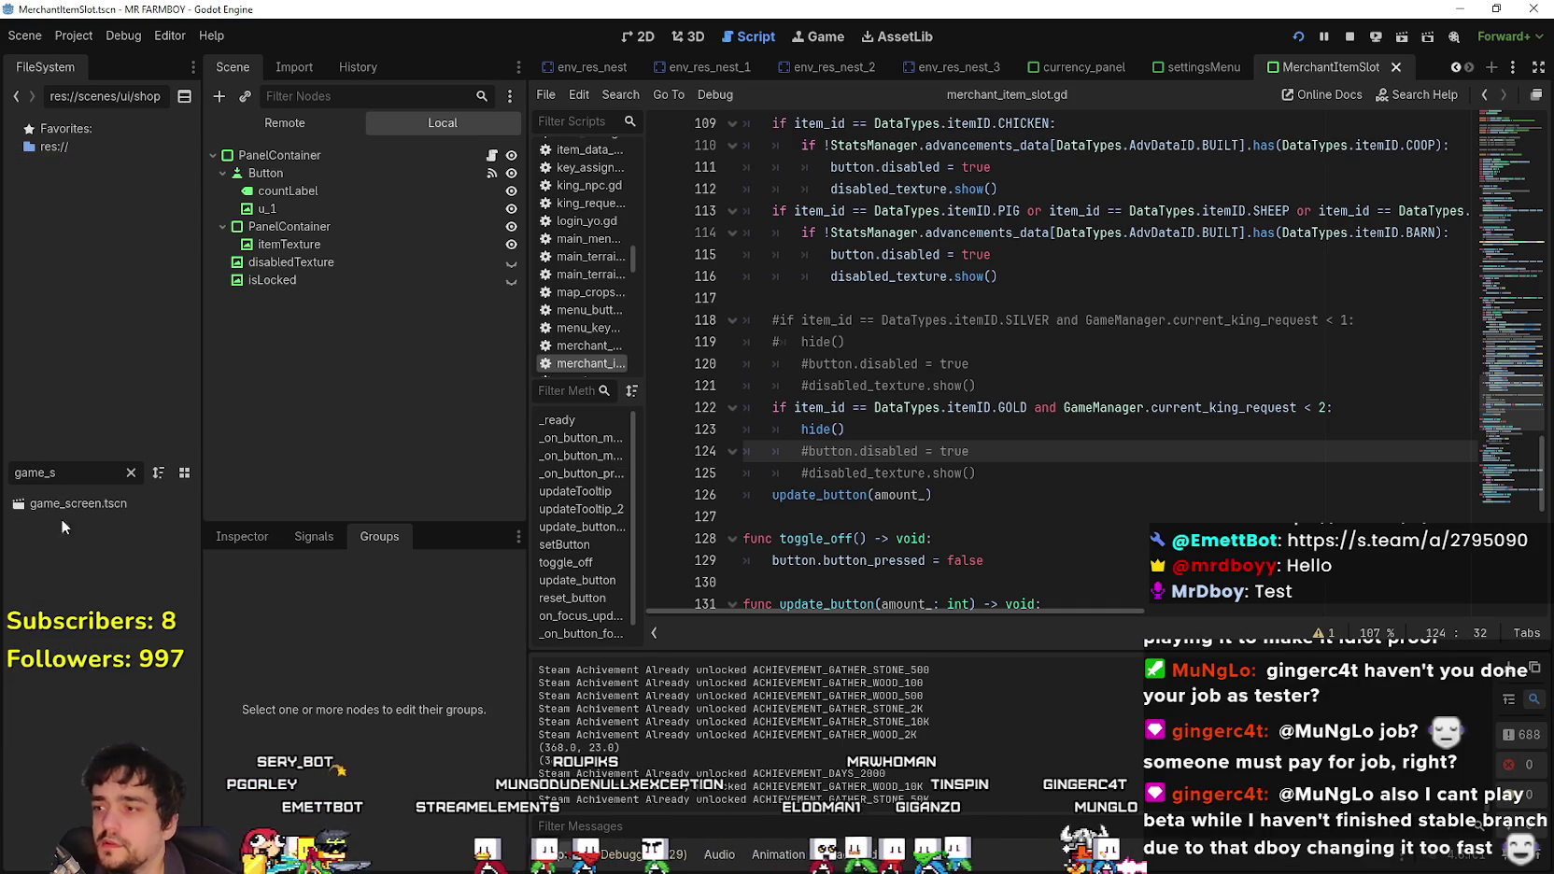
scroll(383, 299, down, 10)
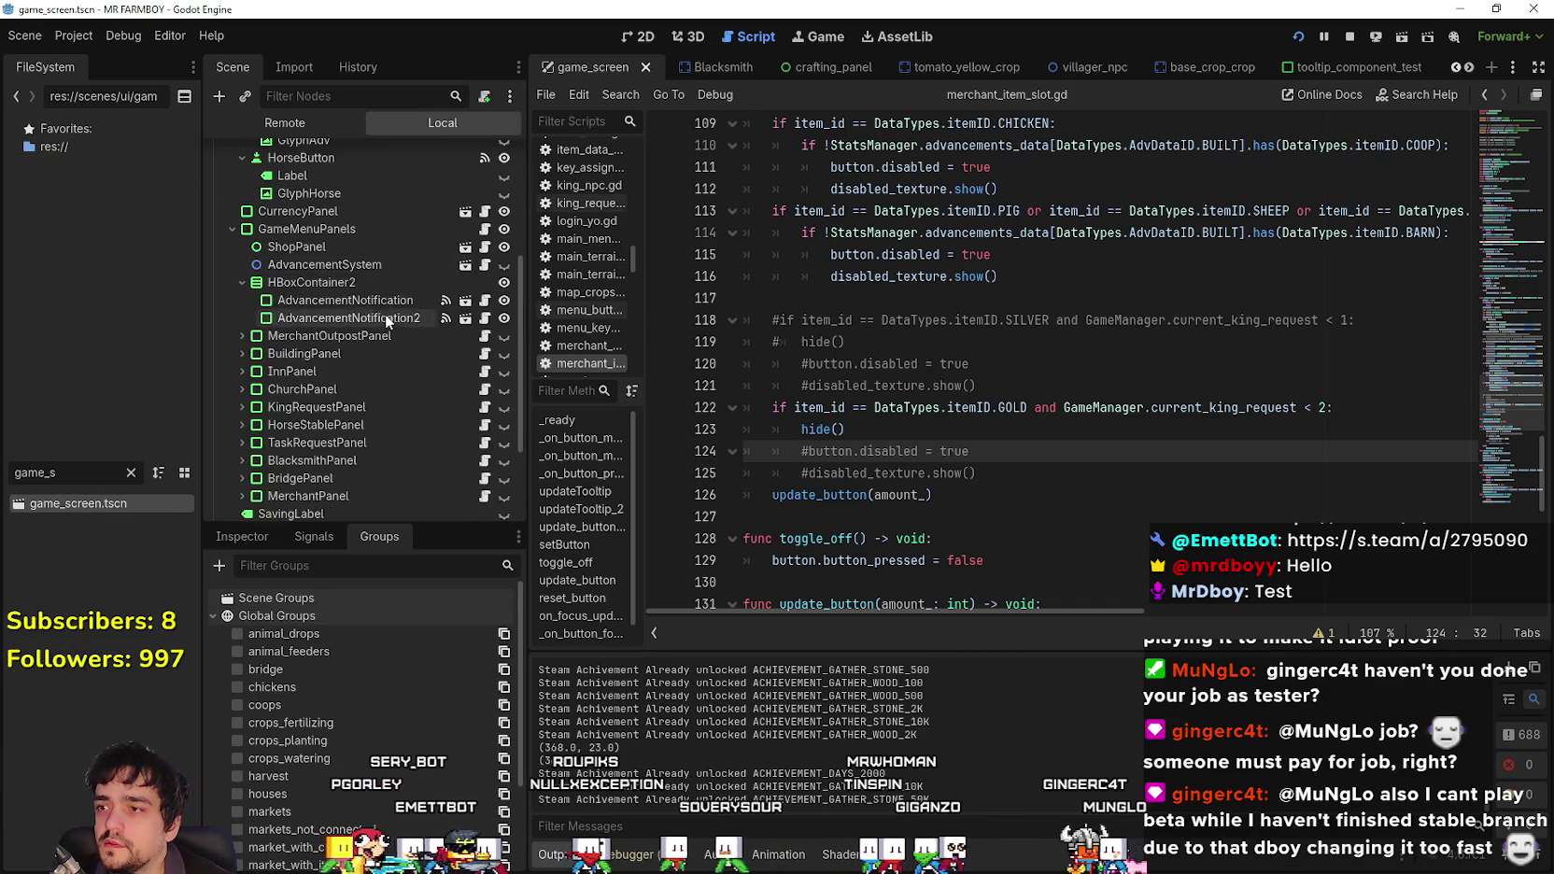
click(485, 362)
scroll(1045, 419, up, 2)
scroll(1017, 411, down, 4)
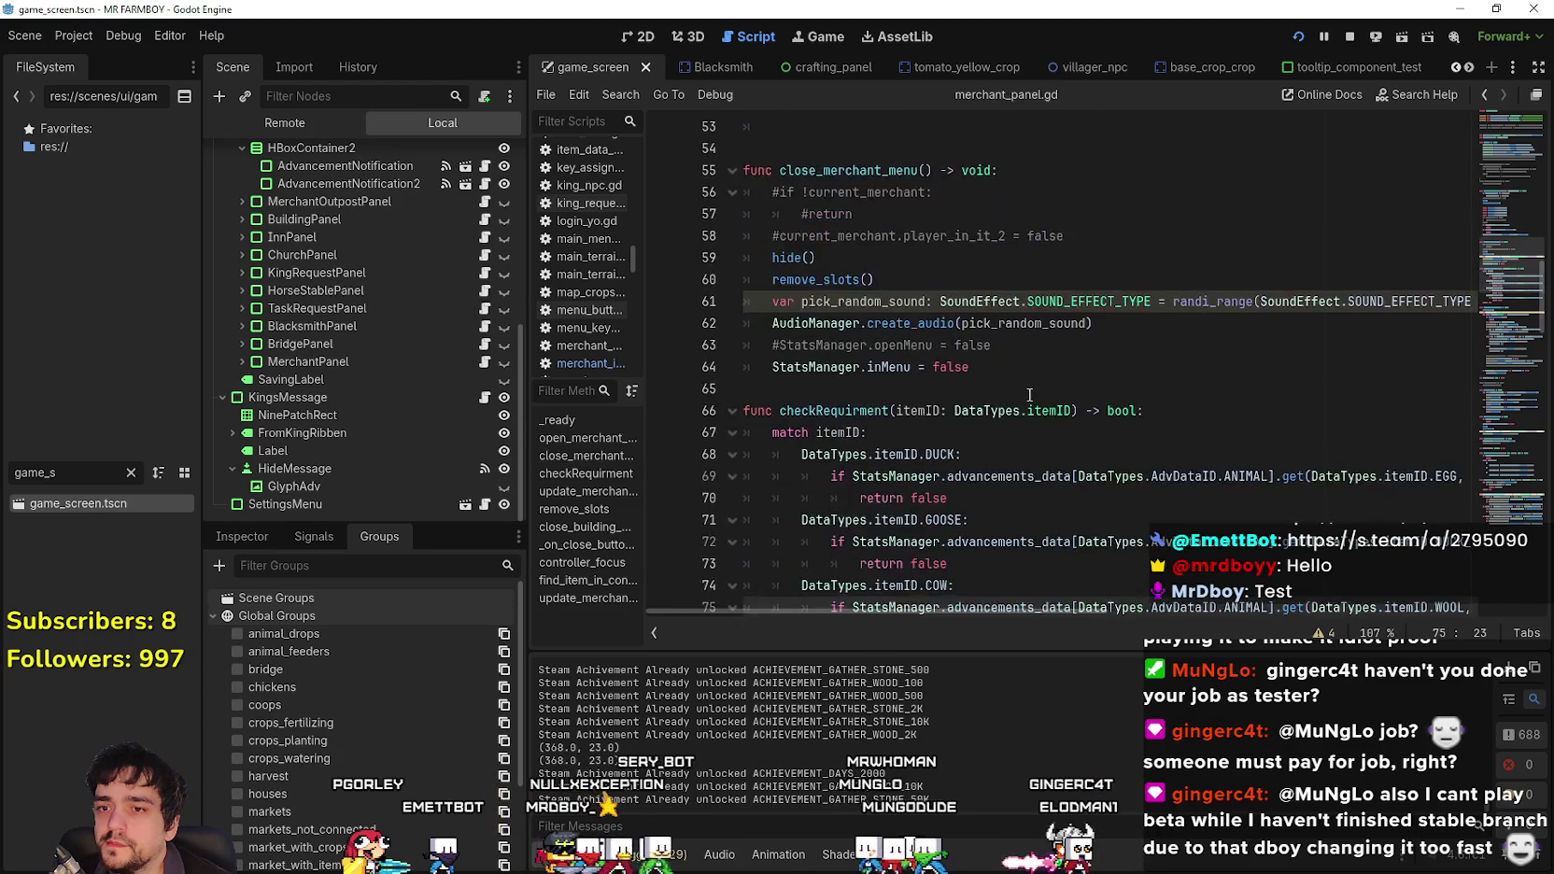
scroll(1533, 308, down, 7)
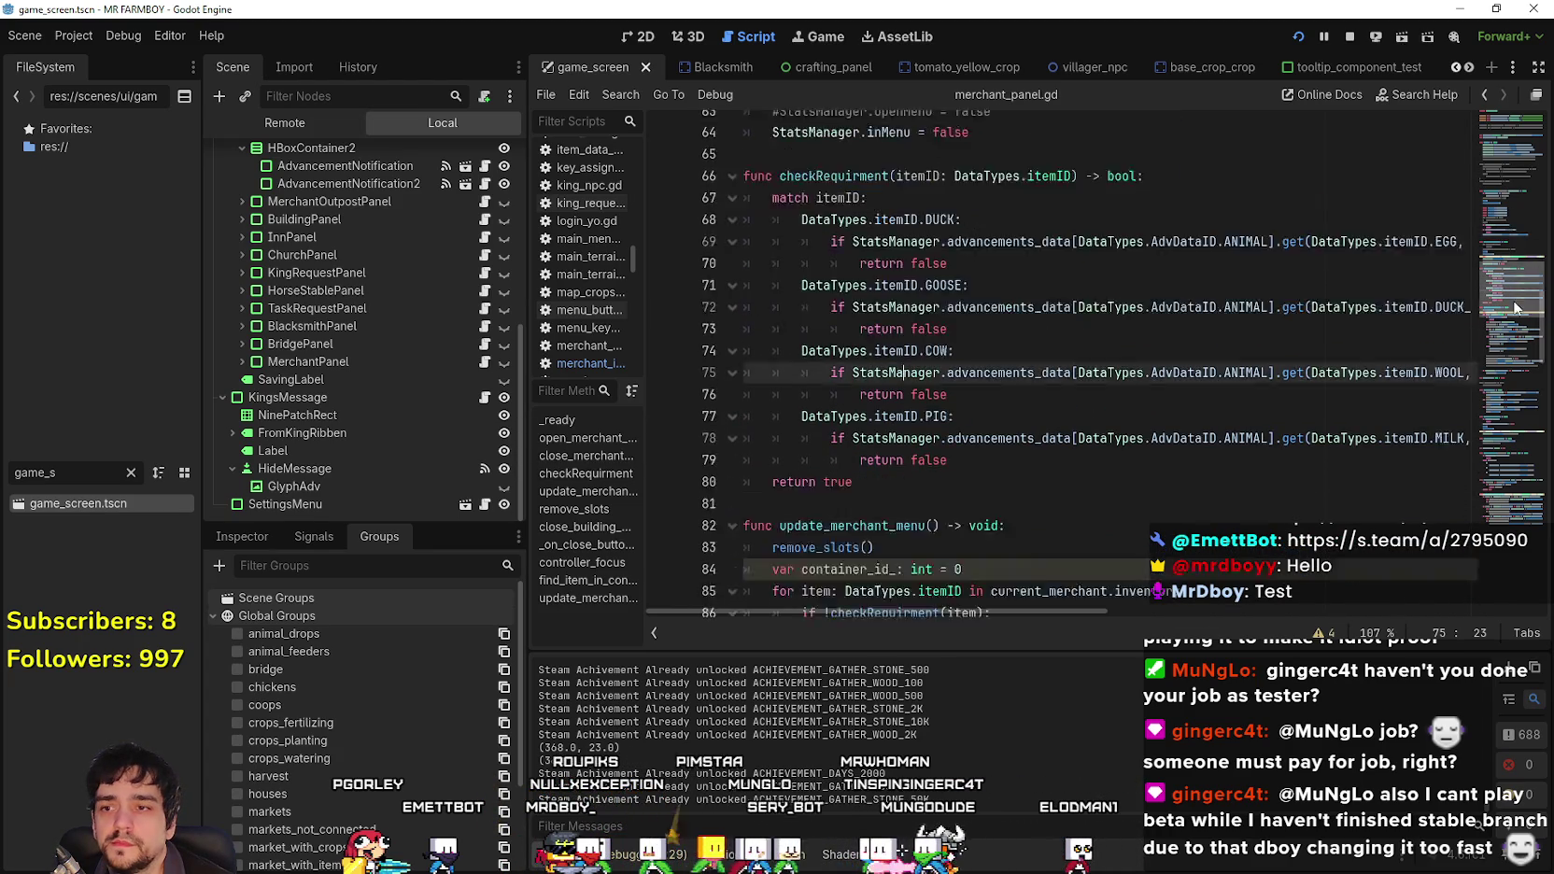
Jump to the checkRequirment definition via Lookup Symbol and run the game again.
right_click(911, 297)
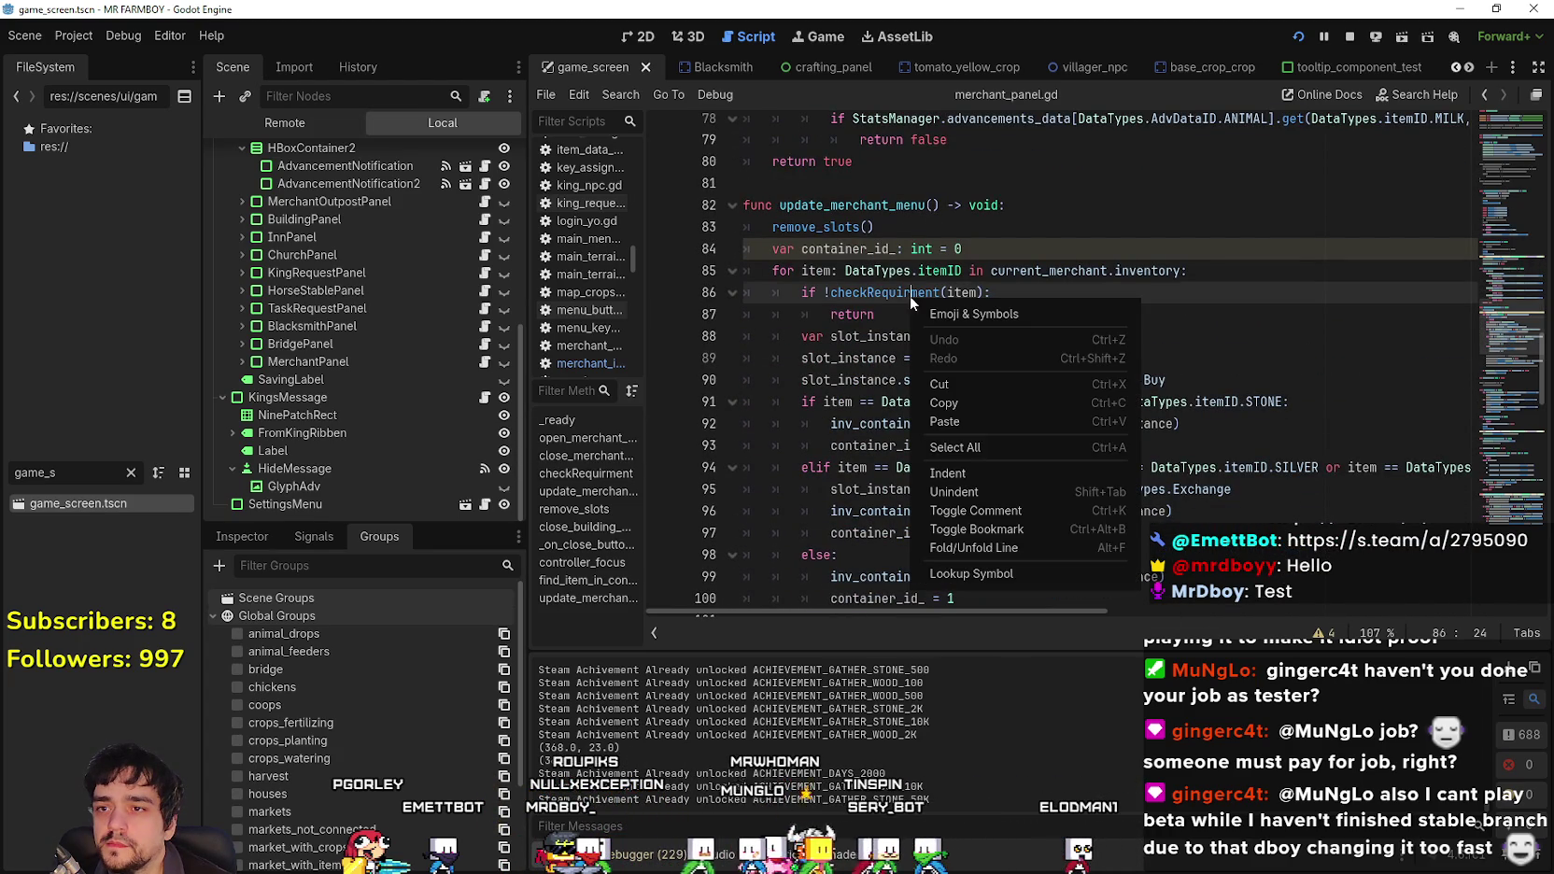
click(953, 573)
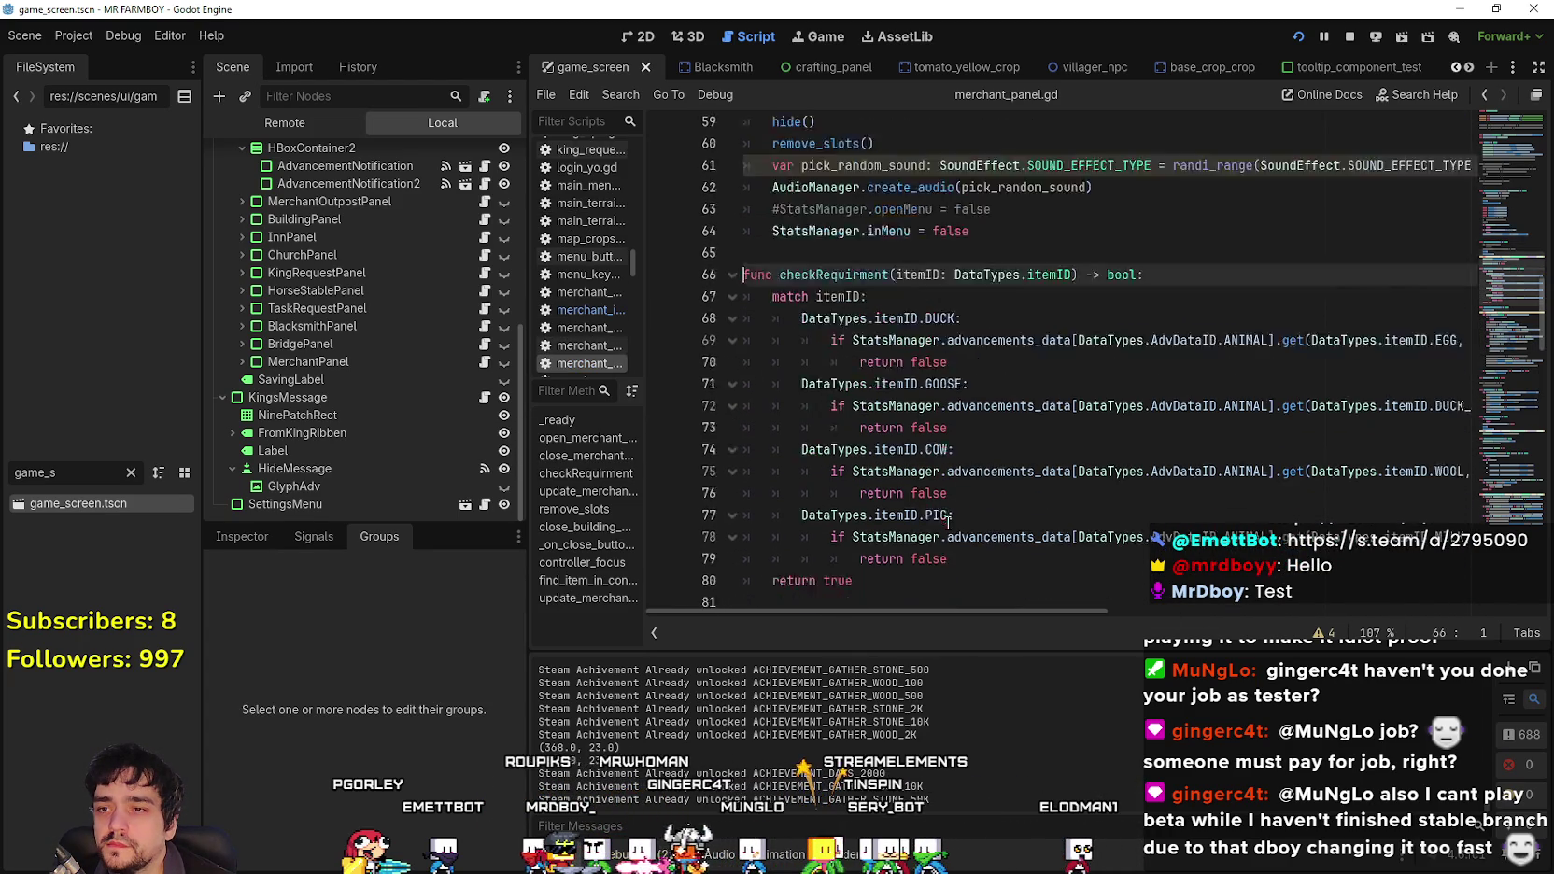
key(F5)
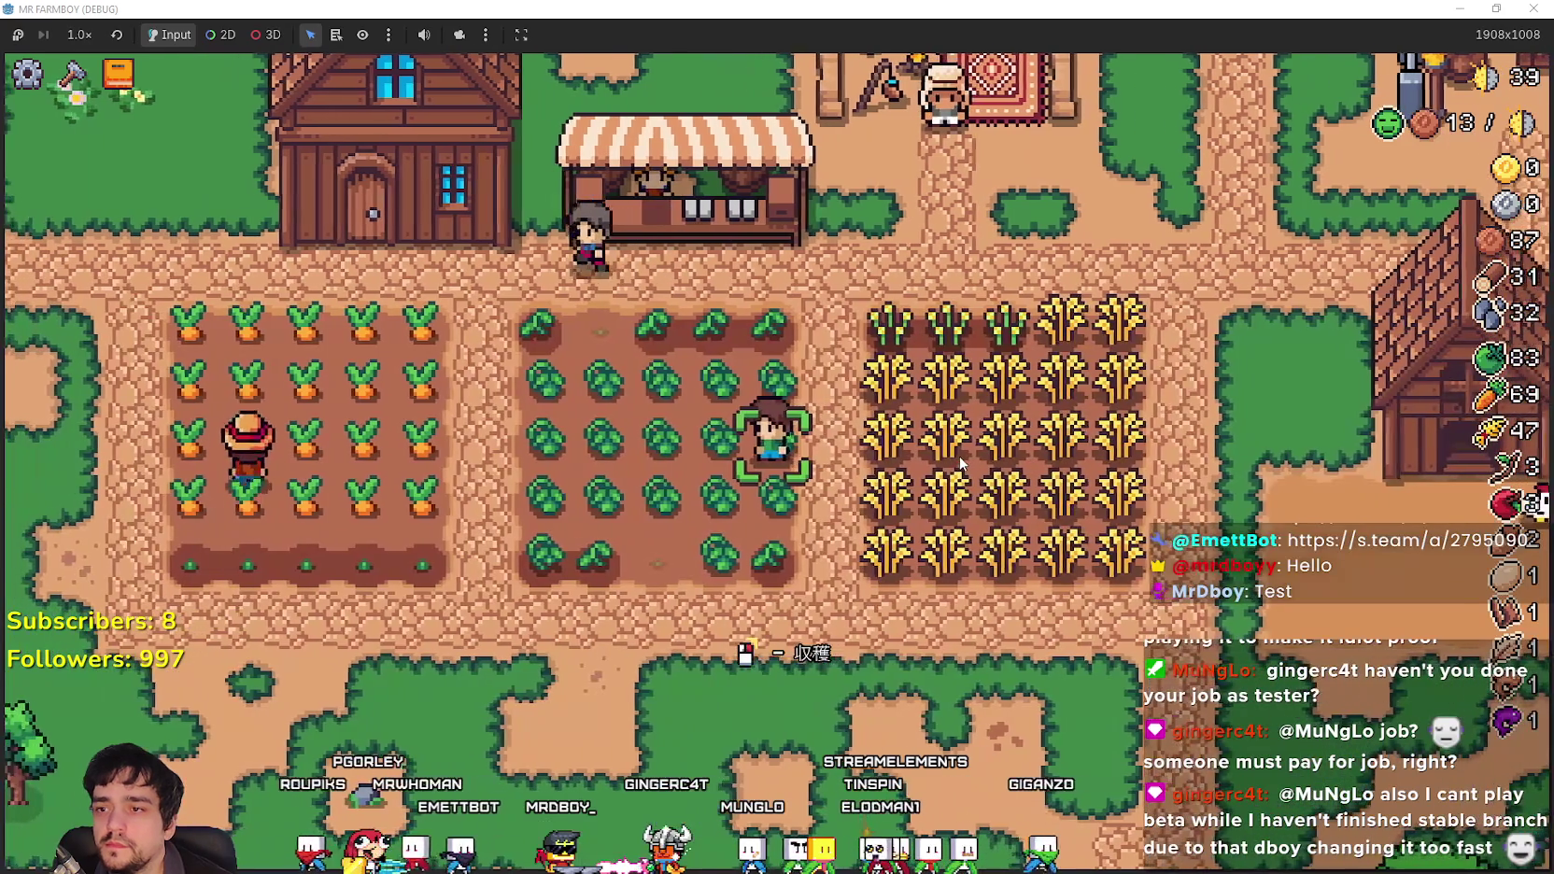
Begin harvesting the tomato plot.
click(959, 460)
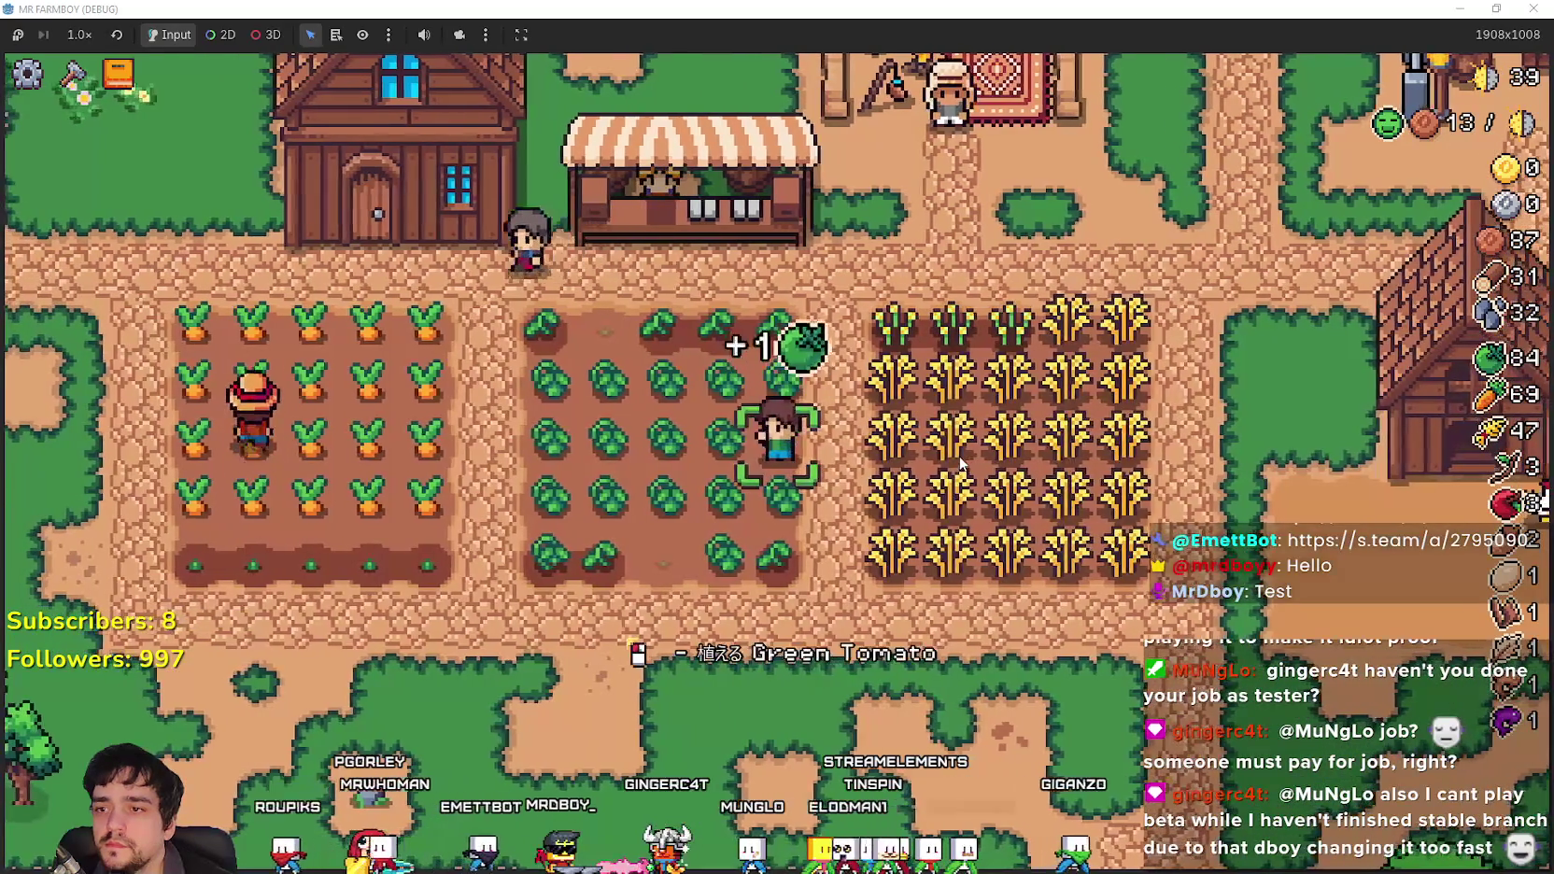
Harvest the whole tomato plot and the top row of the wheat field.
key(a)
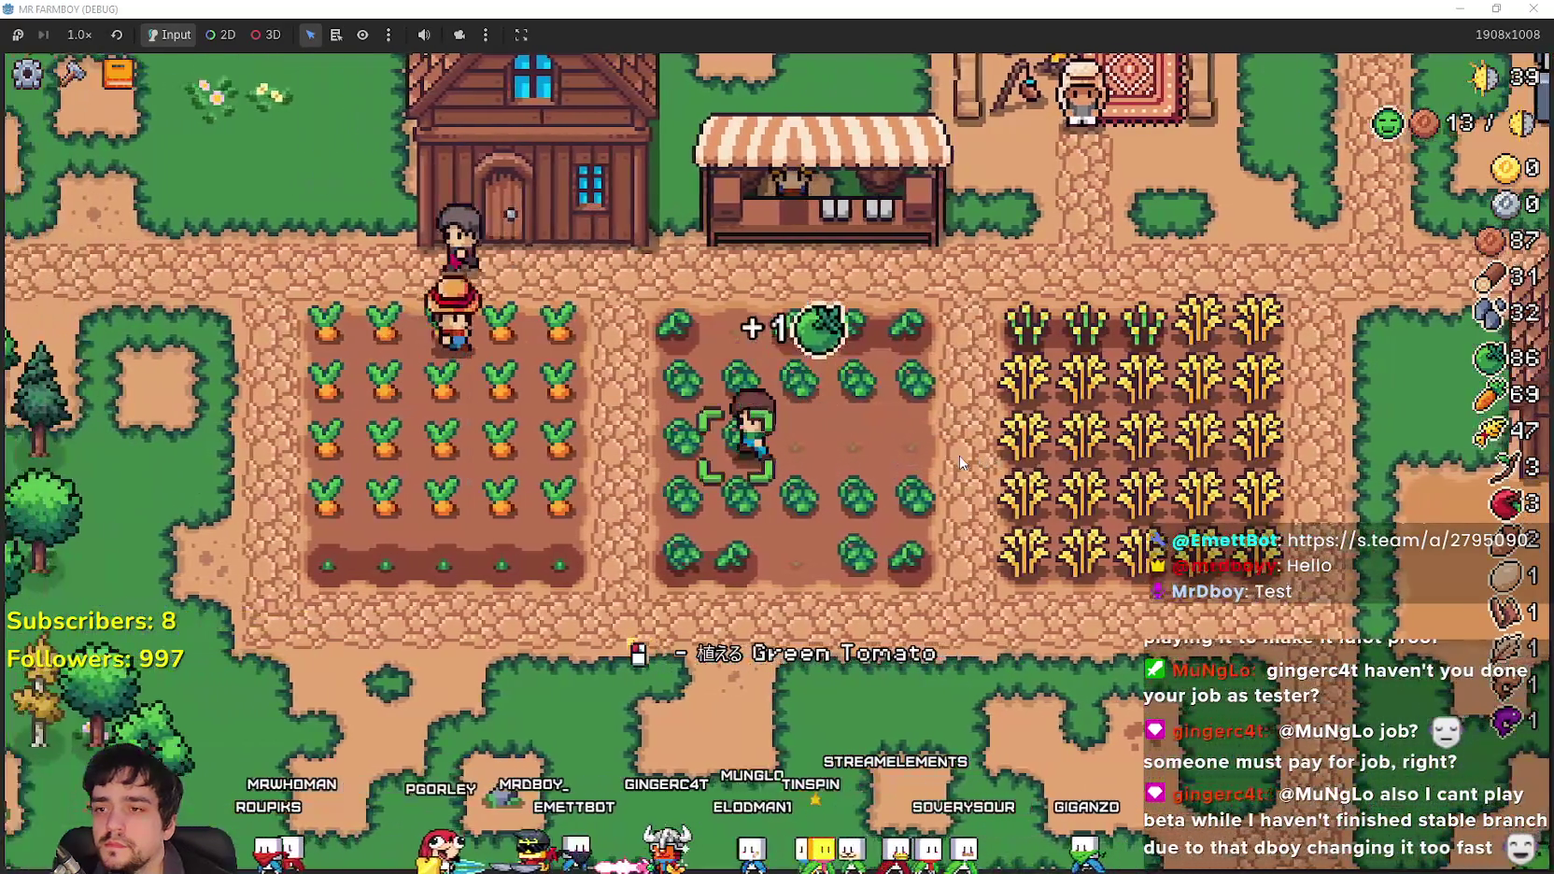
key(s)
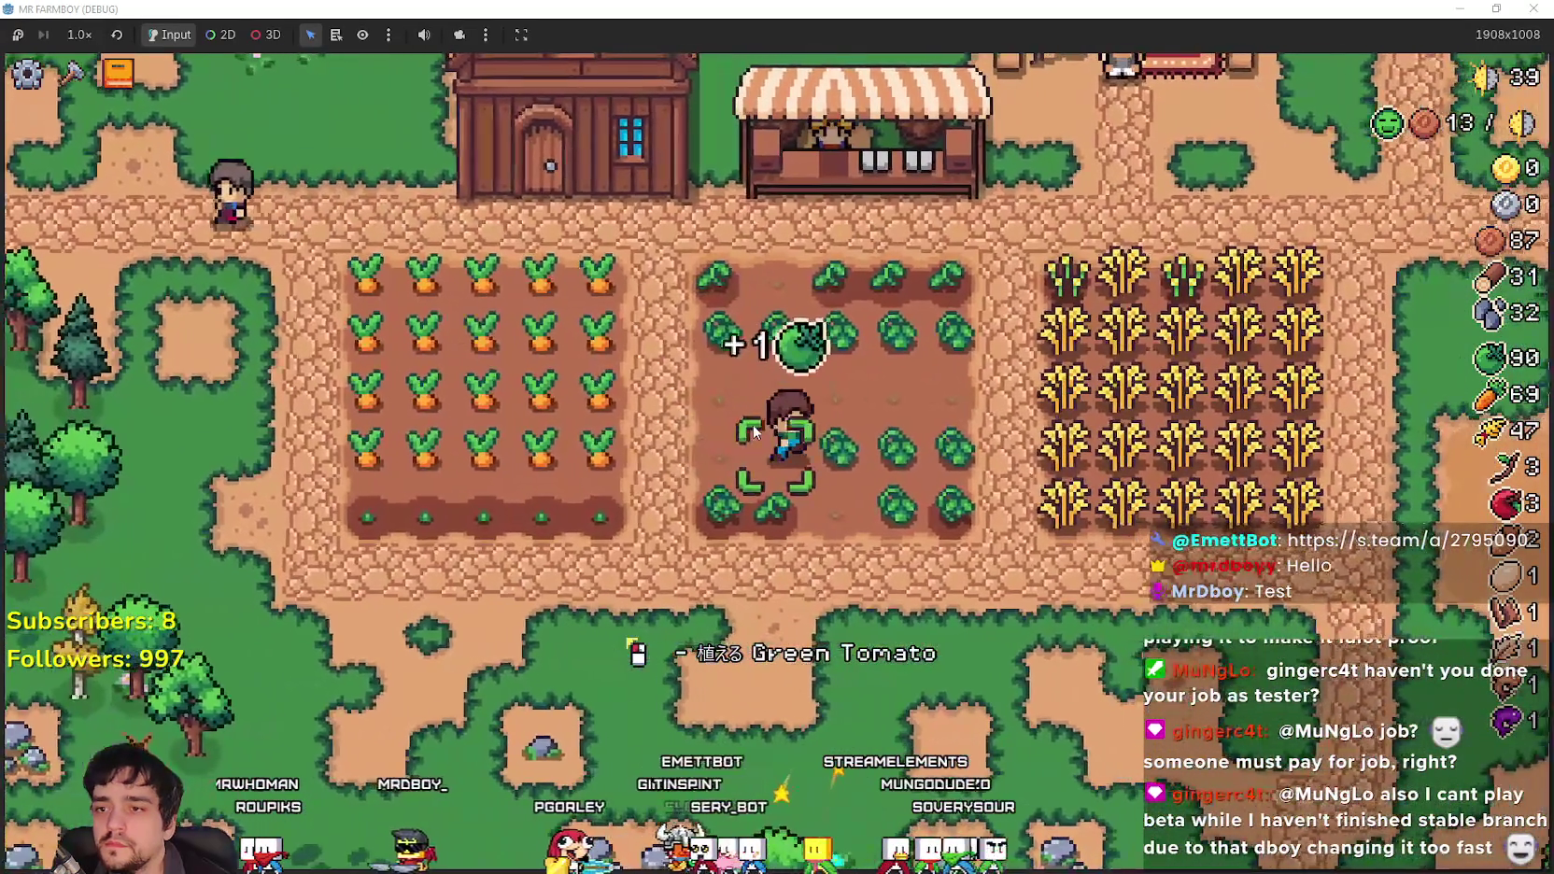
key(d)
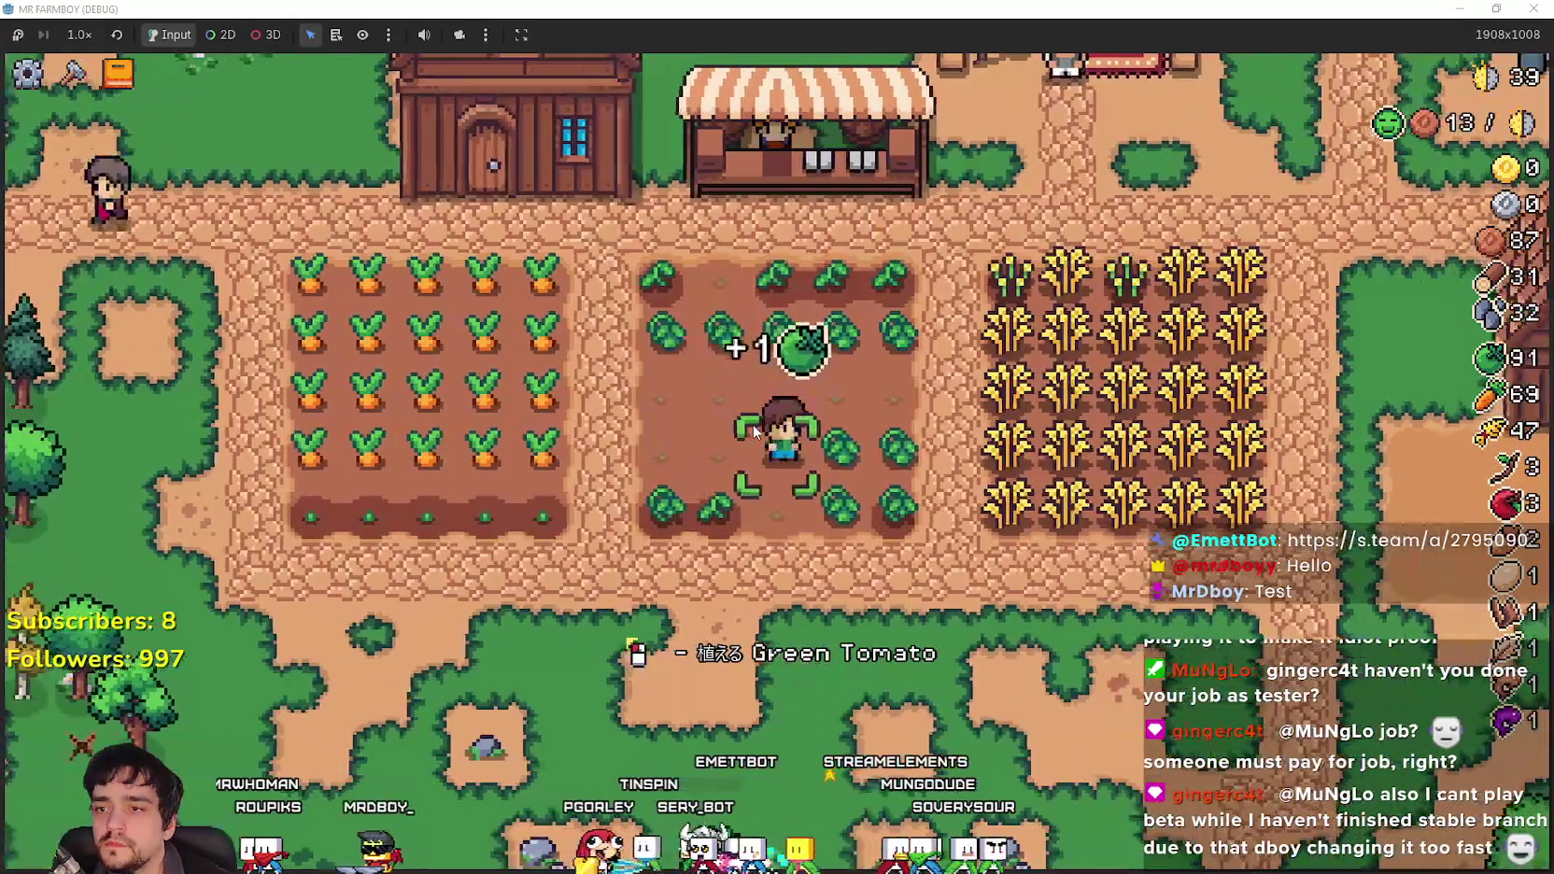
key(s)
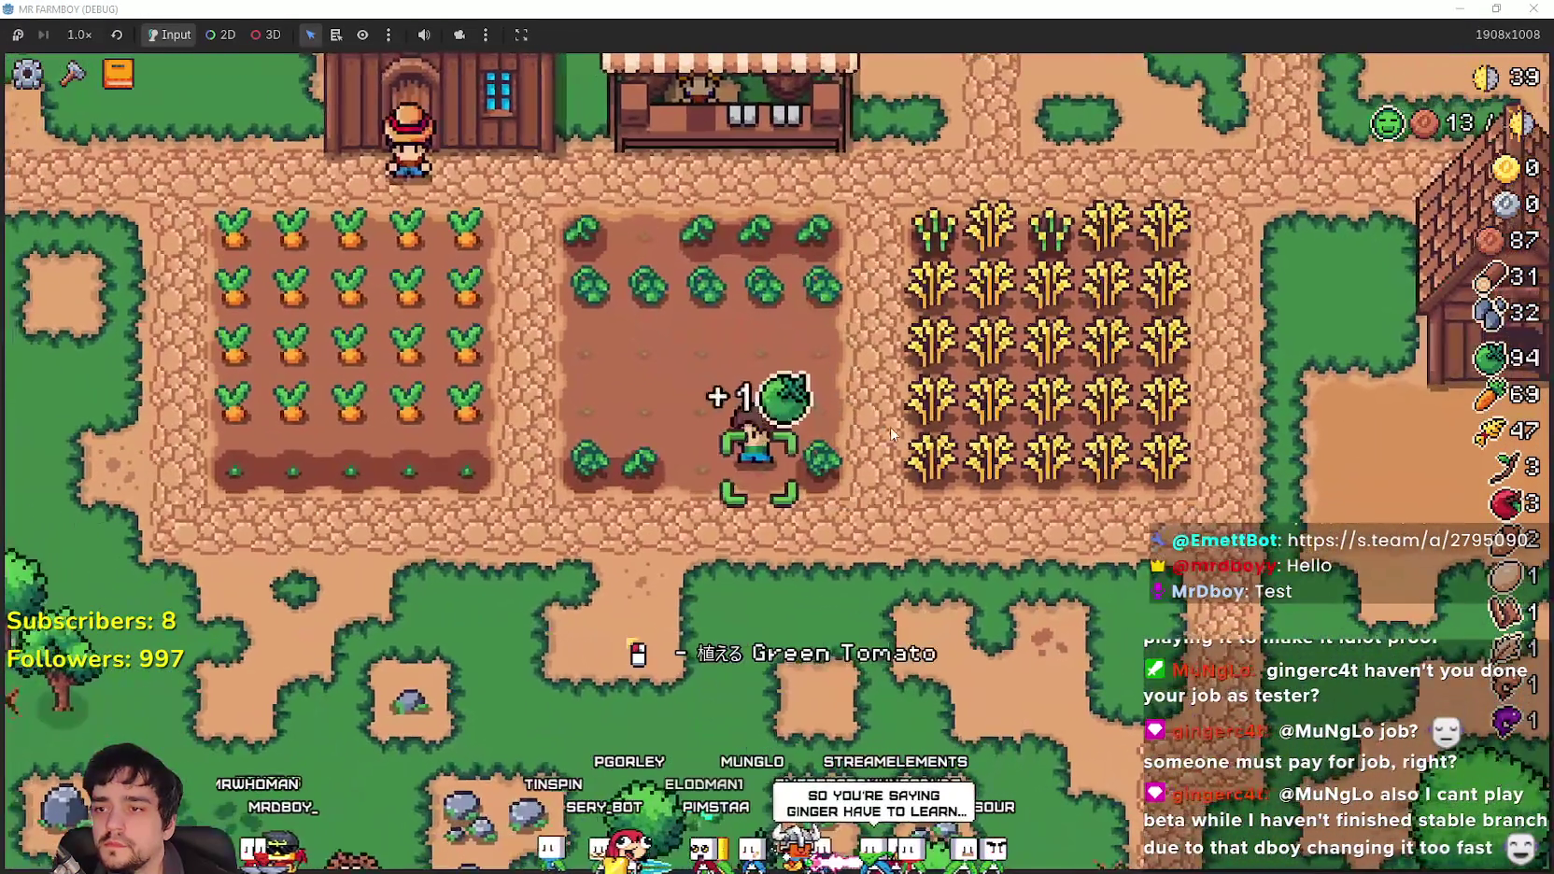
key(w)
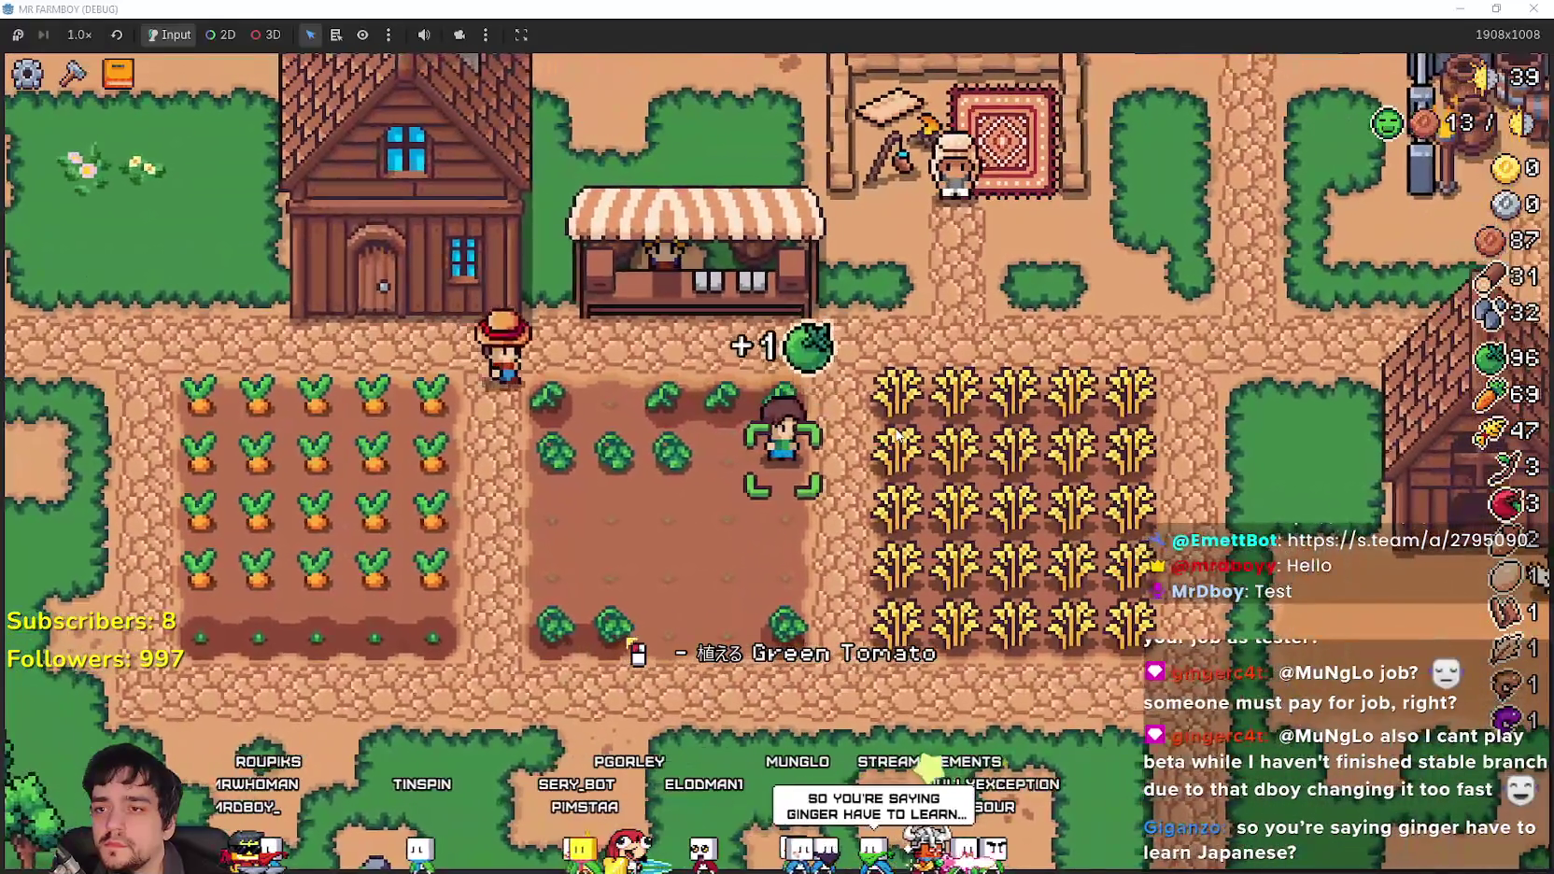
key(d)
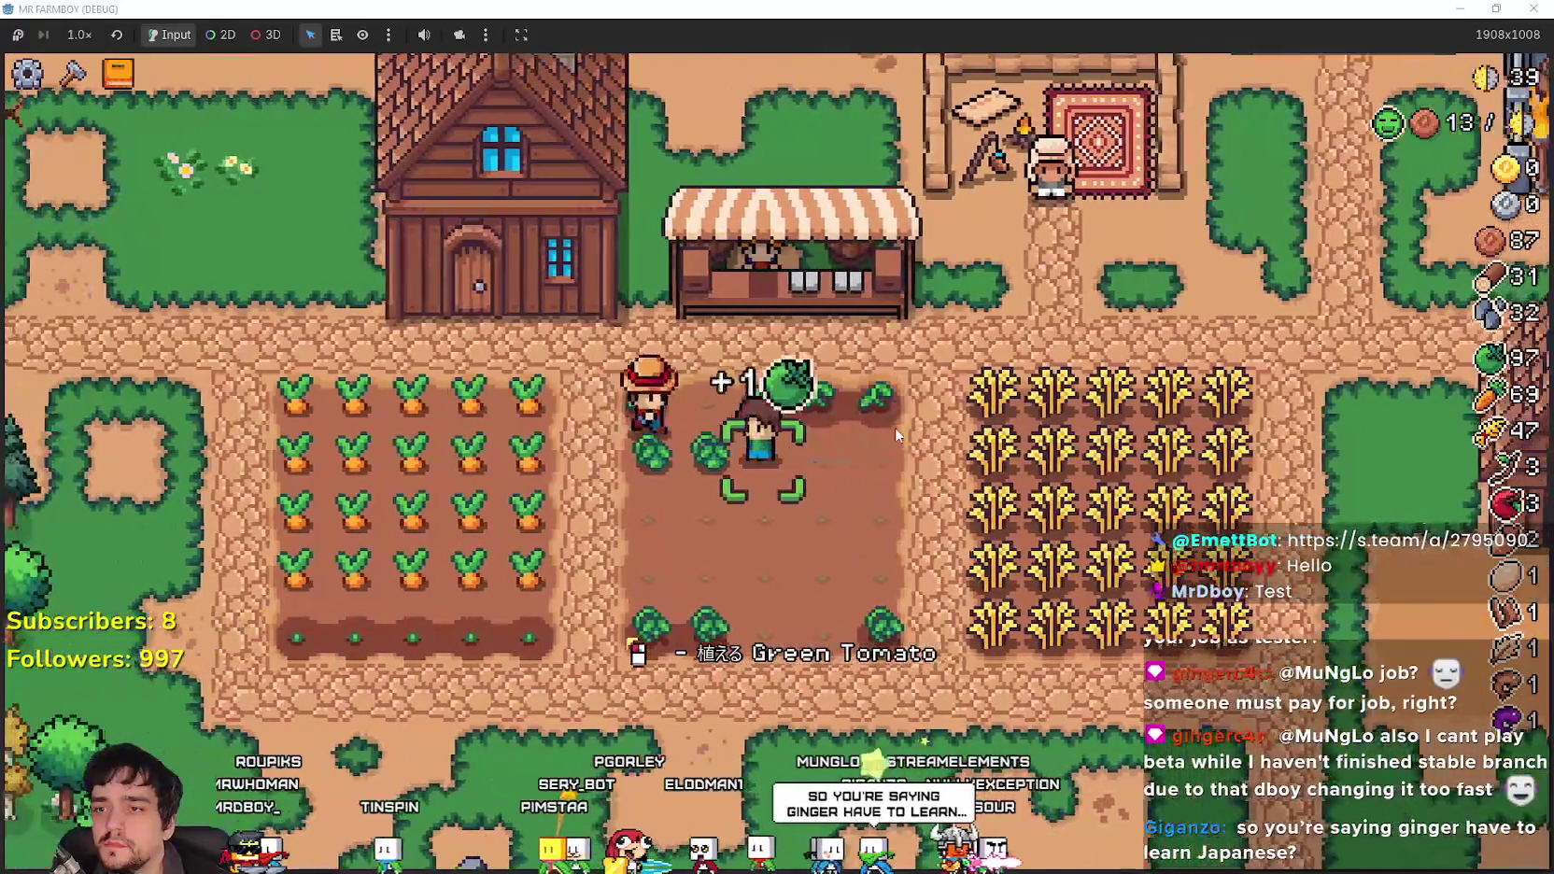
key(s)
key(d)
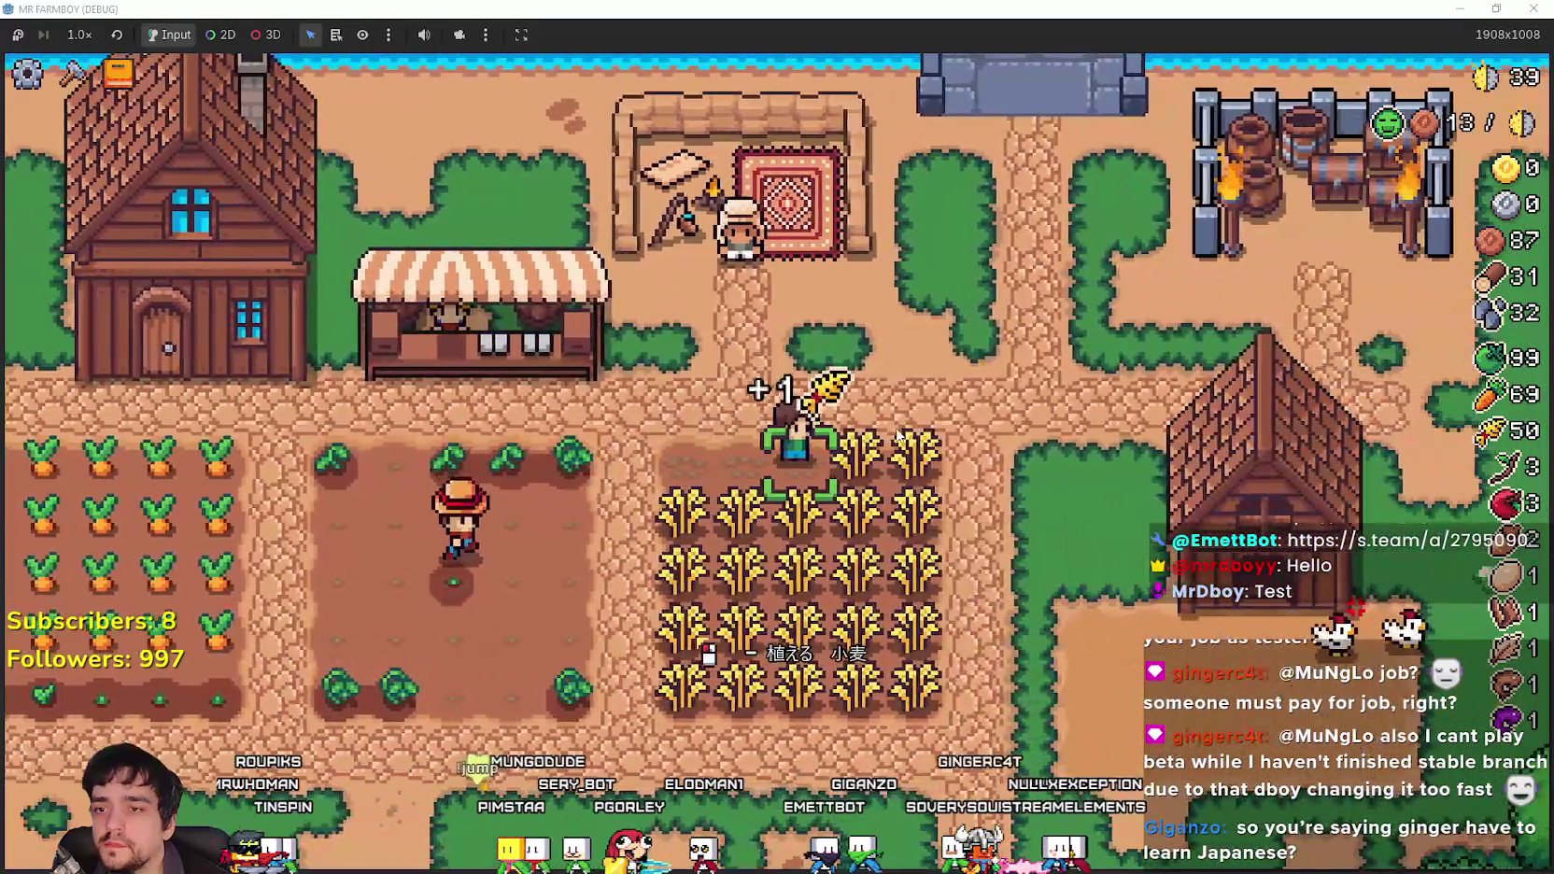
key(d)
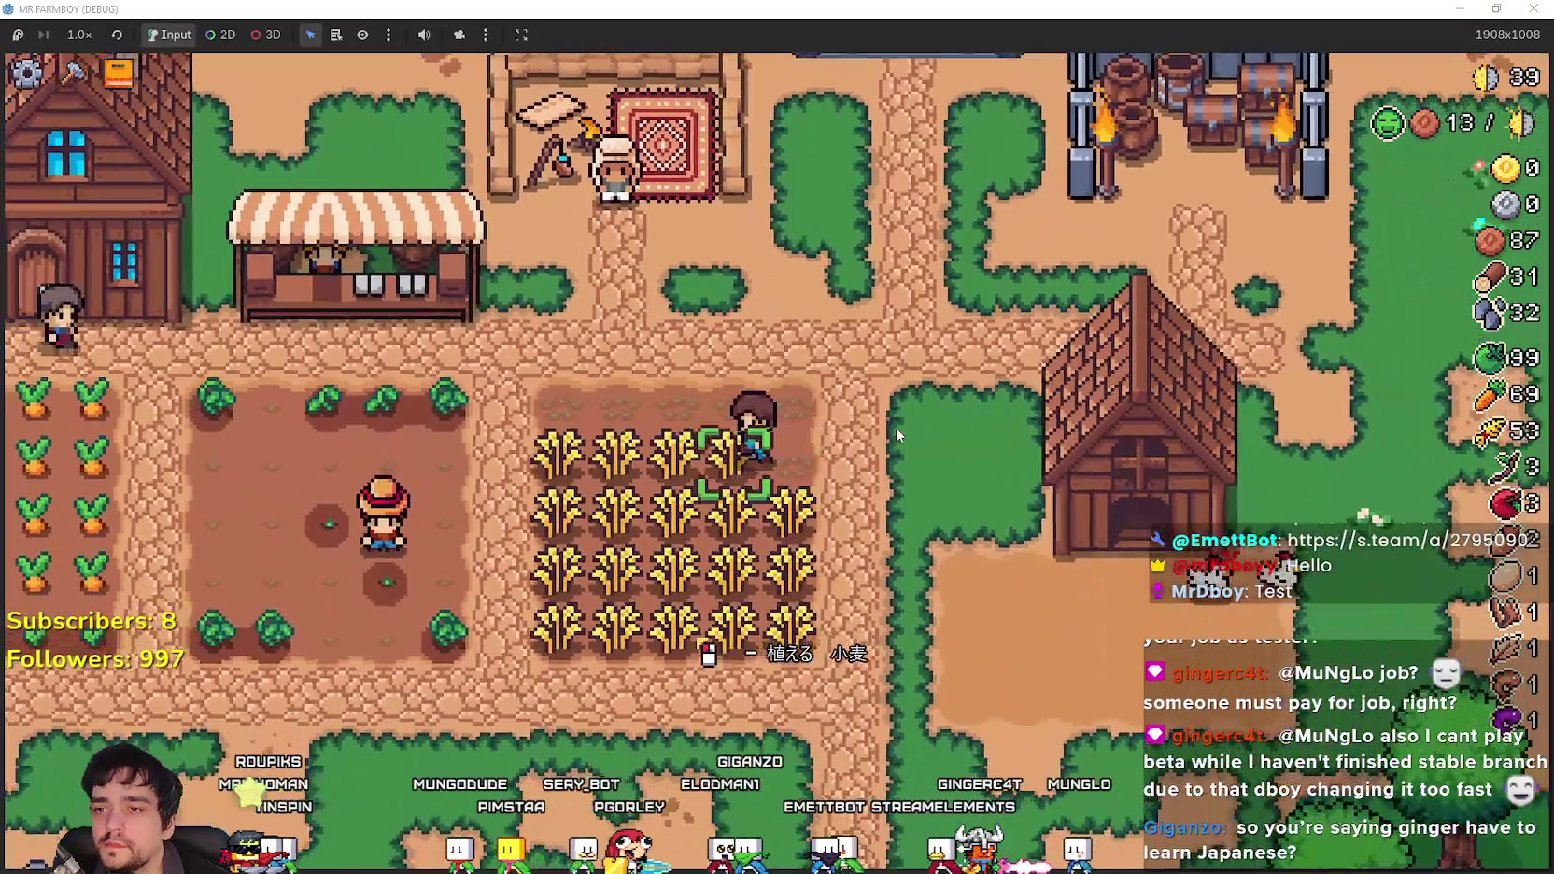
Walk to the merchant, open the shop, then close it and walk away.
key(w)
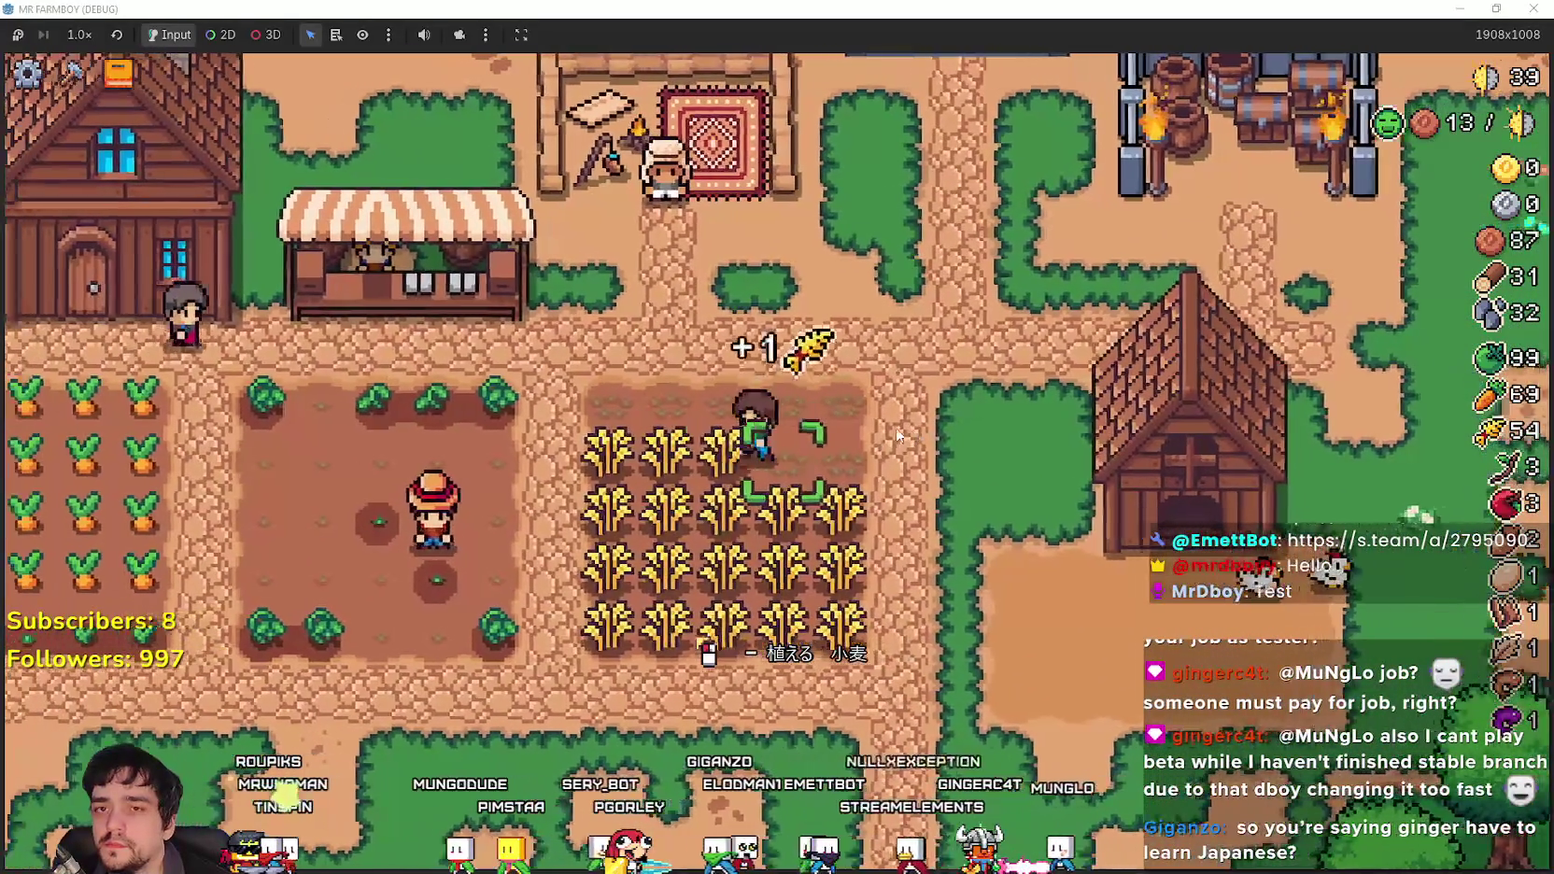
key(a)
key(e)
key(d)
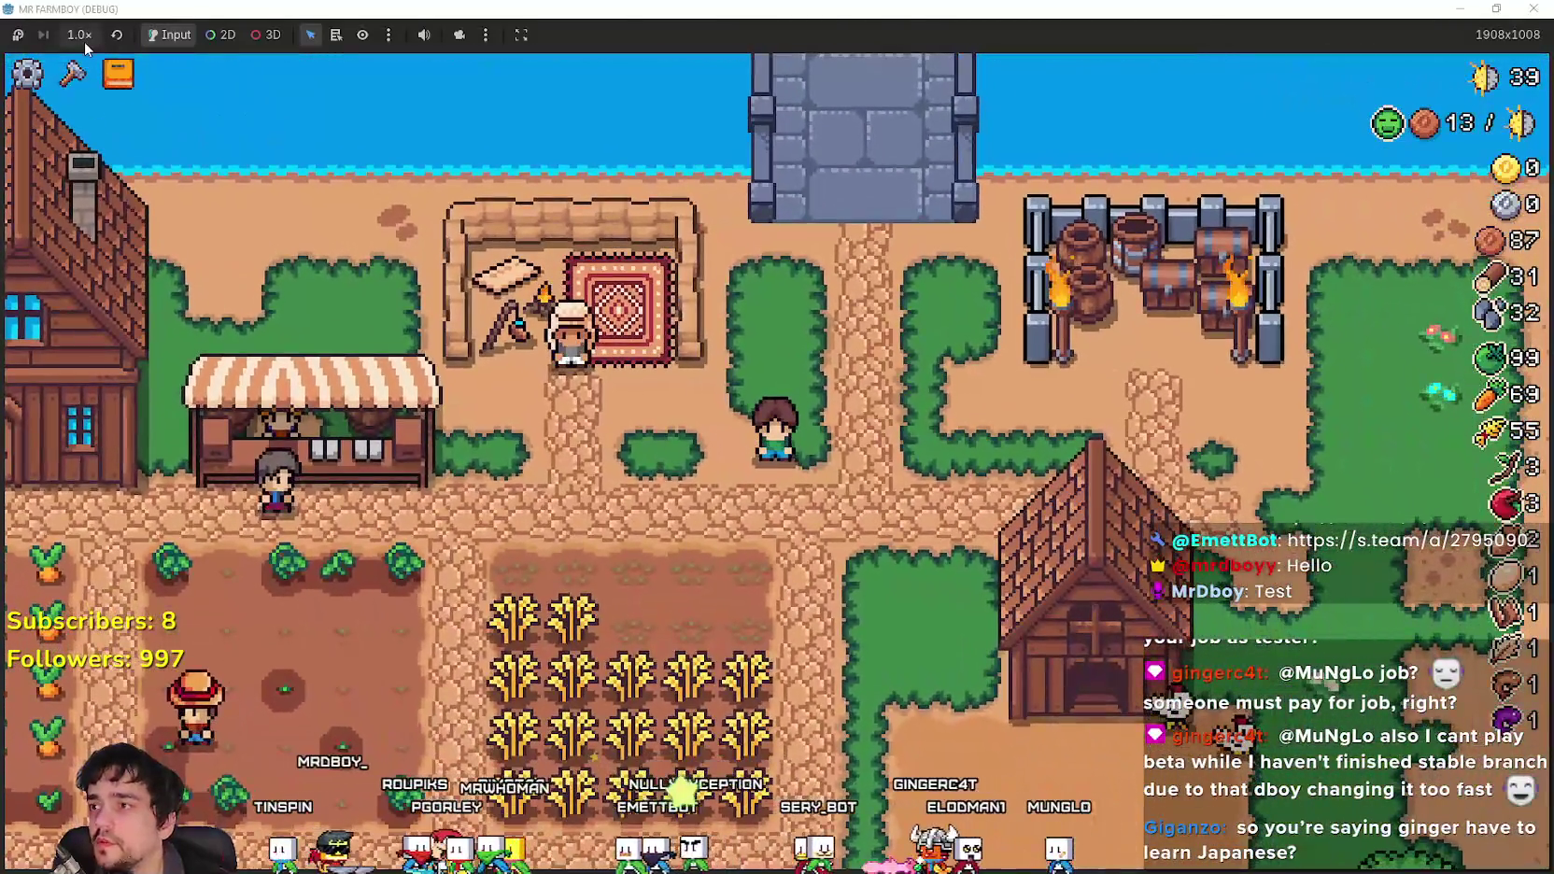
Set the game speed to 16× and pause the game.
click(84, 41)
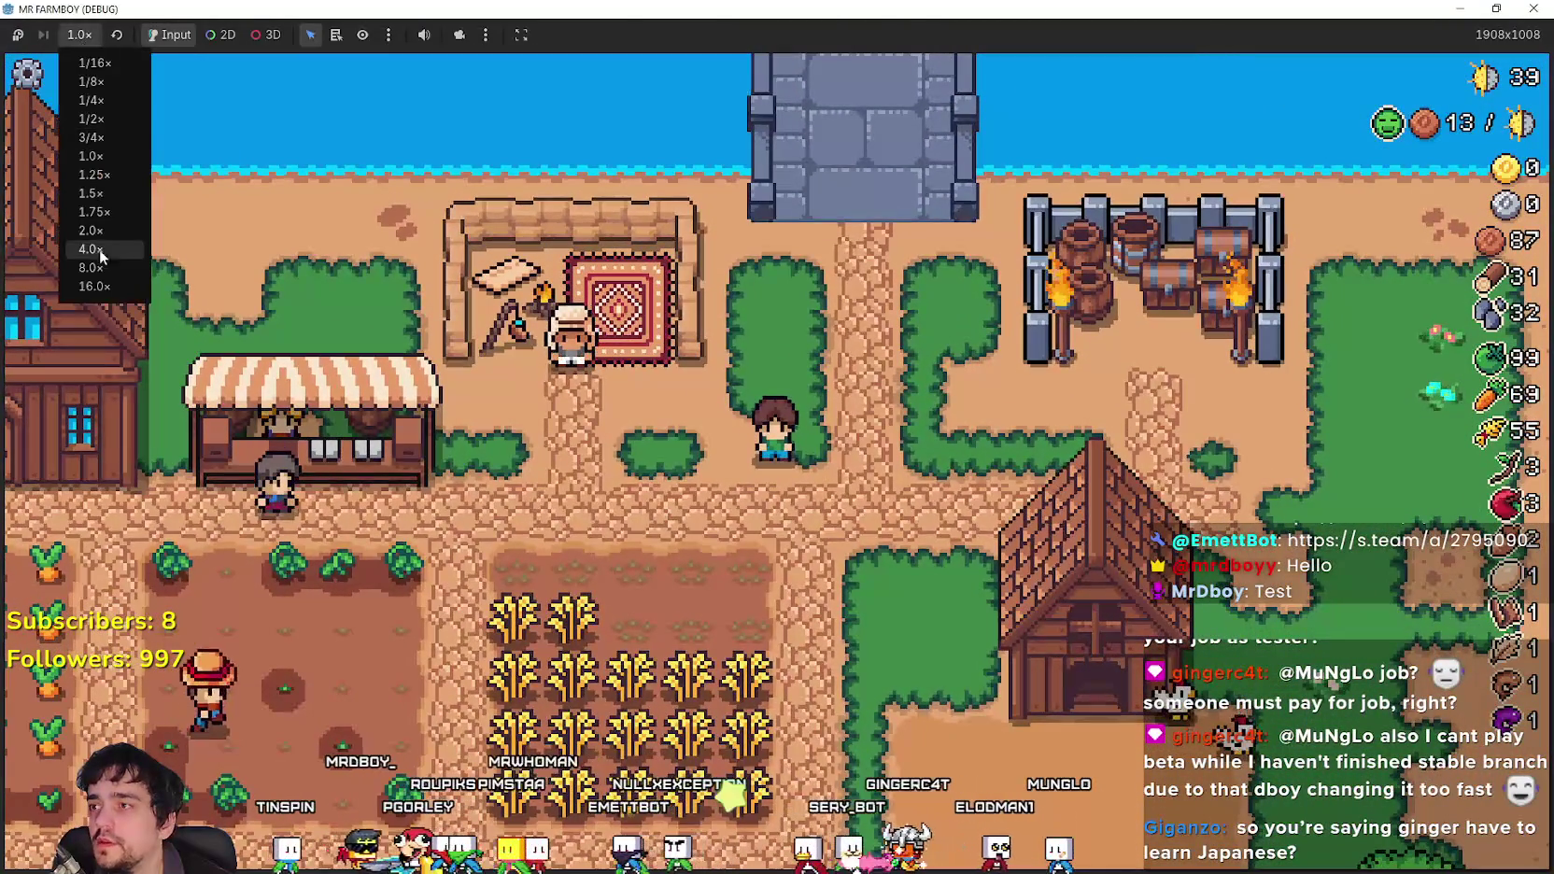
click(99, 287)
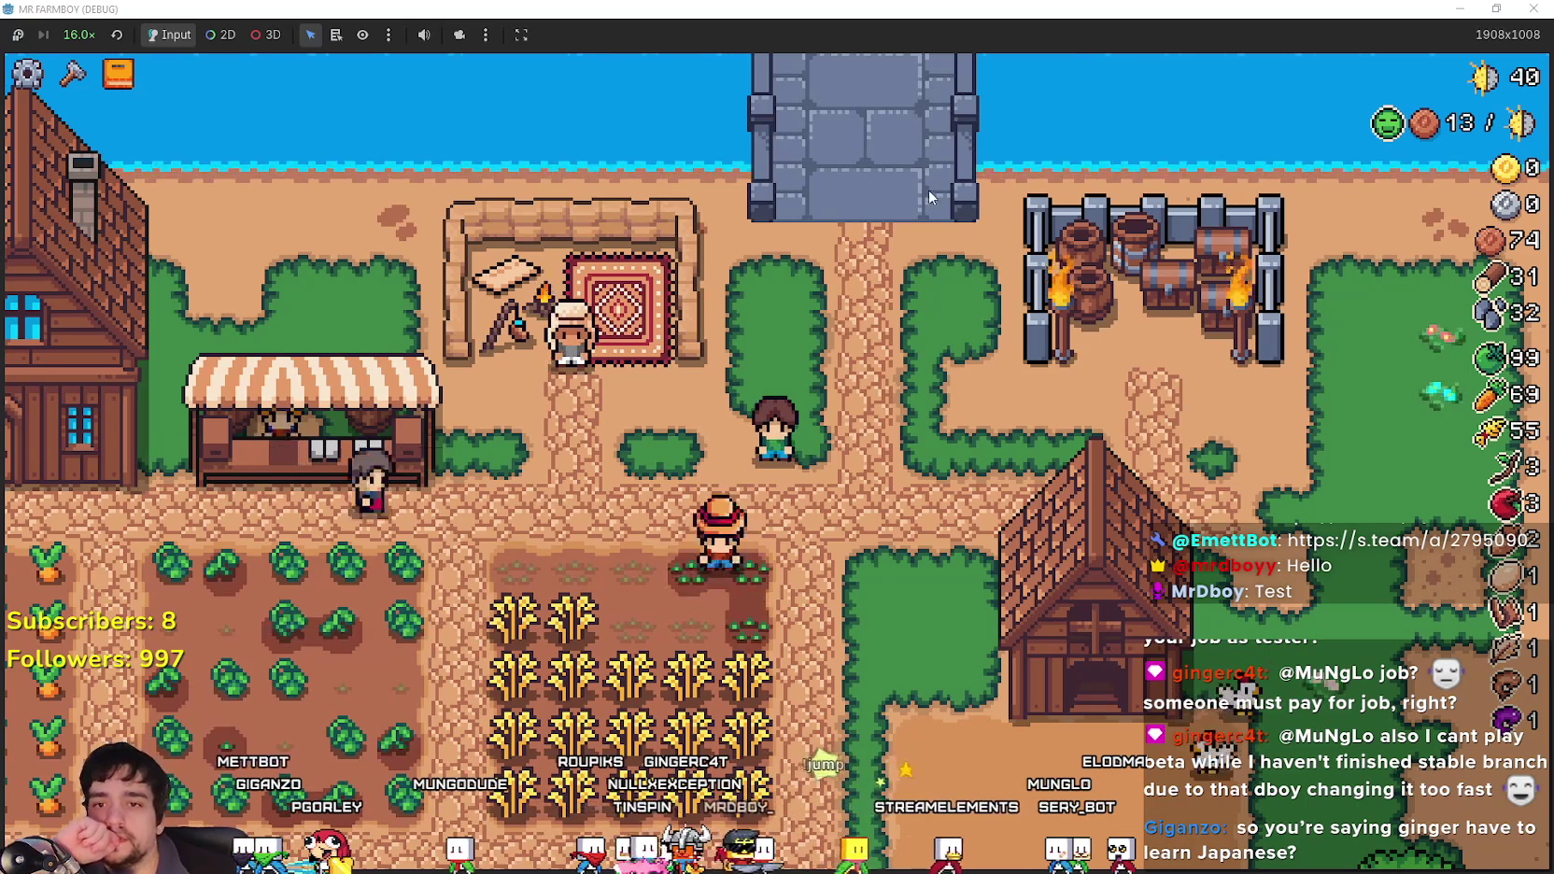
key(Escape)
Switch the game language back to English in Options and resume play at 16×.
click(873, 376)
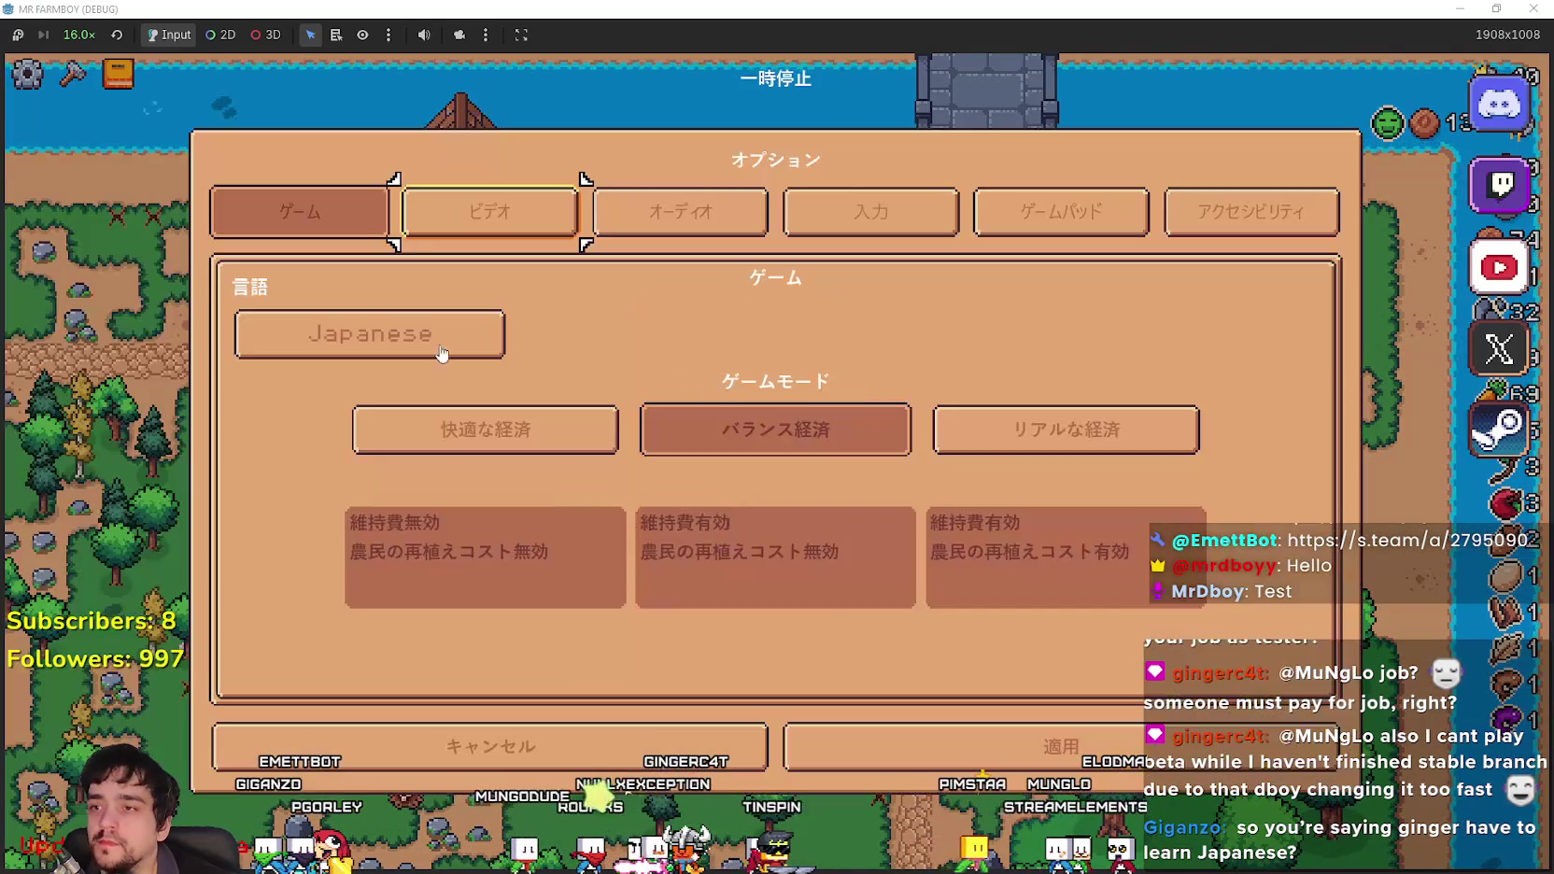
click(381, 319)
click(253, 209)
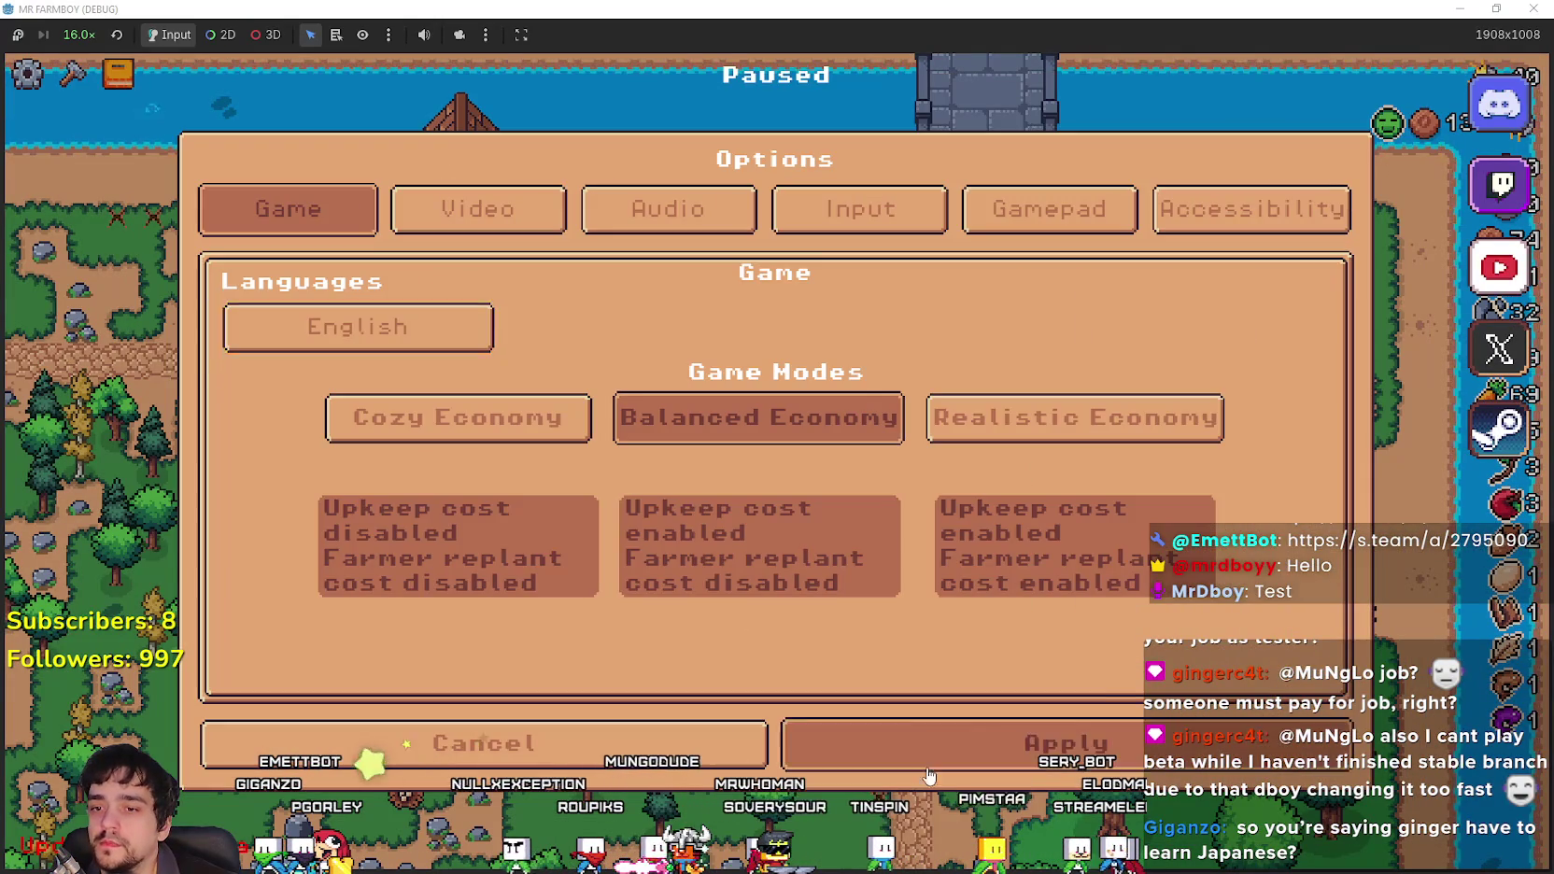
key(Escape)
key(Escape)
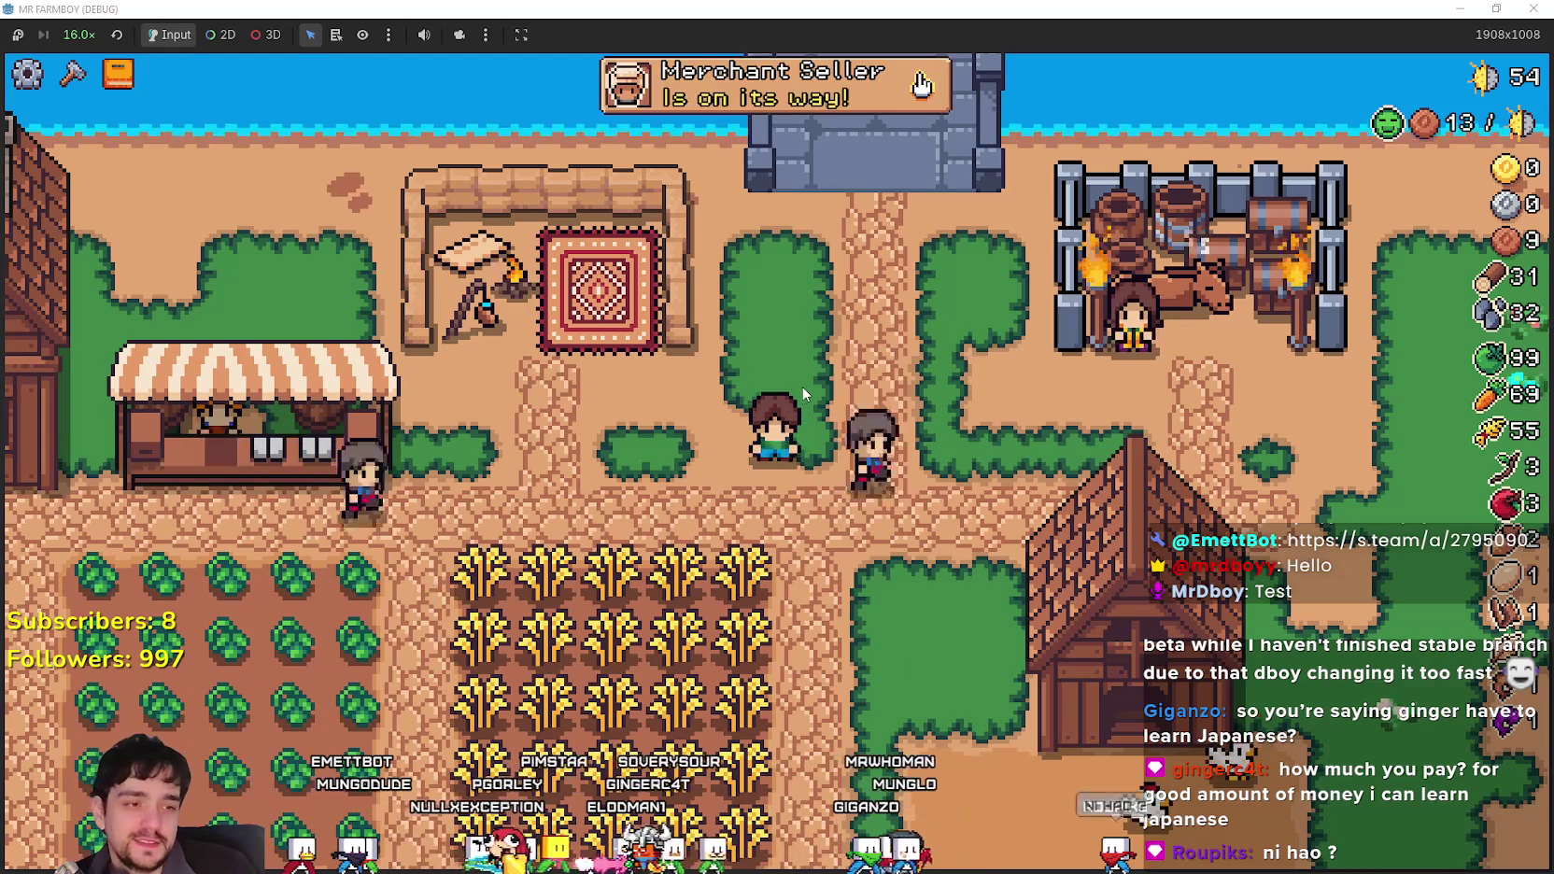
Pause, set the game speed back to 1.0×, and resume the game.
click(125, 78)
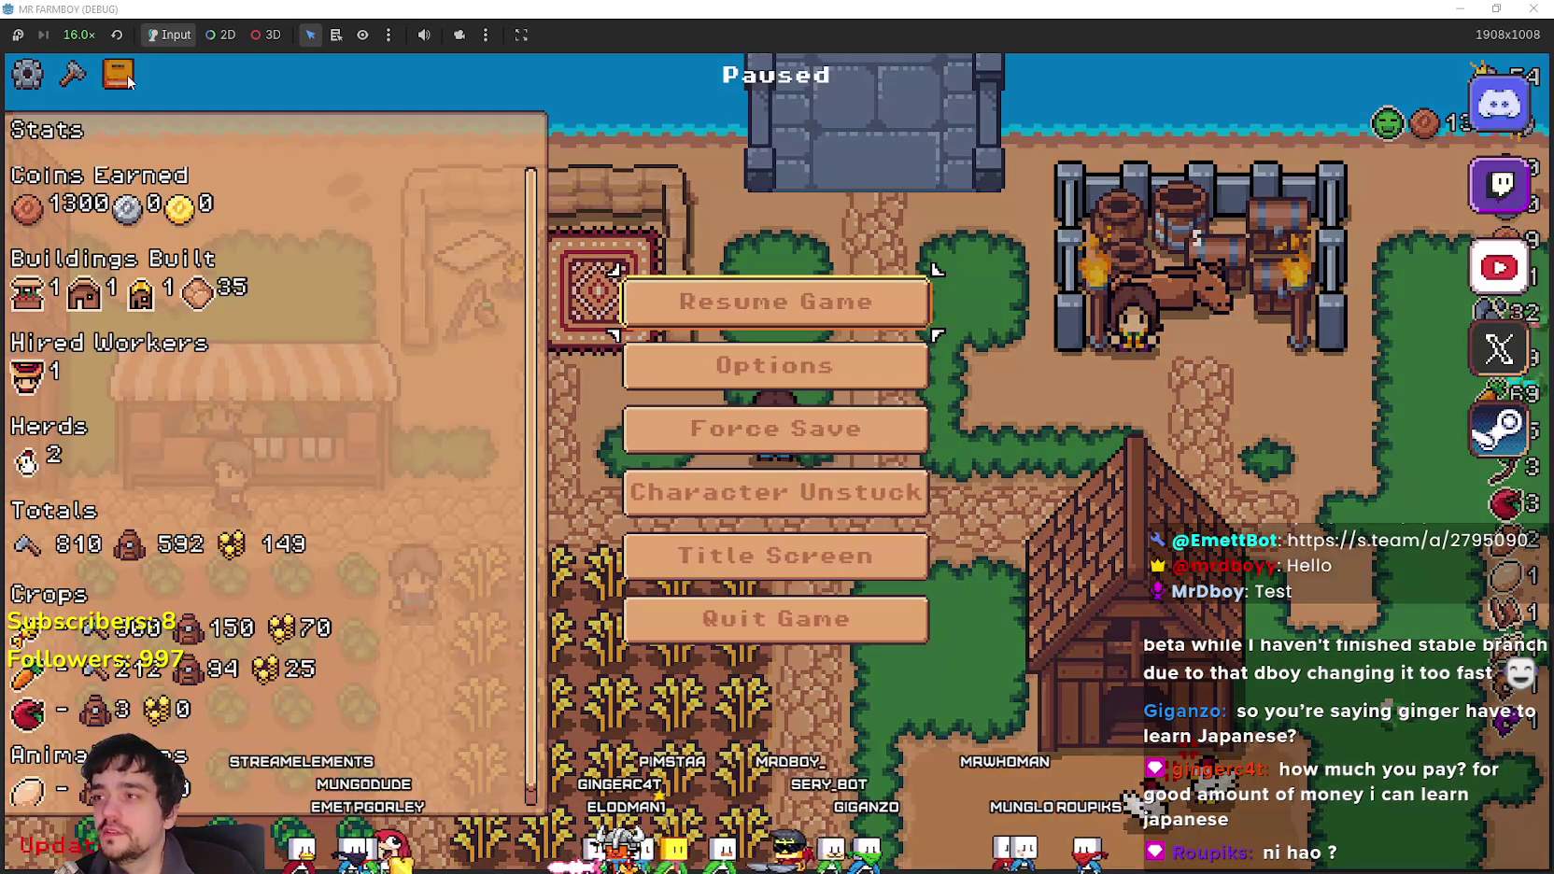
click(77, 37)
click(102, 150)
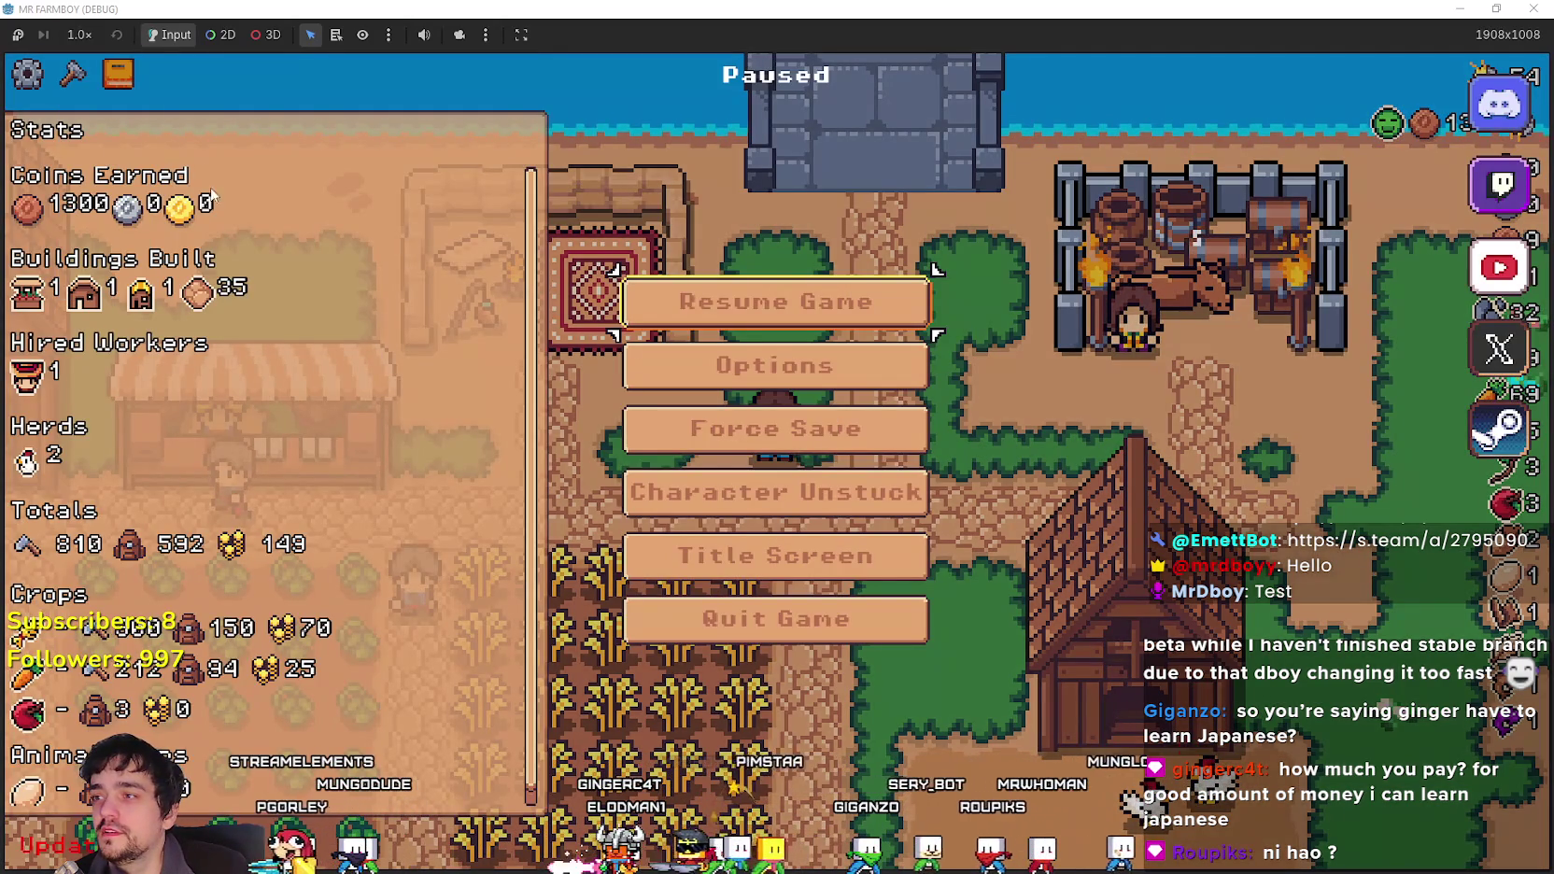
click(739, 322)
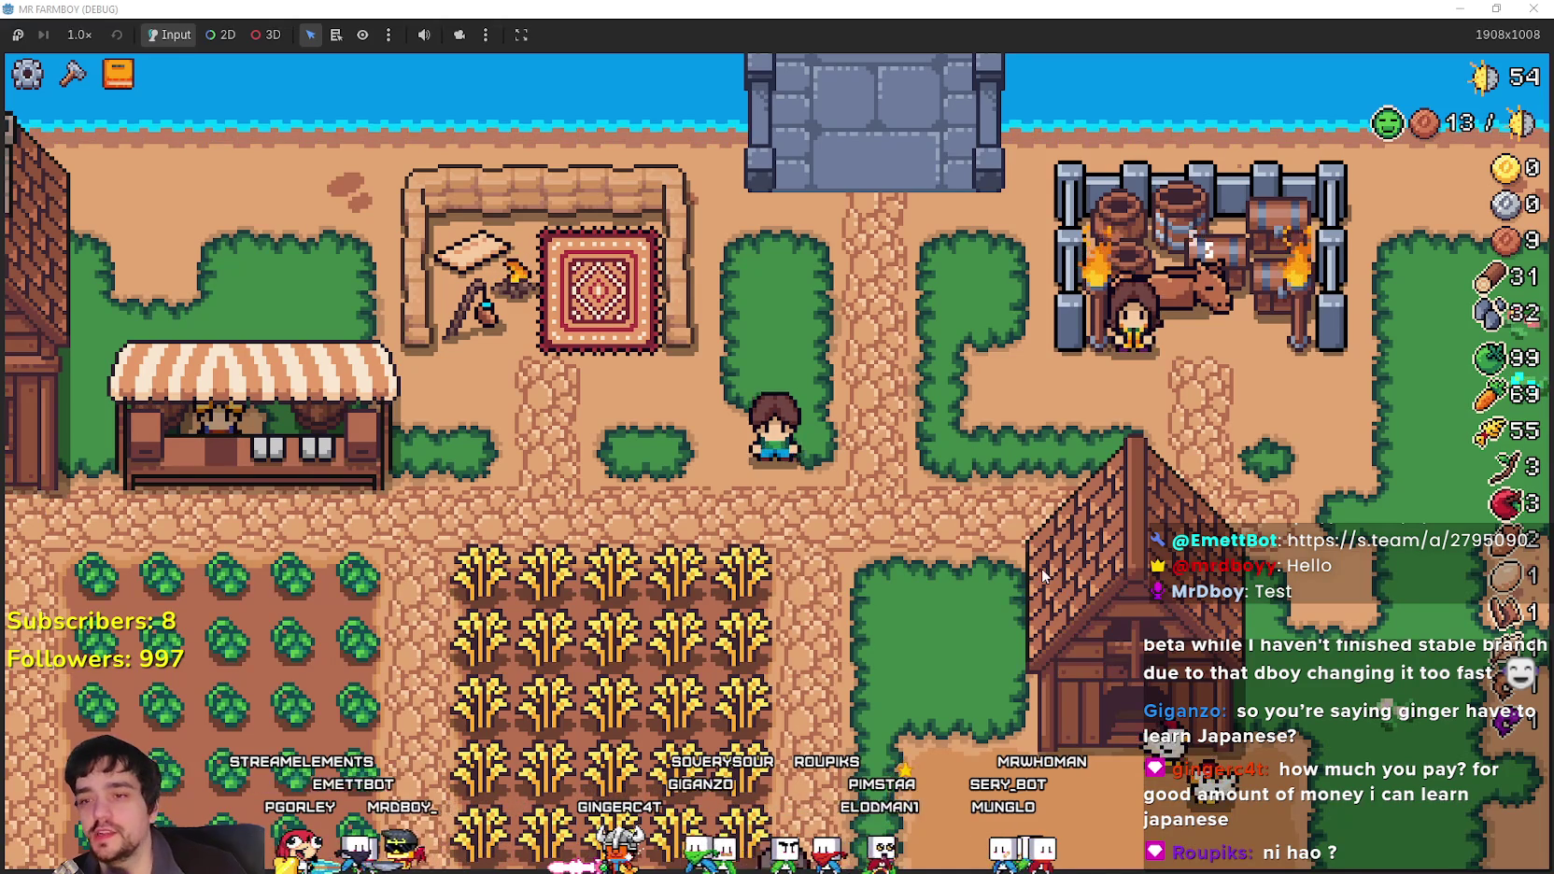
Walk the farmer into the carrot field and start harvesting carrots, reaching 71.
key(s)
key(a)
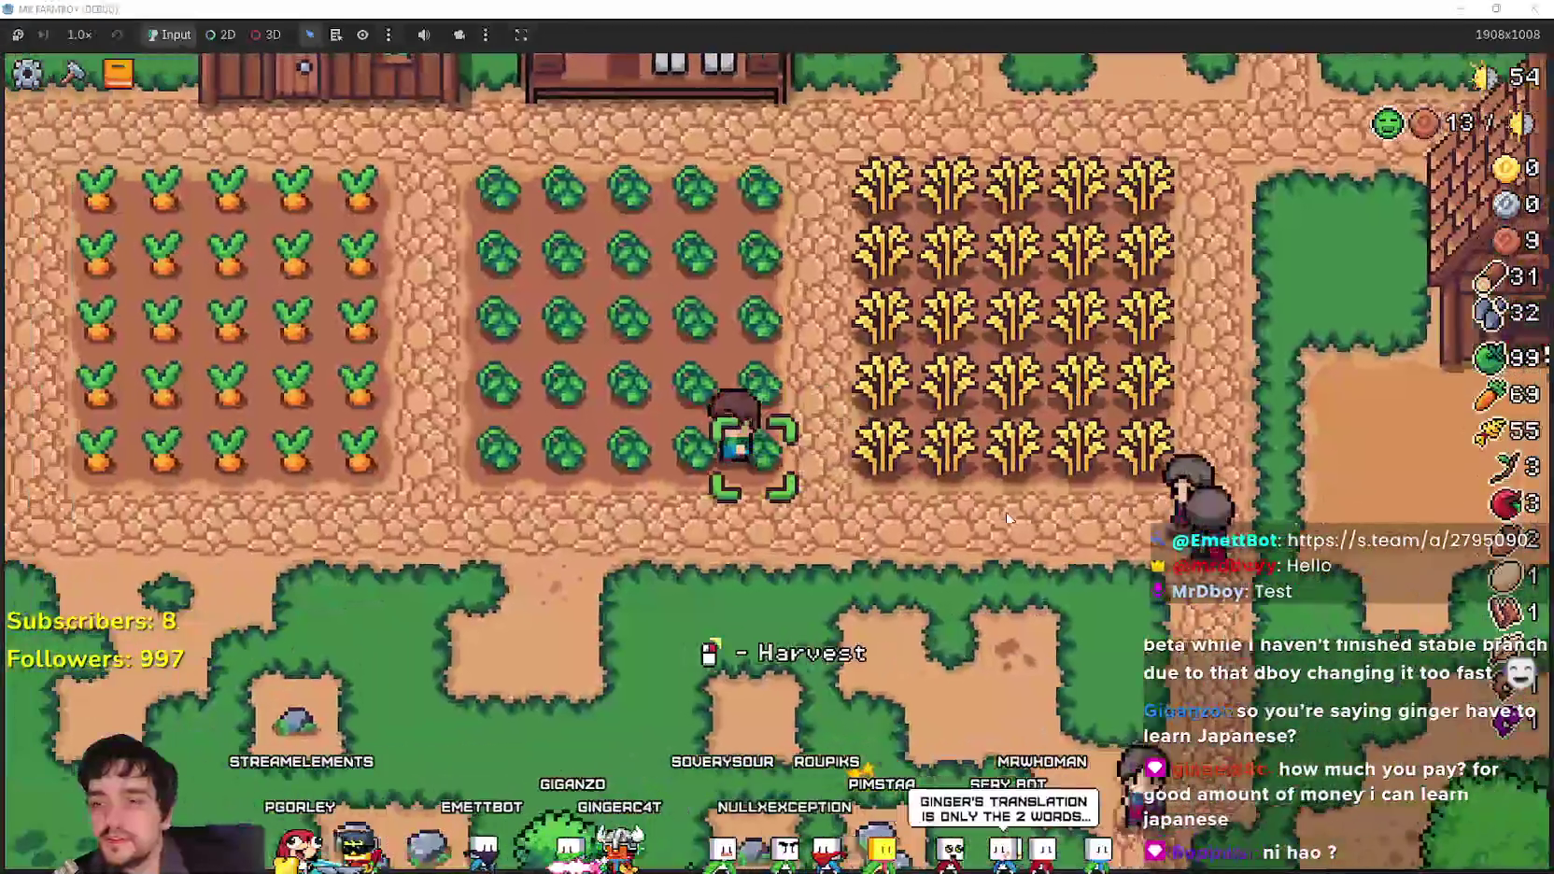
key(a)
click(1007, 517)
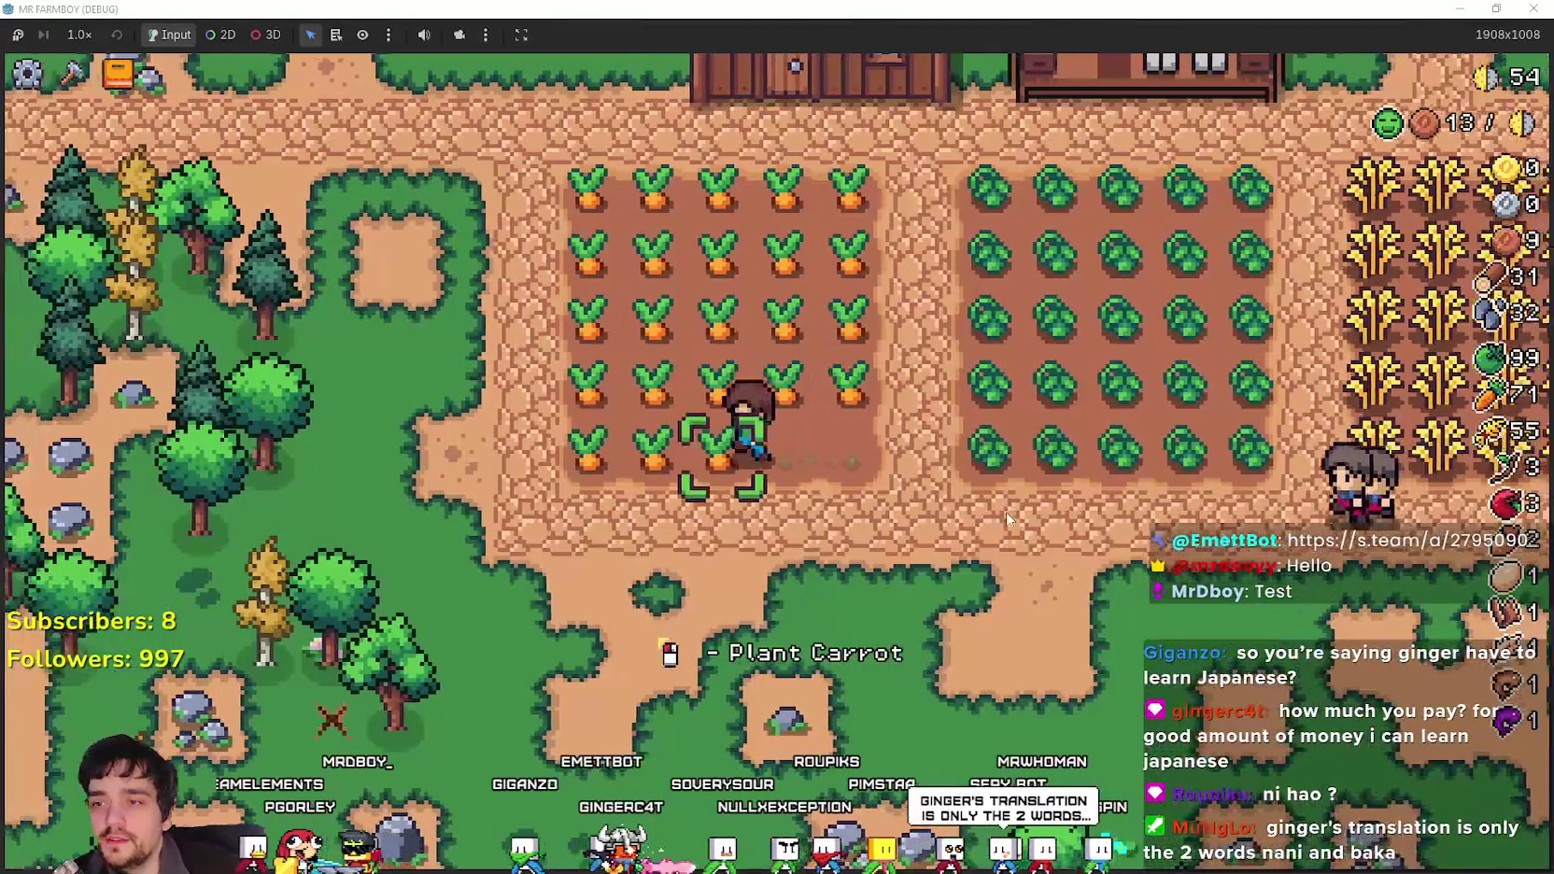
Harvest the bottom, fourth and third carrot rows, plus some cabbages.
key(a)
click(1005, 513)
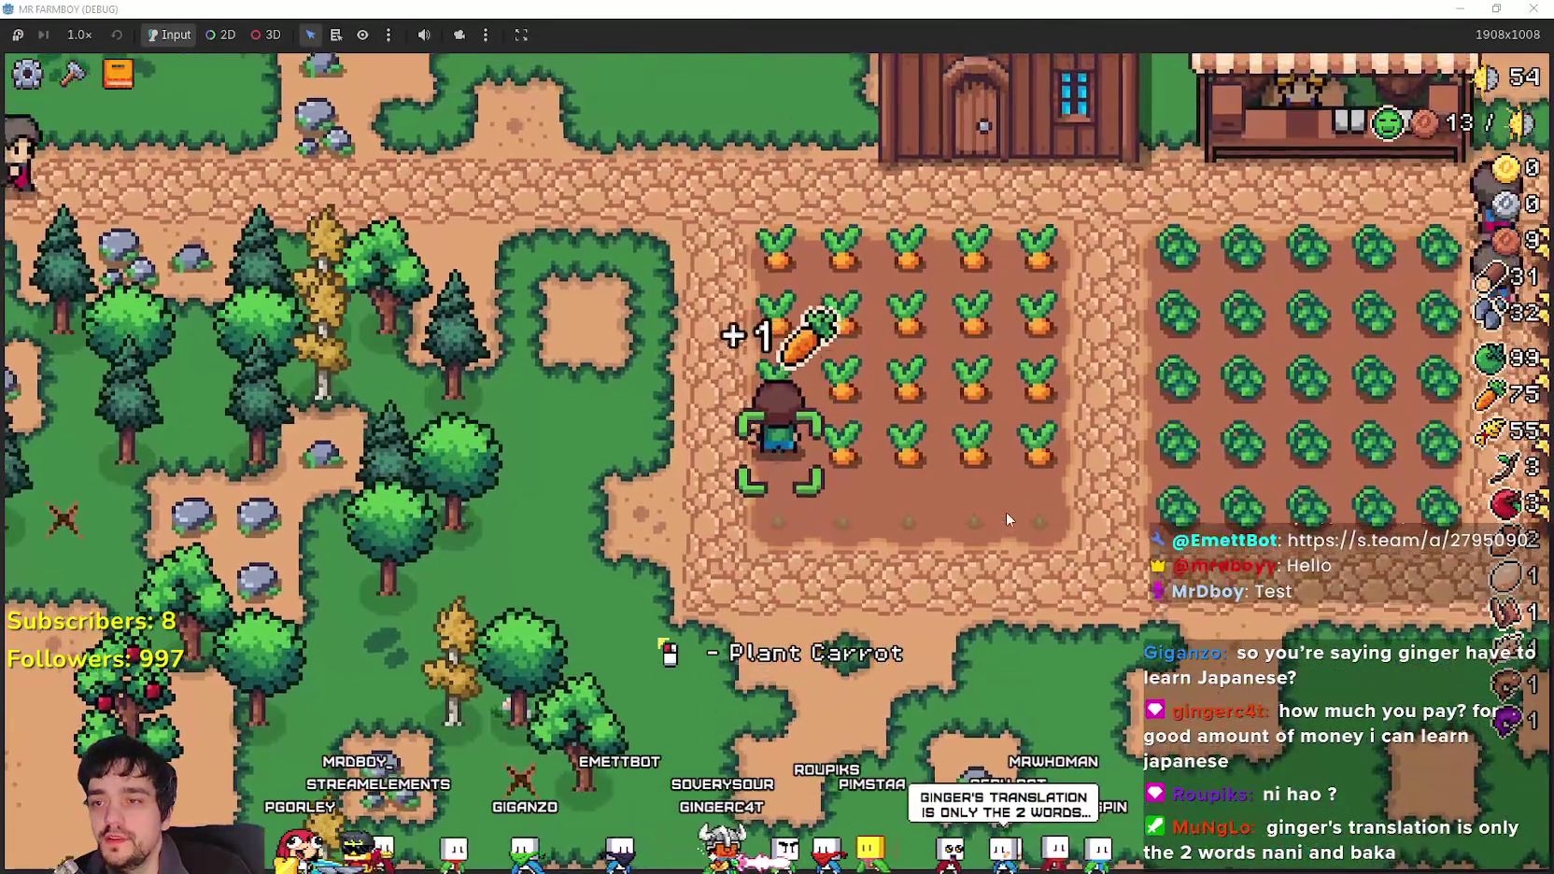
key(d)
click(1006, 516)
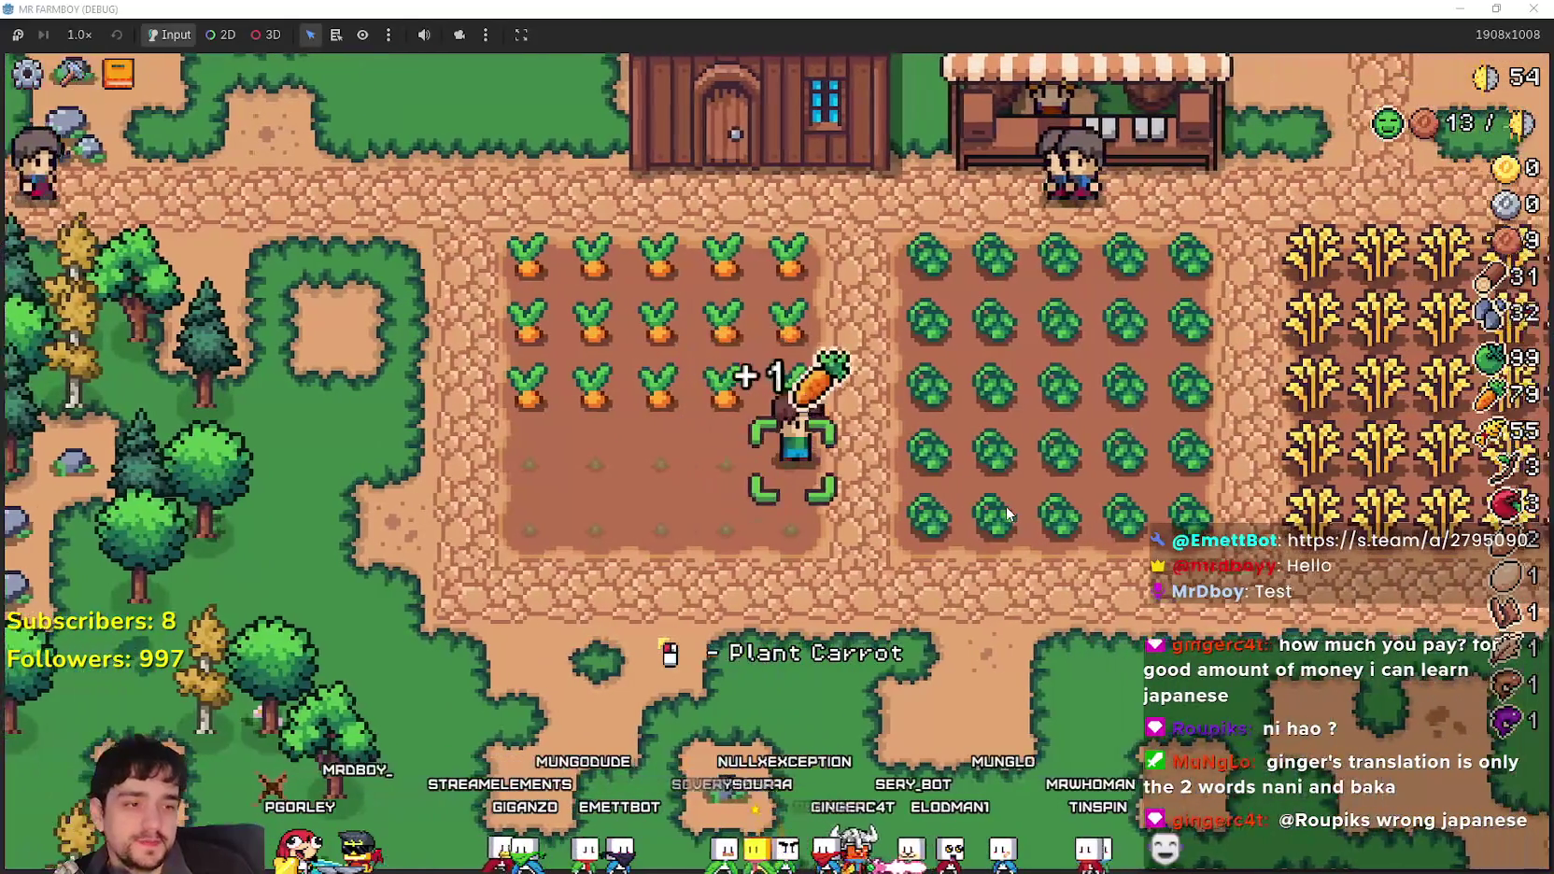
key(w)
click(1007, 513)
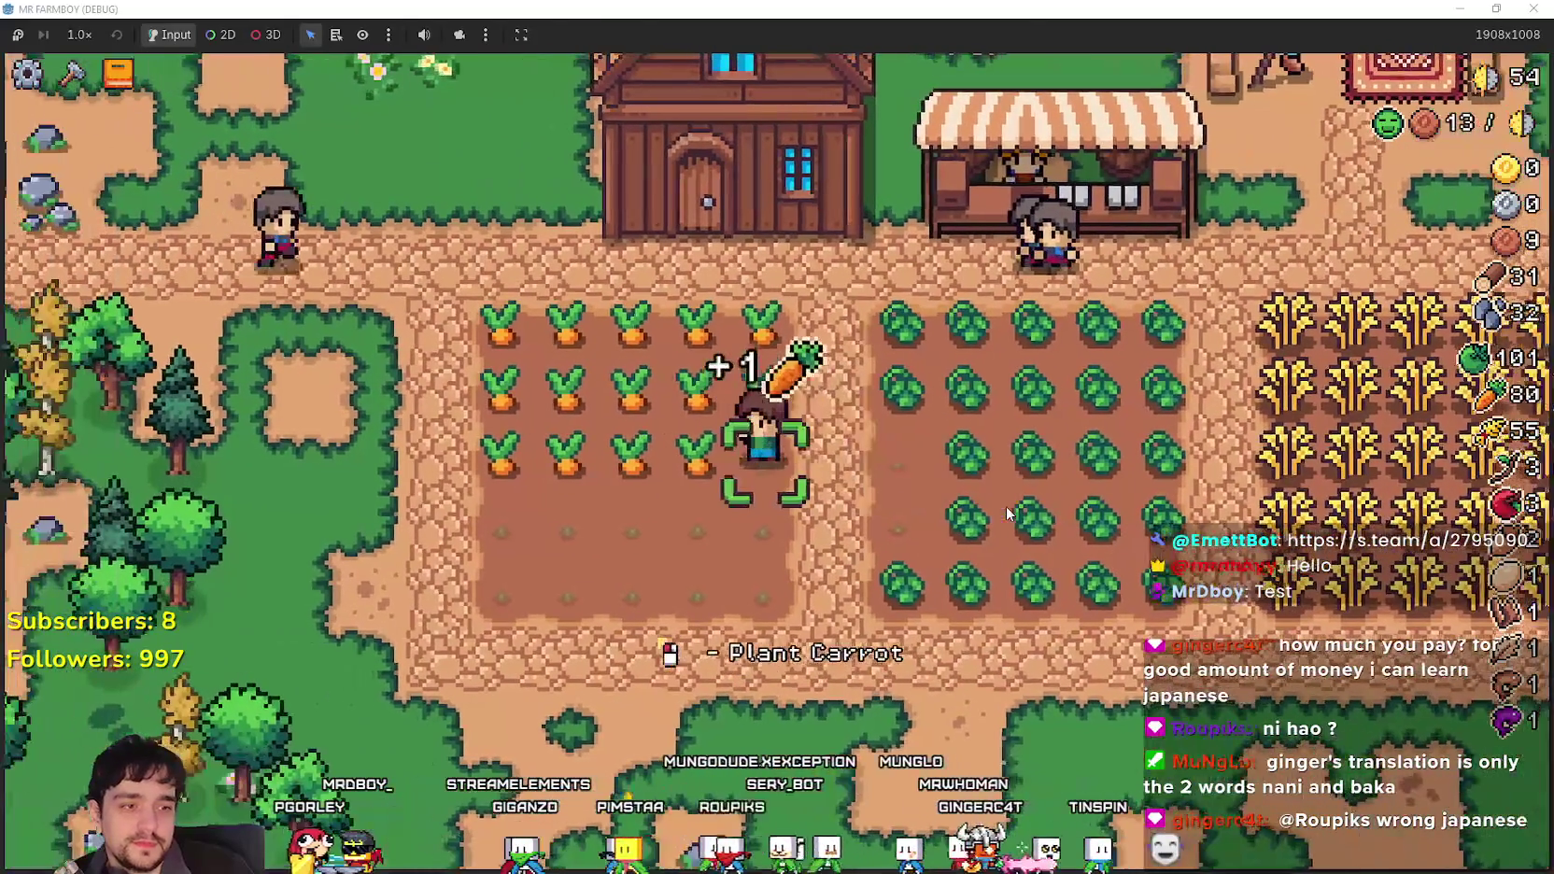
key(a)
click(1005, 507)
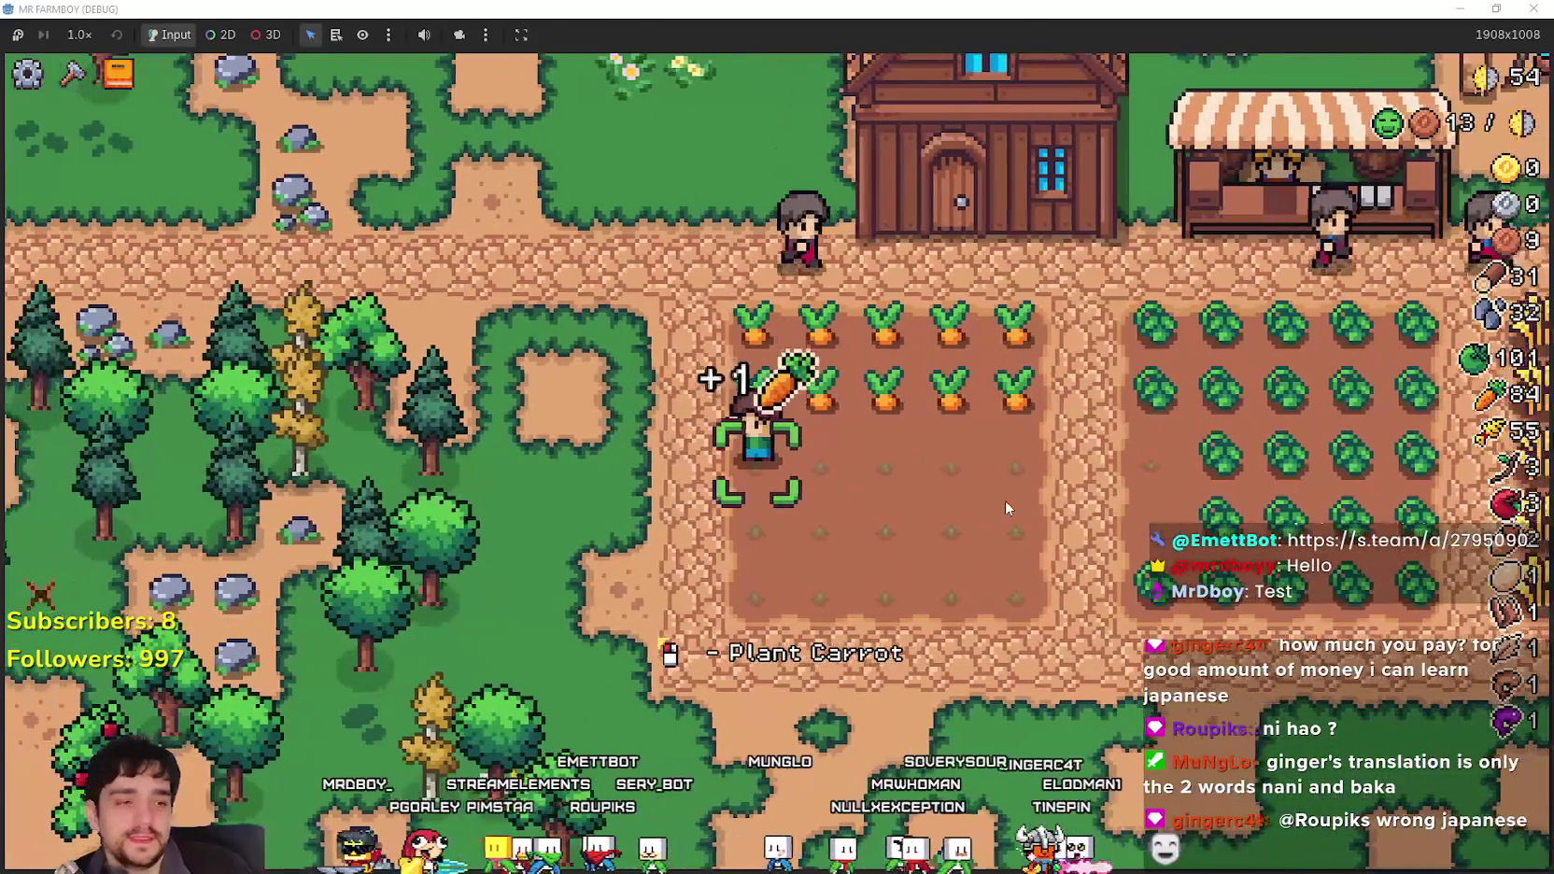
Harvest the remaining top carrot rows, then walk toward the wheat field.
key(w)
key(d)
click(1002, 501)
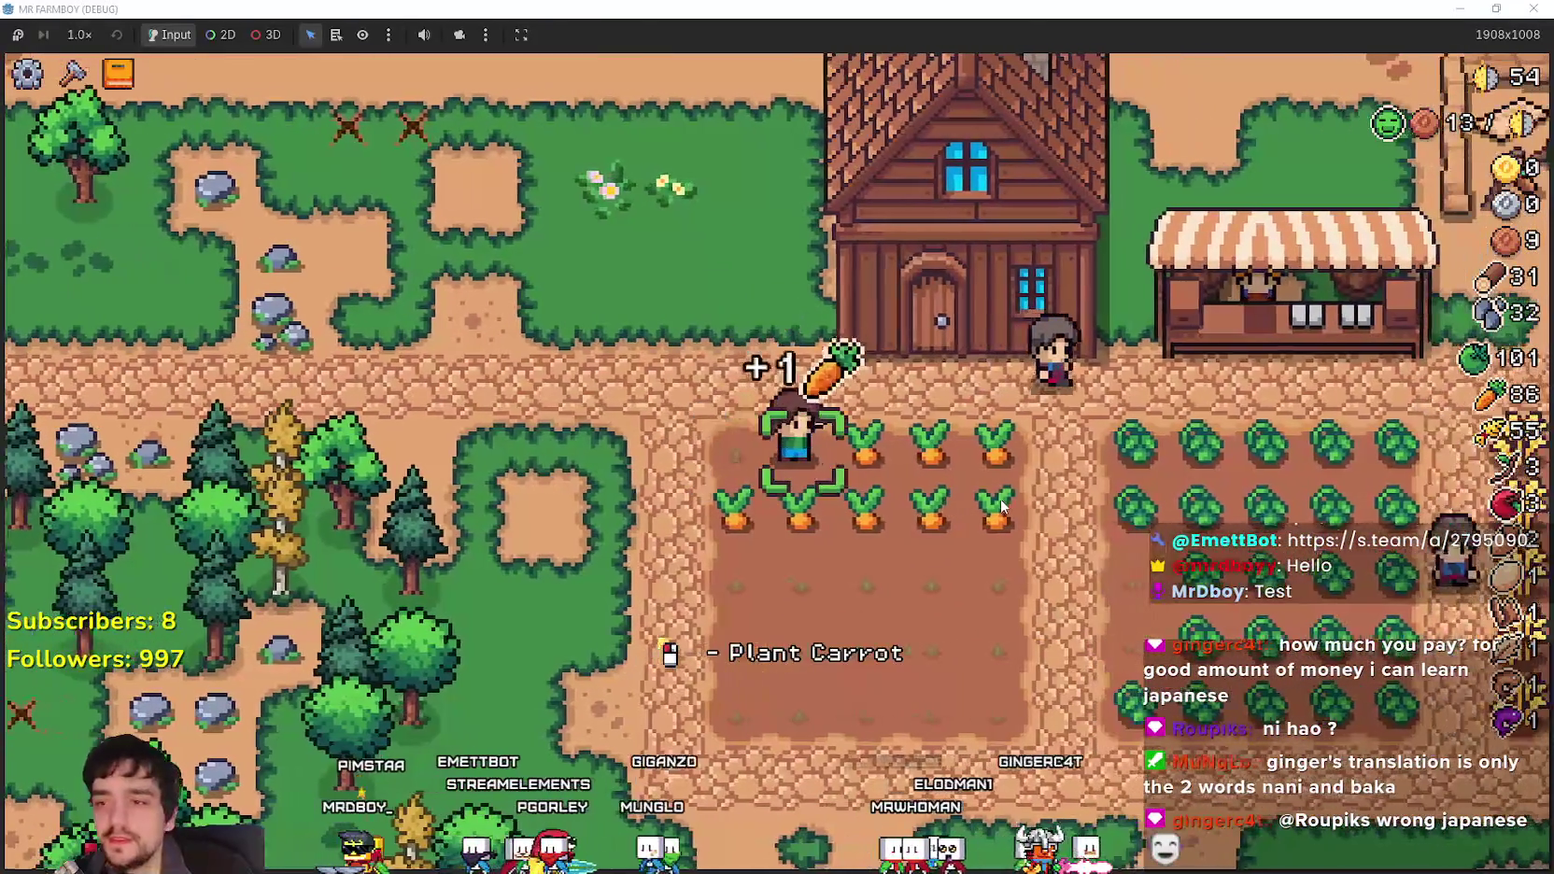
key(d)
click(1001, 505)
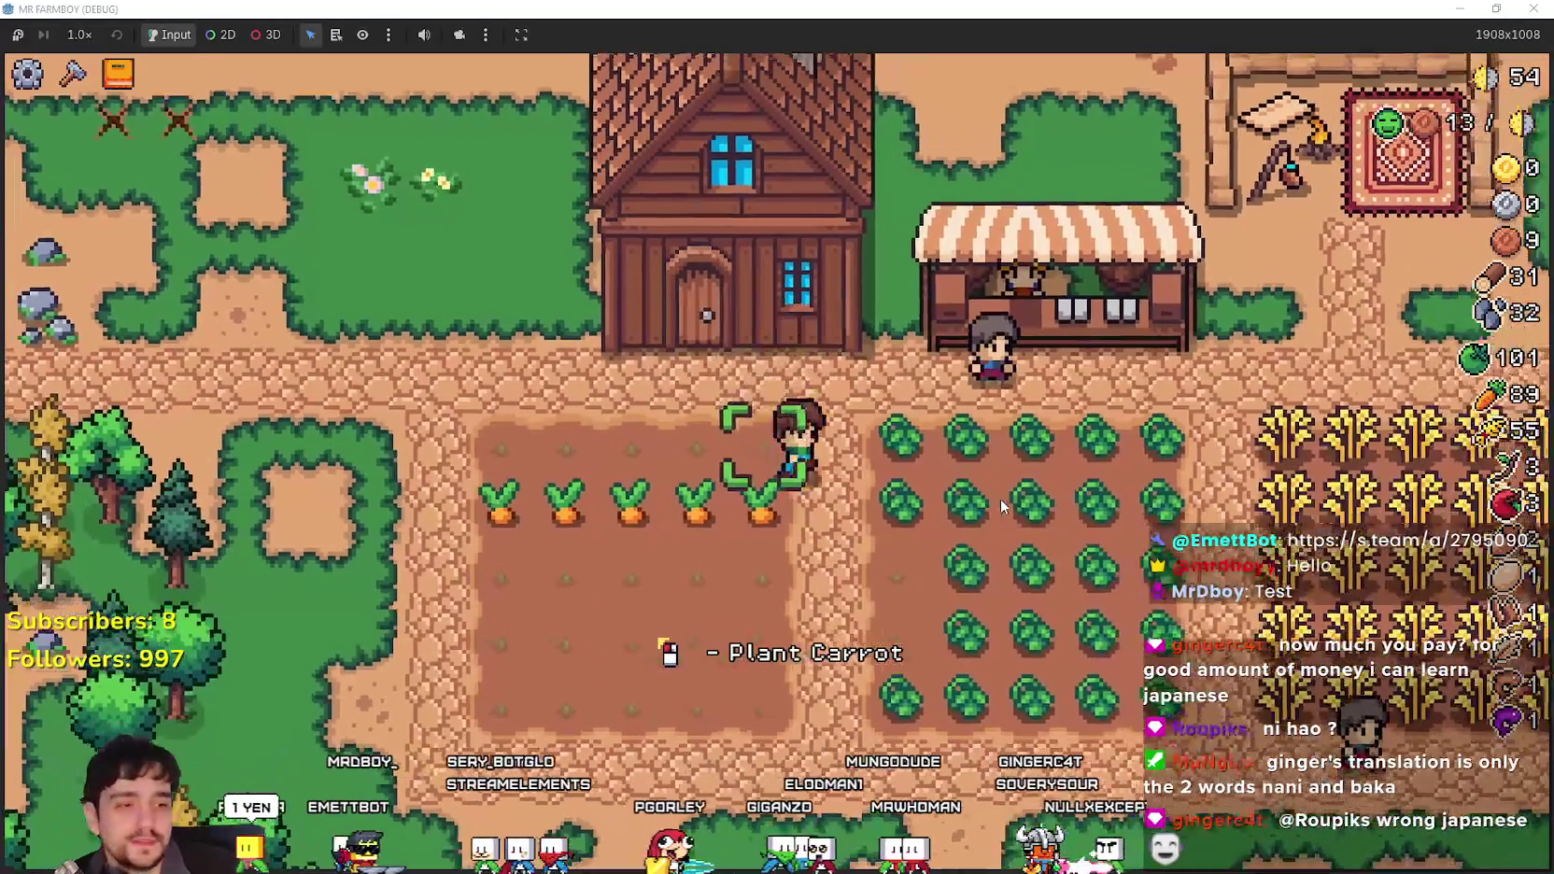
key(a)
click(1001, 498)
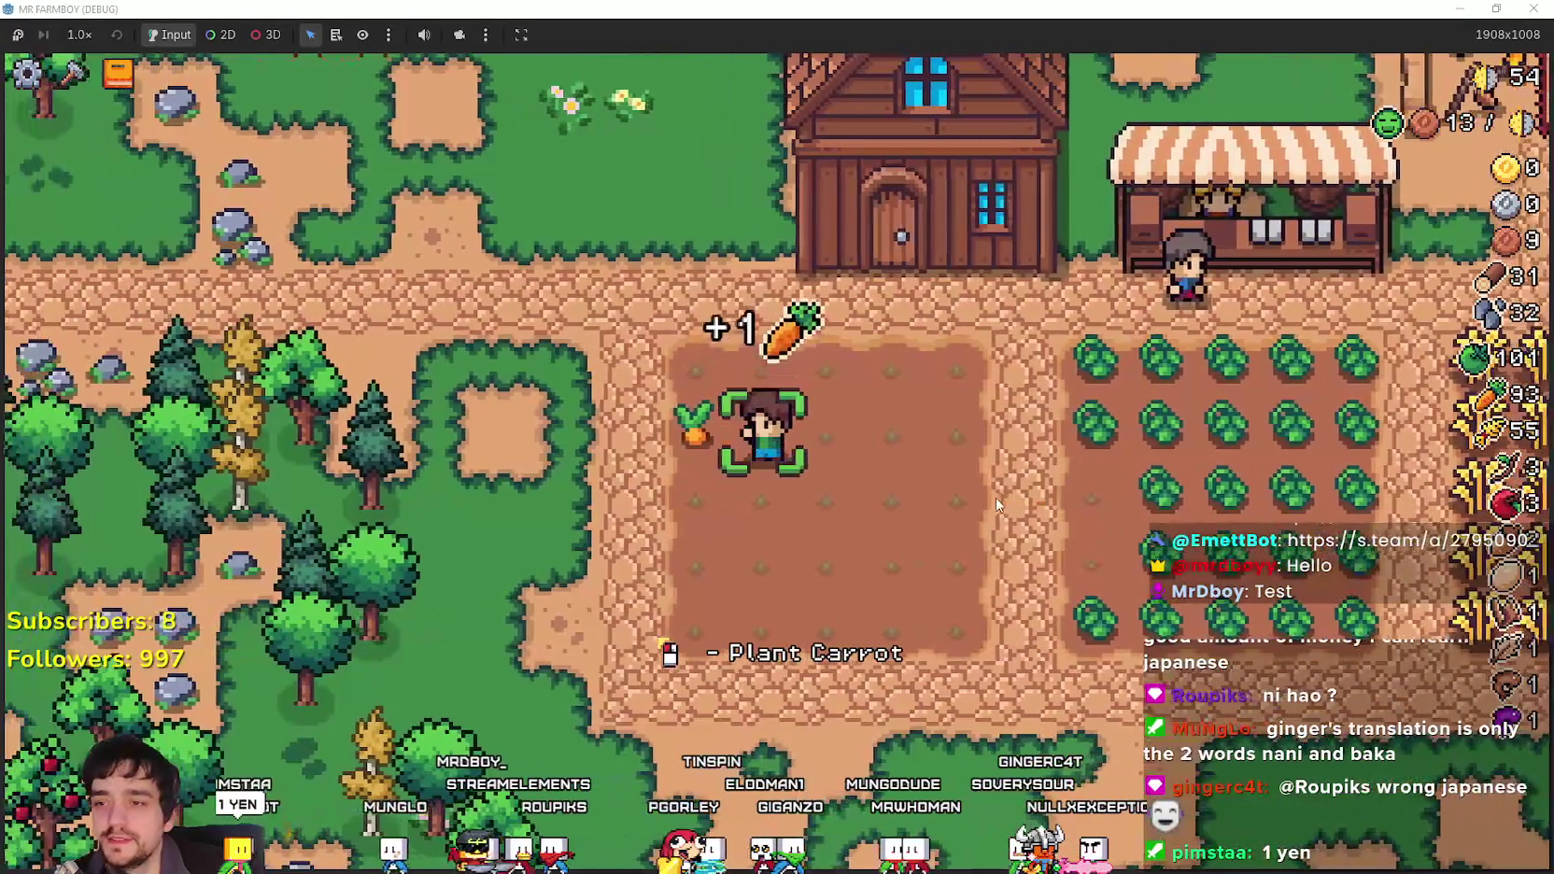
key(d)
key(w)
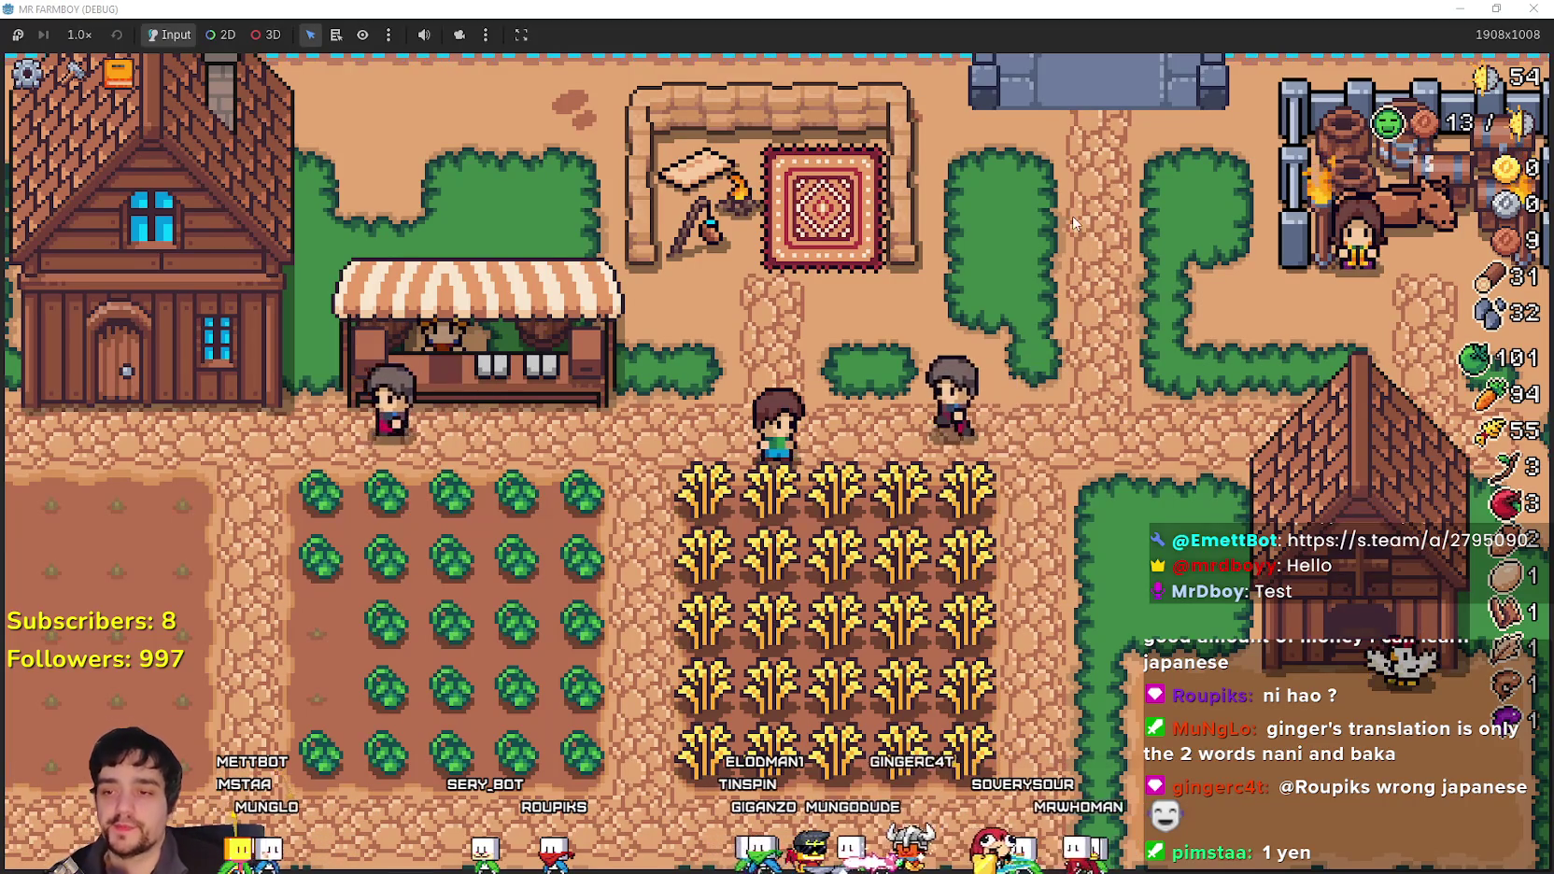
Open the Crafting panel, pick a road tile, then cancel placement and close crafting.
key(d)
key(s)
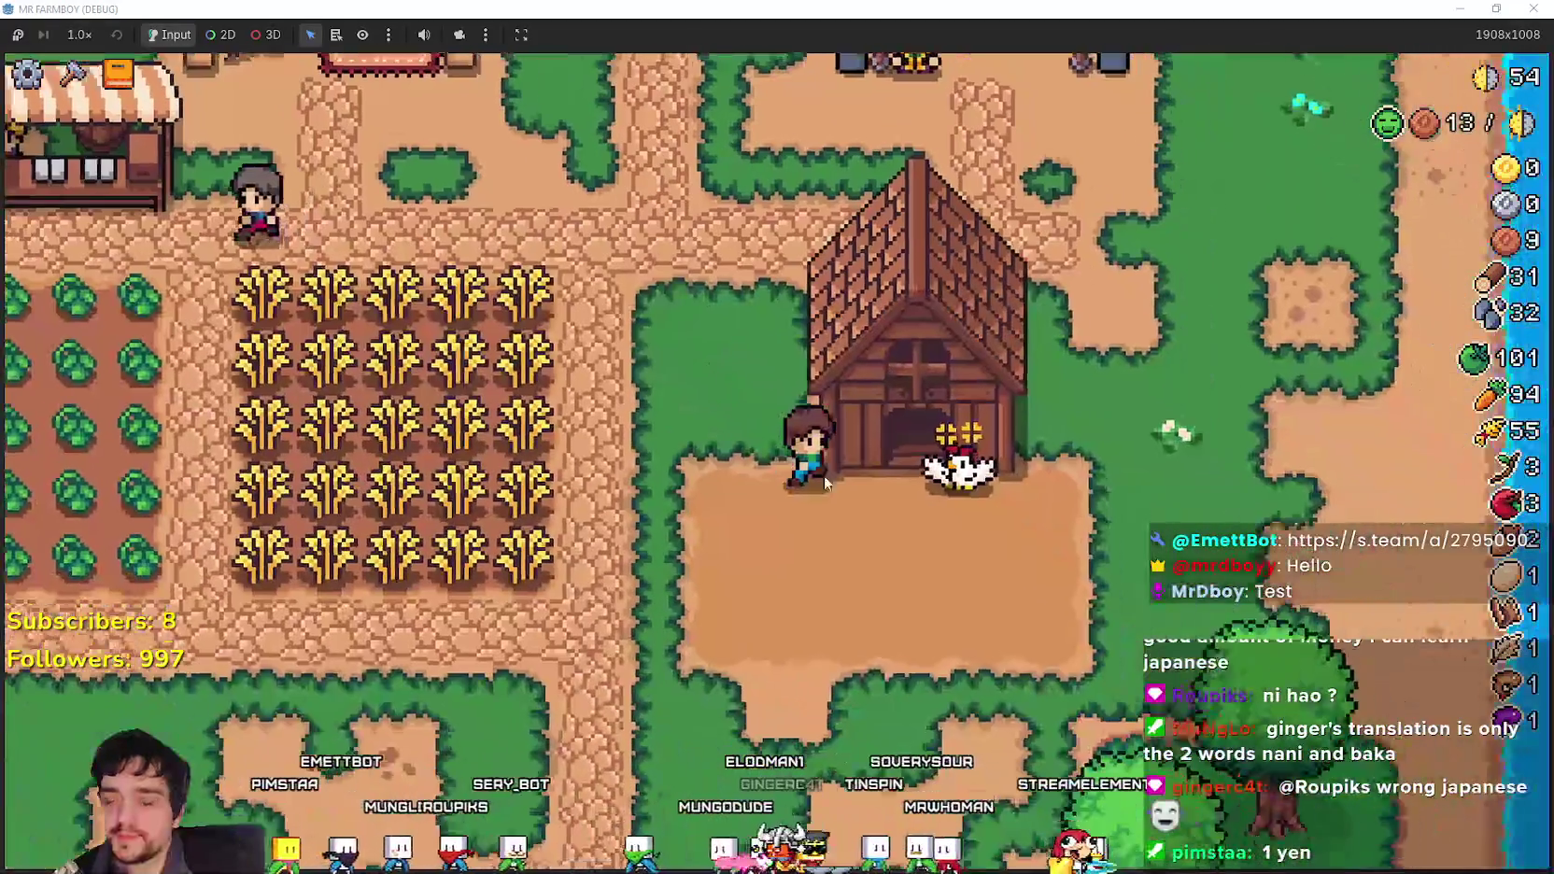
key(c)
key(a)
key(s)
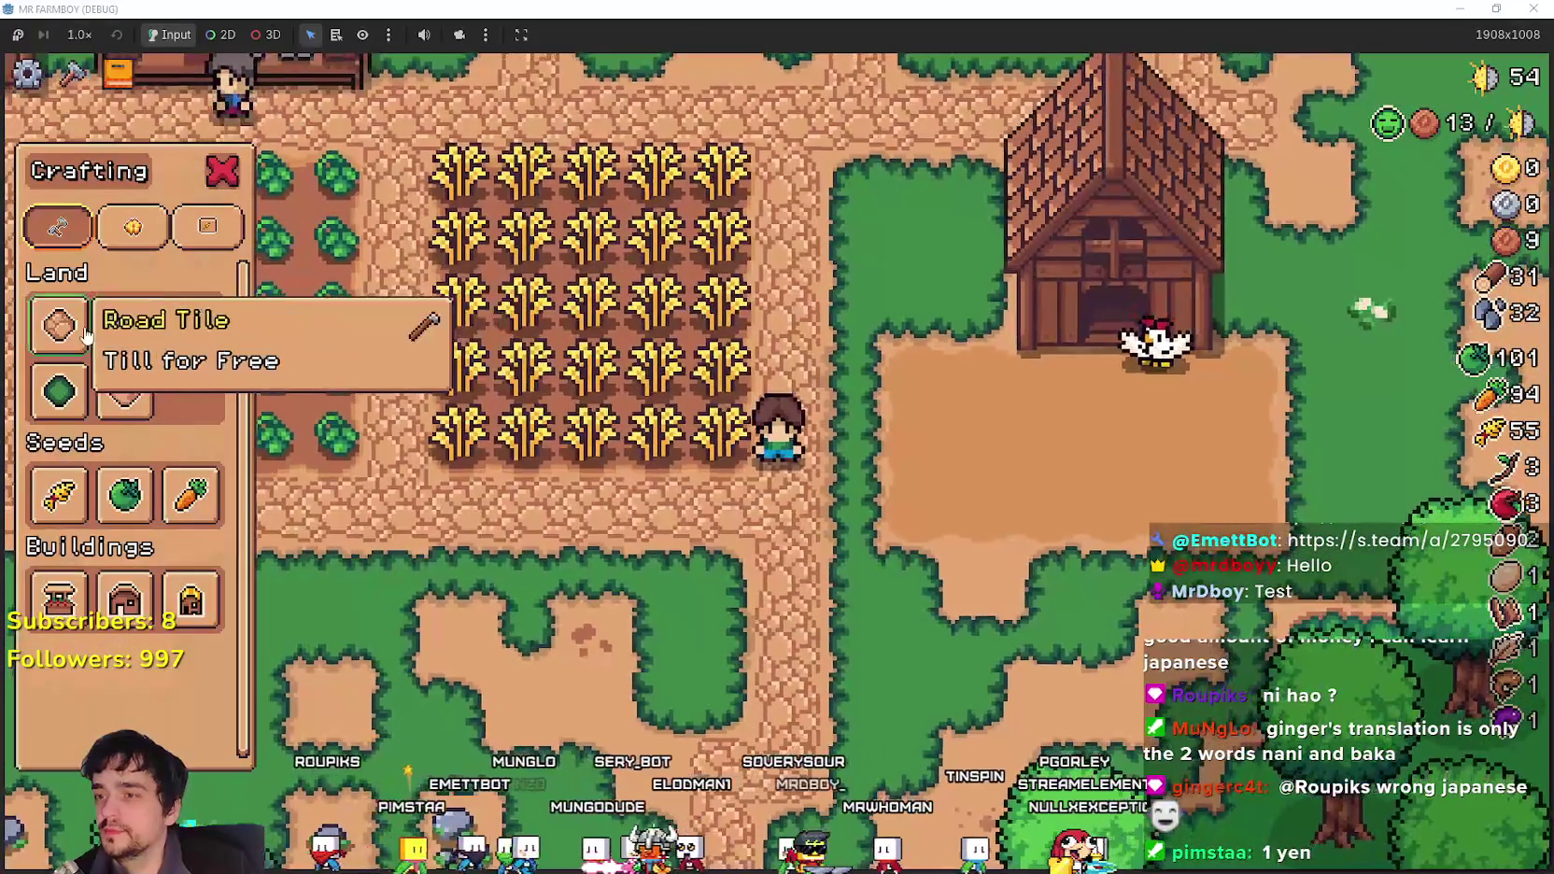
click(58, 325)
key(d)
key(w)
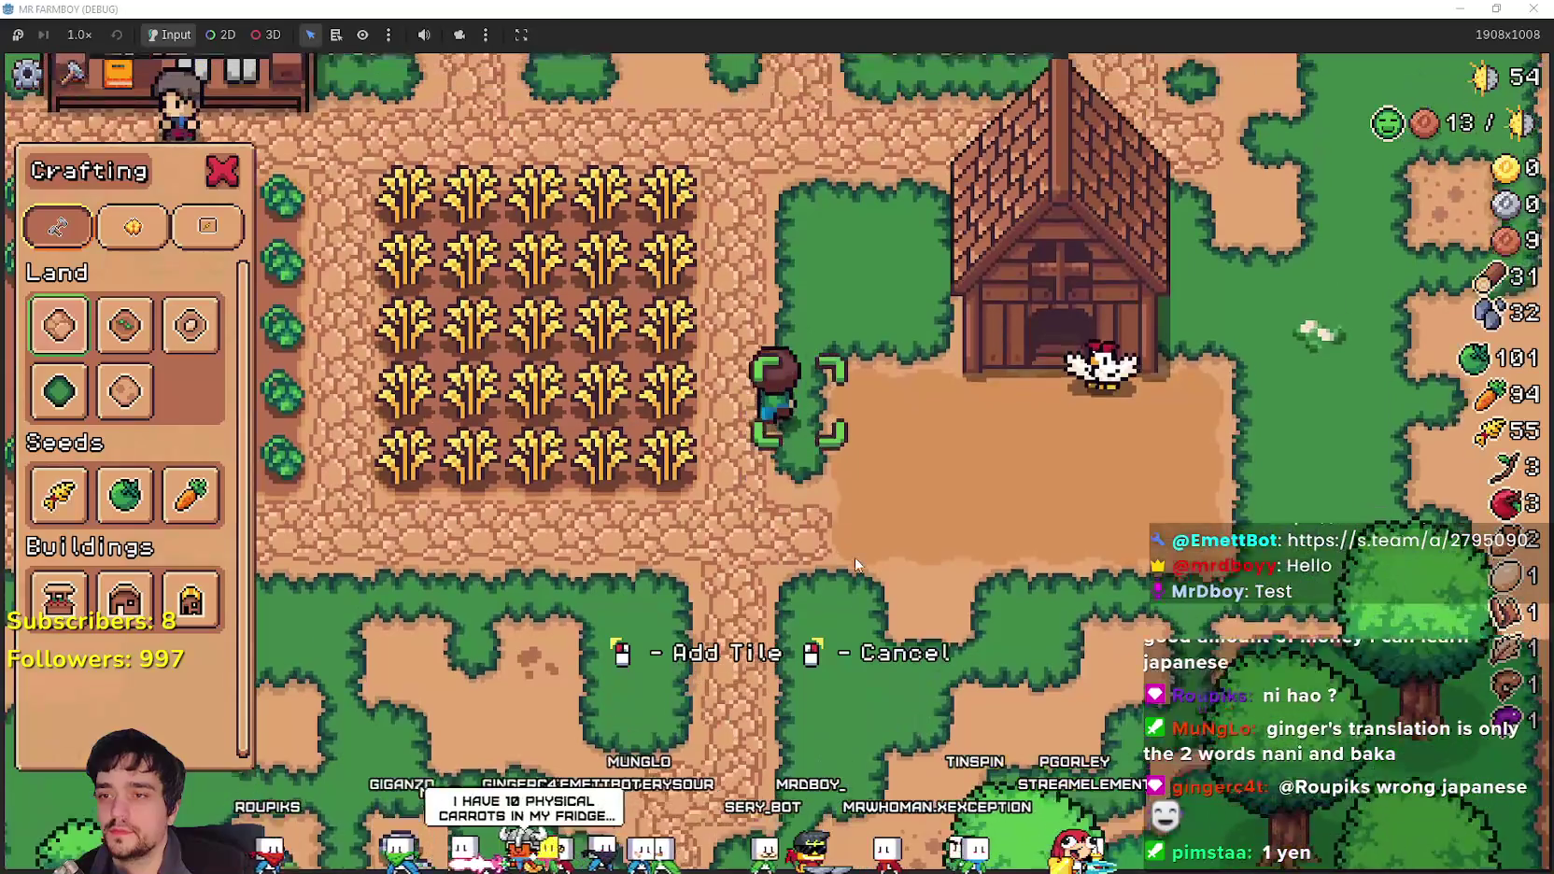
key(s)
right_click(855, 558)
Walk up to the Merchant Seller and view its stock twice, then walk away.
key(w)
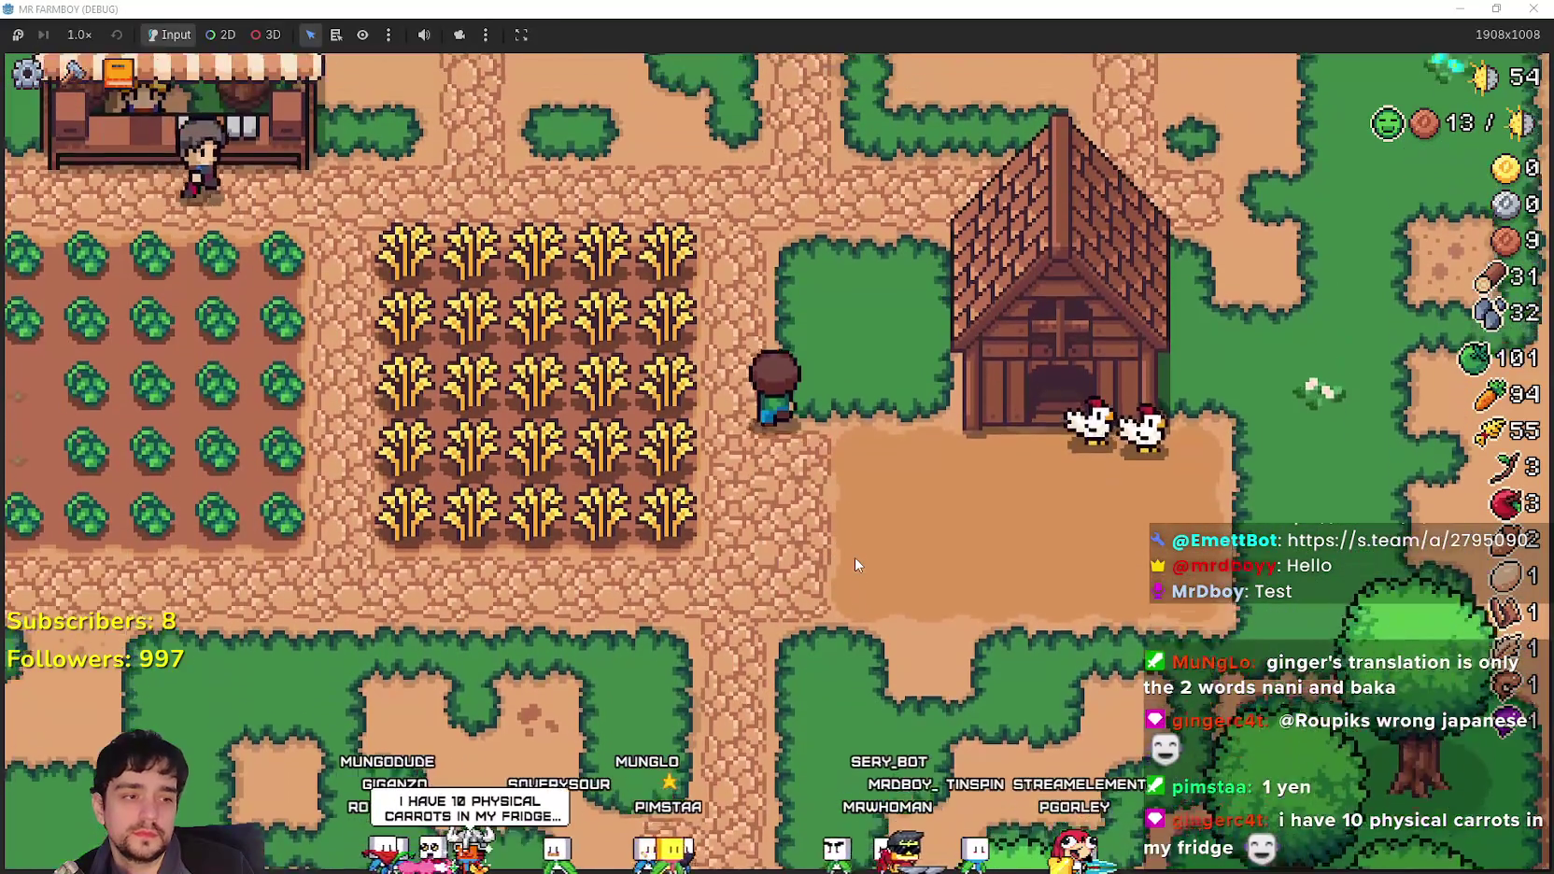
key(s)
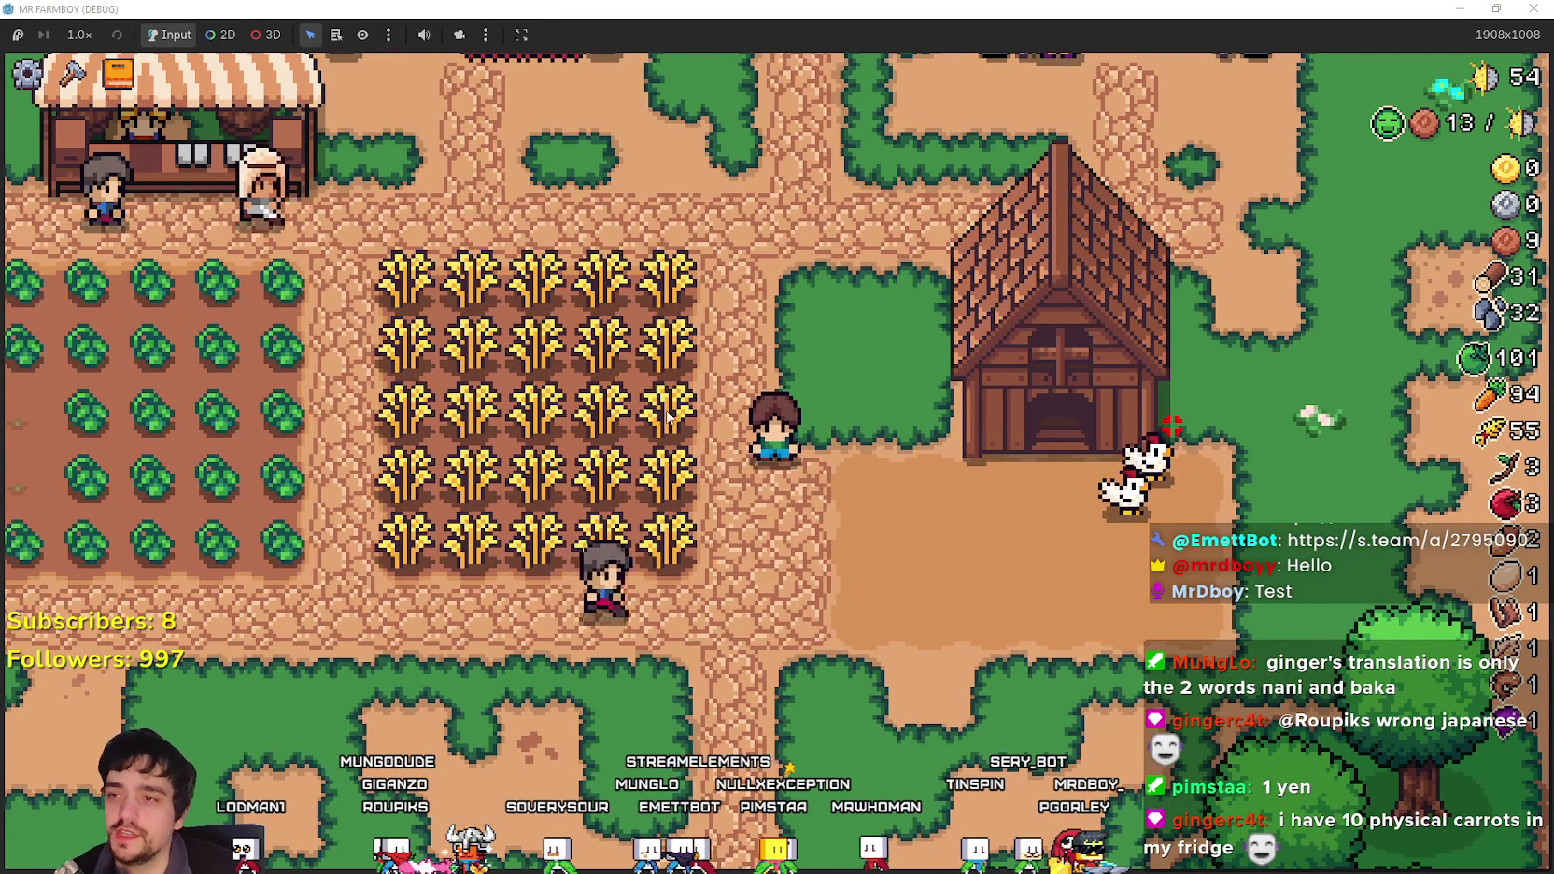
key(a)
key(s)
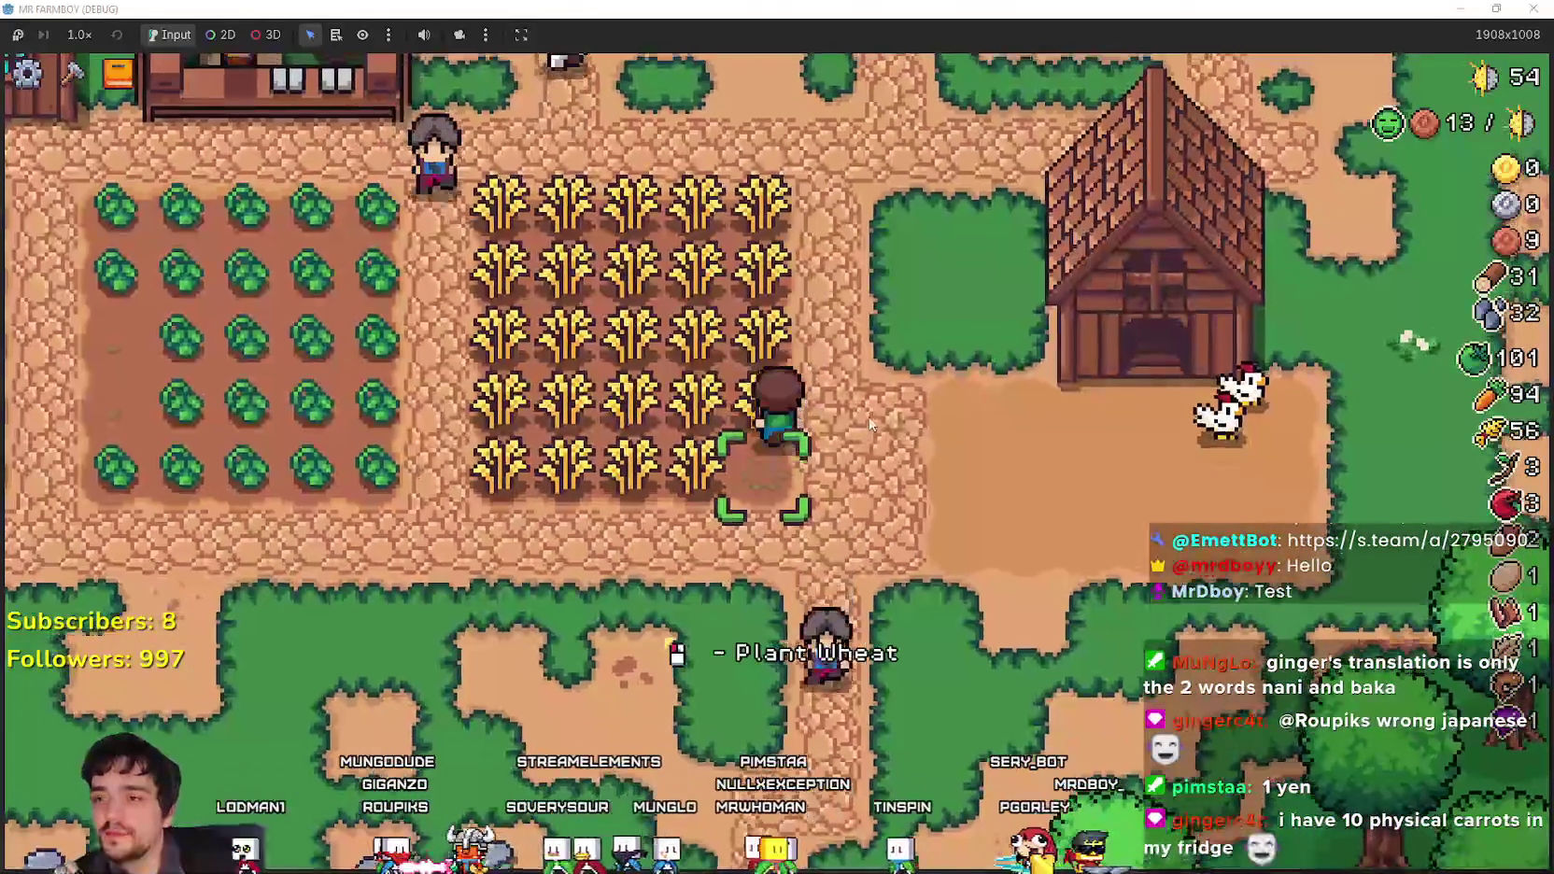
key(w)
key(a)
click(1014, 464)
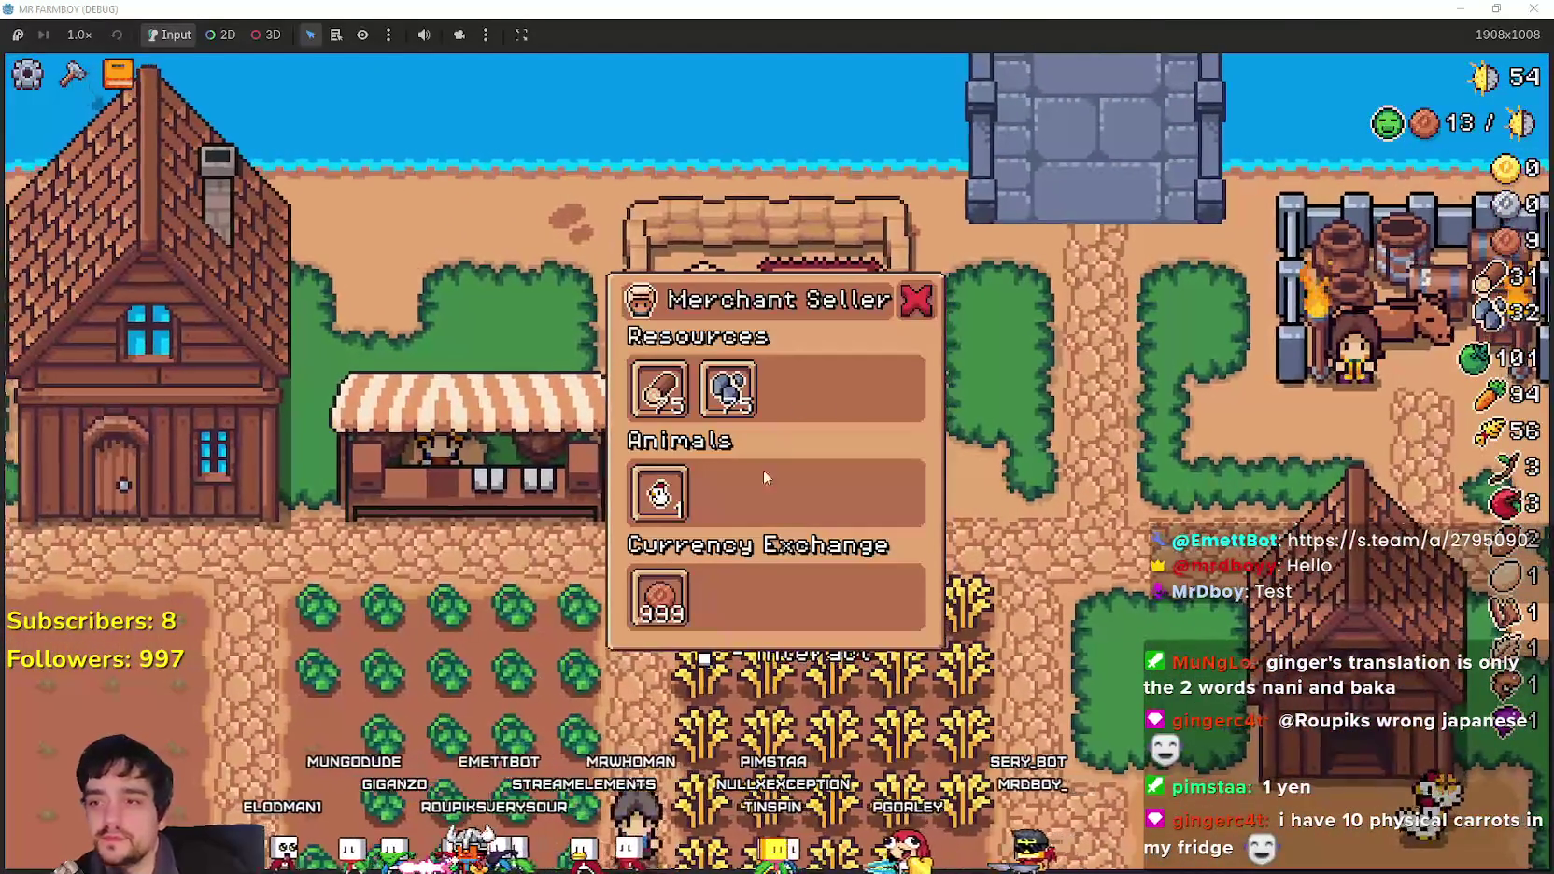
key(s)
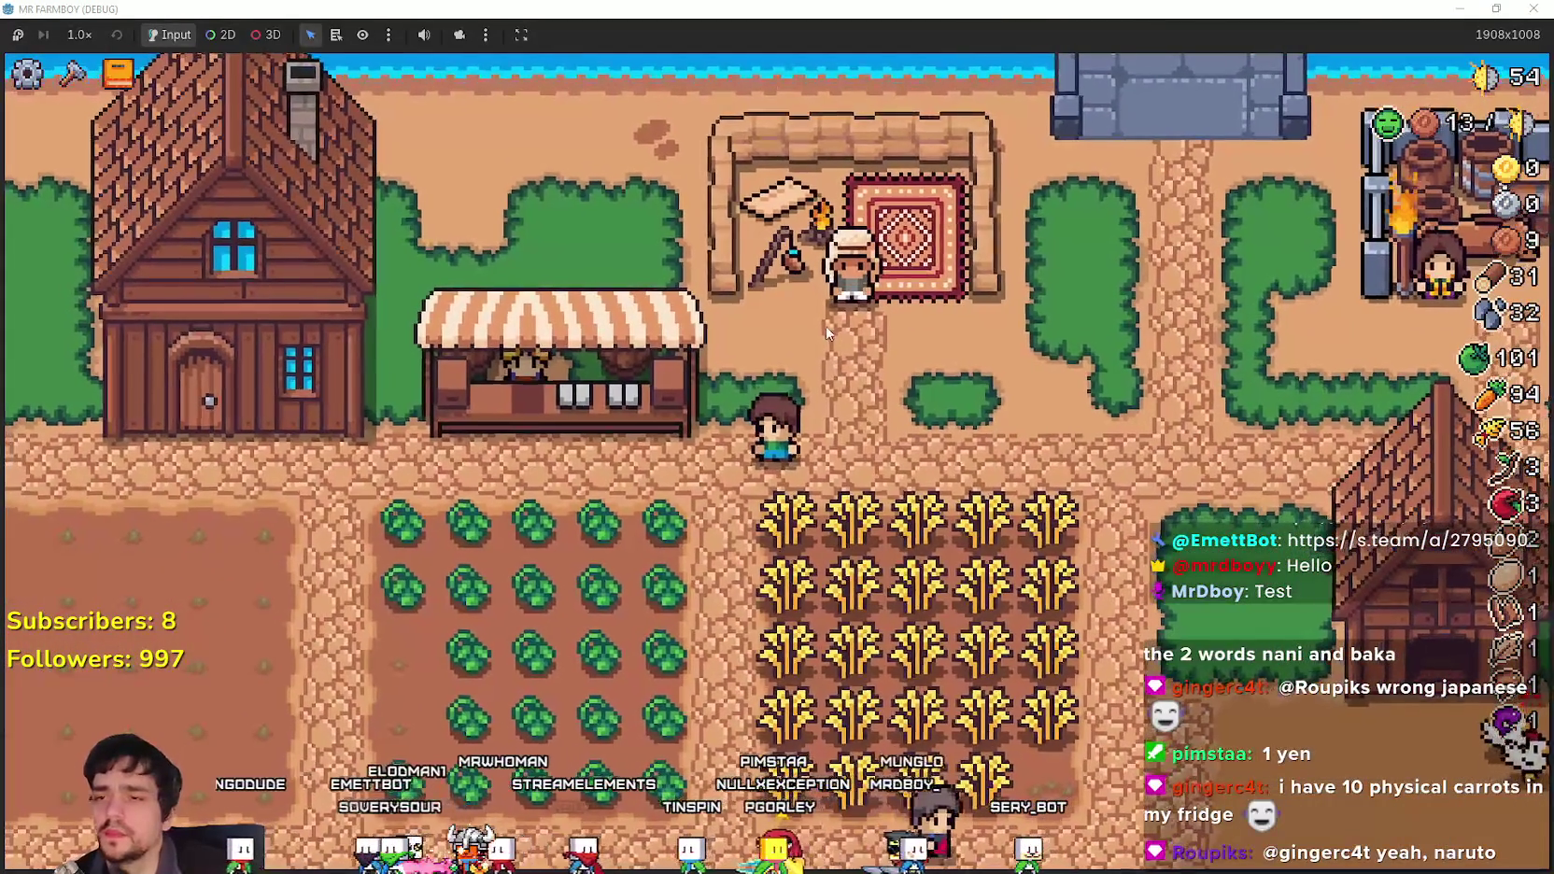
key(w)
click(955, 431)
key(a)
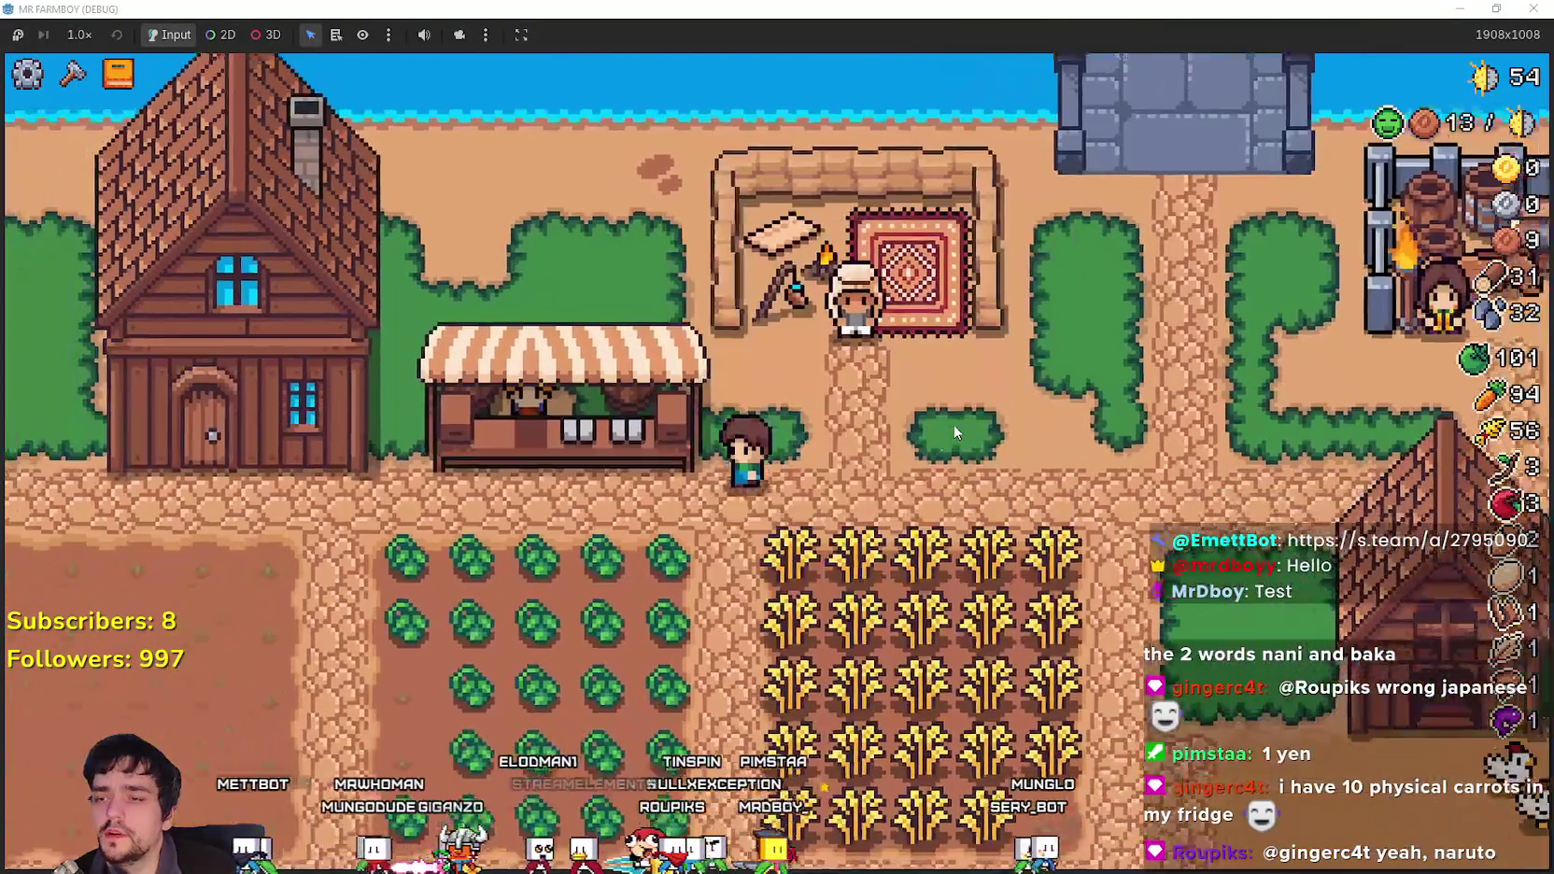
key(s)
Pause and close the game, returning to merchant_panel.gd's update_merchant_menu function.
key(Escape)
key(Escape)
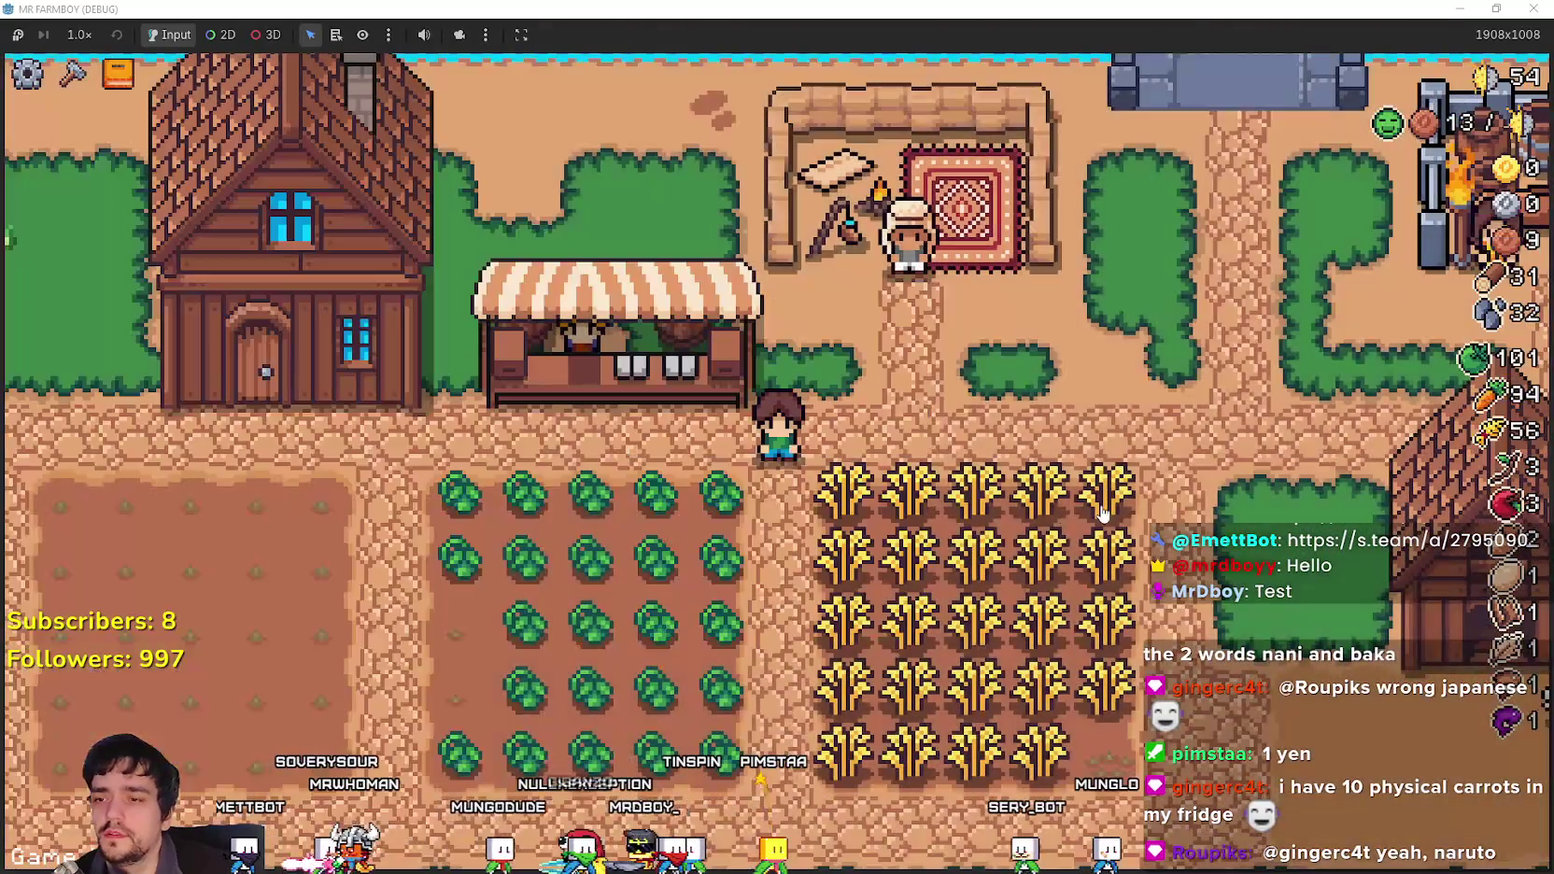
key(F8)
scroll(984, 424, down, 5)
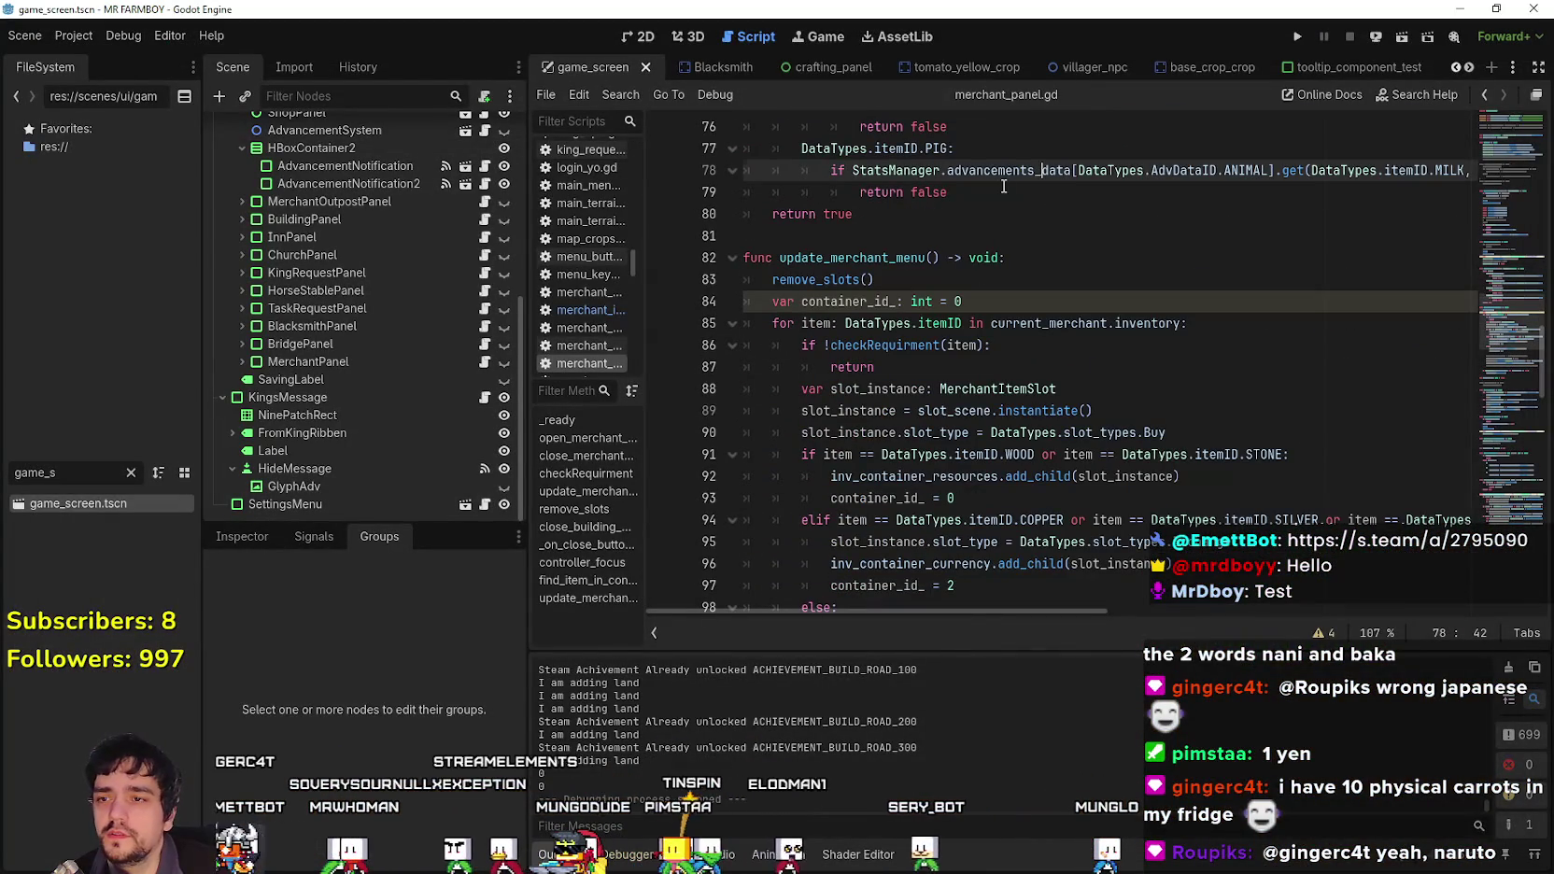
Relaunch MR FARMBOY with F5 from merchant_panel.gd, then stop the debug run.
scroll(1004, 187, down, 3)
click(962, 389)
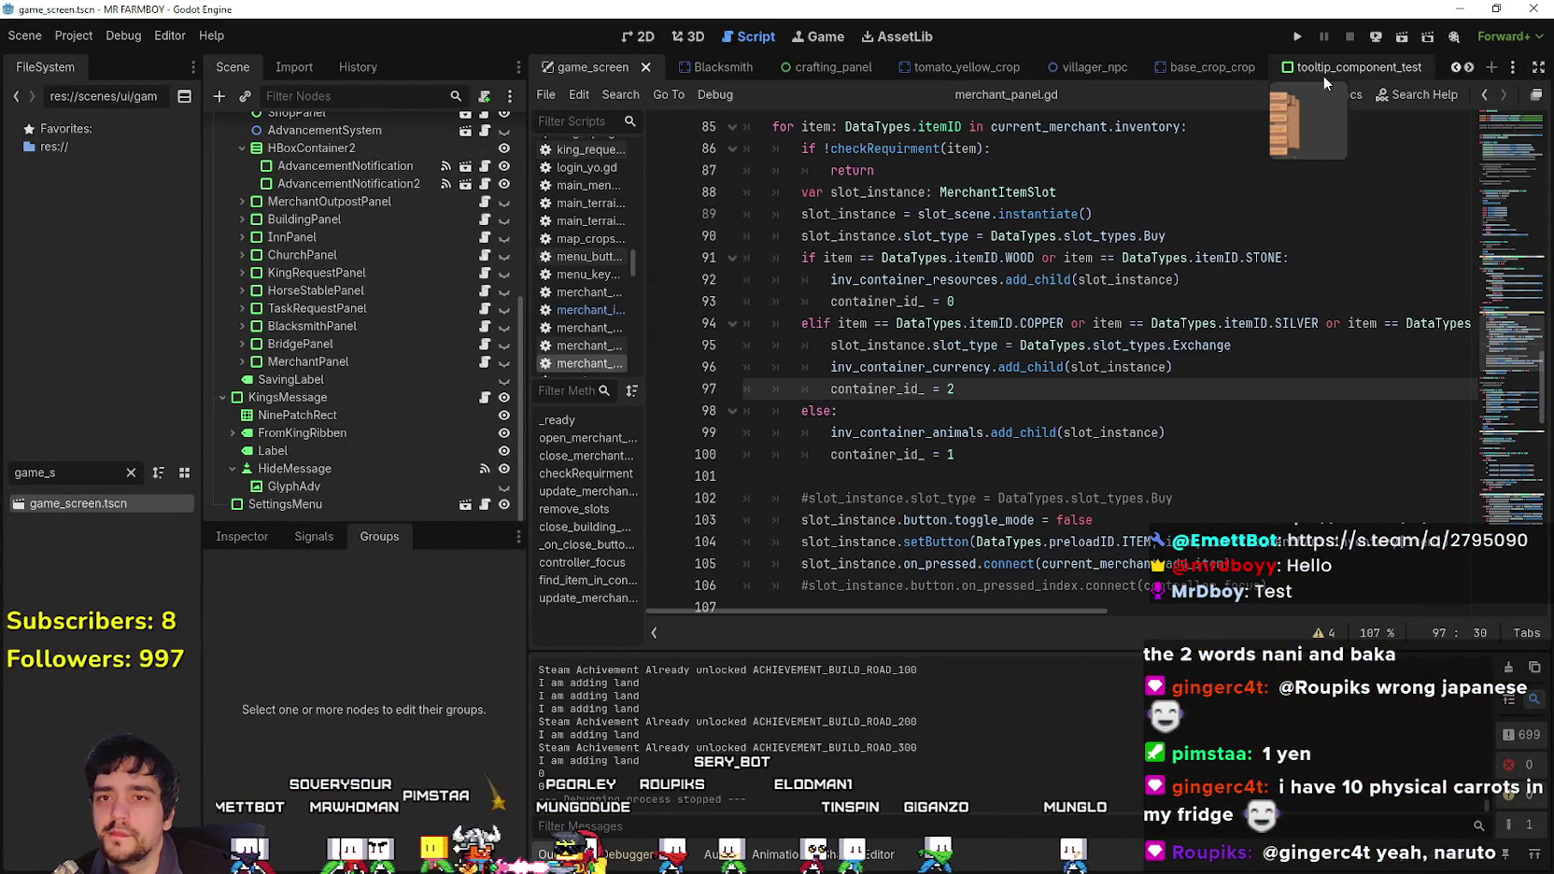
key(F5)
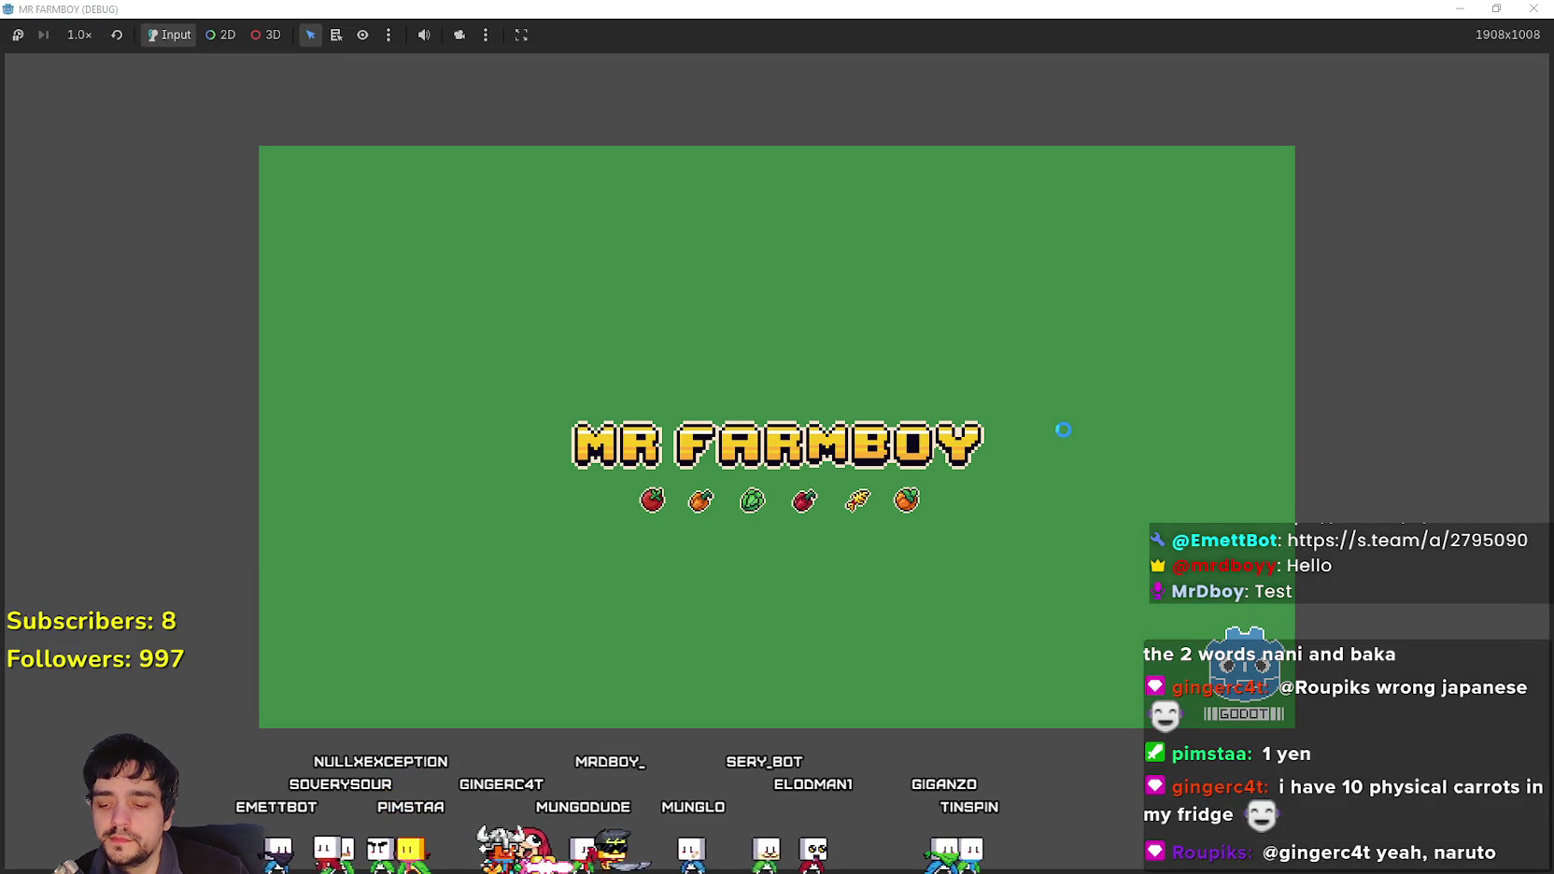
key(alt+Tab)
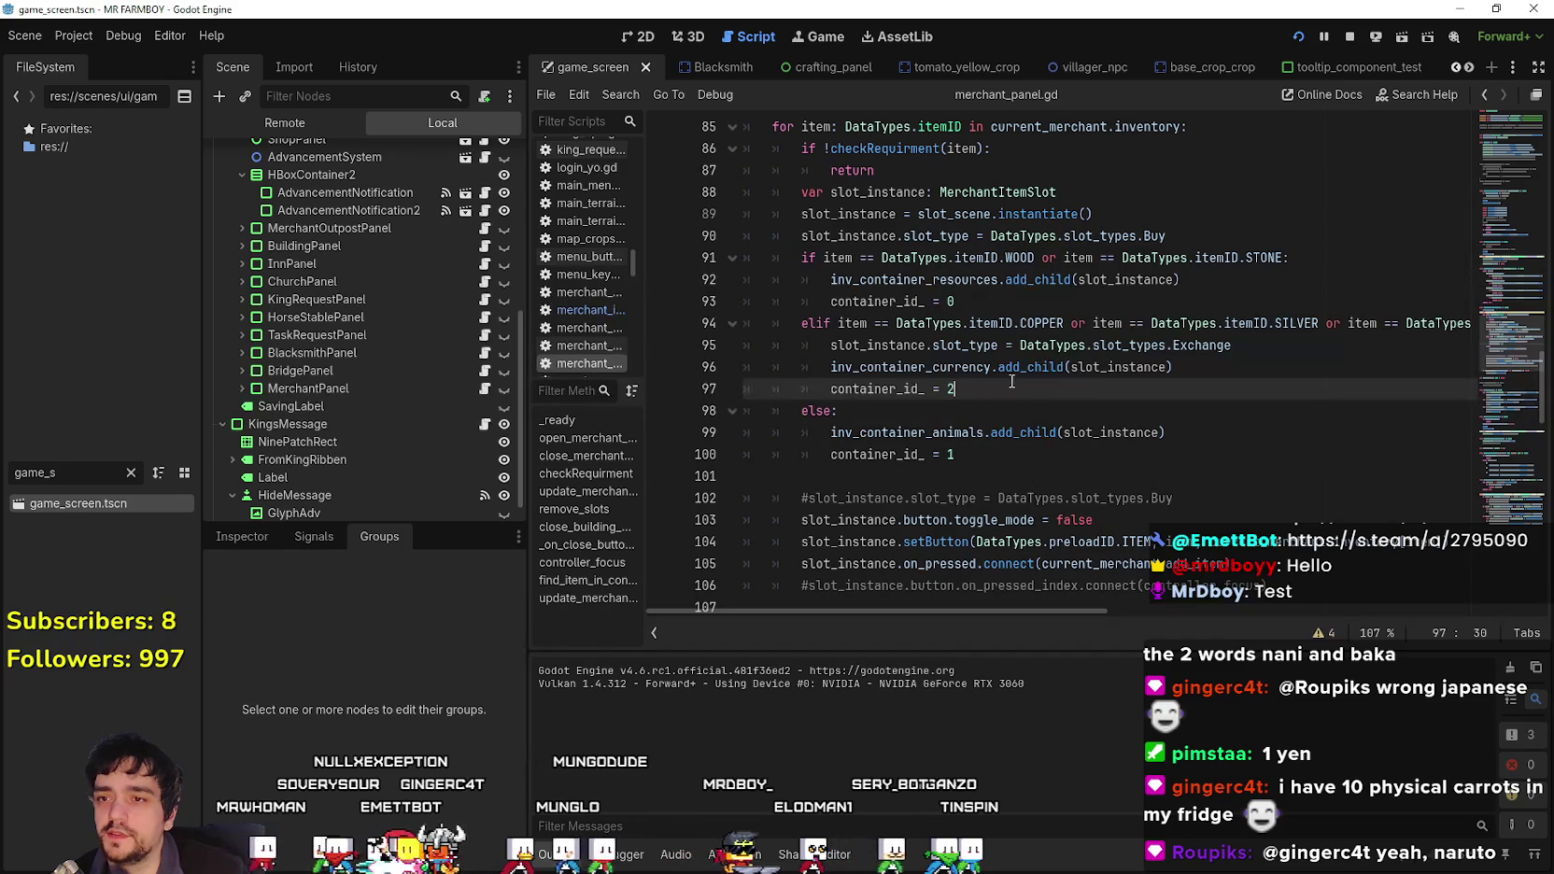
click(927, 412)
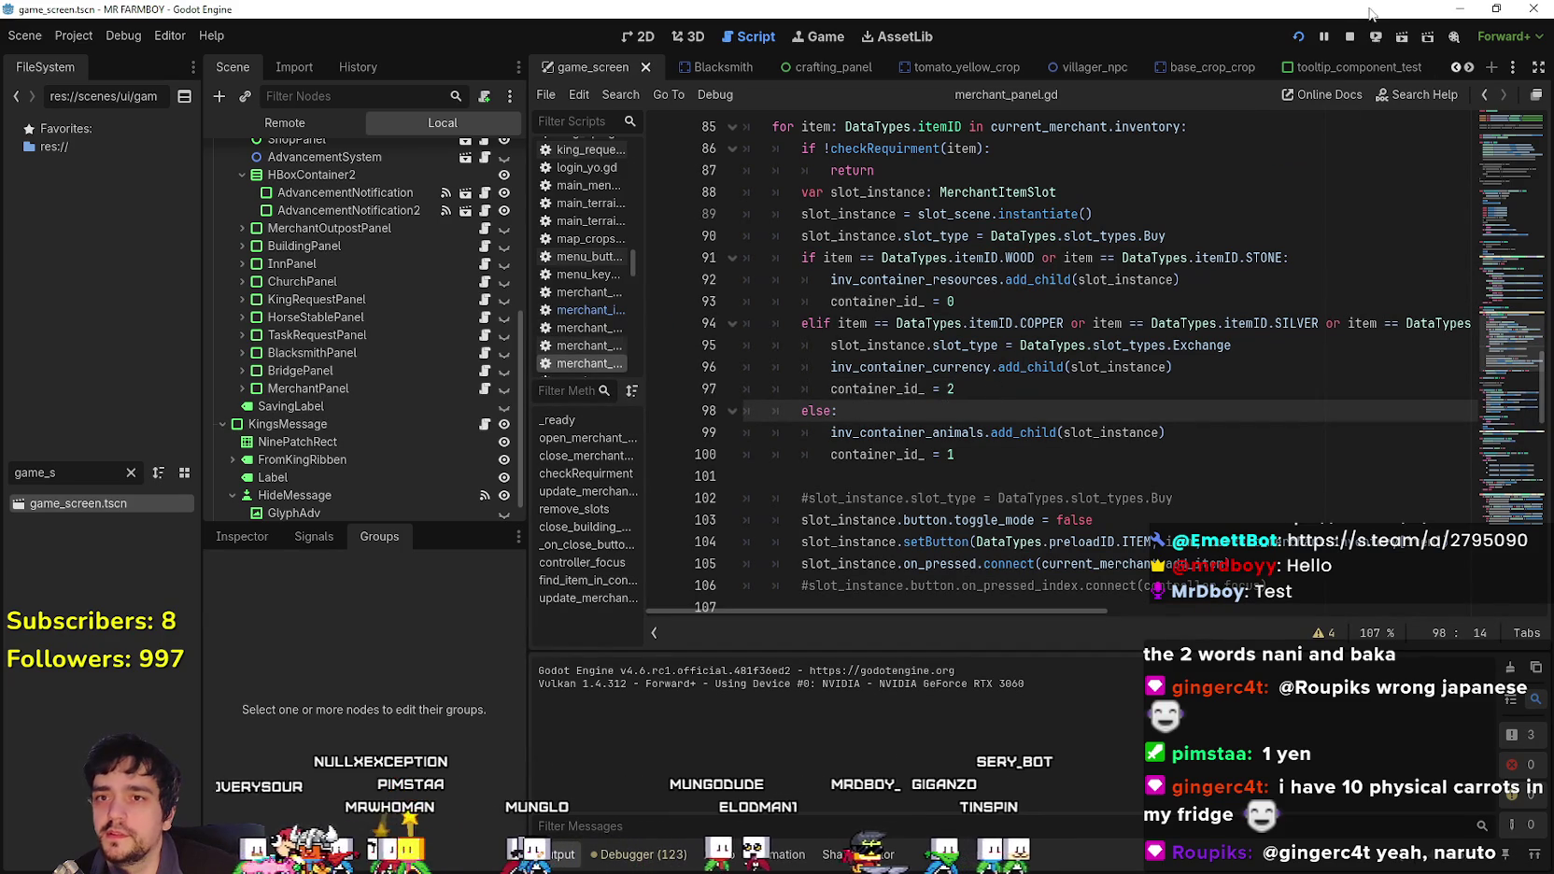
click(1350, 37)
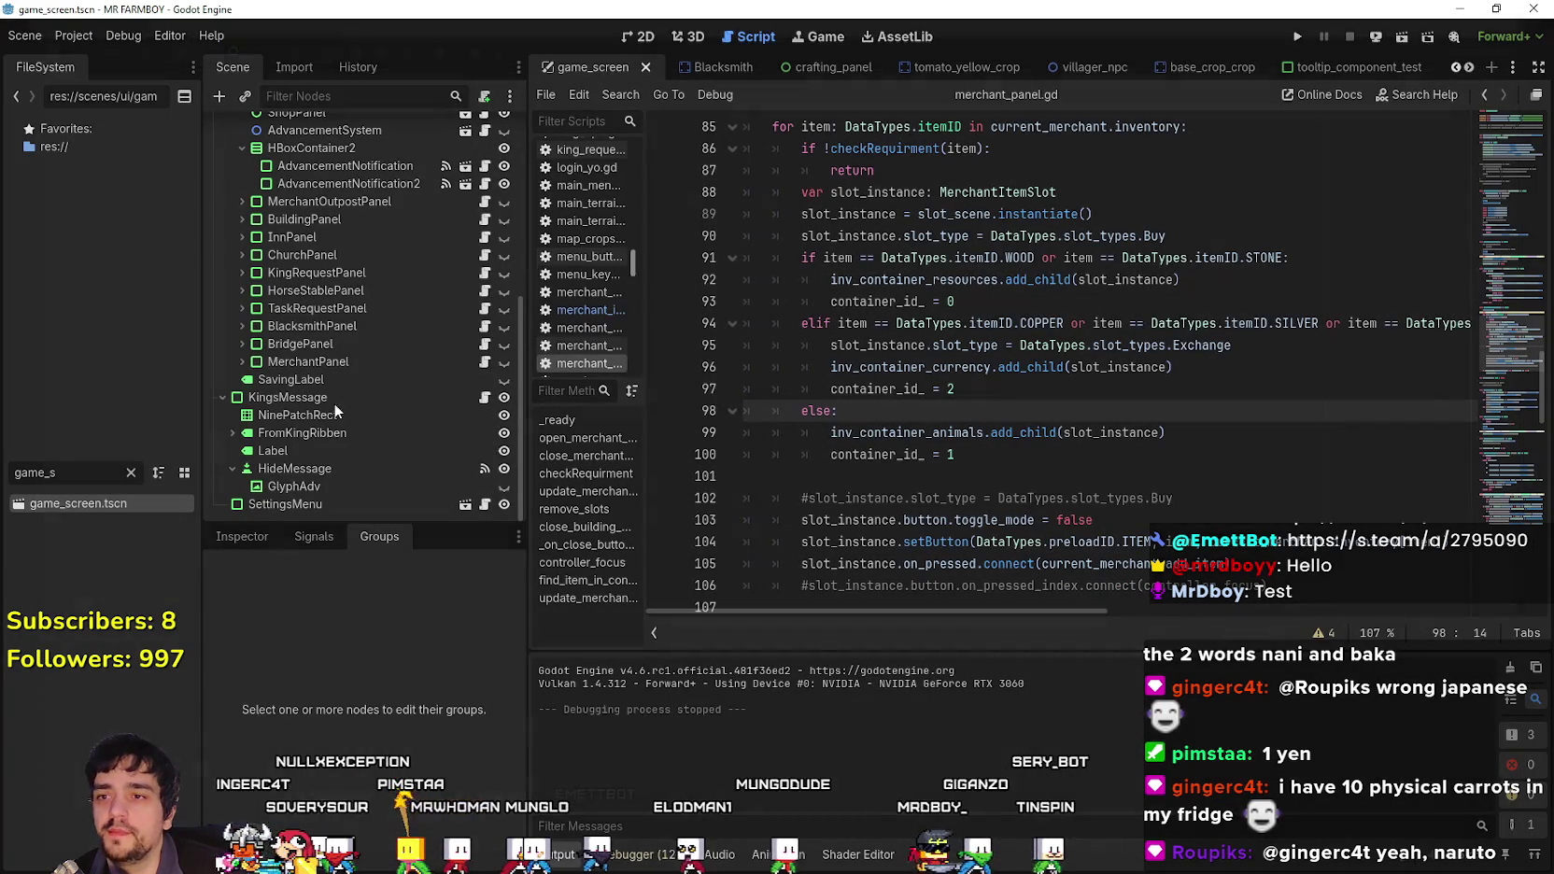
click(83, 480)
scroll(1015, 324, up, 3)
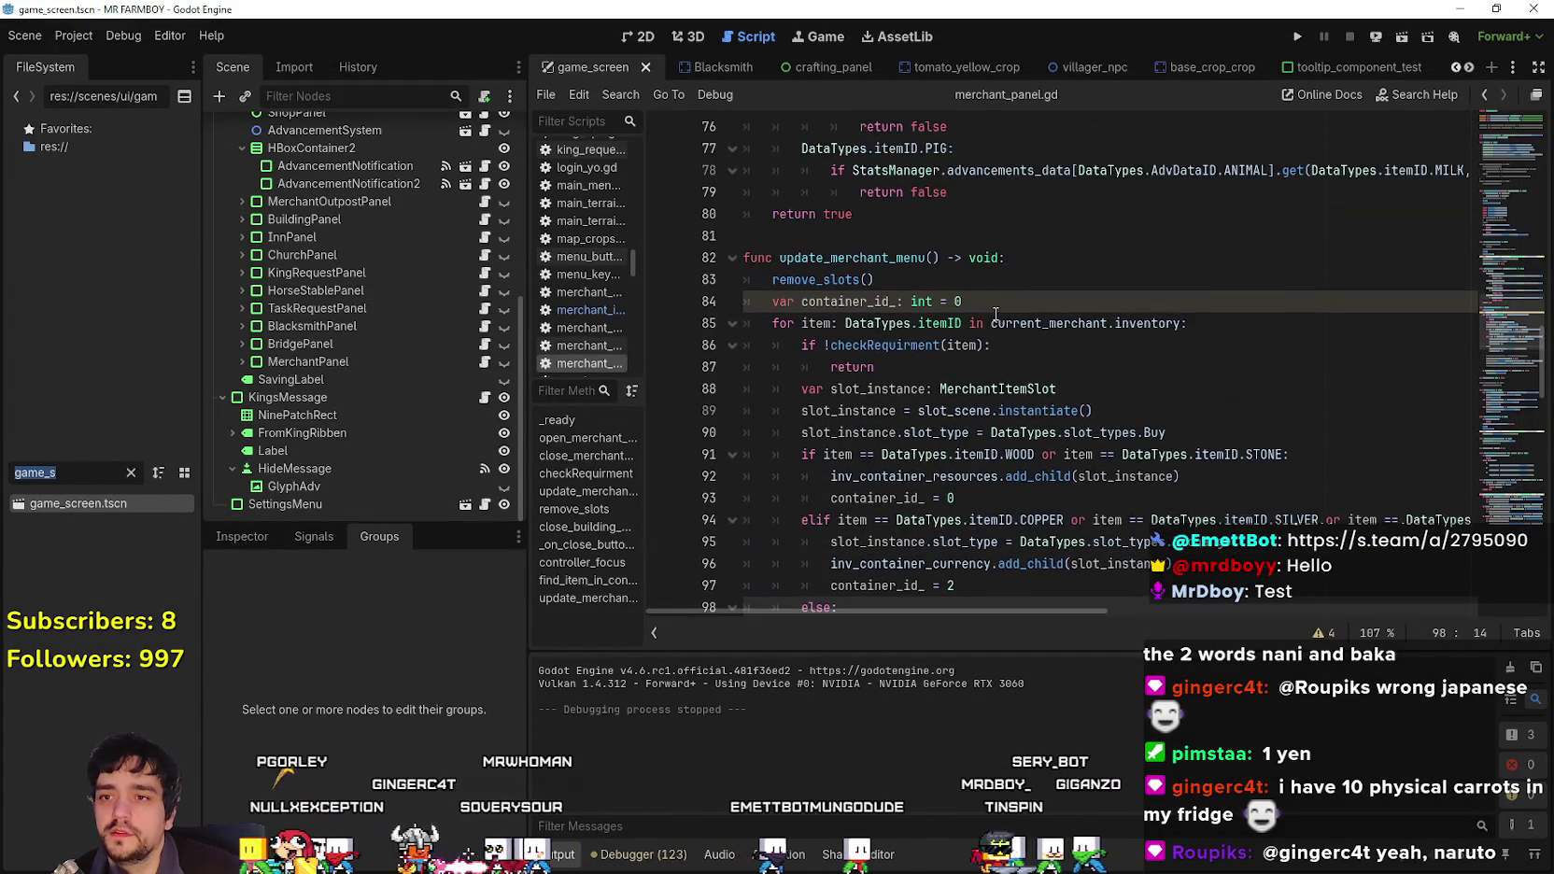
click(1016, 324)
scroll(1045, 377, down, 3)
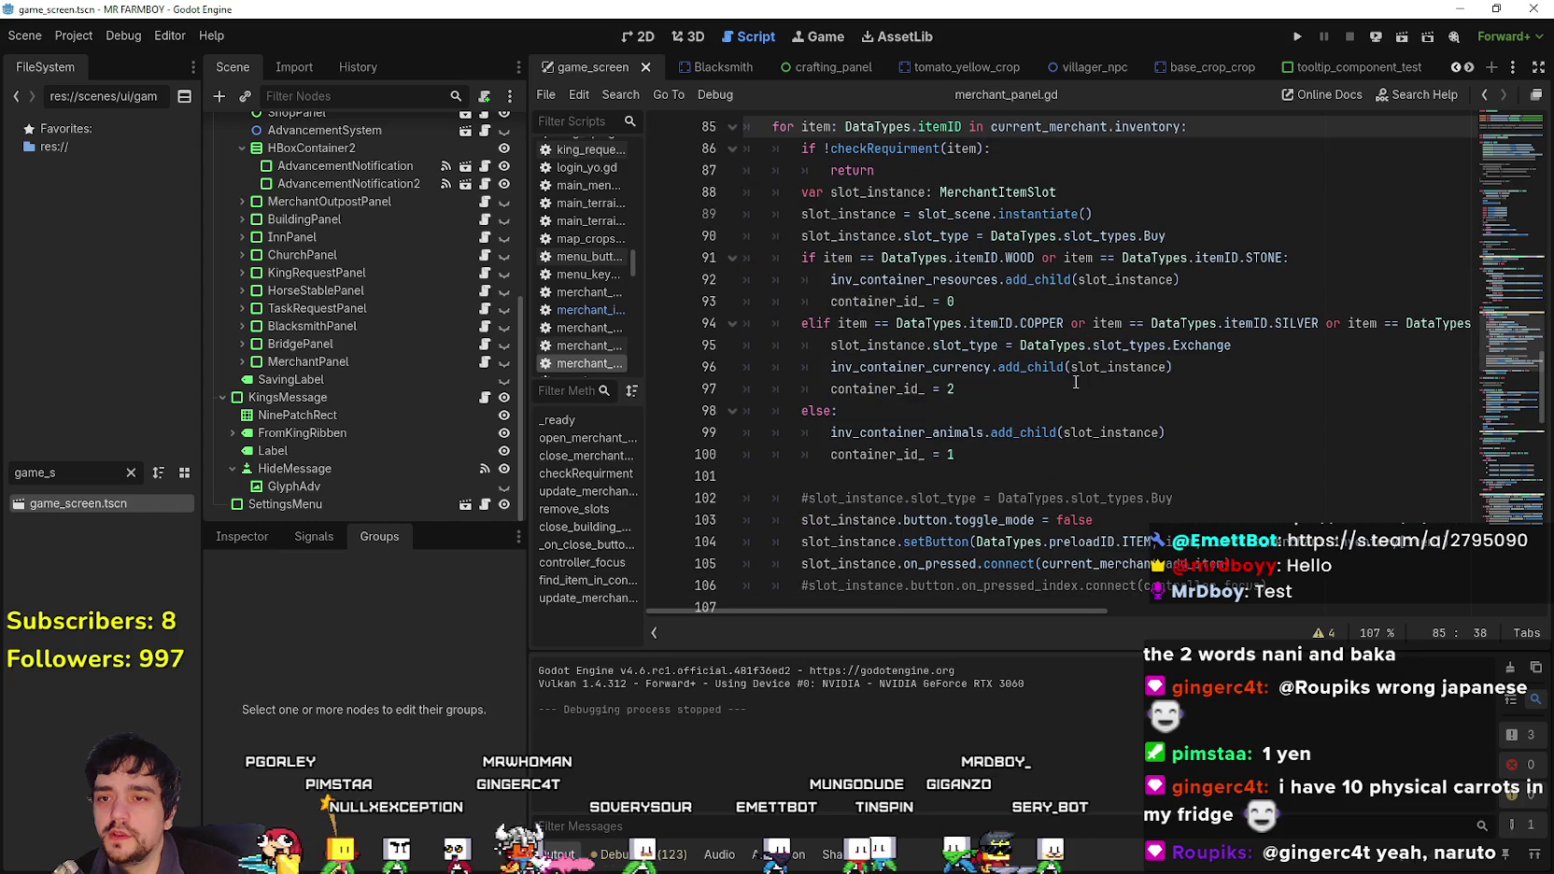
click(1162, 344)
scroll(1026, 415, down, 3)
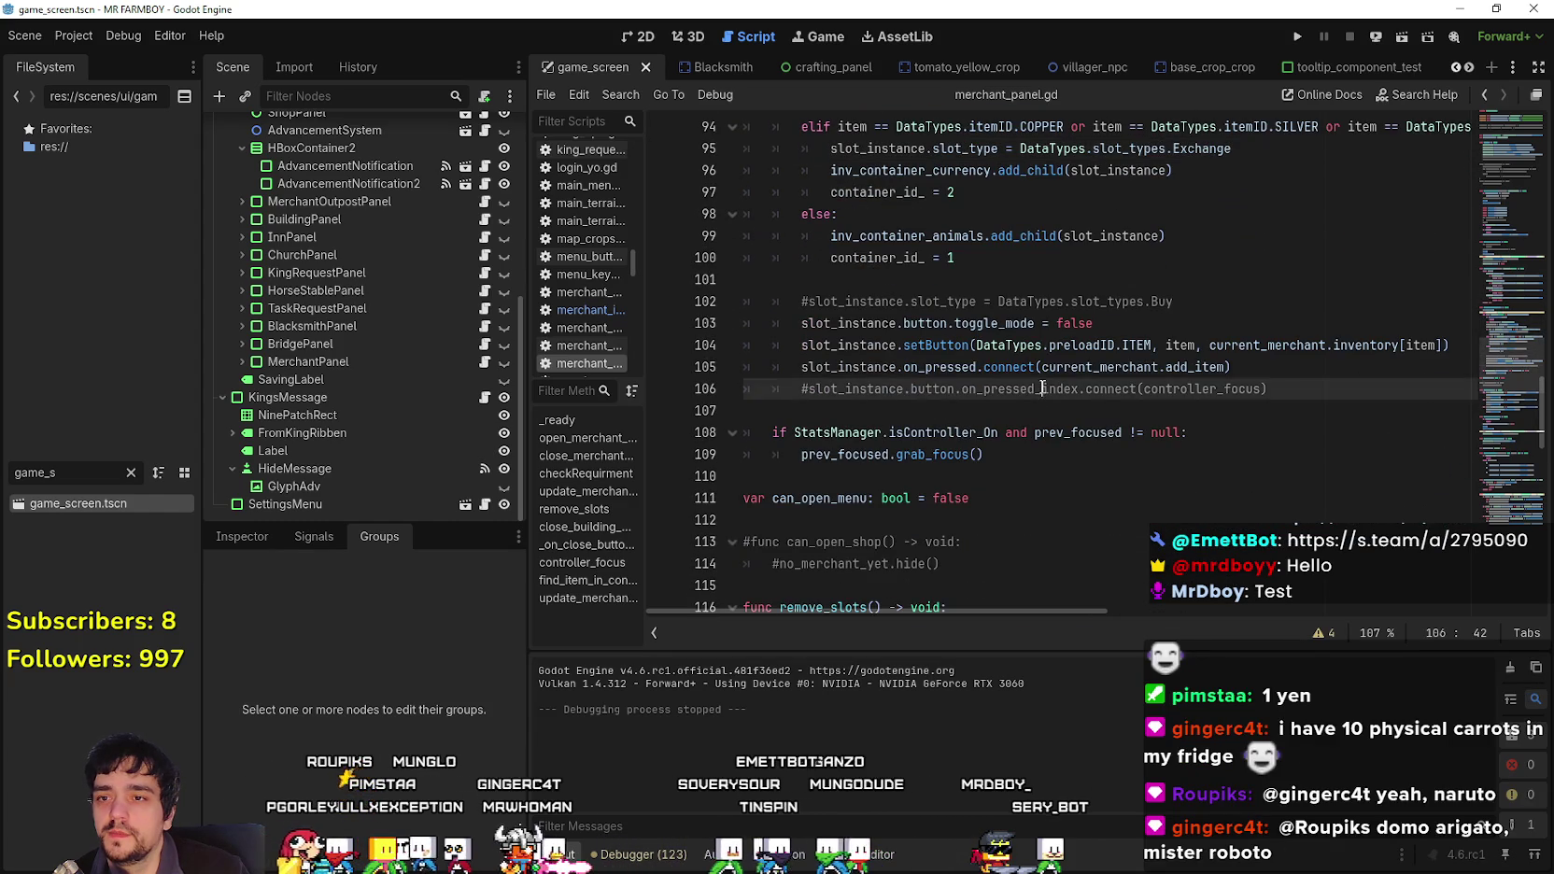
click(1025, 412)
scroll(1023, 425, up, 9)
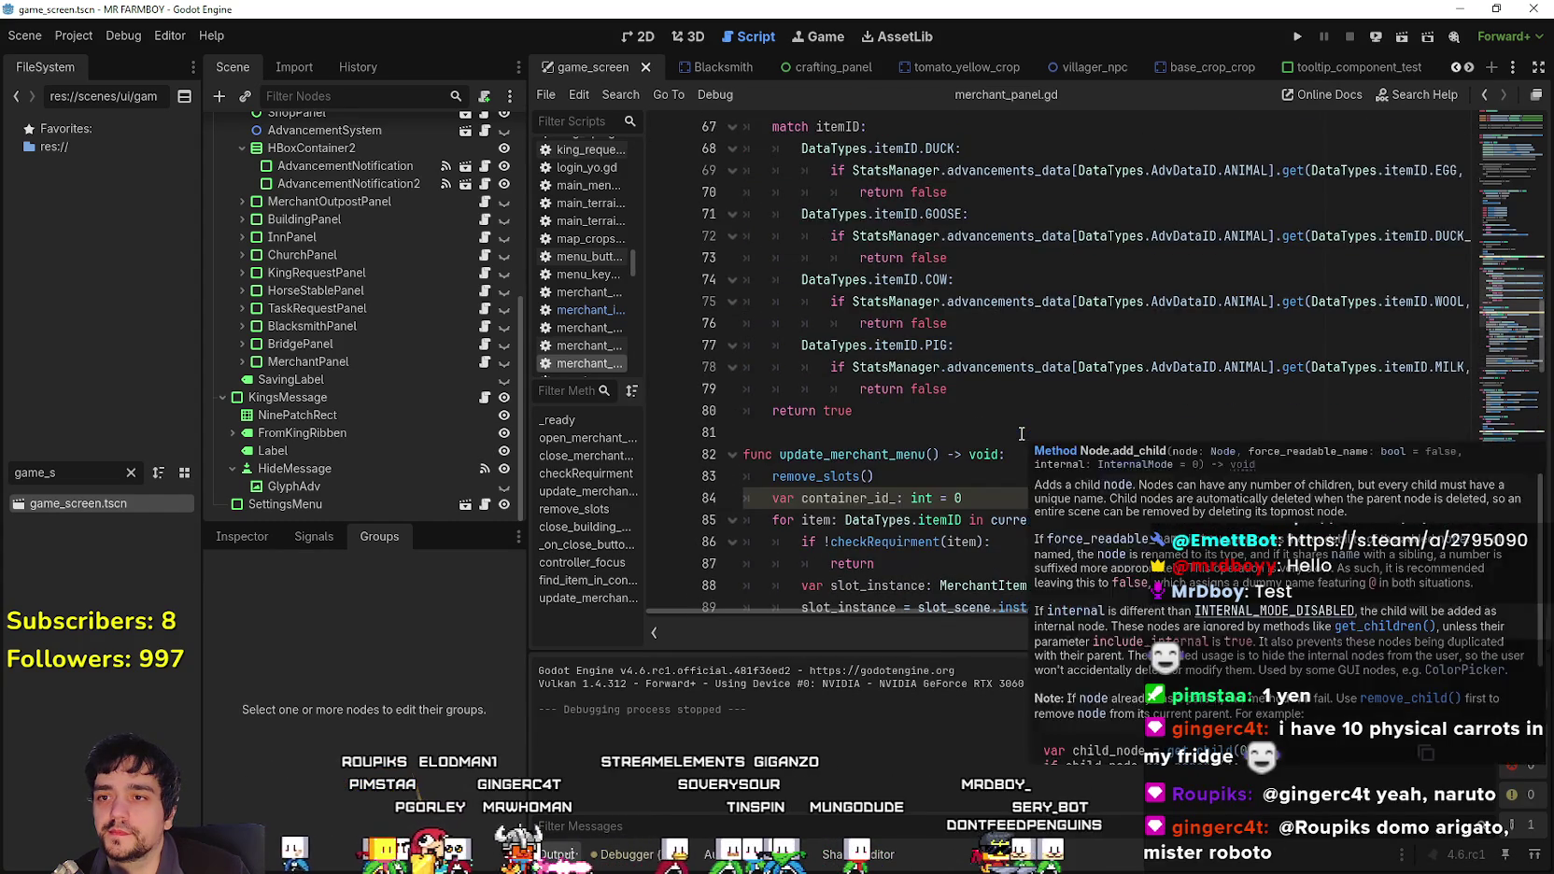
scroll(1018, 431, up, 4)
scroll(1018, 411, up, 4)
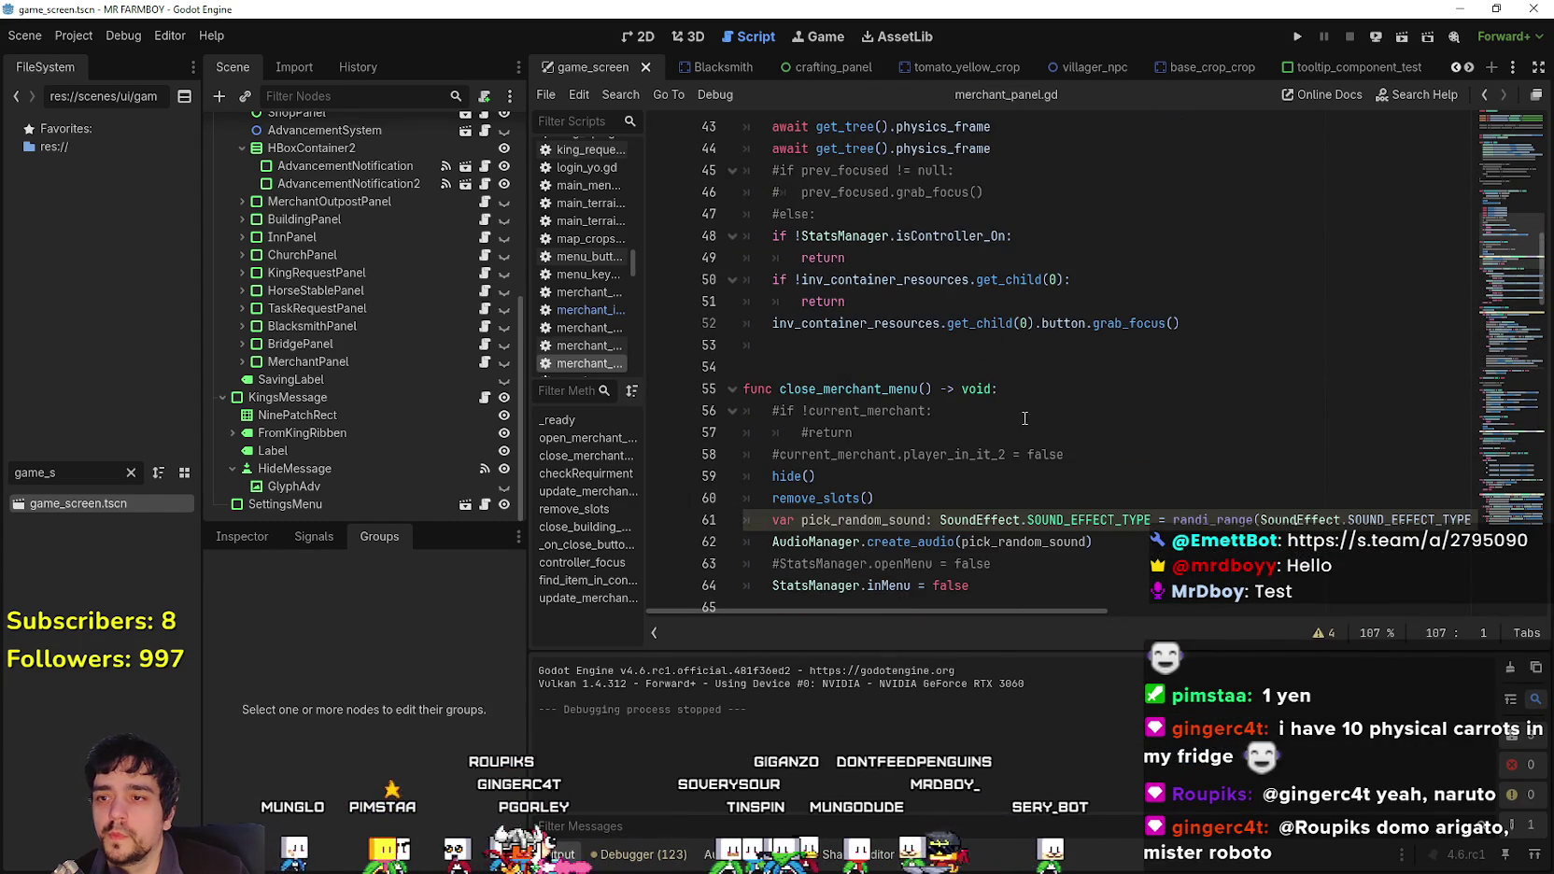
scroll(1009, 404, up, 2)
scroll(1004, 401, down, 5)
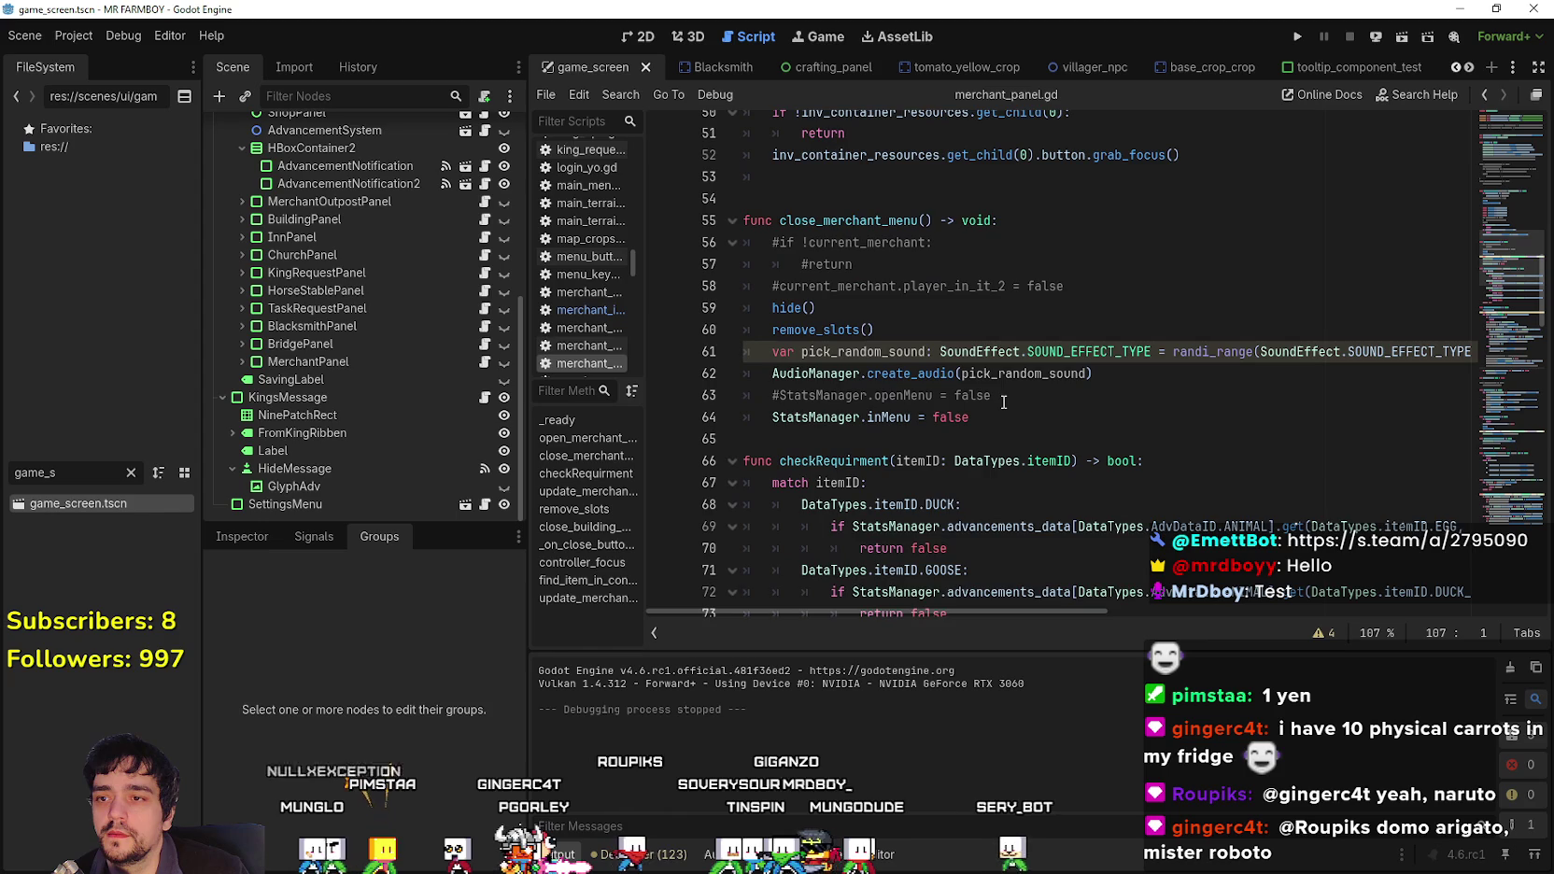
scroll(1004, 402, down, 3)
scroll(1004, 402, down, 6)
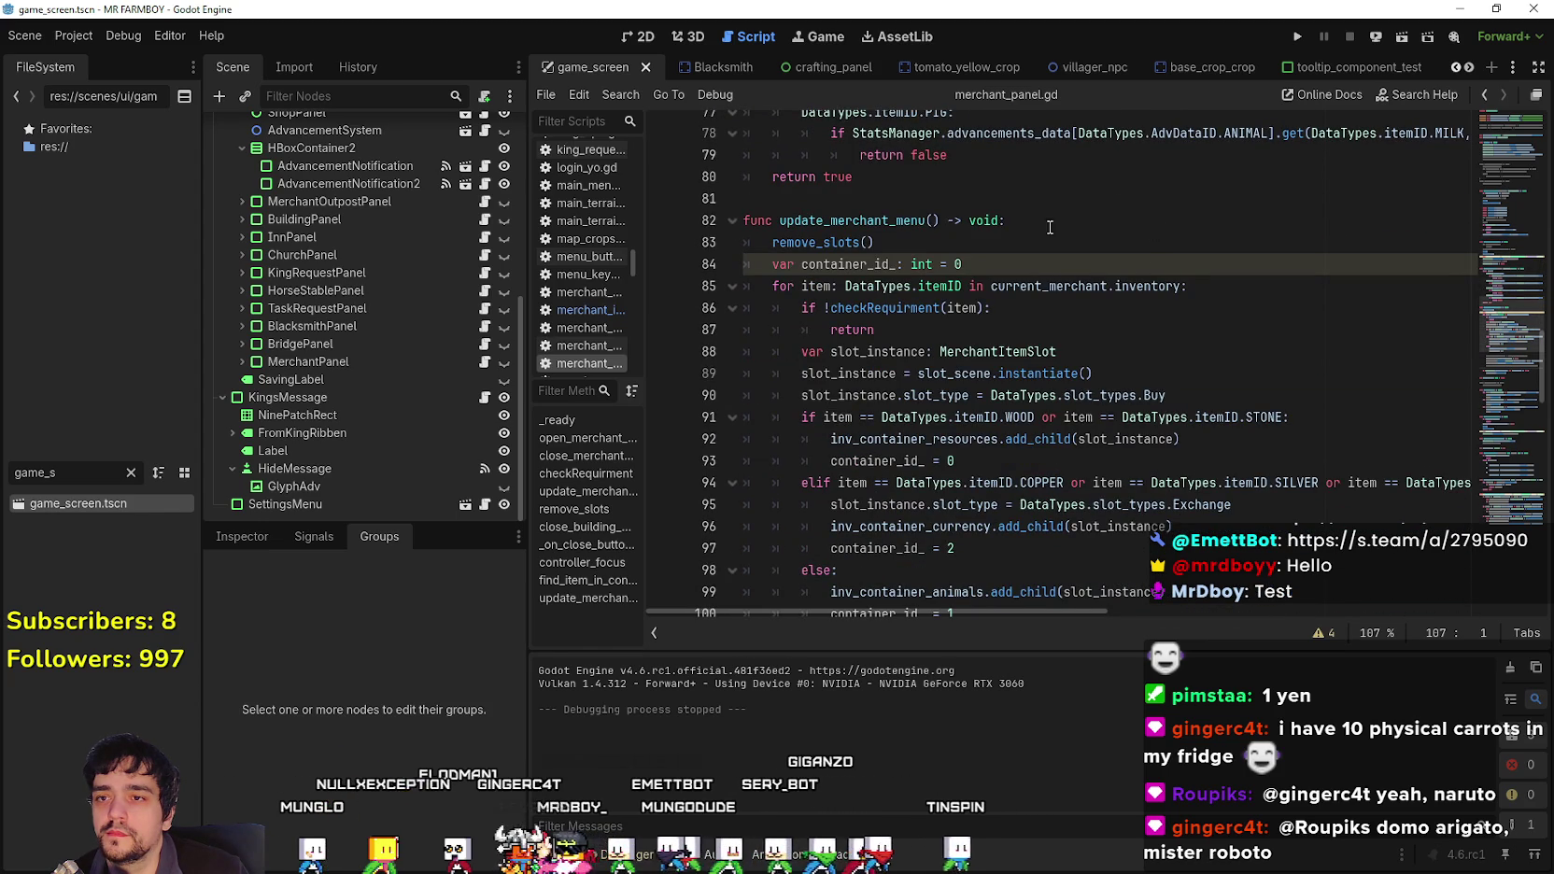
double_click(857, 221)
scroll(857, 221, down, 7)
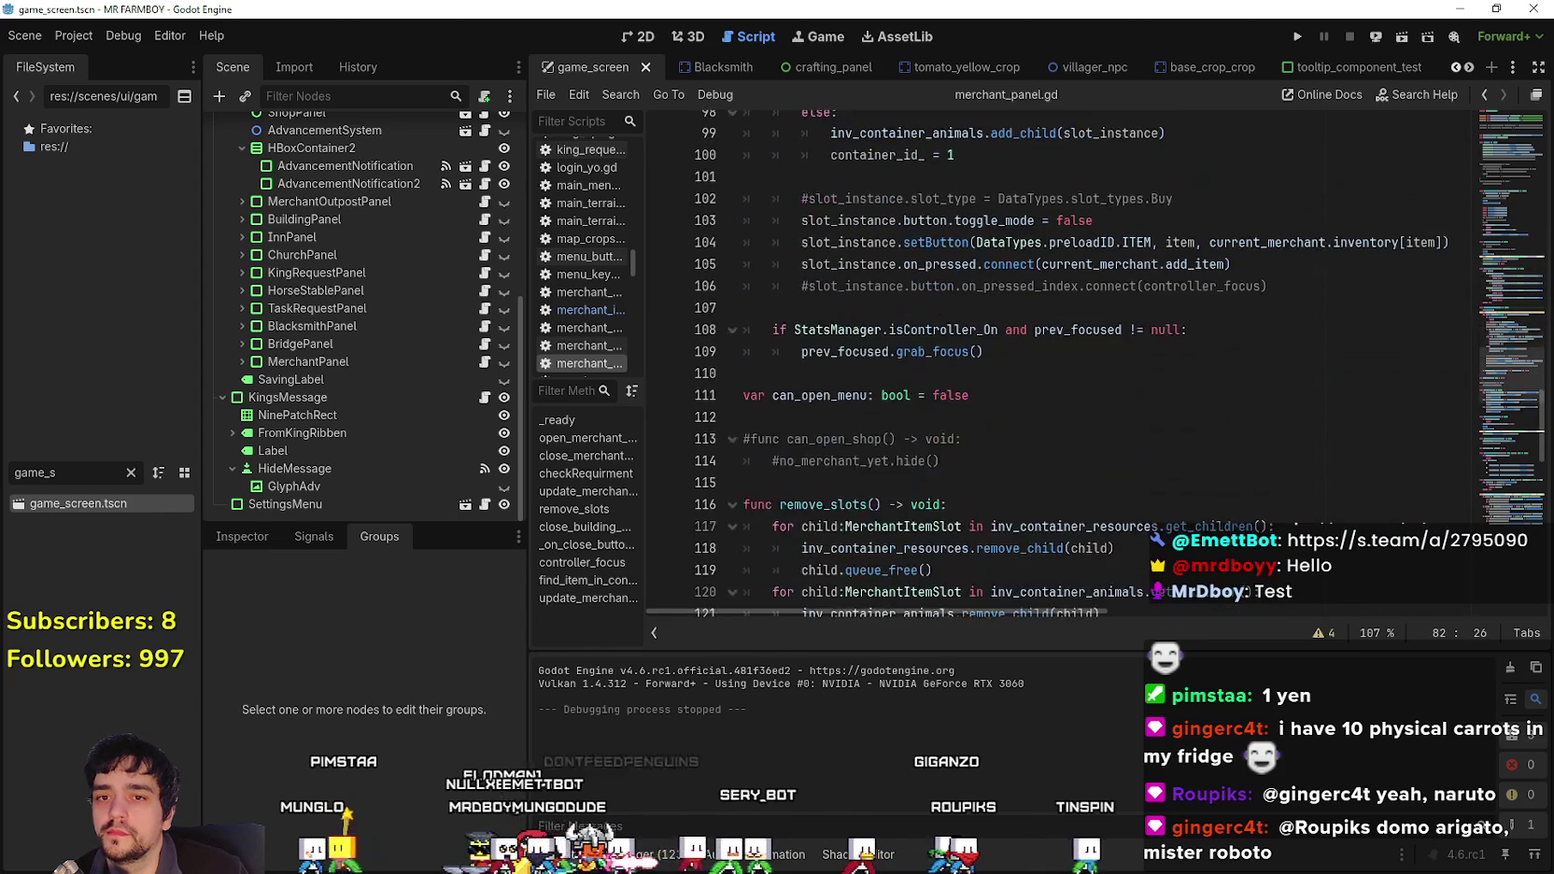
mouse_move(1503, 365)
mouse_down()
mouse_move(1497, 187)
mouse_move(1490, 402)
mouse_up()
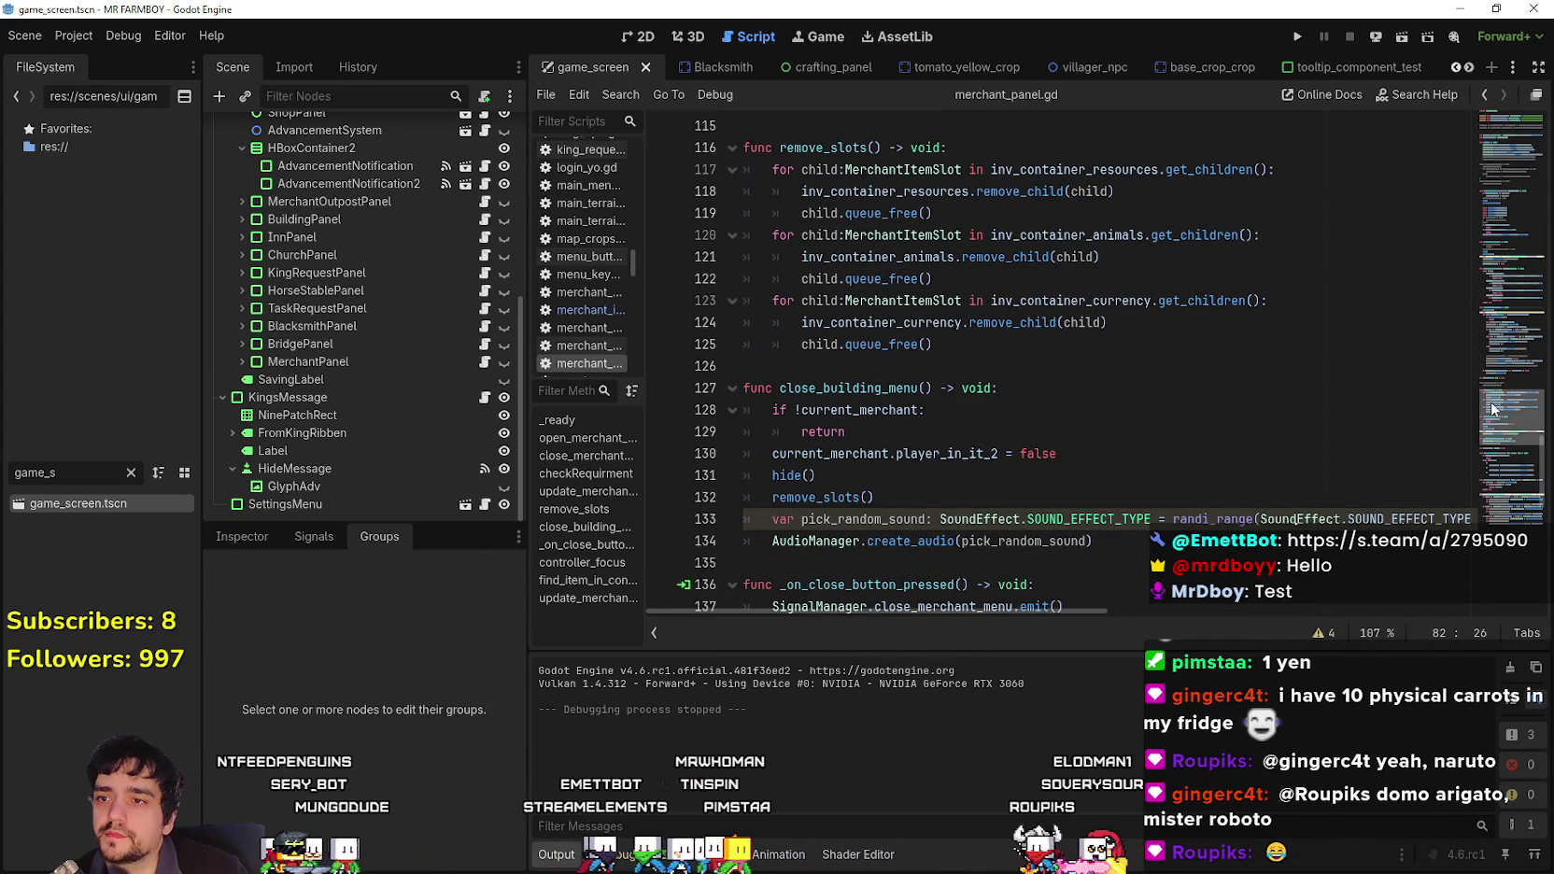
Open merchant_item_slot.gd, comment out the gold hide check on lines 122–123, and save.
right_click(906, 300)
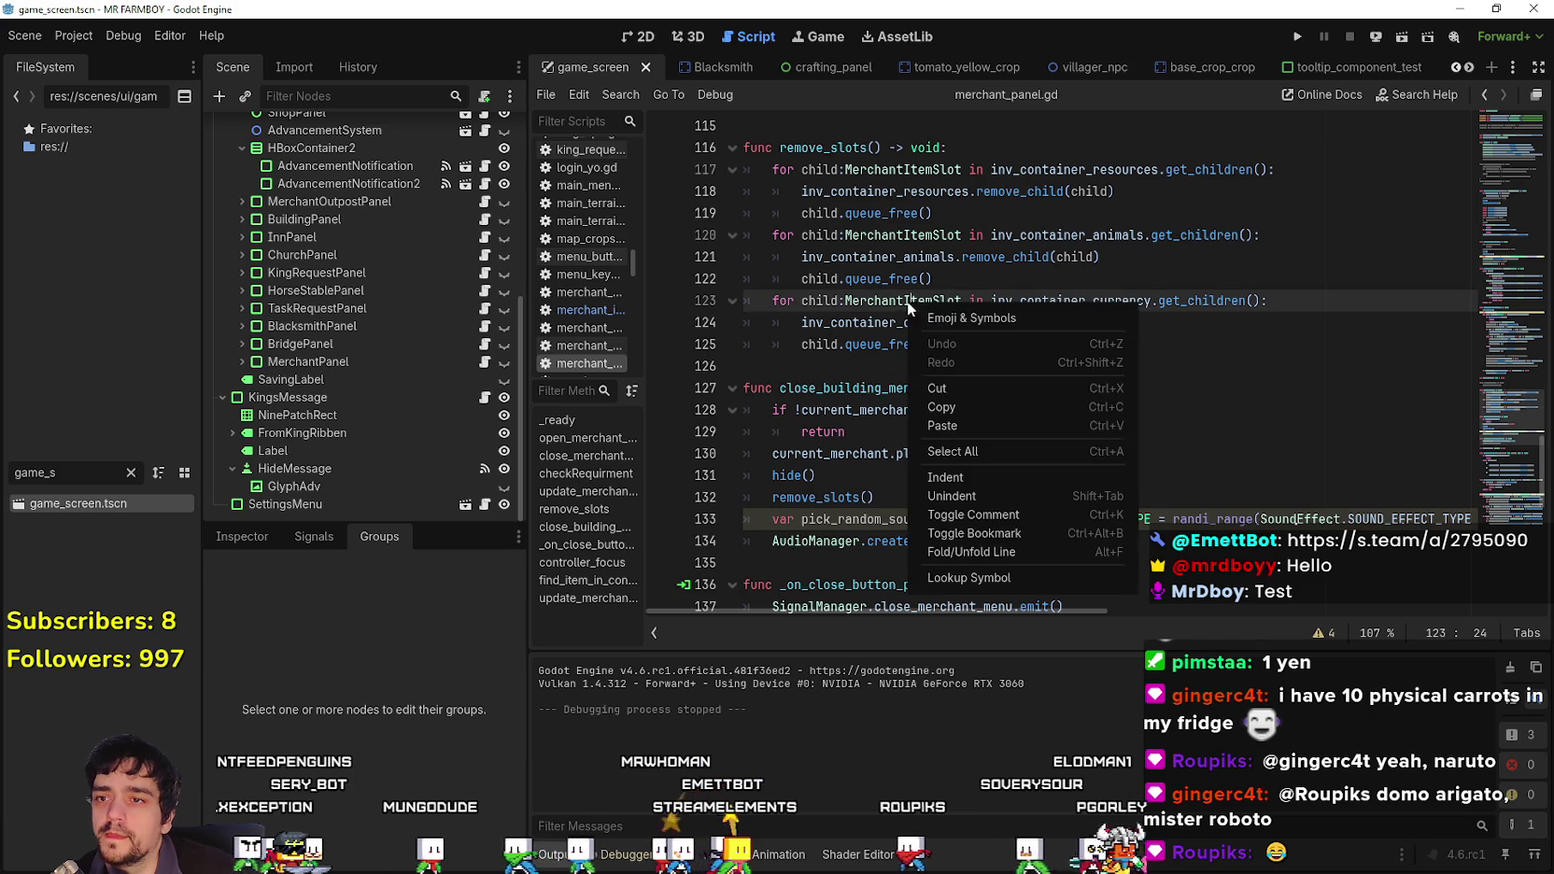
click(1024, 575)
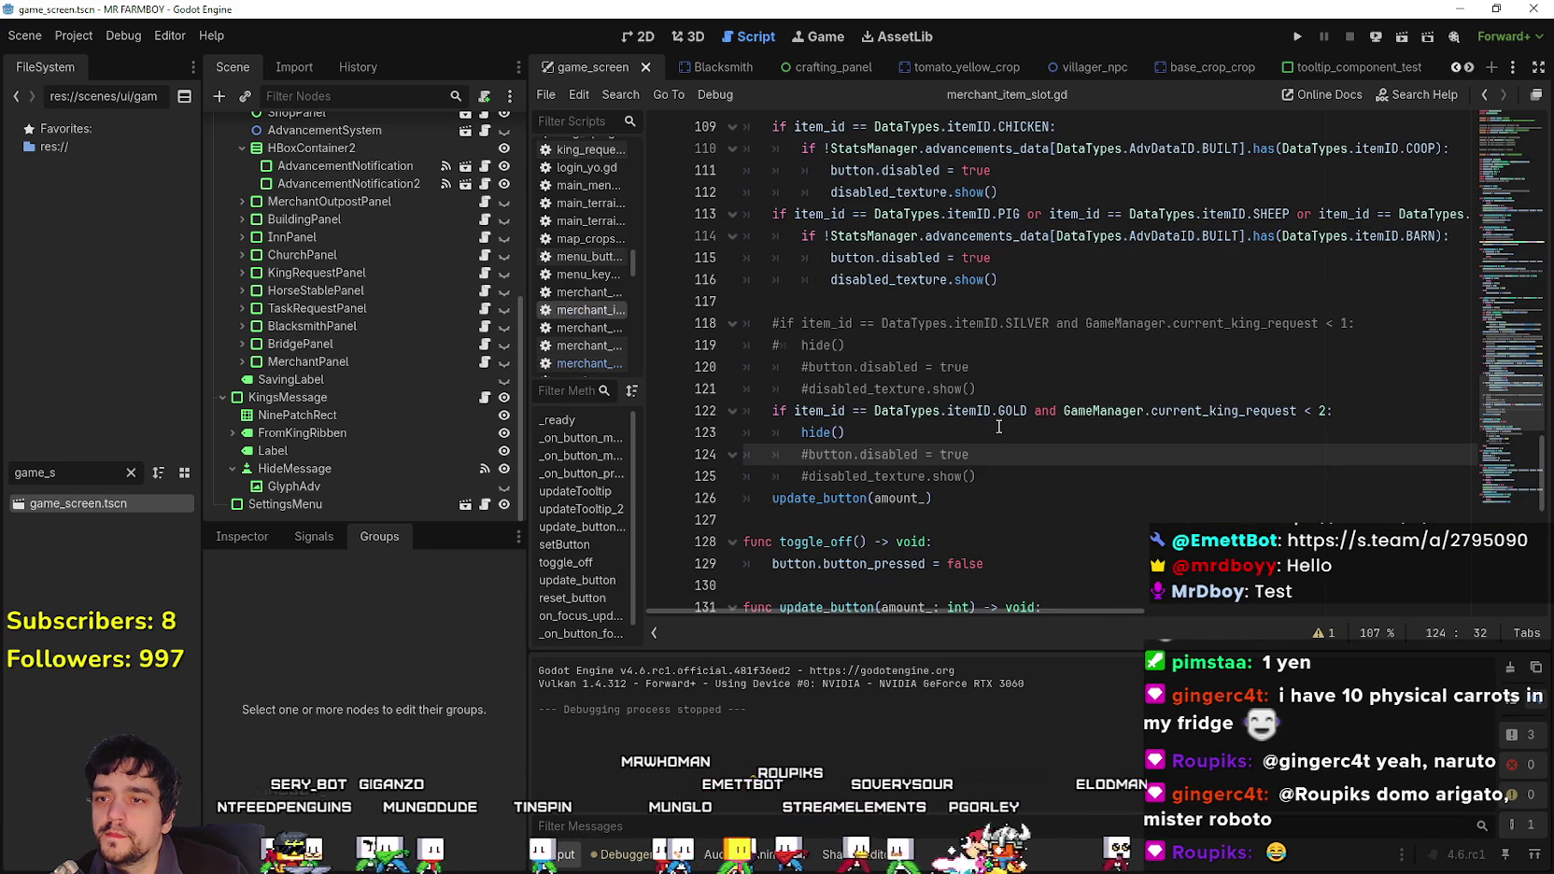
key(Down)
scroll(999, 405, up, 2)
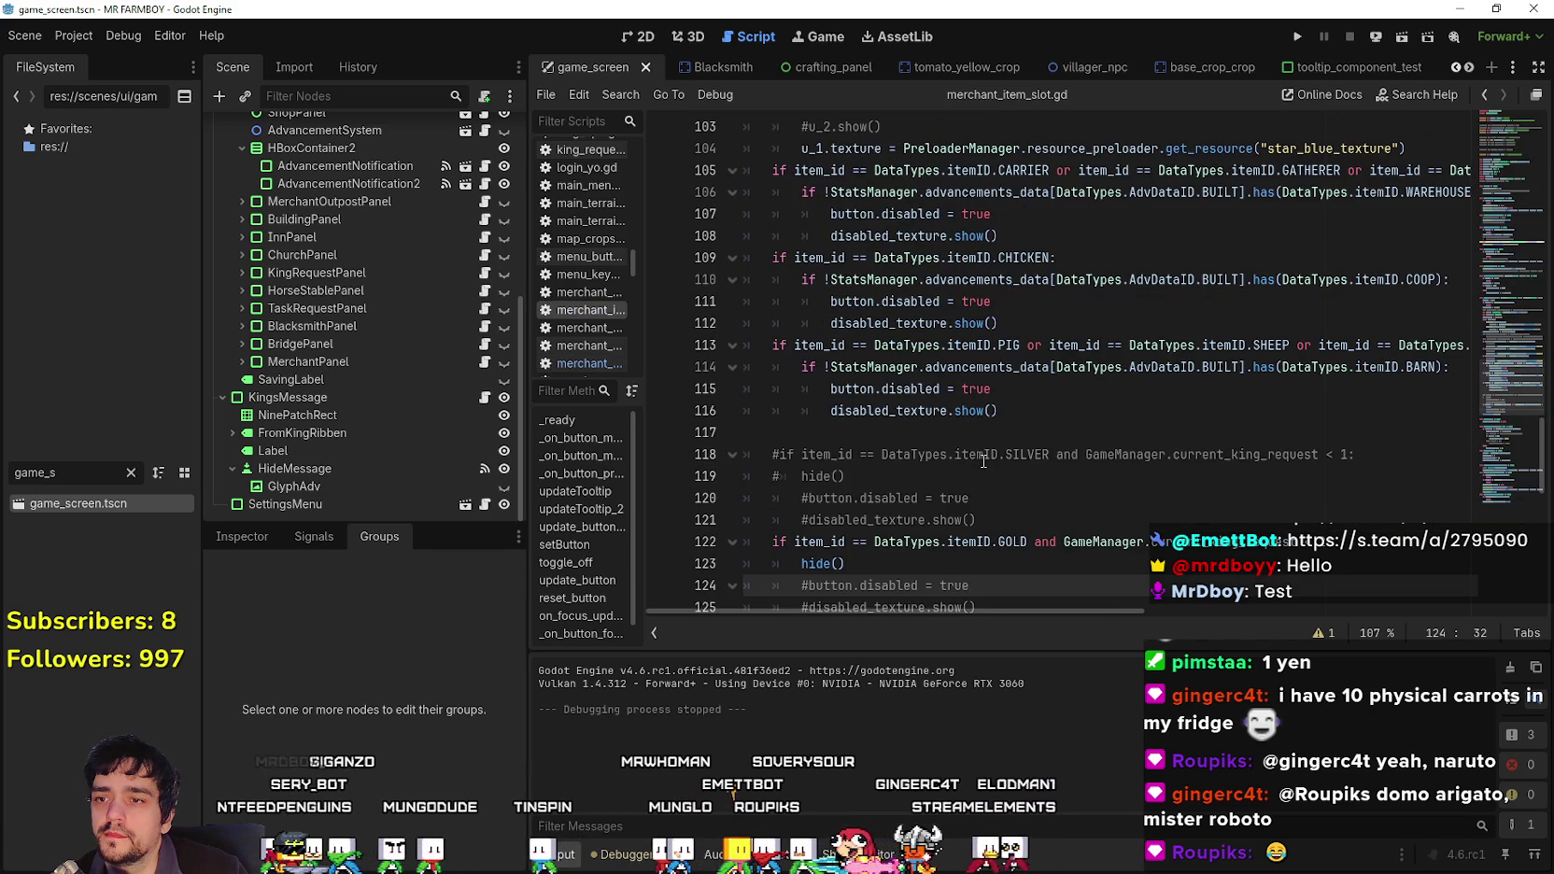
scroll(983, 460, down, 1)
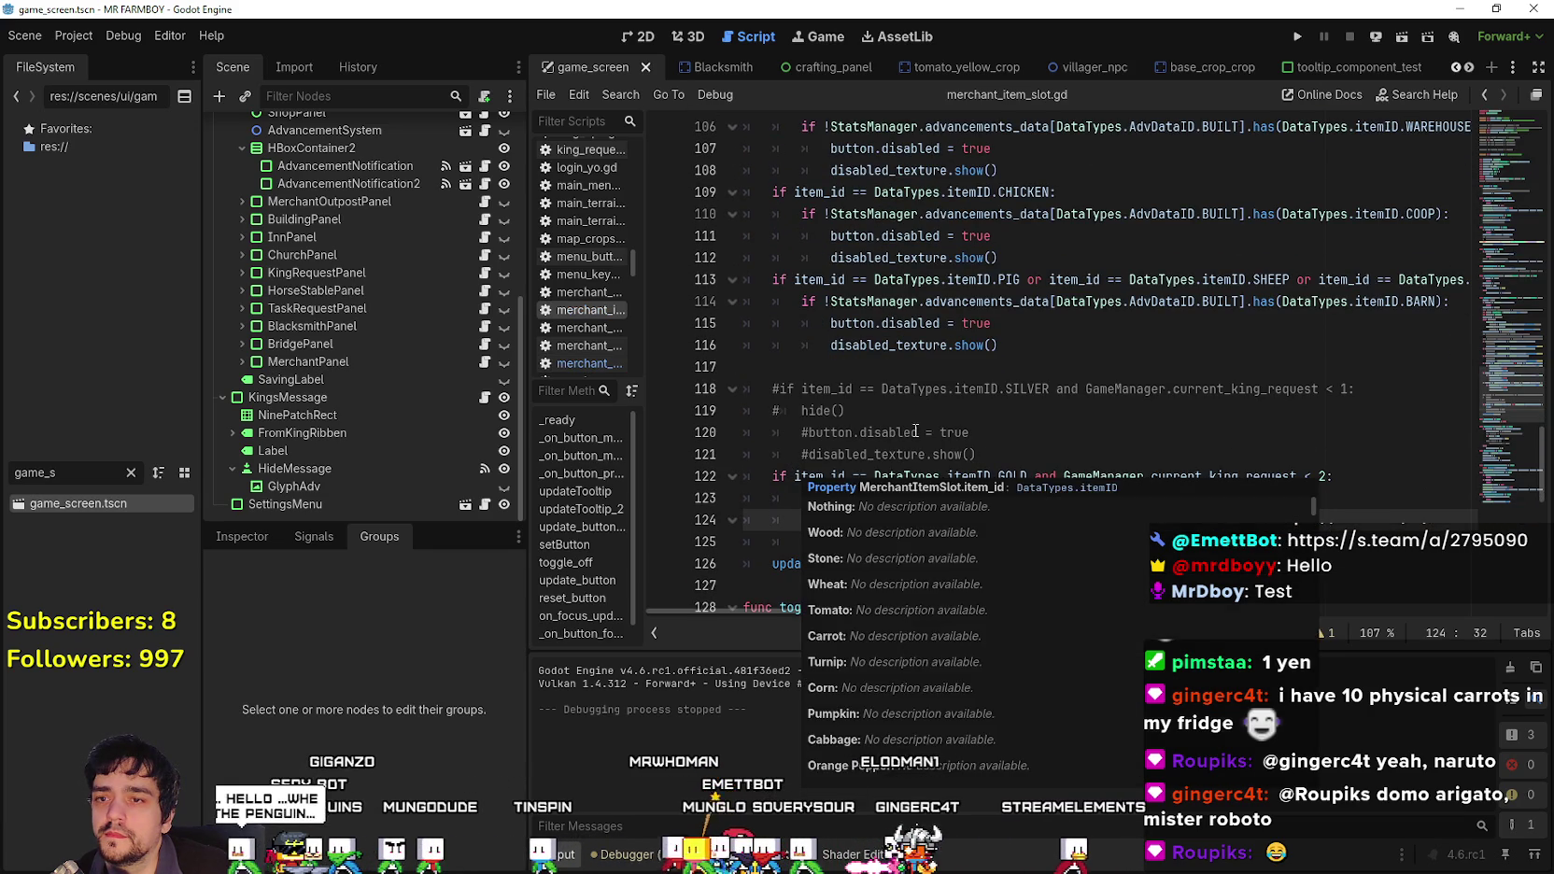
click(1039, 476)
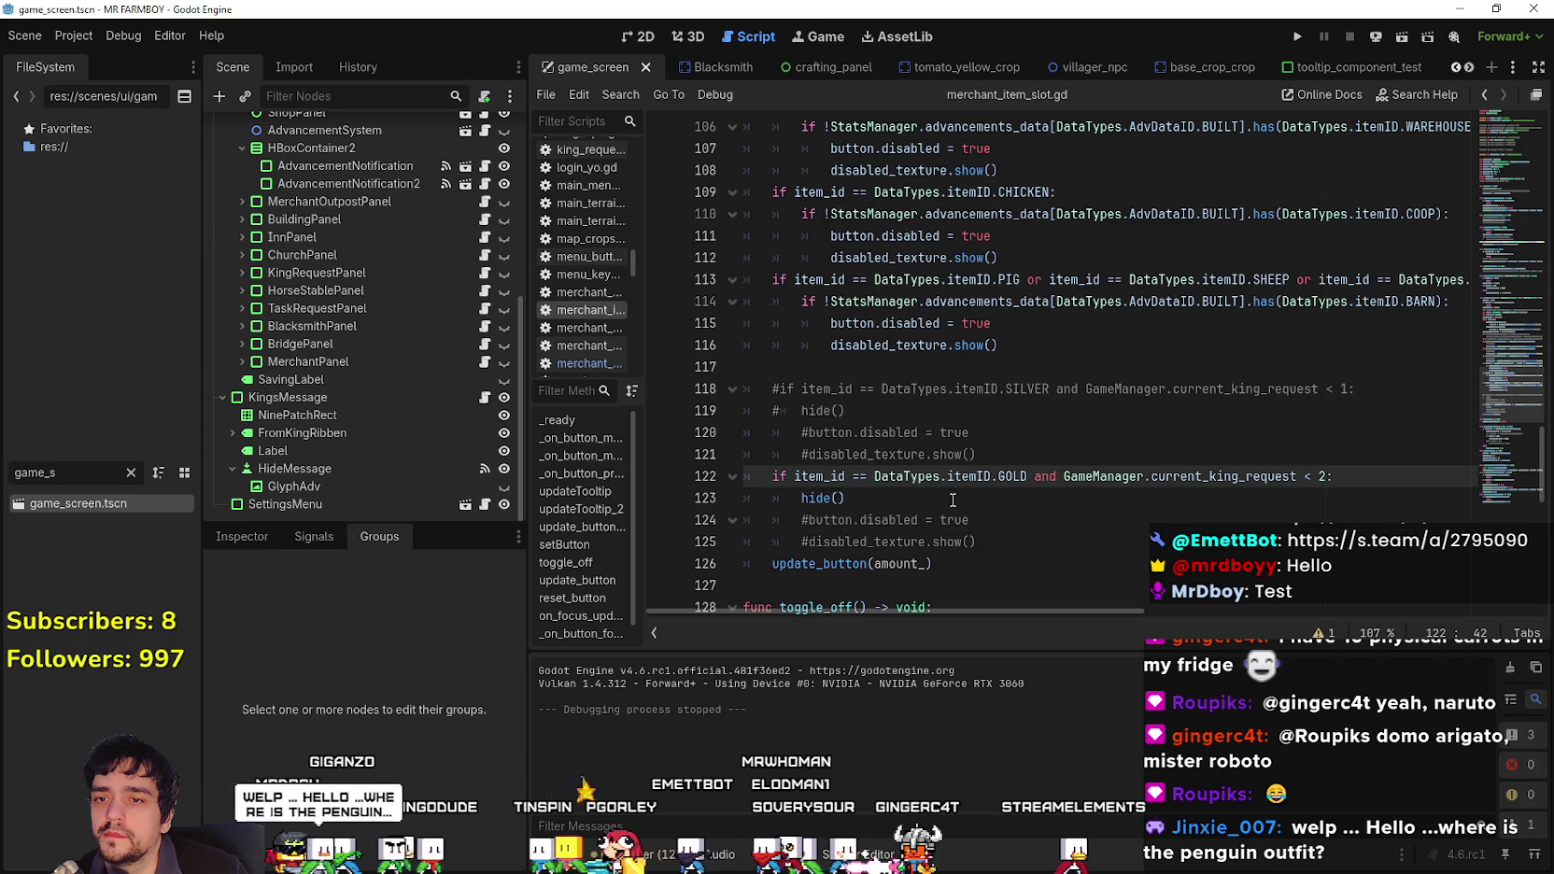
scroll(953, 500, down, 1)
shift+click(814, 418)
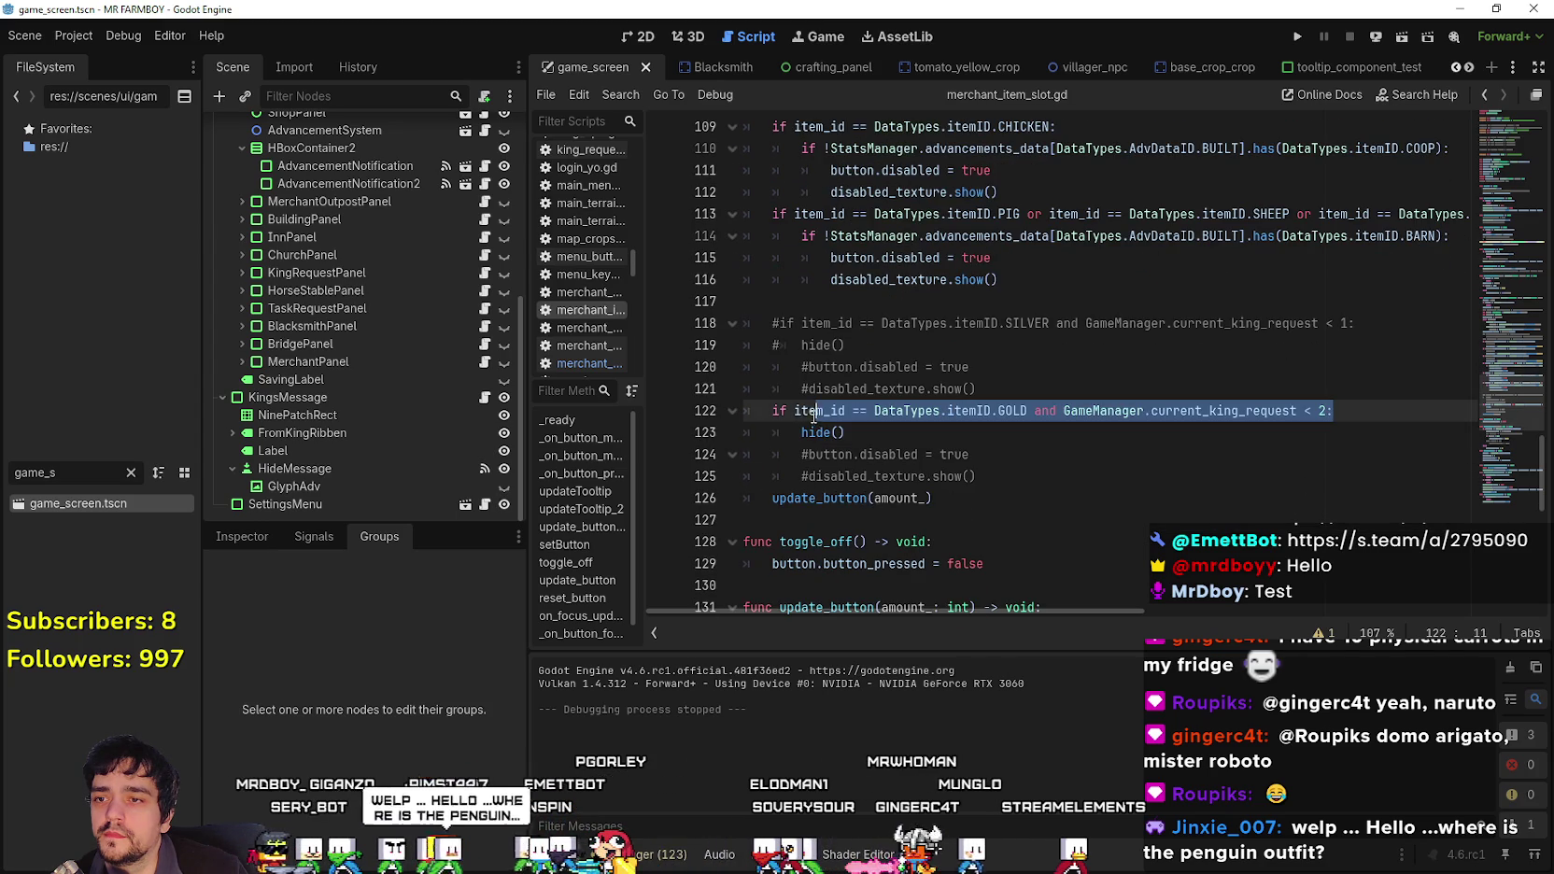
shift+click(756, 409)
drag(898, 434, 701, 411)
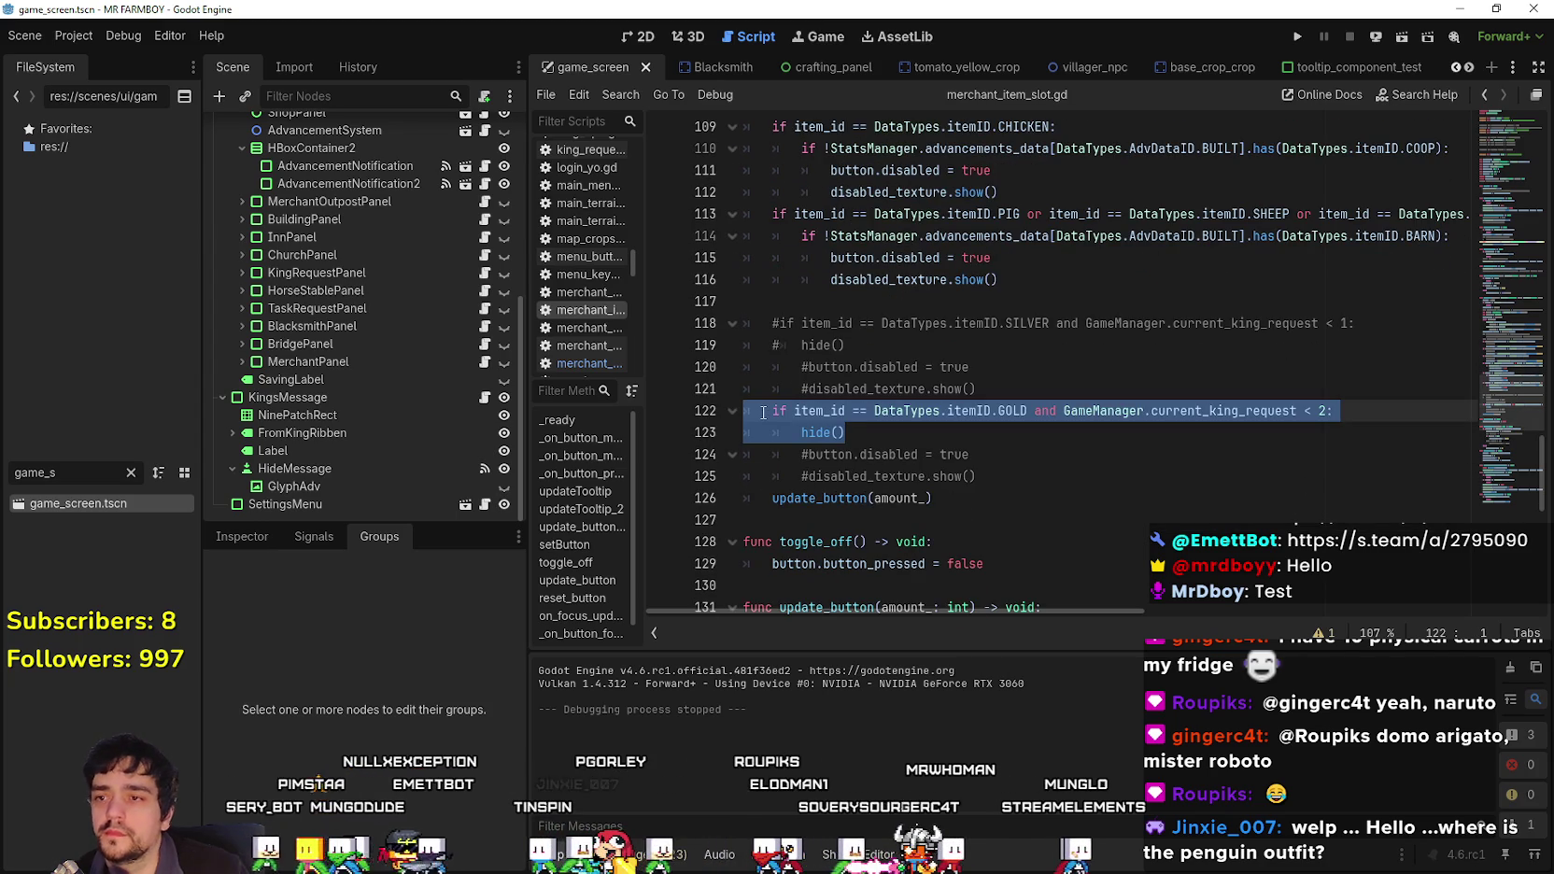
key(ctrl+k)
key(ctrl+s)
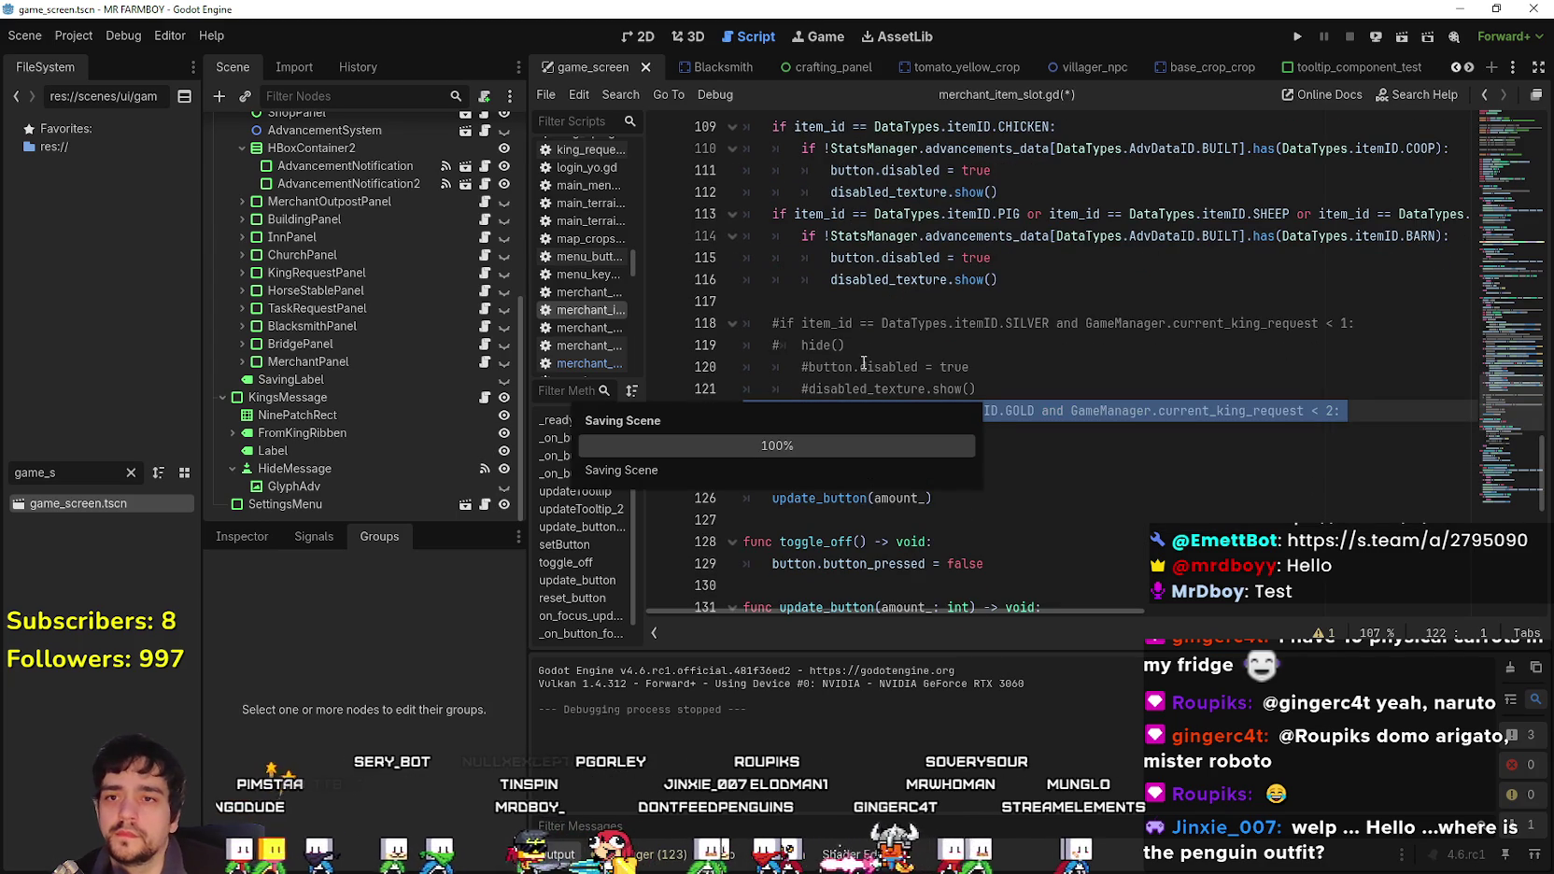
Select lines 116 through 126 to review the silver and gold hide checks.
click(861, 303)
scroll(903, 506, up, 3)
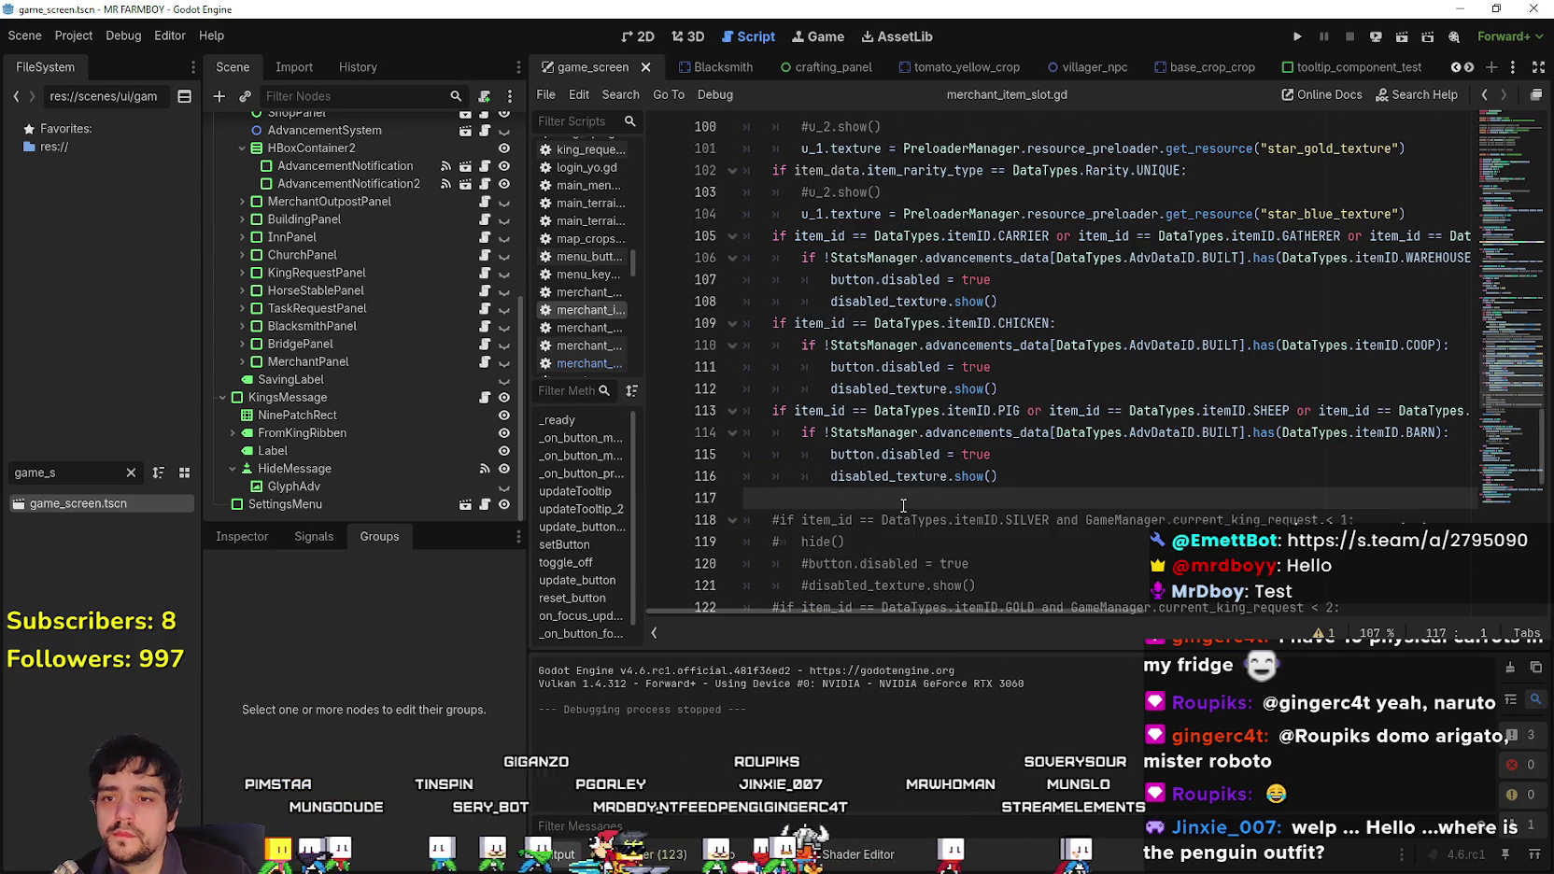
click(997, 476)
scroll(1270, 487, down, 2)
drag(1038, 524, 709, 353)
mouse_move(1071, 568)
mouse_down()
mouse_move(934, 560)
mouse_move(745, 344)
mouse_up()
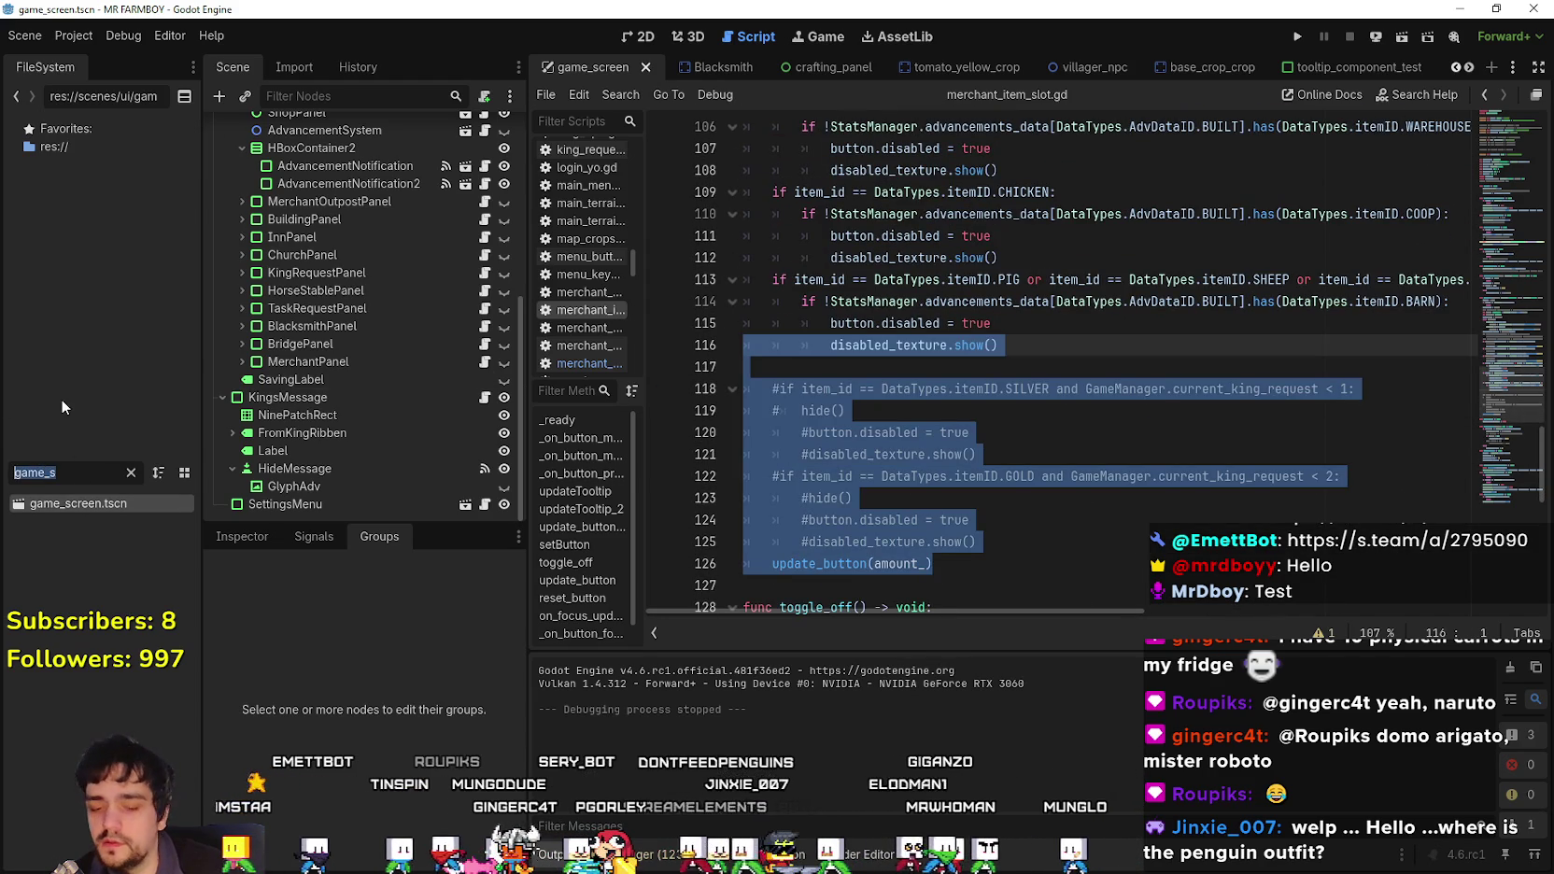
Filter the FileSystem dock by 'merchant' and open MerchantSpot.tscn.
text(merchant)
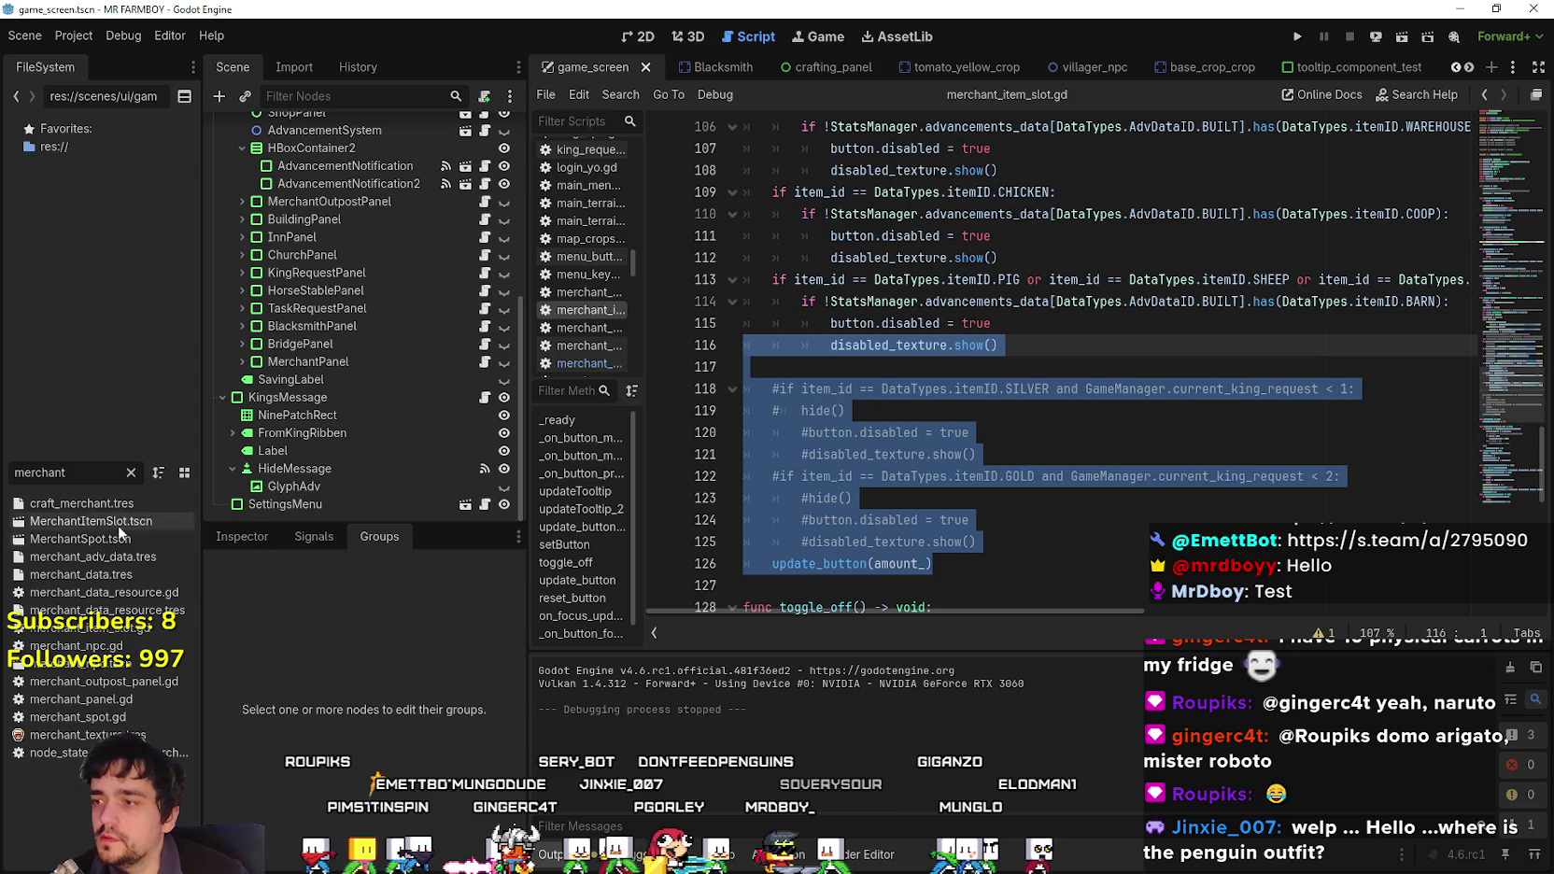
click(109, 538)
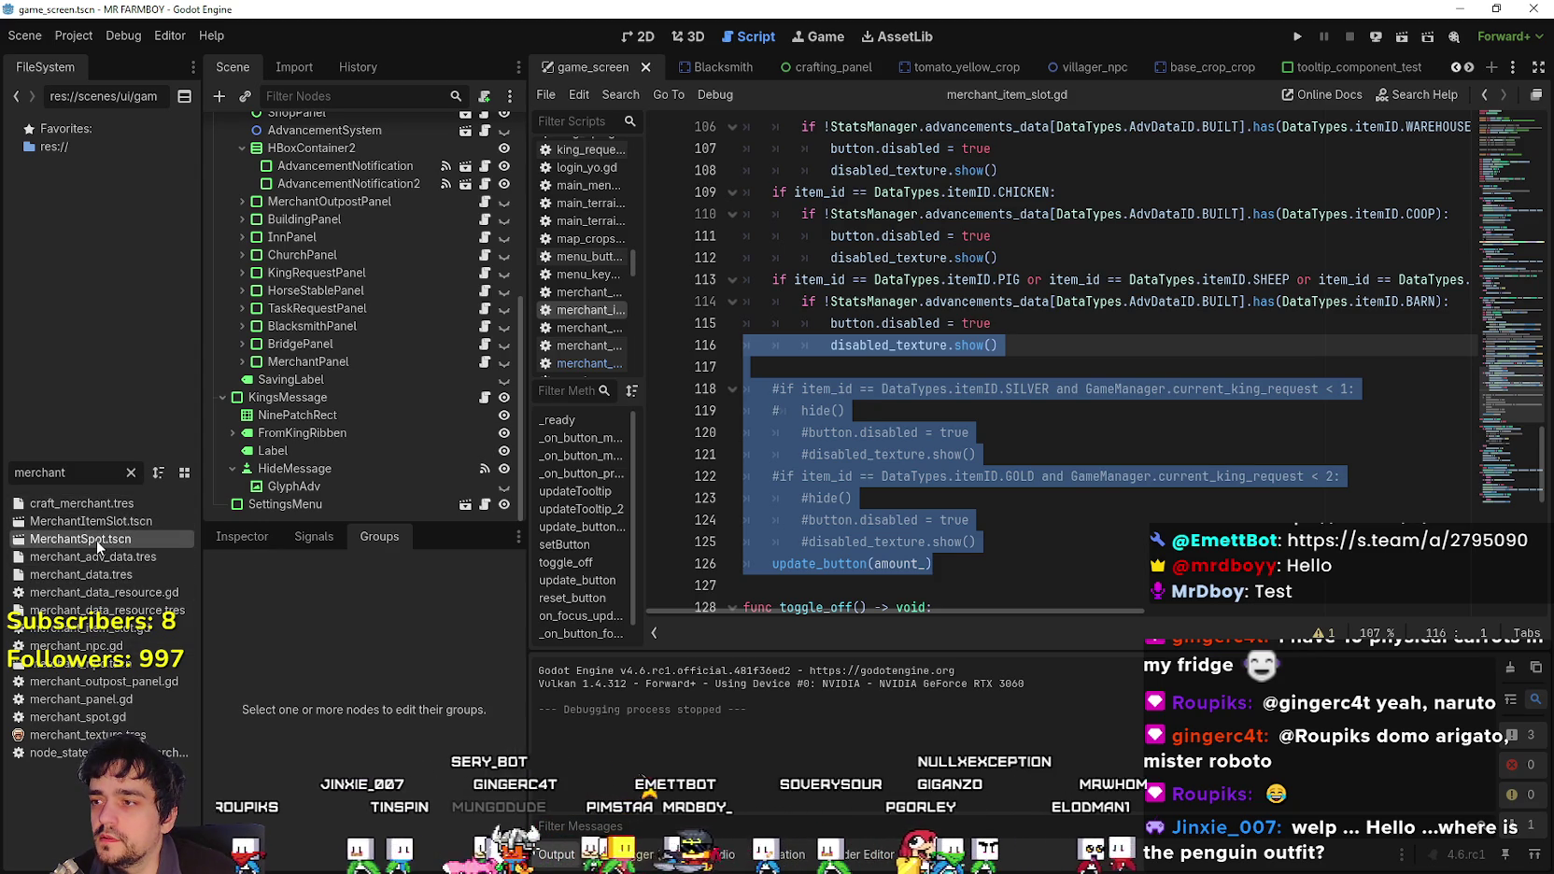
double_click(97, 539)
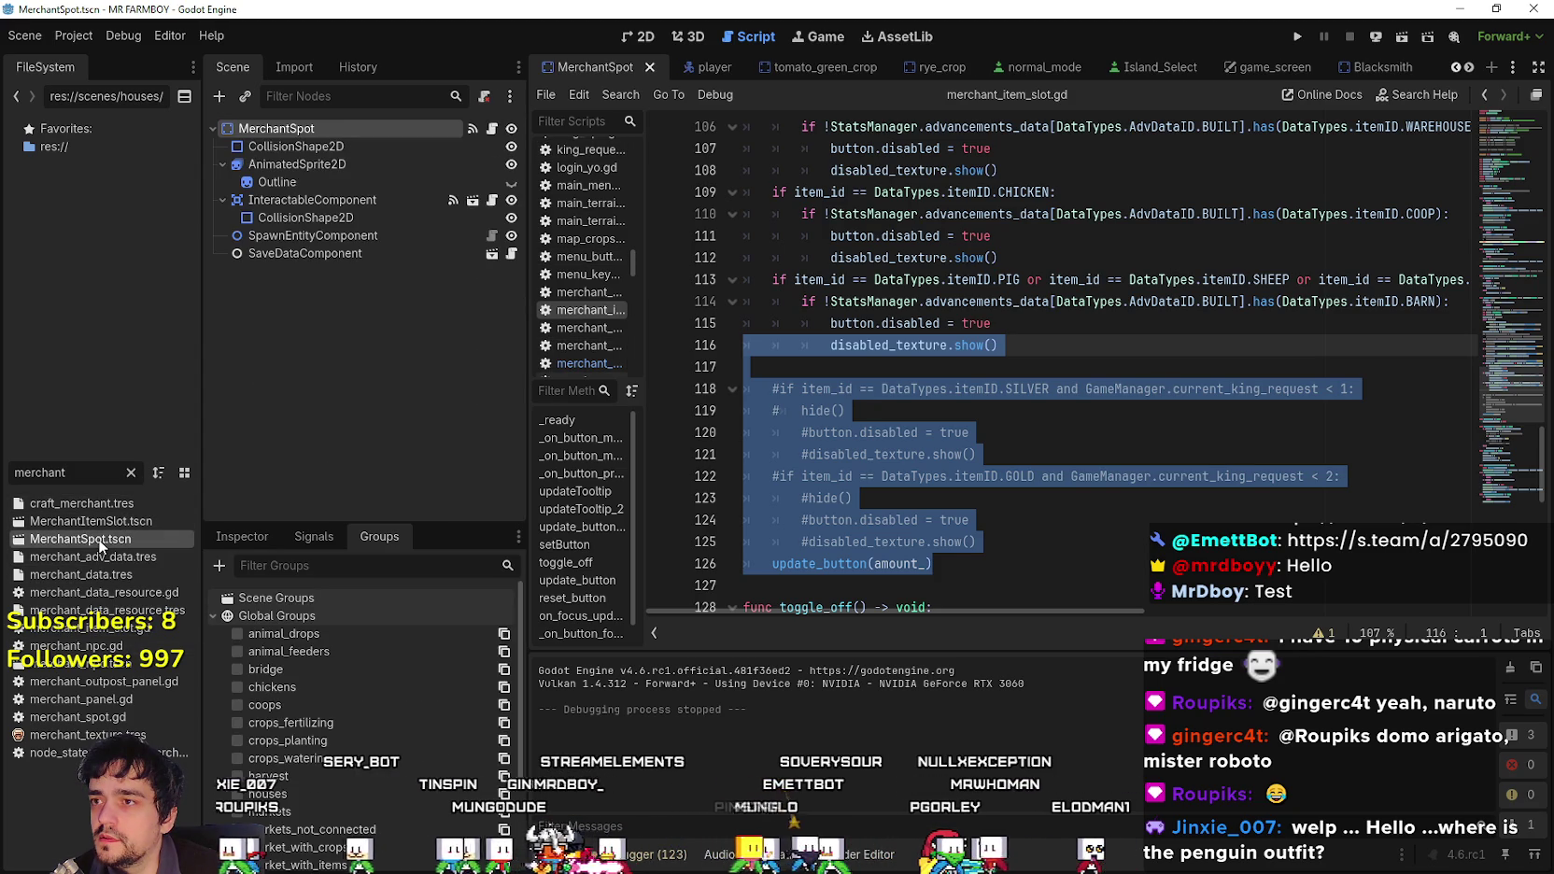
Open merchant_spot.gd, uncomment the SILVER = 75 stock line, and save the script.
click(492, 130)
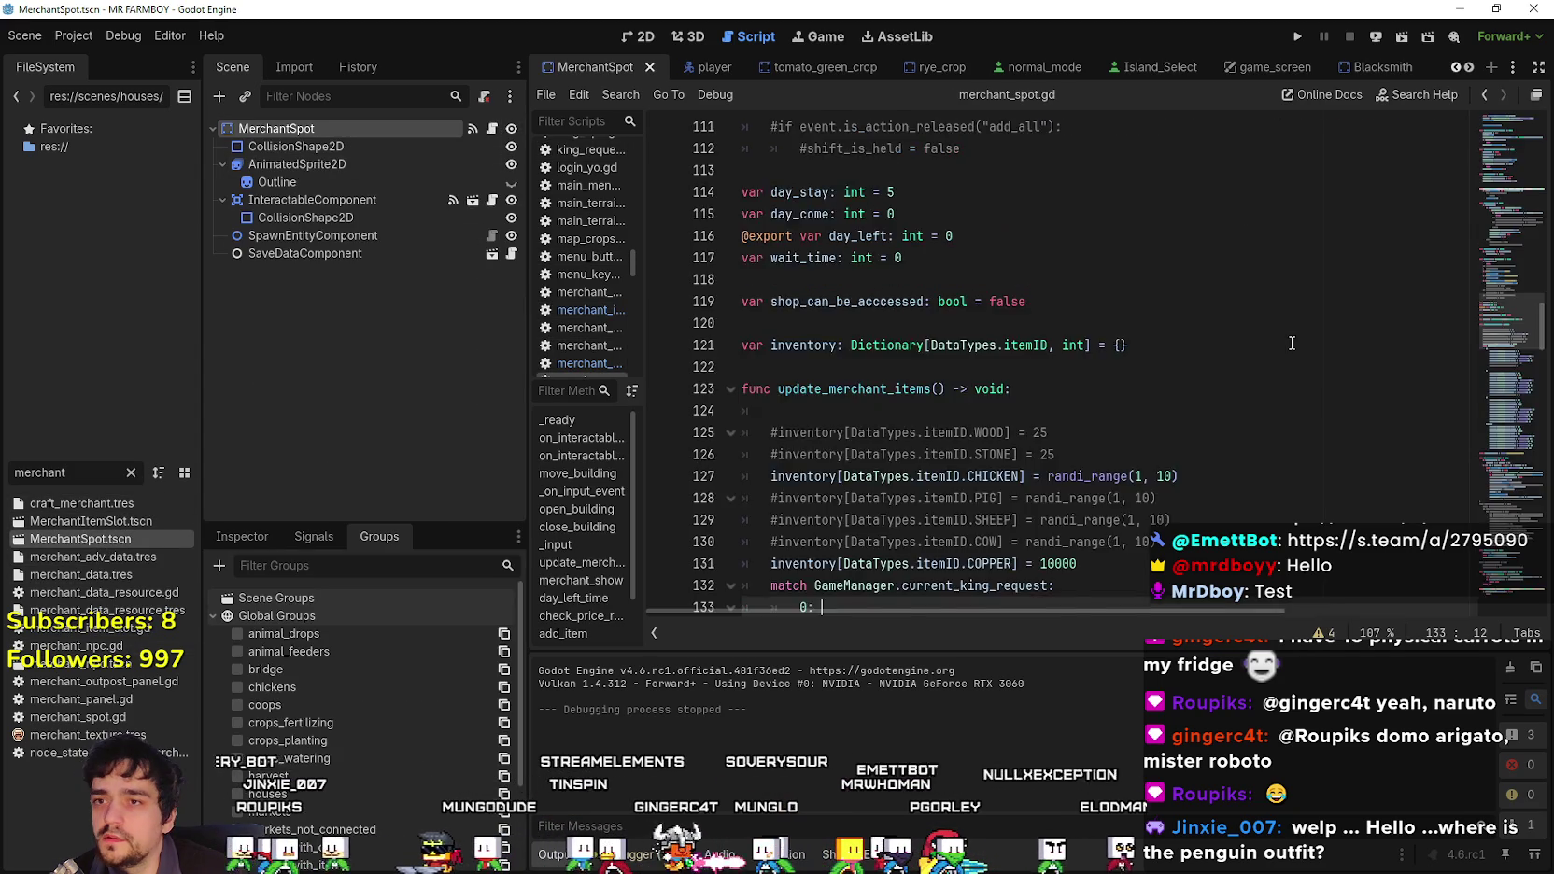
scroll(1224, 329, down, 10)
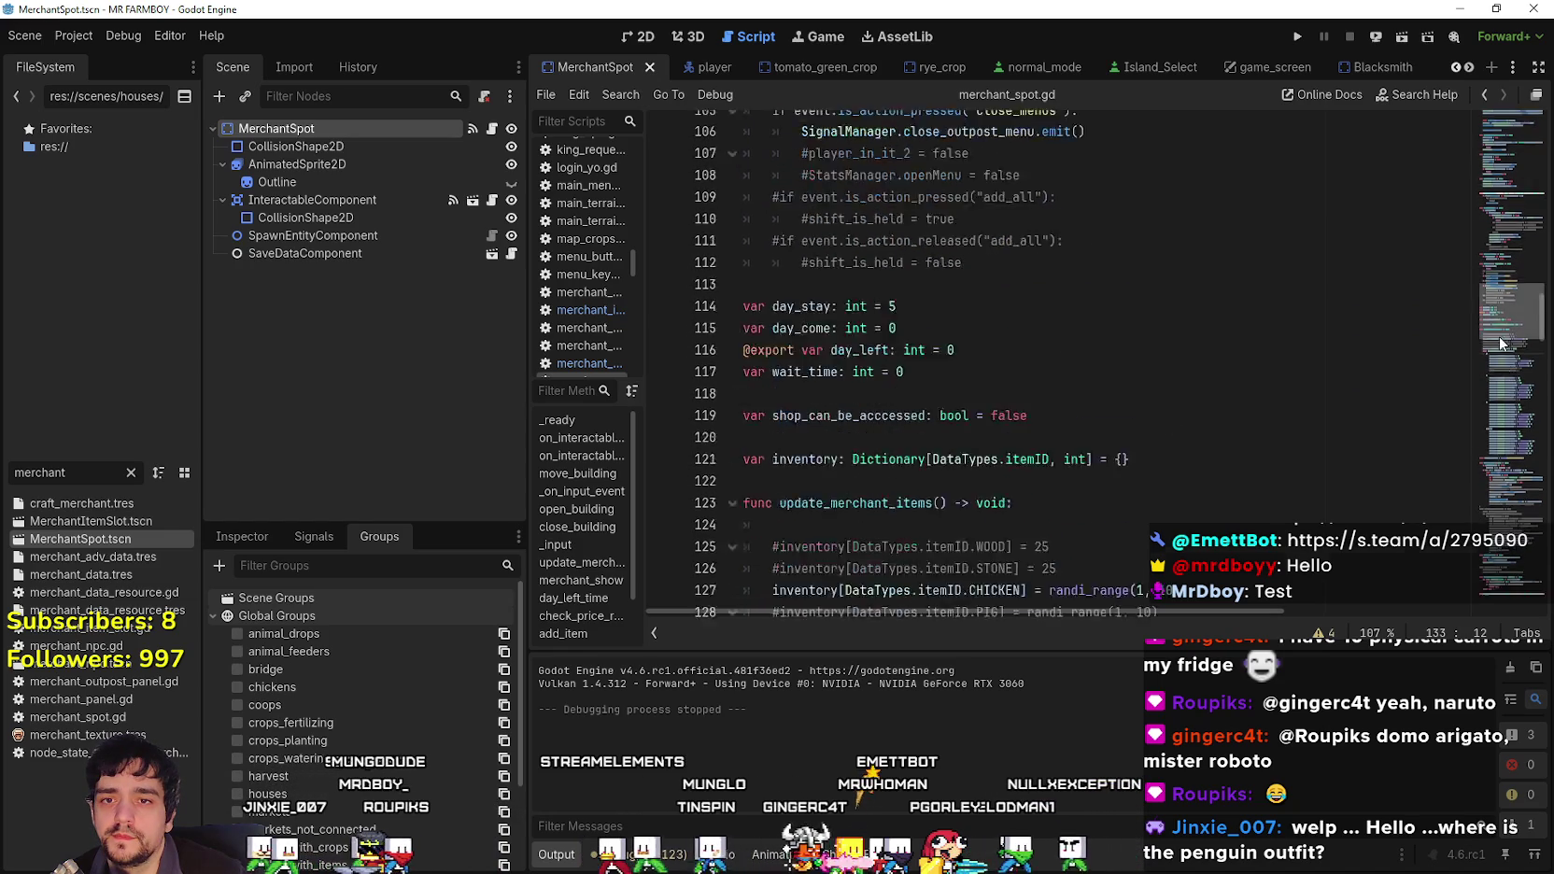
click(846, 297)
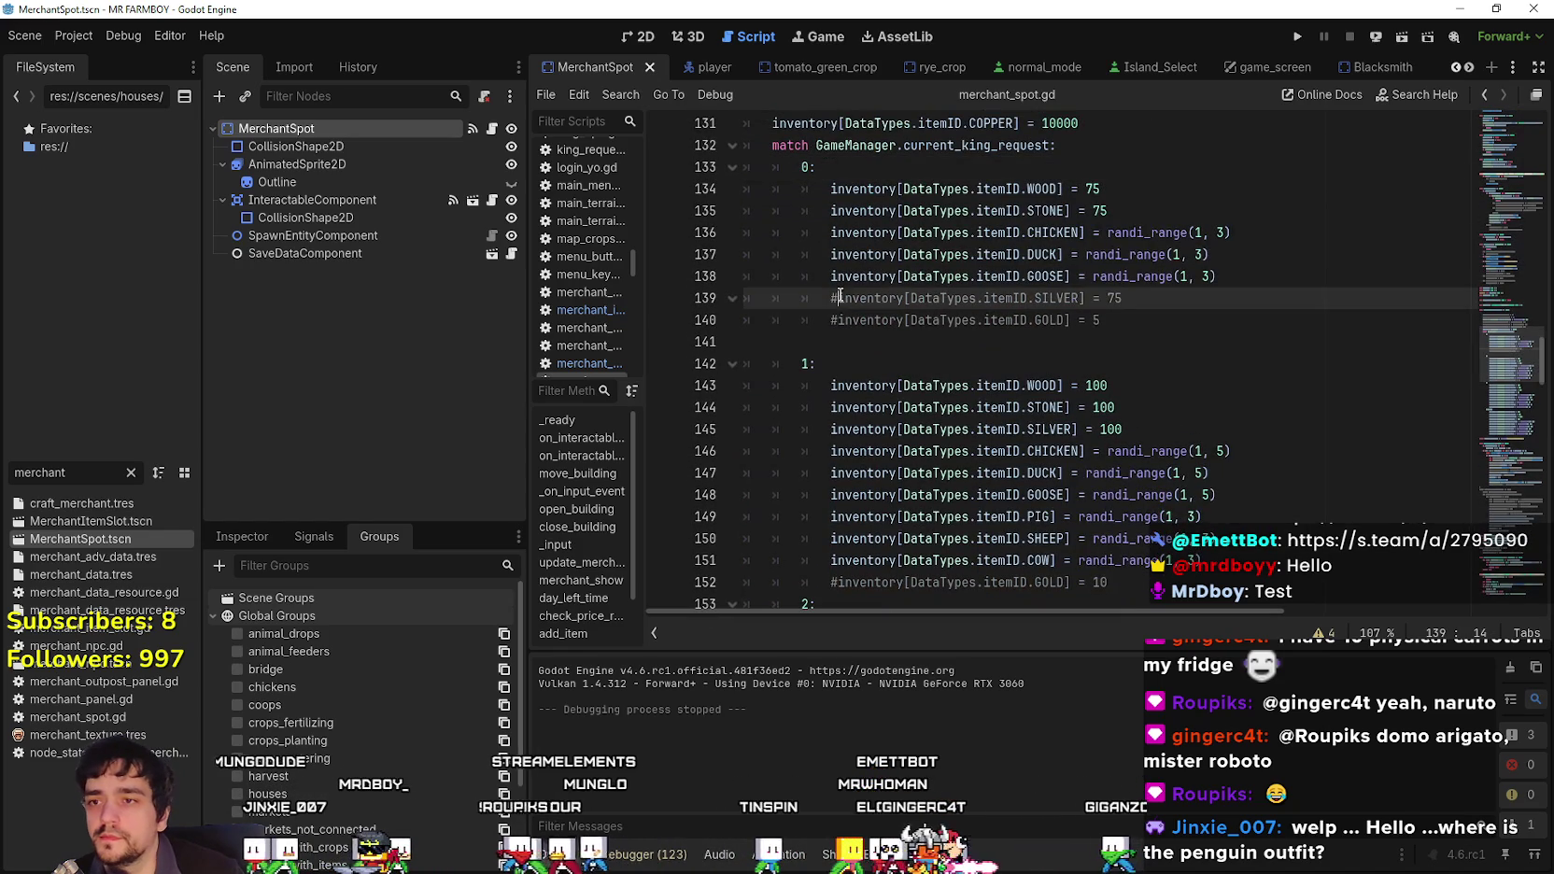
key(ctrl+k)
scroll(859, 343, down, 3)
scroll(845, 364, up, 3)
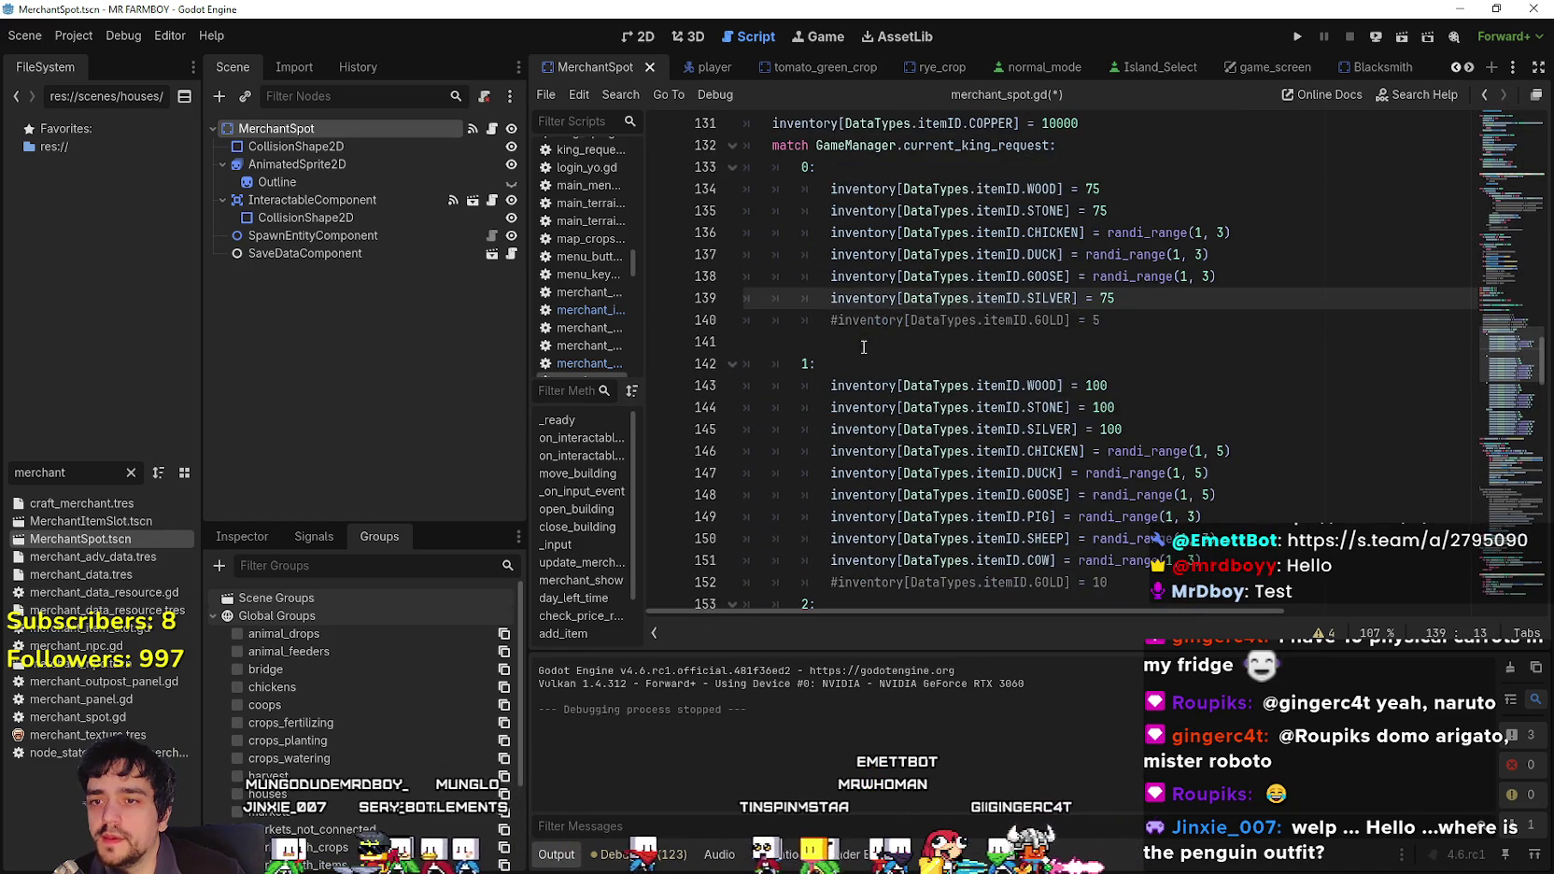
click(1152, 429)
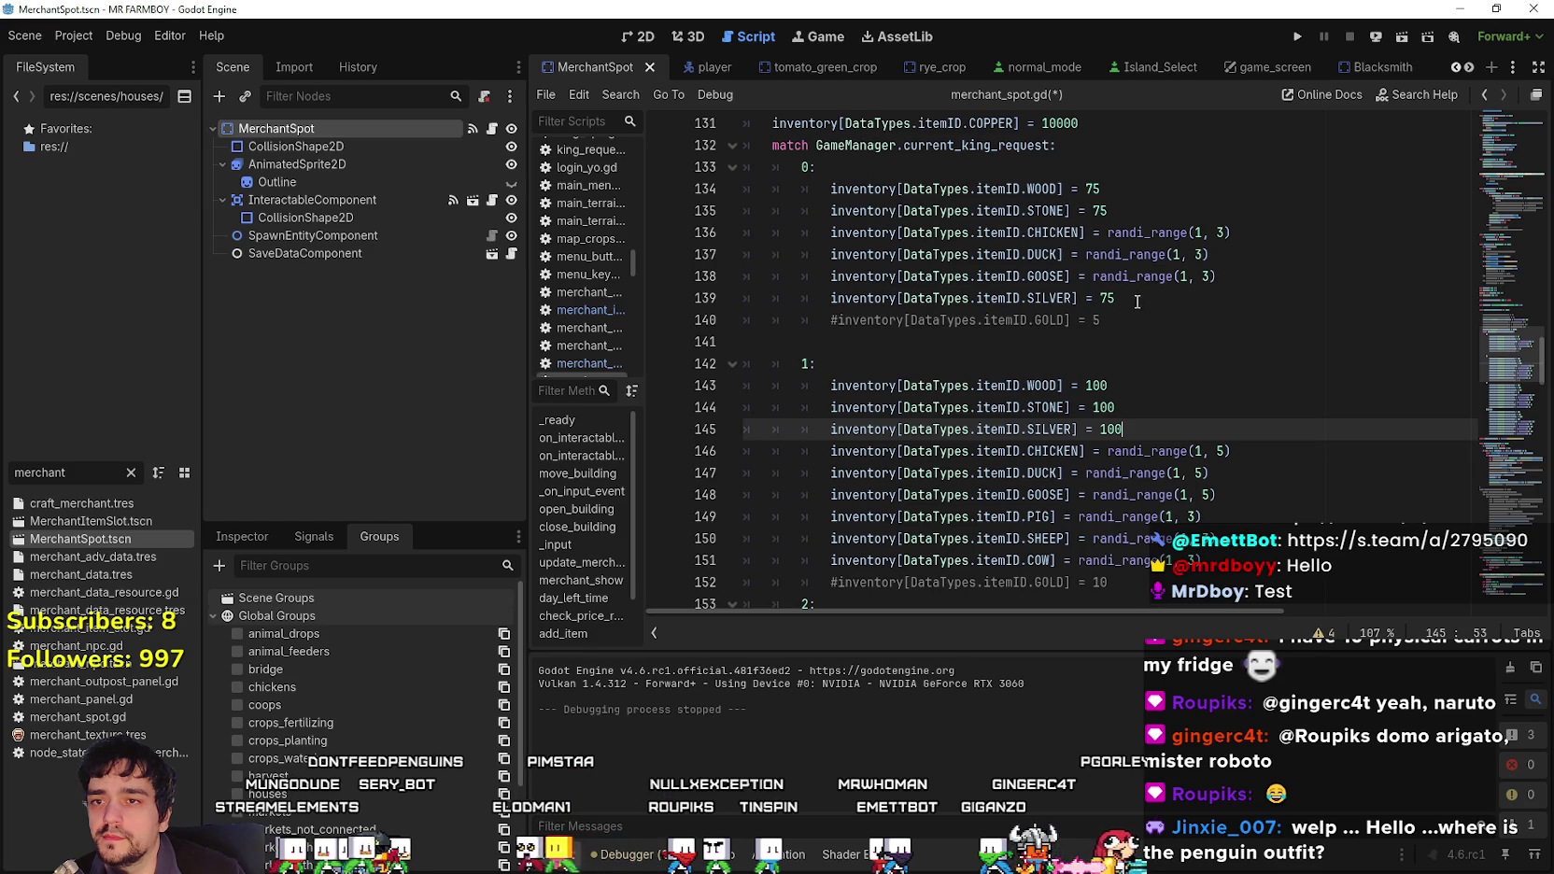
scroll(1123, 385, down, 3)
scroll(896, 475, down, 6)
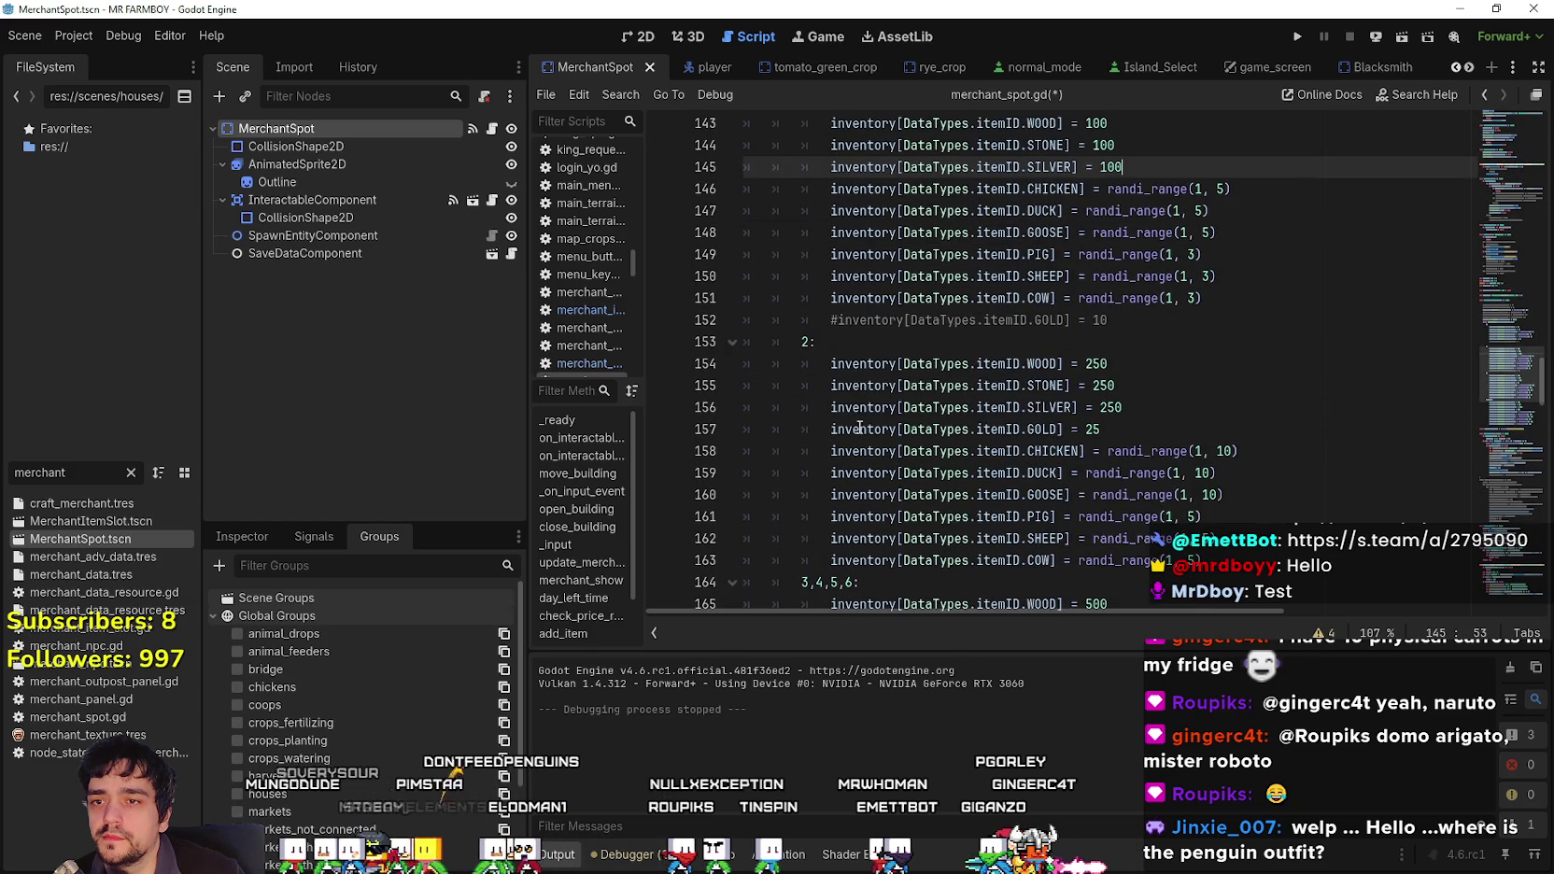
scroll(851, 414, up, 9)
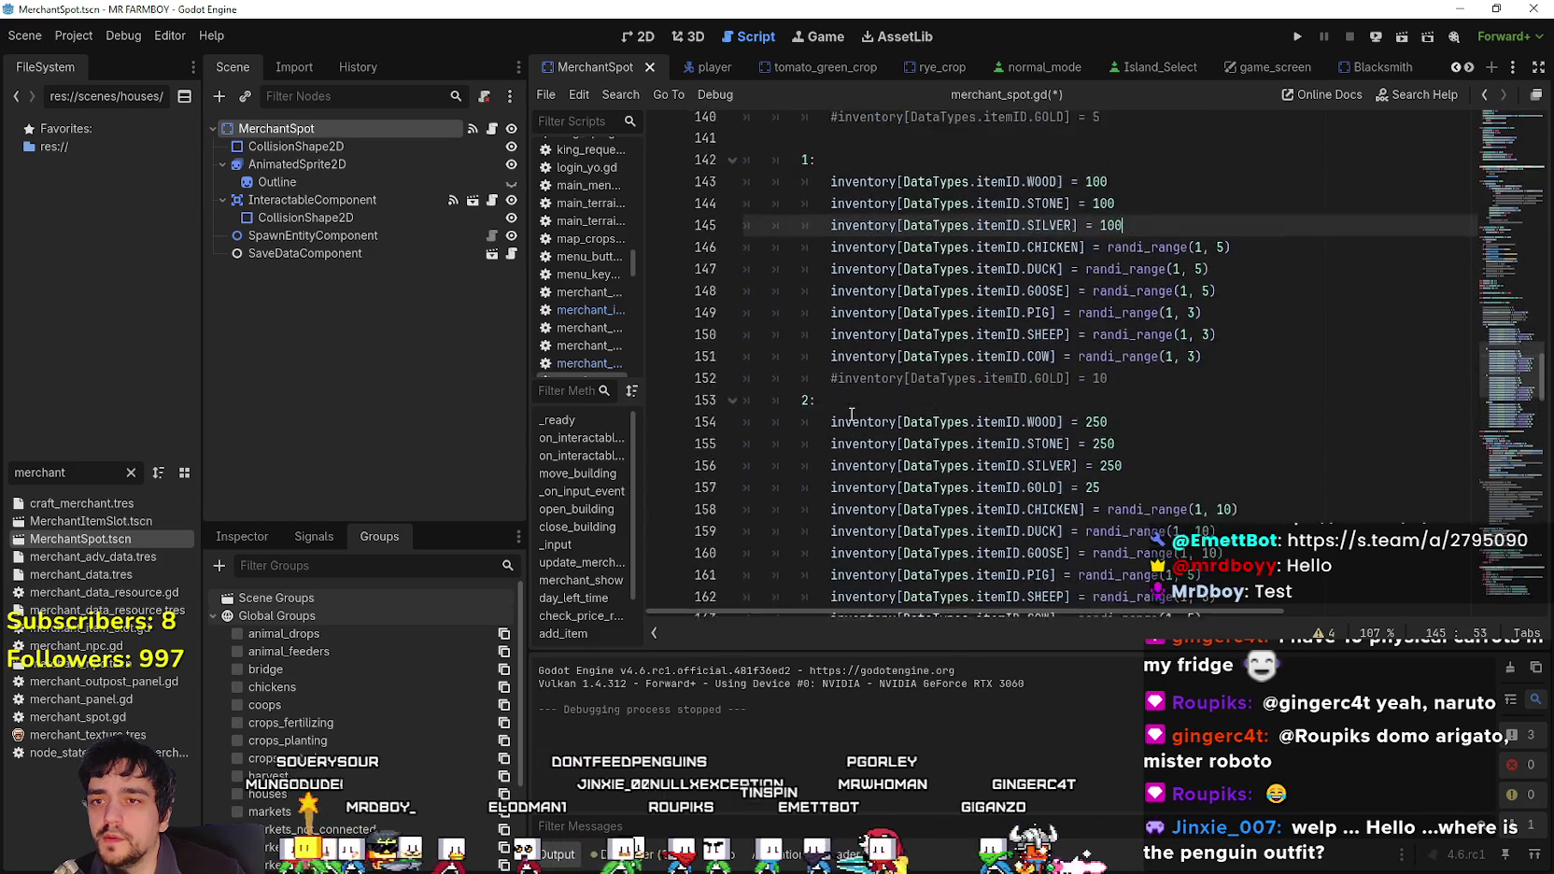
click(1167, 350)
key(ctrl+s)
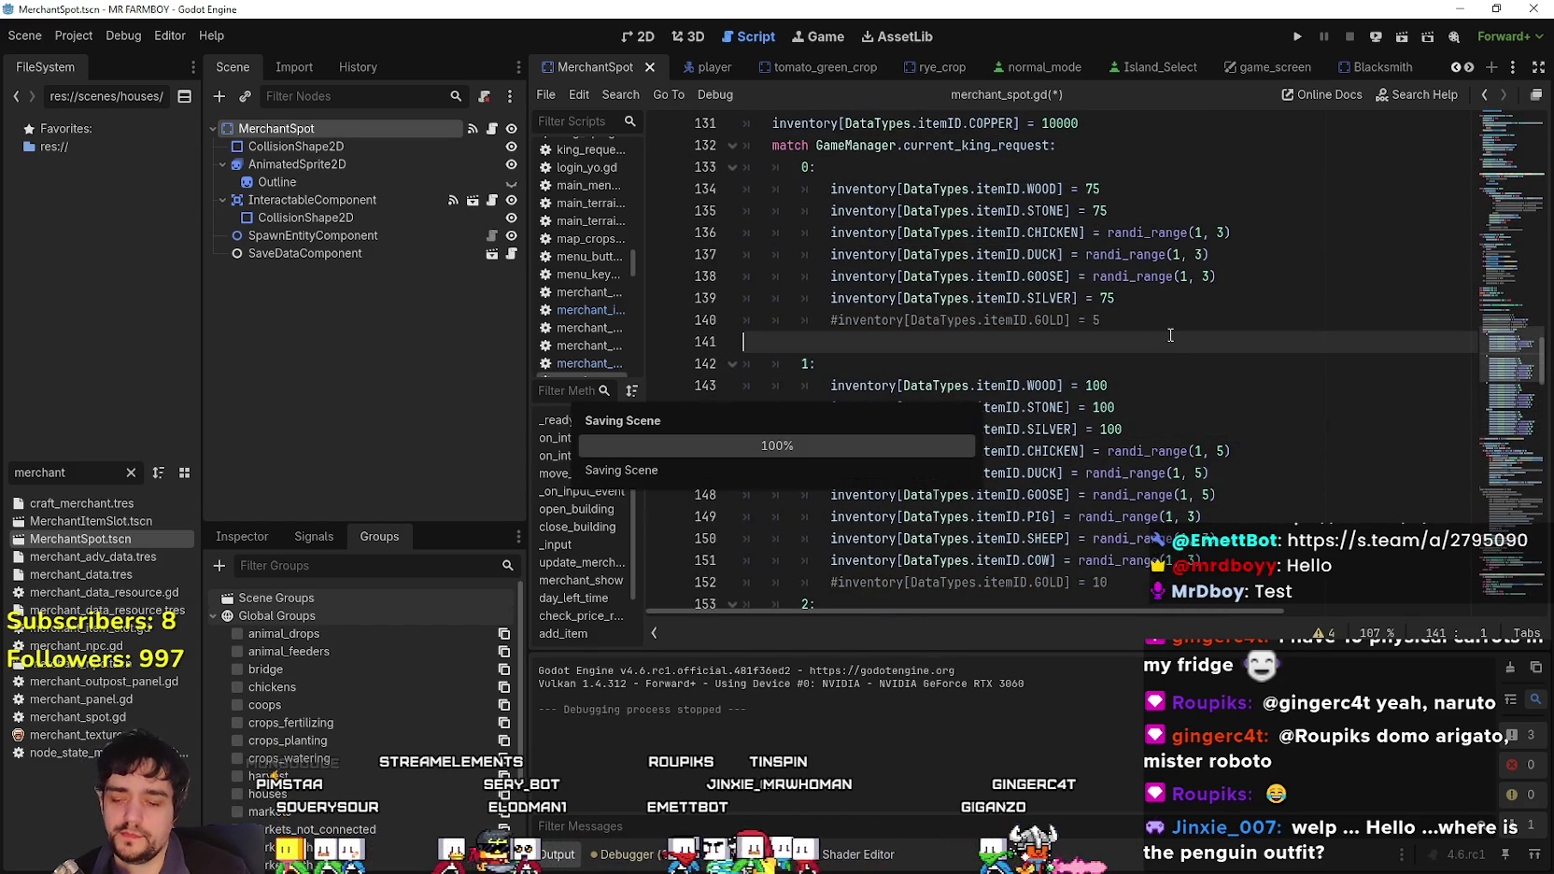
Review case 0's commented GOLD line and the stock lines of the 3,4,5,6 request case.
click(1165, 327)
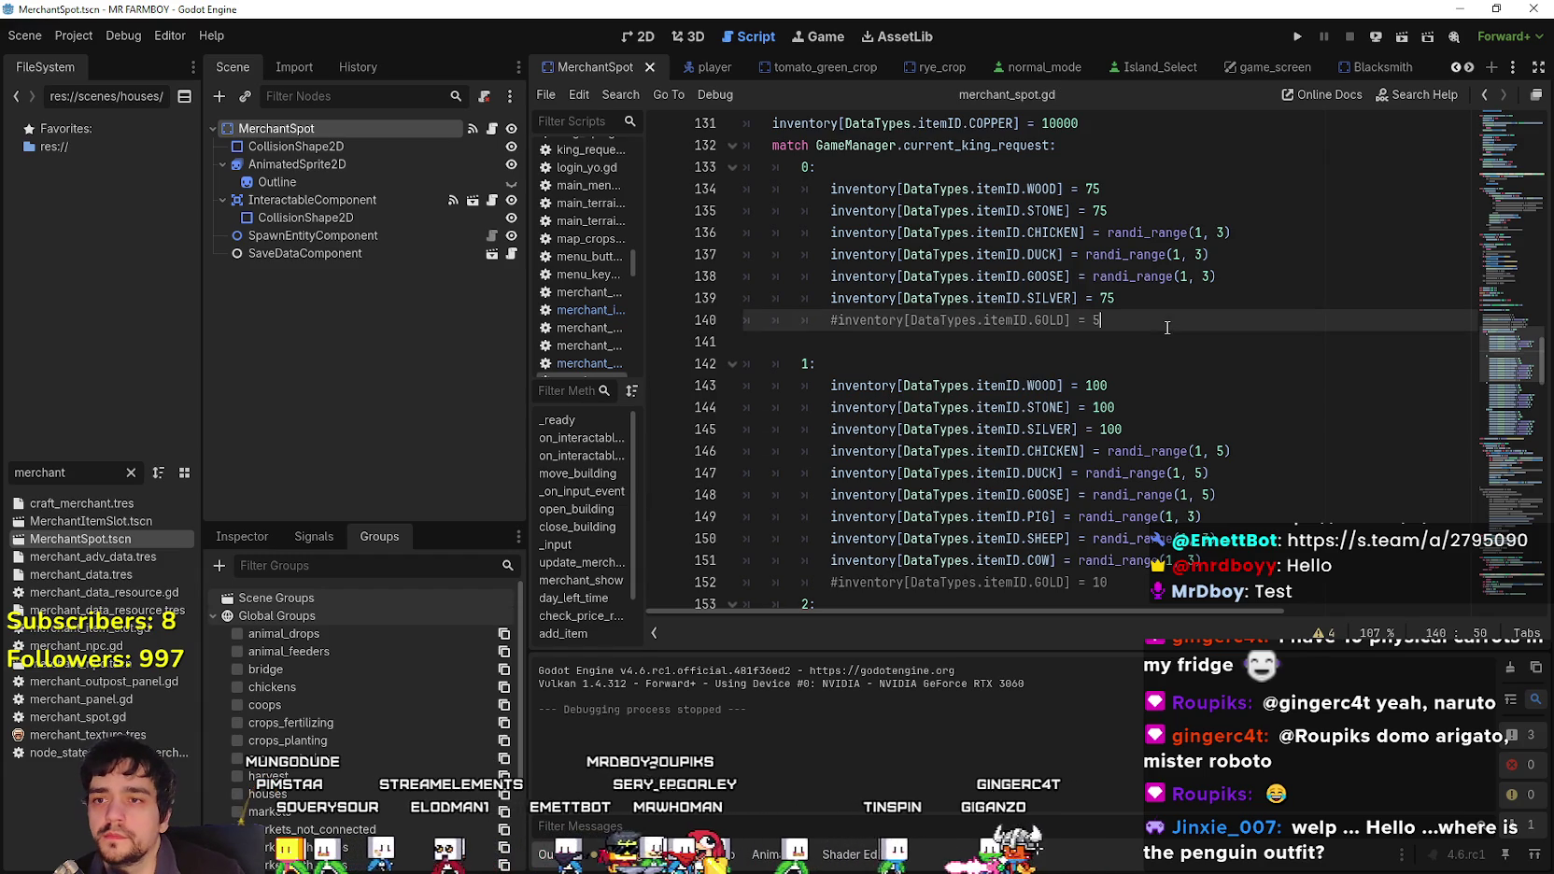
scroll(1154, 355, down, 2)
scroll(1147, 374, down, 4)
scroll(1154, 356, up, 3)
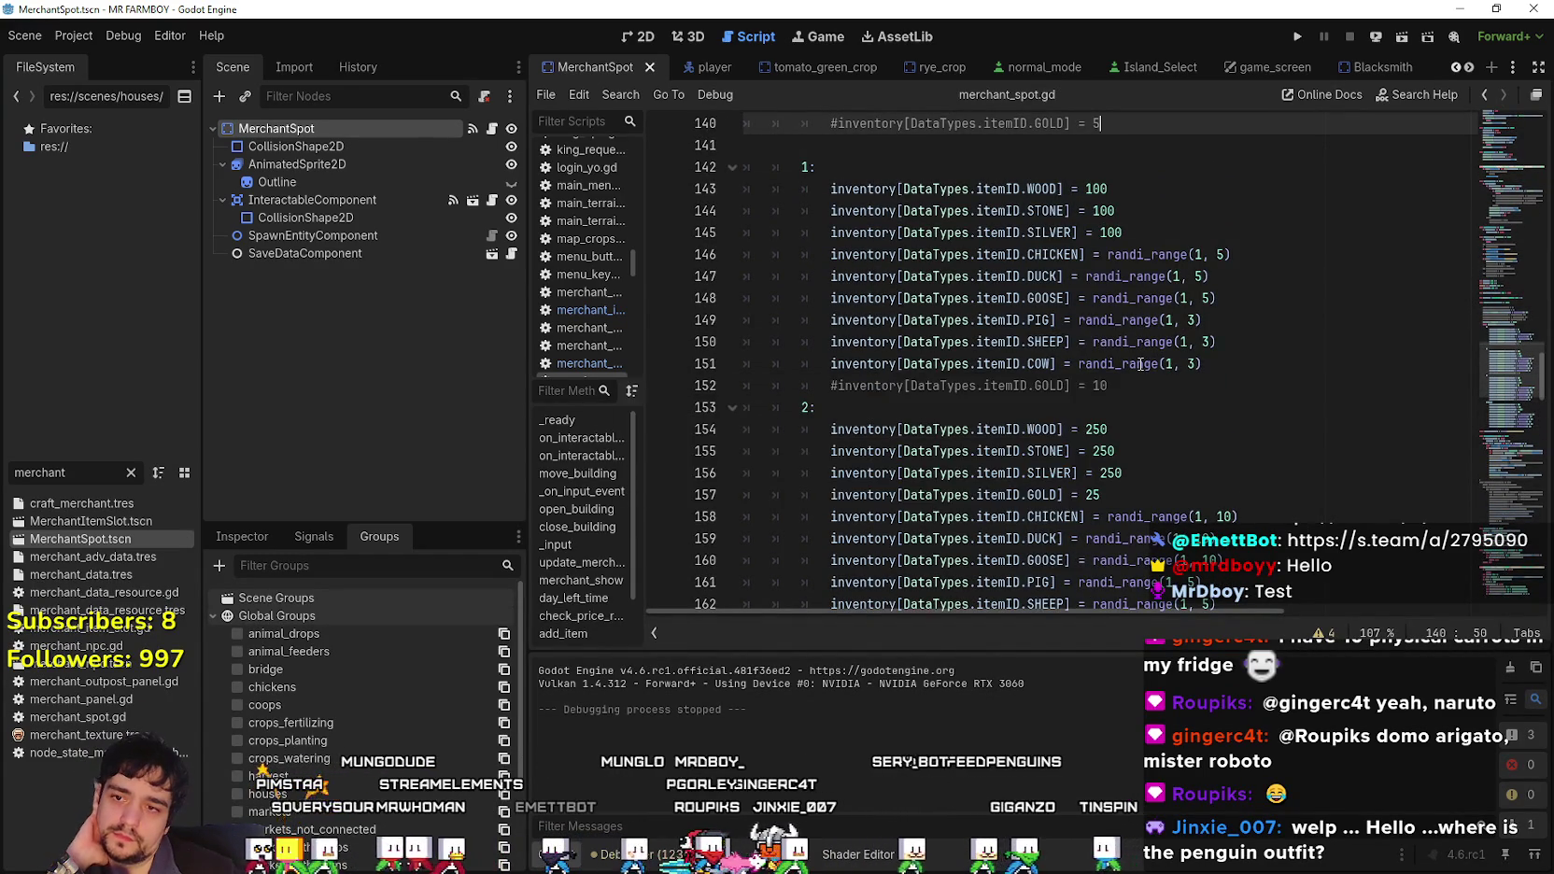
mouse_move(1141, 365)
scroll(1140, 364, down, 3)
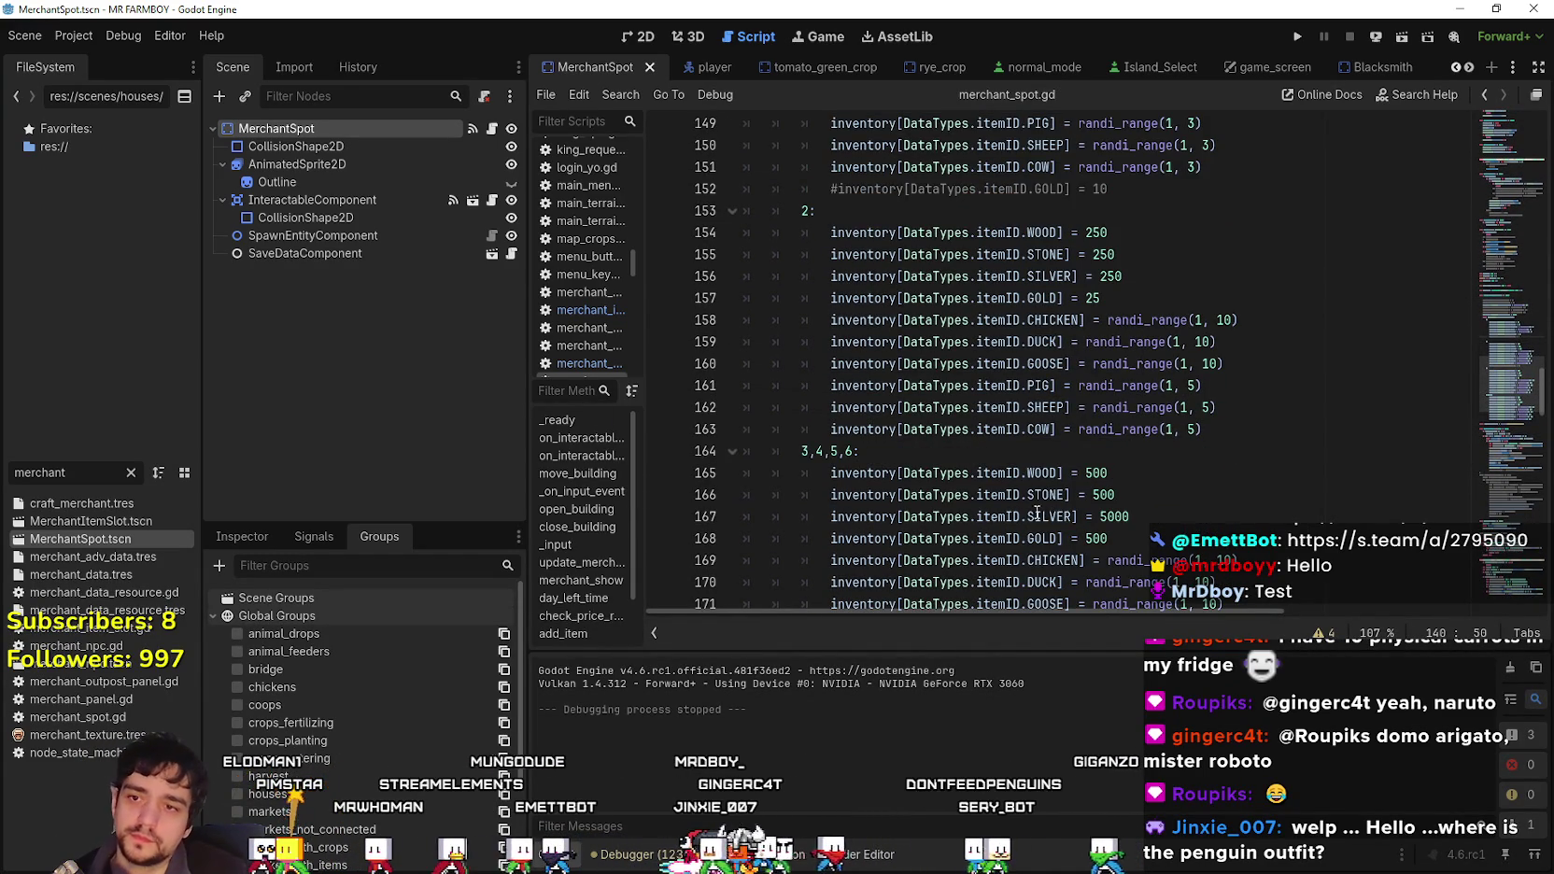
click(1027, 474)
click(1024, 452)
scroll(1023, 452, down, 1)
scroll(1046, 374, up, 4)
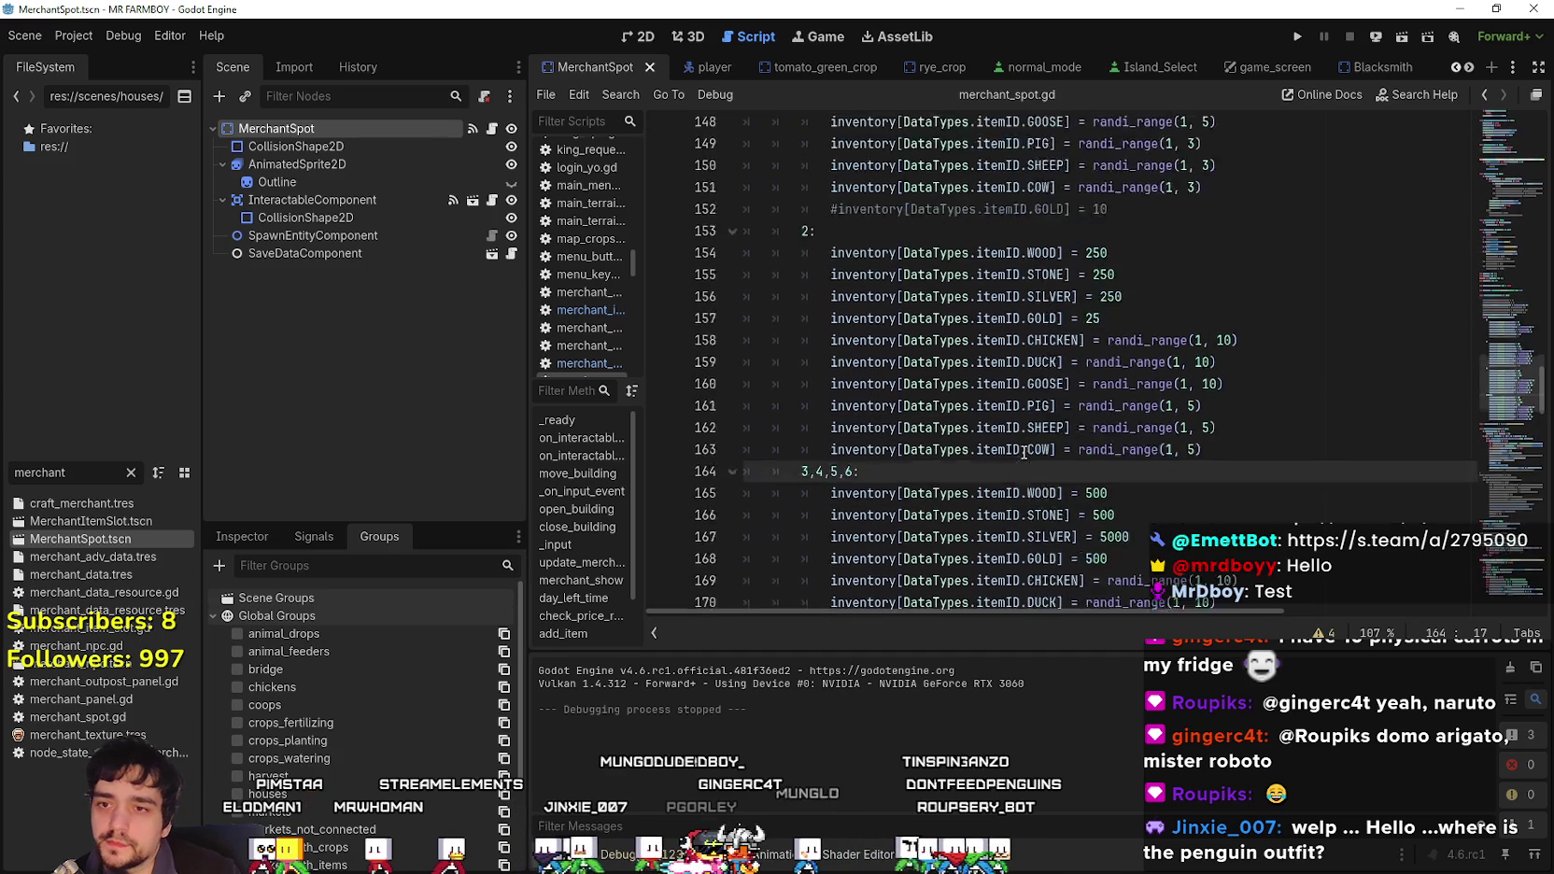
scroll(1090, 238, down, 1)
scroll(1090, 238, up, 2)
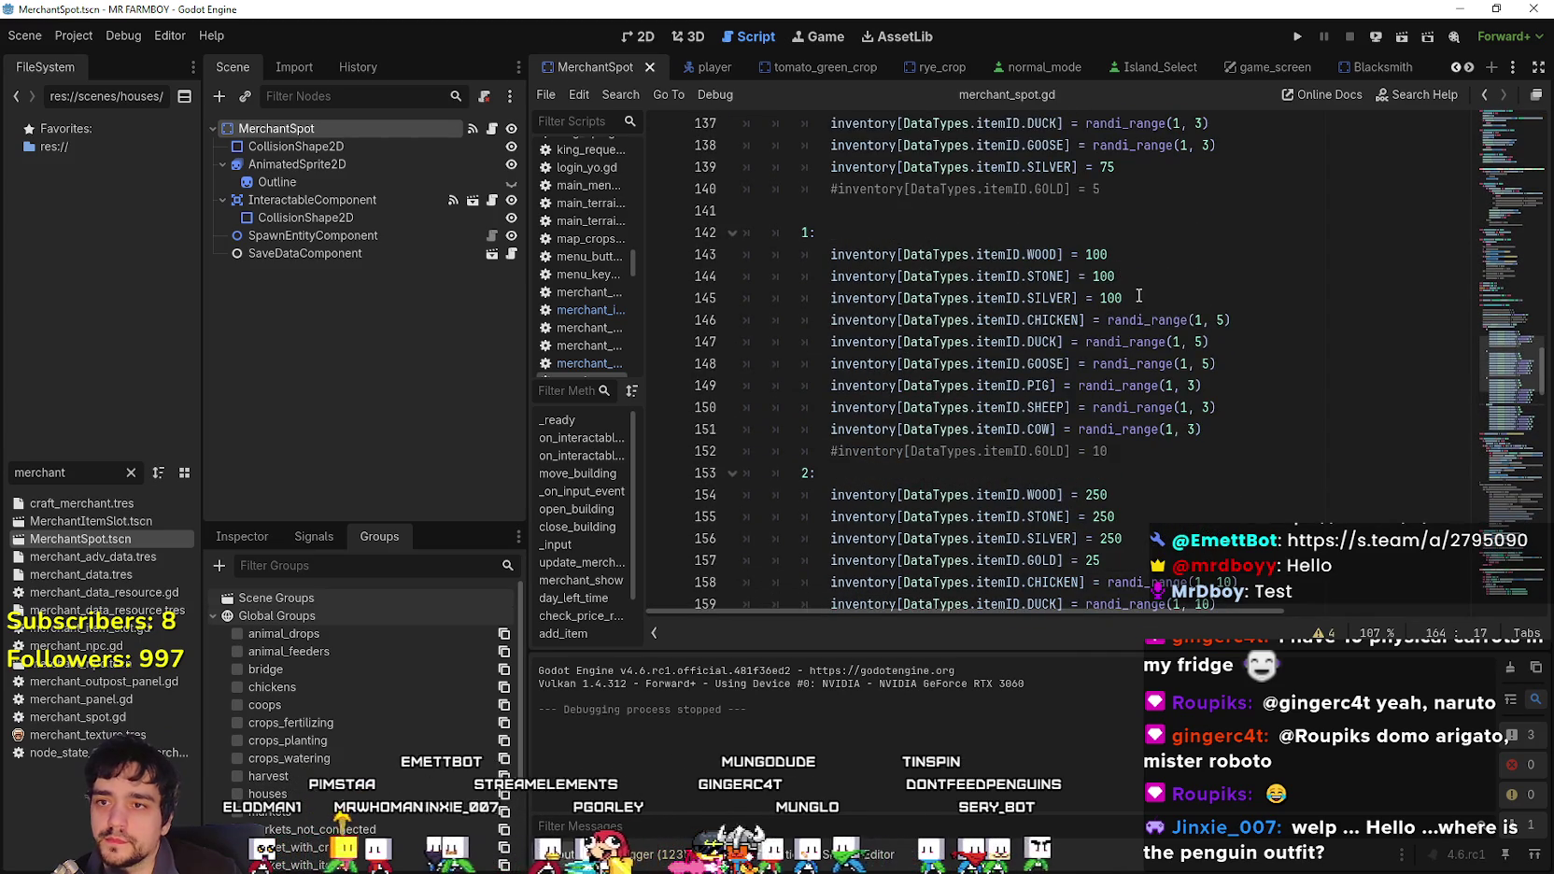
scroll(1142, 453, up, 2)
scroll(1112, 355, down, 7)
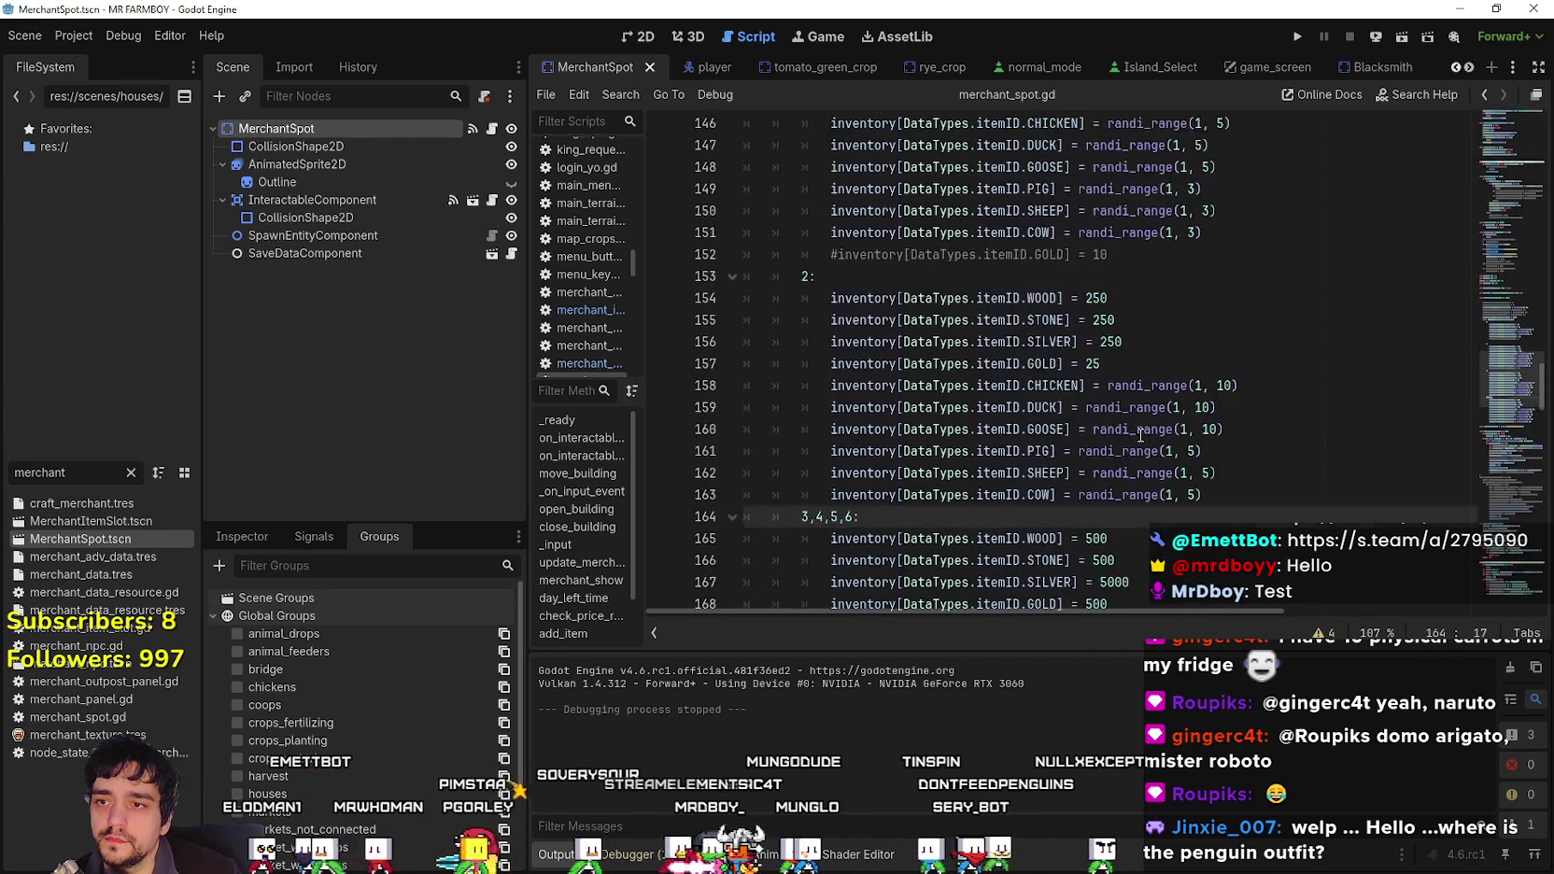
Check case 2's GOLD stock lines, then run the project to test the merchant.
click(1075, 233)
drag(1075, 232, 1074, 167)
scroll(1074, 187, down, 3)
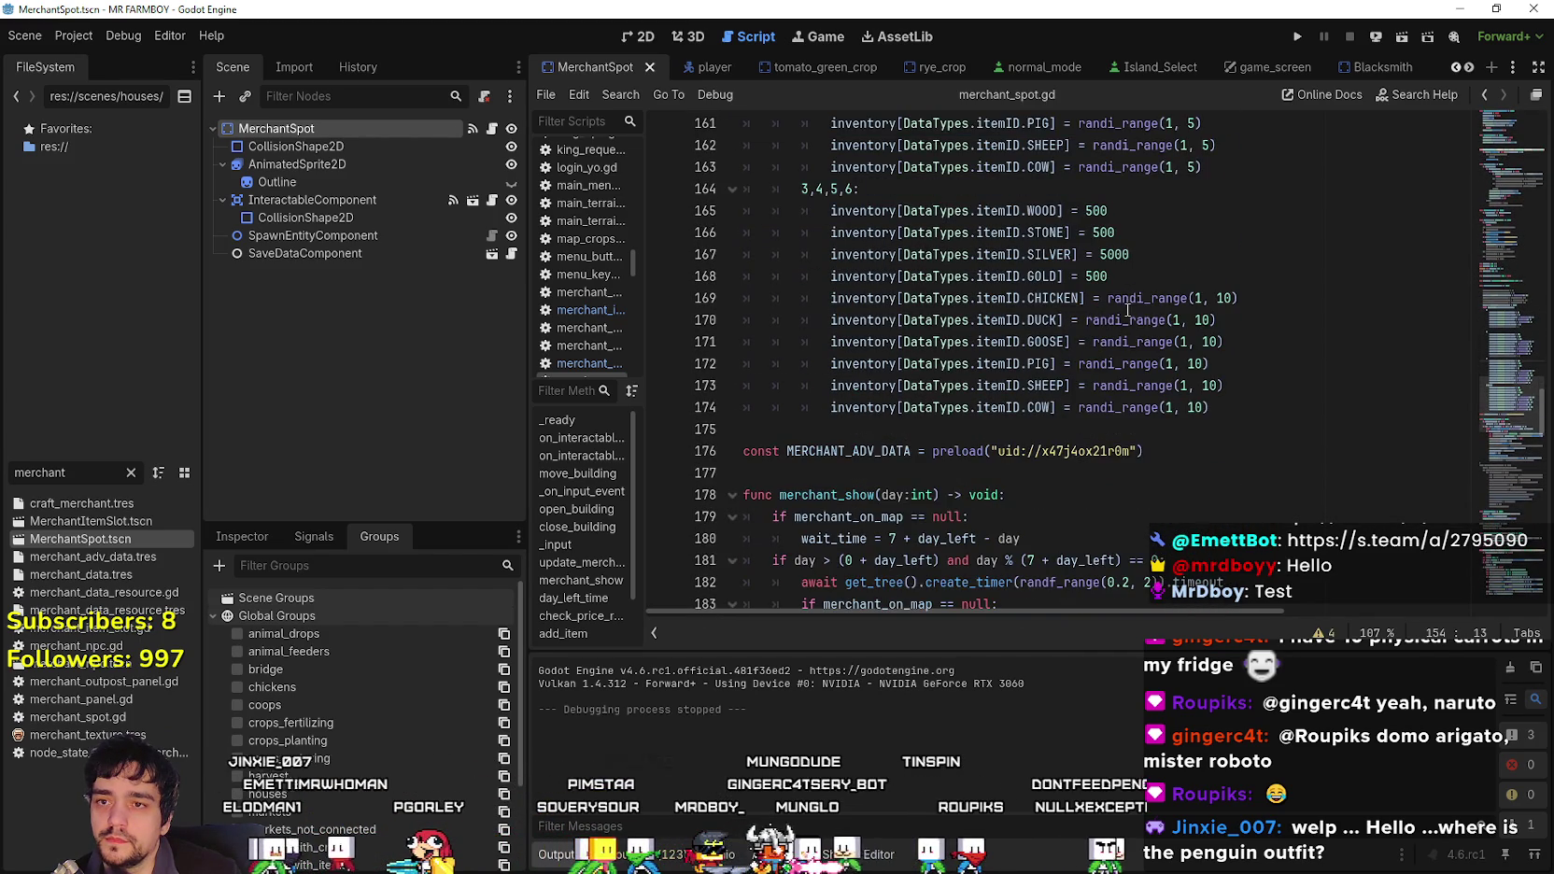
mouse_move(1116, 276)
mouse_down()
mouse_move(831, 210)
mouse_move(828, 178)
mouse_up()
click(1141, 430)
scroll(1114, 430, down, 5)
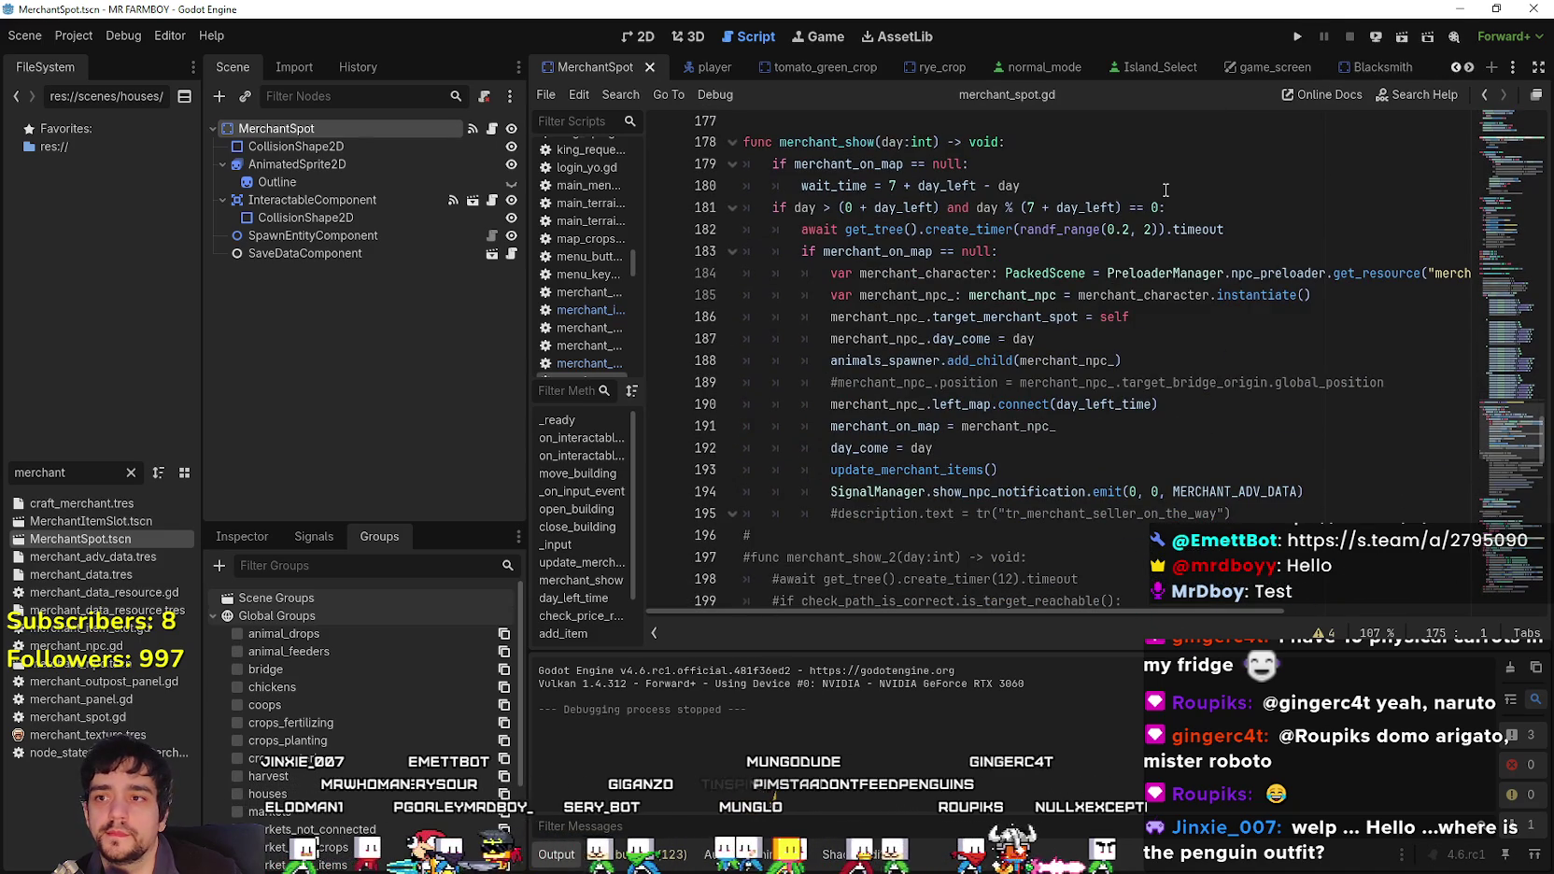
click(1295, 42)
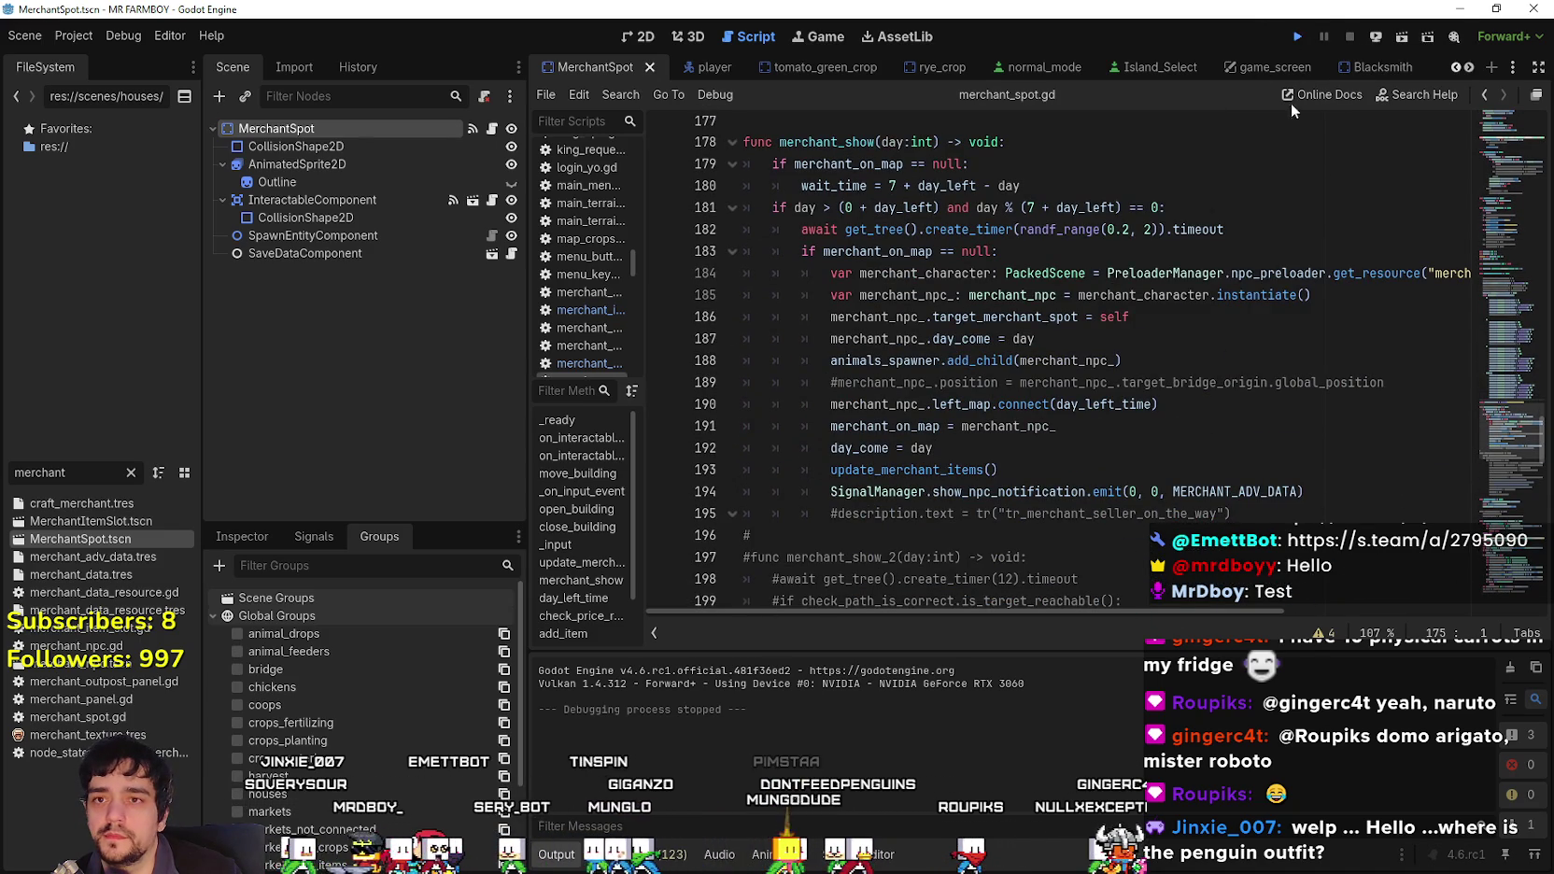
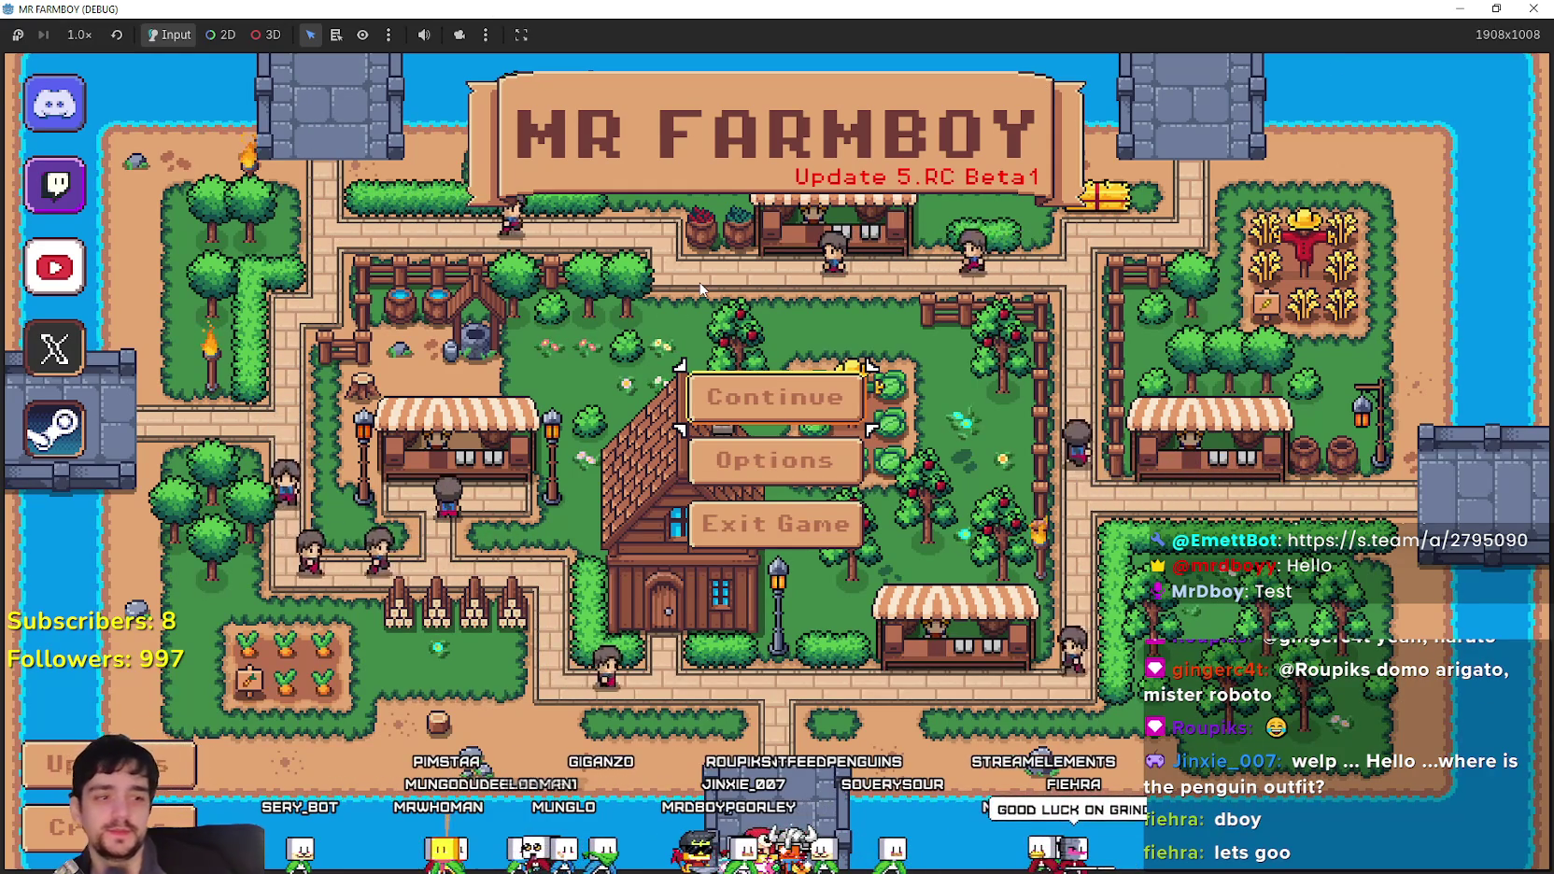
Load Save 3, the third save game, from the Continue menu.
click(830, 385)
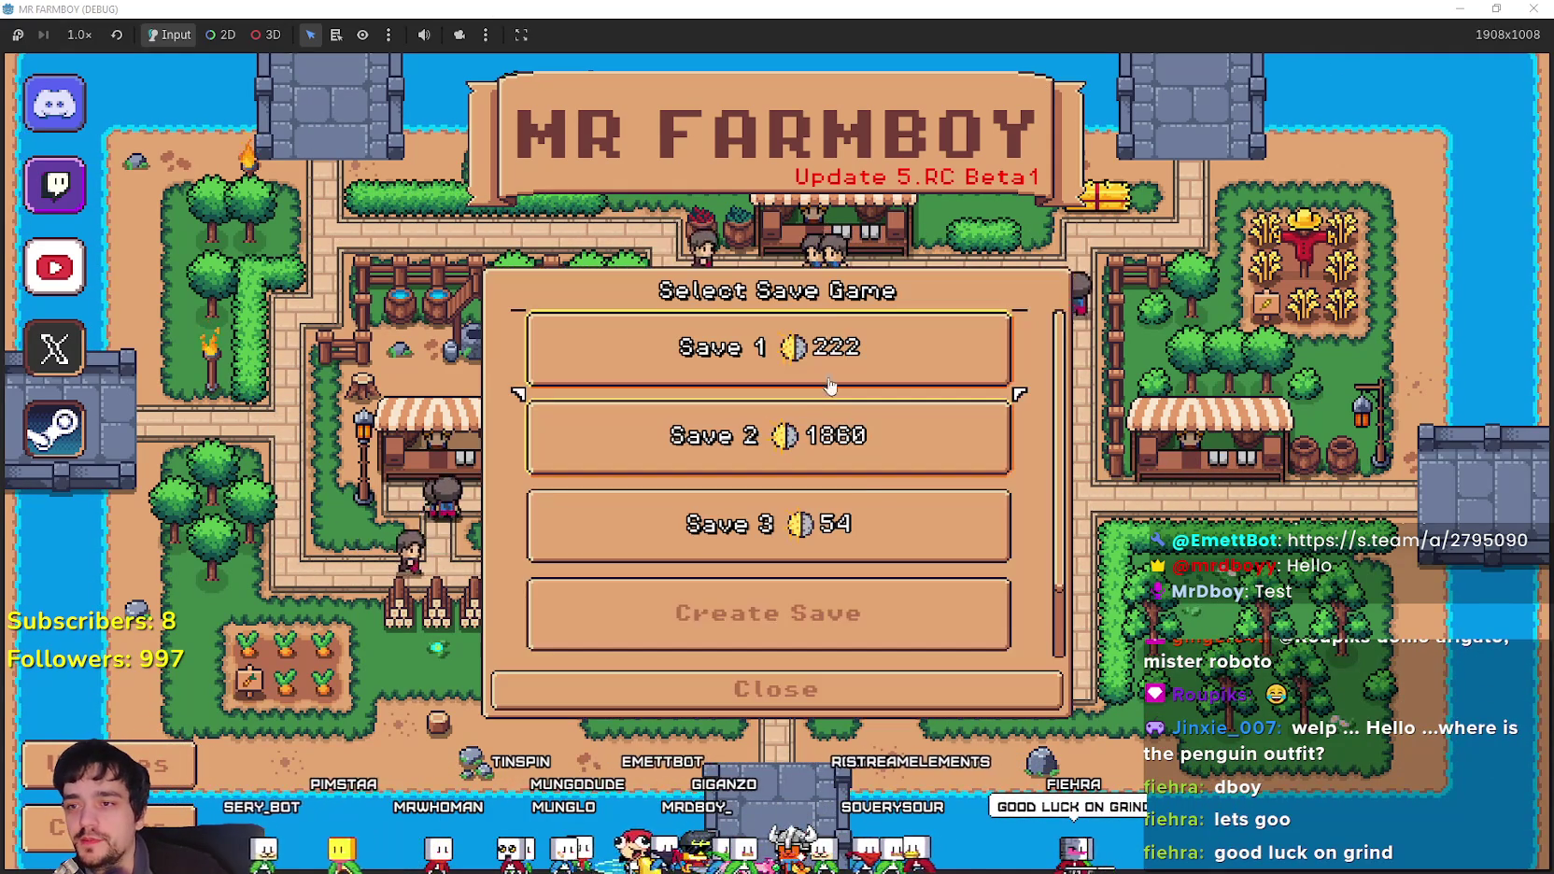
click(902, 545)
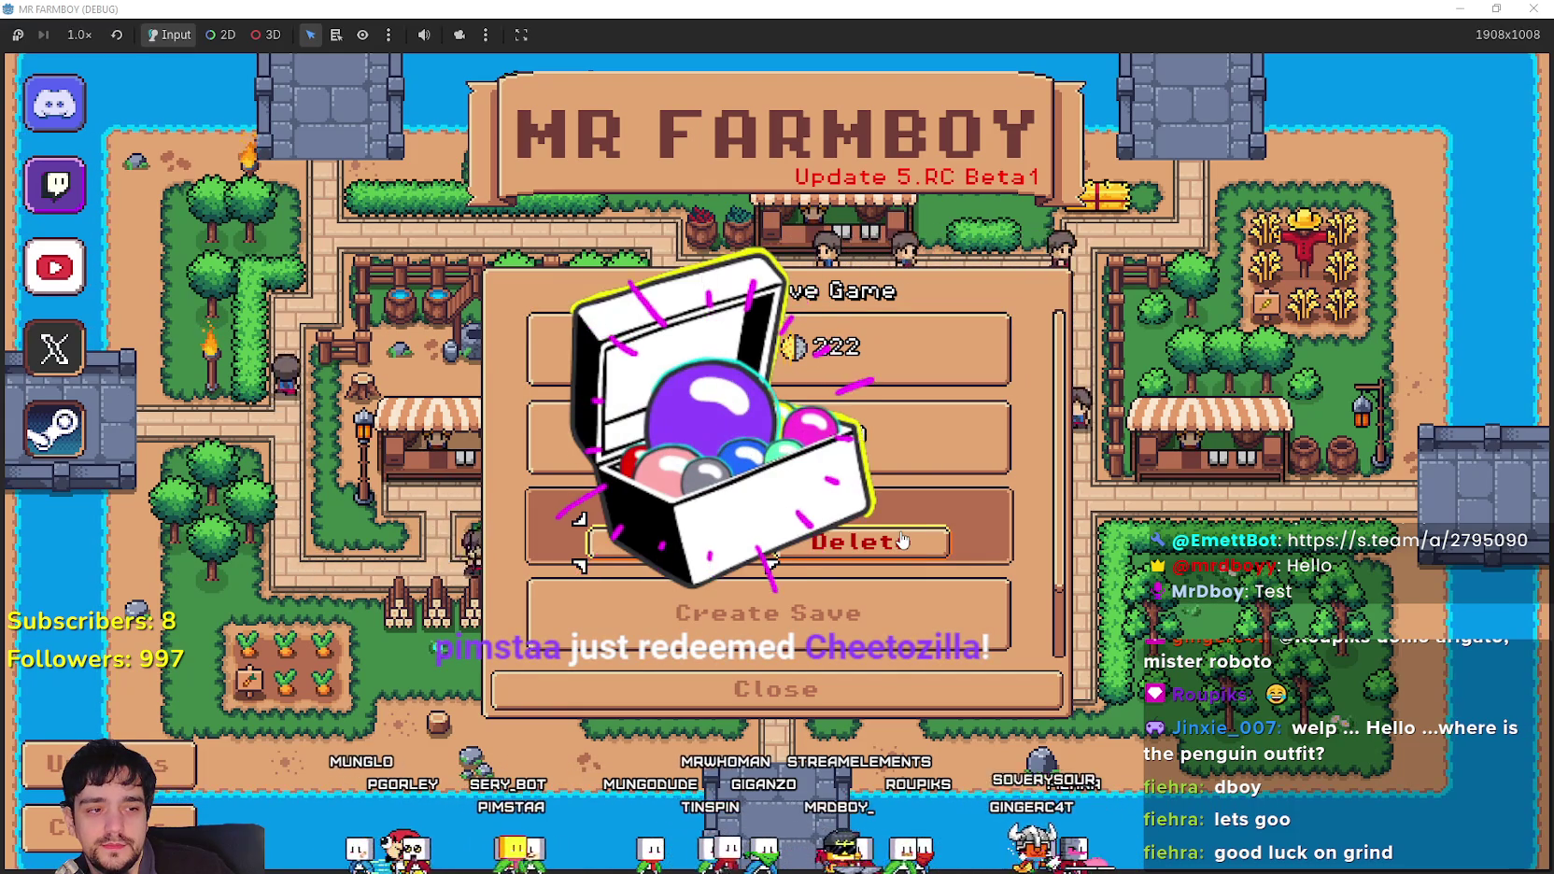
click(672, 542)
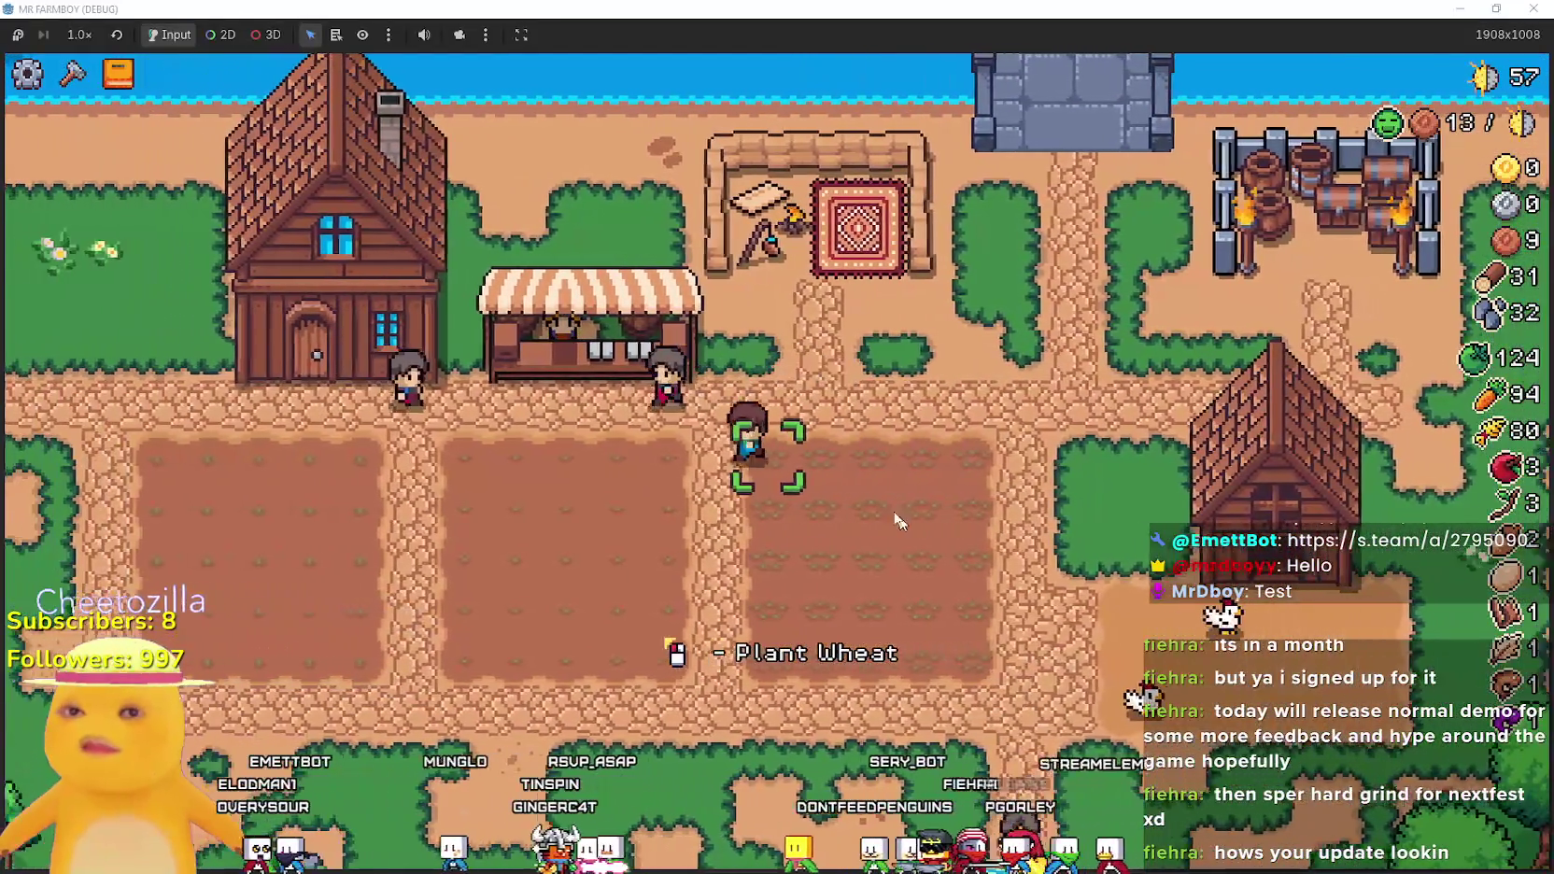
Open the advancements overview with B, look at the Crops tree, then close it.
key(b)
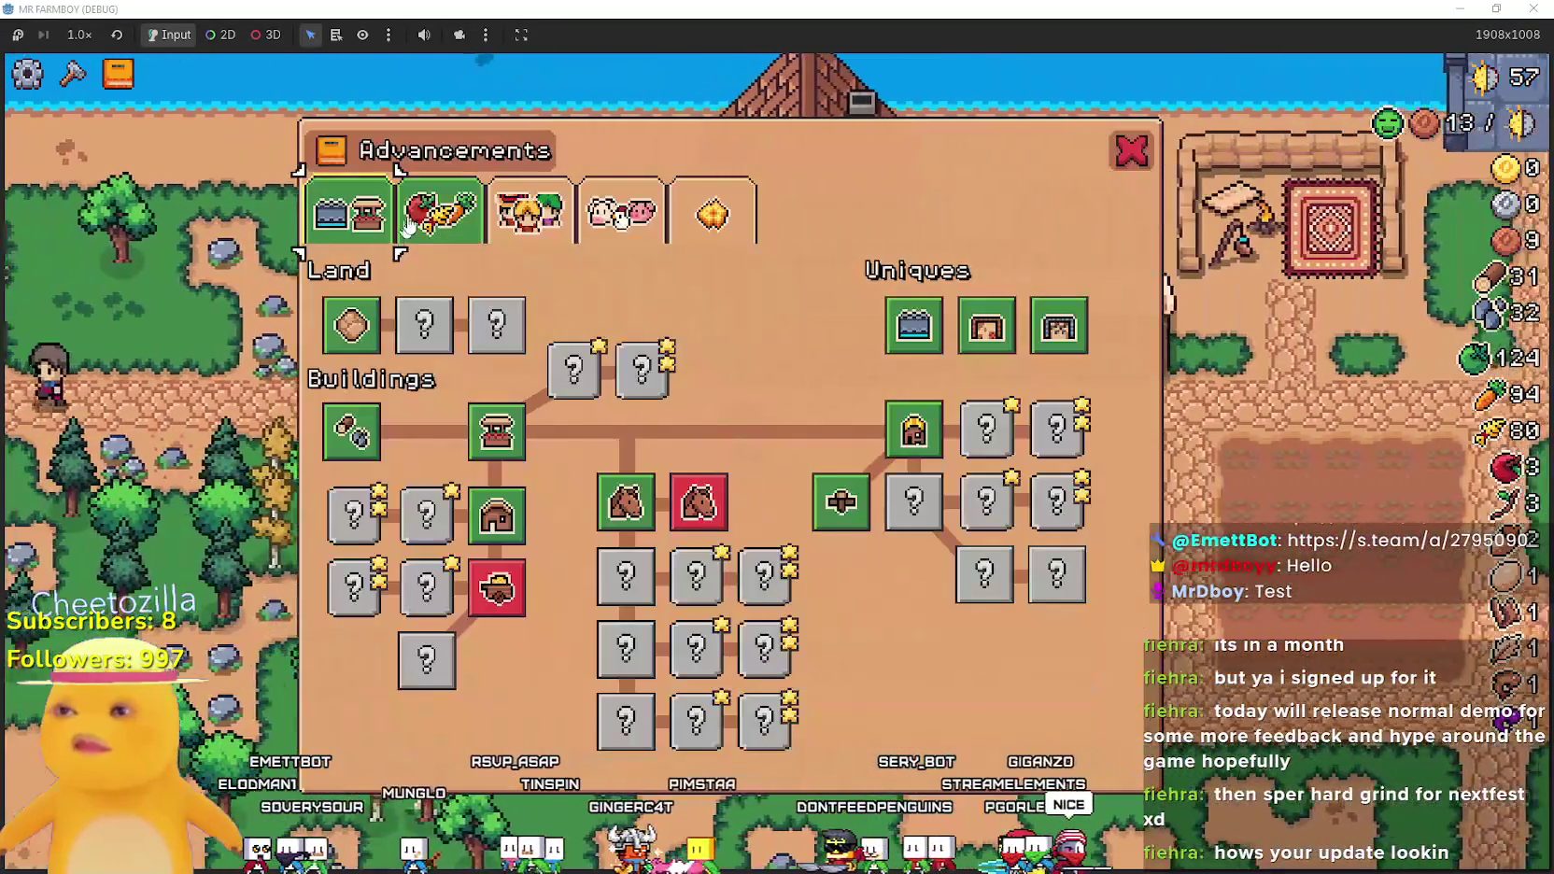
click(447, 216)
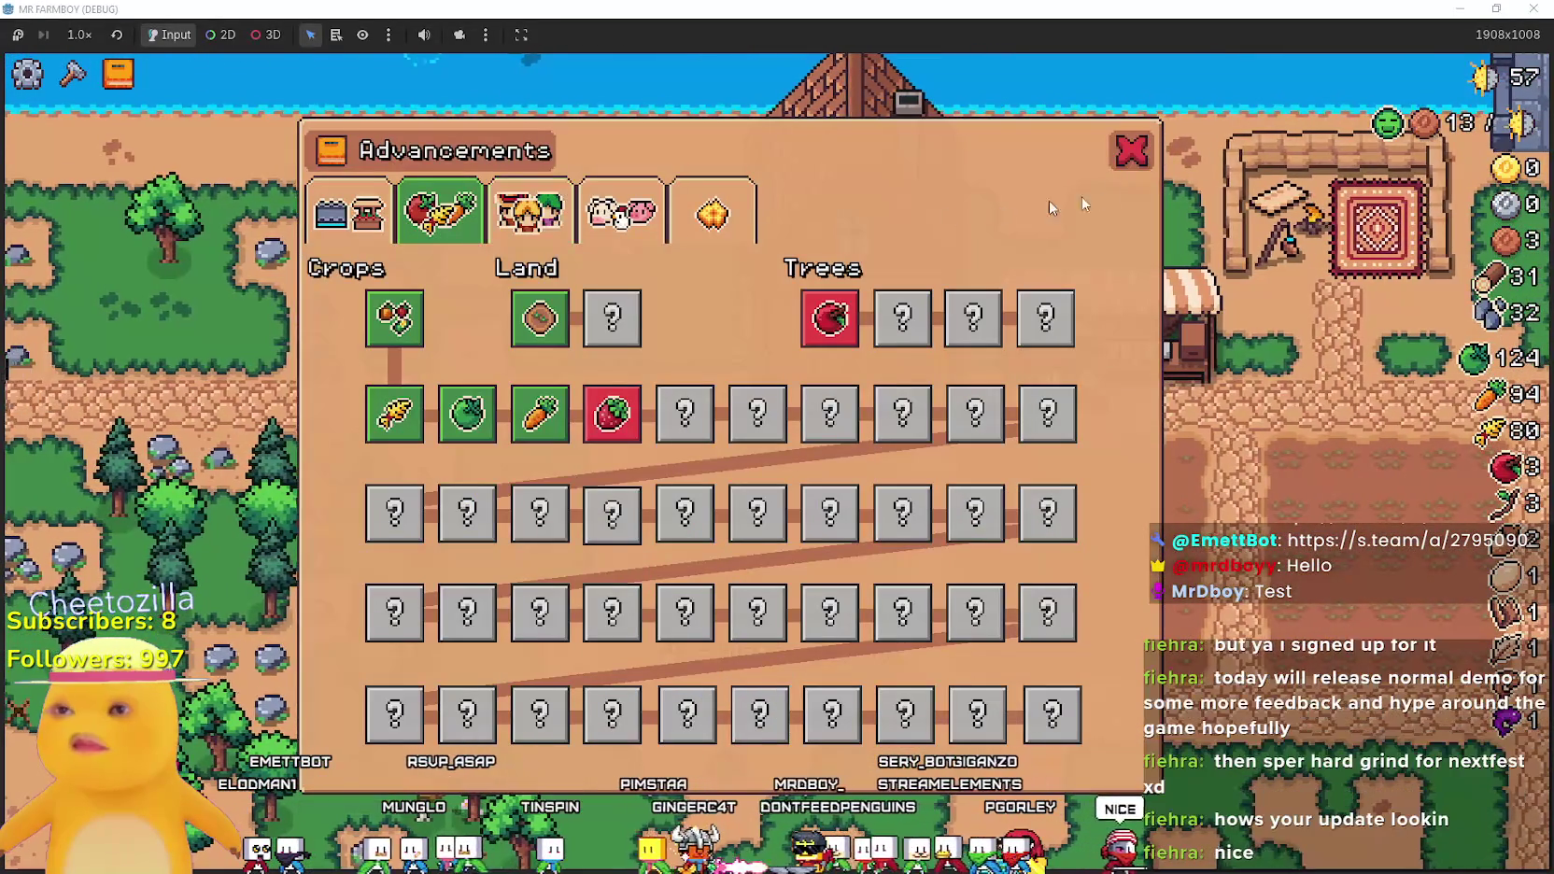
click(1137, 153)
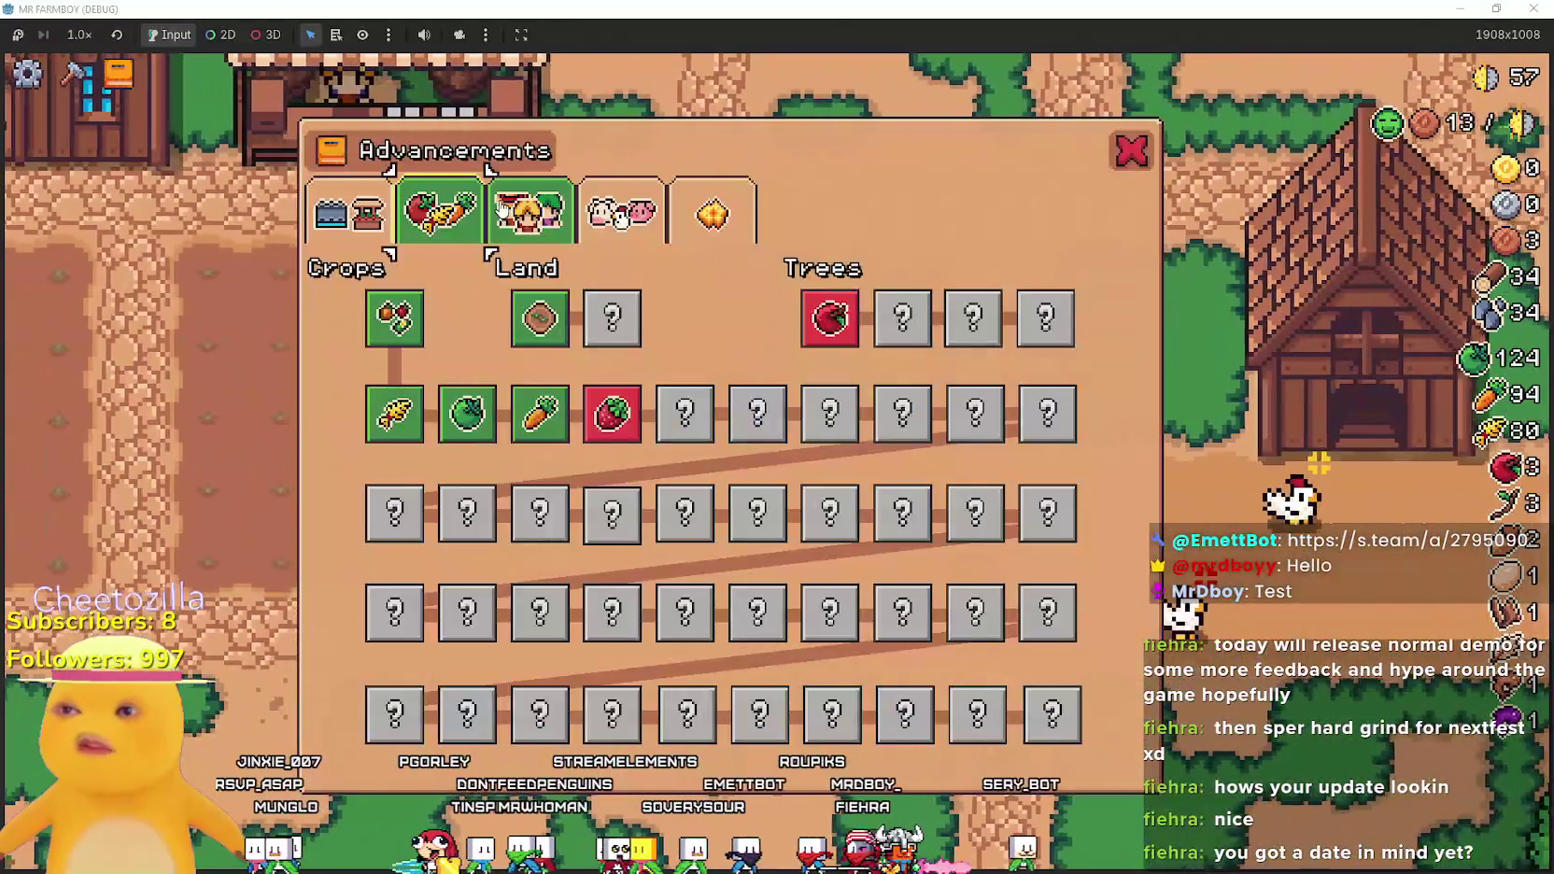
Browse the Animals, Workers and Land advancement trees, then close the overview.
click(621, 213)
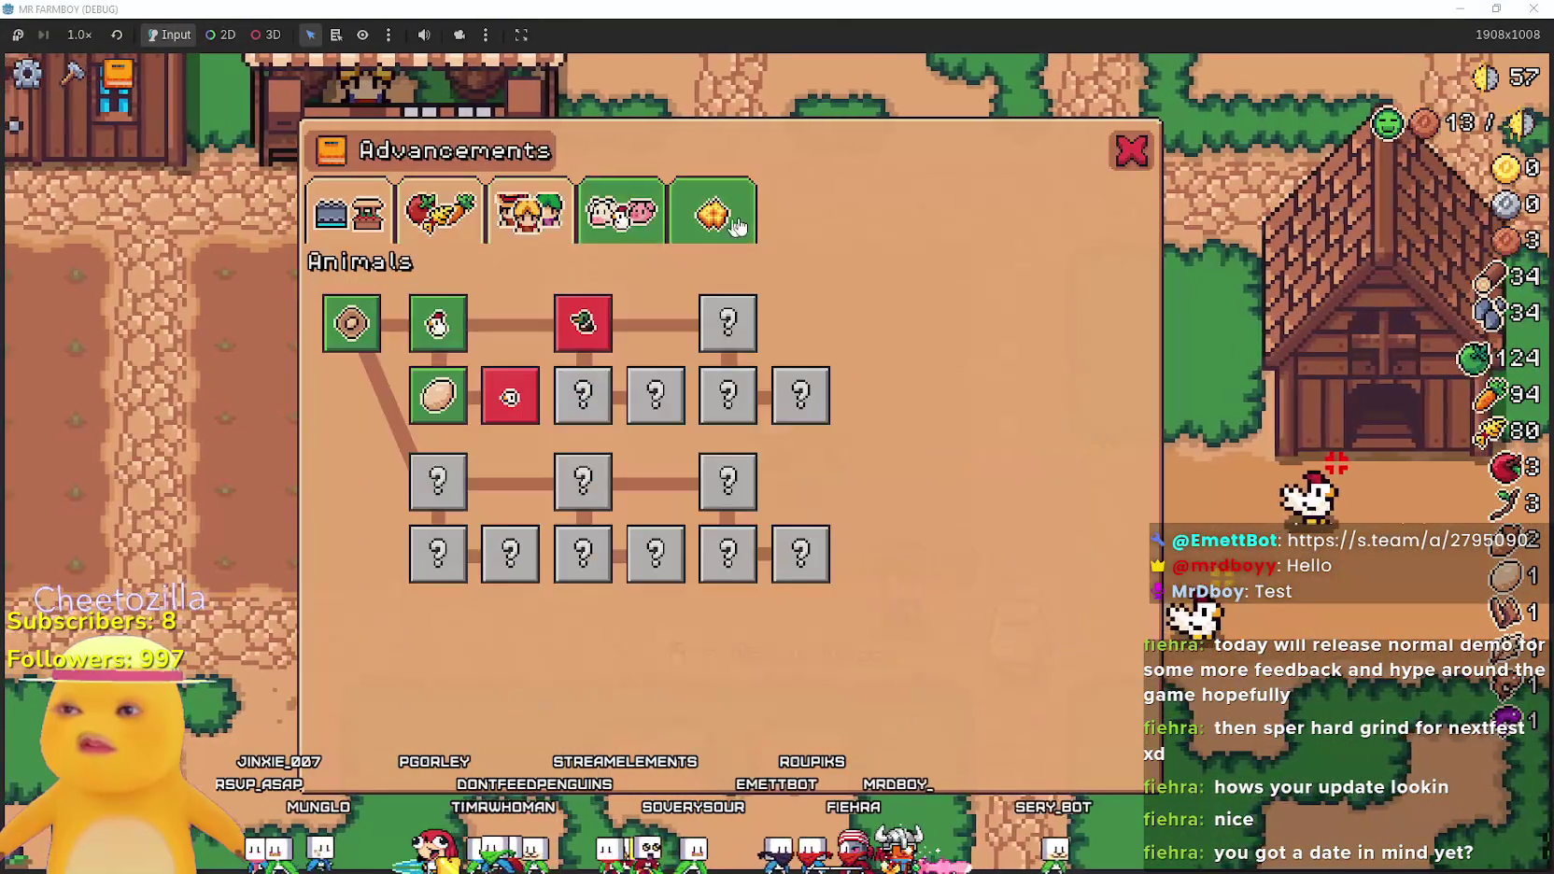
click(712, 213)
click(621, 213)
mouse_move(505, 415)
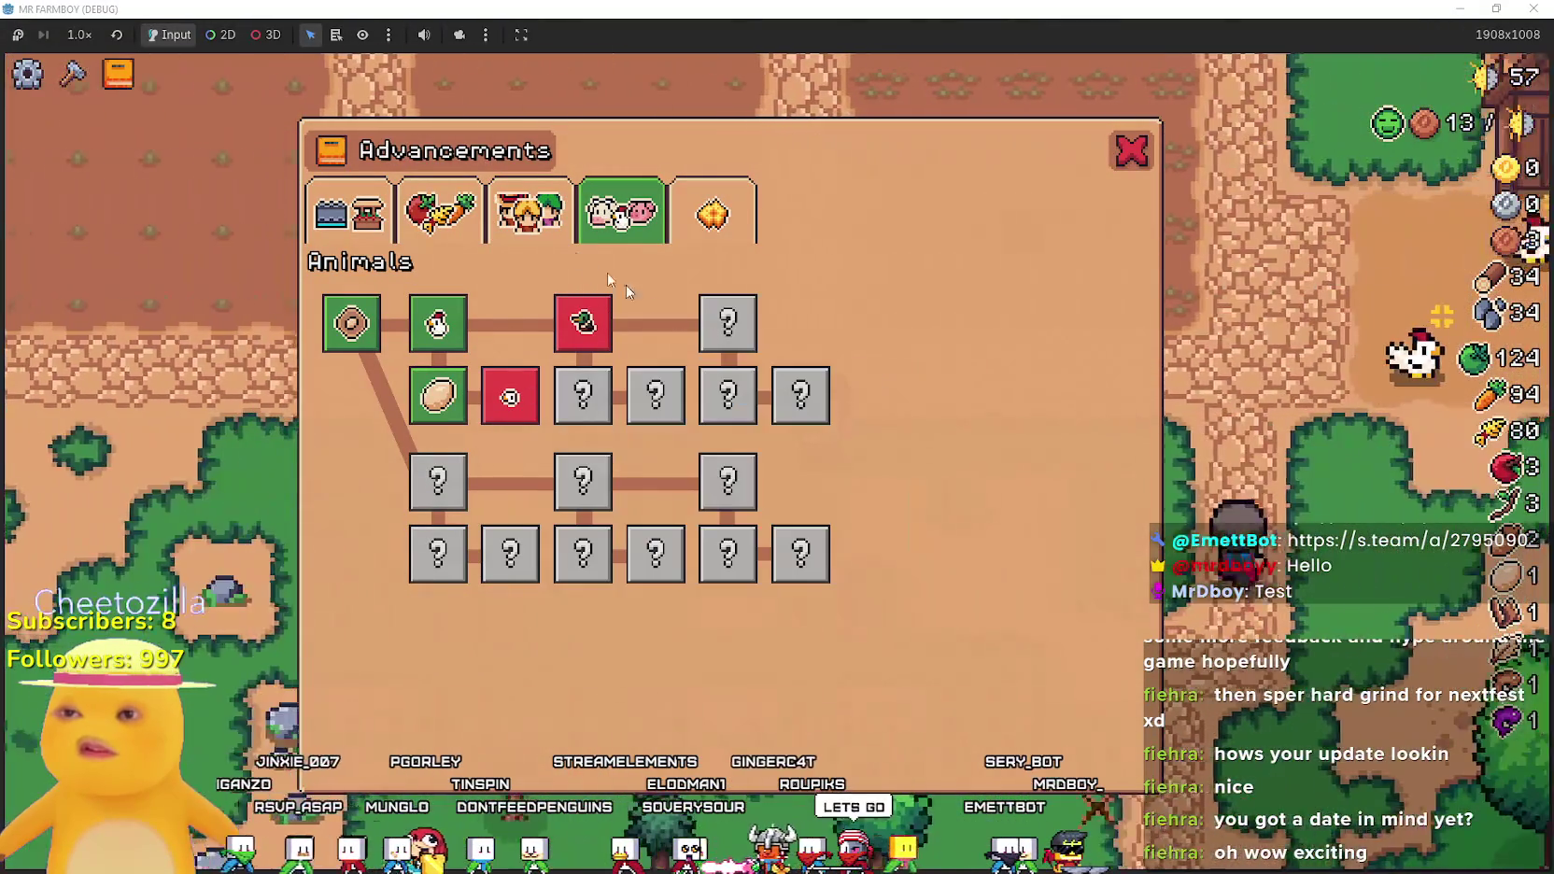
click(528, 213)
click(343, 238)
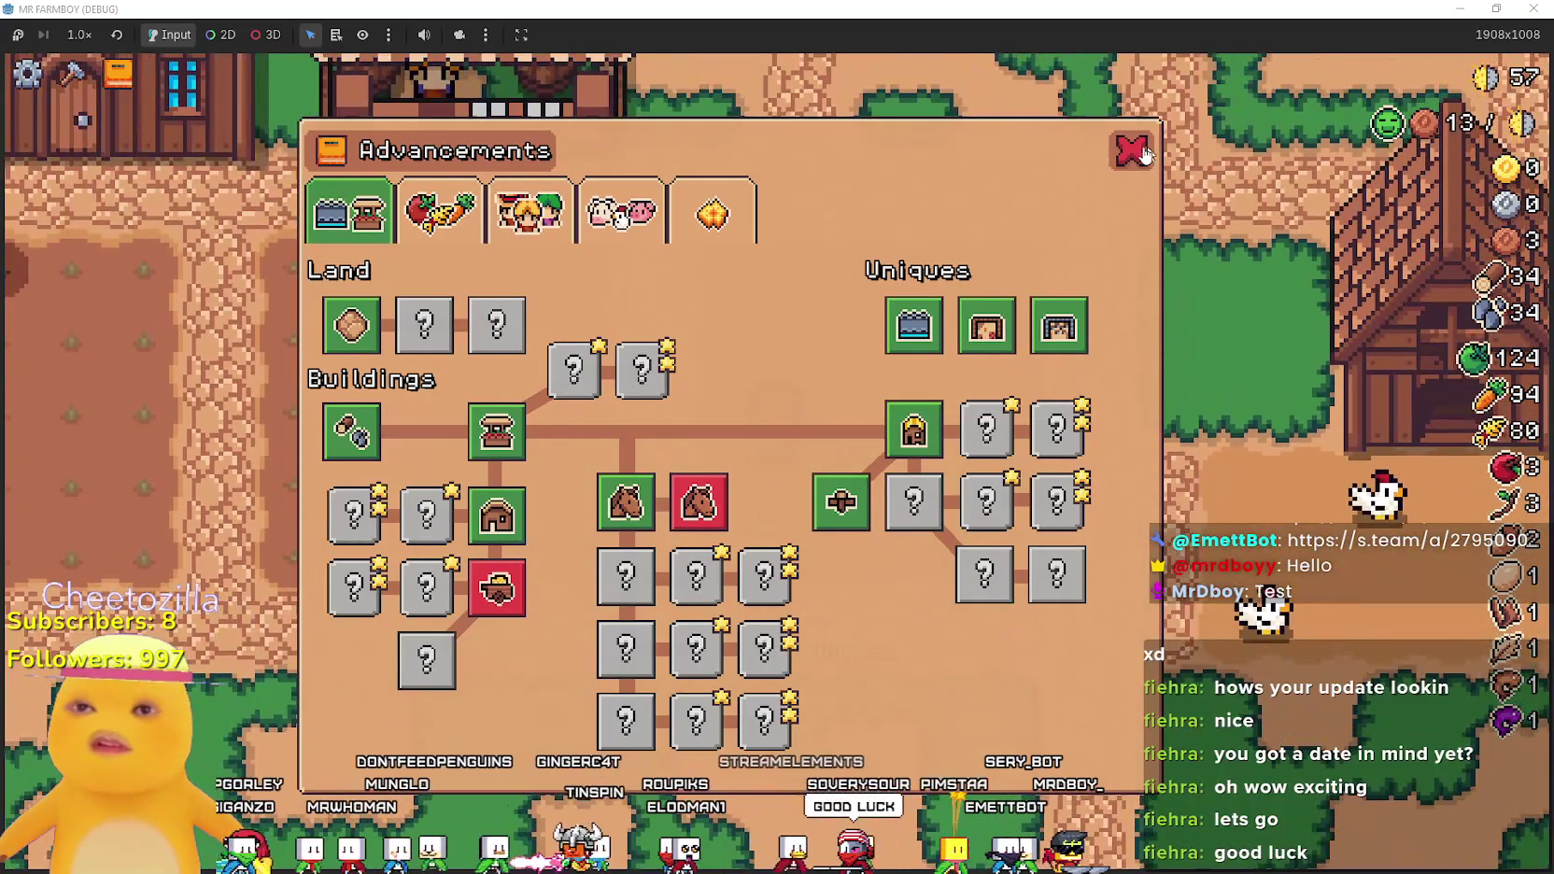
click(1133, 152)
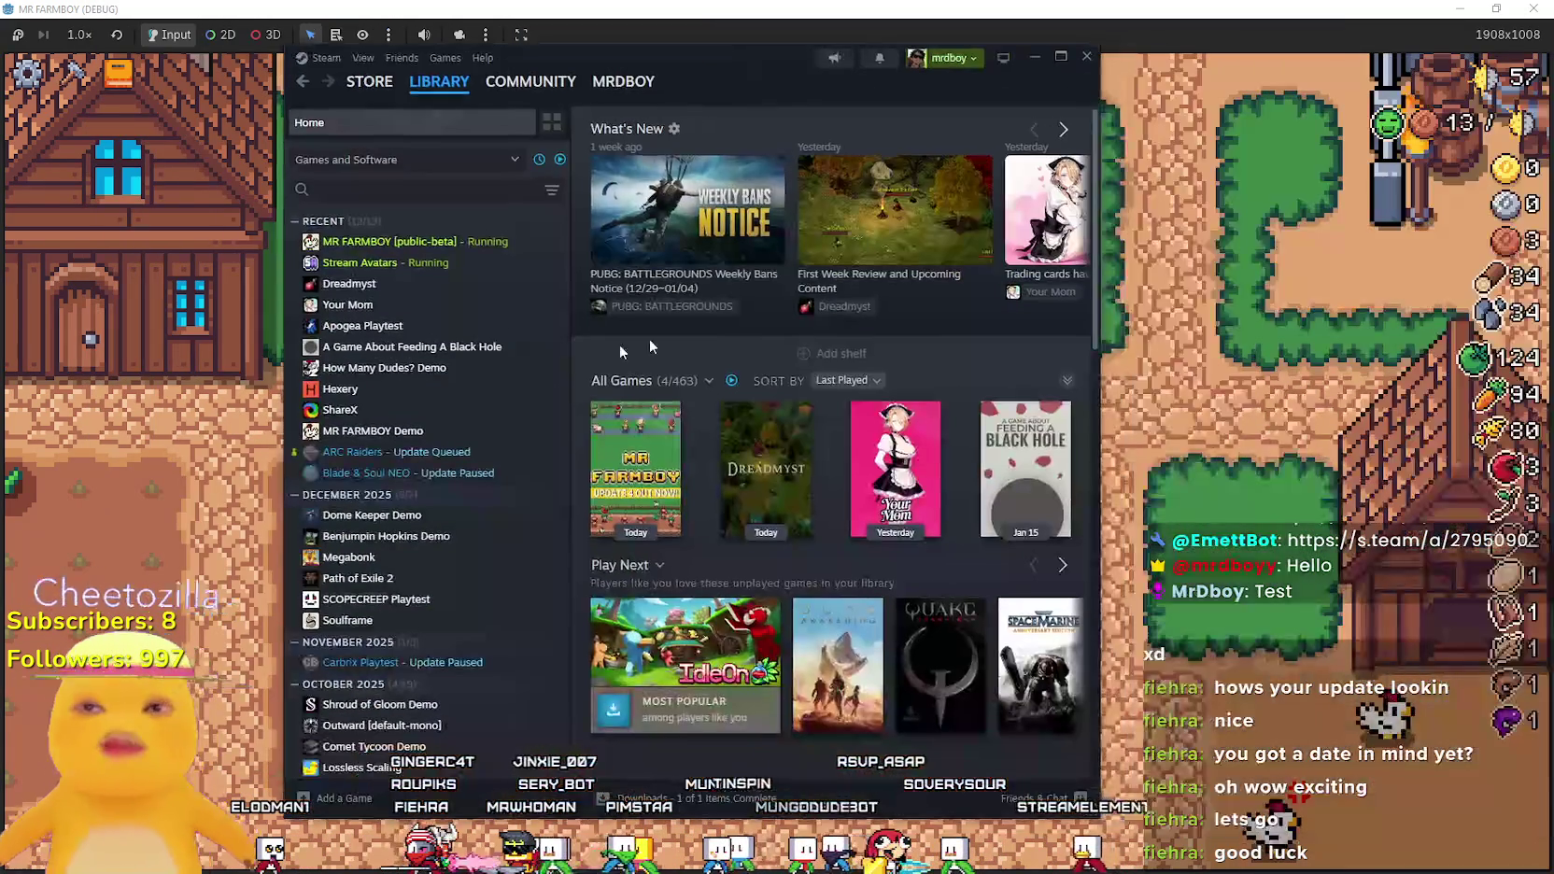
Visit MR FARMBOY's library and Store pages, view the third screenshot, then go to the Store front page.
click(390, 241)
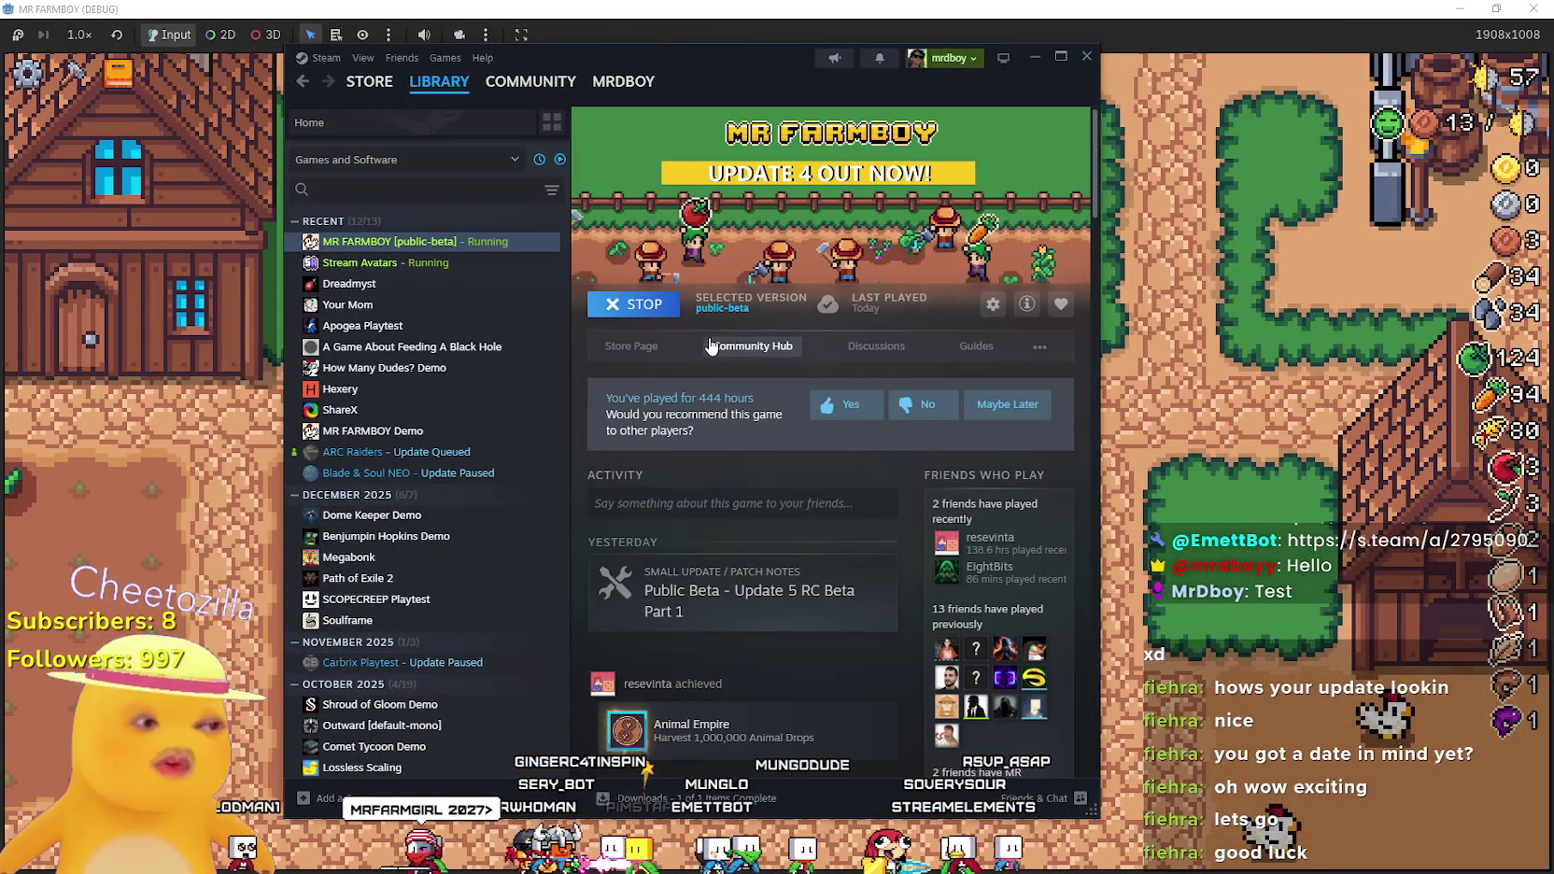
click(636, 346)
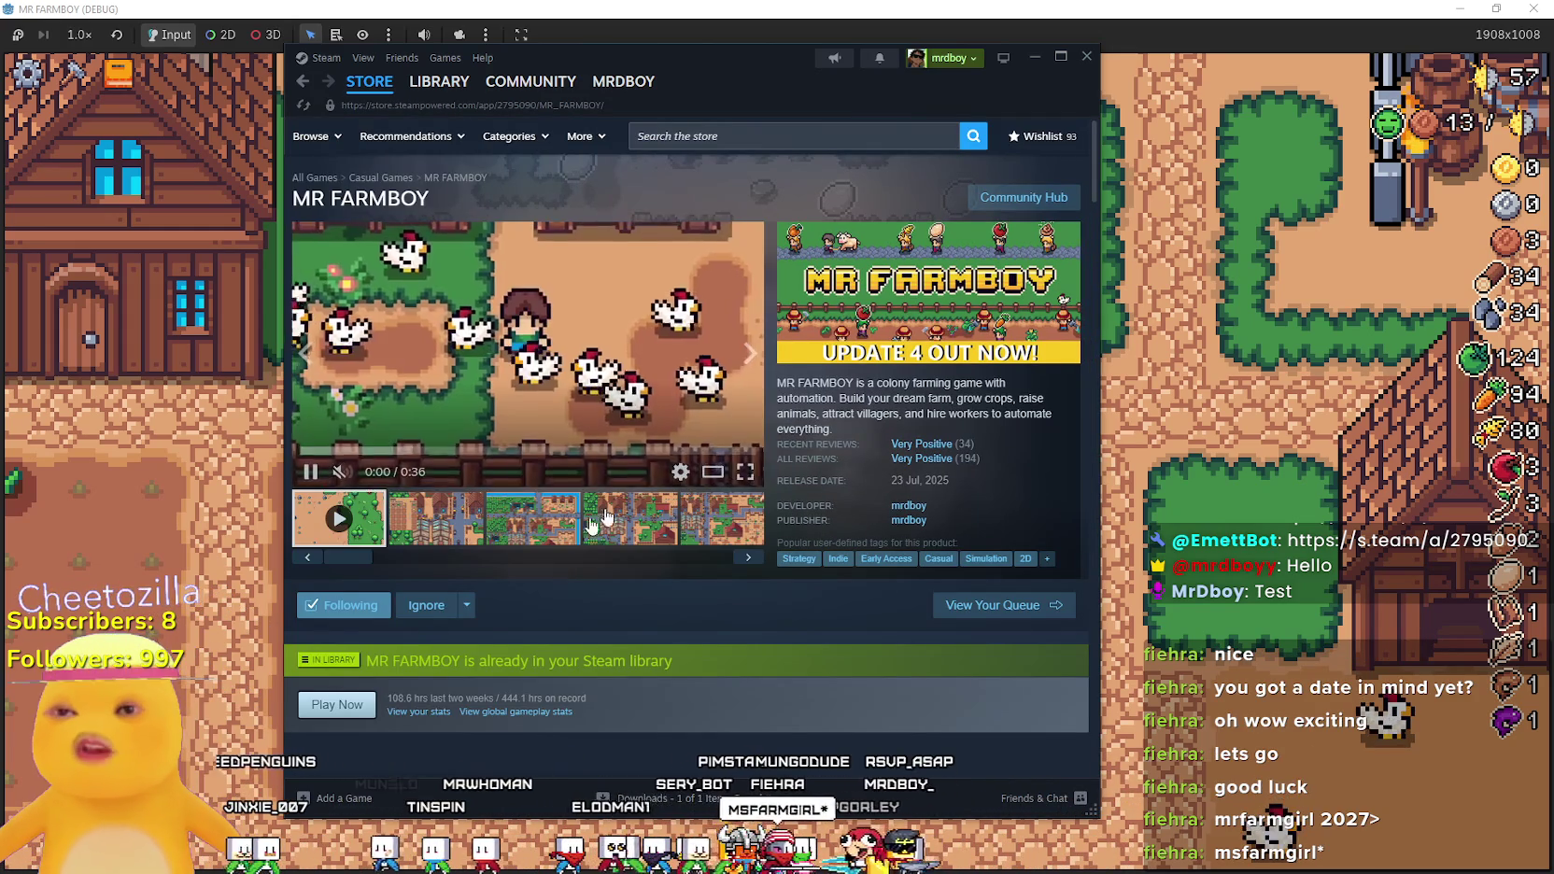
click(528, 531)
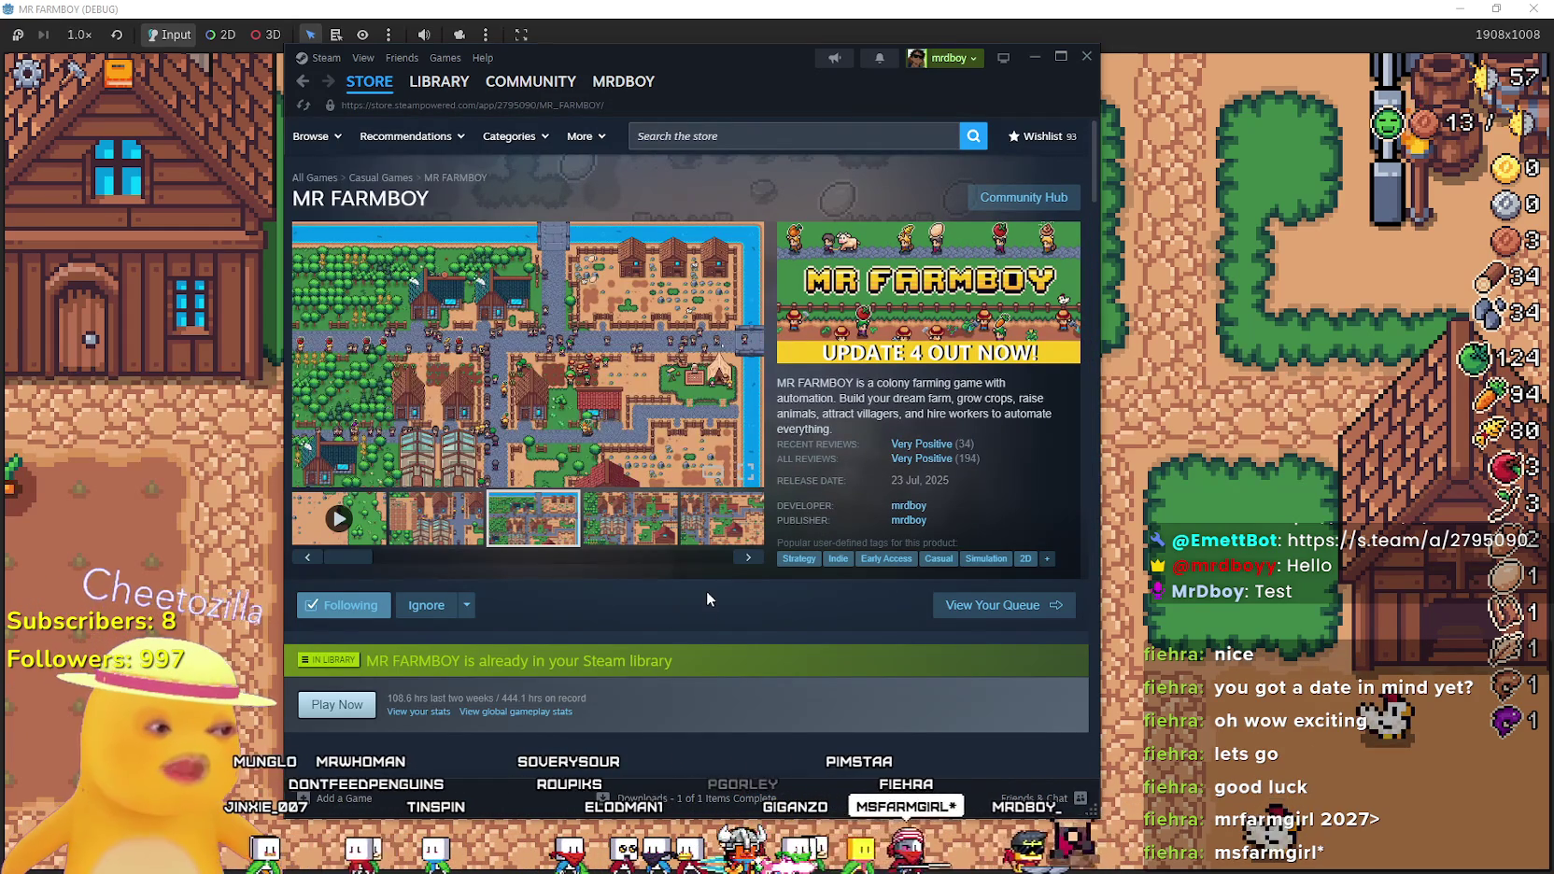
click(370, 82)
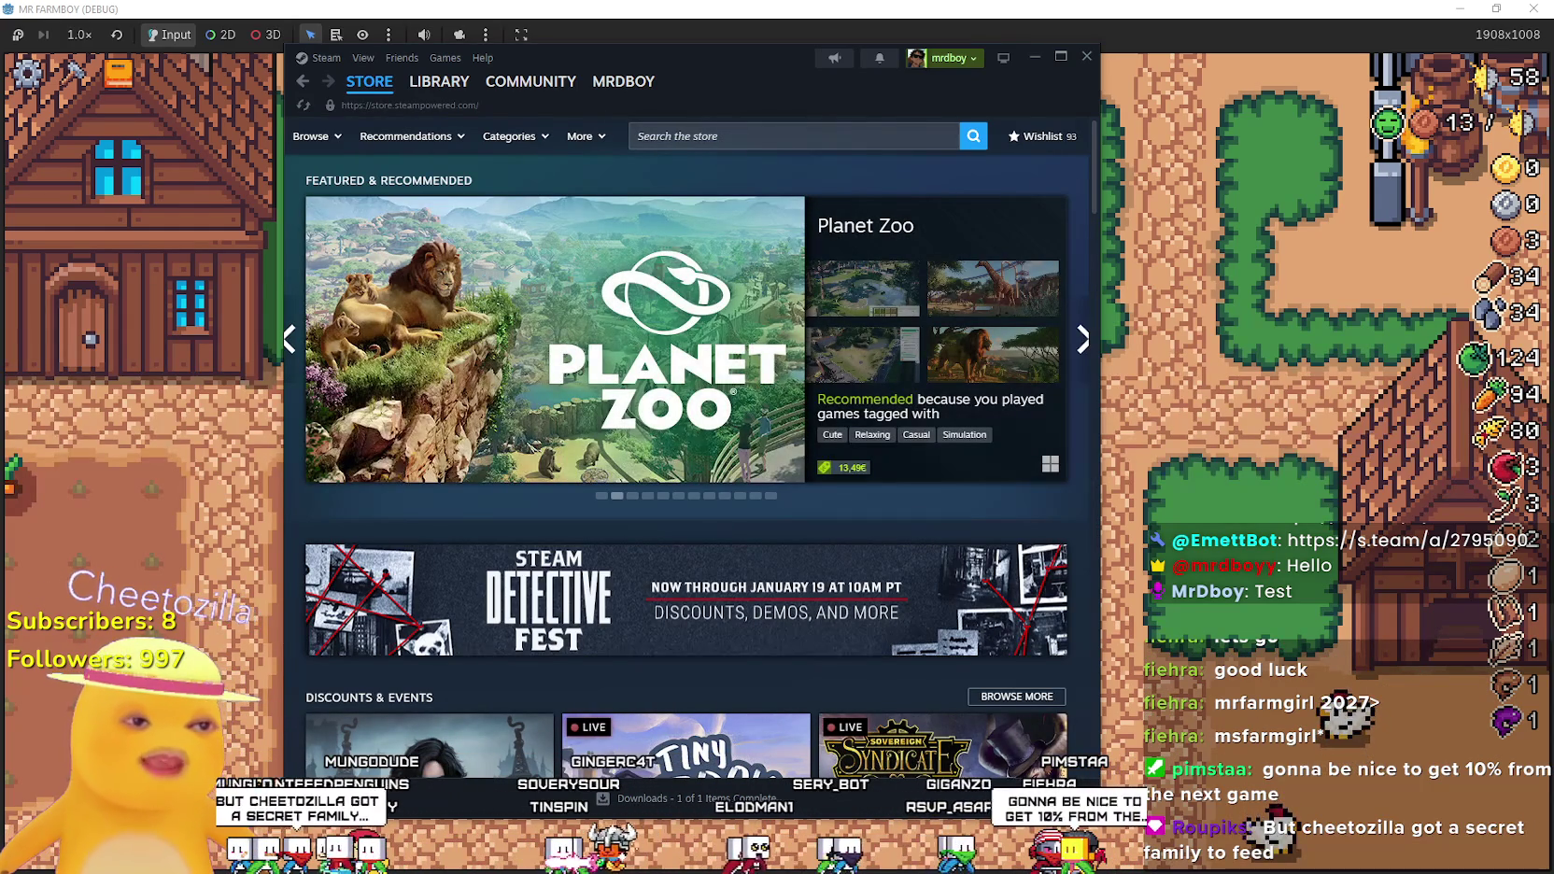
Switch to the Games.txt notes in Notepad, select the Title line and look over the notes.
key(alt+Tab)
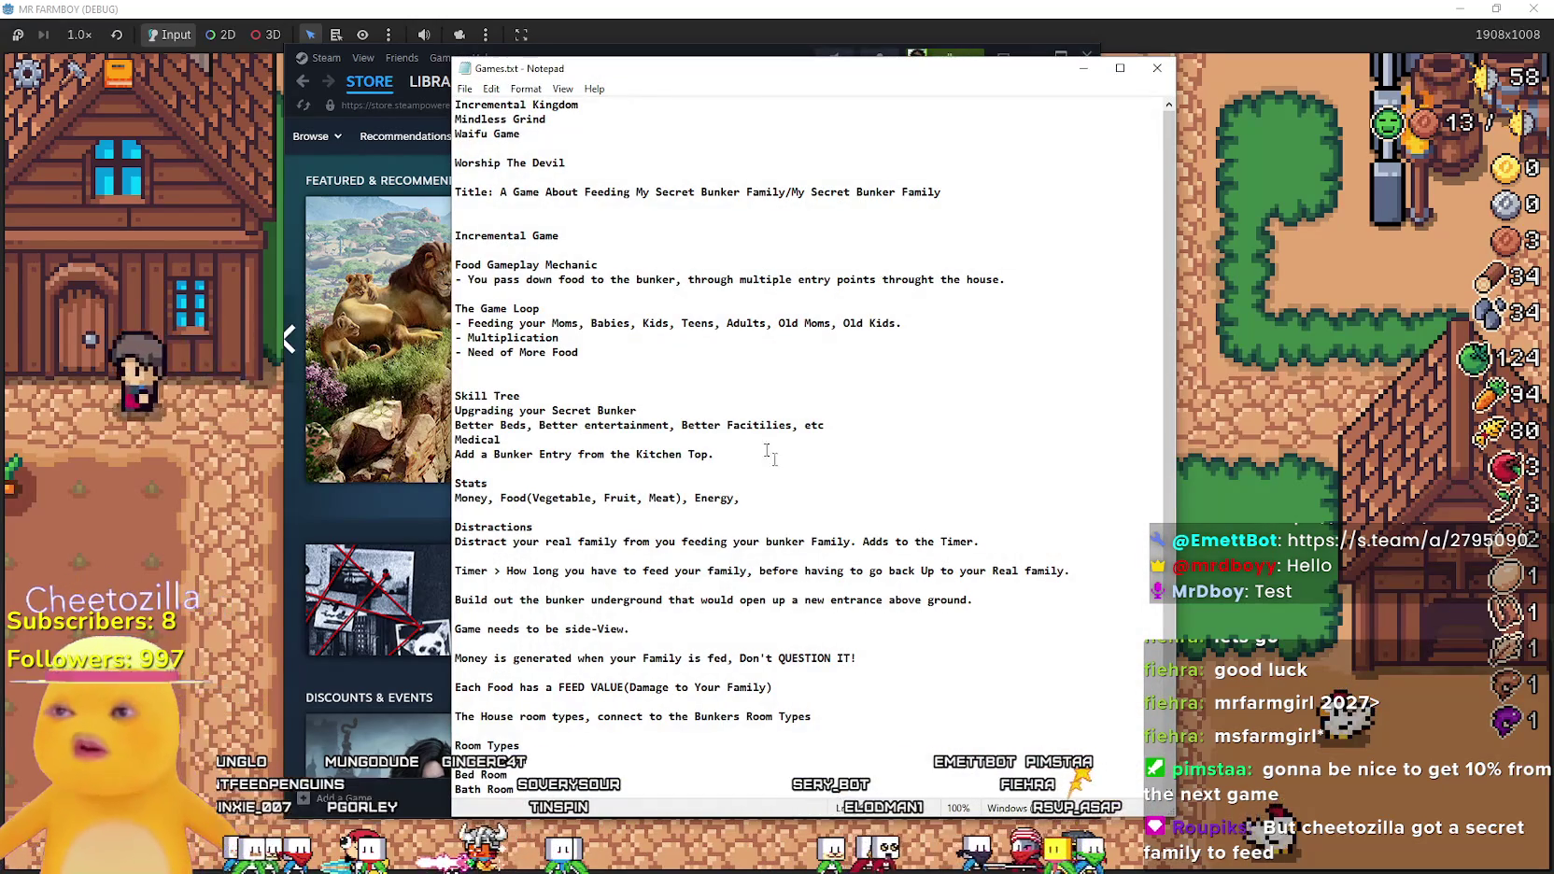
drag(462, 191, 455, 221)
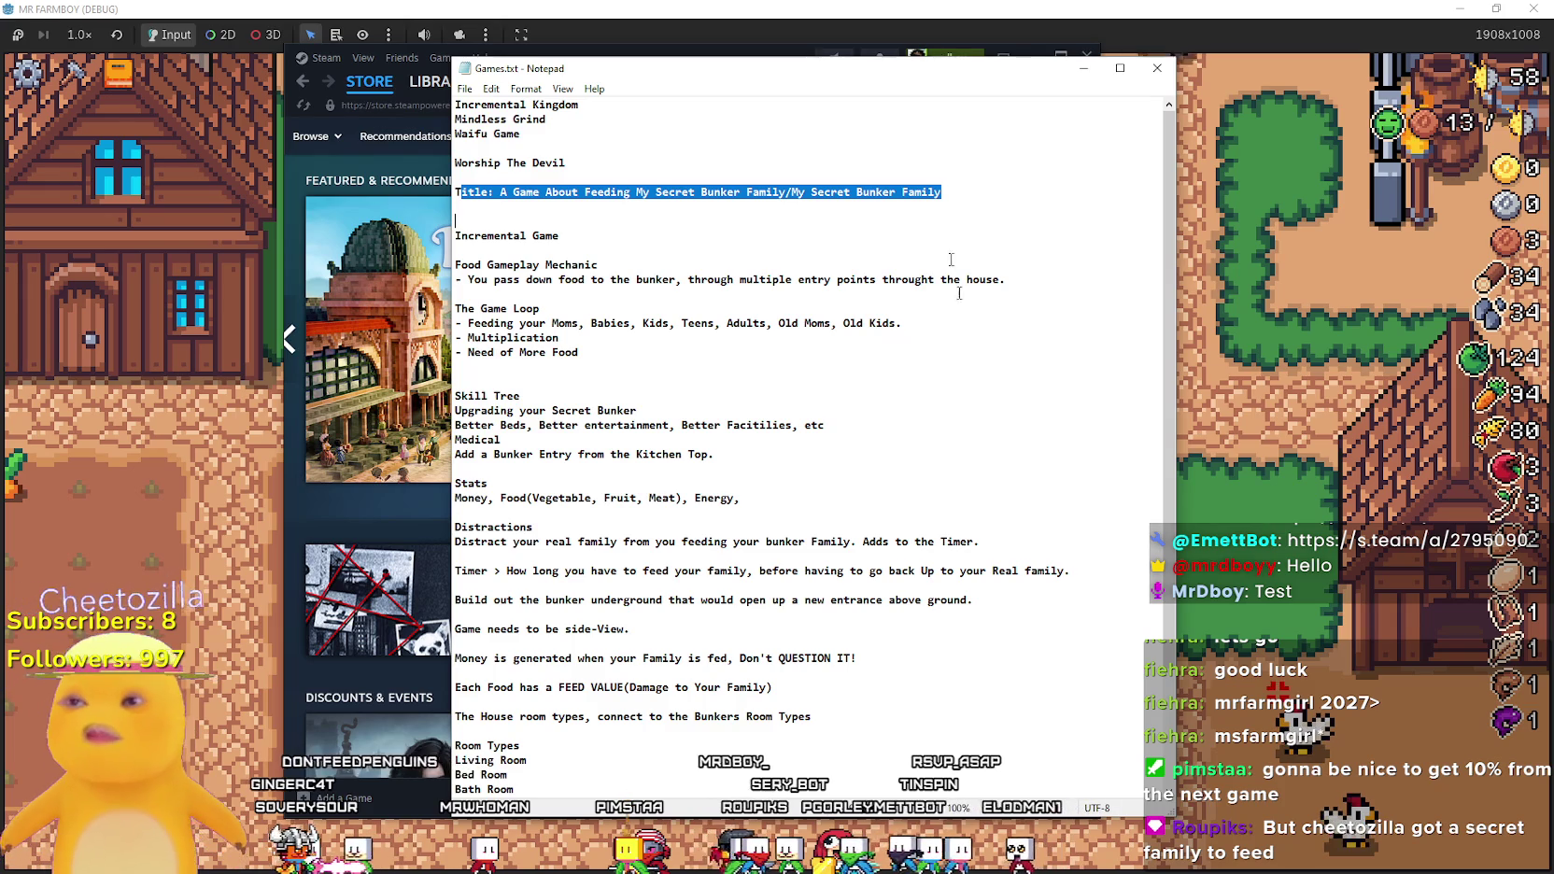
scroll(694, 537, down, 3)
scroll(696, 551, up, 3)
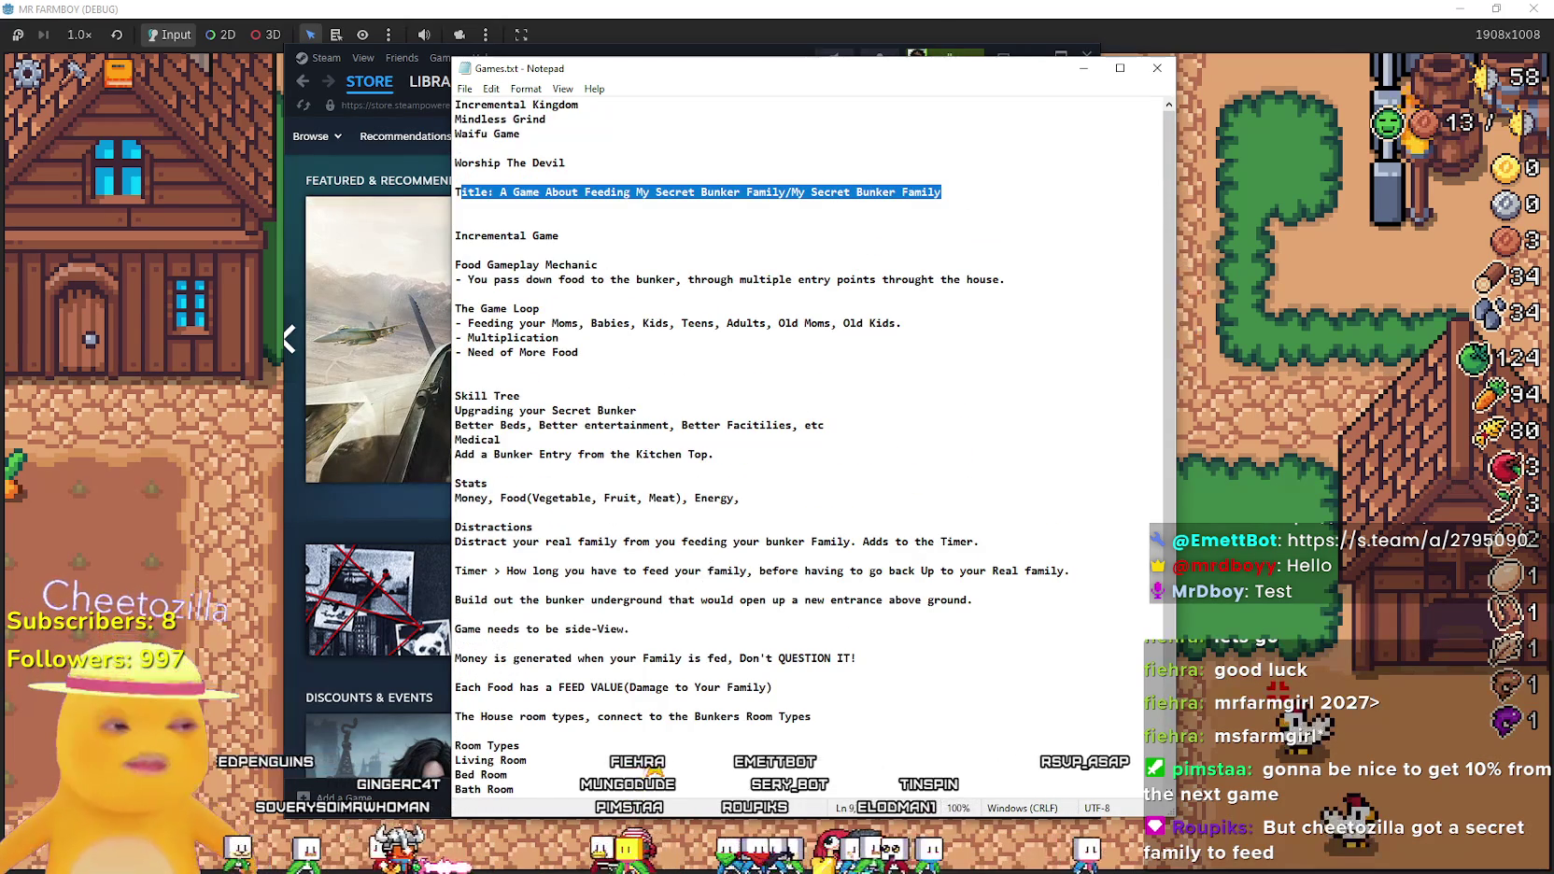
right_click(712, 570)
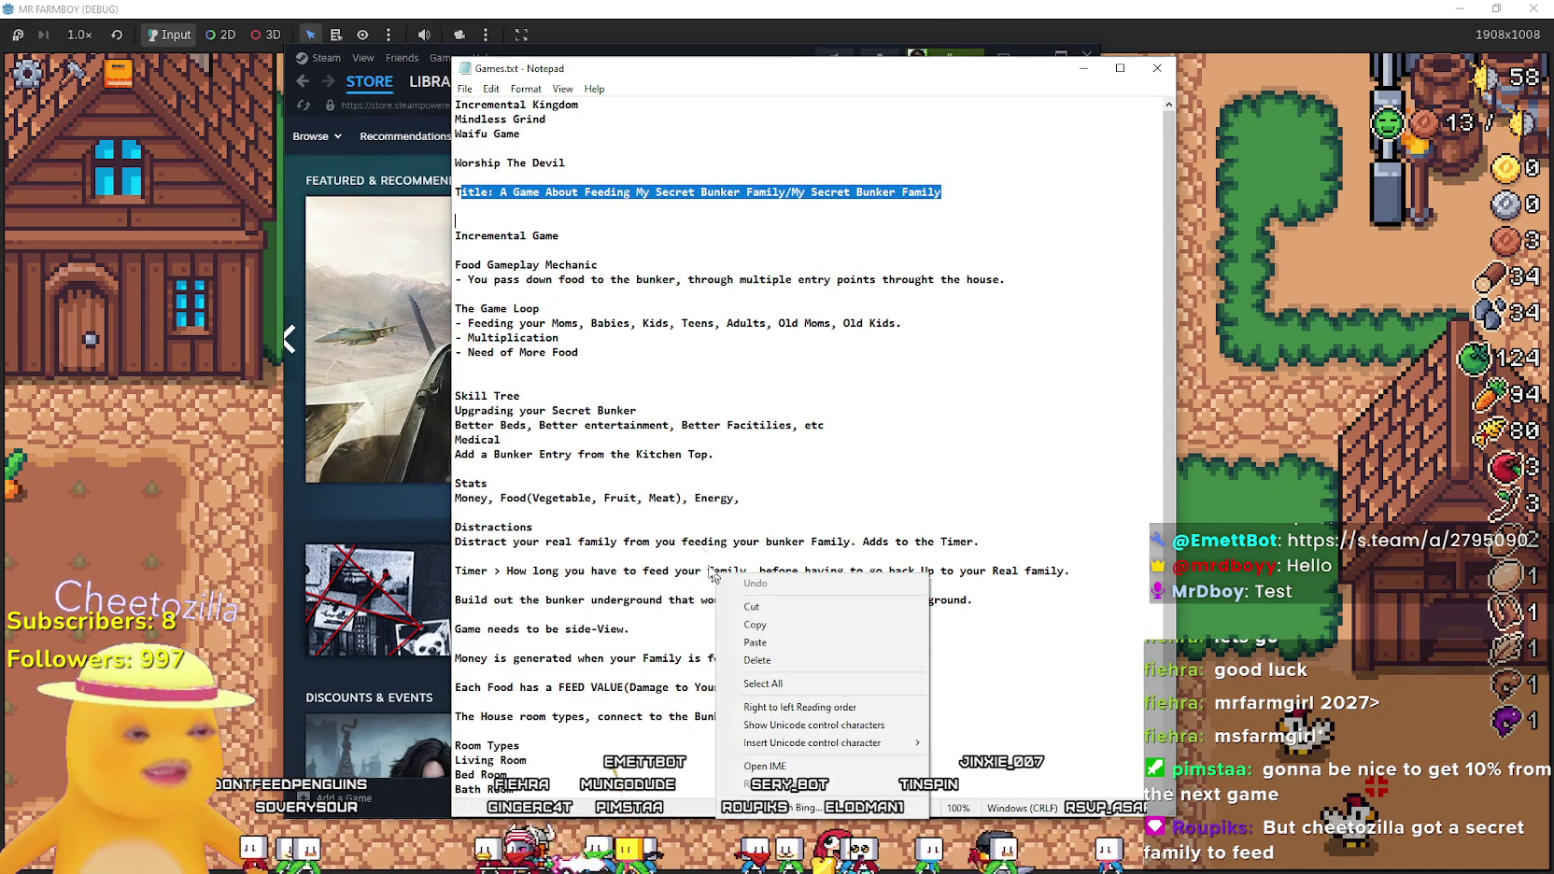
click(605, 266)
click(502, 440)
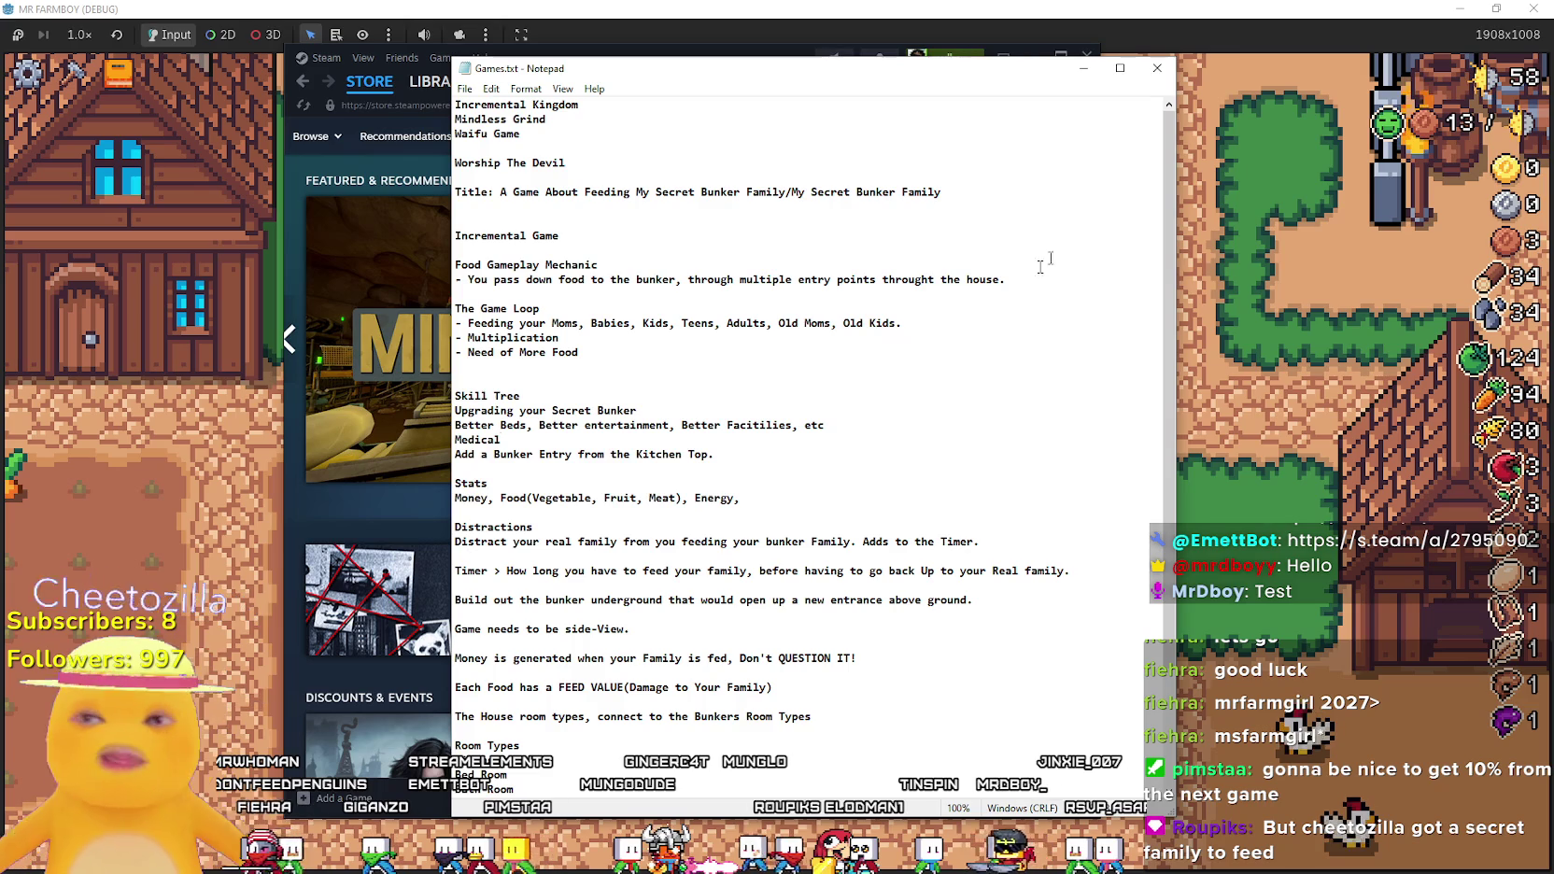
Return to the game, walk the farmer to the merchant and check the Copper Coin trade offer.
click(1072, 79)
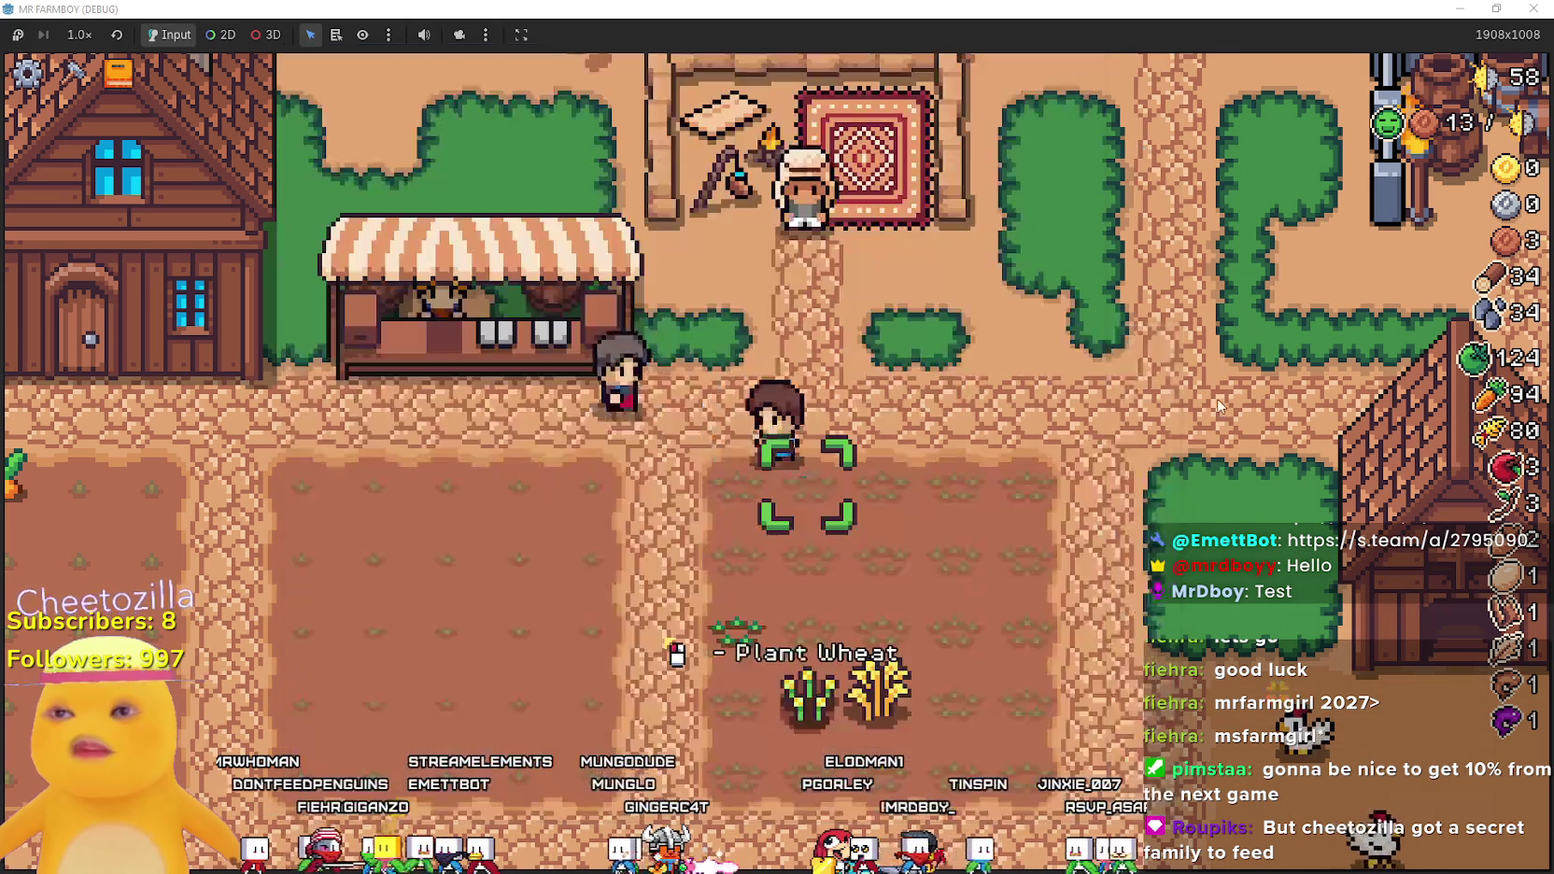
key(w)
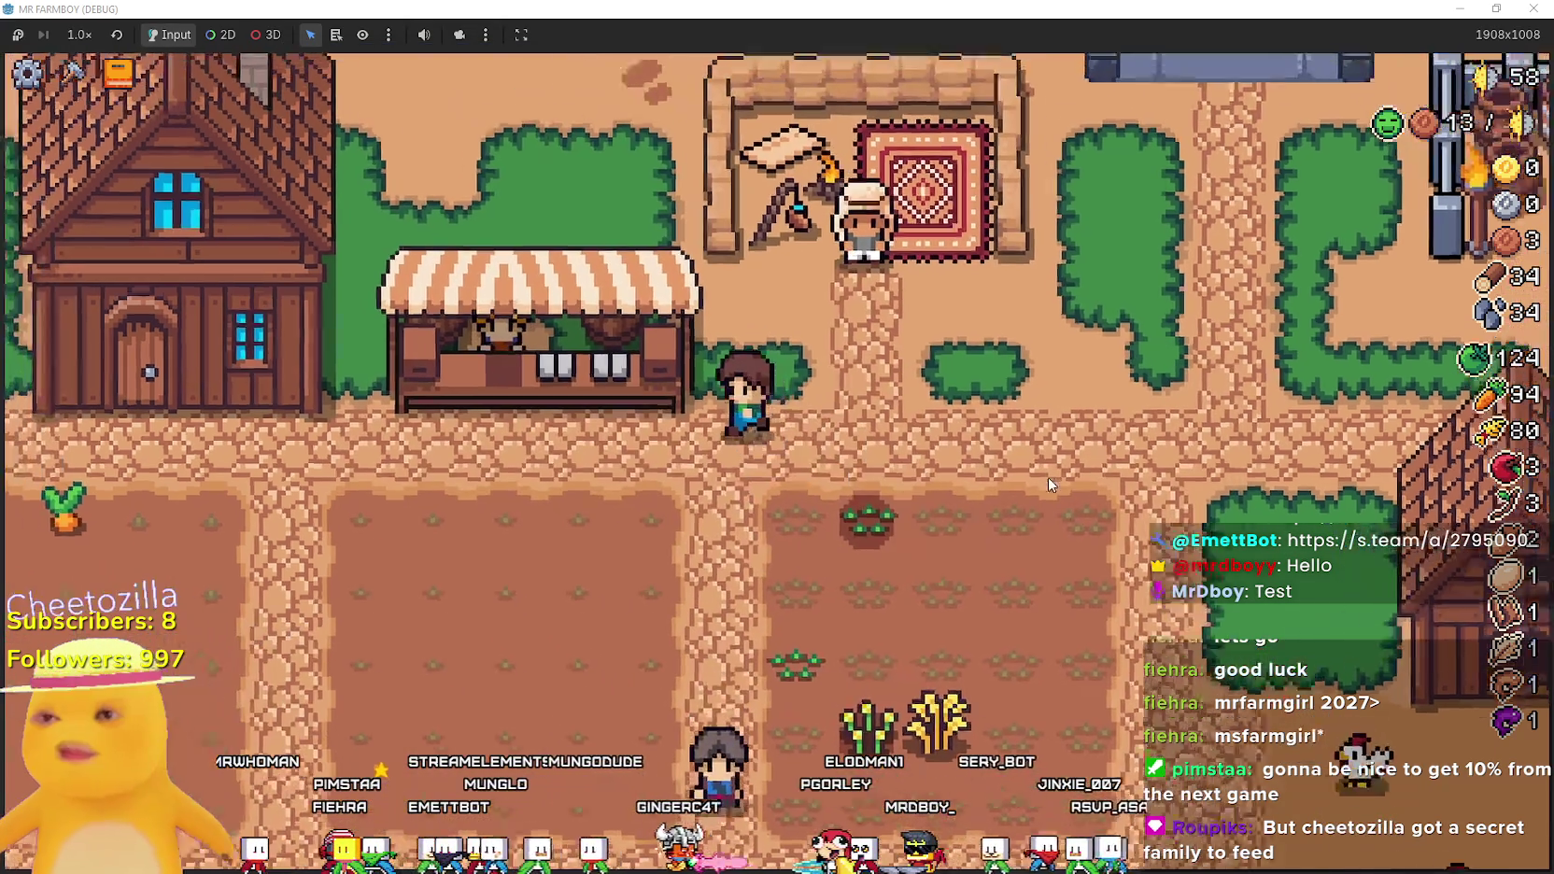
key(e)
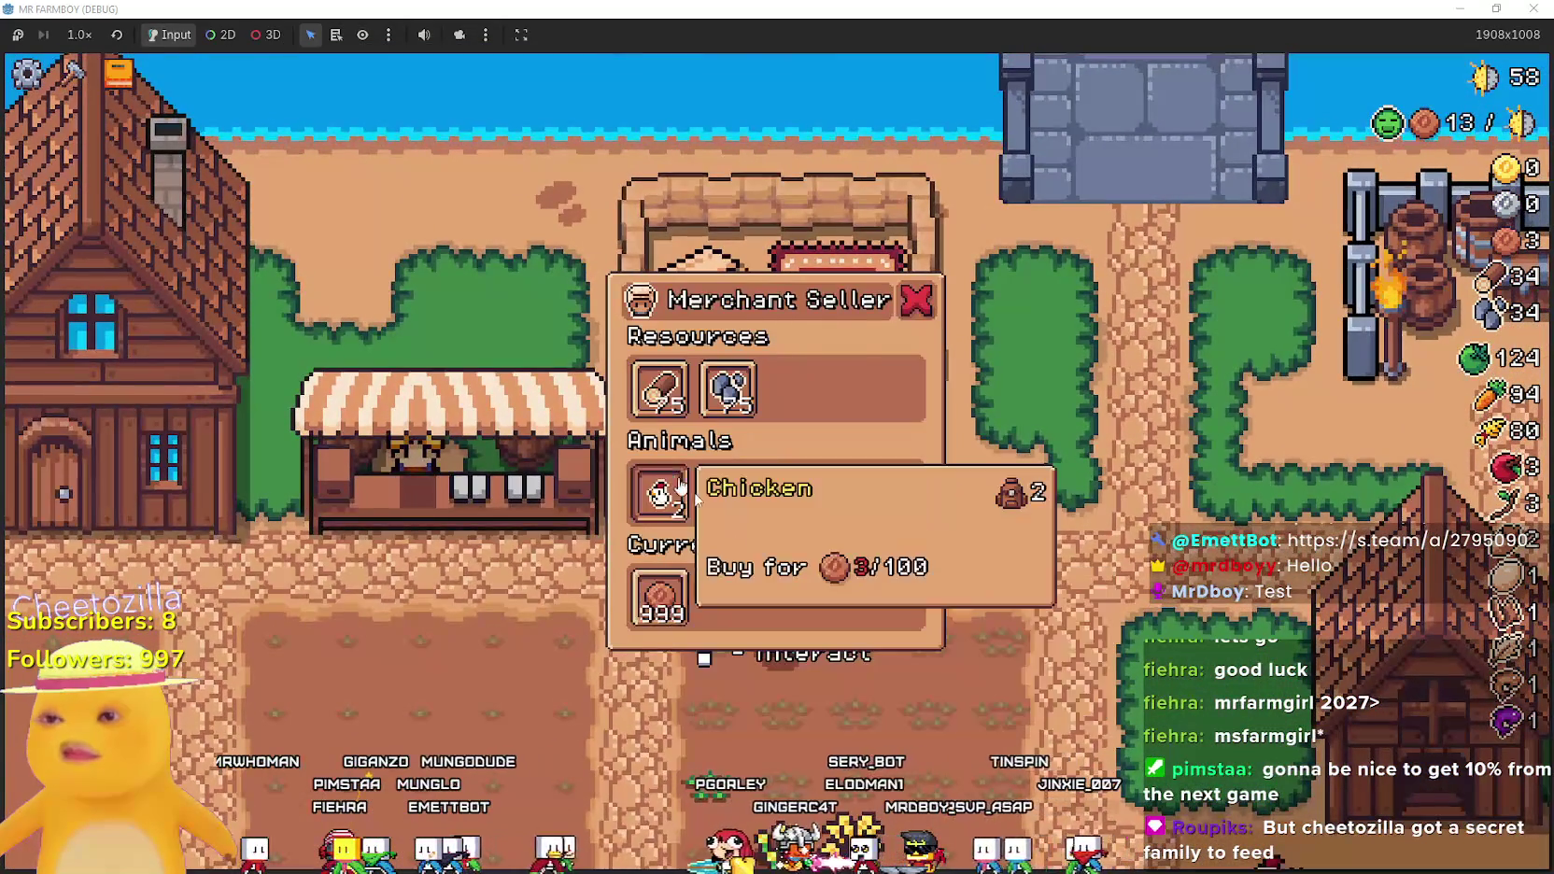
key(e)
key(e)
key(w)
mouse_move(669, 609)
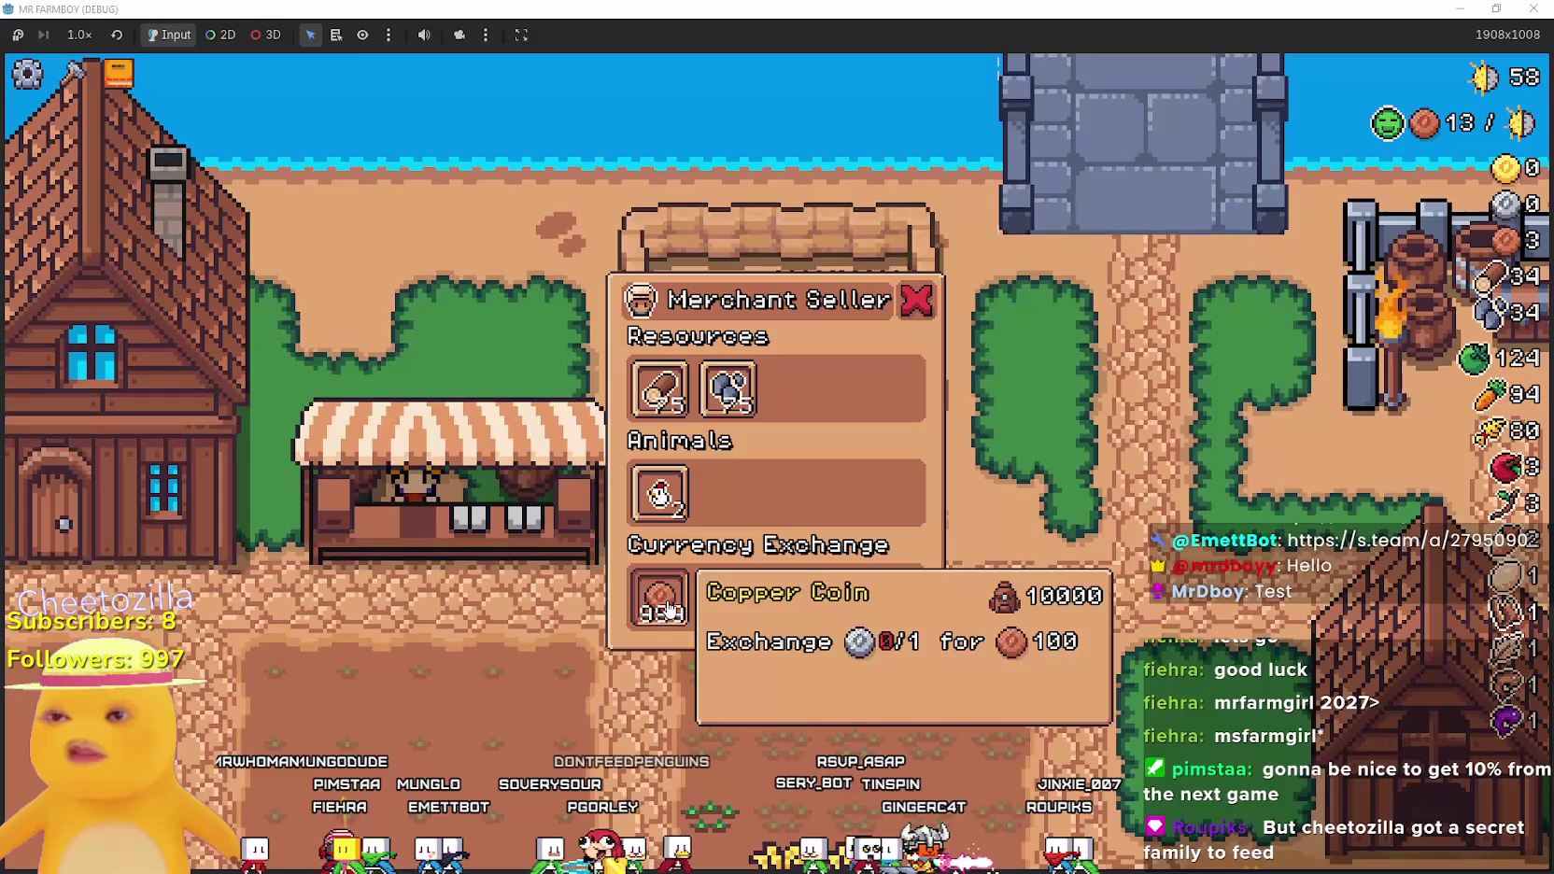
Walk the farmer left and back north, then check the merchant's trade offers again.
key(e)
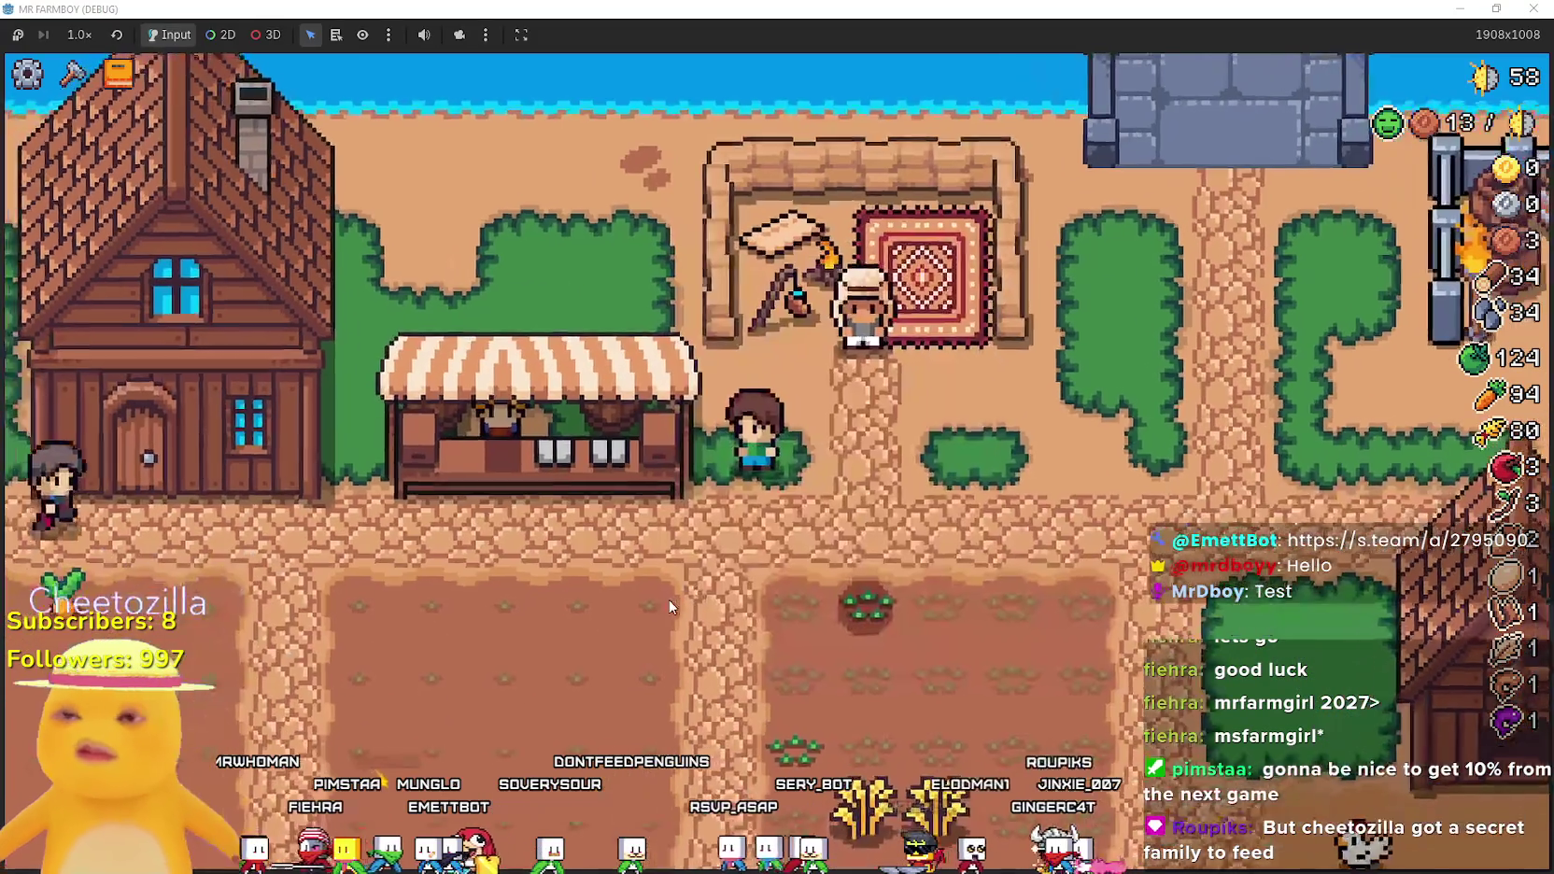
key(e)
key(a)
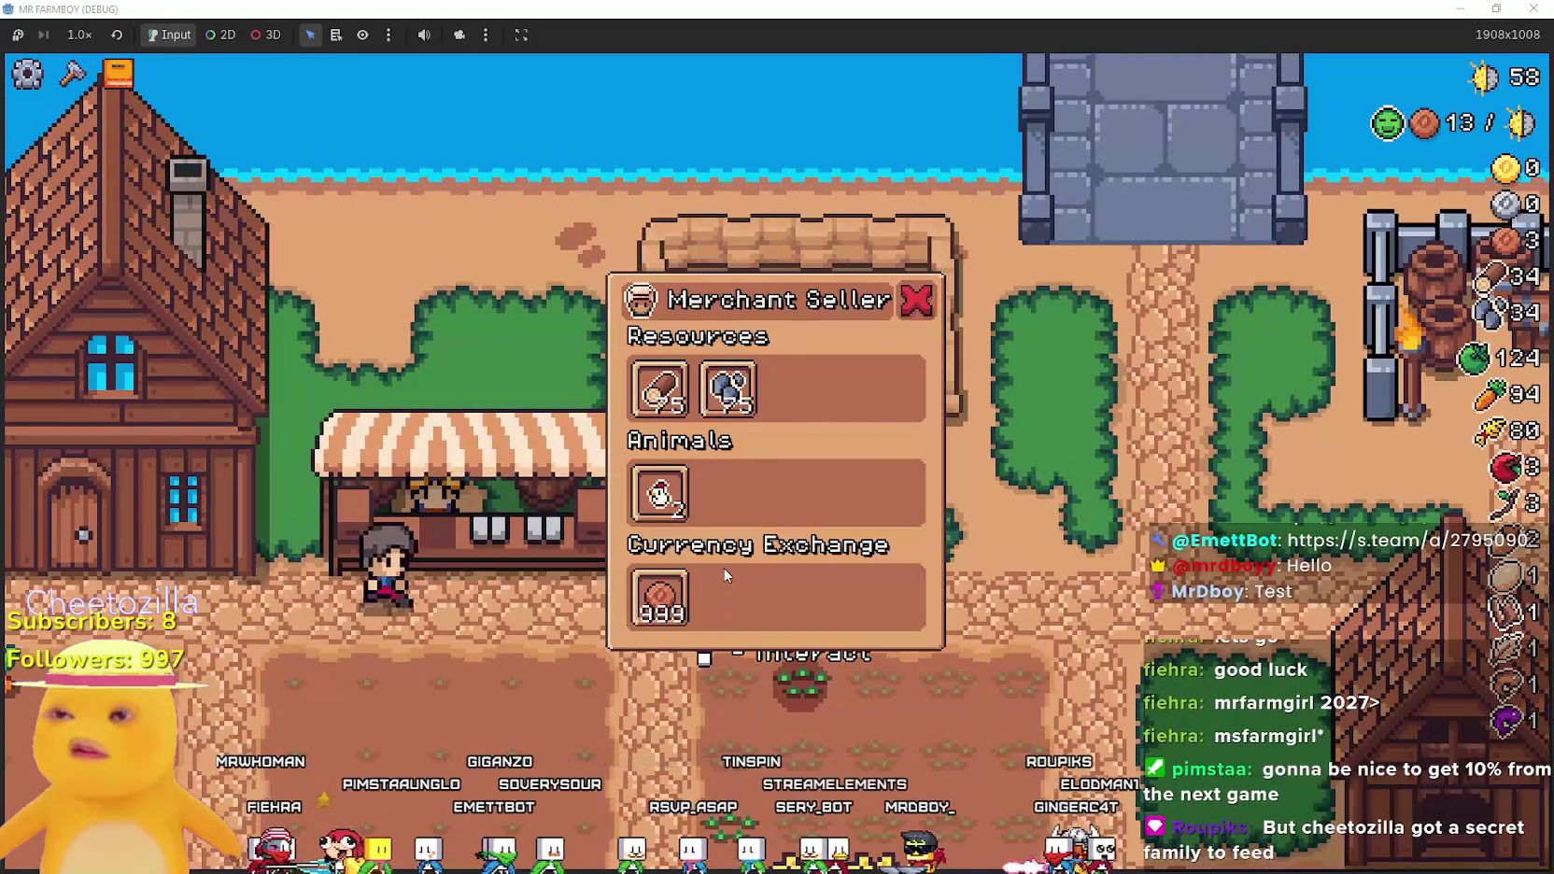
key(w)
key(e)
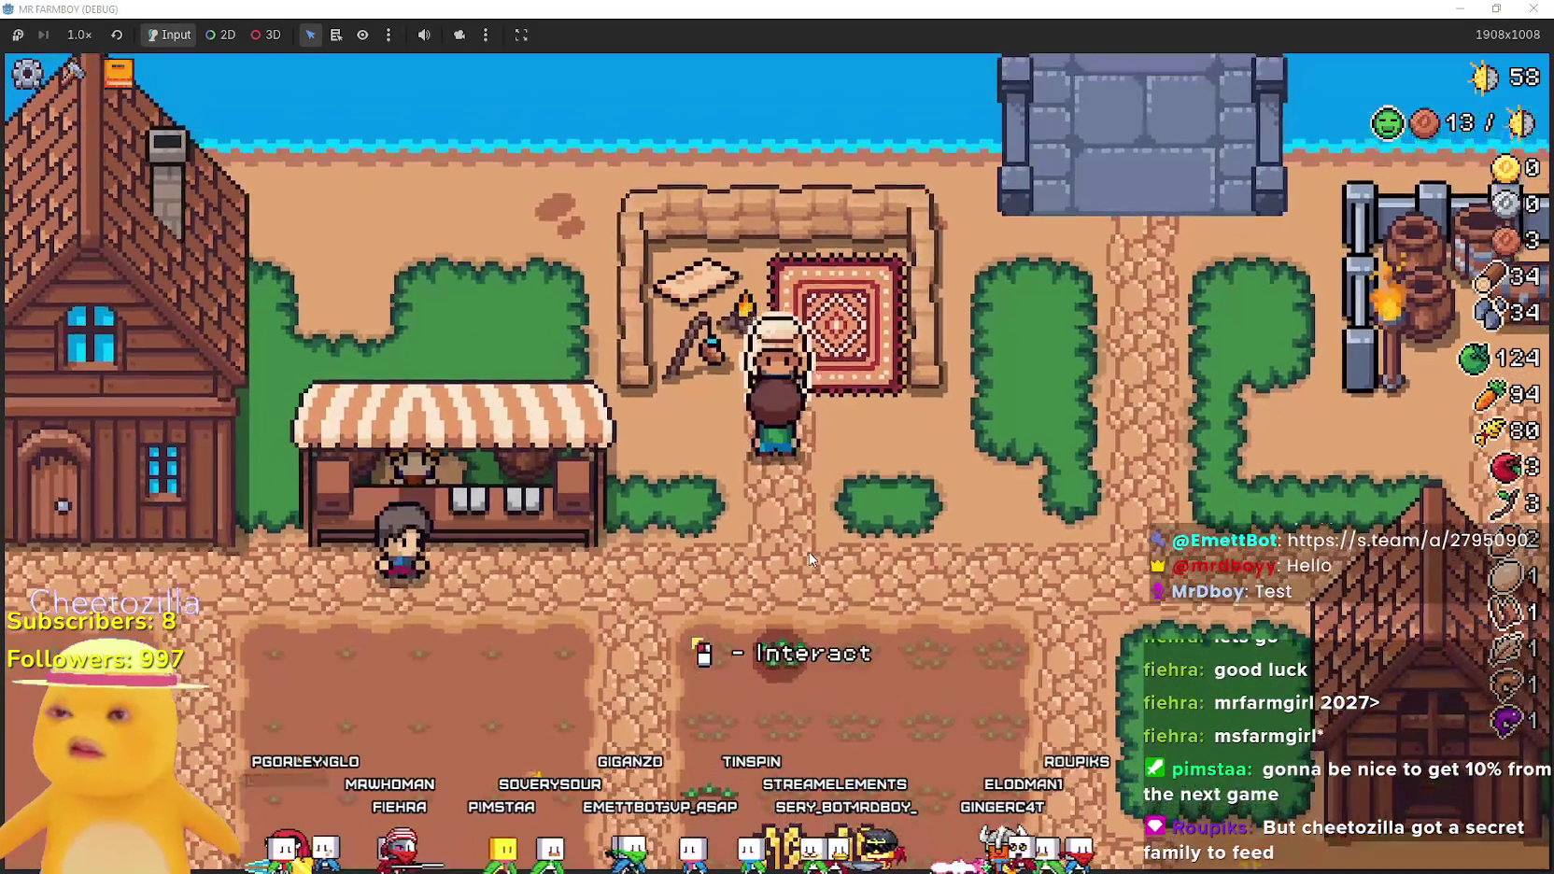
key(e)
key(e)
key(a)
click(1479, 7)
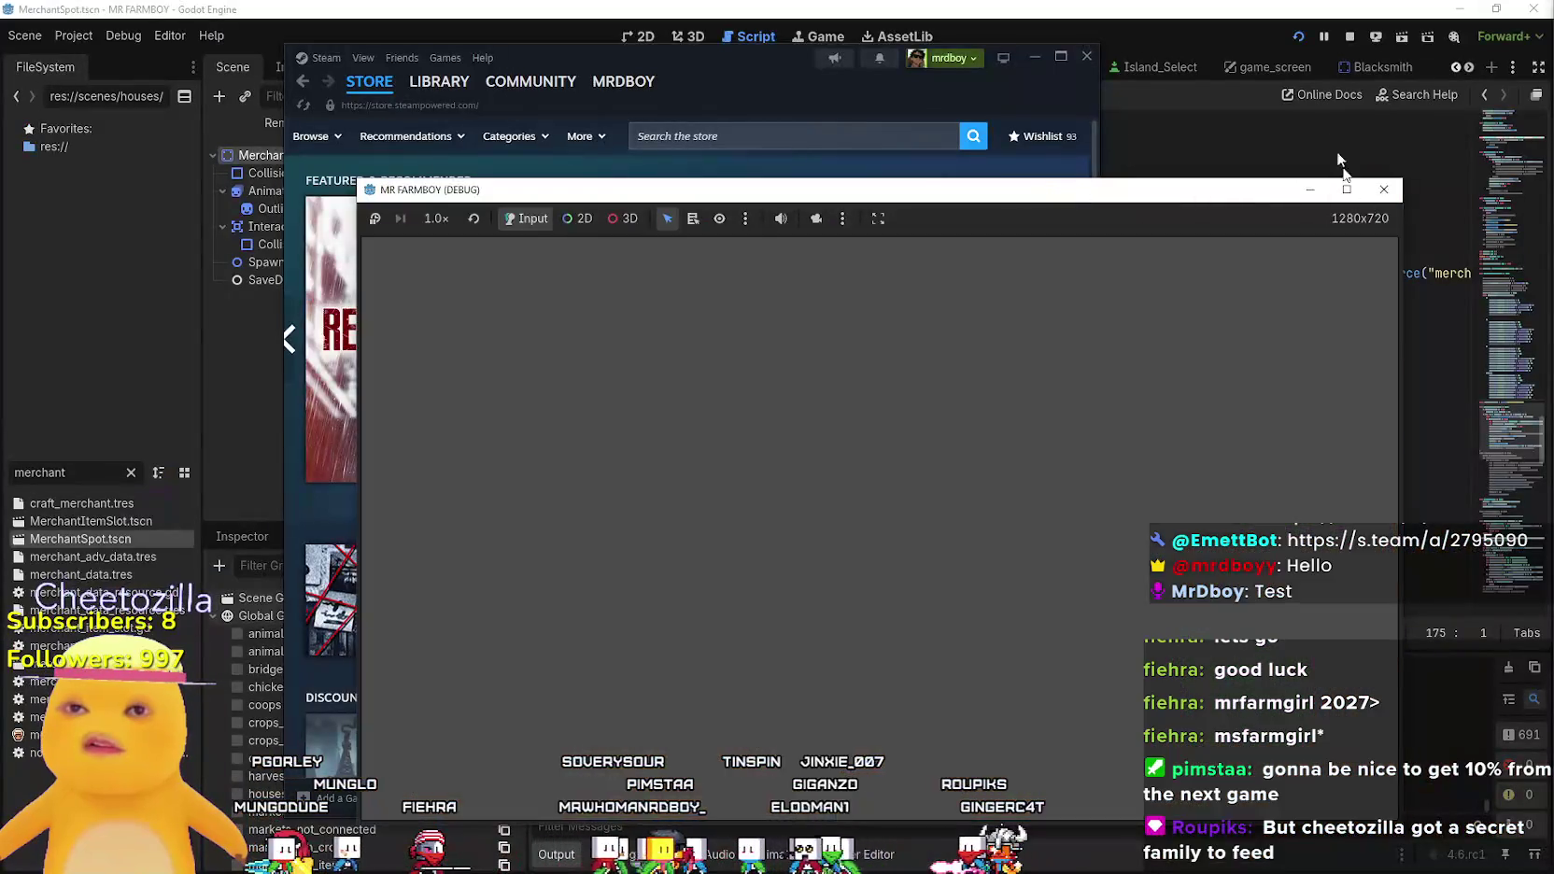
click(1384, 189)
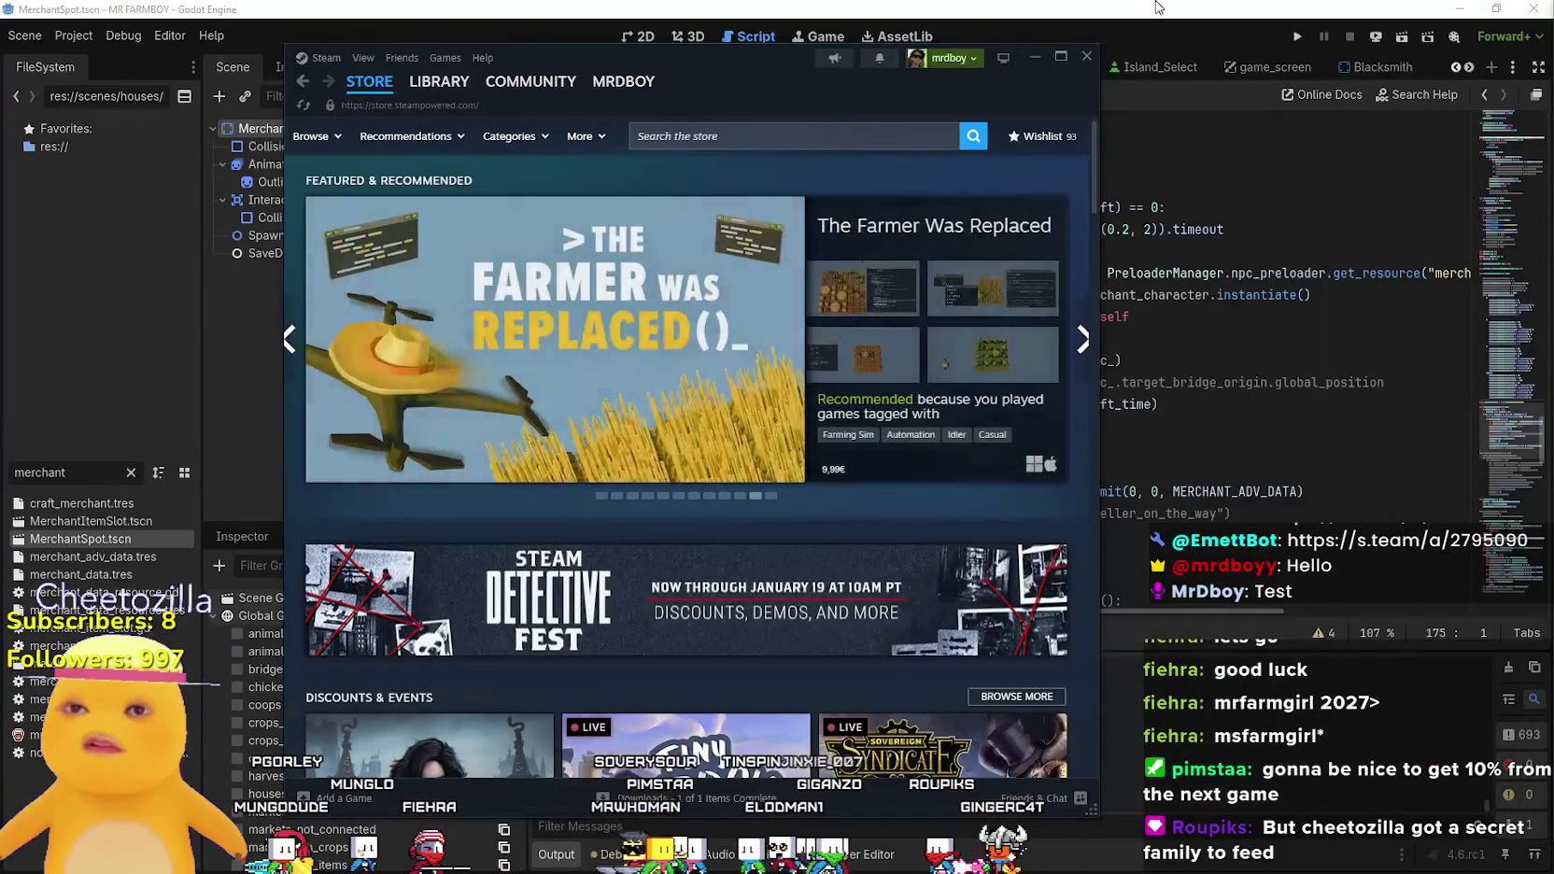
click(986, 491)
scroll(985, 502, up, 4)
scroll(985, 503, up, 13)
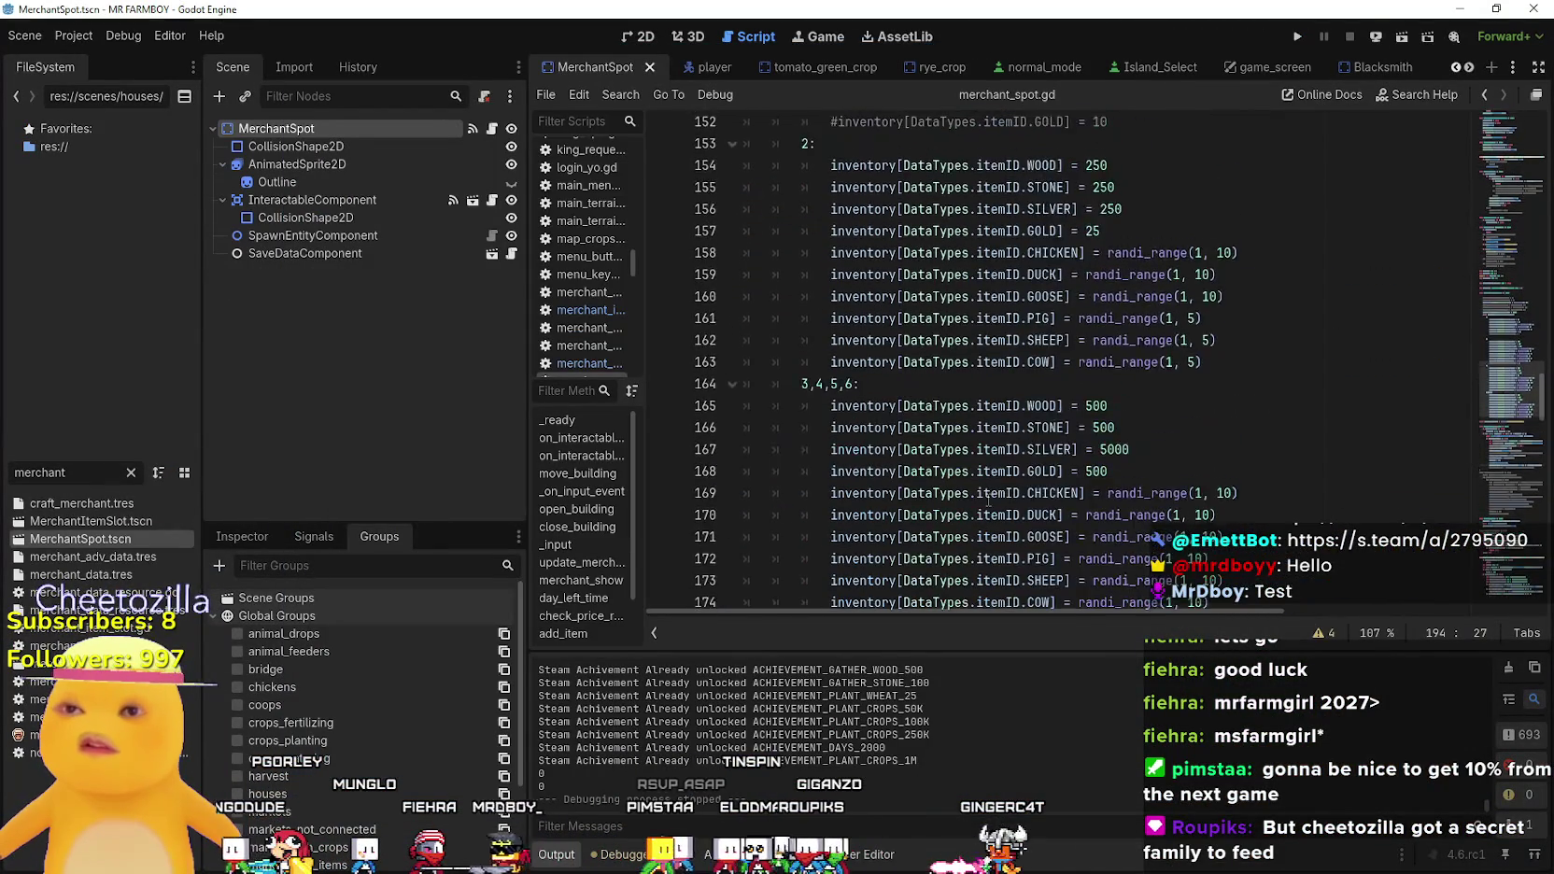
scroll(988, 492, up, 1)
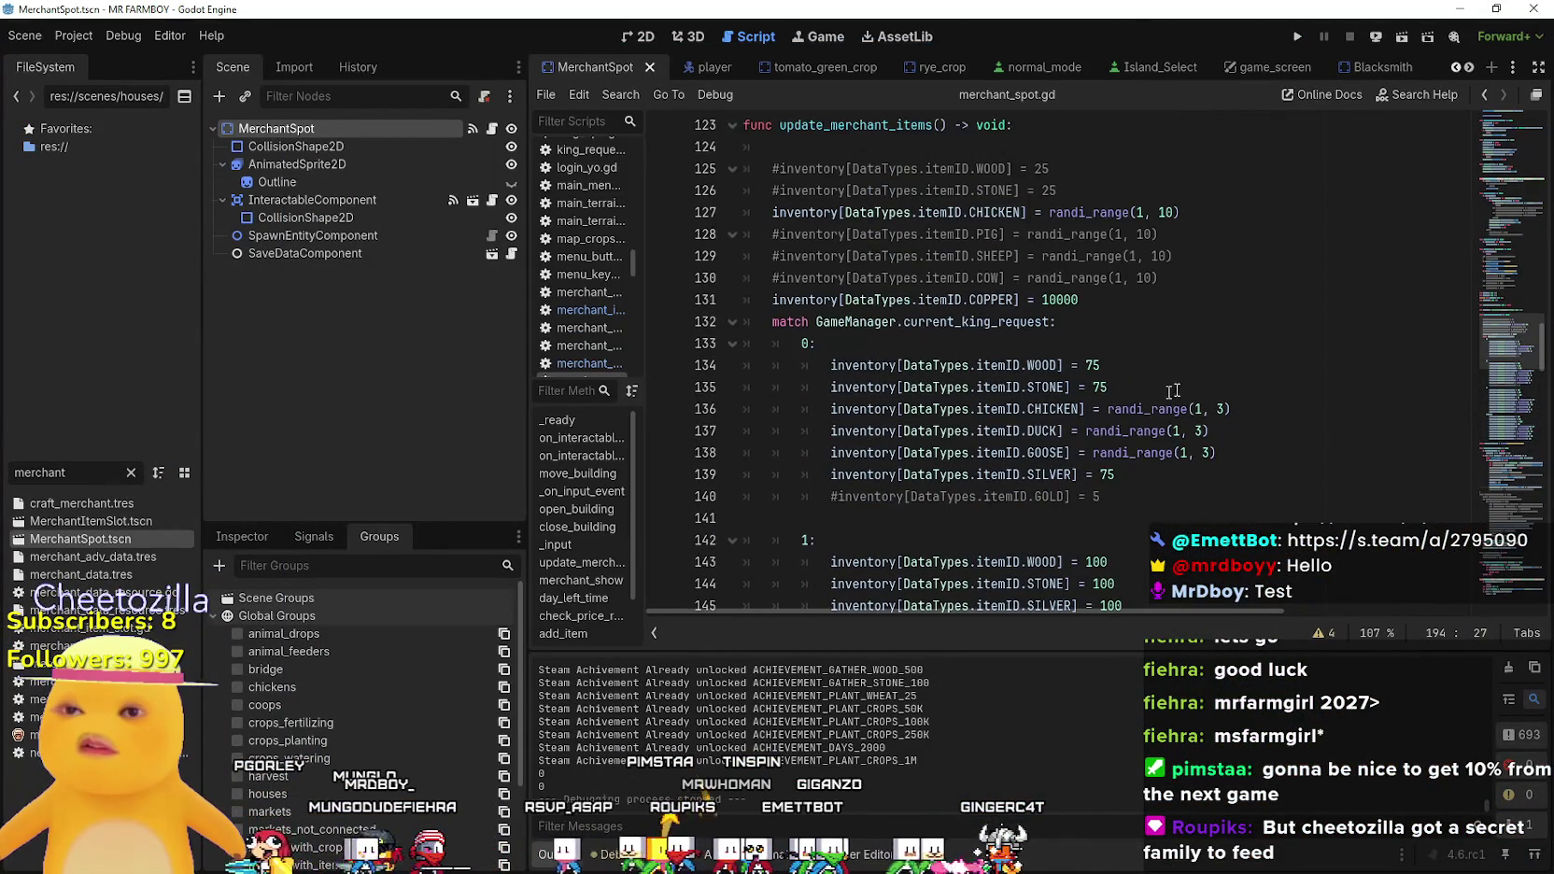
click(1193, 381)
drag(1147, 476, 812, 475)
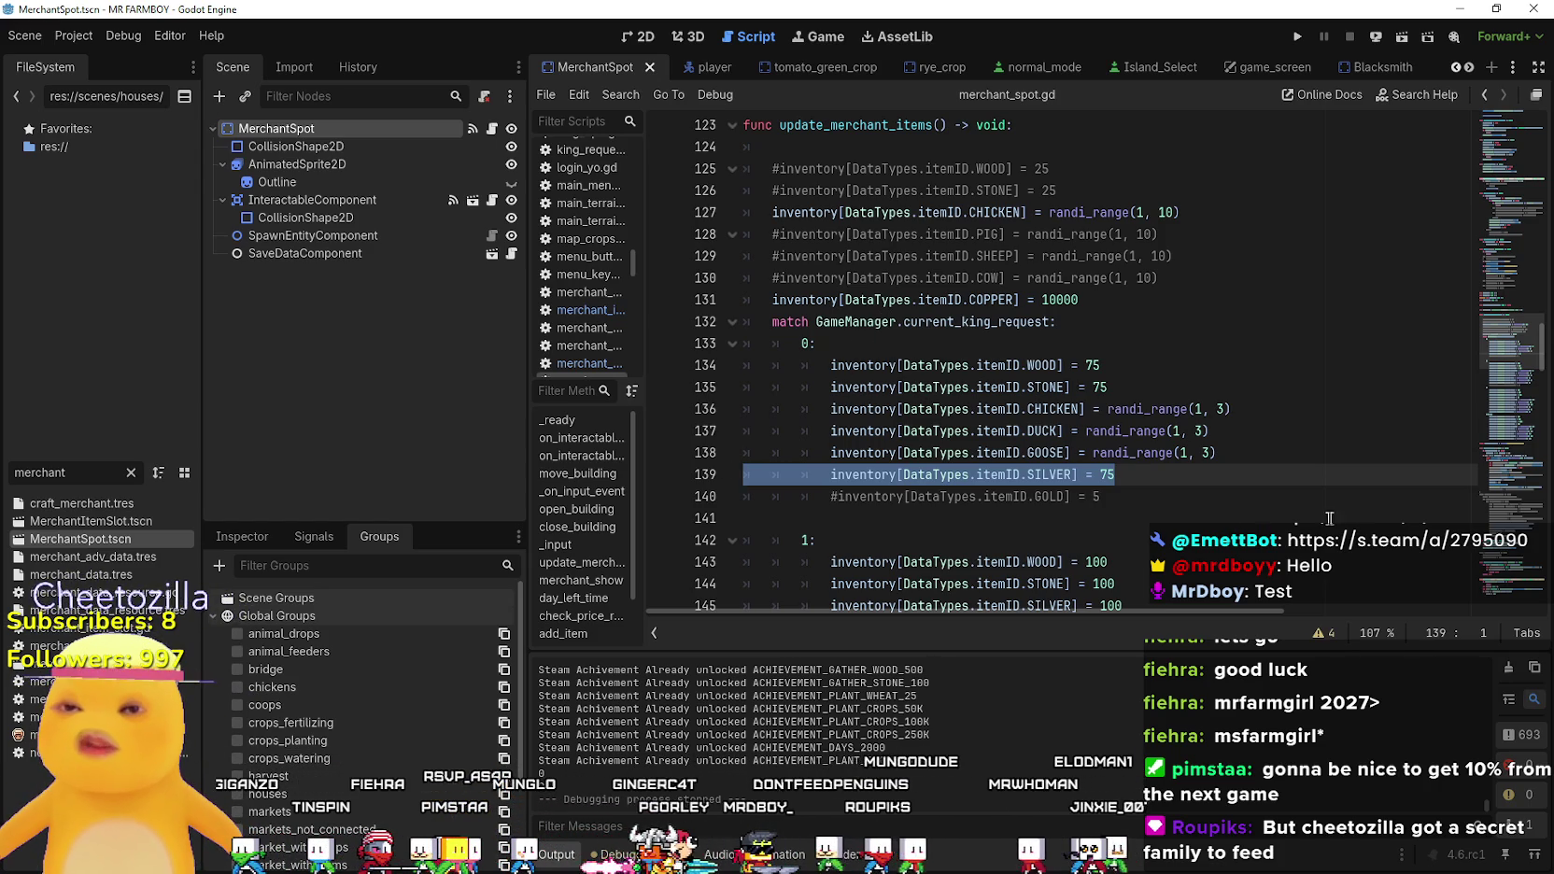
click(1195, 478)
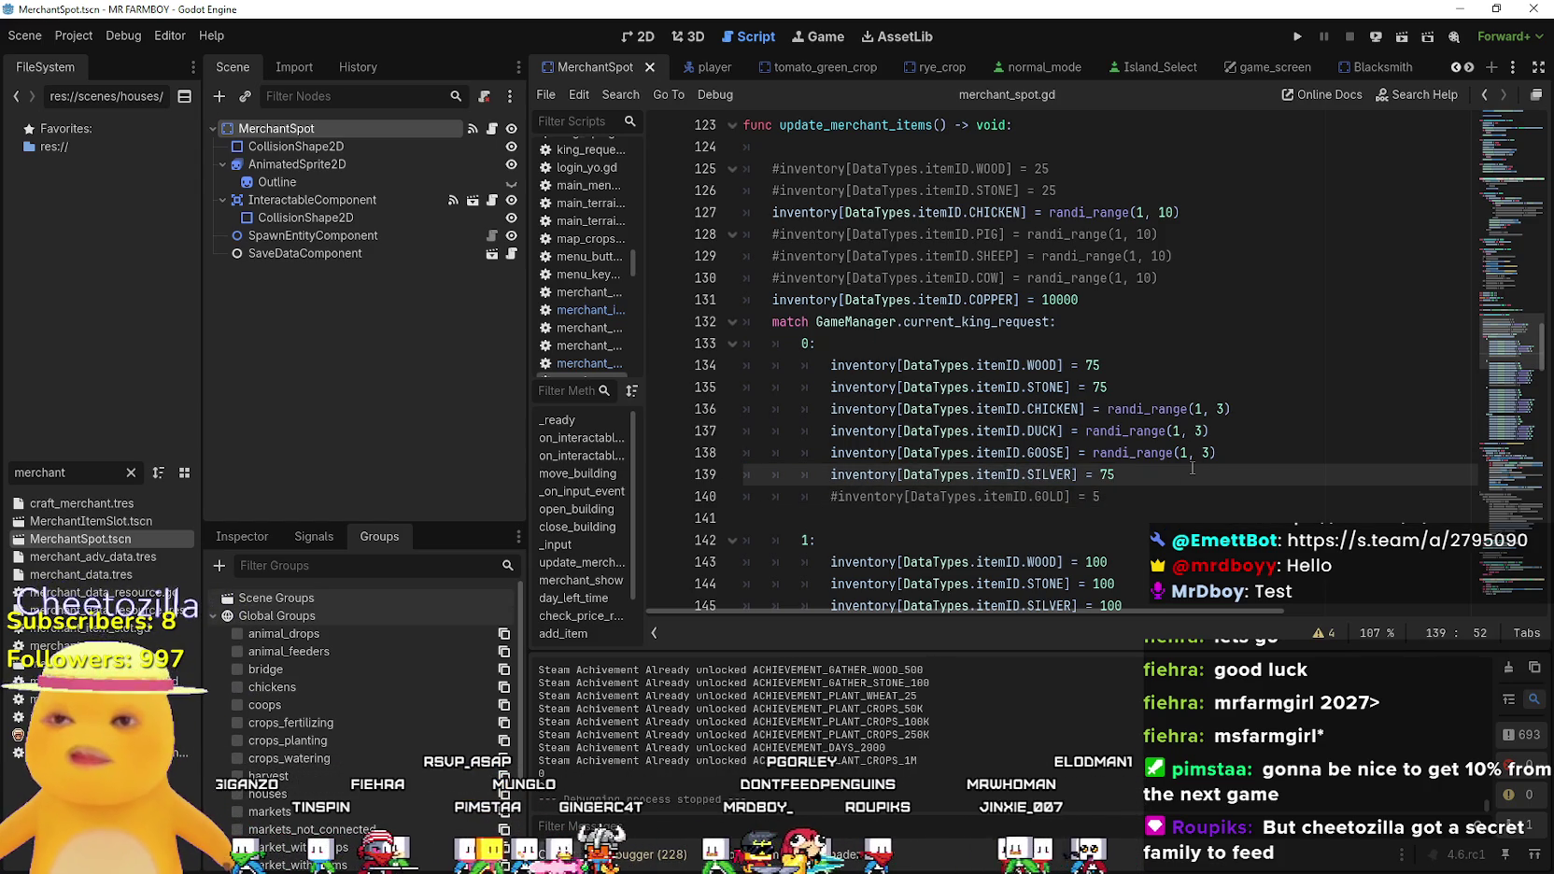
click(768, 214)
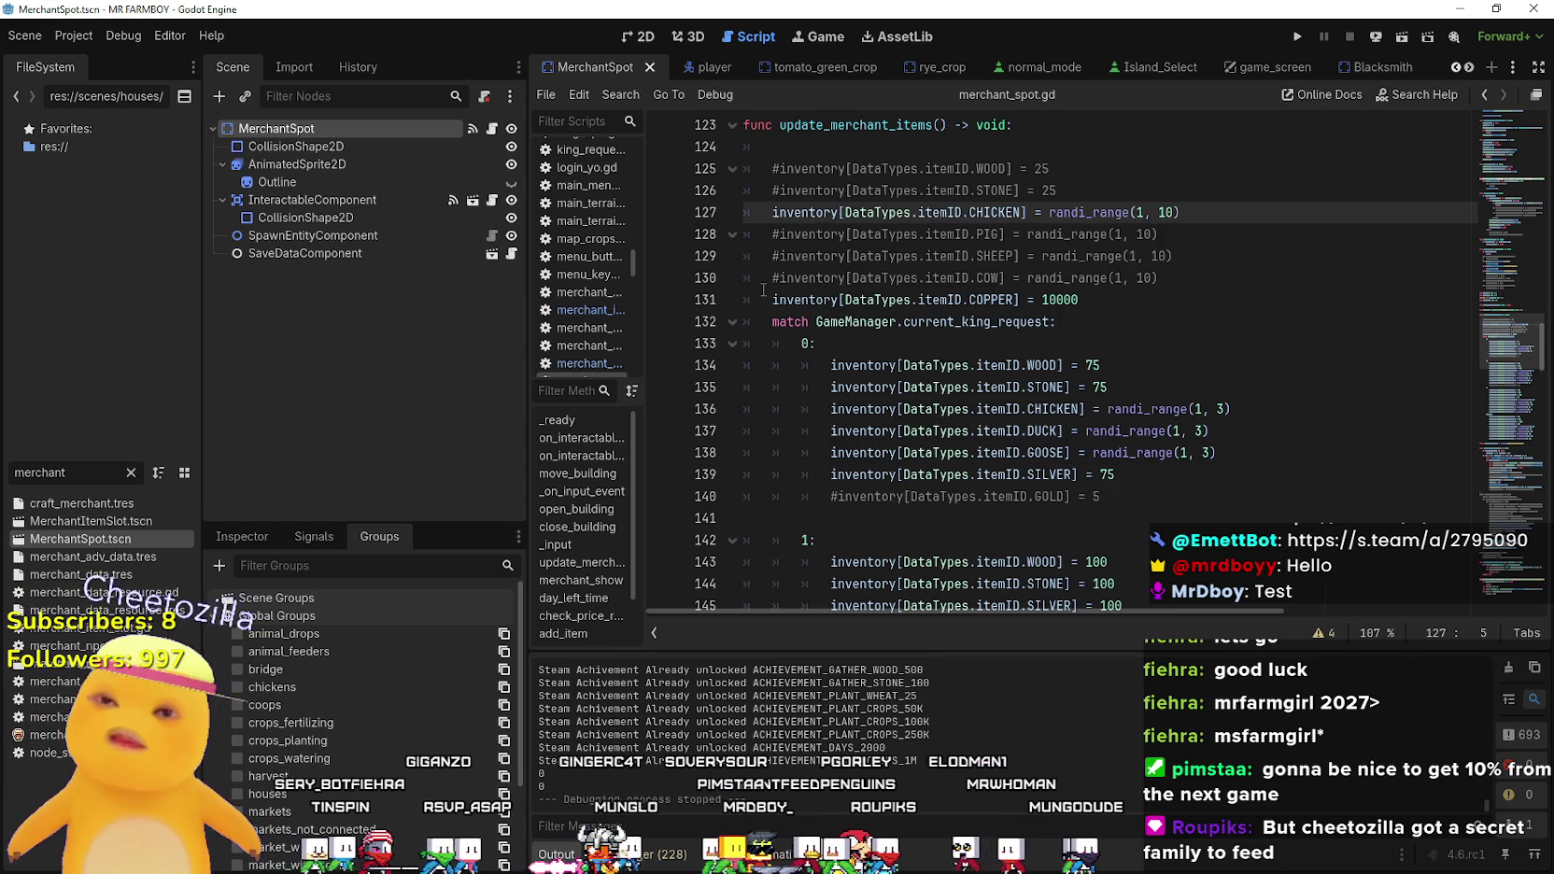
scroll(792, 288, down, 5)
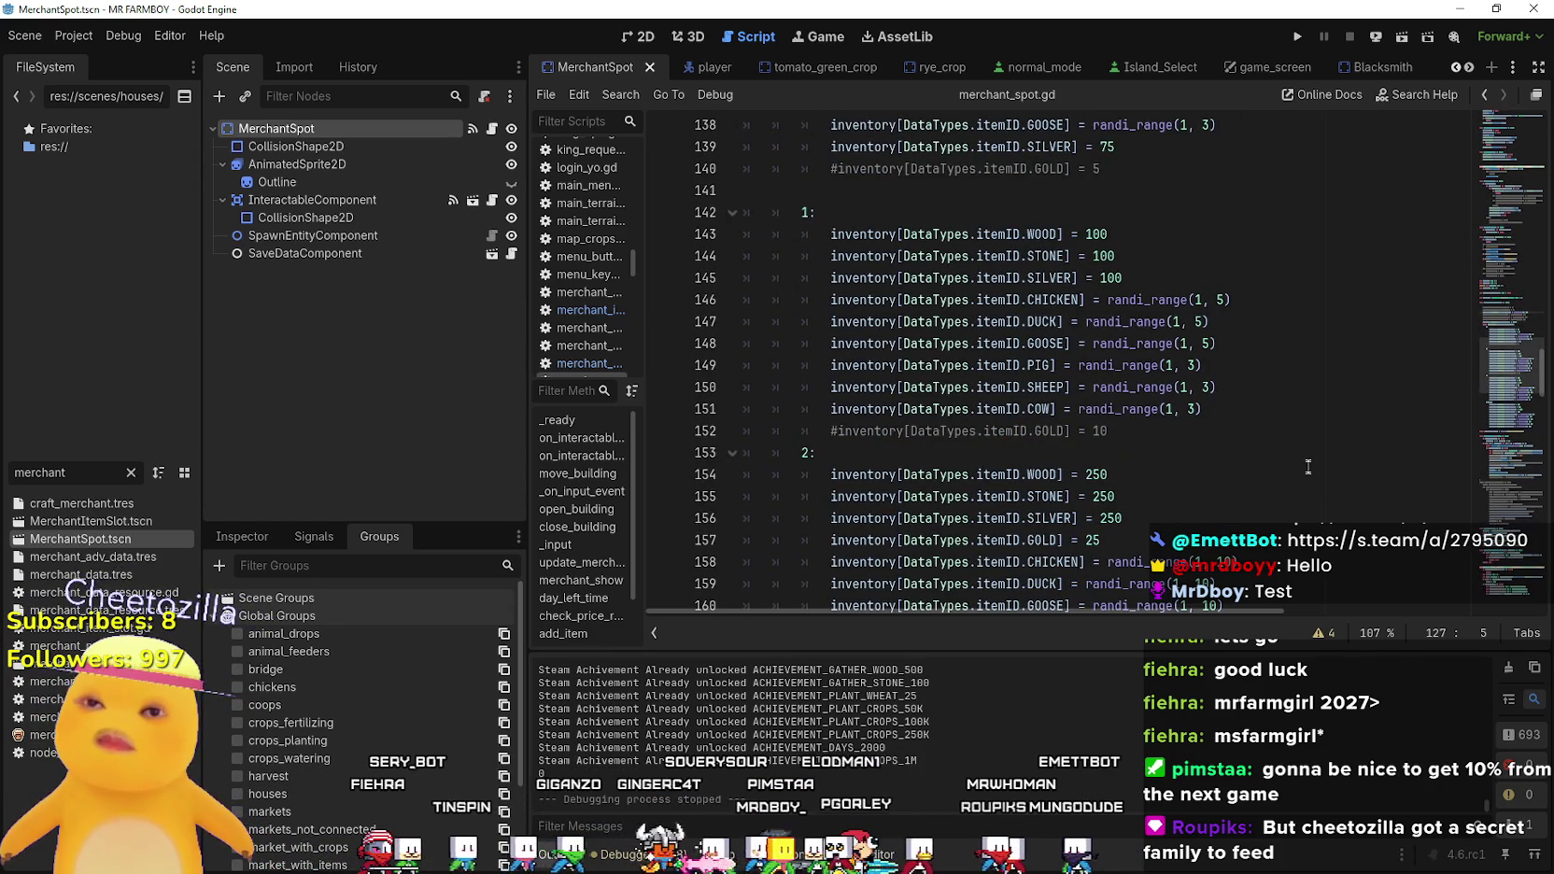
click(1282, 416)
scroll(1275, 420, up, 6)
scroll(1261, 418, down, 10)
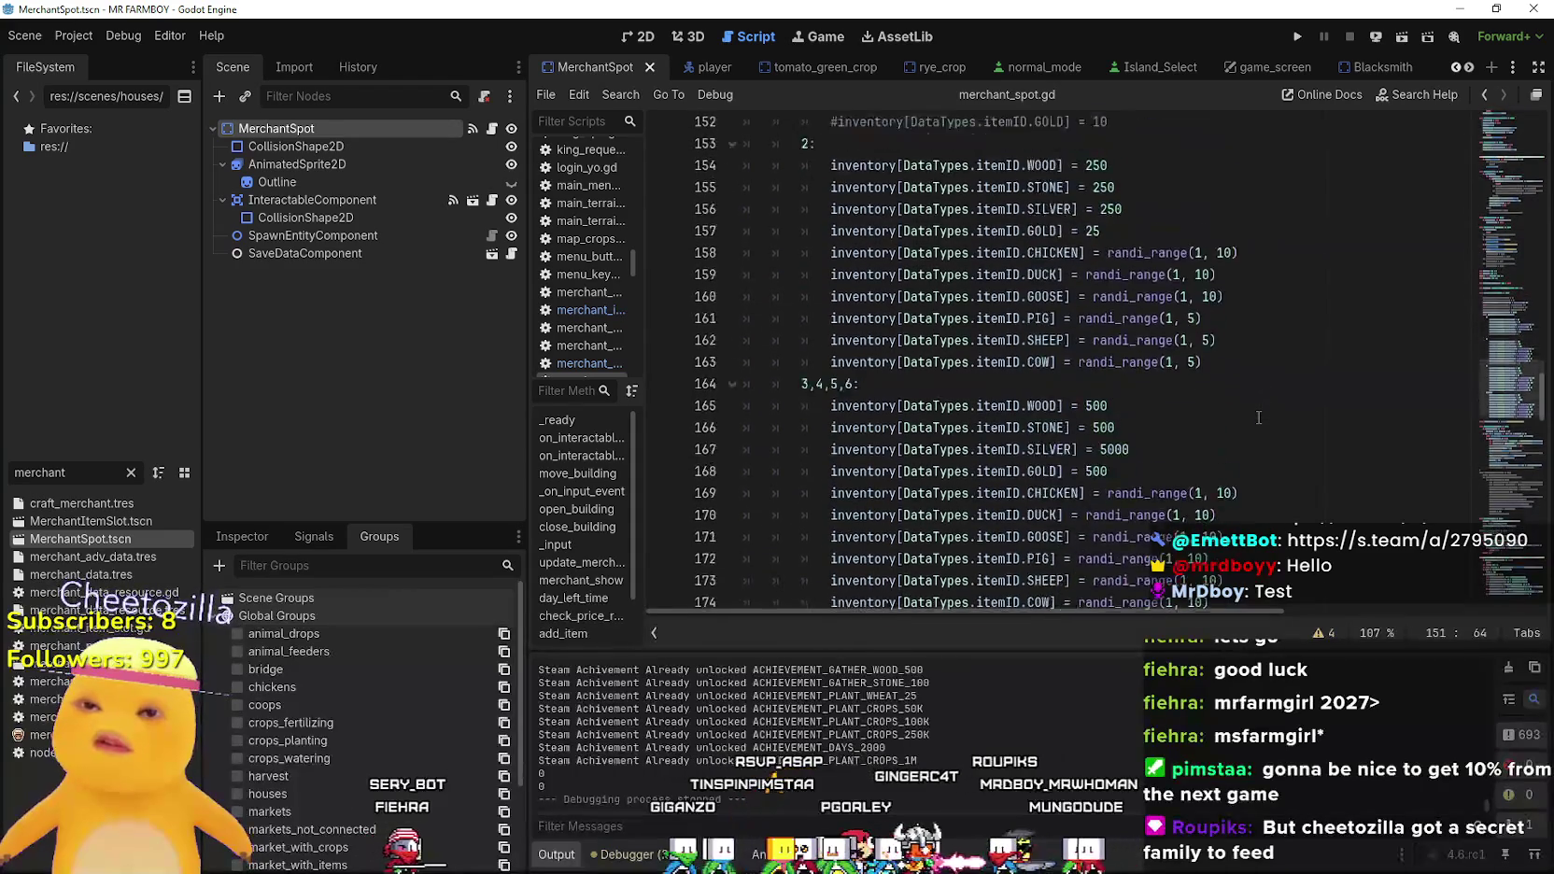
scroll(1258, 418, down, 3)
scroll(1258, 417, up, 4)
scroll(1258, 417, down, 3)
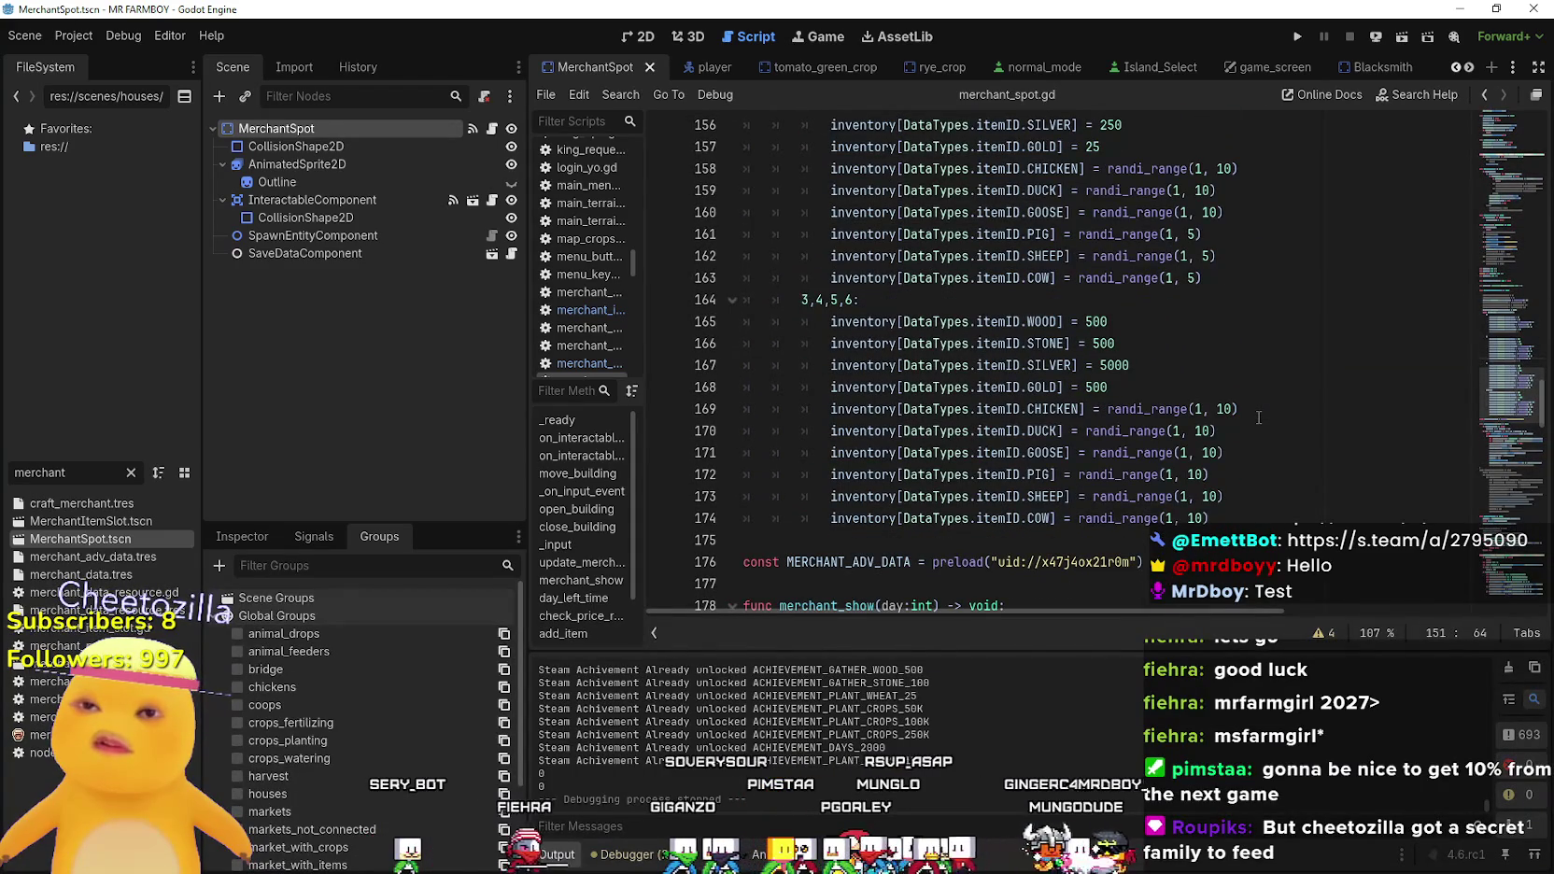
scroll(1087, 358, down, 5)
scroll(1088, 358, up, 15)
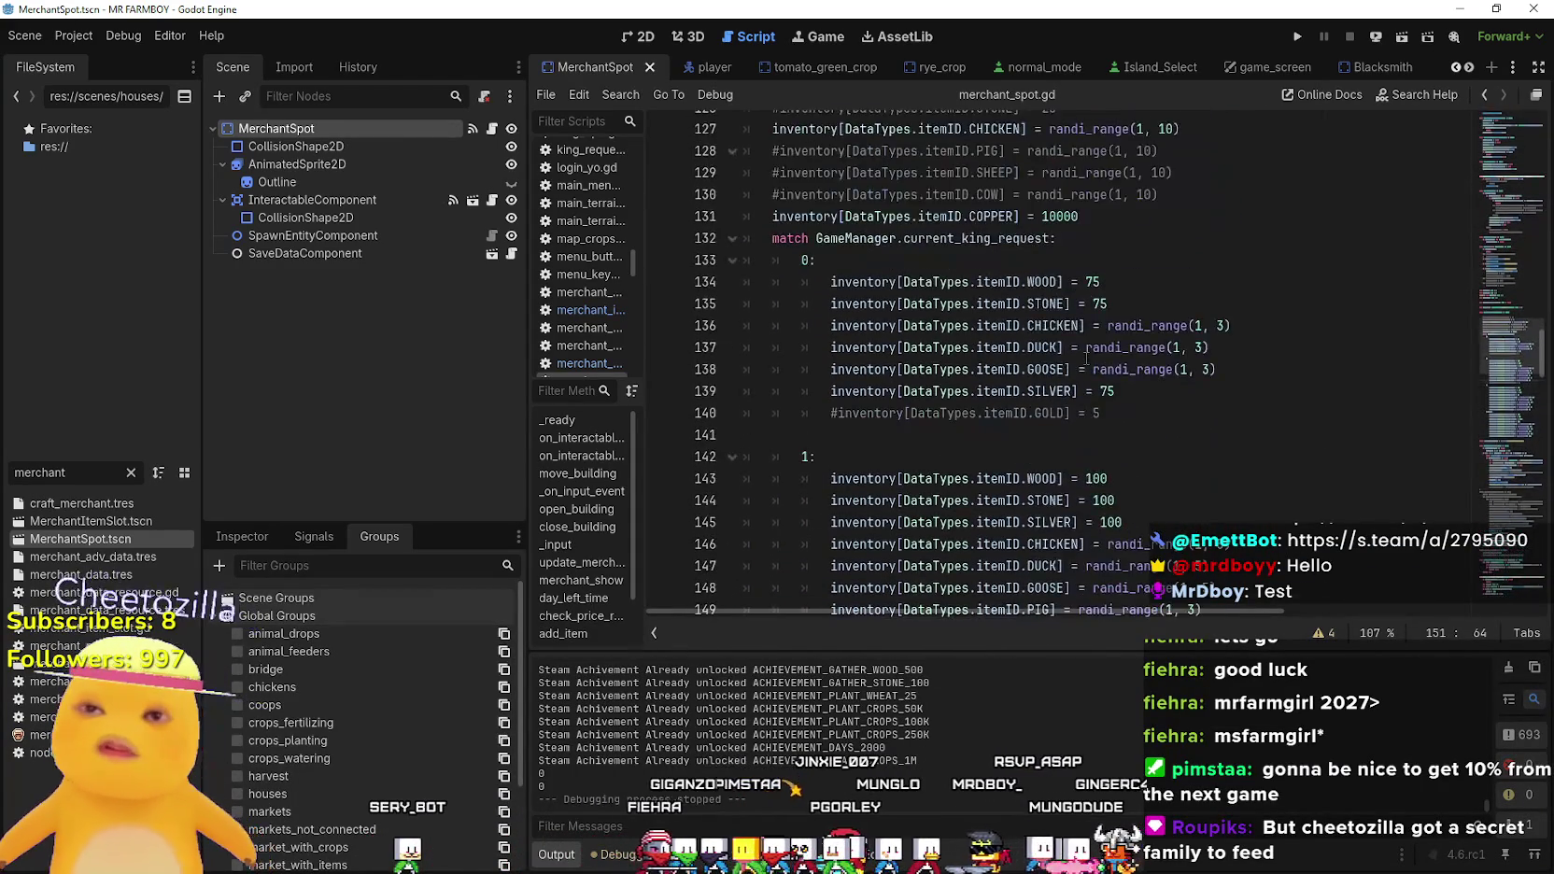
scroll(1086, 358, up, 4)
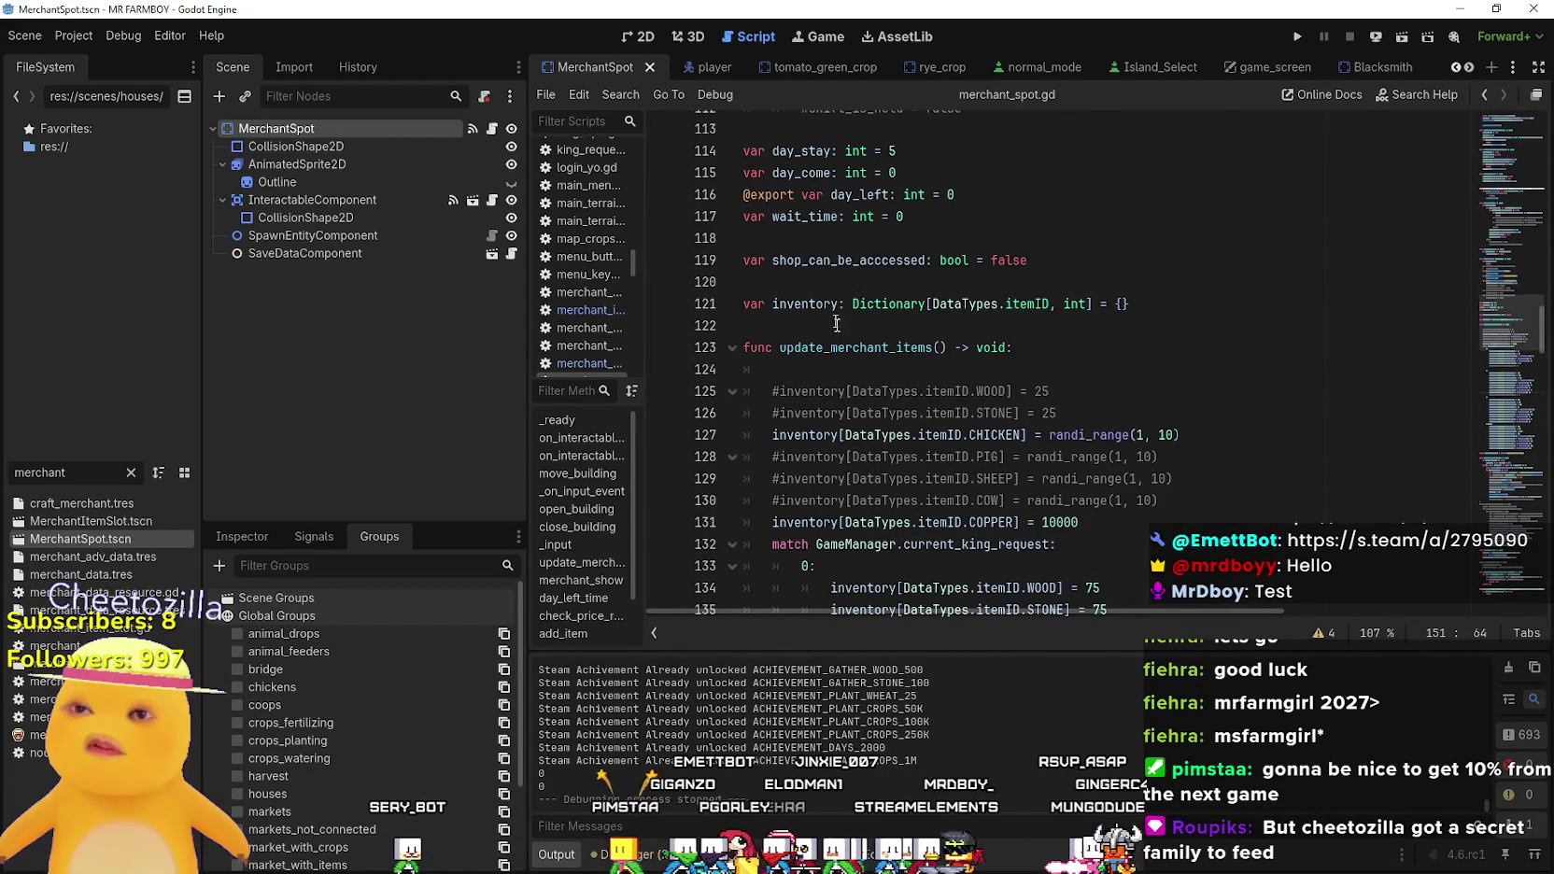
double_click(851, 344)
scroll(851, 341, down, 6)
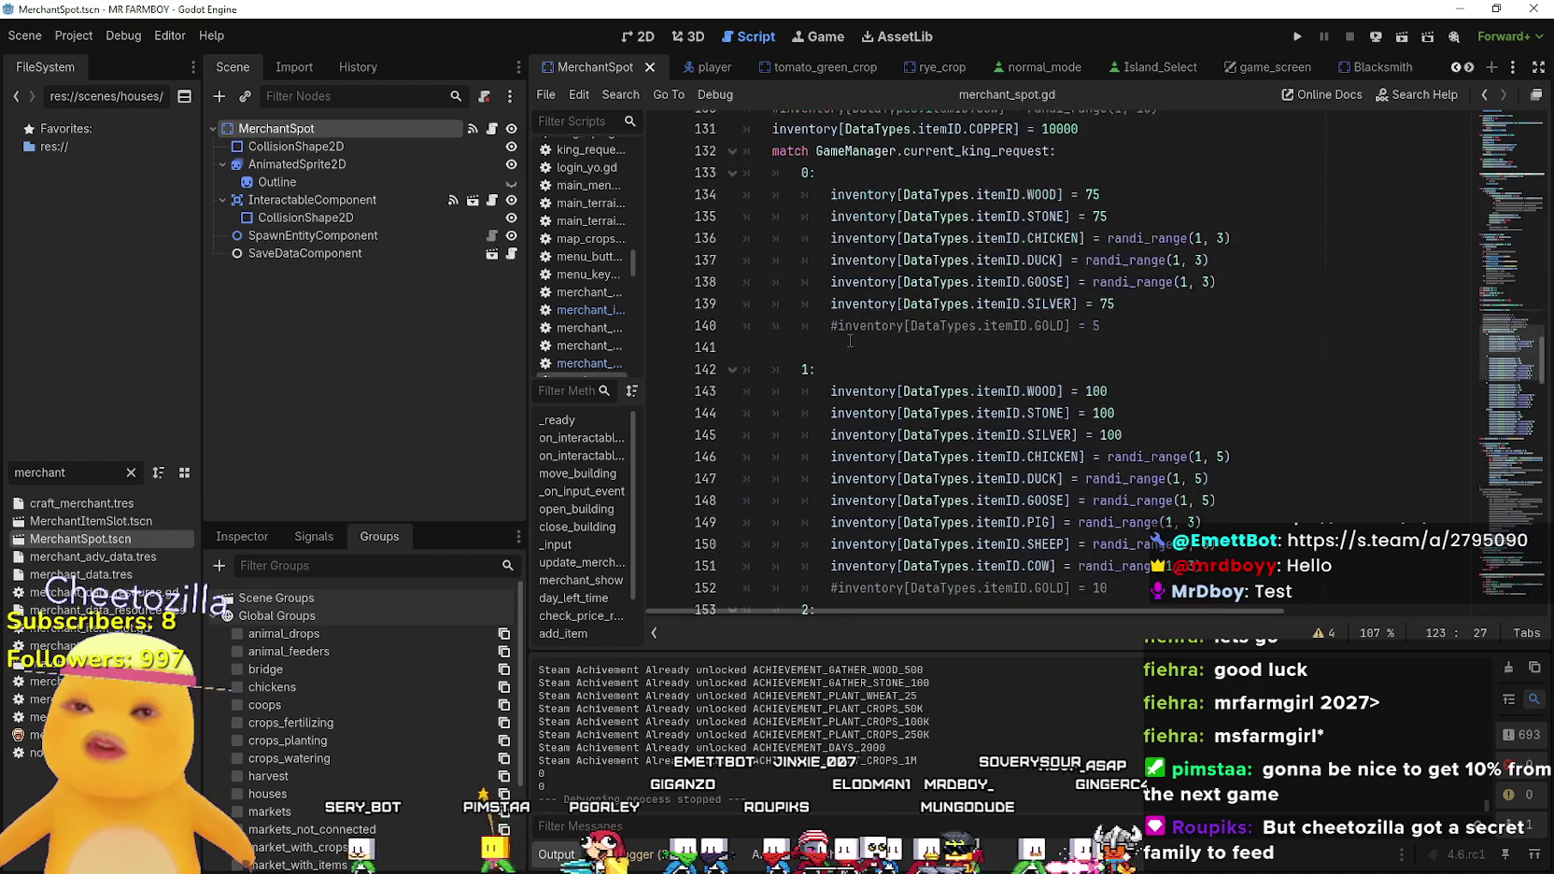
scroll(823, 277, up, 2)
click(845, 367)
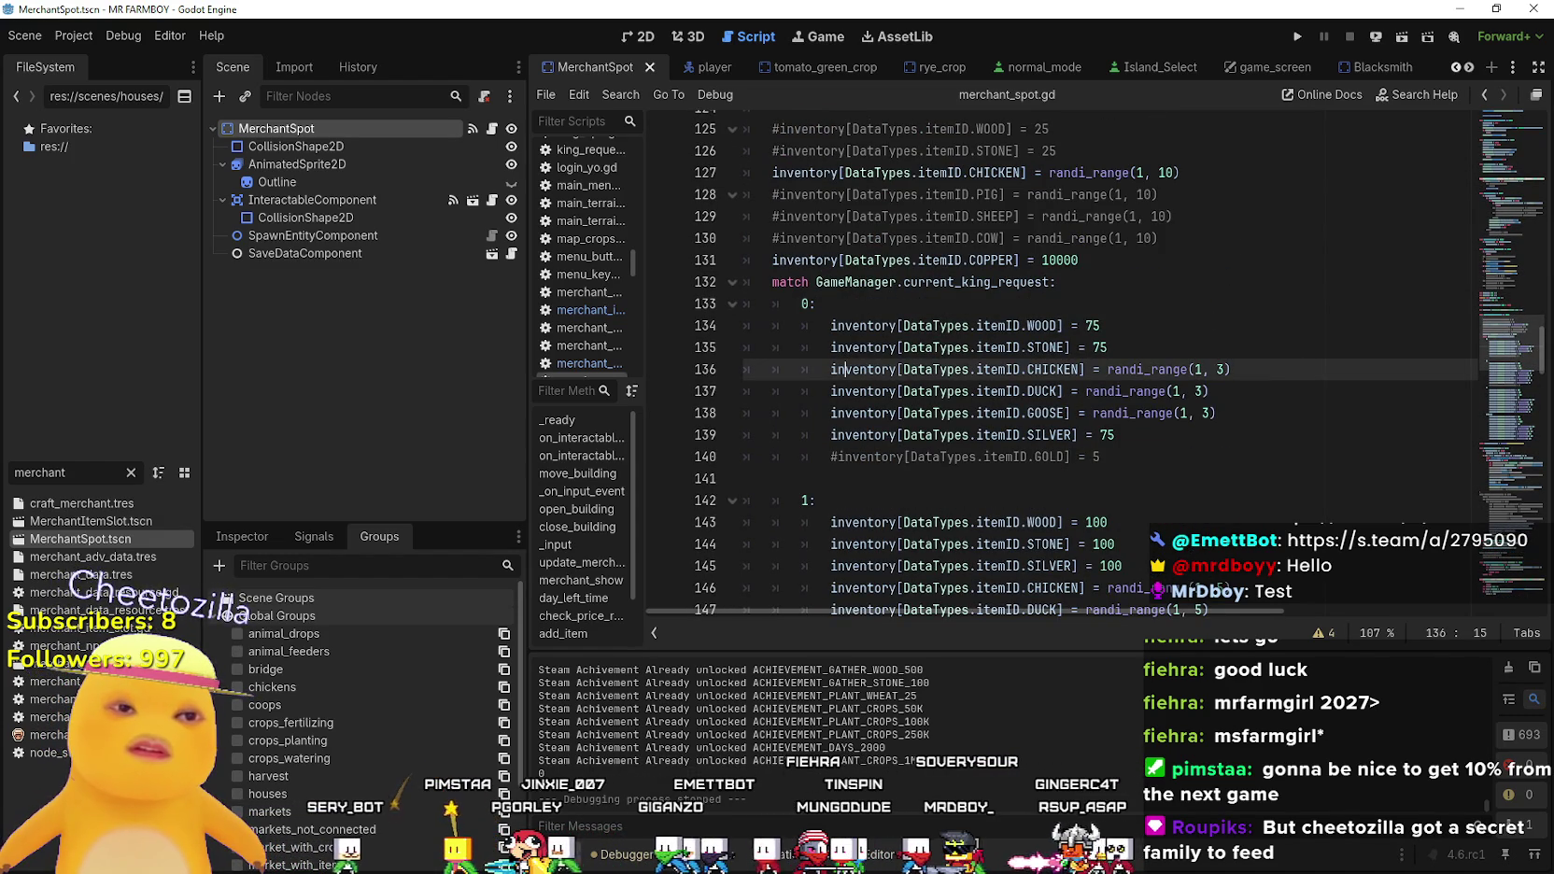
click(963, 430)
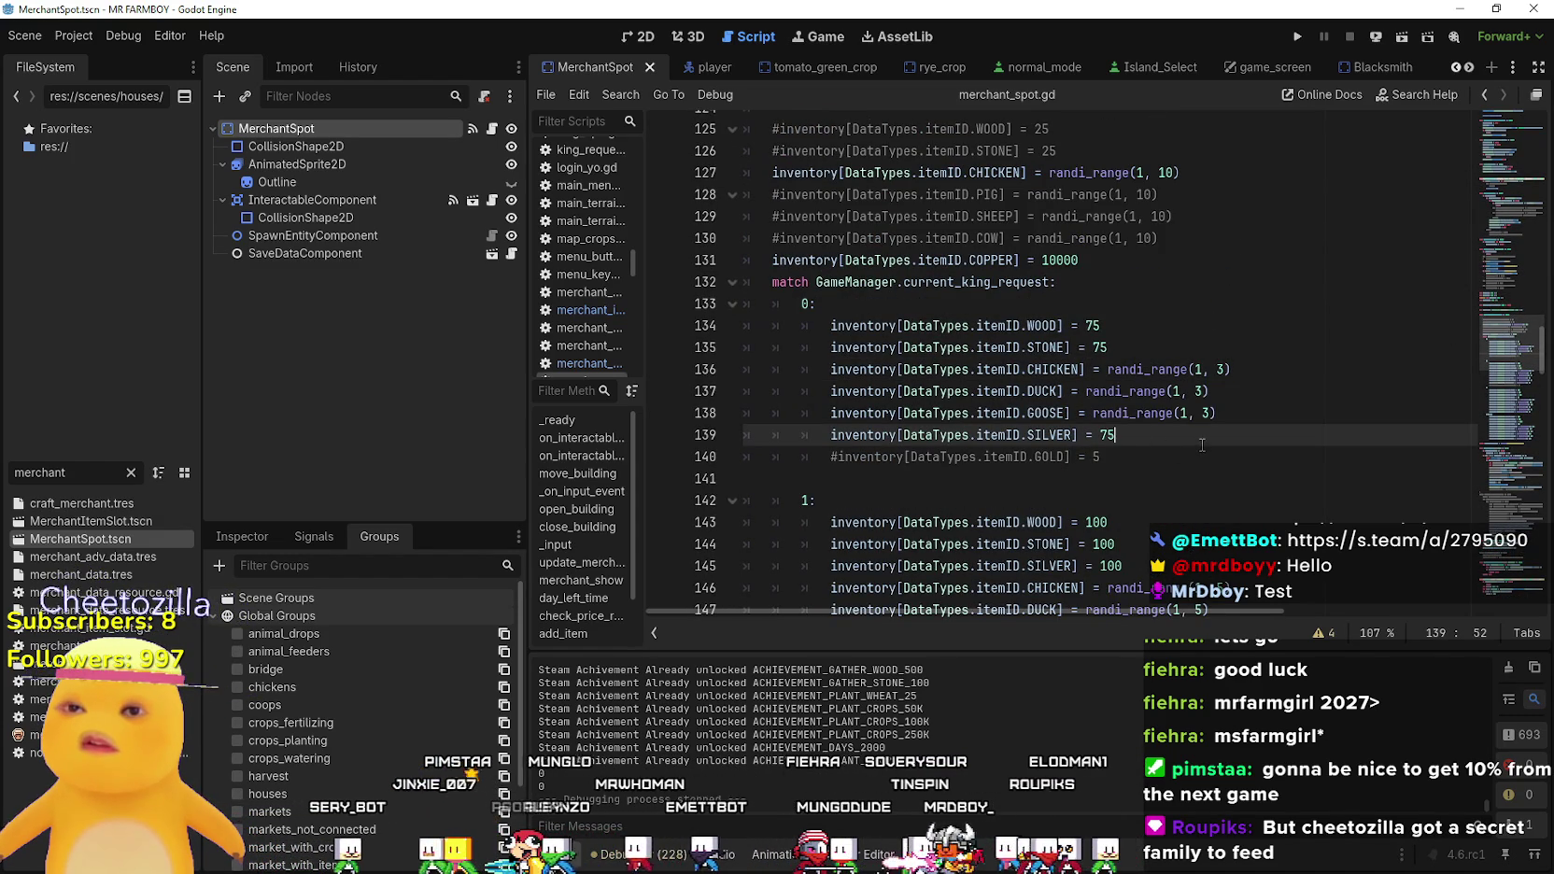
drag(1201, 441, 829, 436)
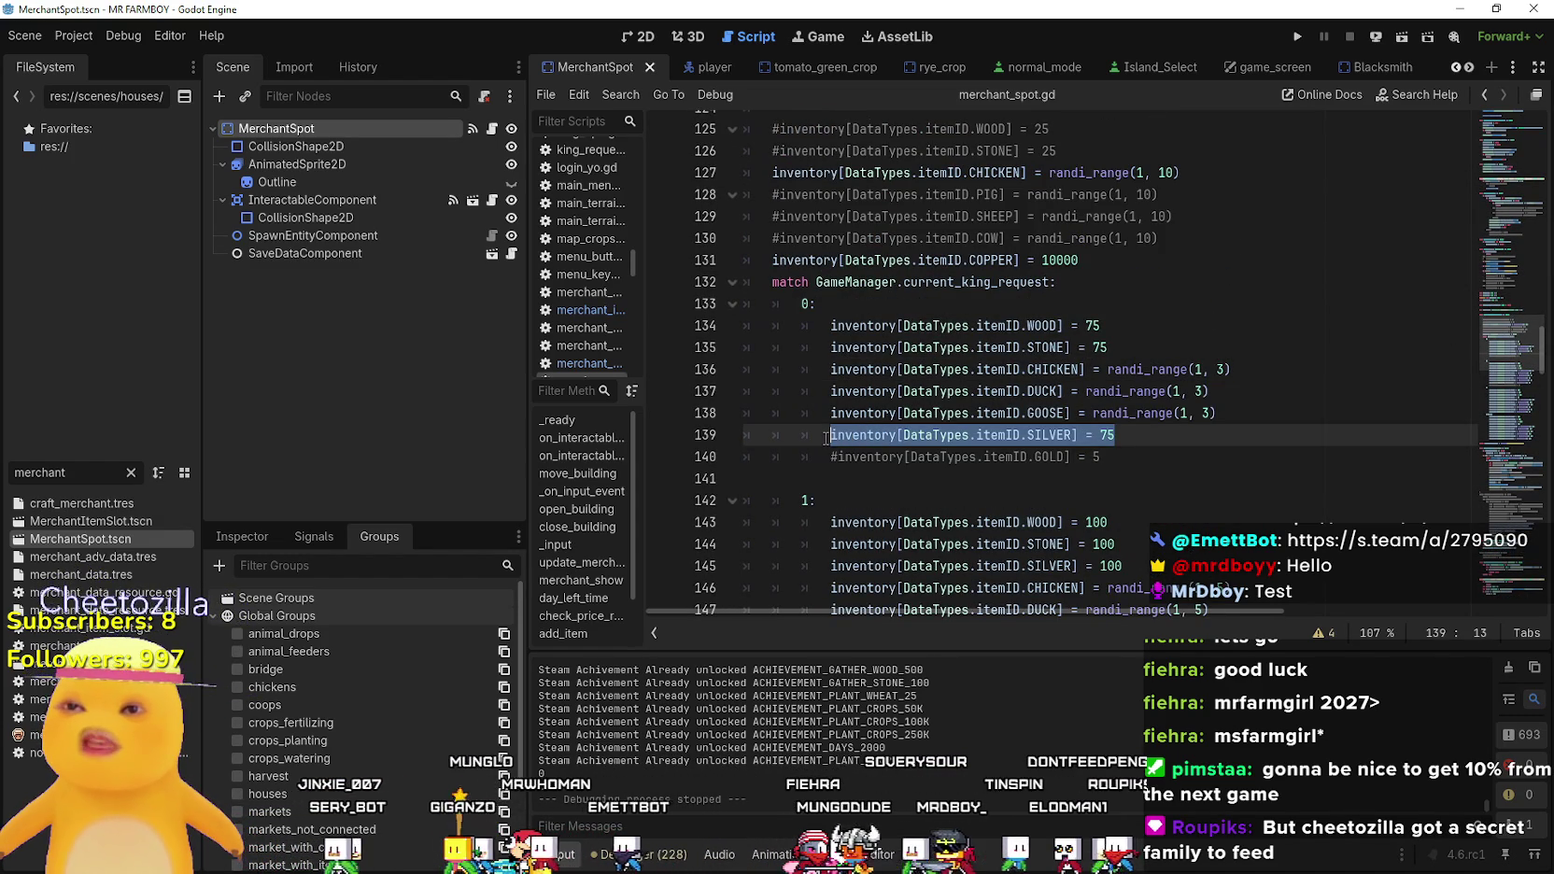
click(1066, 435)
mouse_move(1121, 435)
mouse_down()
mouse_move(740, 435)
mouse_move(805, 434)
mouse_up()
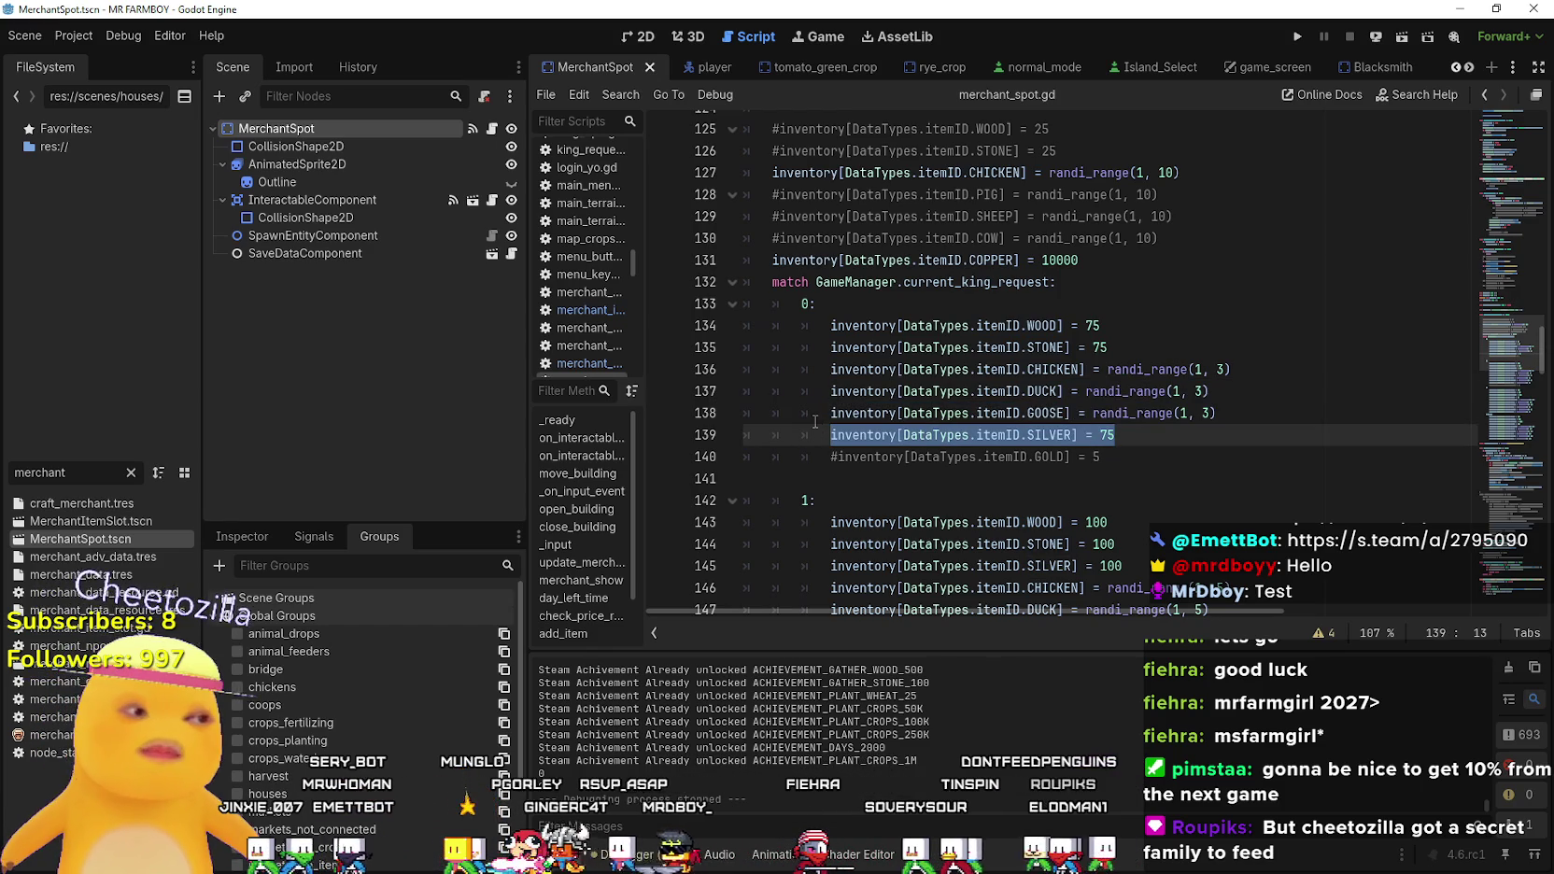
click(1072, 437)
click(1104, 456)
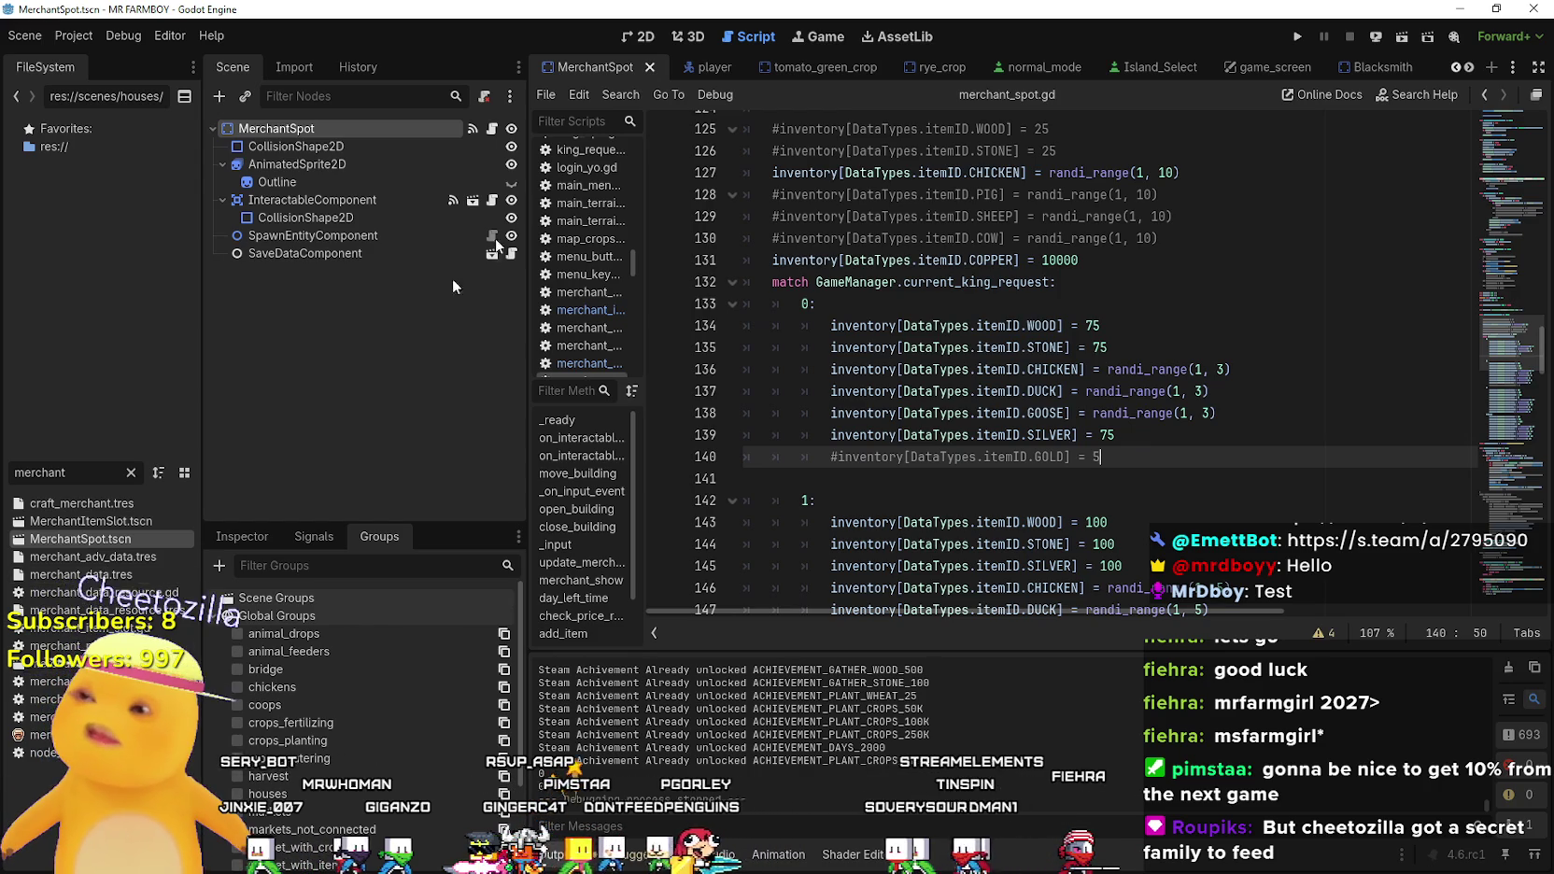
click(491, 129)
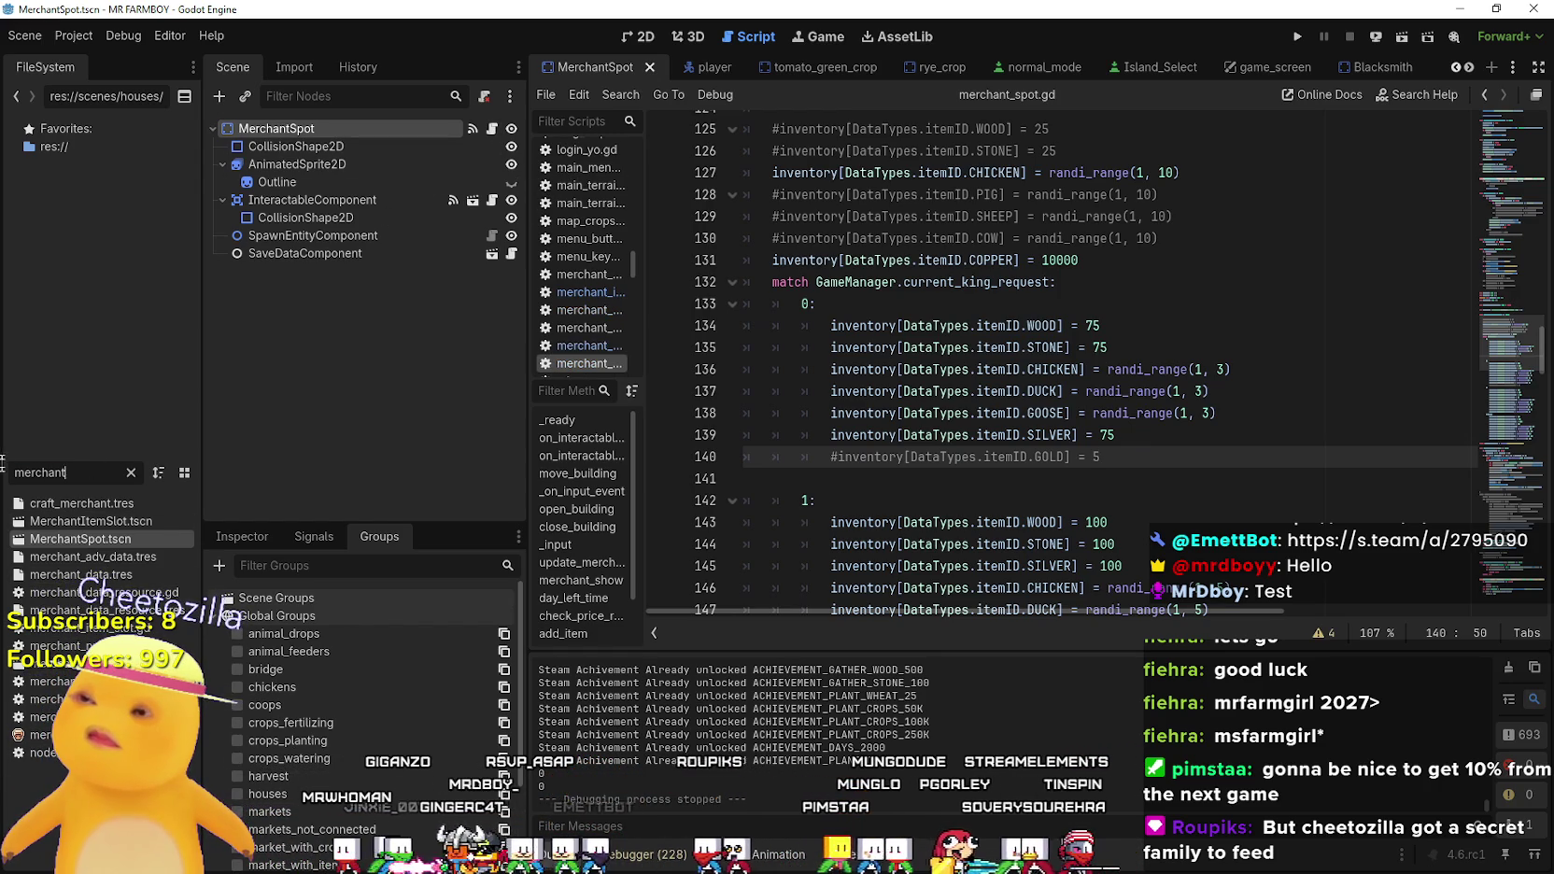
Filter FileSystem for game_s, open game_screen.tscn, and open MerchantPanel's merchant_panel.gd script.
text(game)
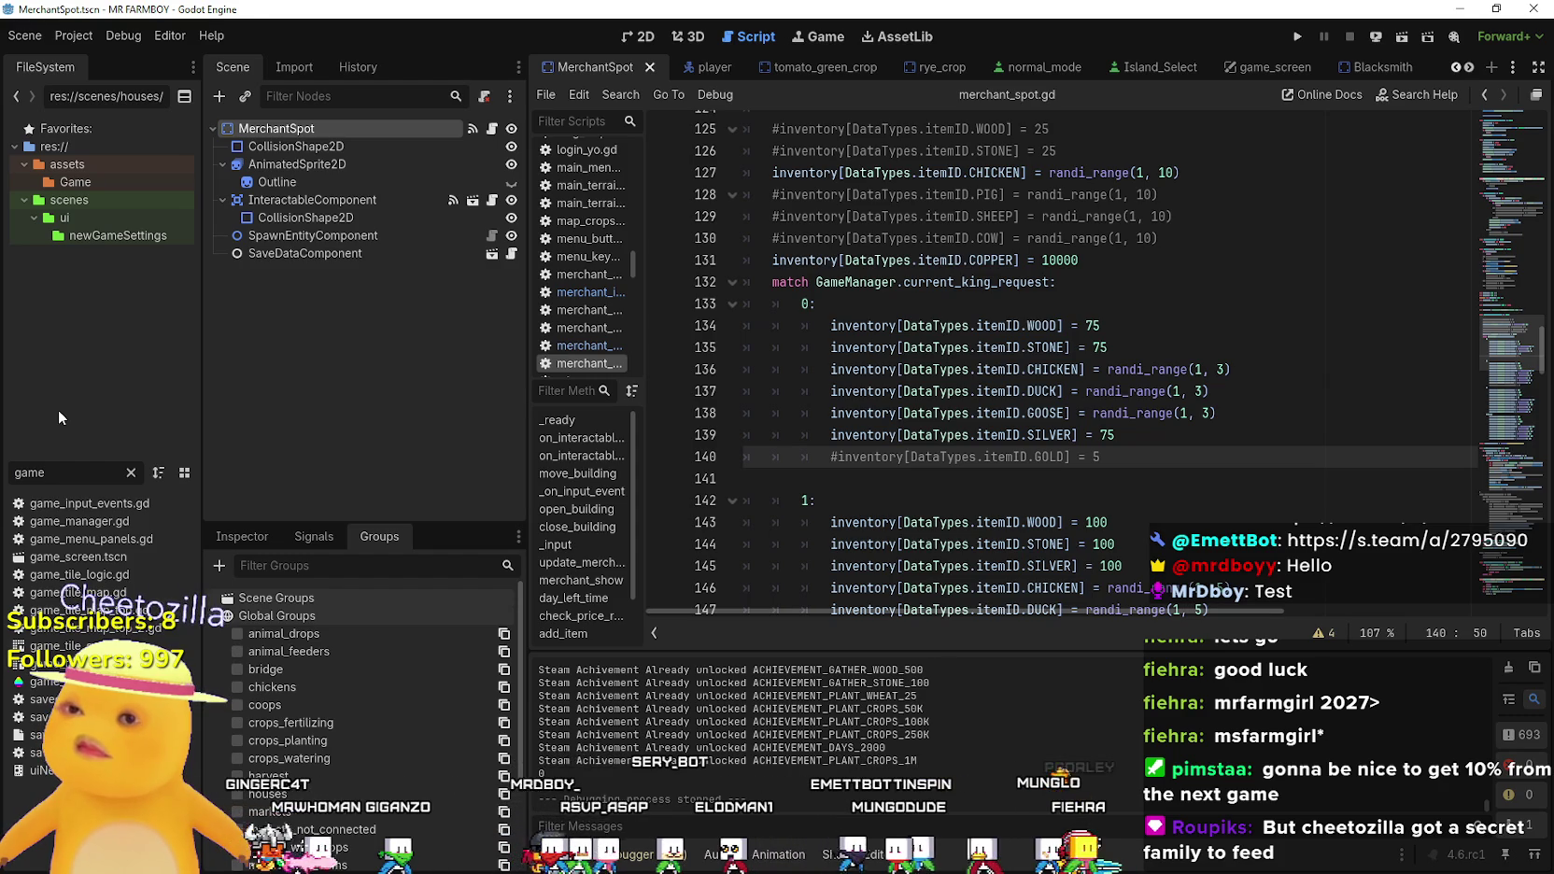
key(BackSpace)
key(BackSpace)
key(BackSpace)
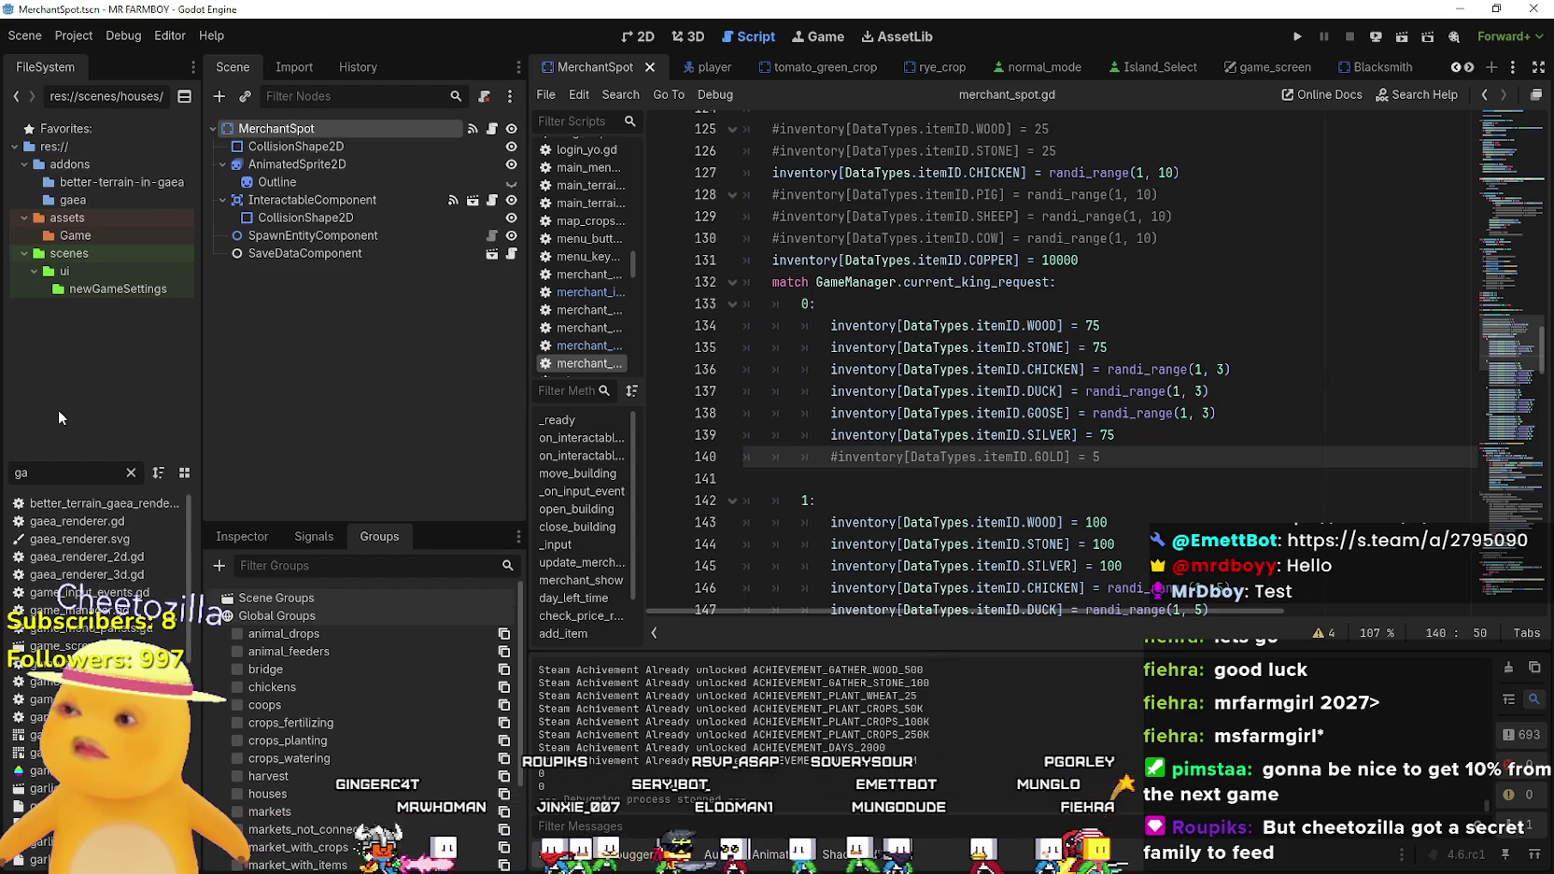
text(game_s)
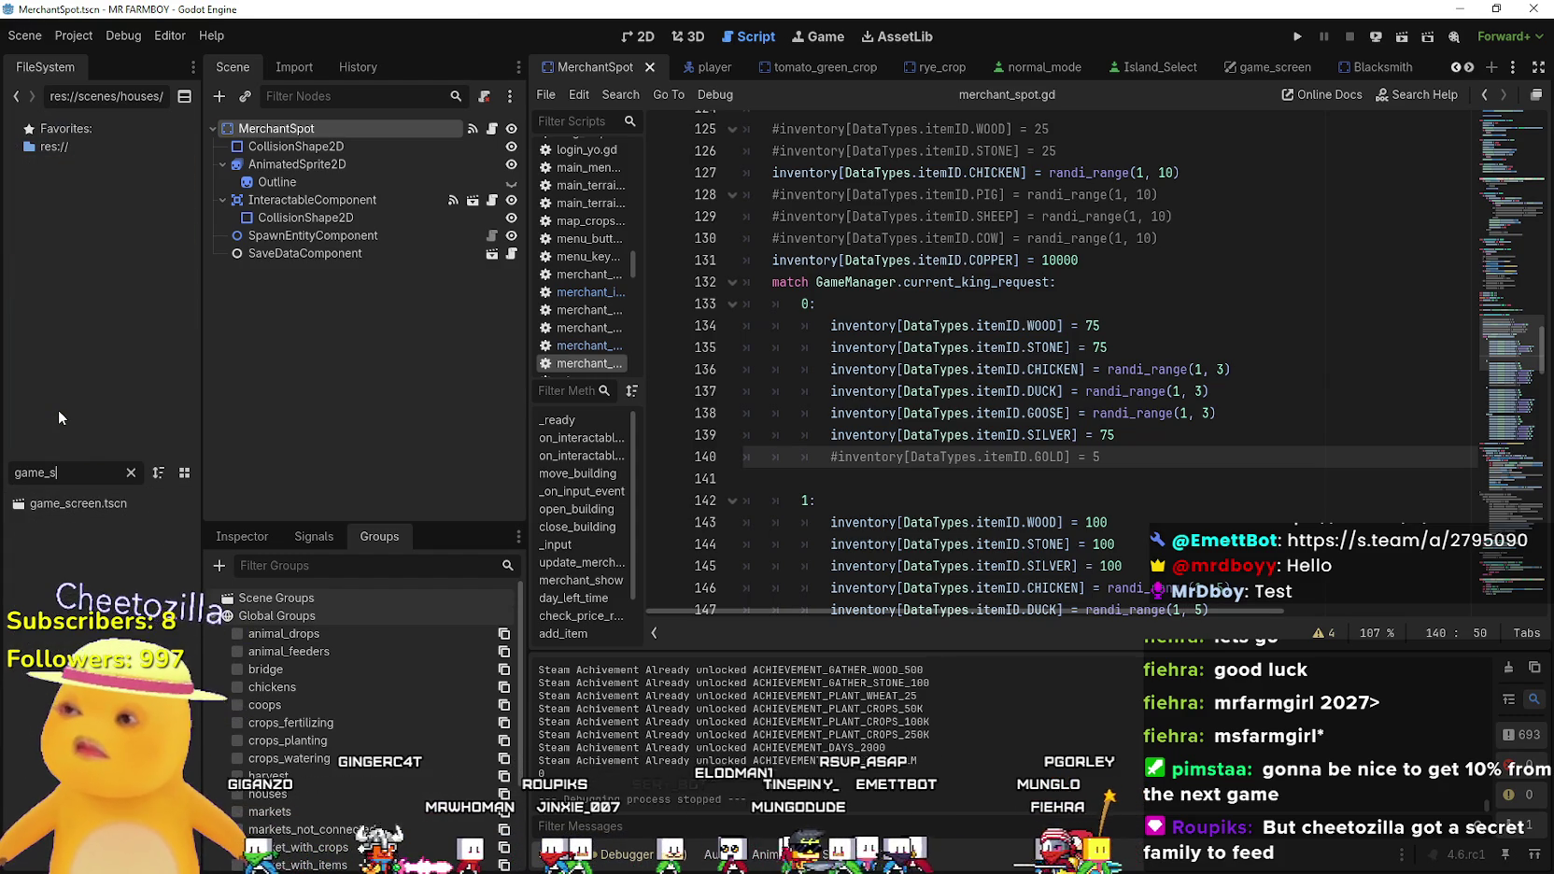
double_click(127, 505)
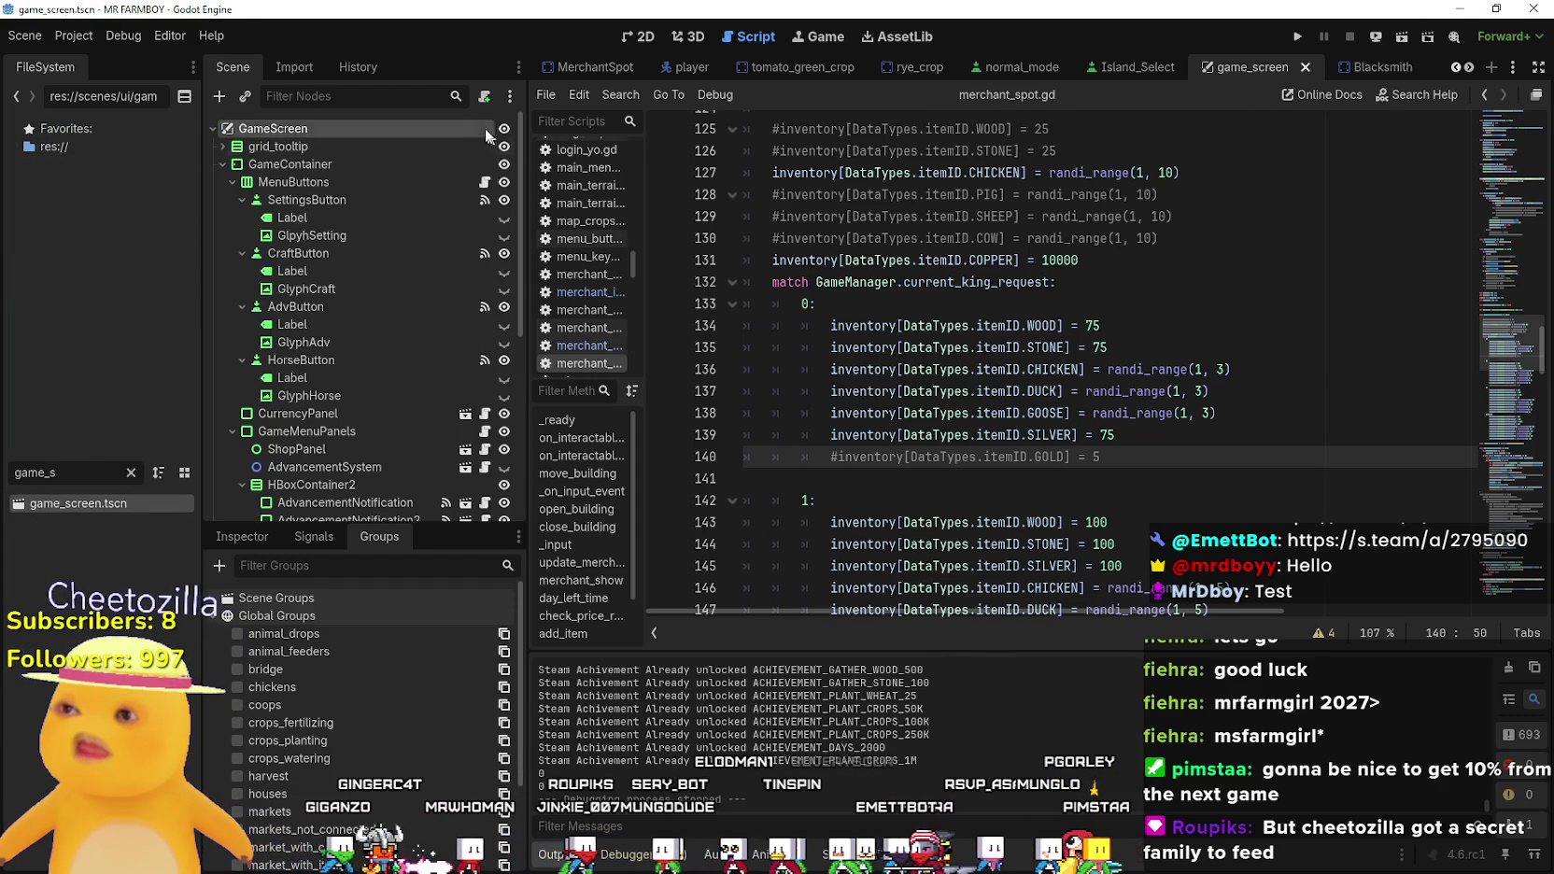
scroll(471, 190, down, 5)
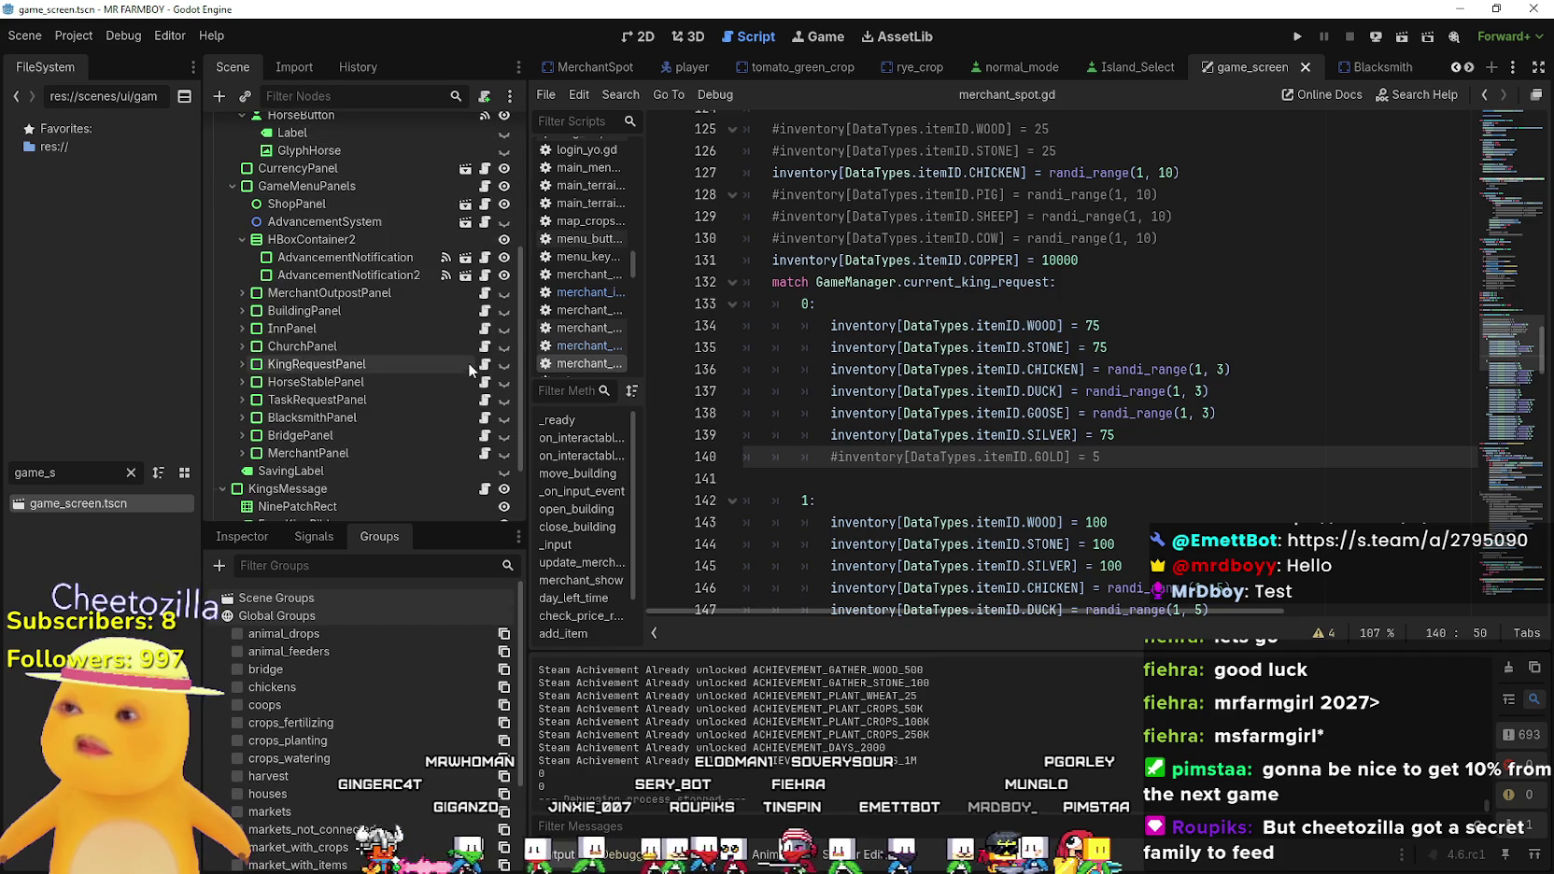
click(484, 453)
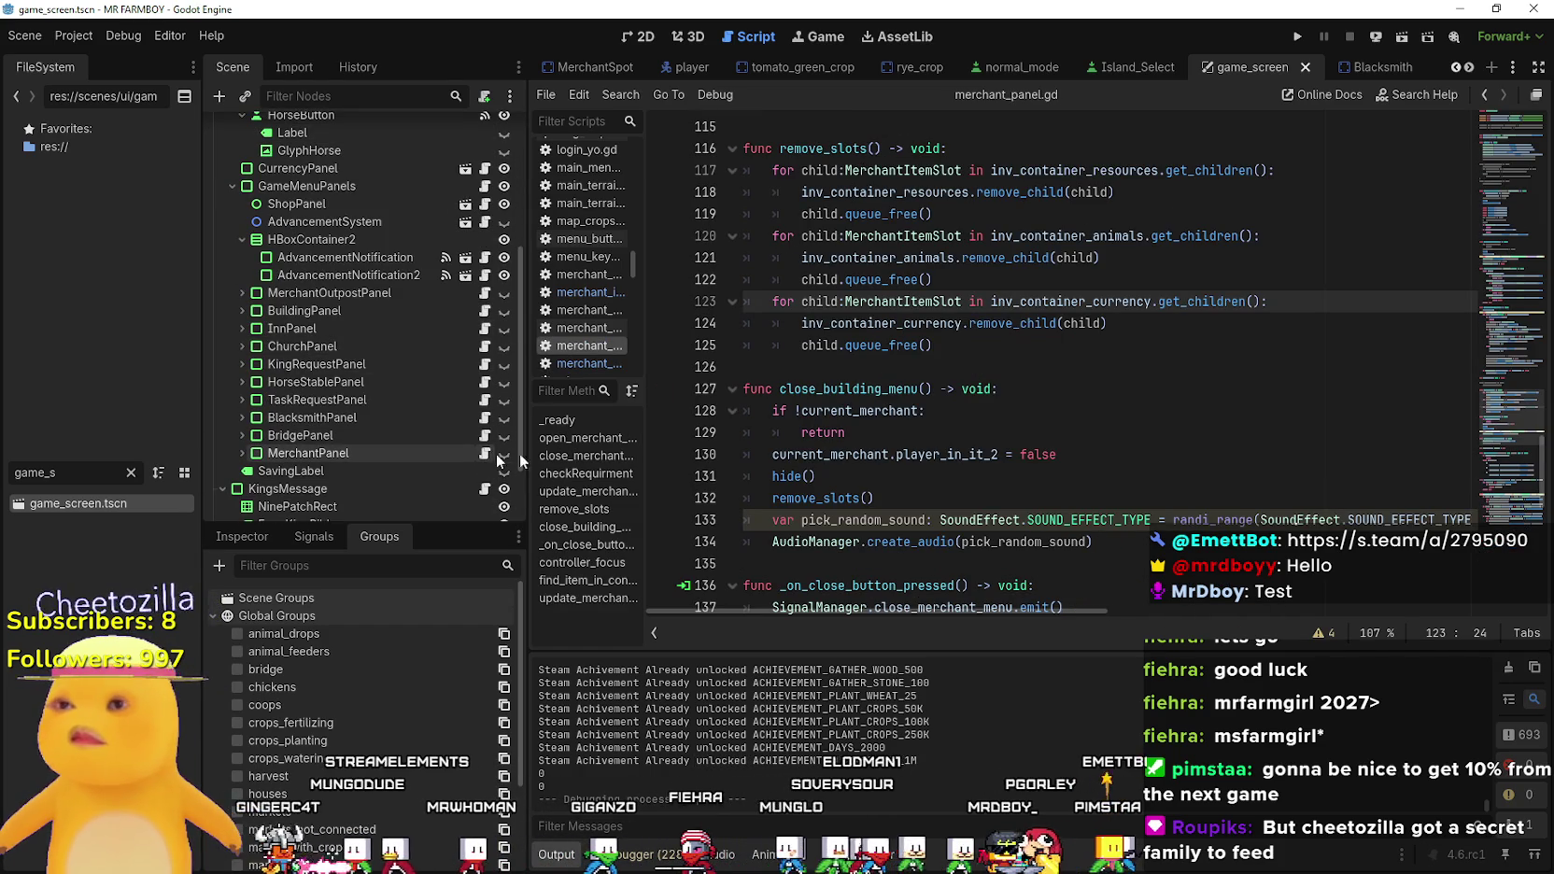
Inspect merchant_panel.gd around lines 125–126, scrolling and selecting surrounding code.
click(1027, 346)
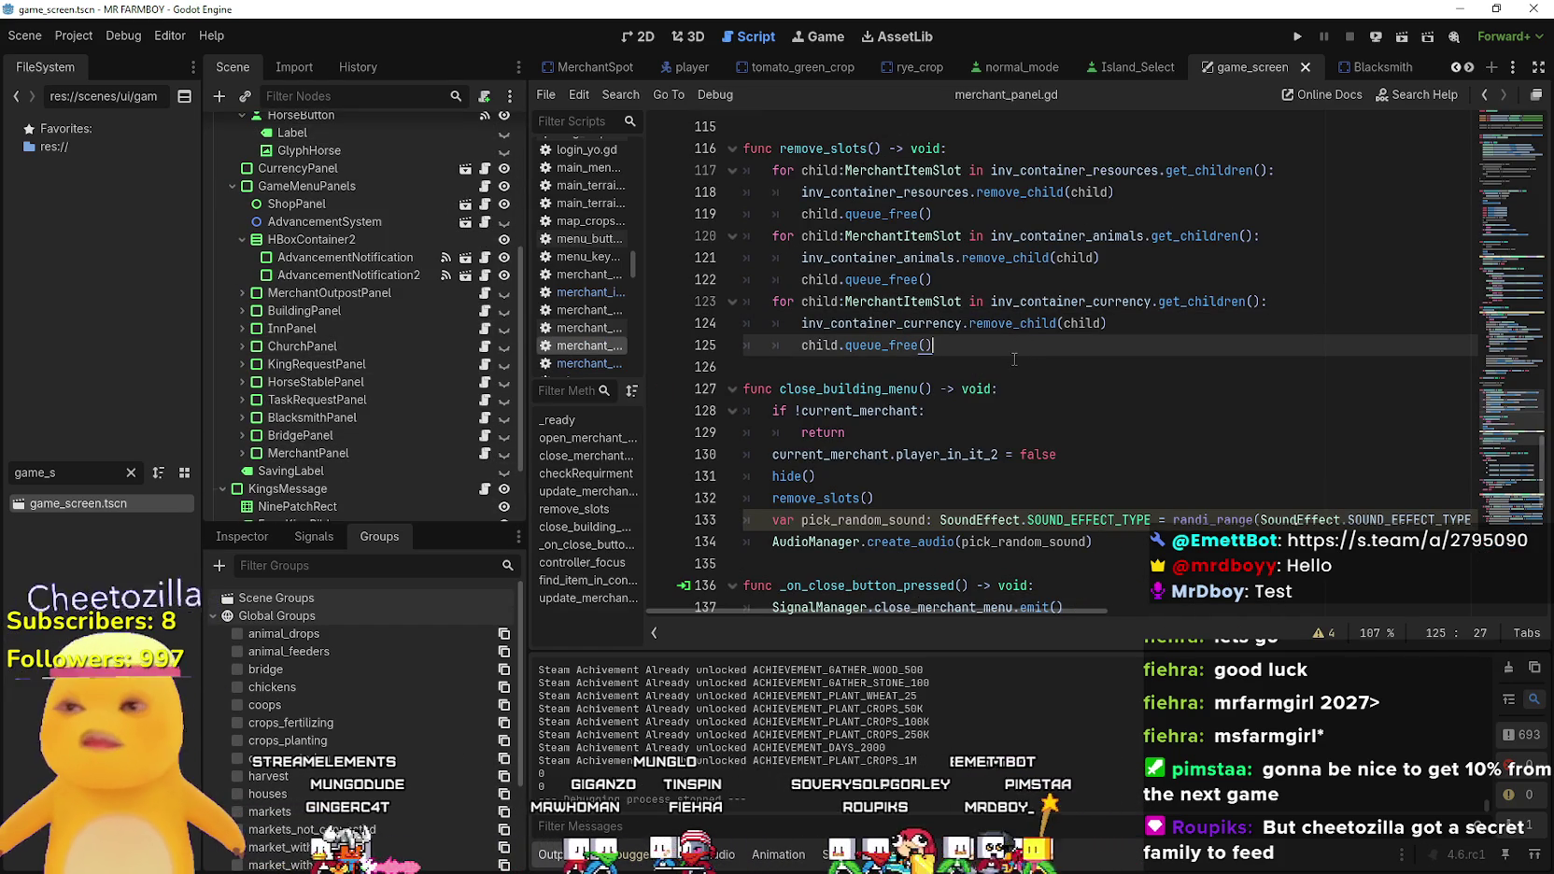
click(1014, 360)
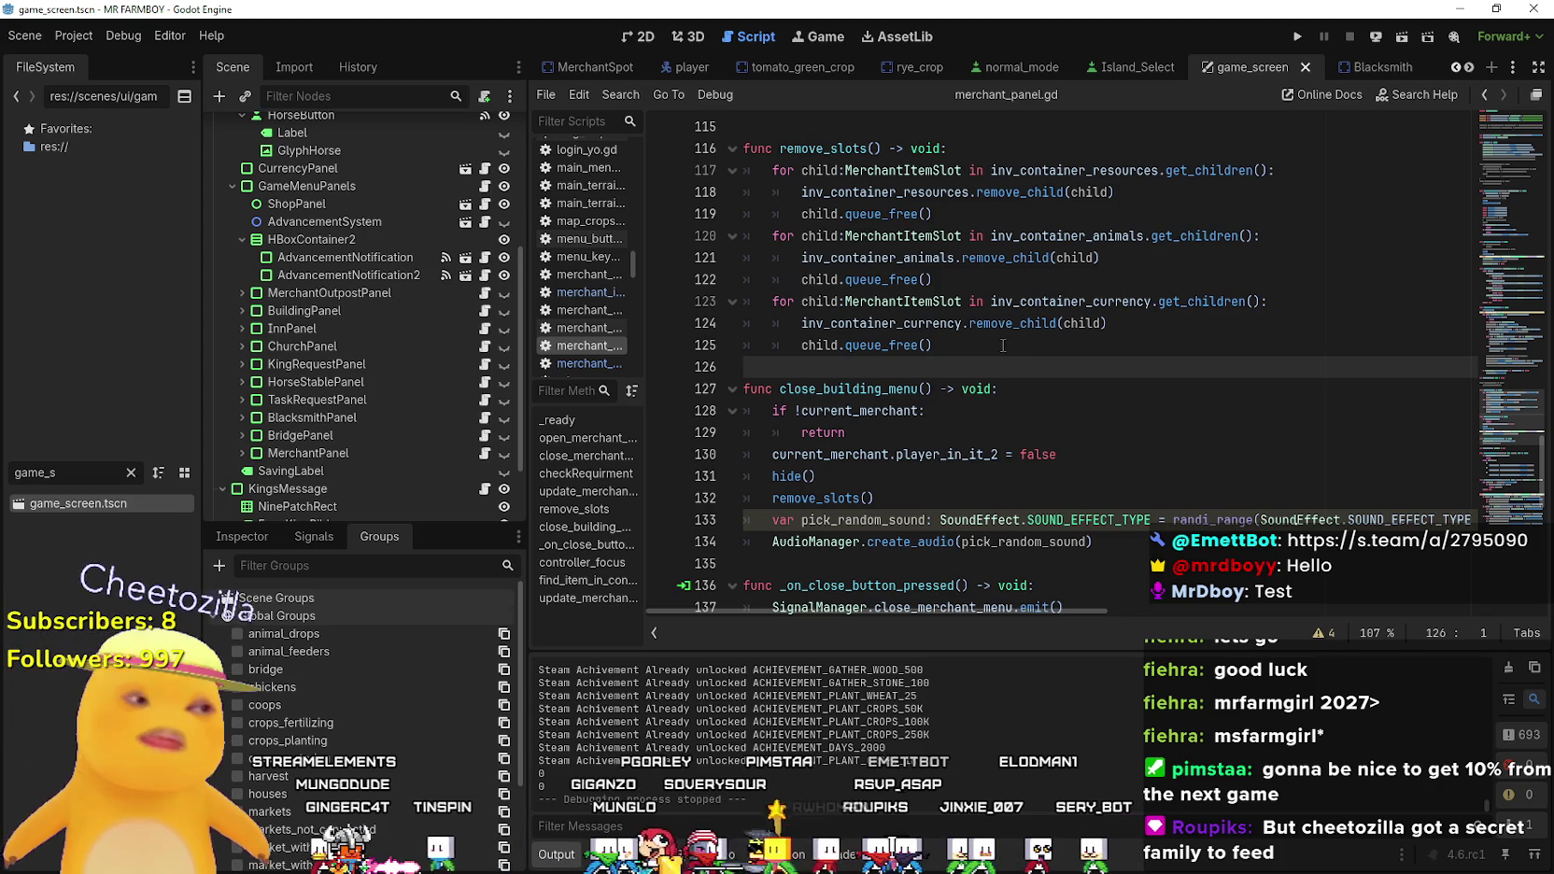
click(1003, 355)
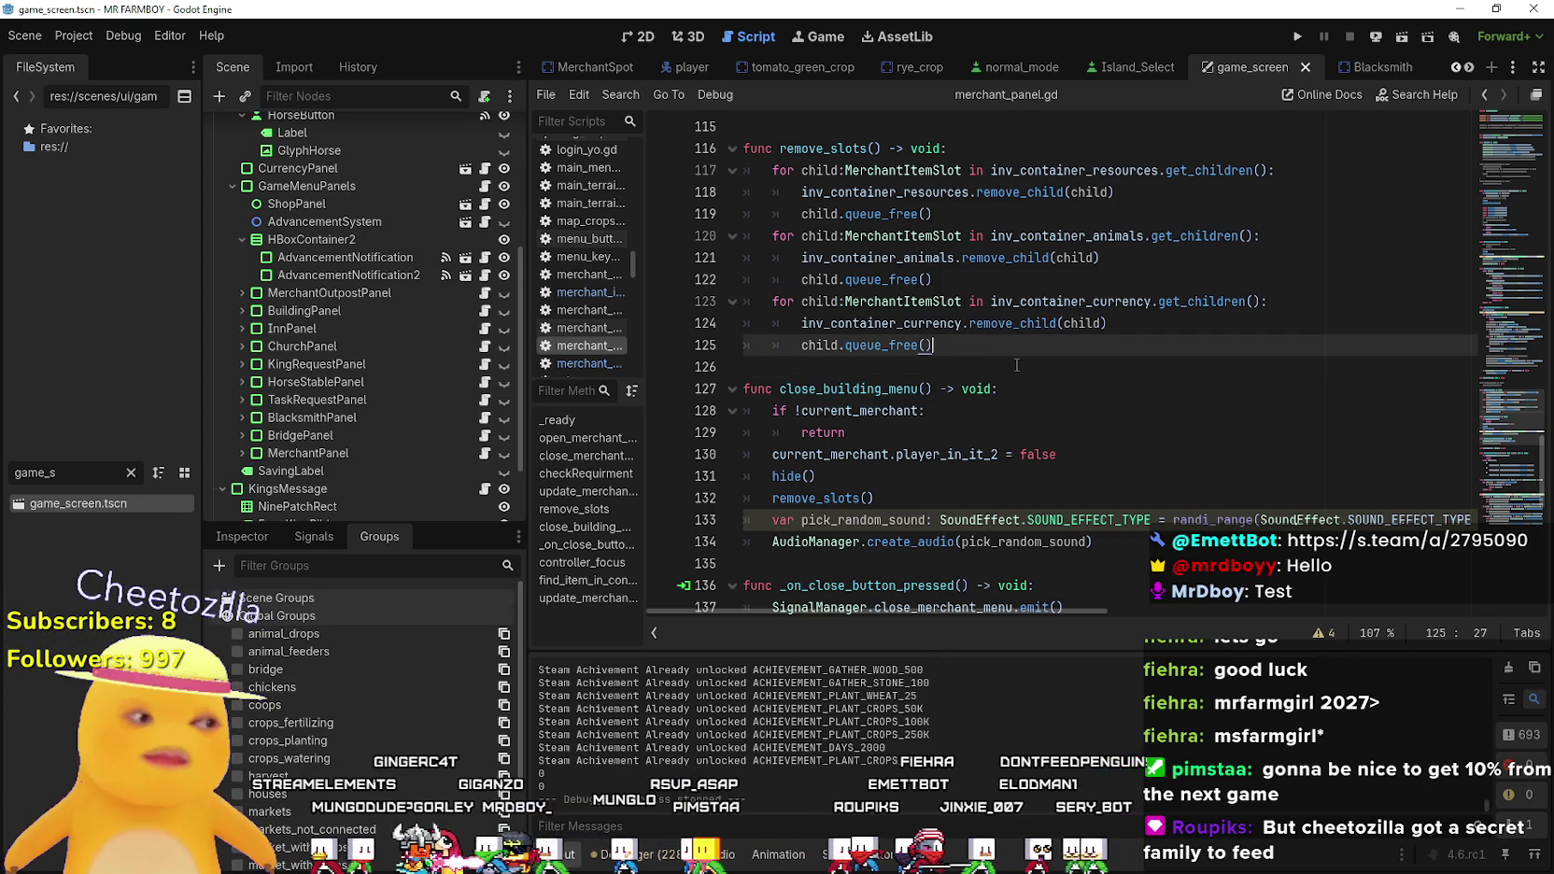
scroll(1015, 369, down, 1)
scroll(903, 505, down, 11)
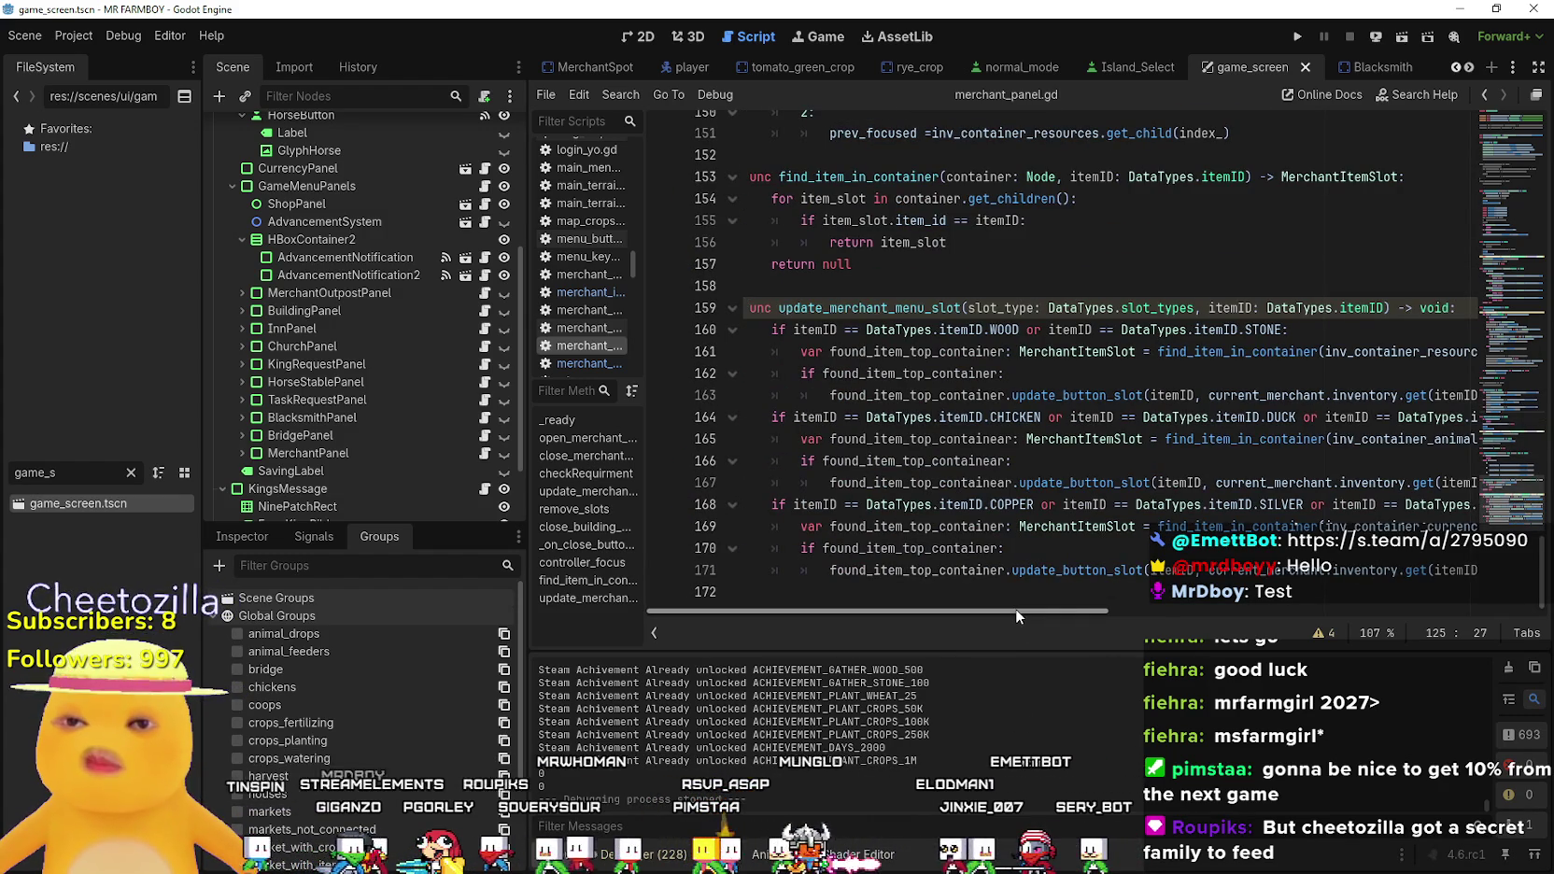
mouse_move(1015, 608)
mouse_down()
mouse_move(1356, 633)
mouse_move(1040, 616)
mouse_up()
scroll(967, 528, up, 11)
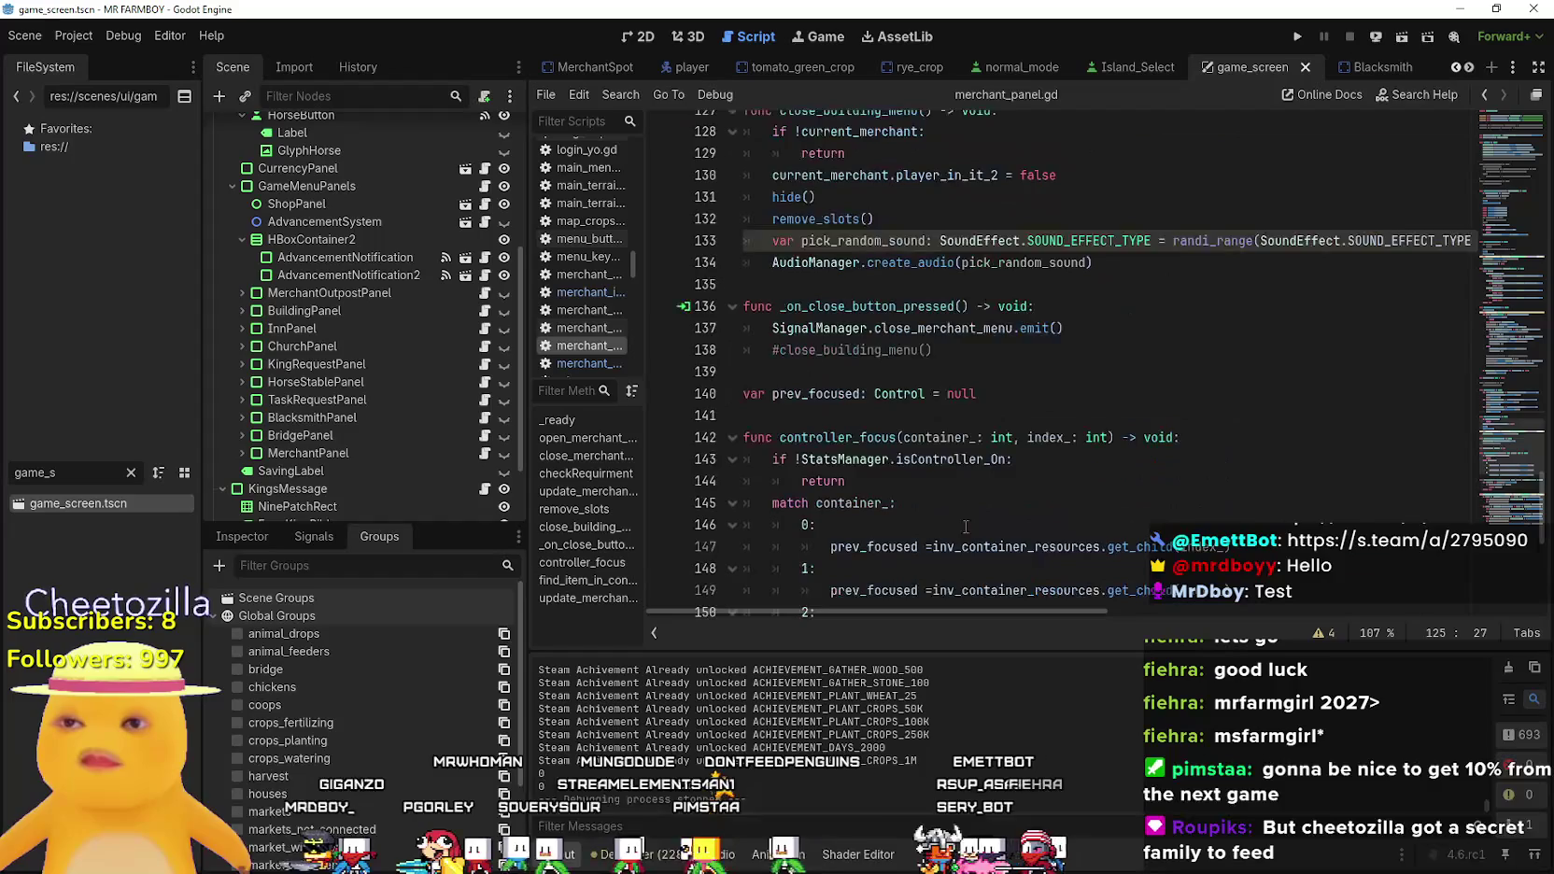
scroll(967, 528, up, 16)
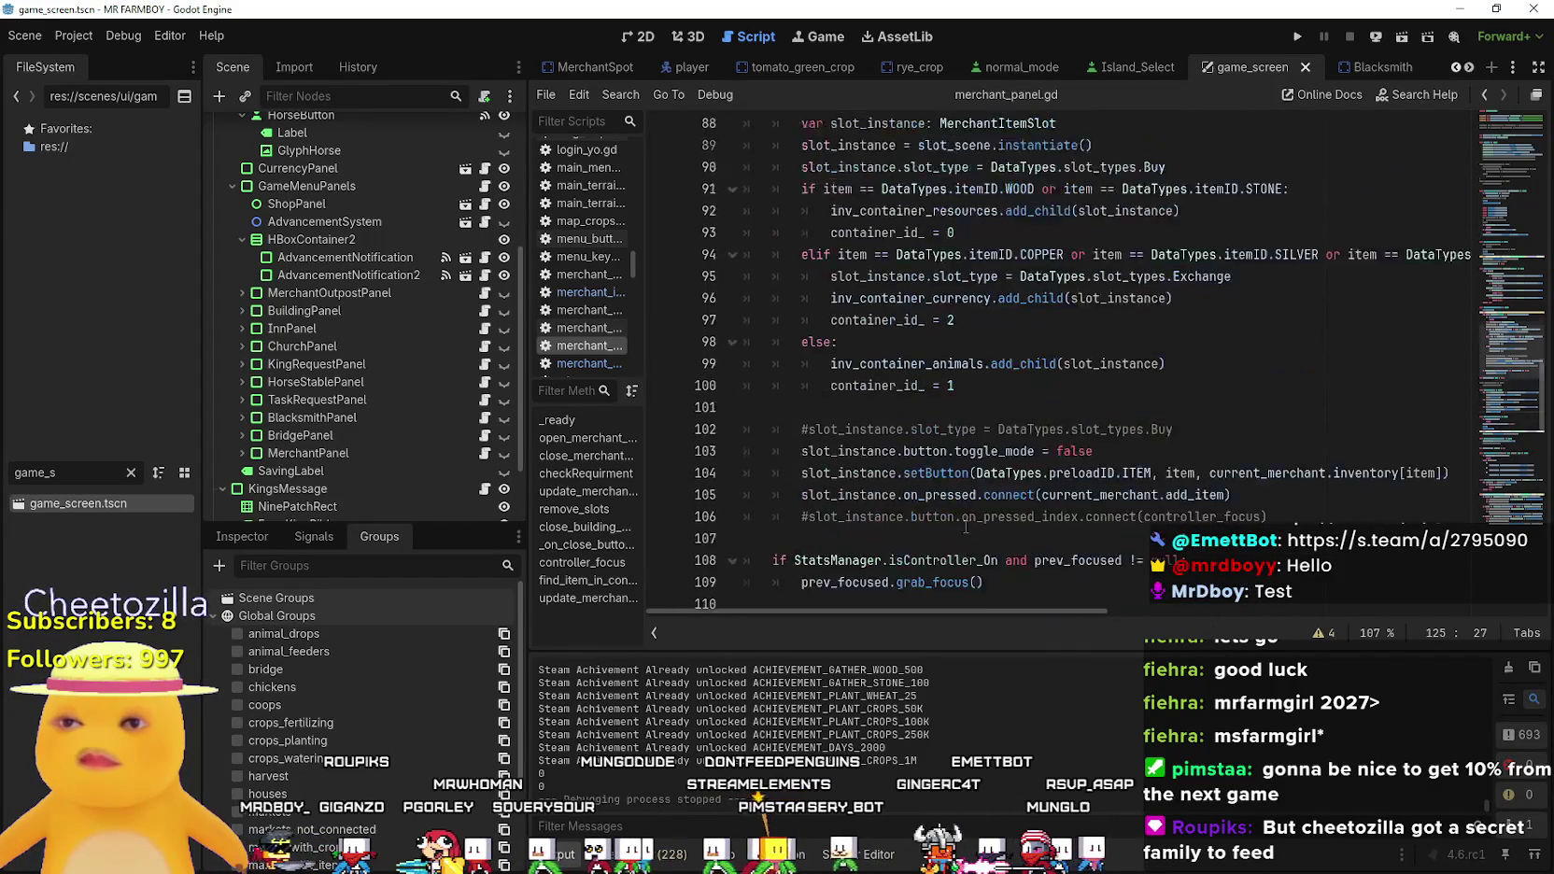
scroll(966, 527, up, 15)
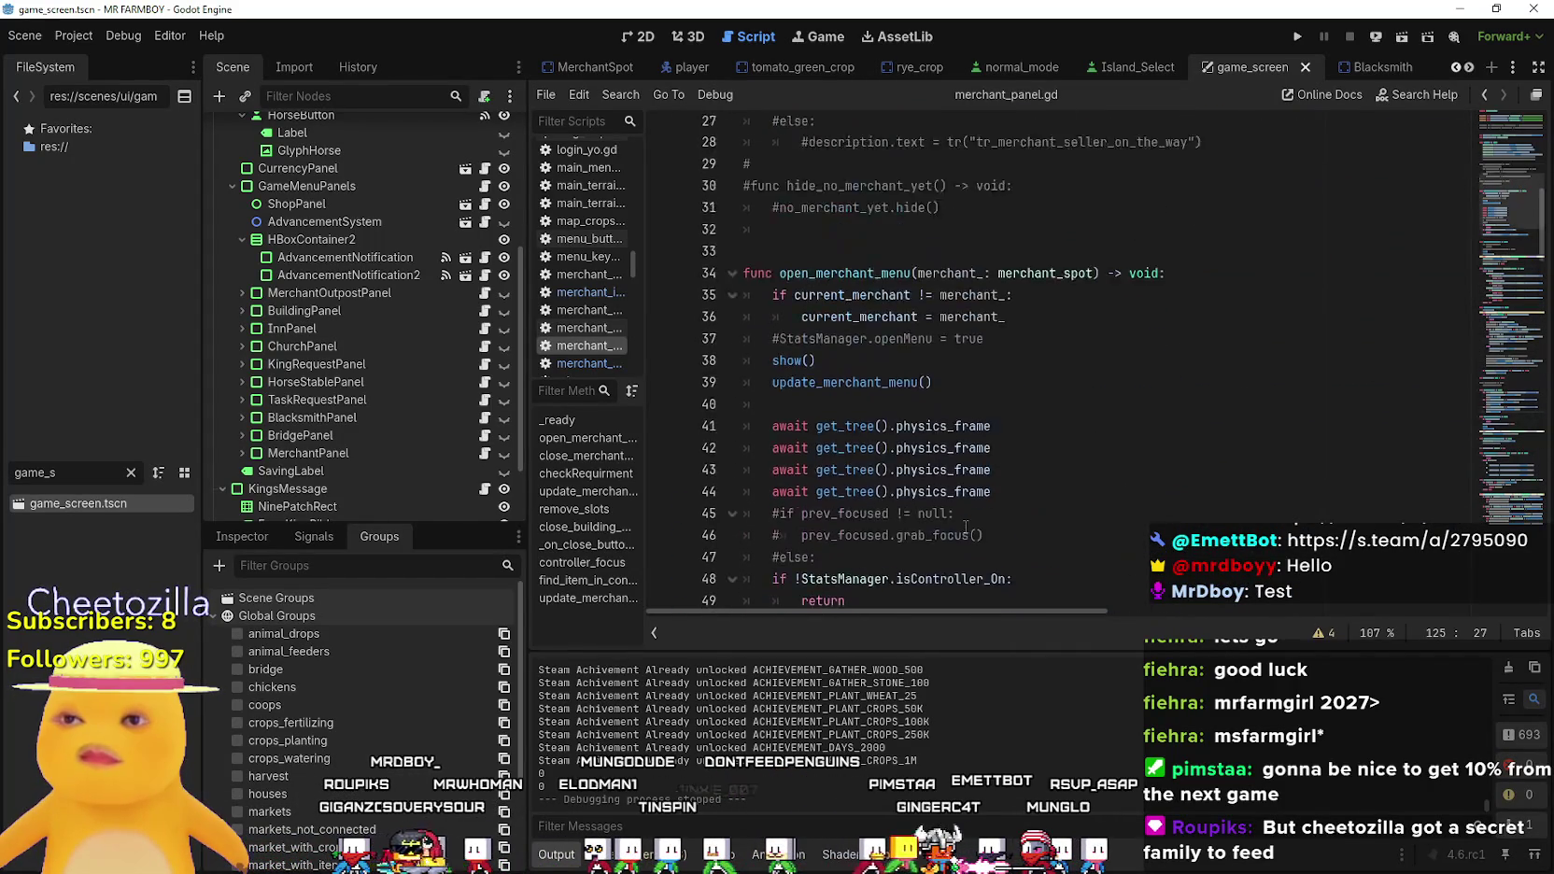
scroll(965, 527, down, 12)
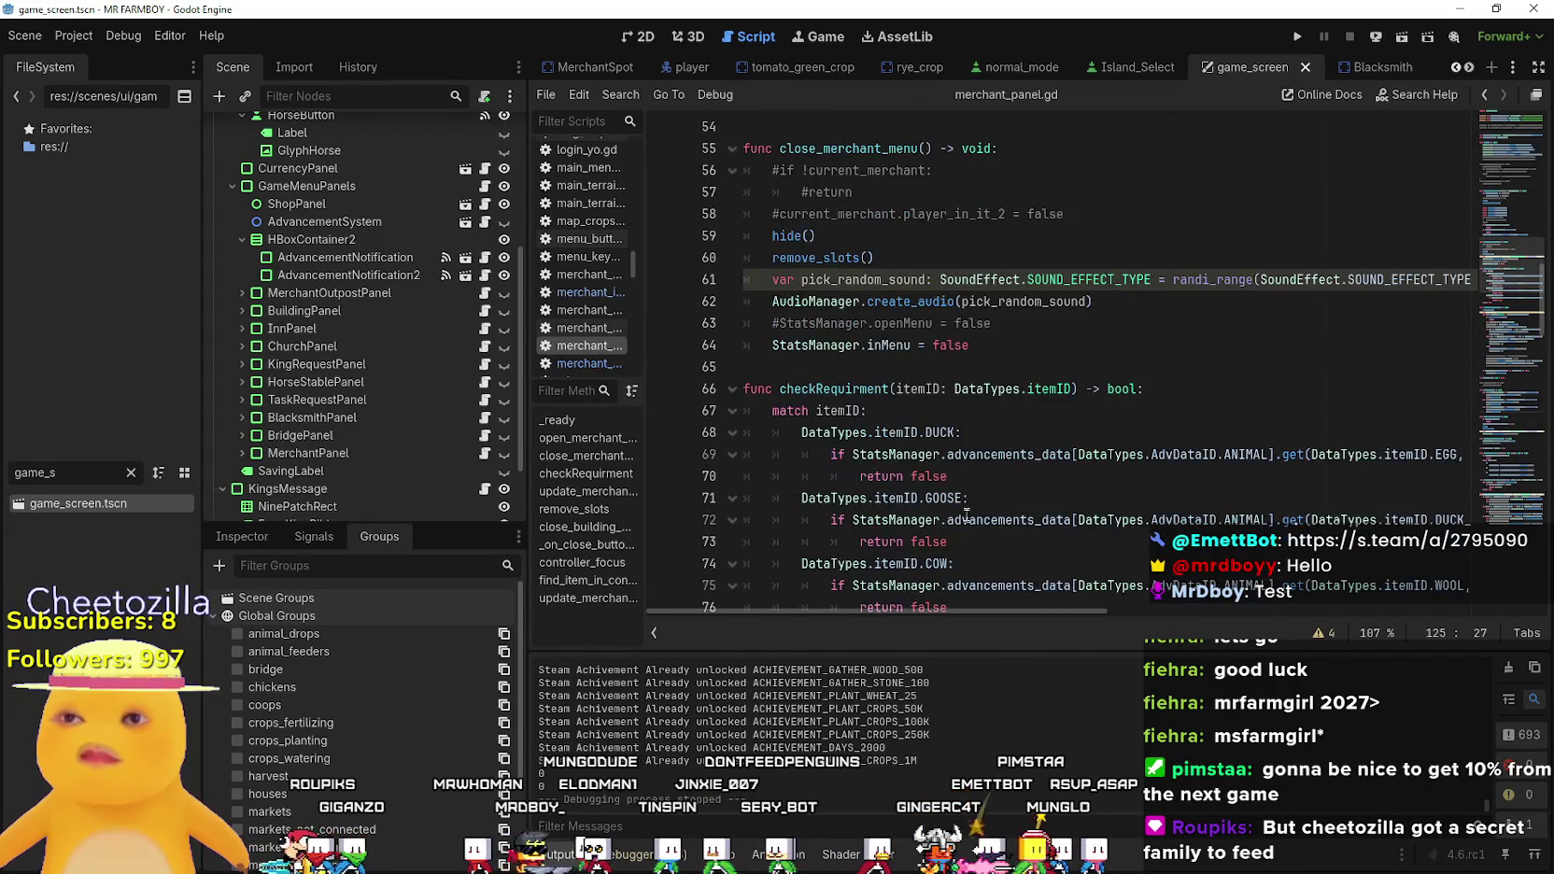
scroll(968, 495, up, 20)
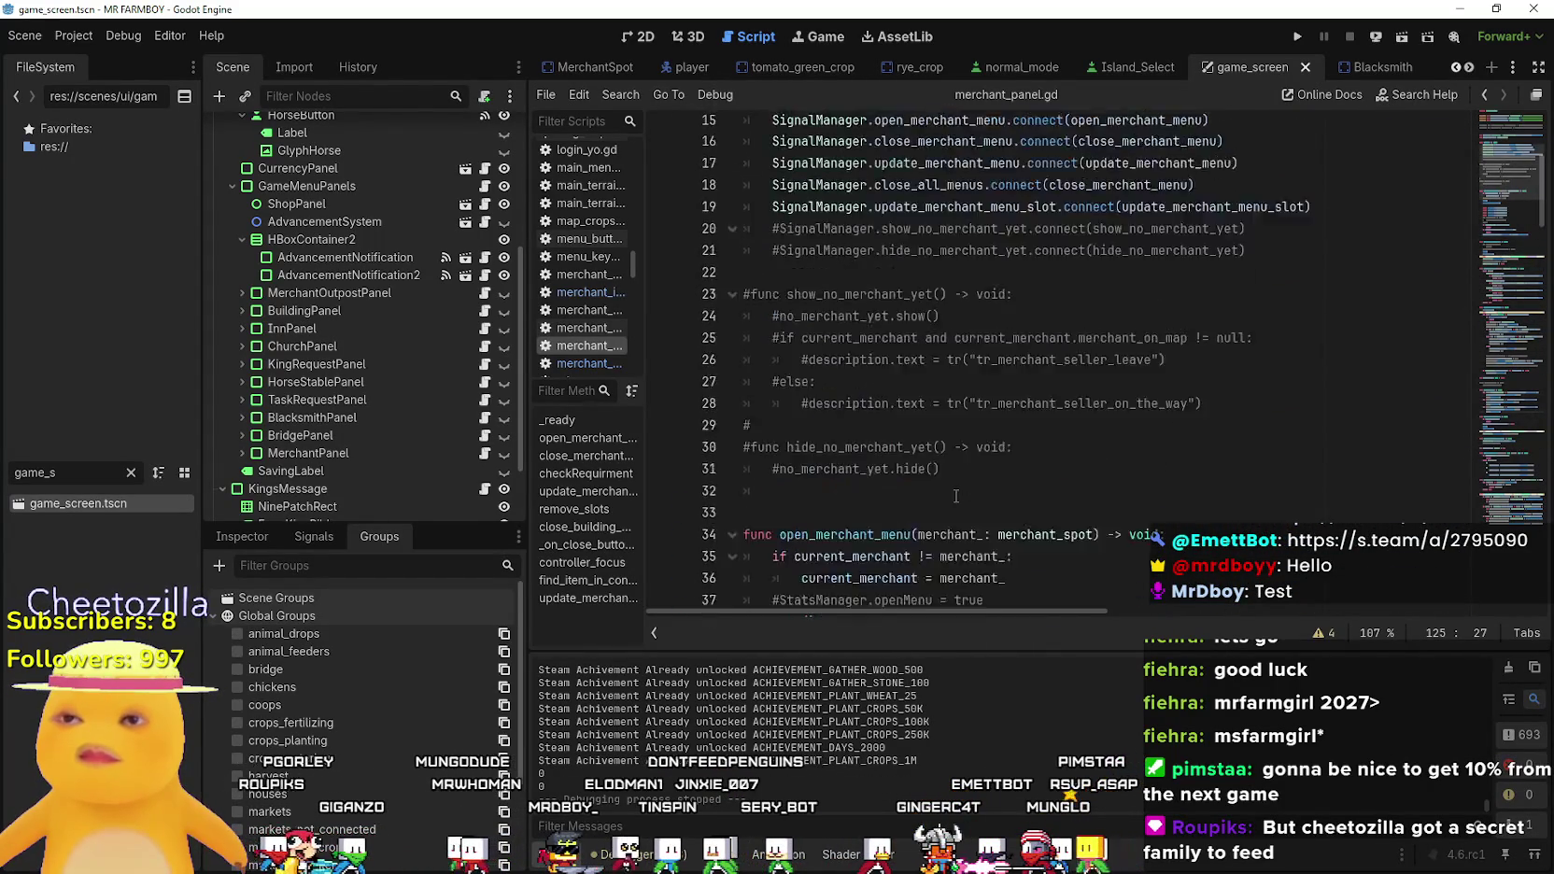
scroll(967, 485, down, 18)
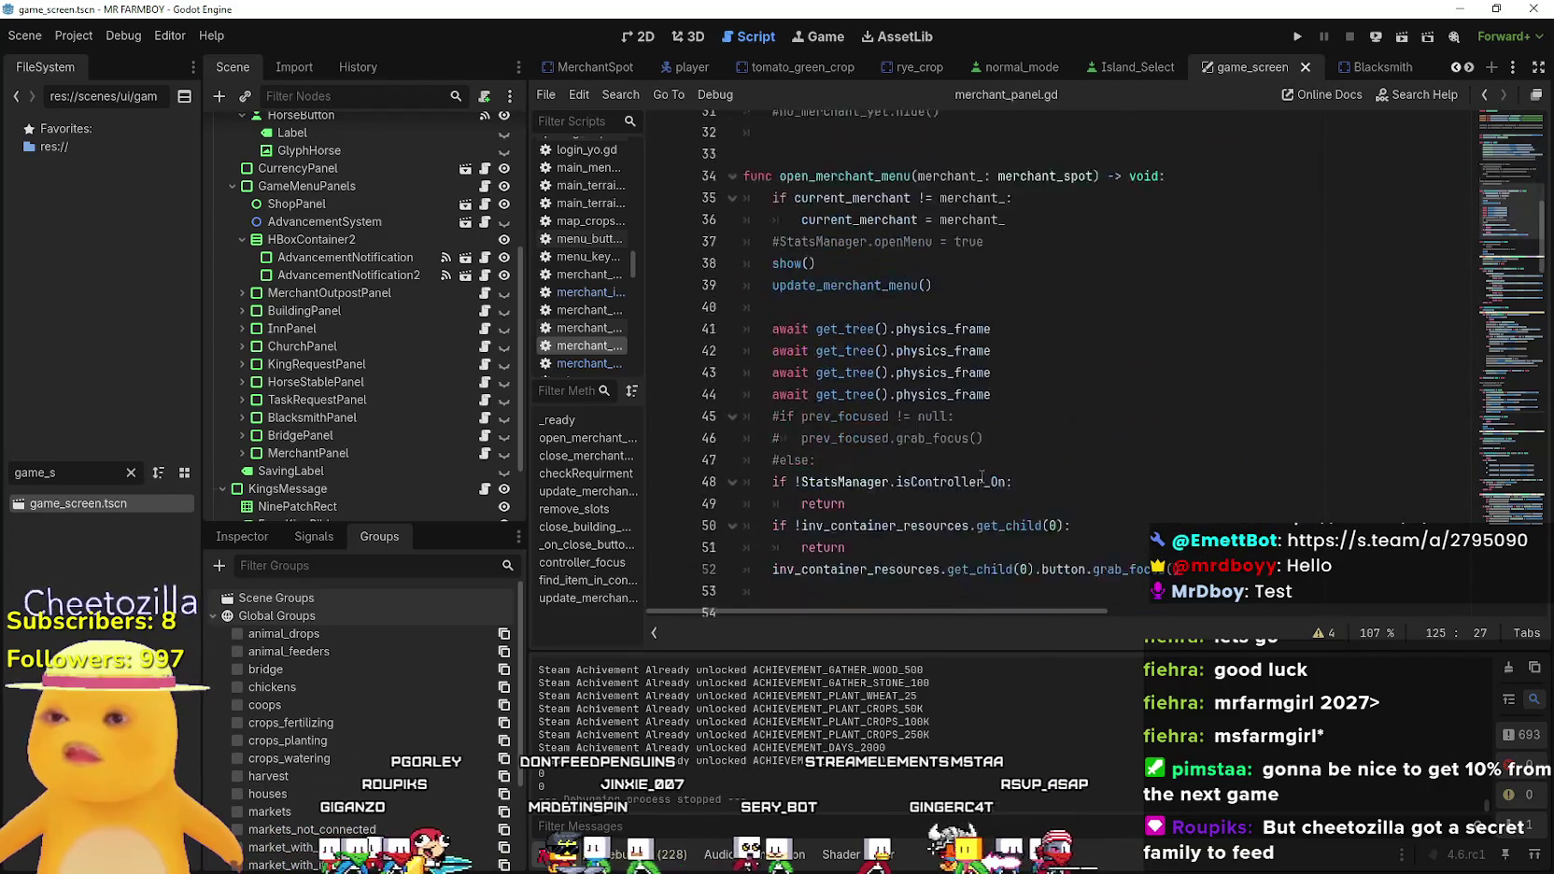
scroll(971, 504, down, 7)
scroll(953, 560, up, 4)
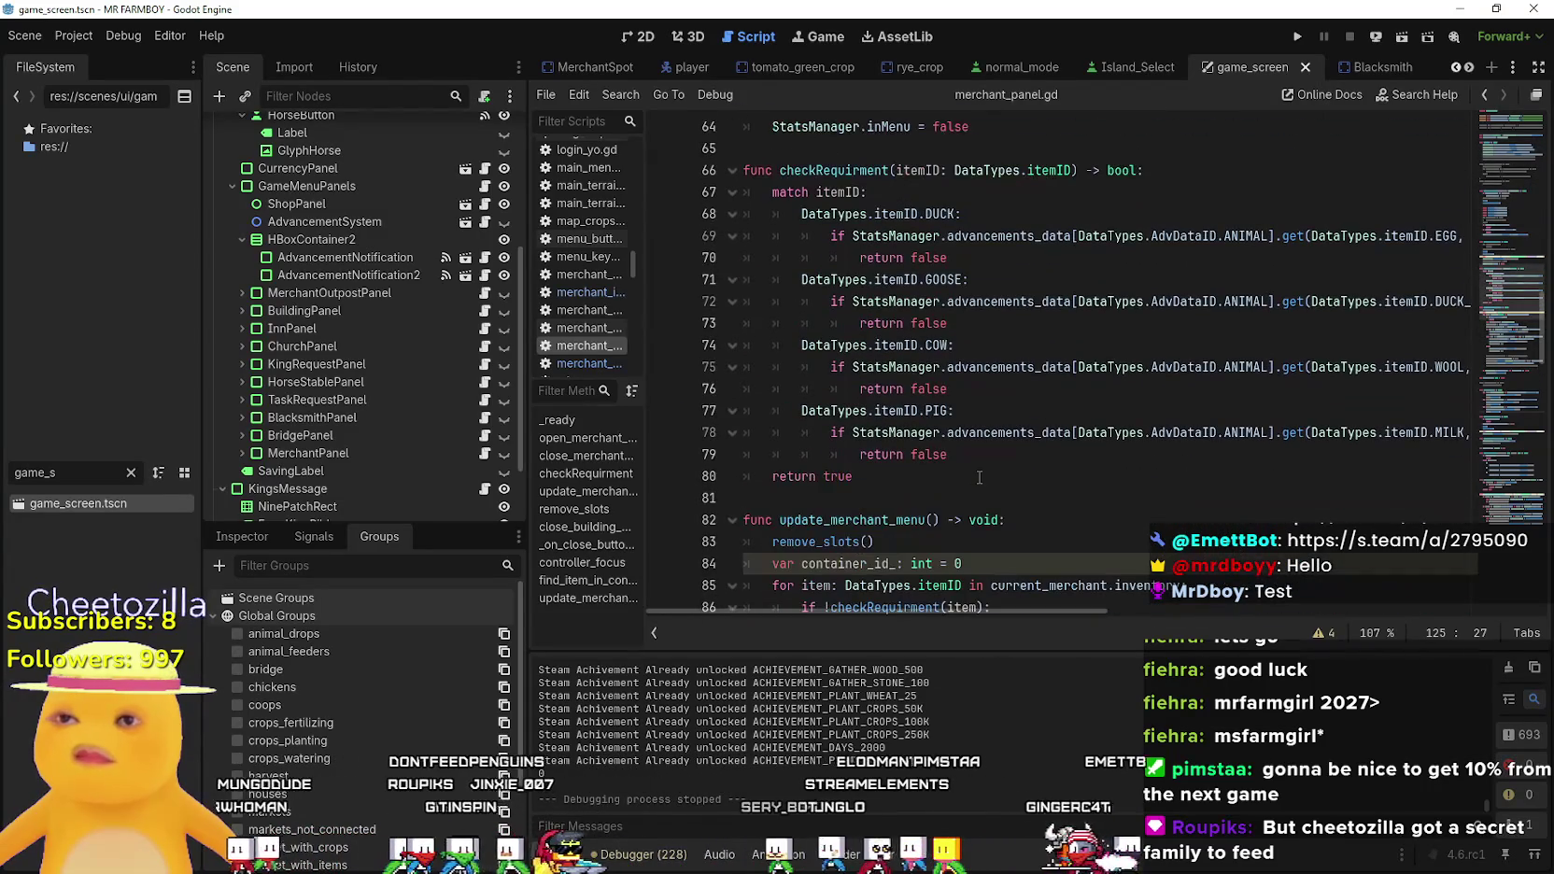
mouse_move(951, 612)
mouse_down()
mouse_move(1116, 612)
mouse_move(915, 613)
mouse_up()
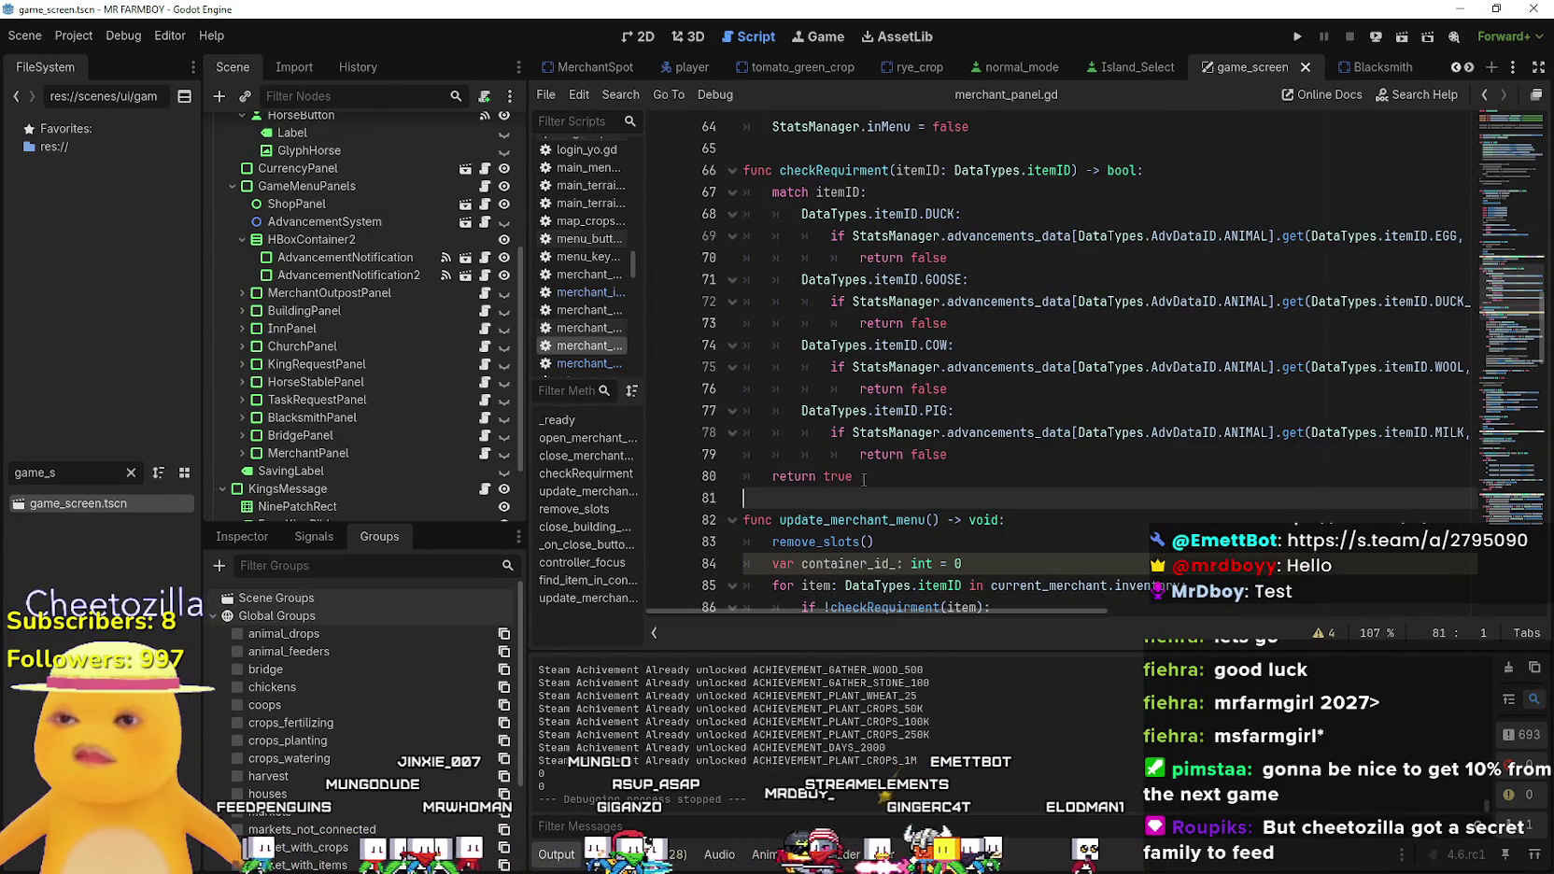
Review the checkRequirment function from its header down to the else branch on line 98.
click(832, 476)
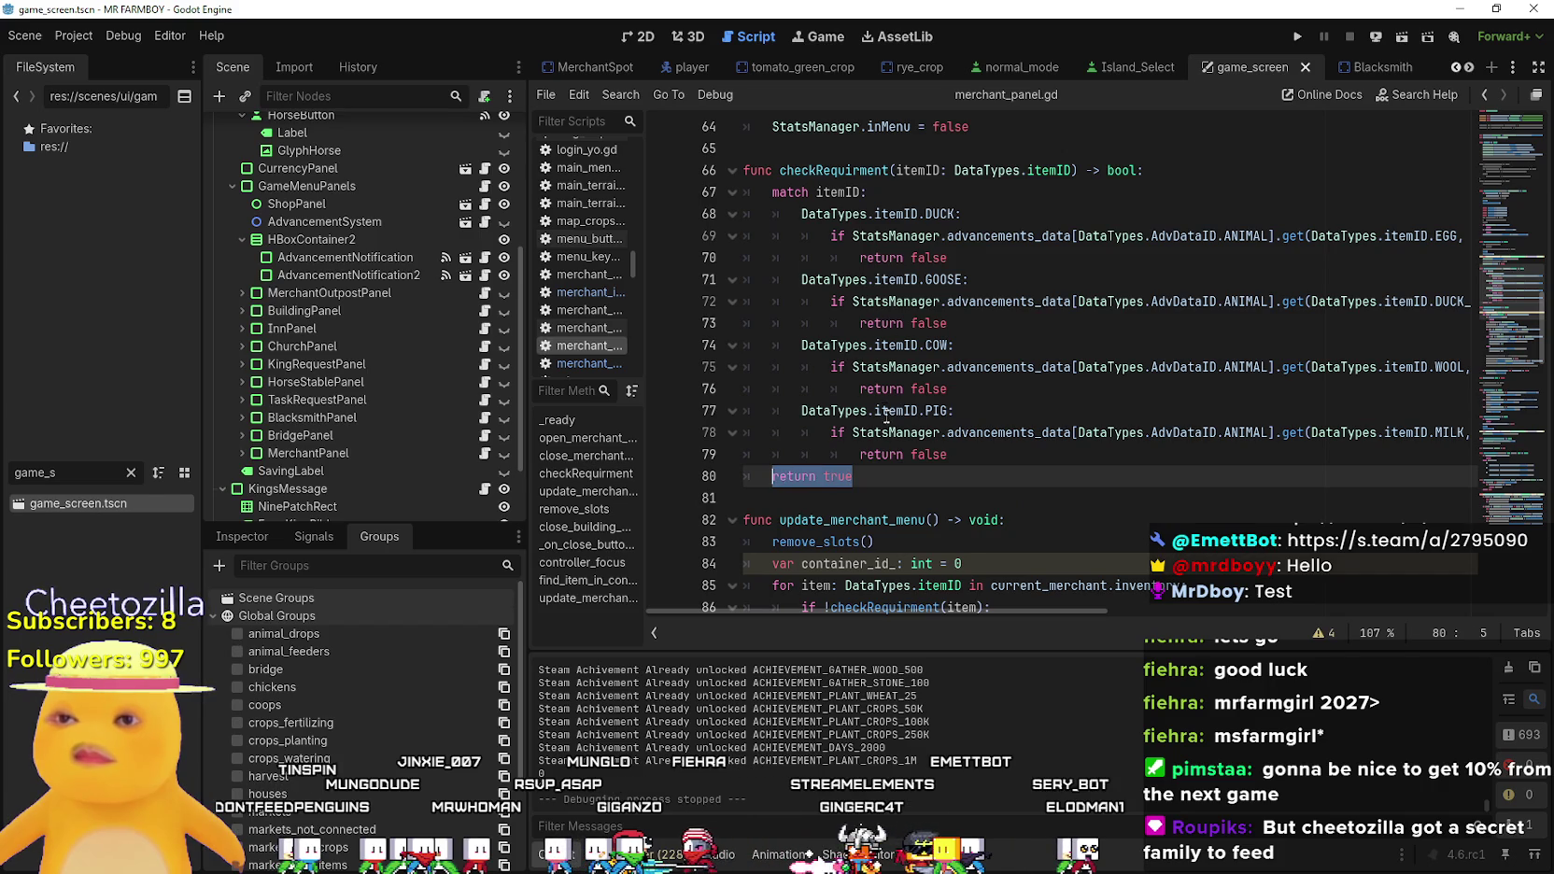
click(859, 192)
scroll(820, 407, down, 4)
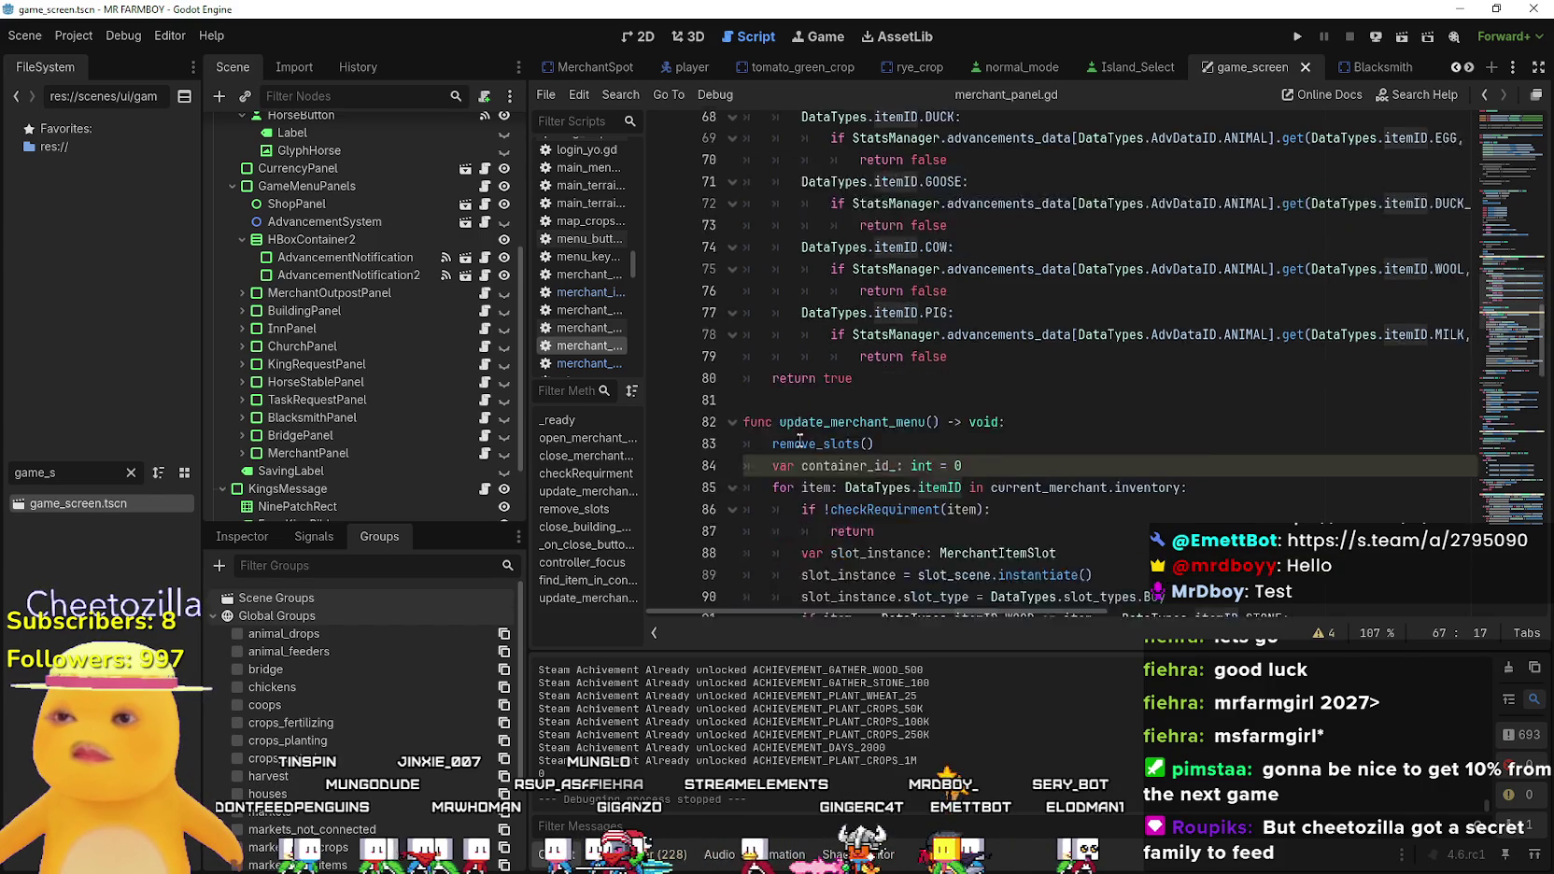
scroll(820, 407, down, 1)
scroll(822, 397, down, 2)
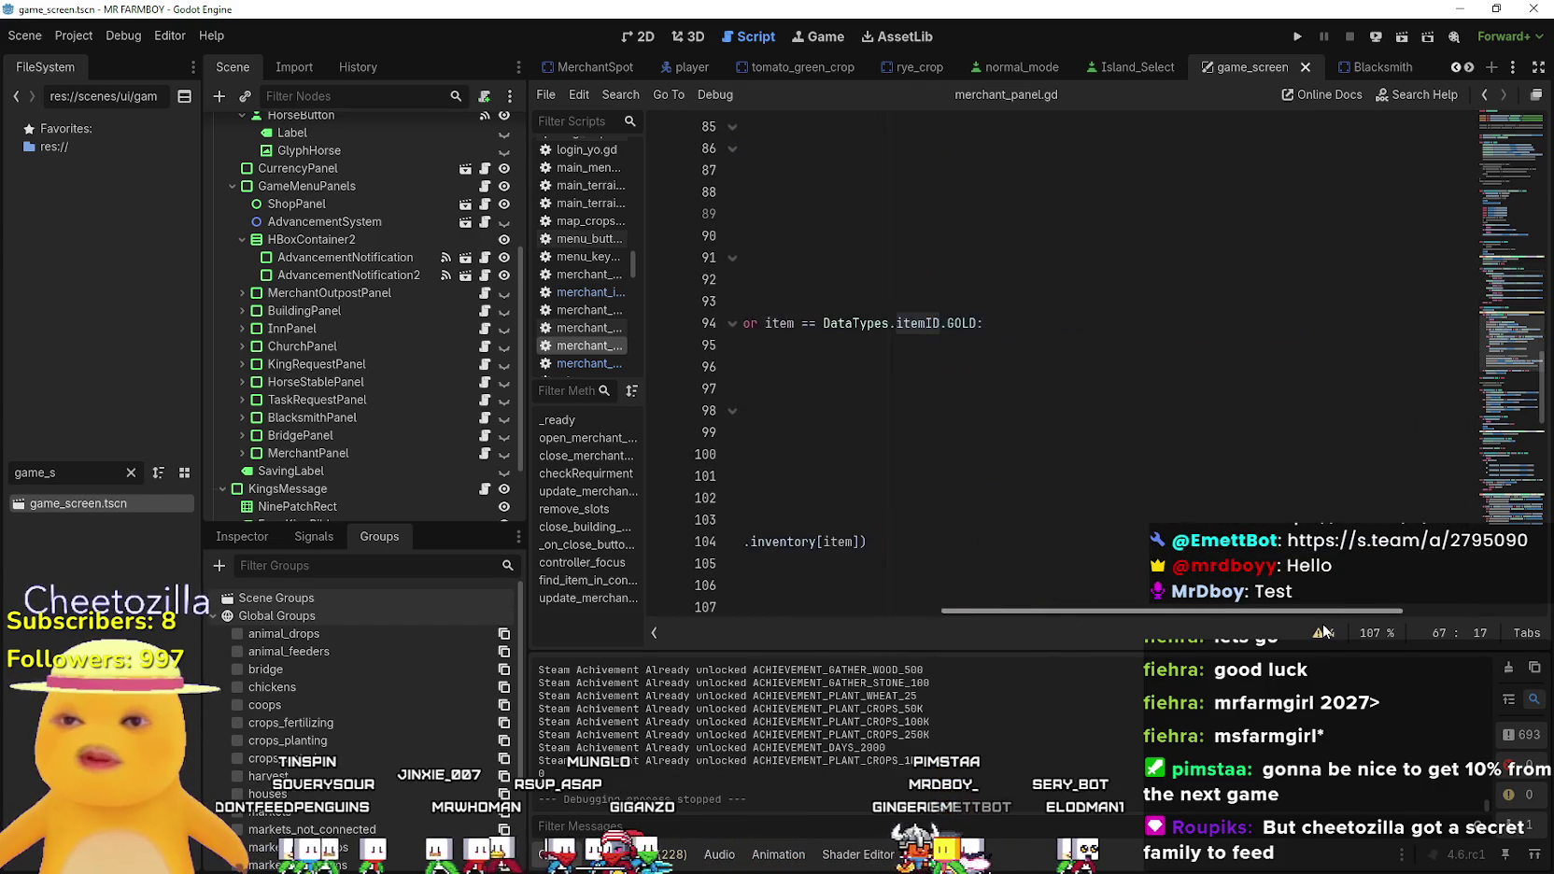
click(1018, 413)
click(1251, 357)
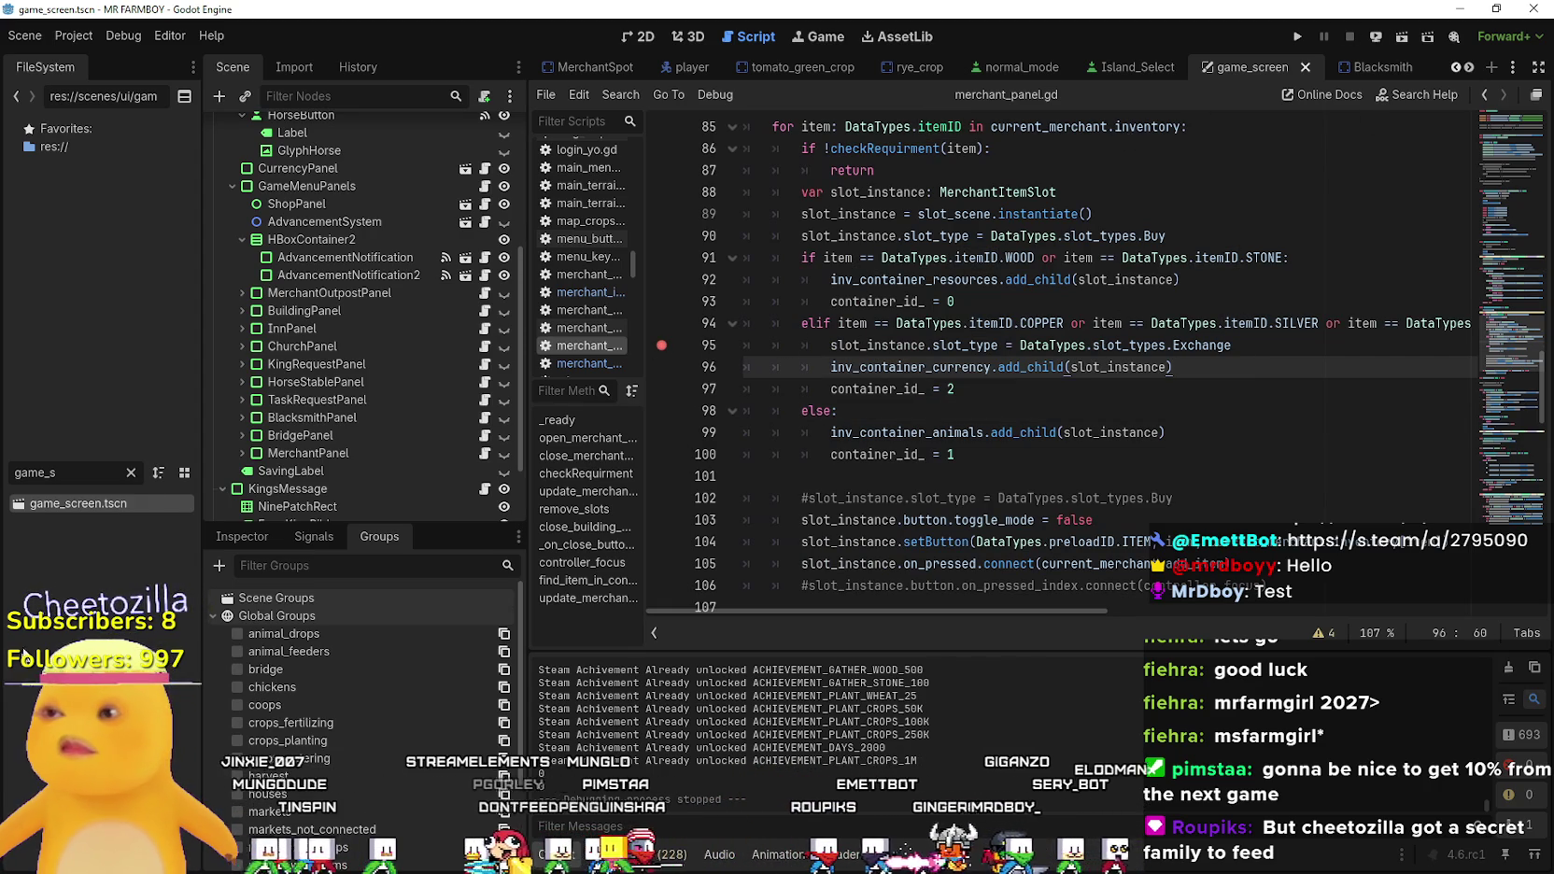
Try a 'mer' file filter, then use Lookup Symbol on MerchantItemSlot to open merchant_item_slot.gd.
click(132, 472)
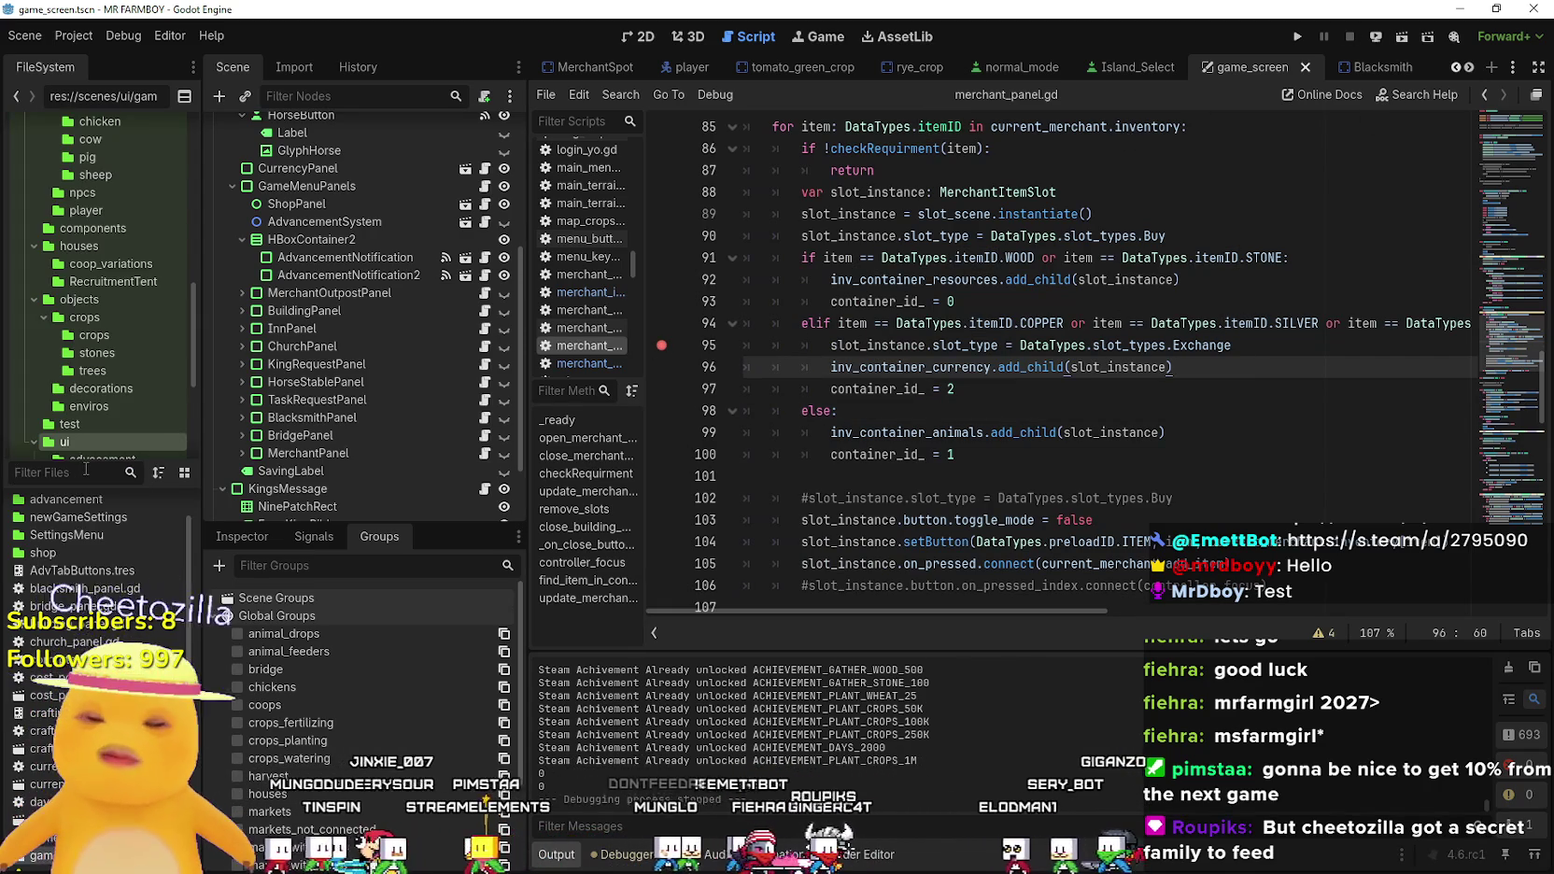
text(mer)
key(BackSpace)
key(BackSpace)
key(BackSpace)
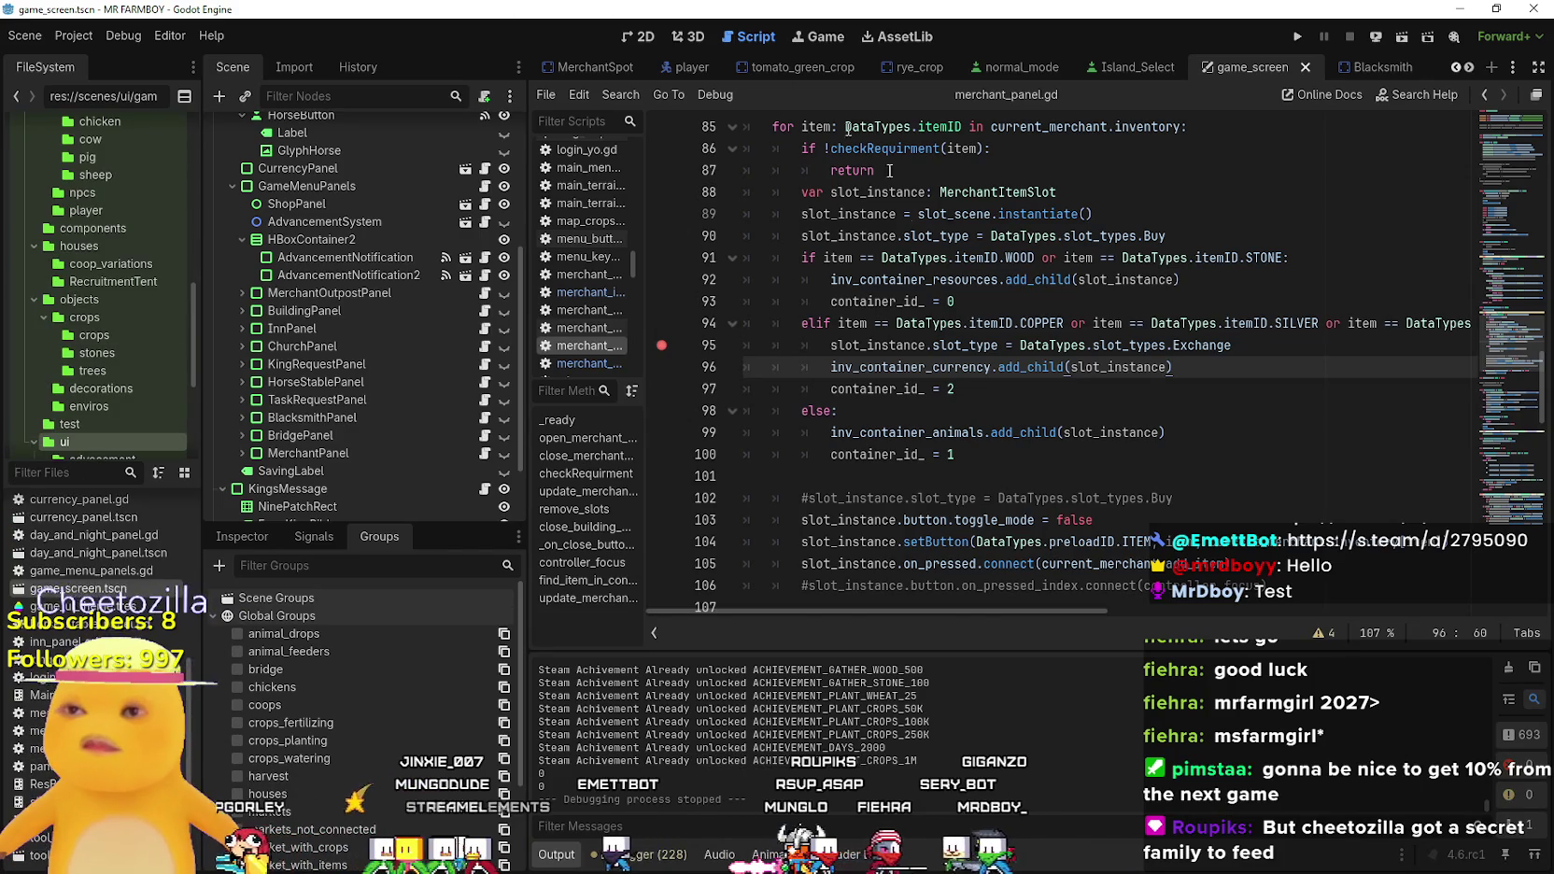
scroll(888, 170, up, 3)
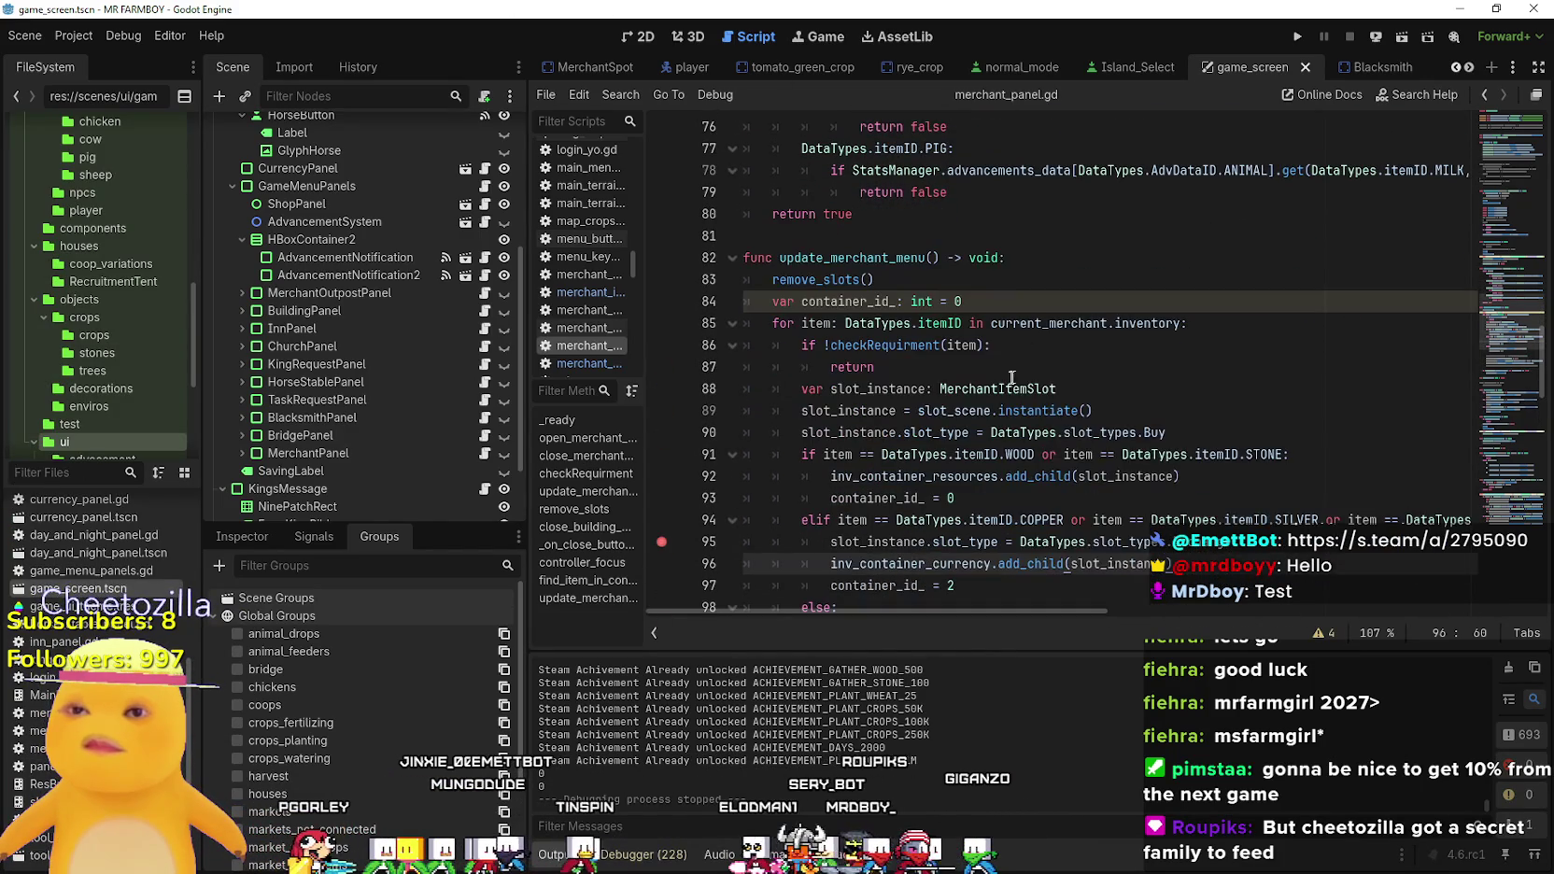
right_click(1003, 390)
click(1074, 640)
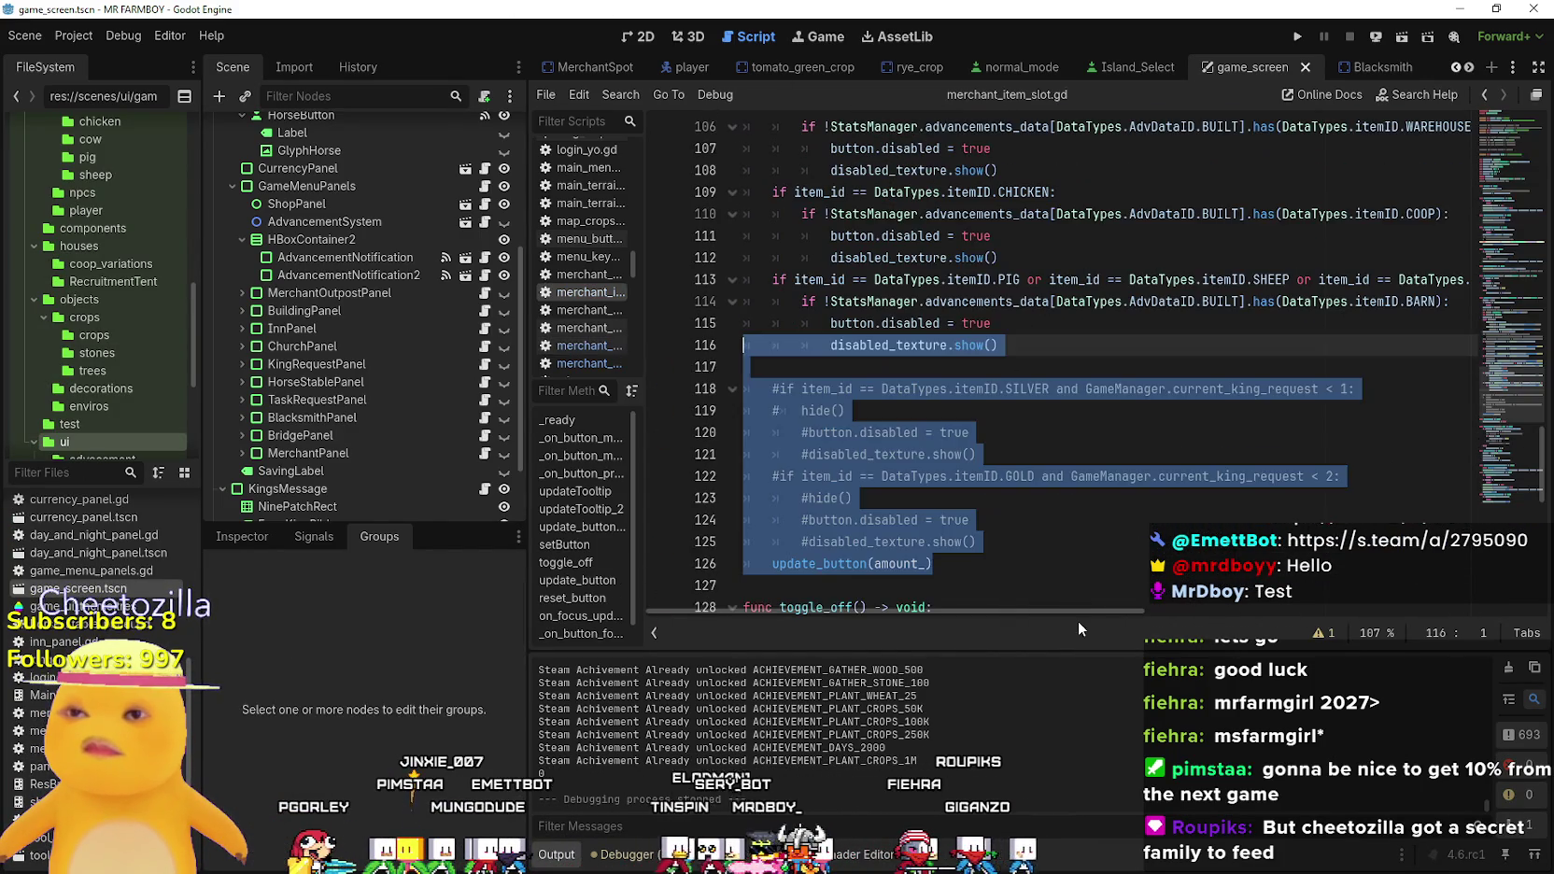
Select and review lines 117–125, the commented-out silver/gold checks in merchant_item_slot.gd.
click(1038, 519)
scroll(1036, 485, down, 2)
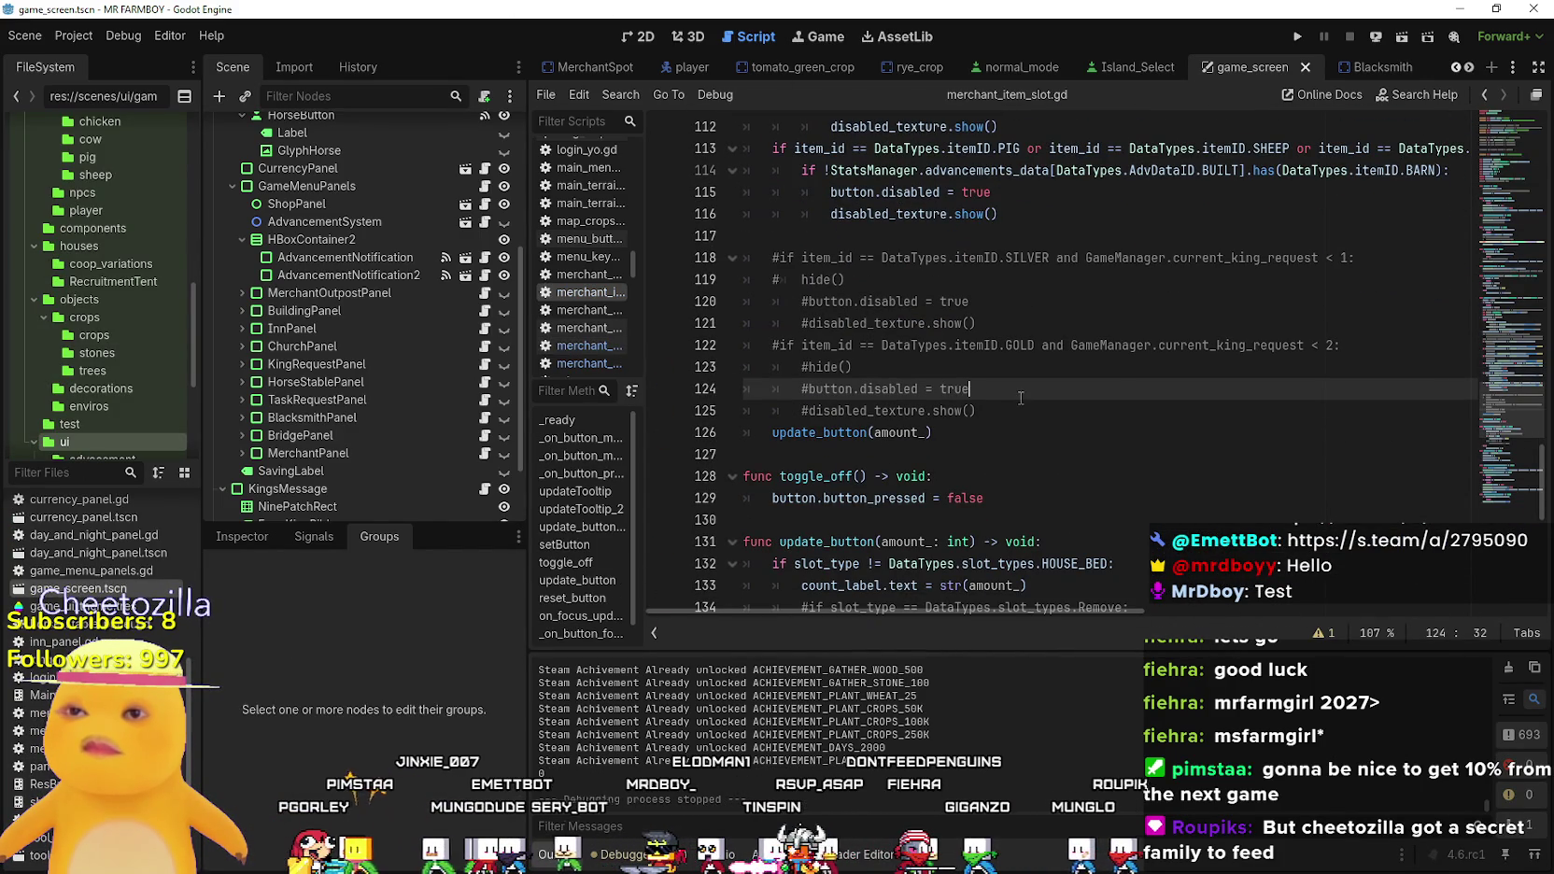
mouse_move(1021, 411)
mouse_down()
mouse_move(822, 345)
mouse_move(683, 247)
mouse_move(687, 261)
mouse_up()
scroll(809, 382, up, 6)
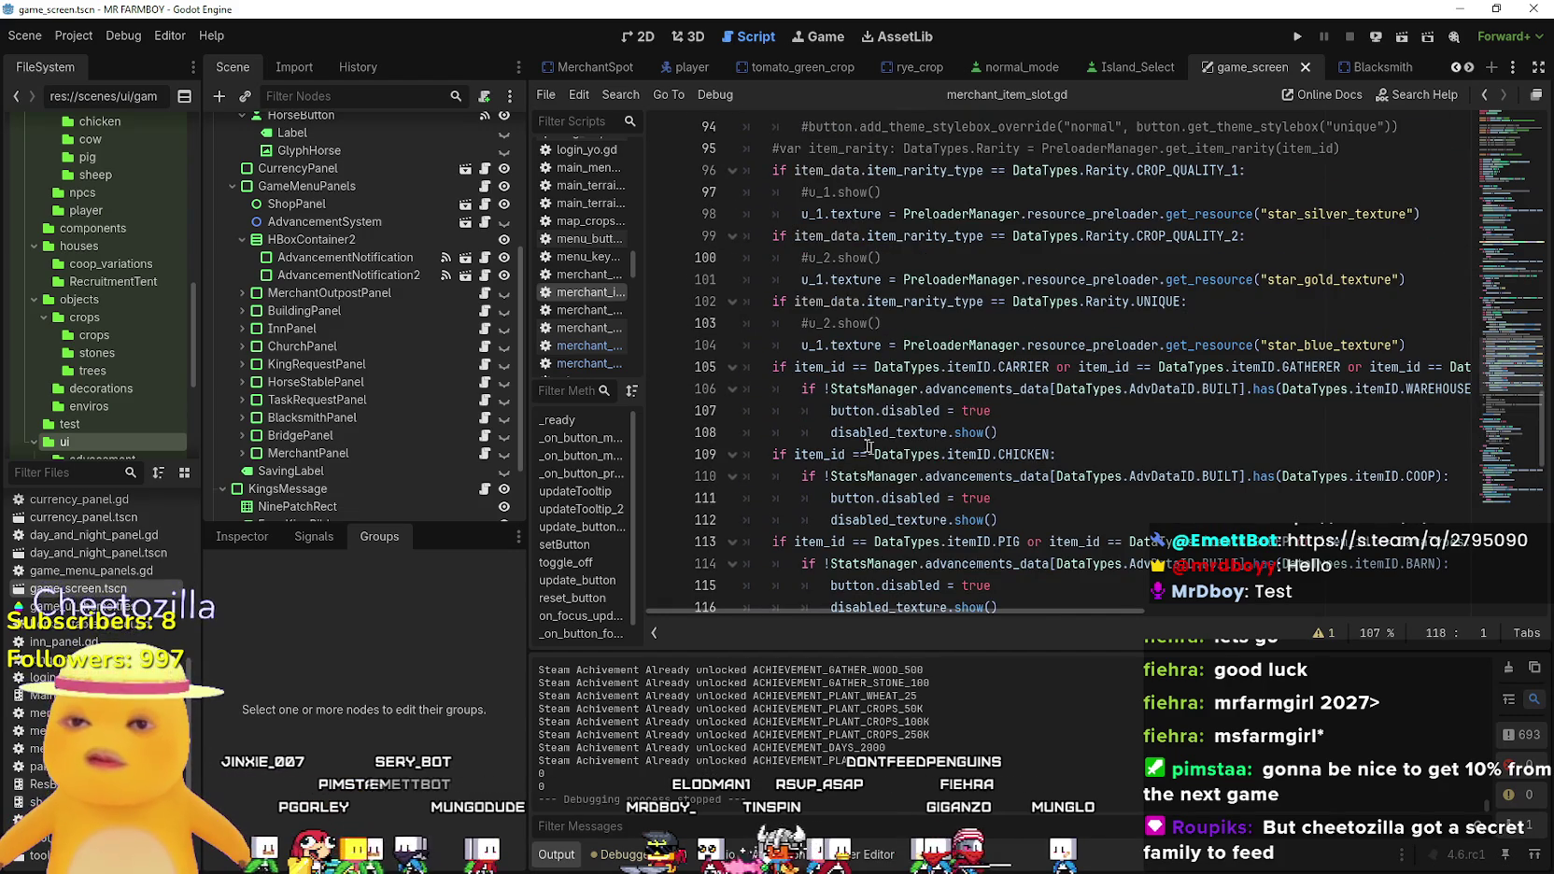
scroll(823, 397, up, 3)
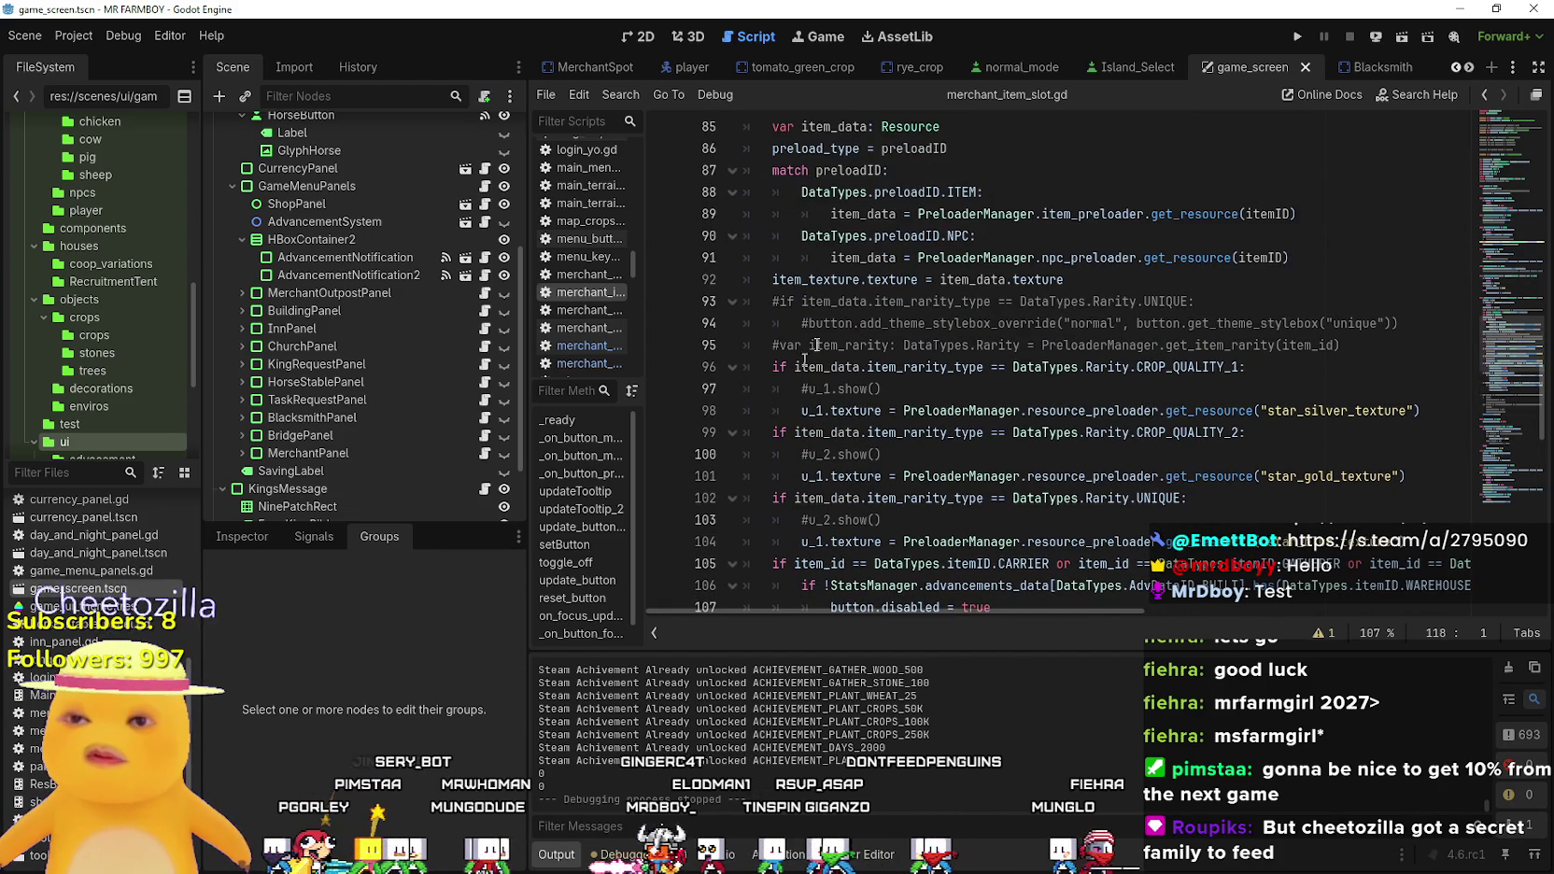
scroll(1258, 410, up, 8)
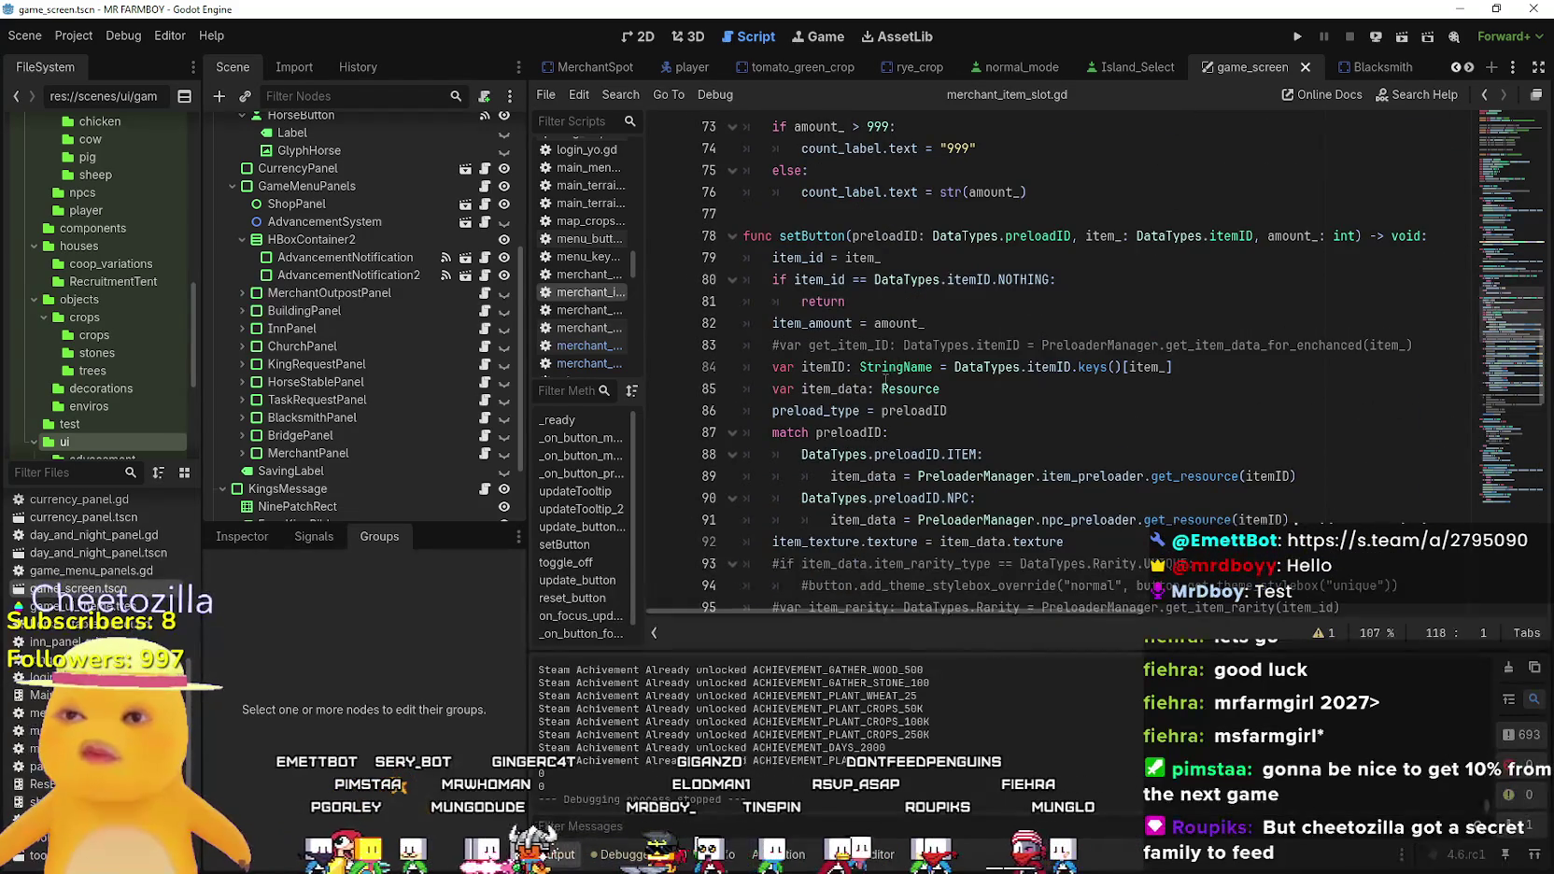
scroll(876, 370, down, 9)
scroll(876, 370, down, 10)
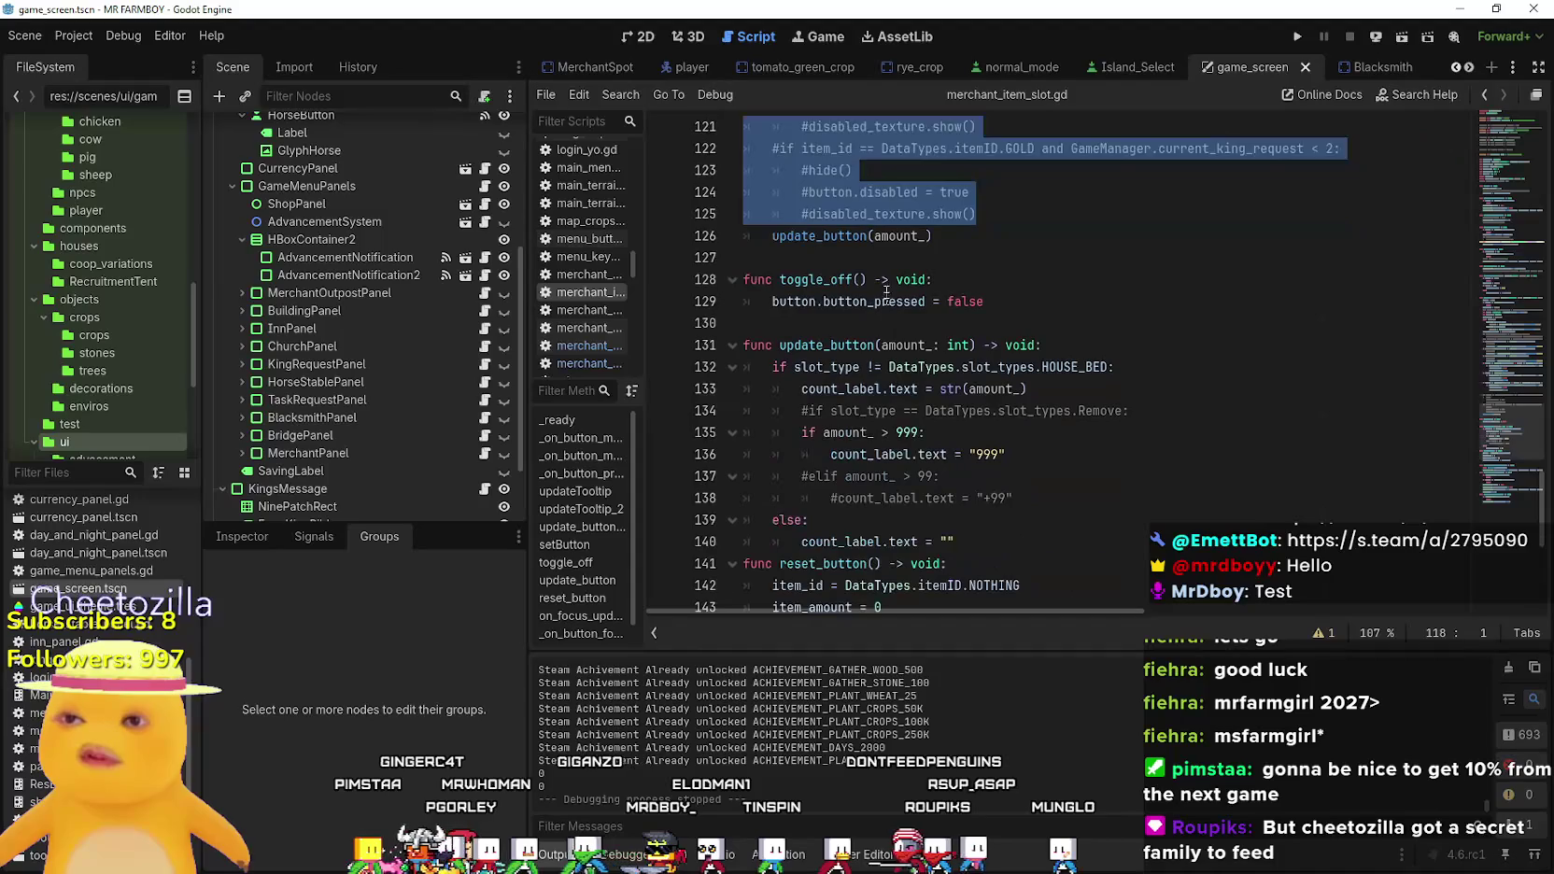
Clear the selection and run the project with F5 to test the change.
click(881, 295)
scroll(983, 311, up, 3)
click(986, 413)
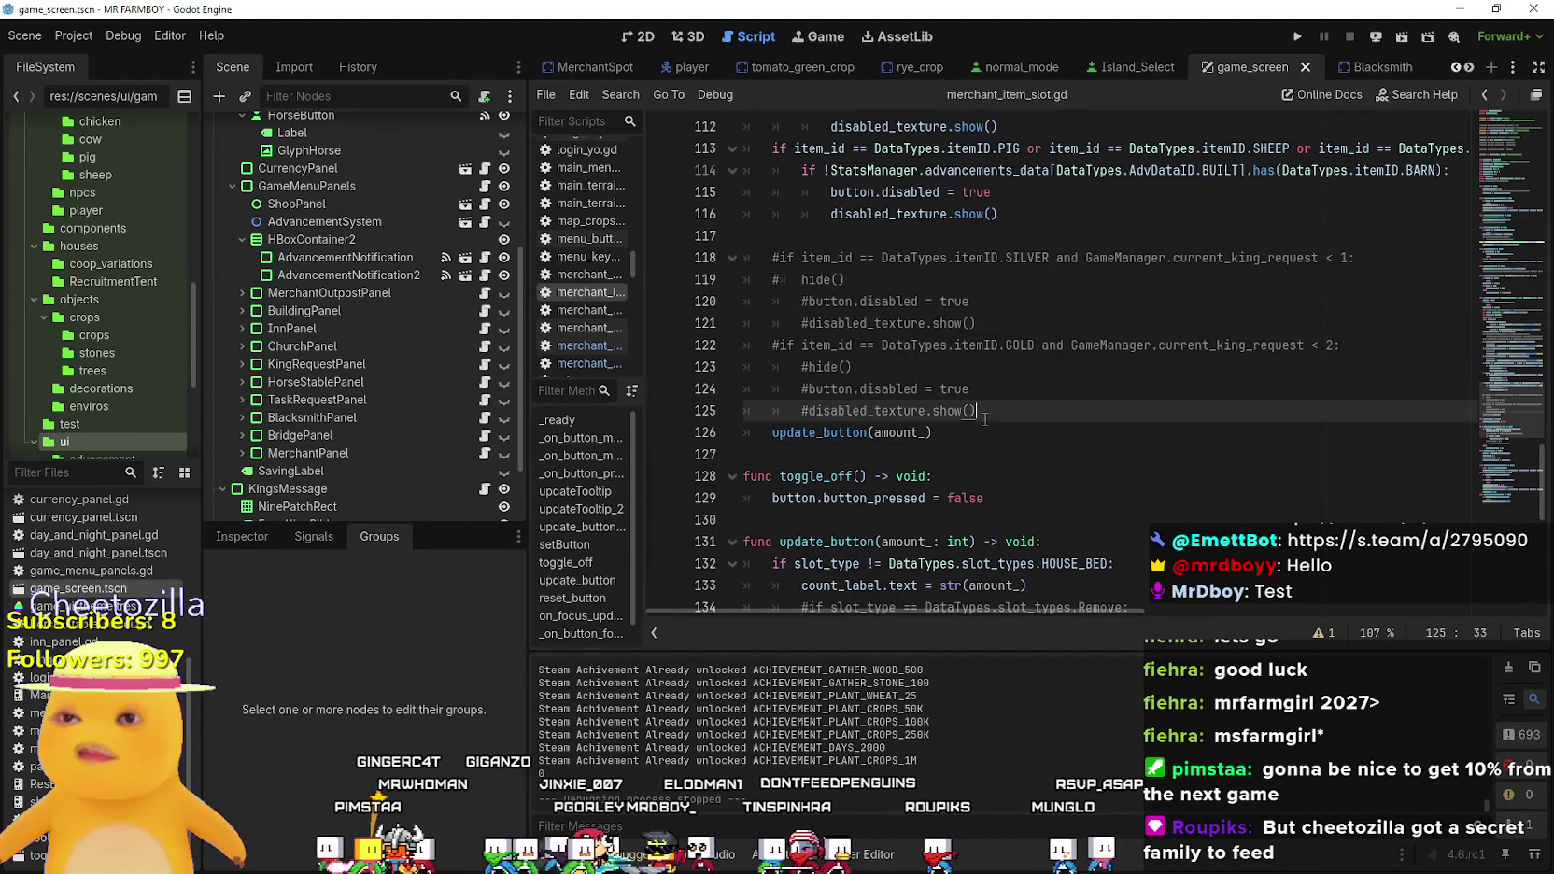
key(F5)
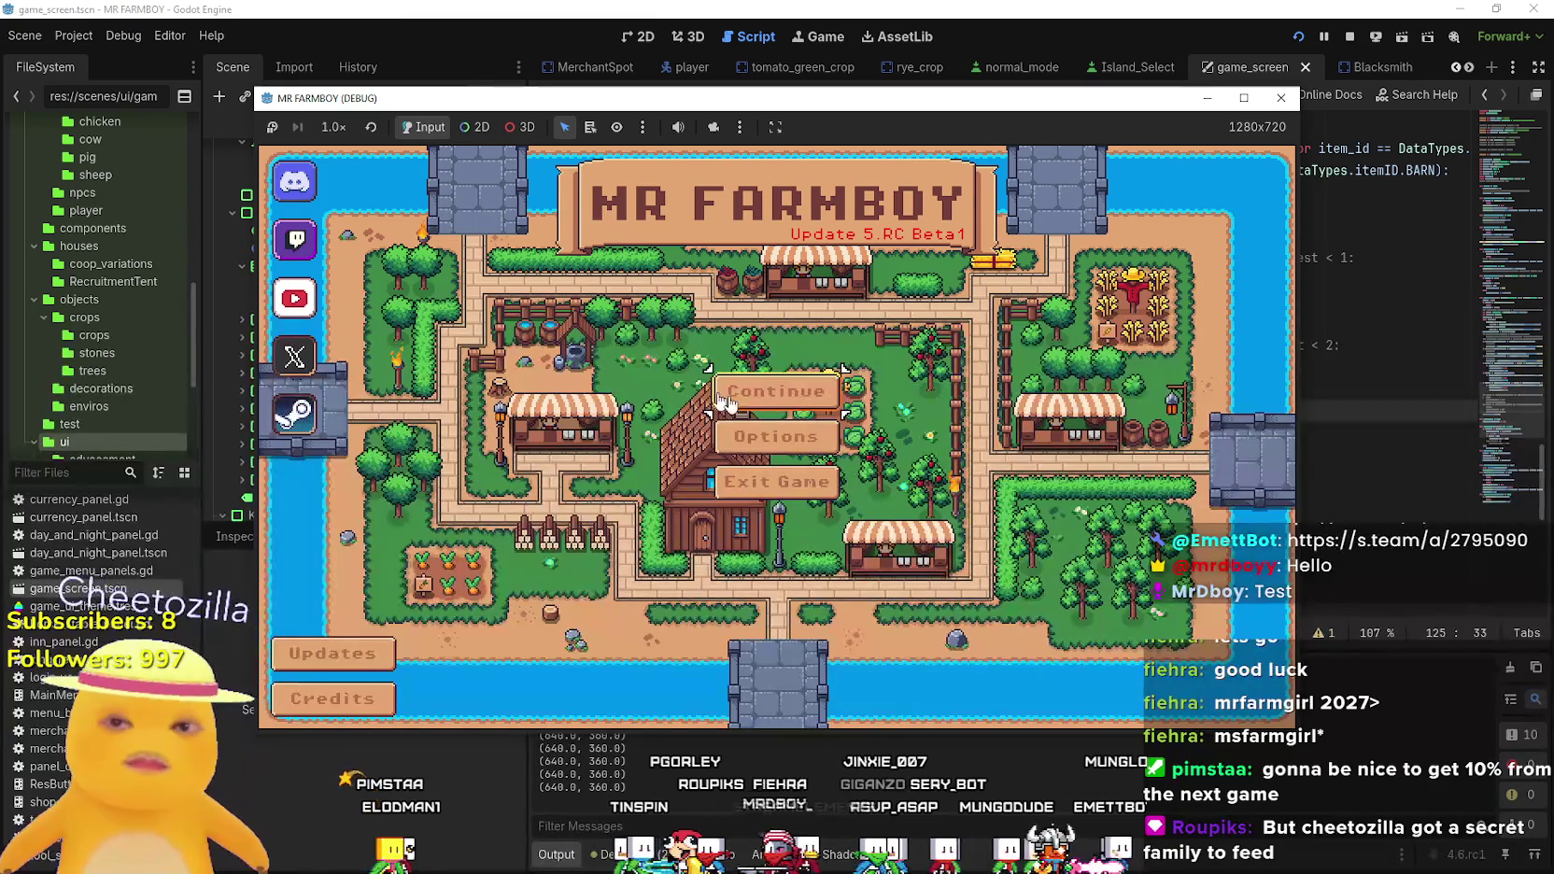
In the debug game window, load Save 3 through Continue and Load.
click(725, 400)
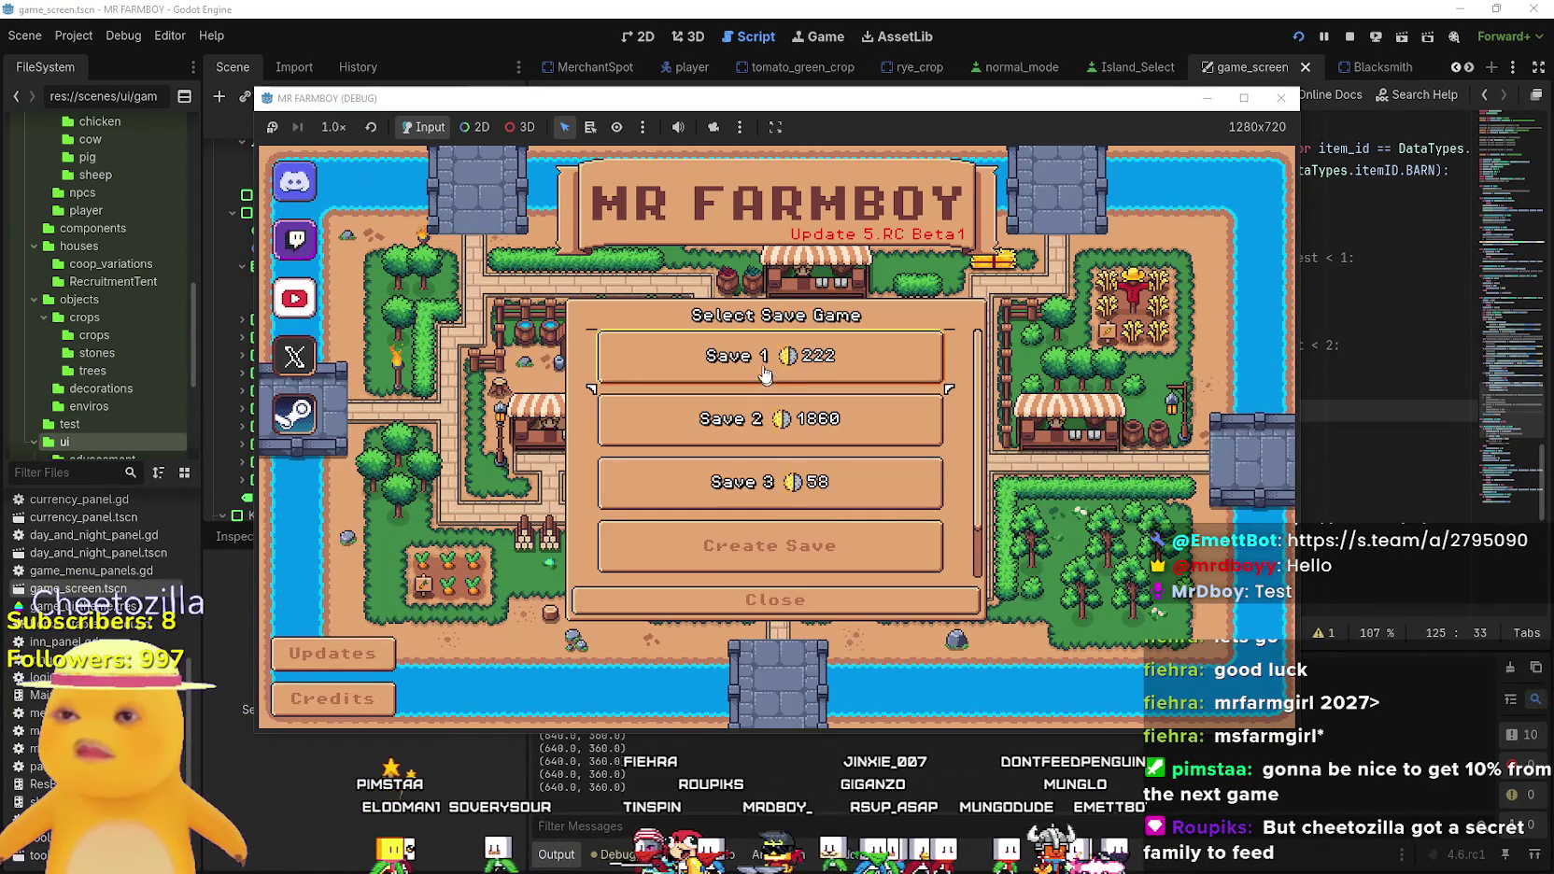
click(770, 482)
click(724, 512)
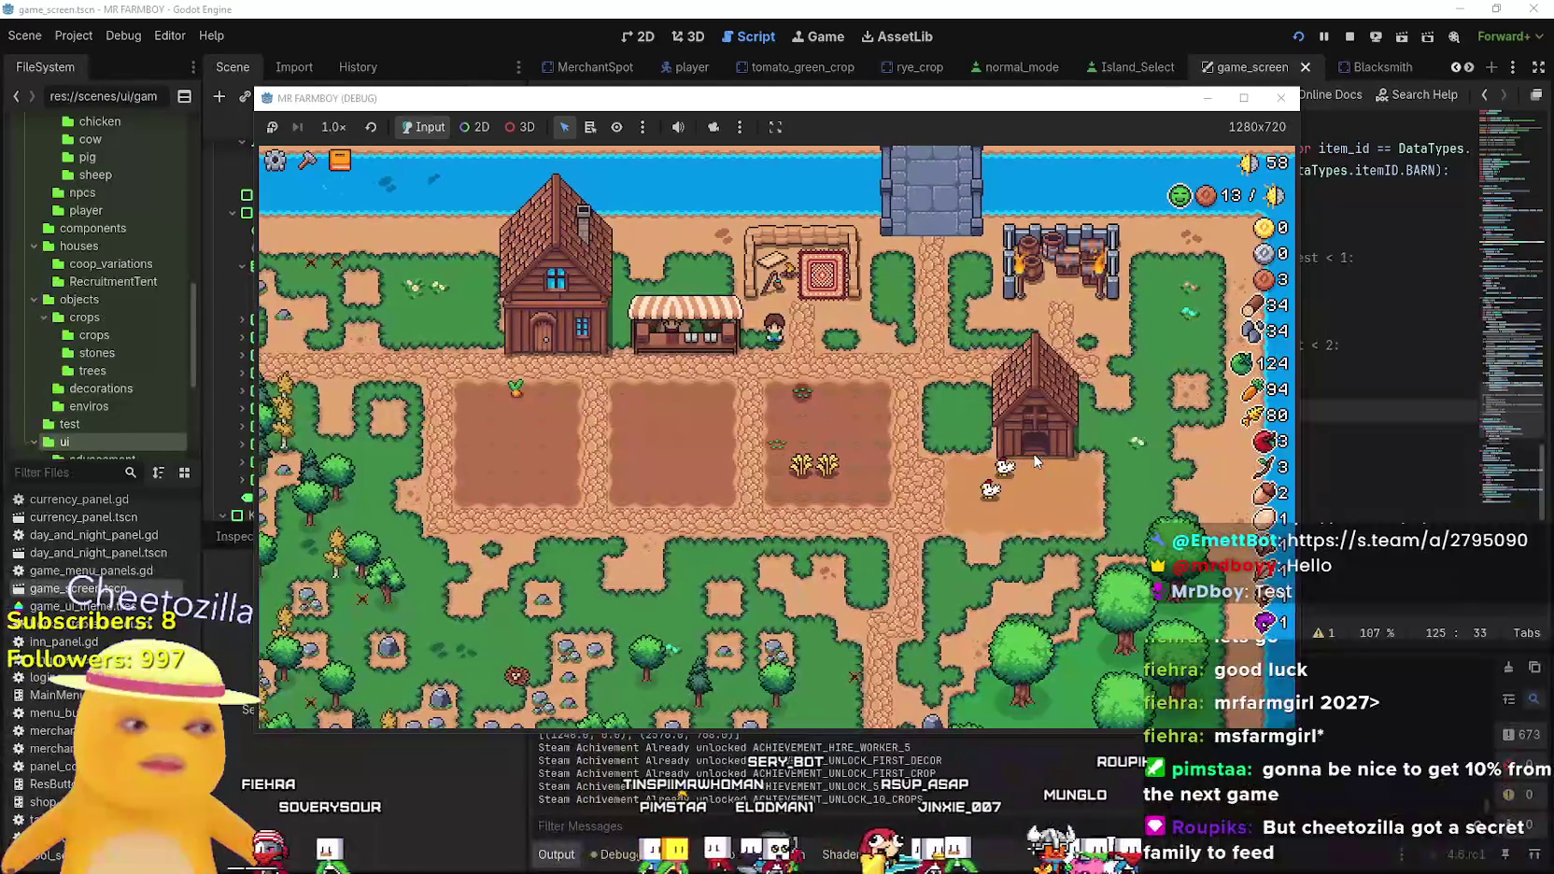
Walk the farmer through the wheat field to the farmhouse, grab the carrot and head east.
key(d)
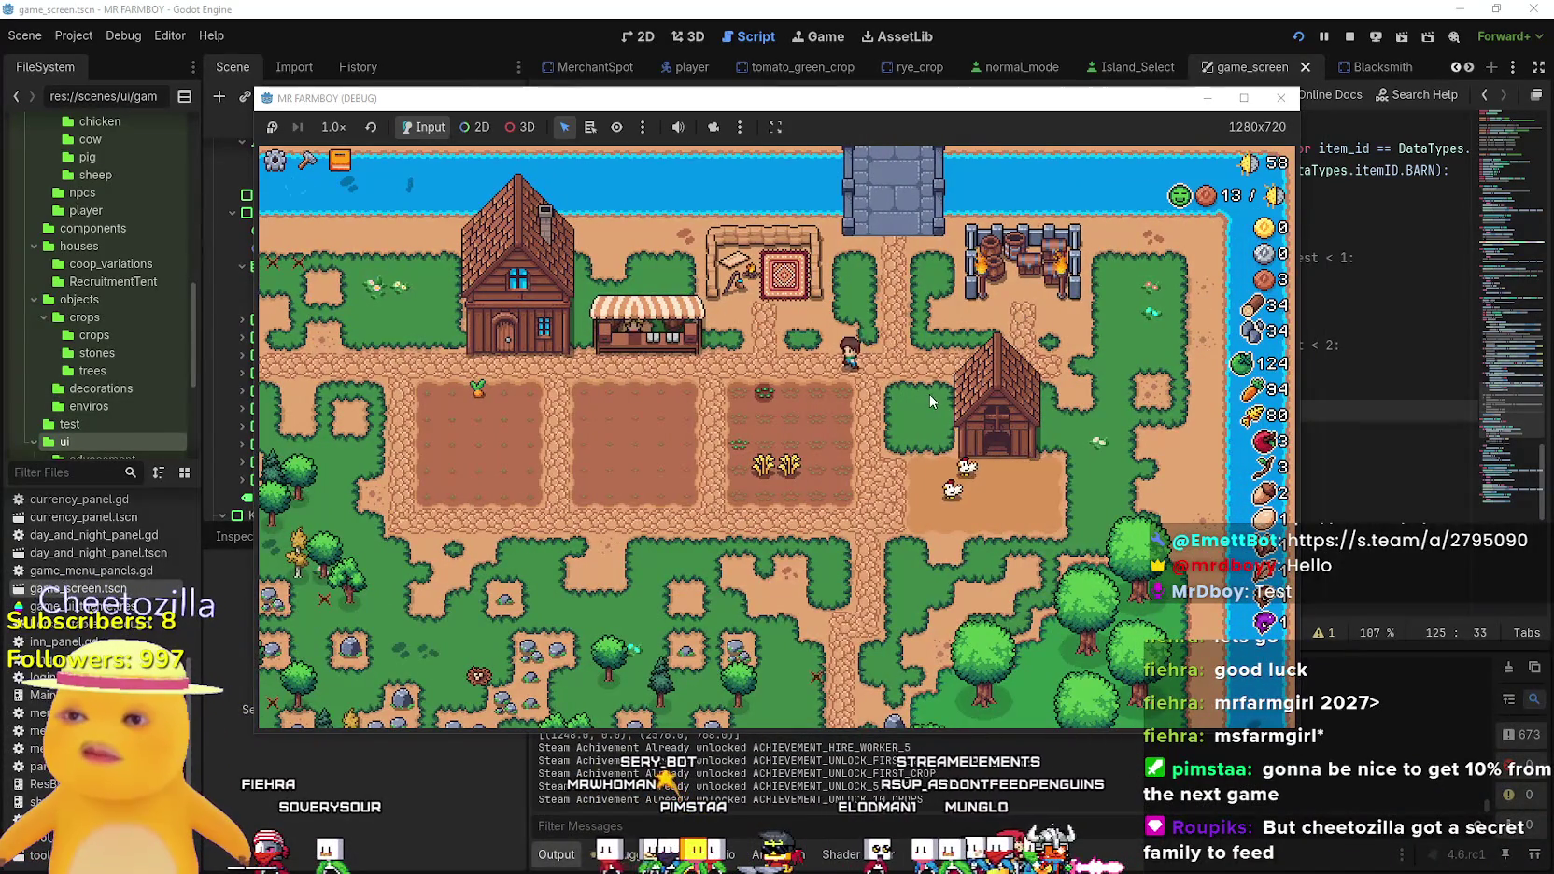
key(s)
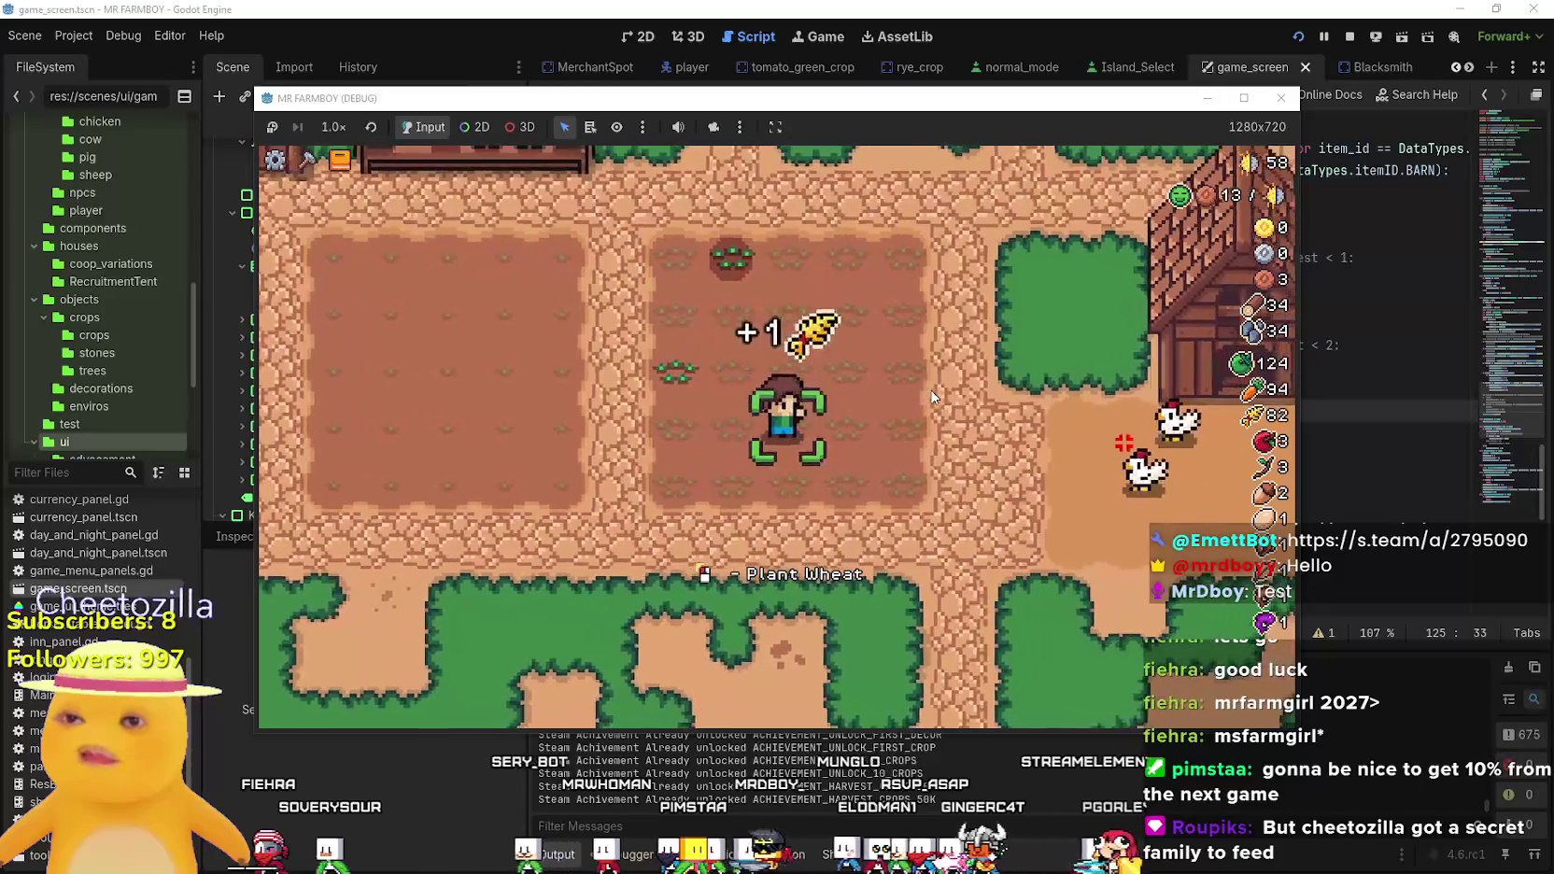
key(w)
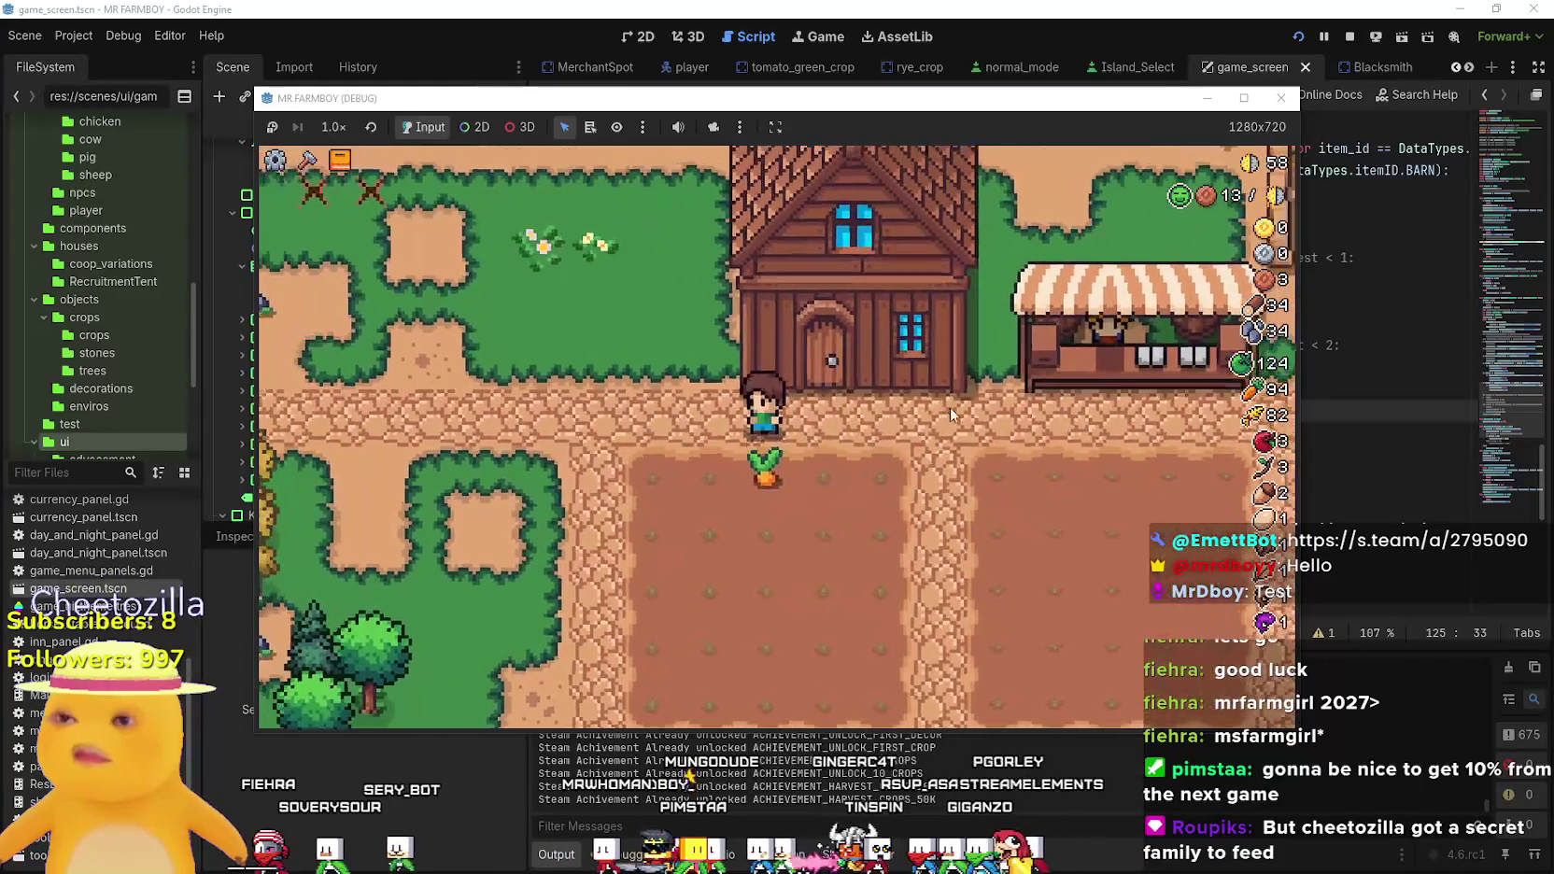
key(d)
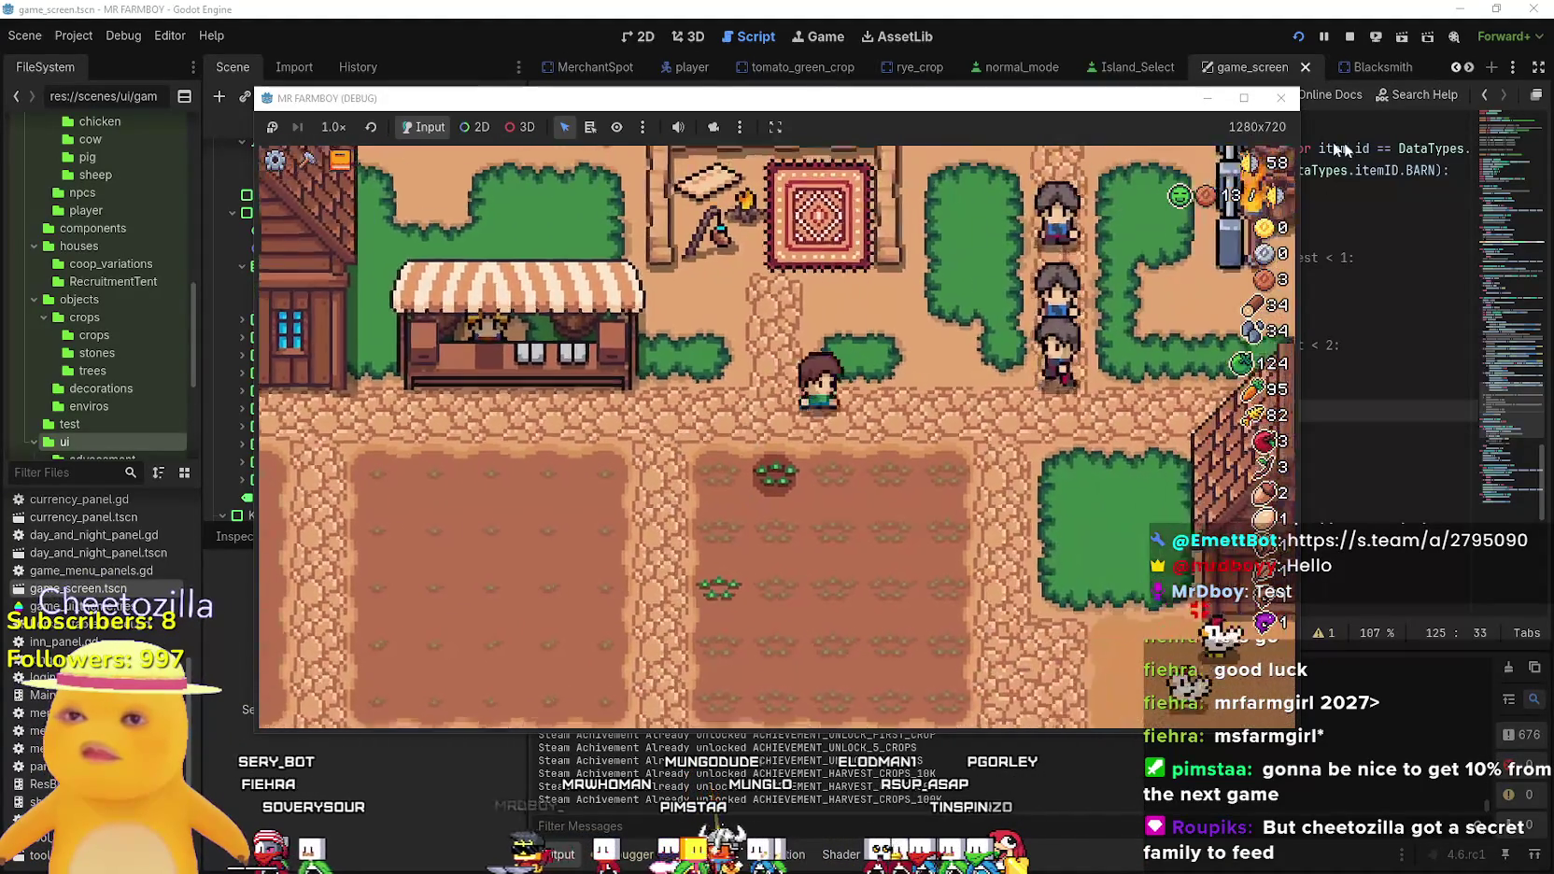
key(d)
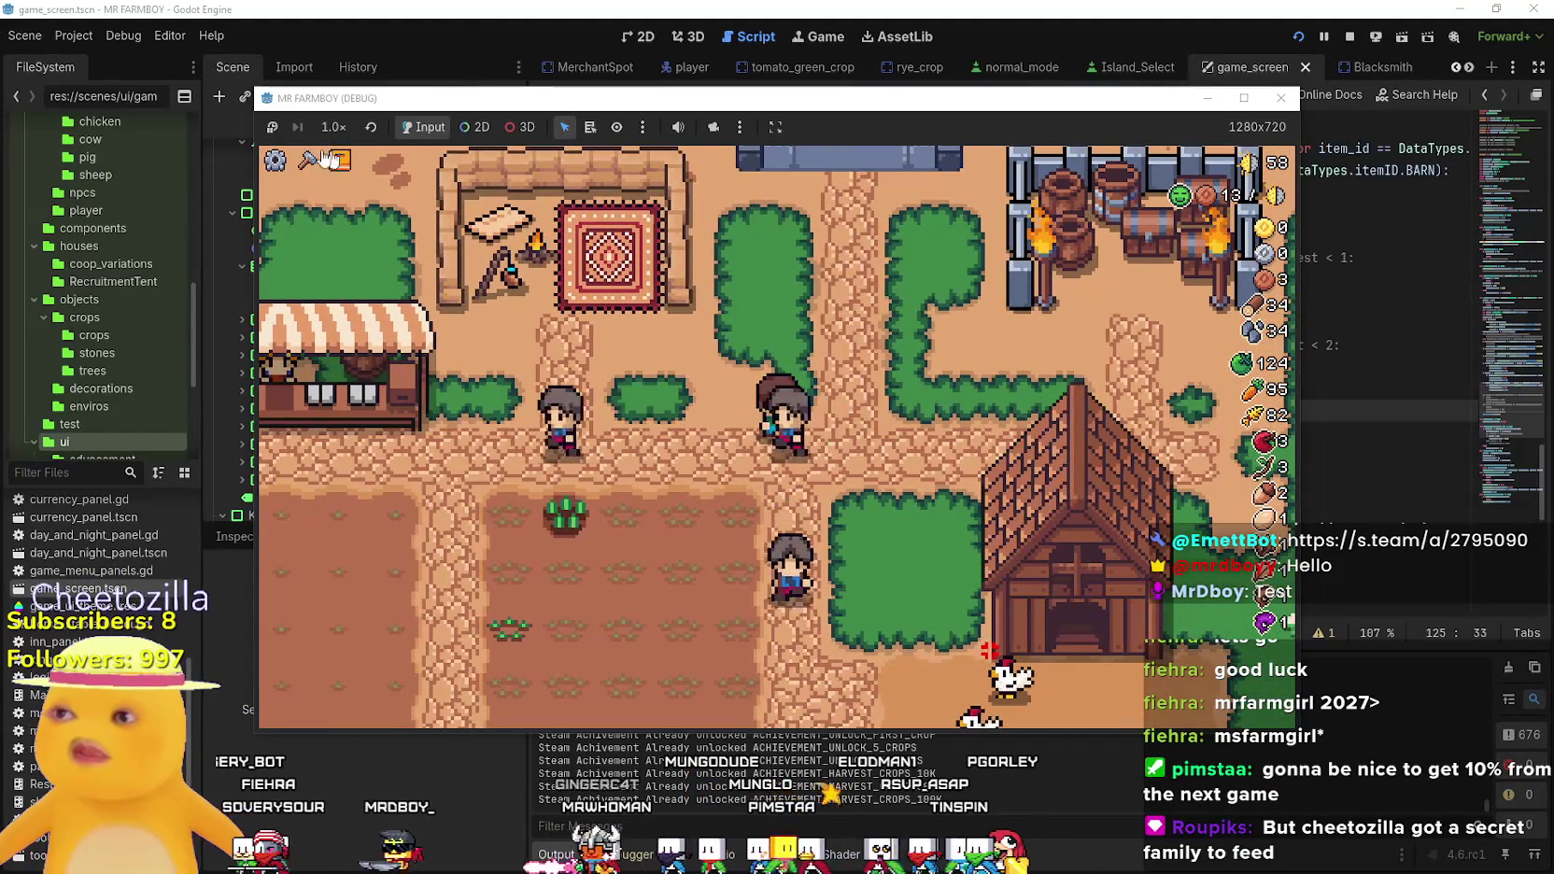
Speed the game up to 8.0× and walk to the wheat field's top-right edge.
click(333, 127)
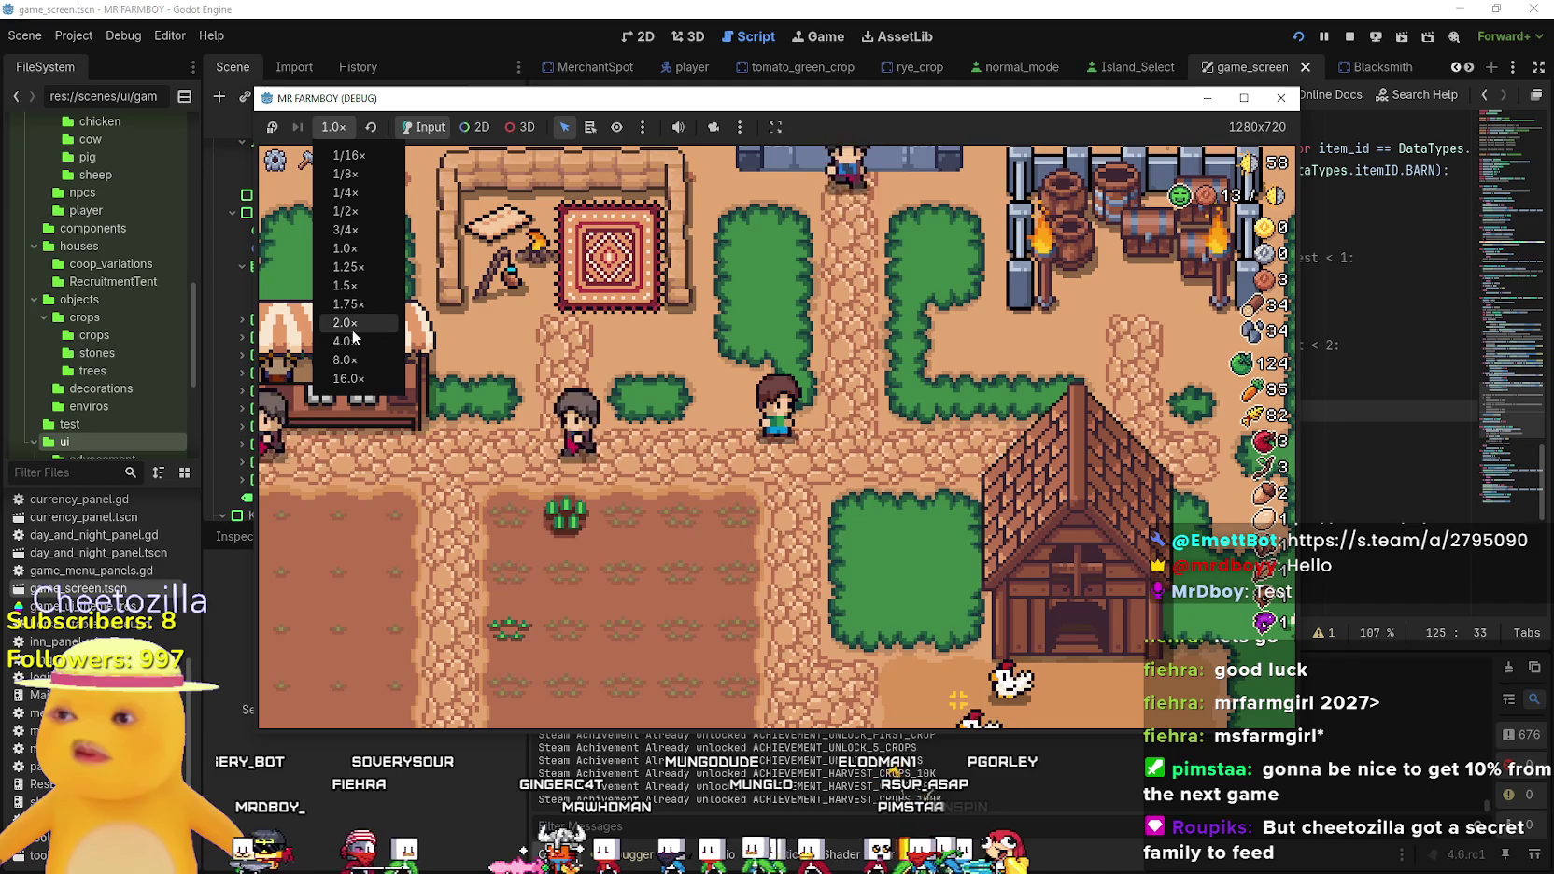
click(345, 360)
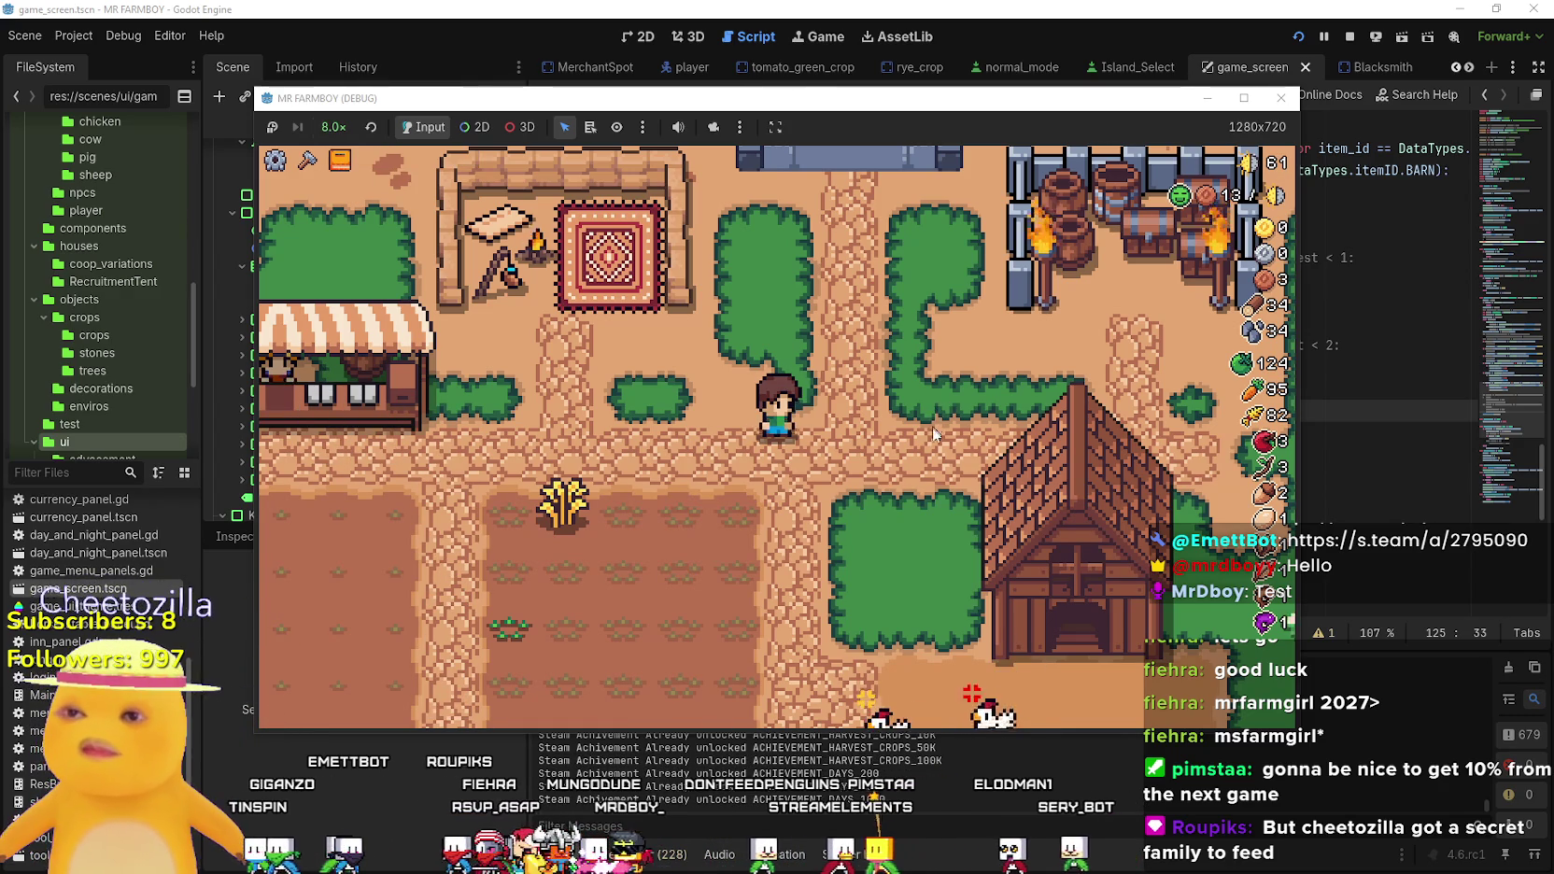
key(s)
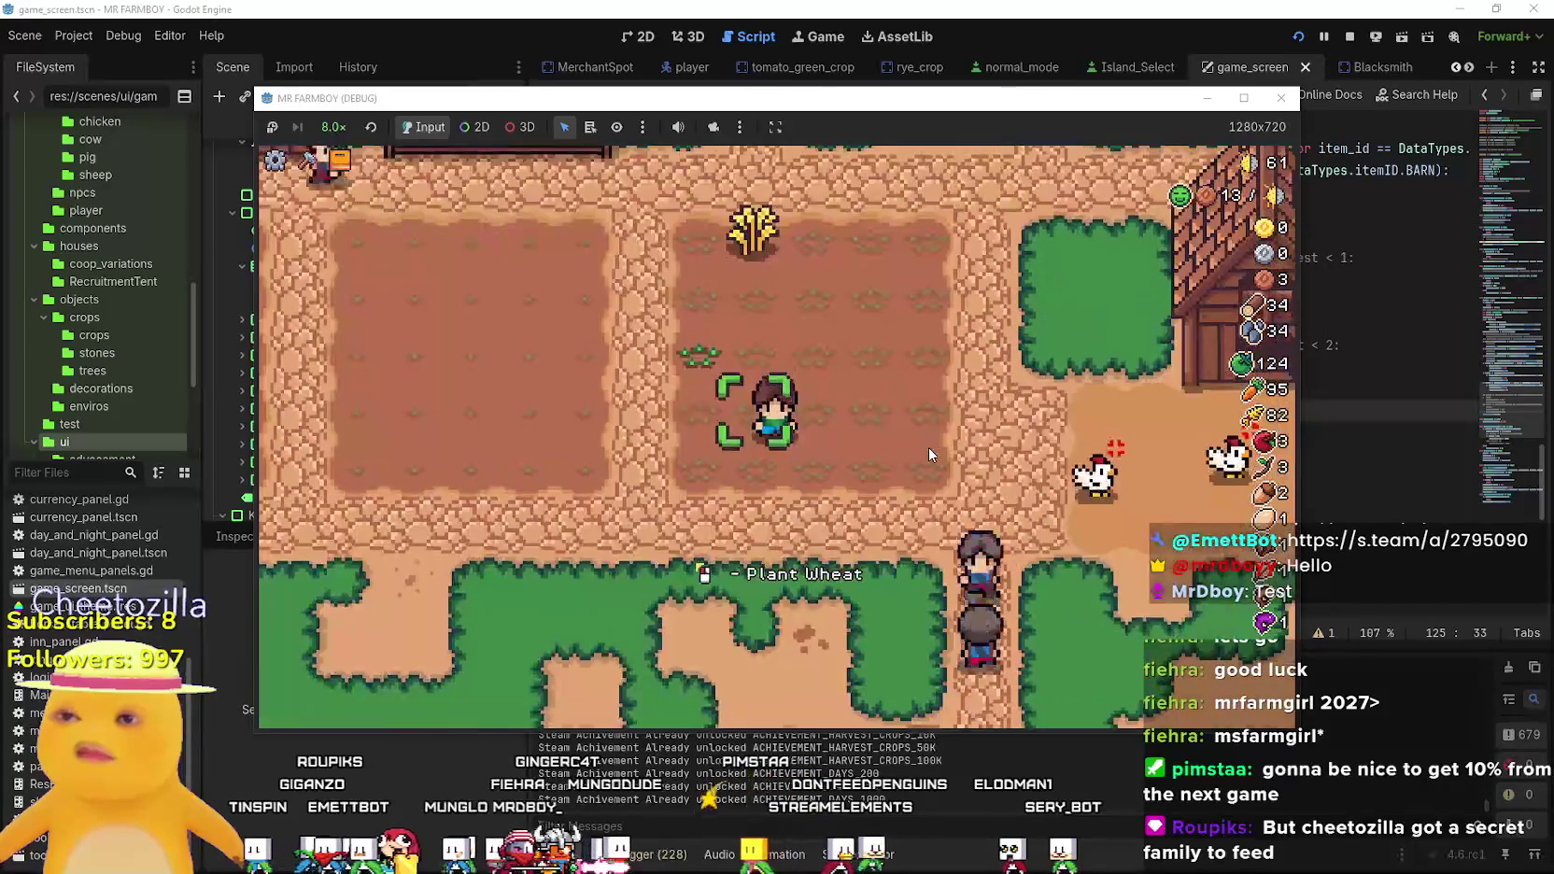
key(w)
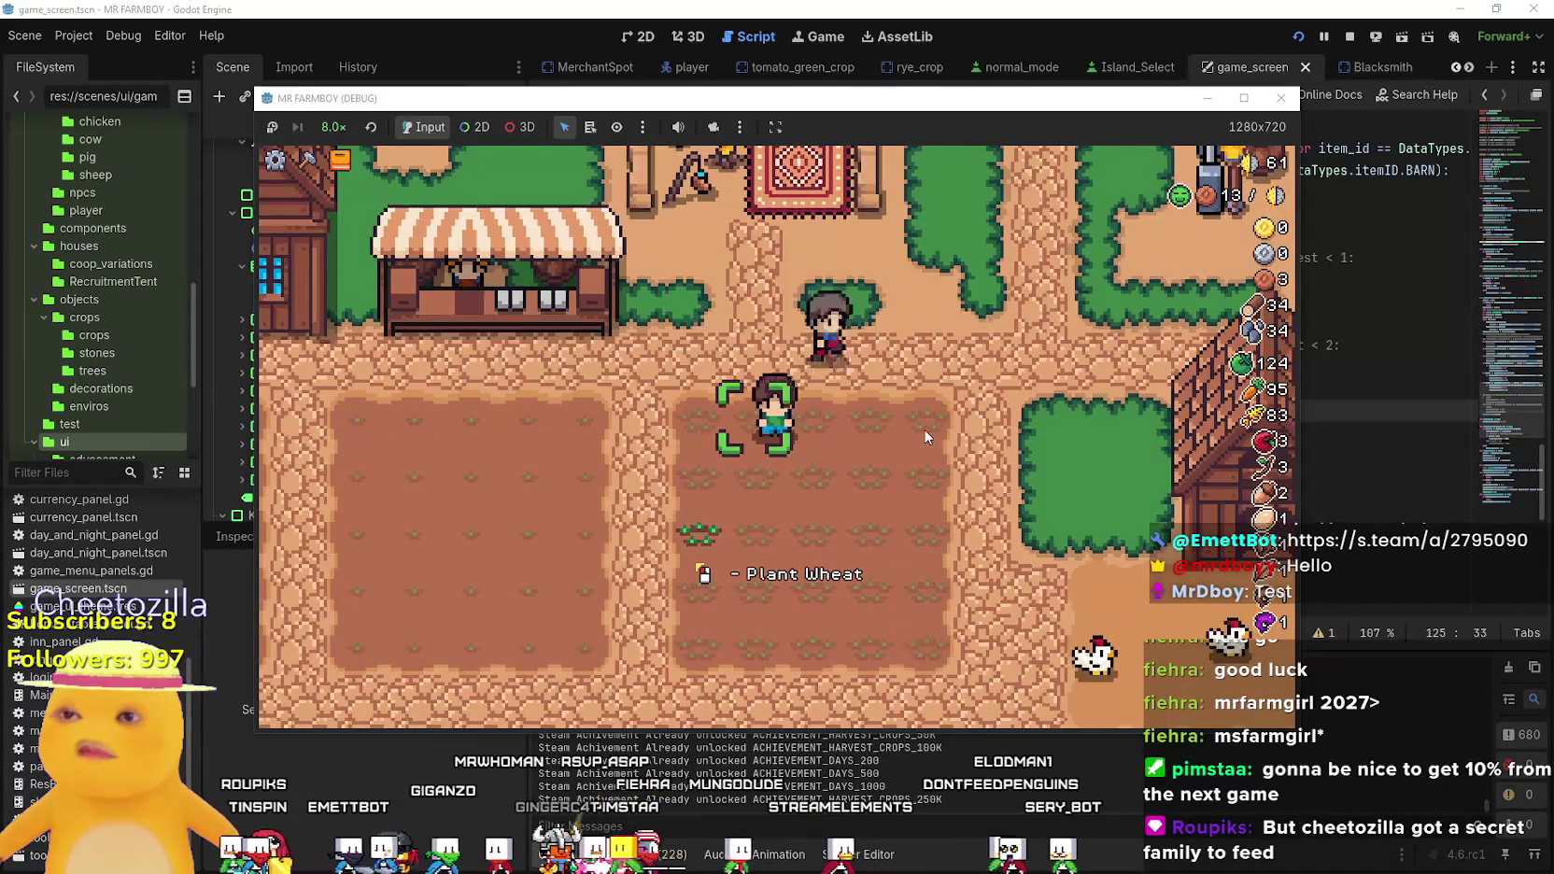
key(d)
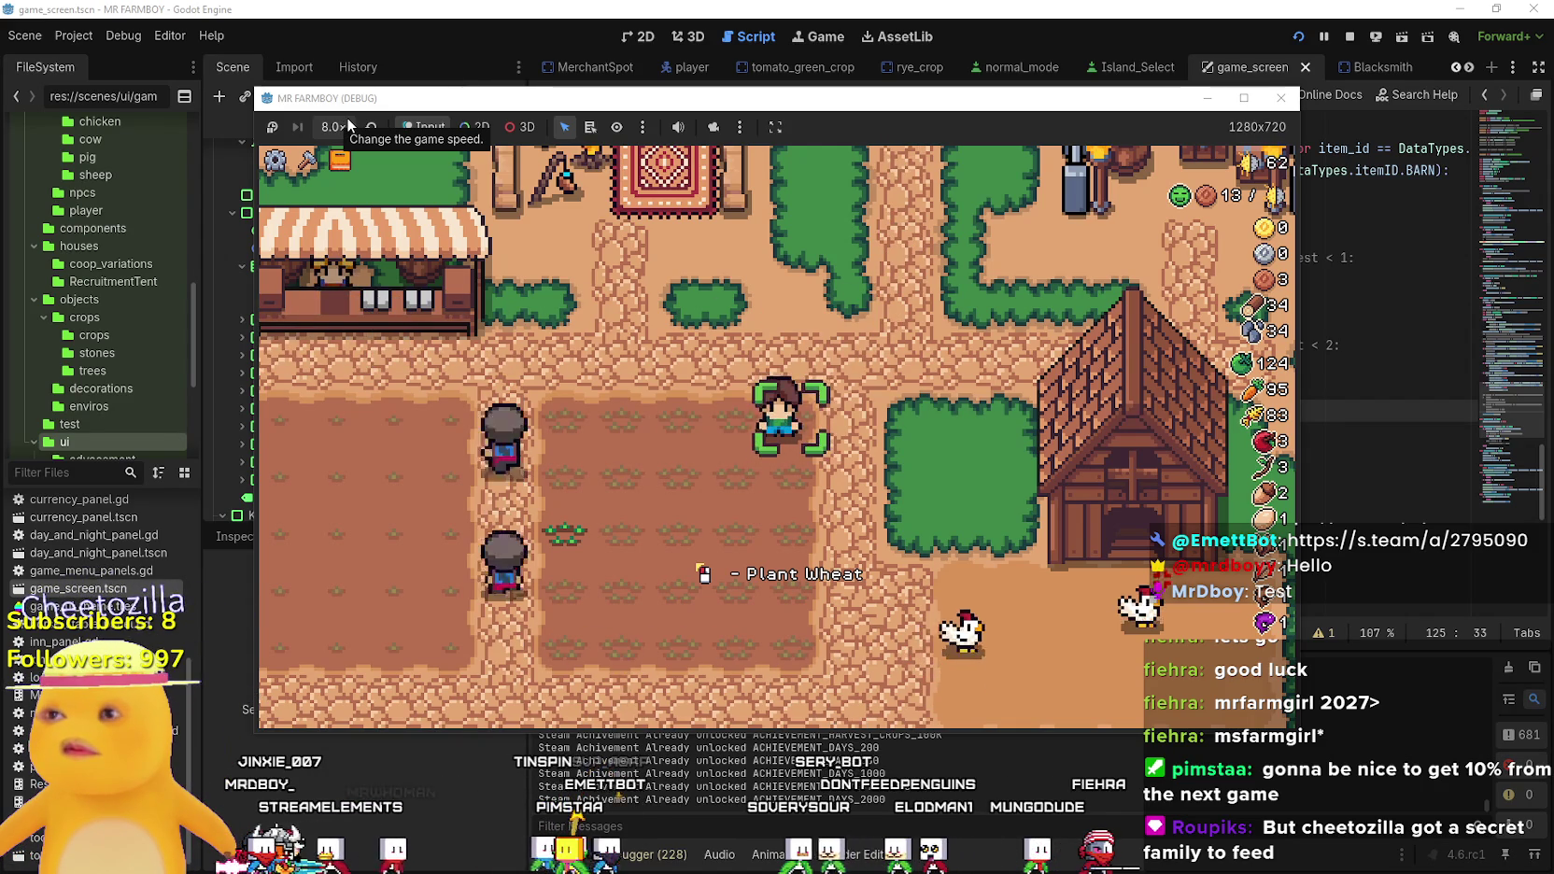
Reset the game speed to 1.0× and walk the farmer toward the merchant.
click(347, 122)
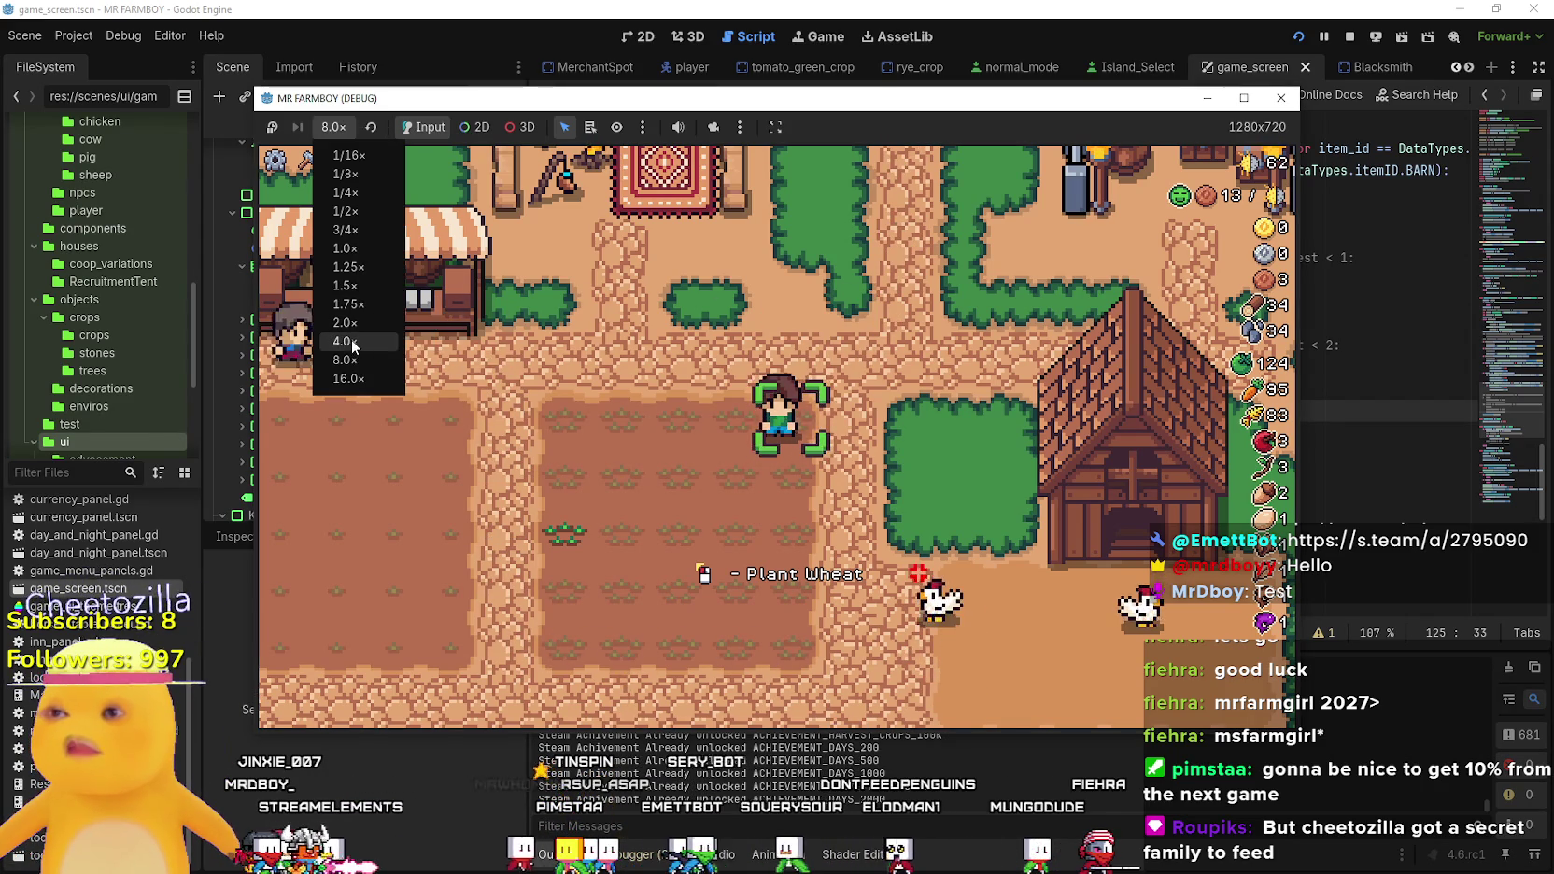
click(854, 116)
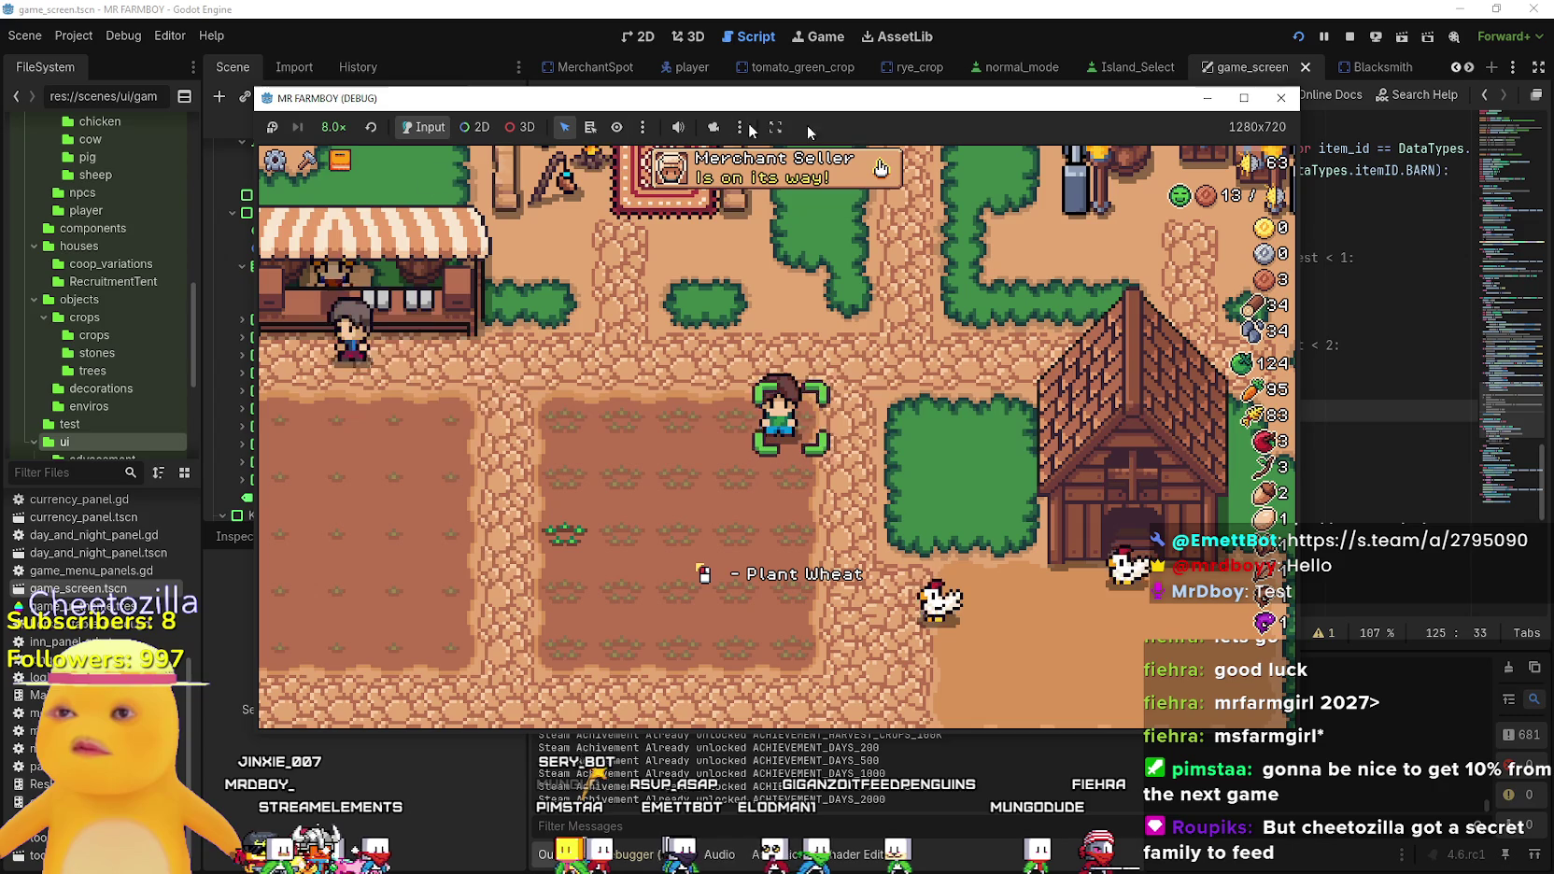
click(334, 127)
click(345, 248)
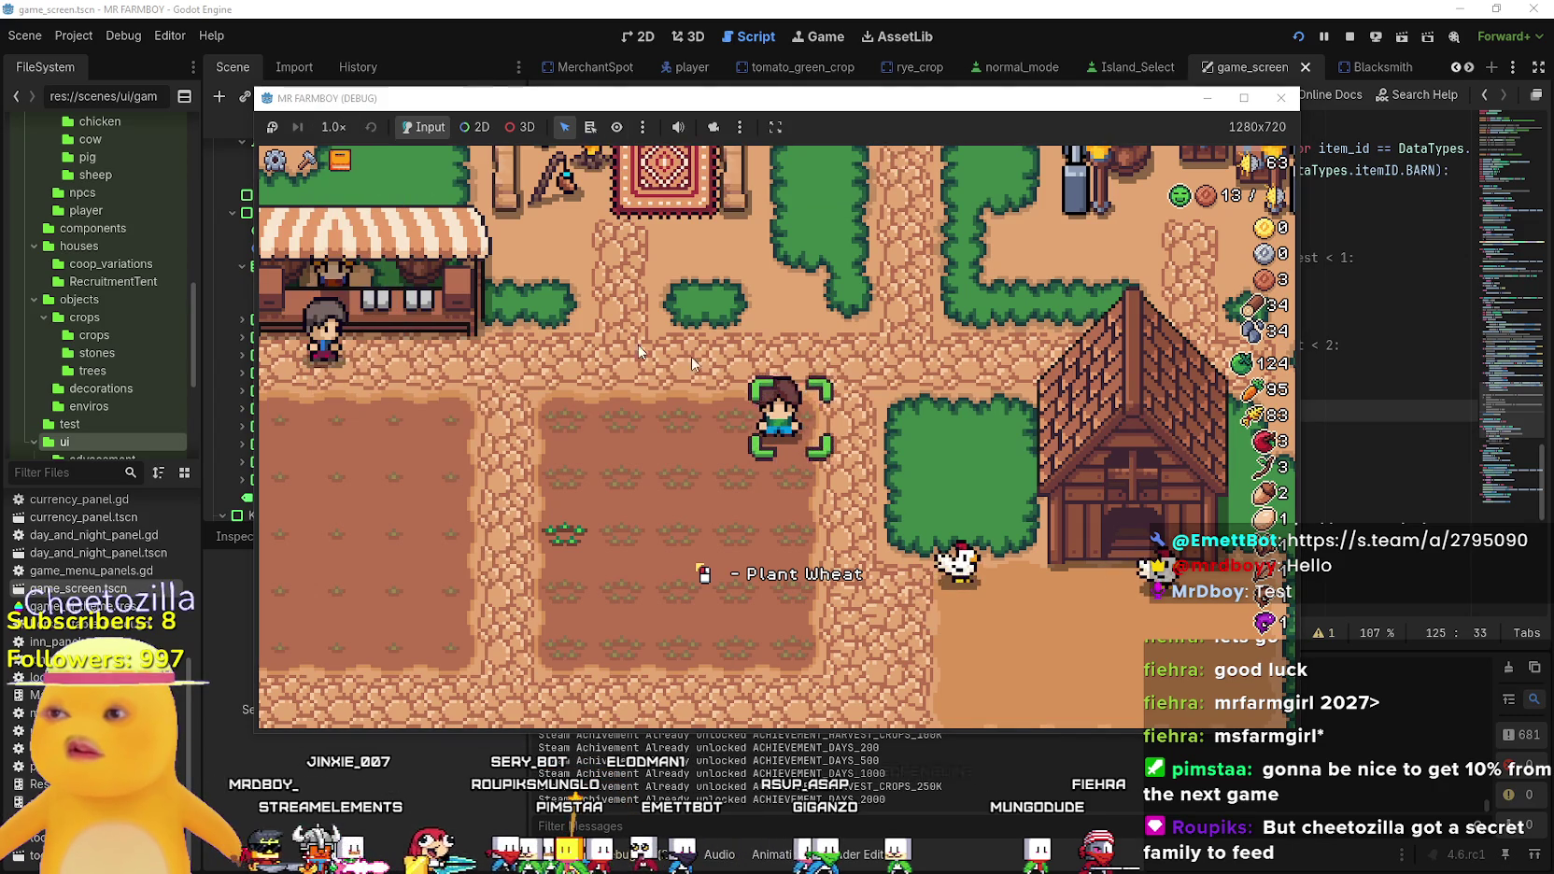
key(a)
key(w)
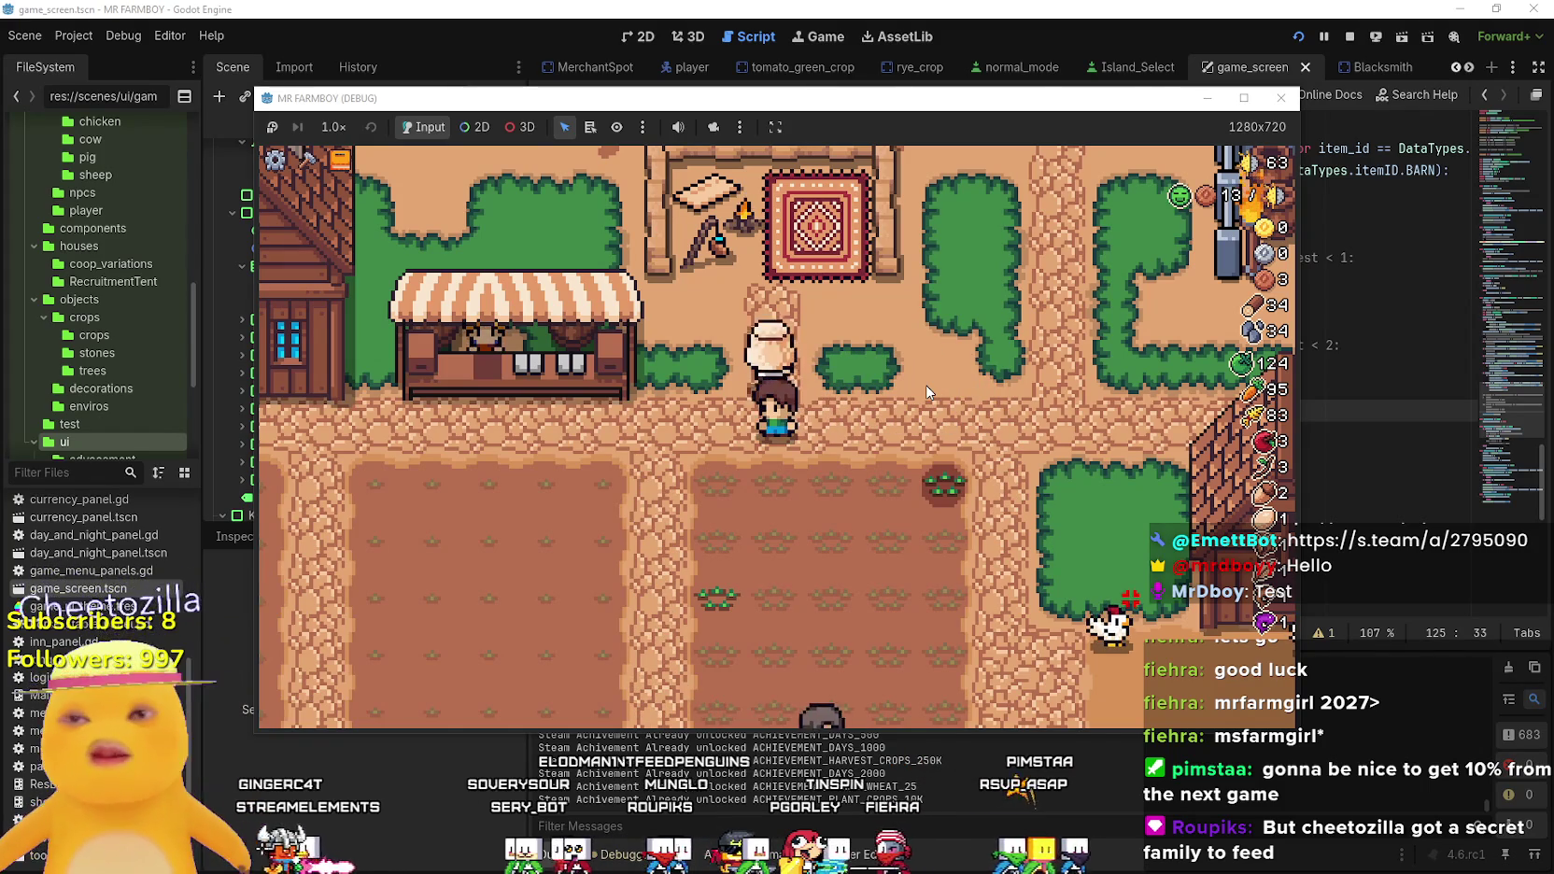
Walk the farmer to the merchant to hit the line 95 breakpoint, then inspect slot_instance.
key(w)
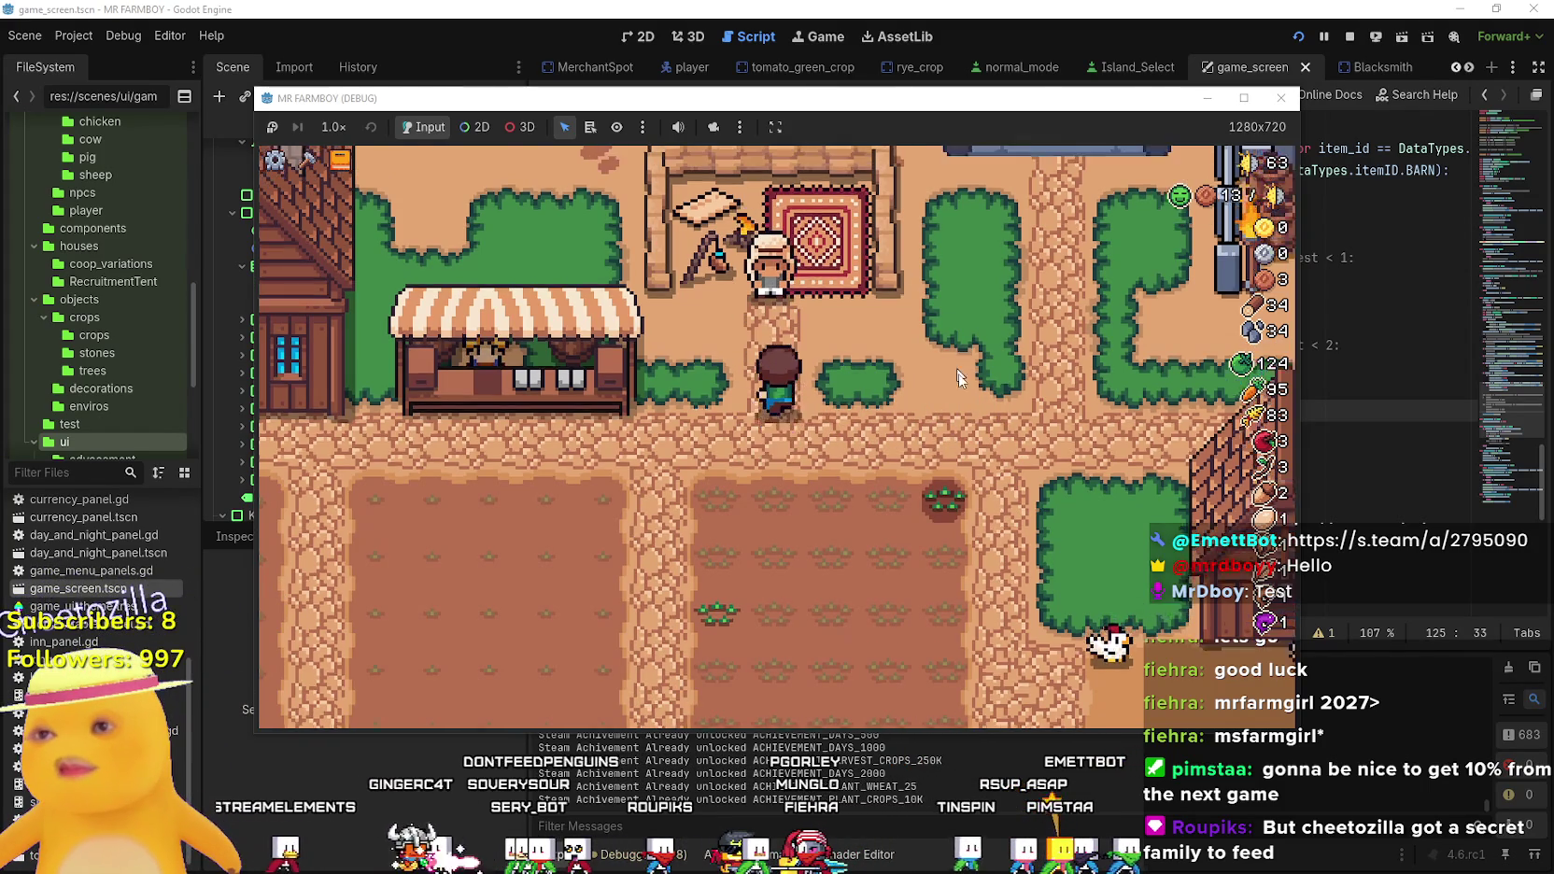
key(e)
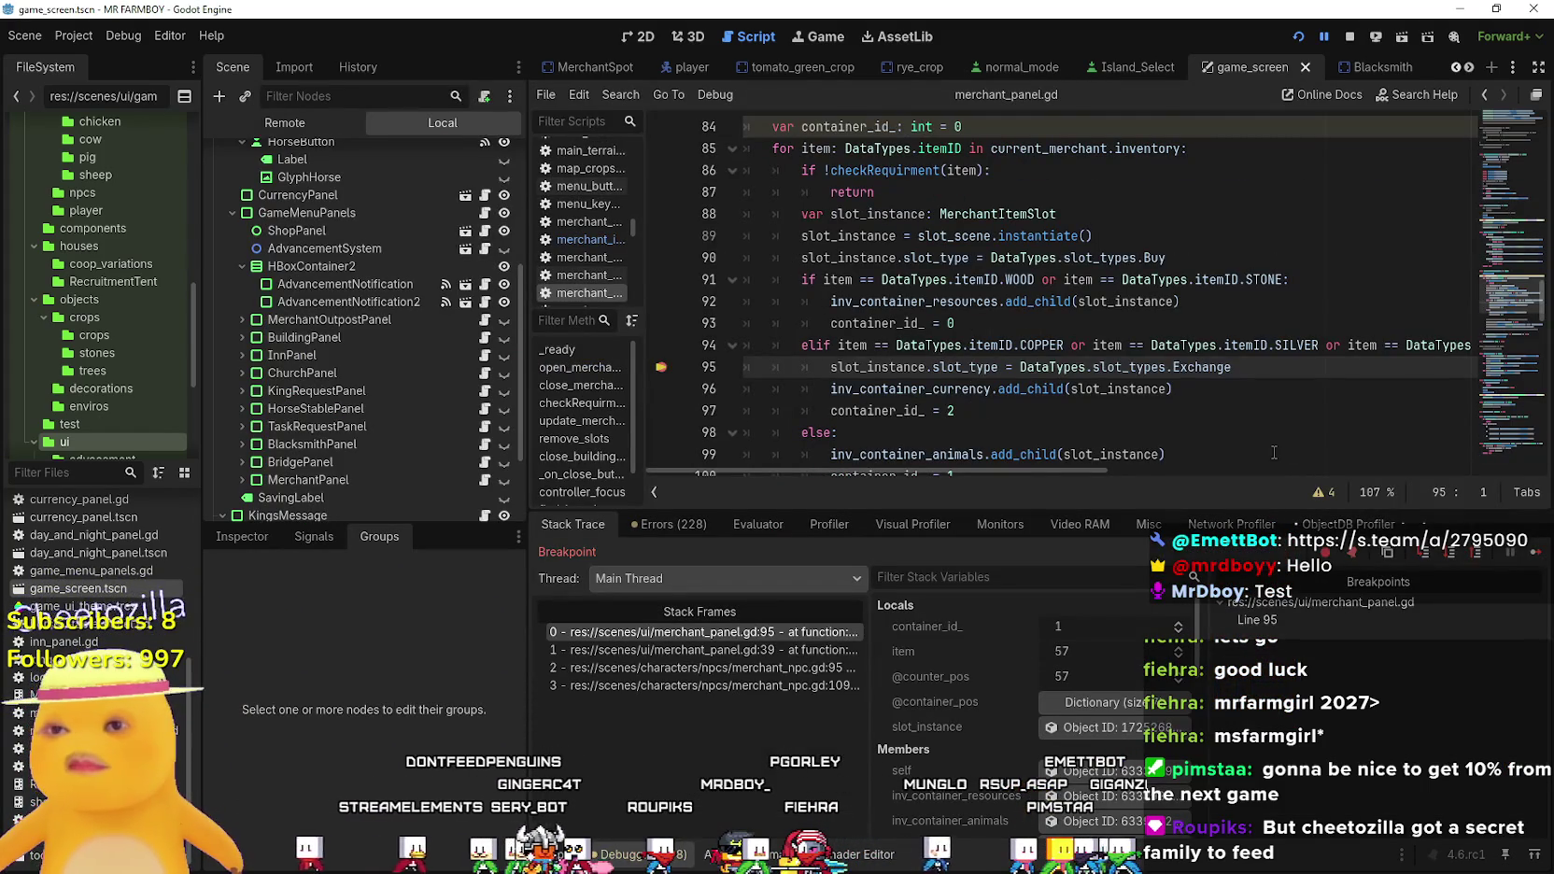
scroll(965, 712, down, 1)
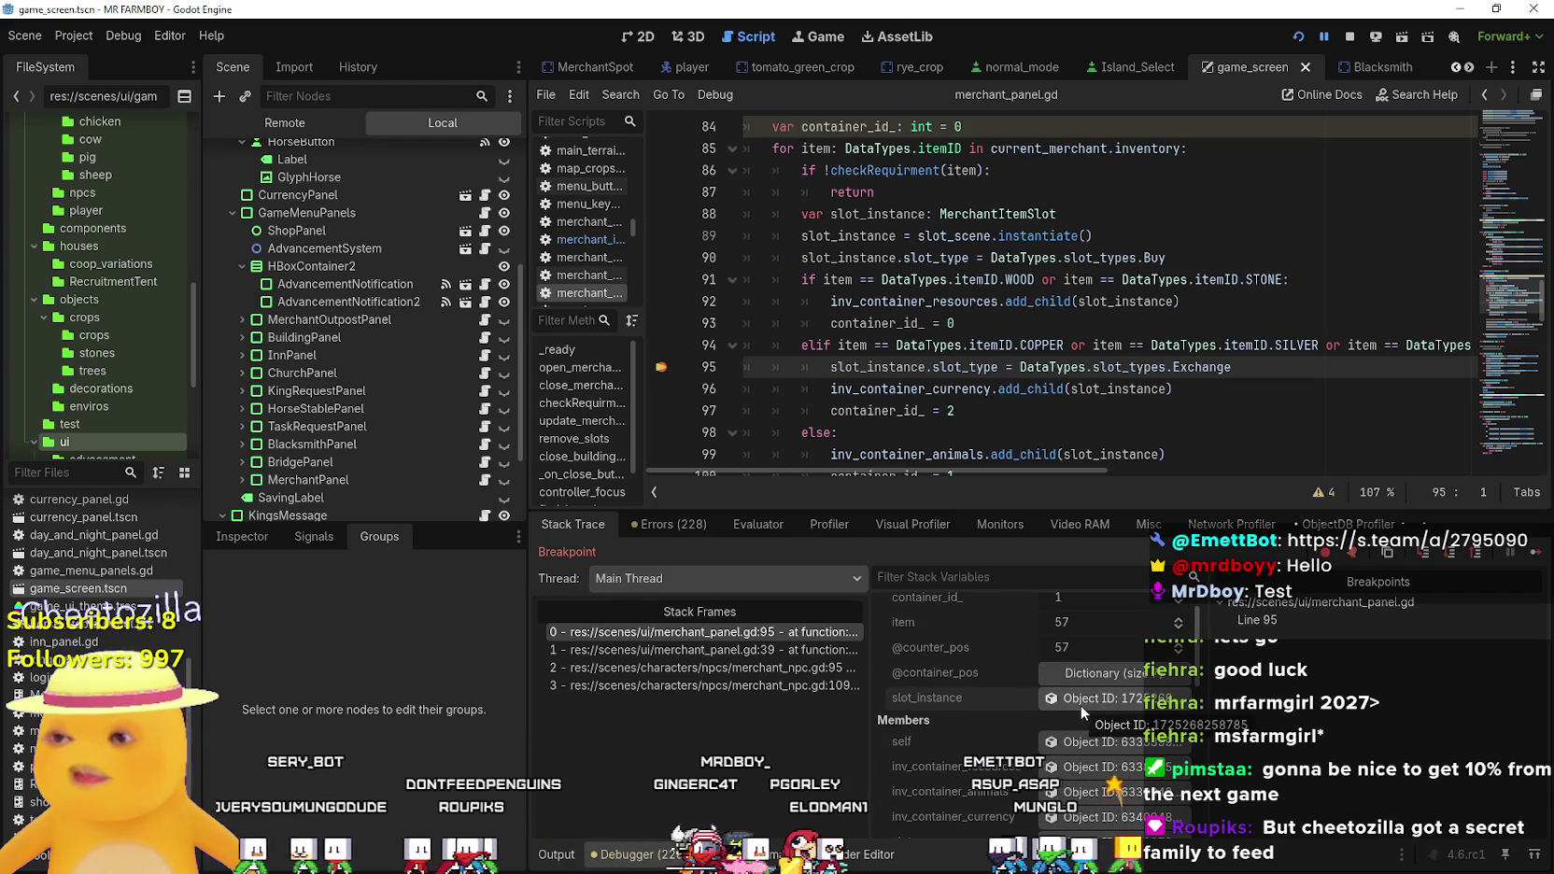
click(1080, 705)
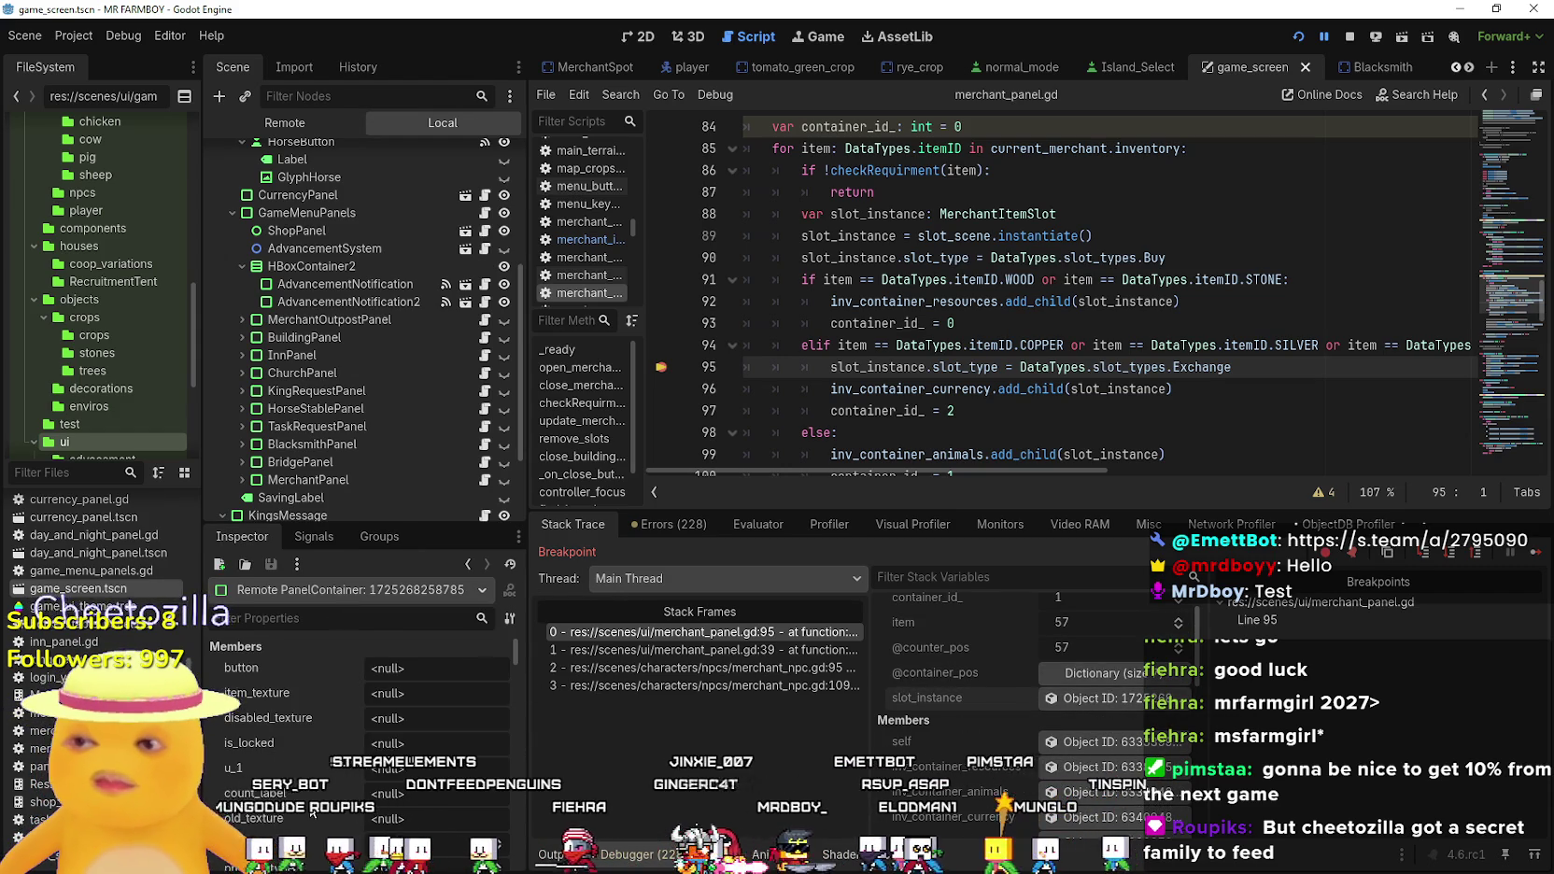
scroll(321, 698, down, 3)
scroll(321, 707, down, 5)
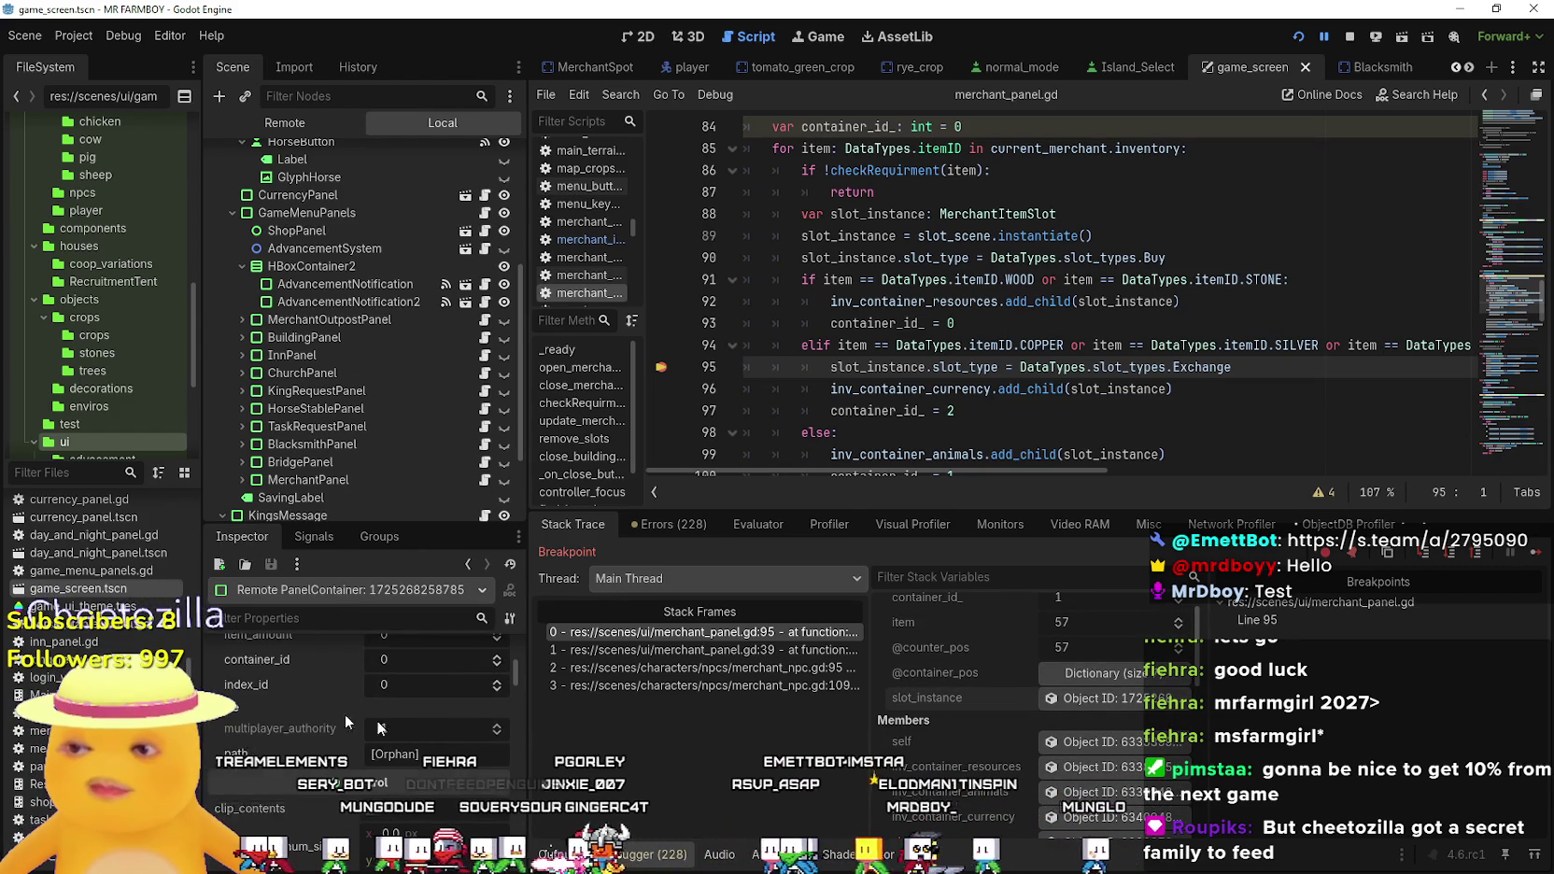
scroll(1060, 771, up, 1)
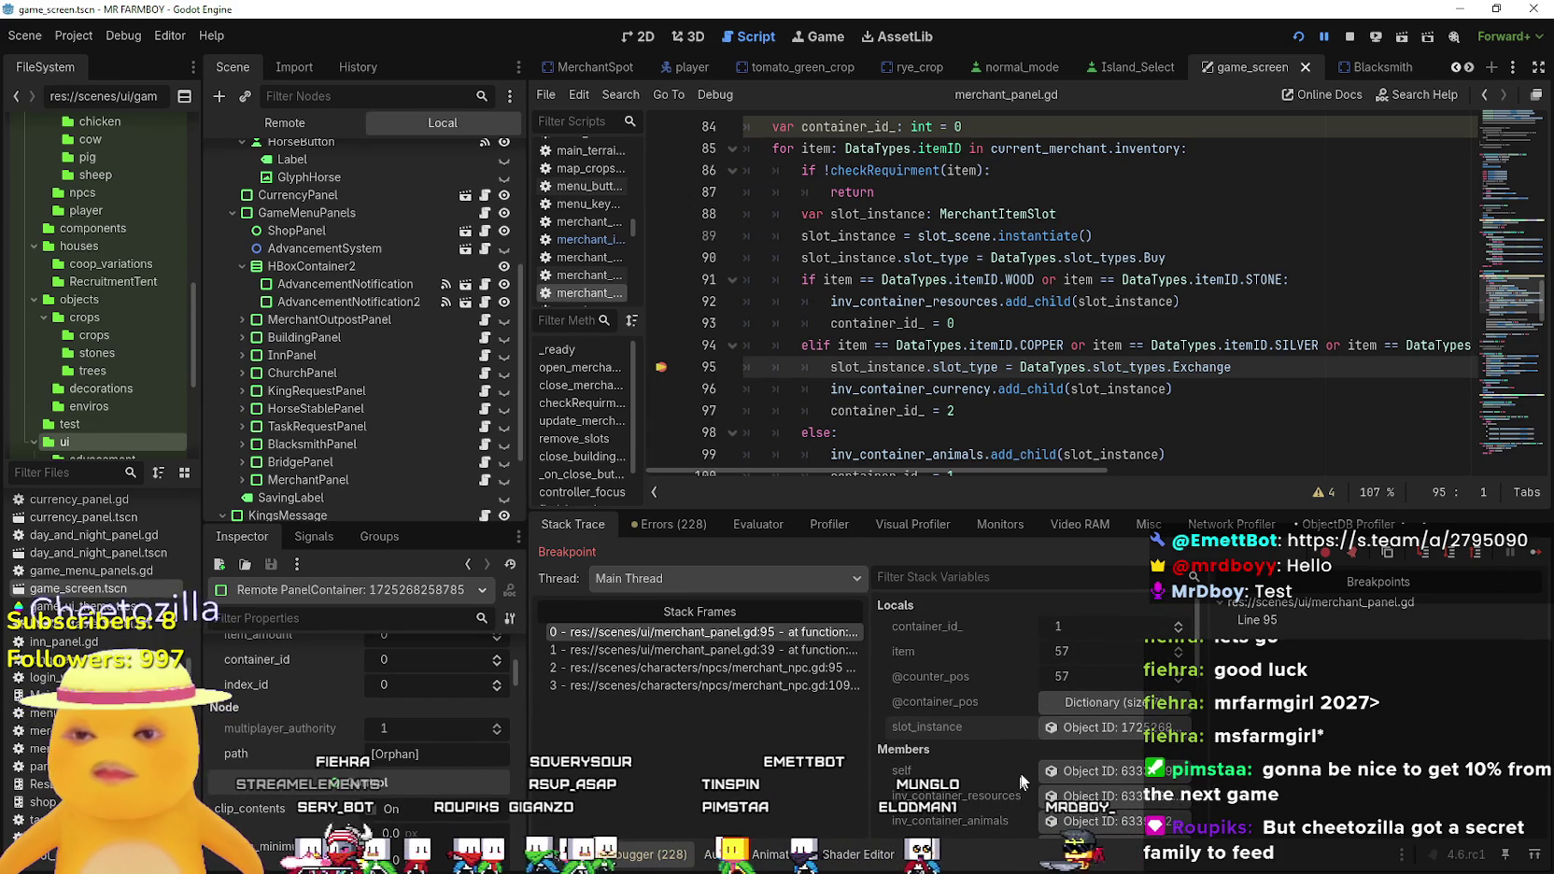
Resume execution, check the Copper Coin currency exchange tooltip, and return to the editor.
click(1533, 555)
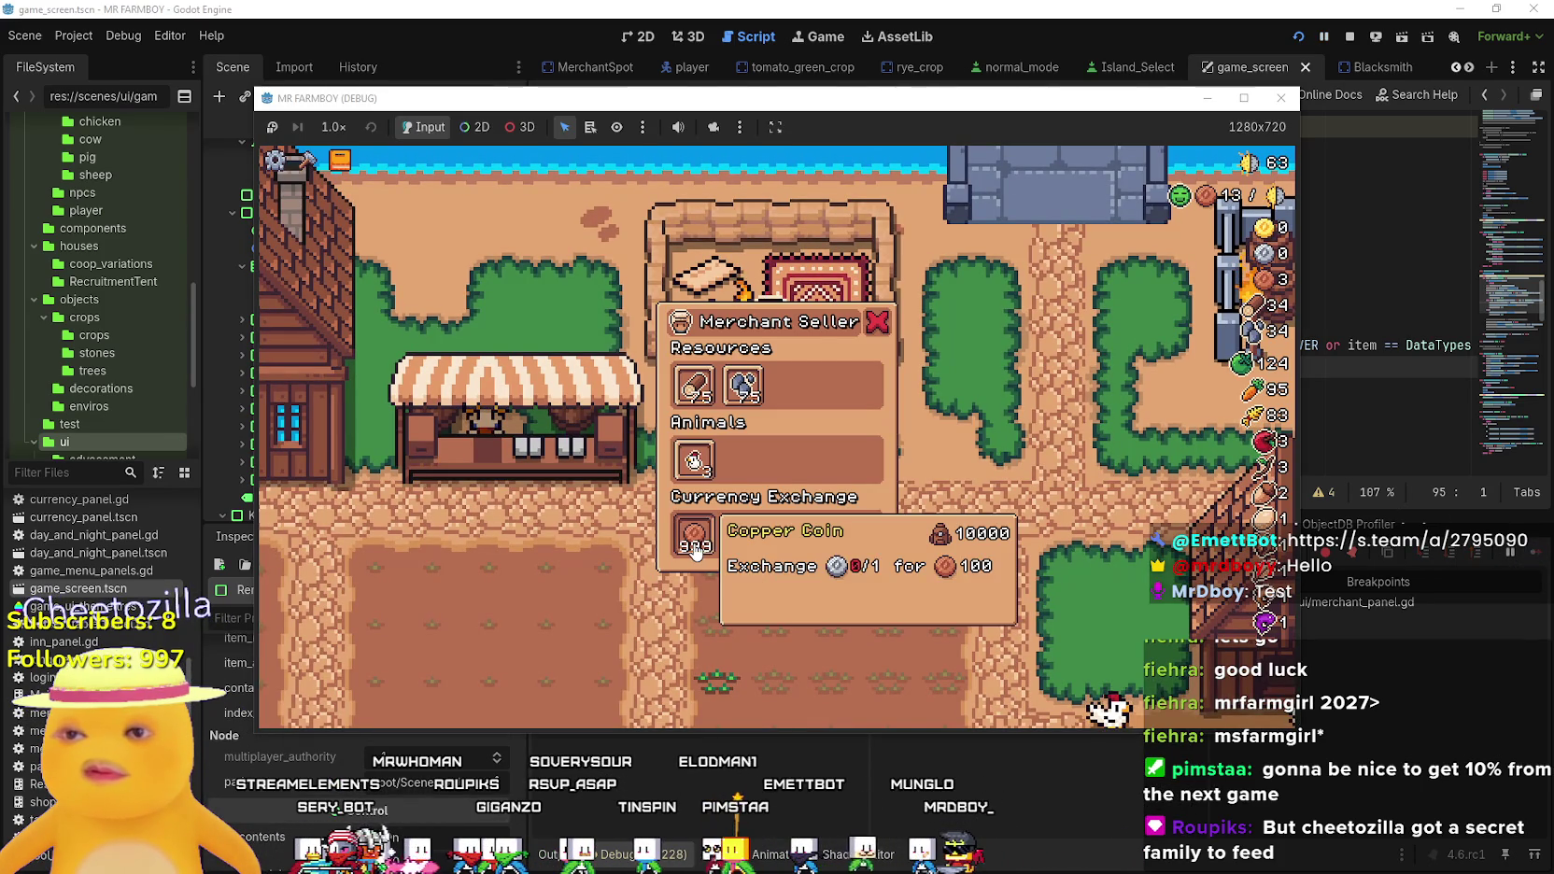
mouse_move(703, 550)
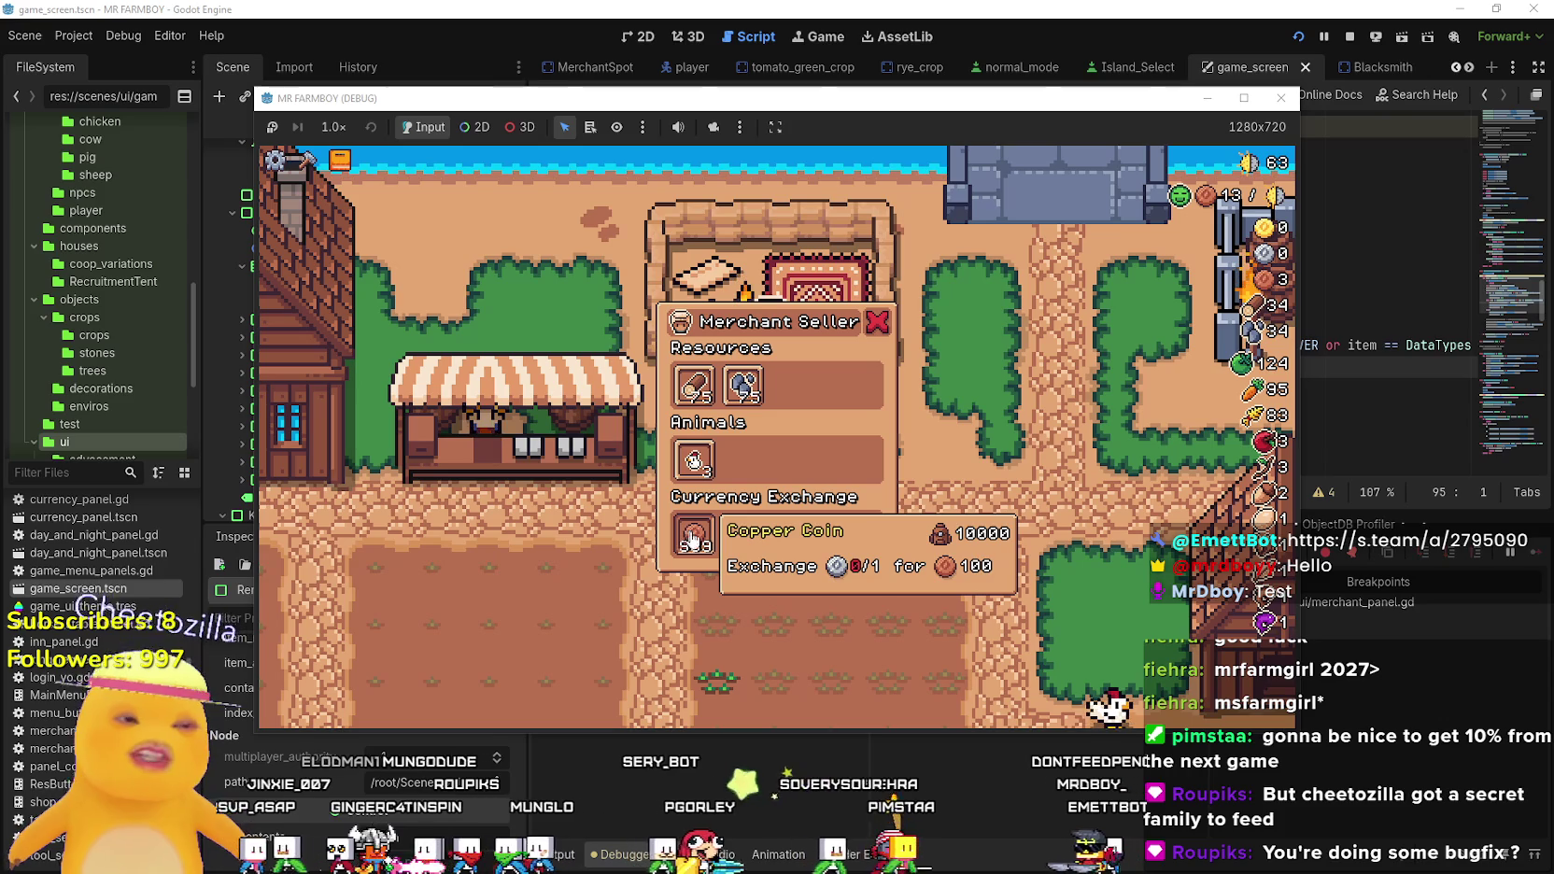
click(1337, 374)
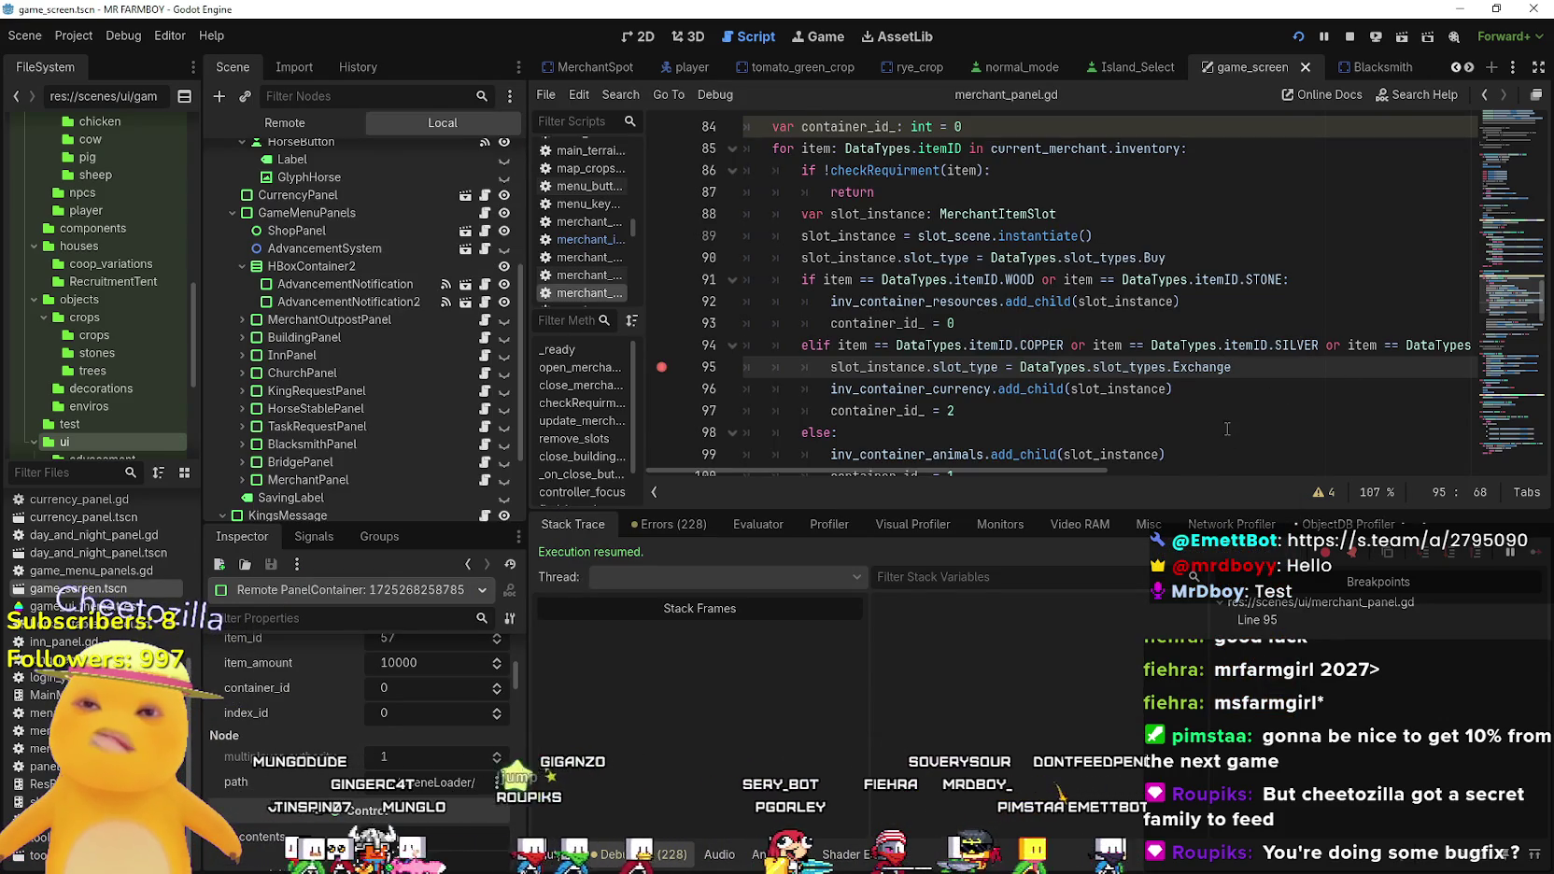
Filter FileSystem for 'merchant' and open MerchantSpot.tscn with its merchant_spot.gd script.
scroll(1226, 427, up, 1)
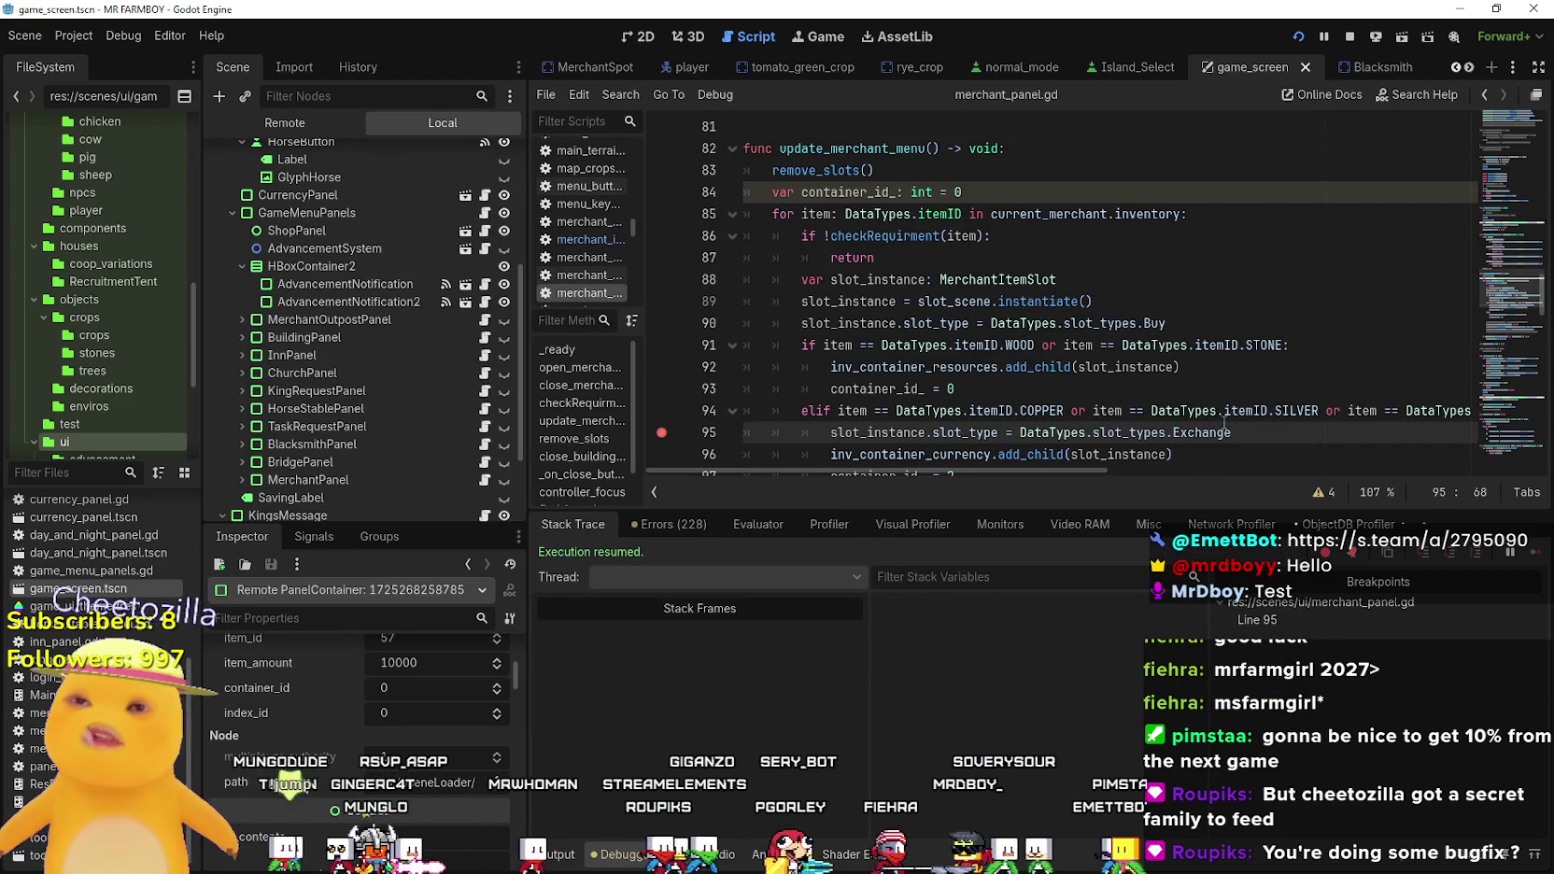
mouse_move(1214, 407)
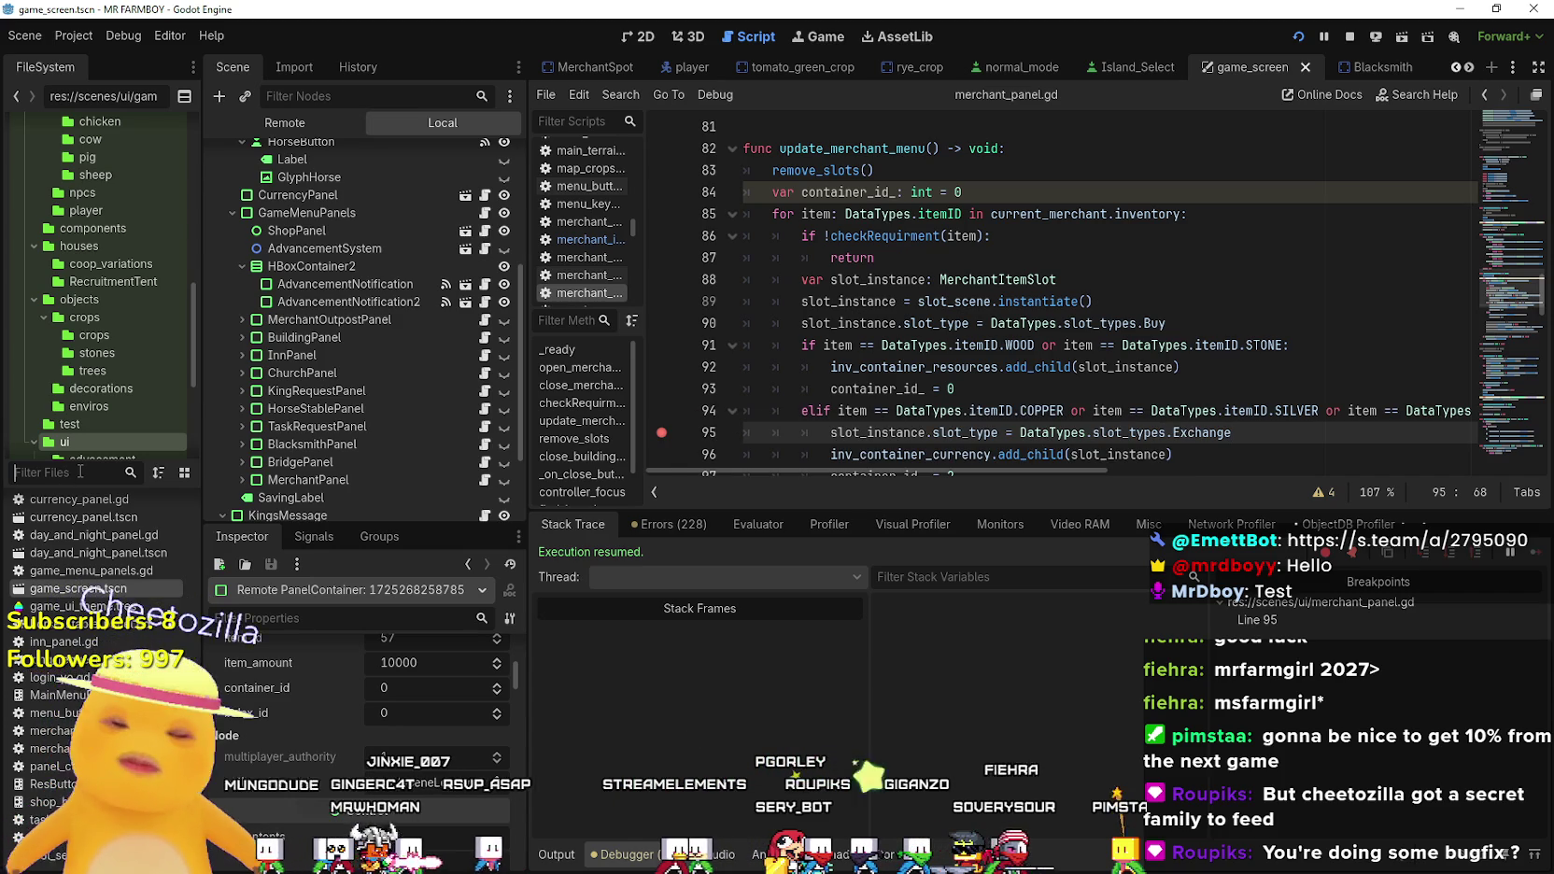
text(merchant)
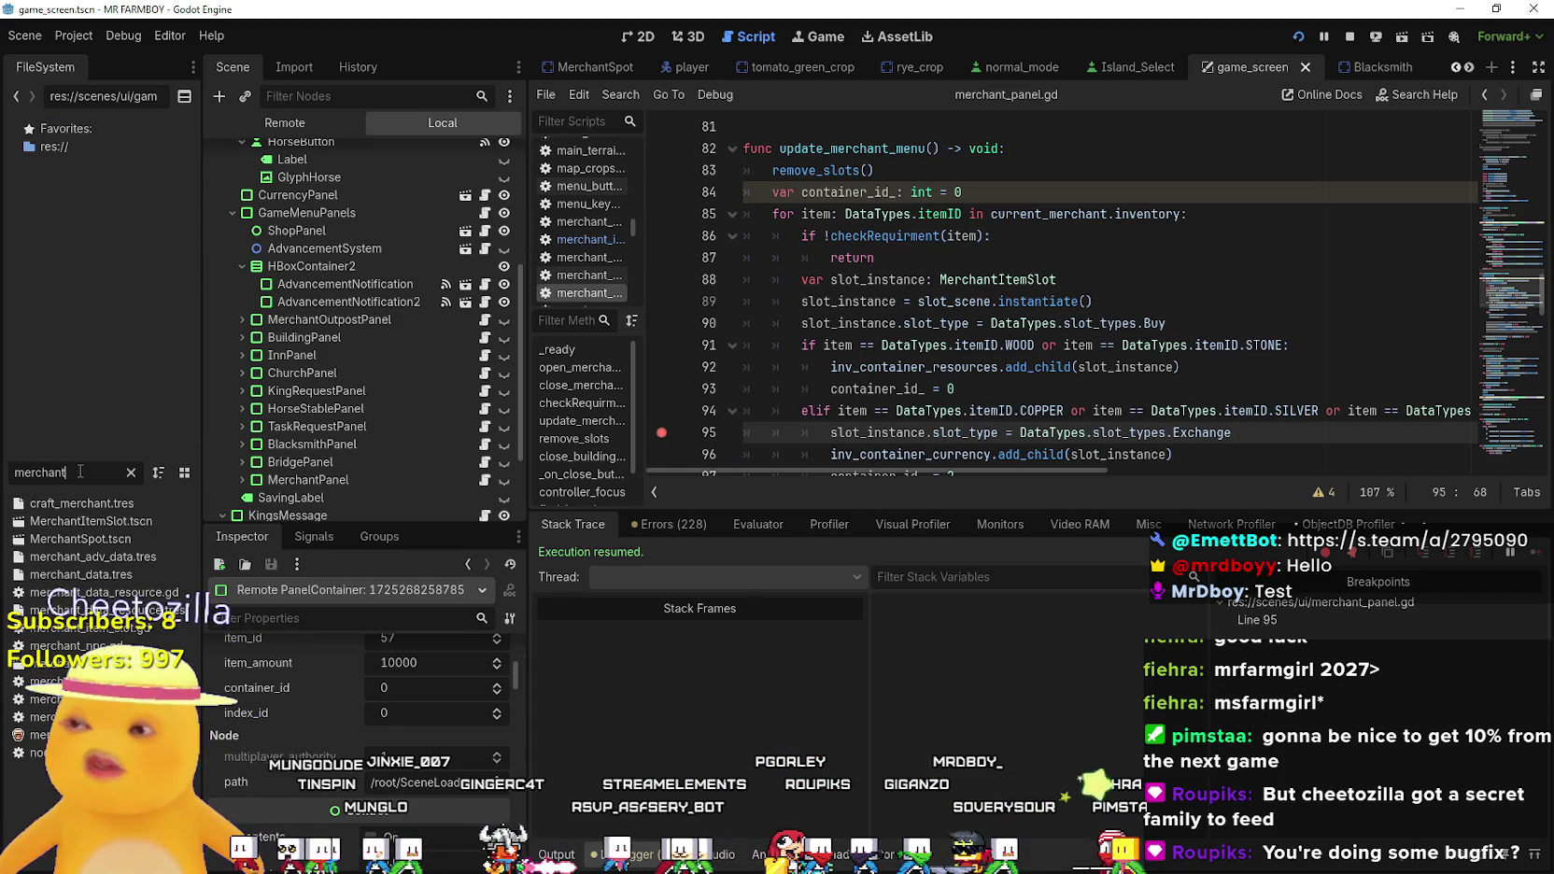
double_click(63, 542)
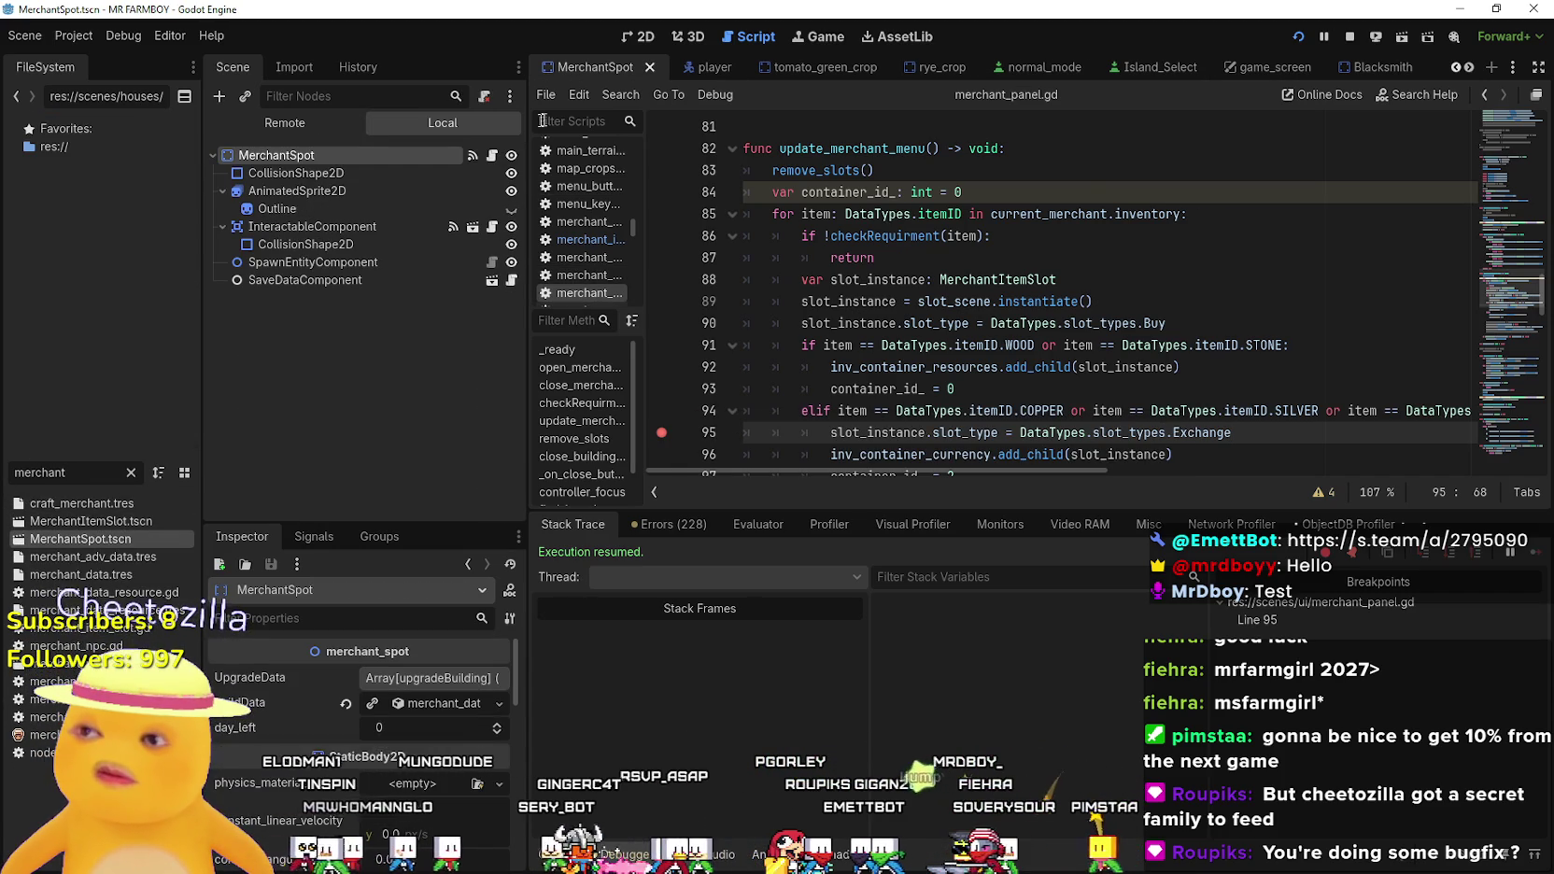
click(494, 157)
scroll(906, 294, up, 10)
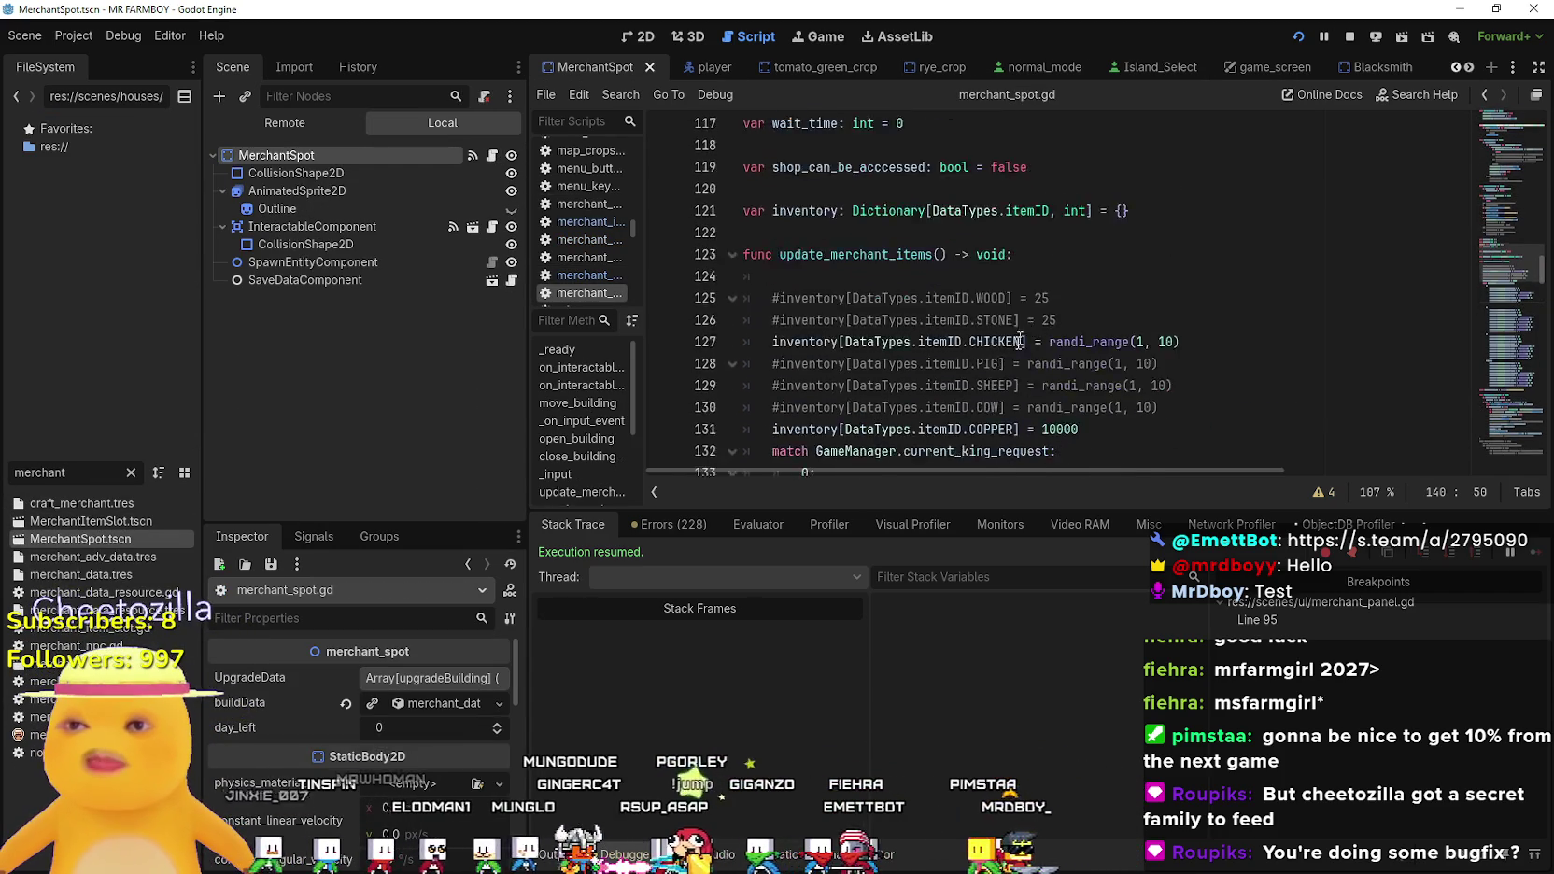
Read through the update_merchant_items function in merchant_spot.gd.
click(929, 308)
scroll(1014, 334, up, 7)
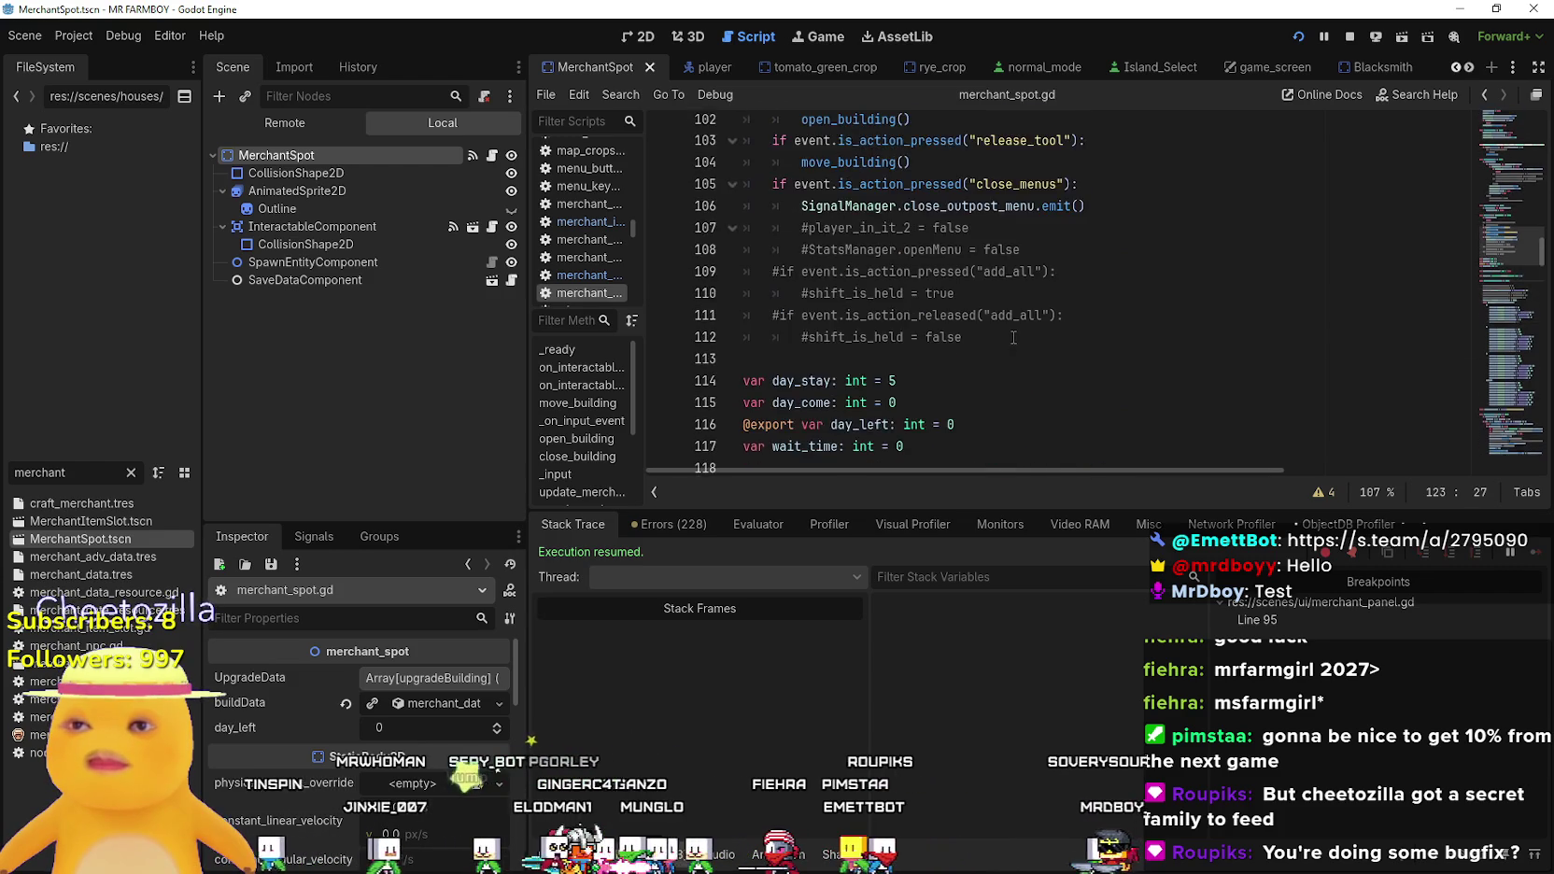
scroll(1014, 333, up, 9)
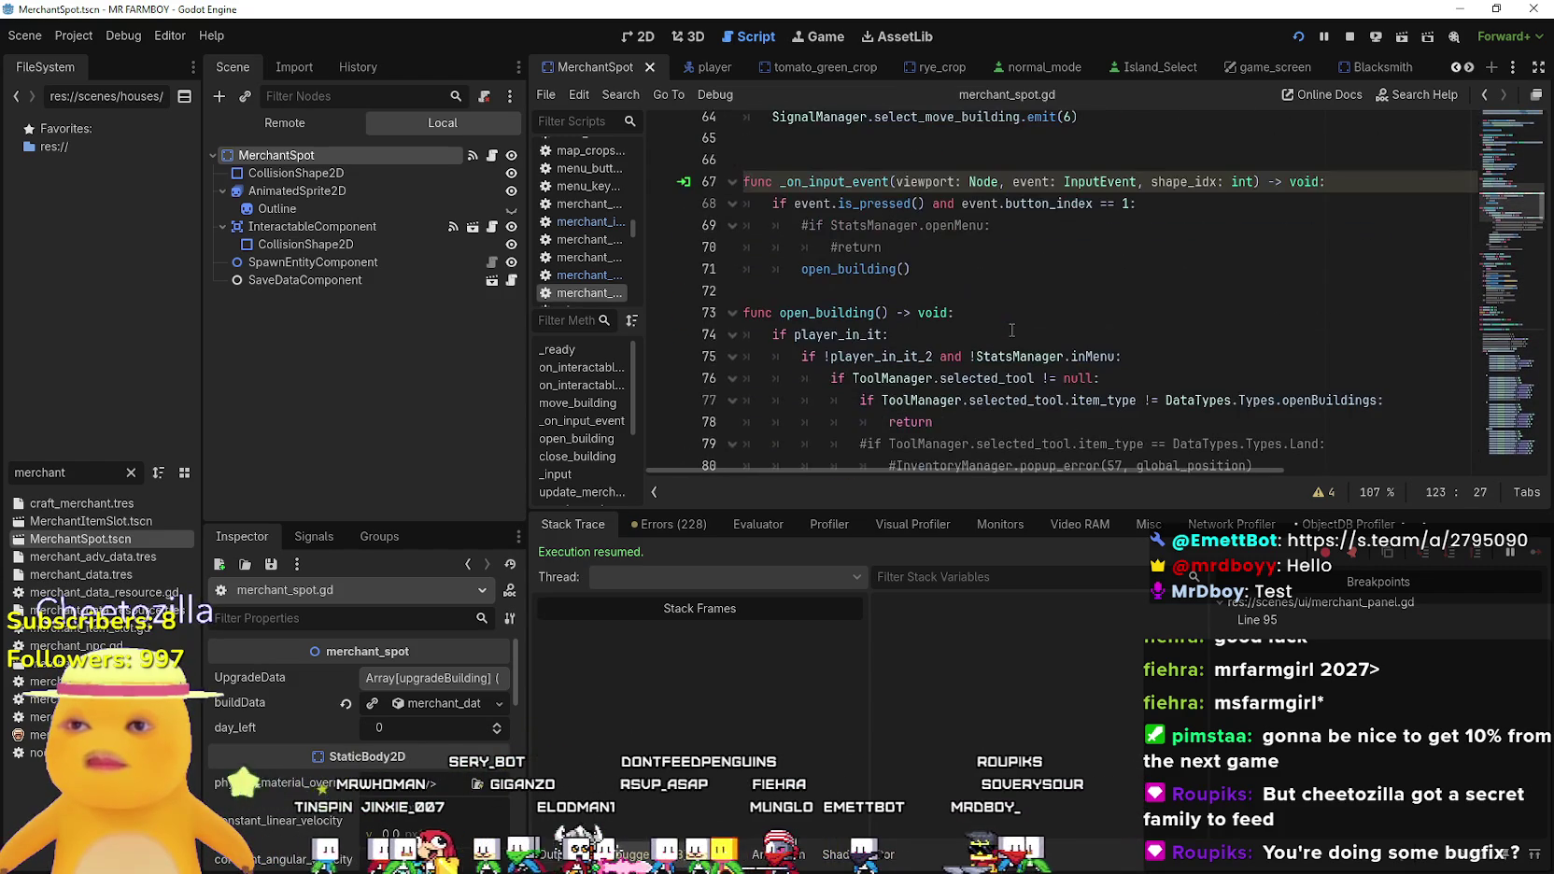
scroll(1011, 331, up, 5)
scroll(1019, 317, down, 9)
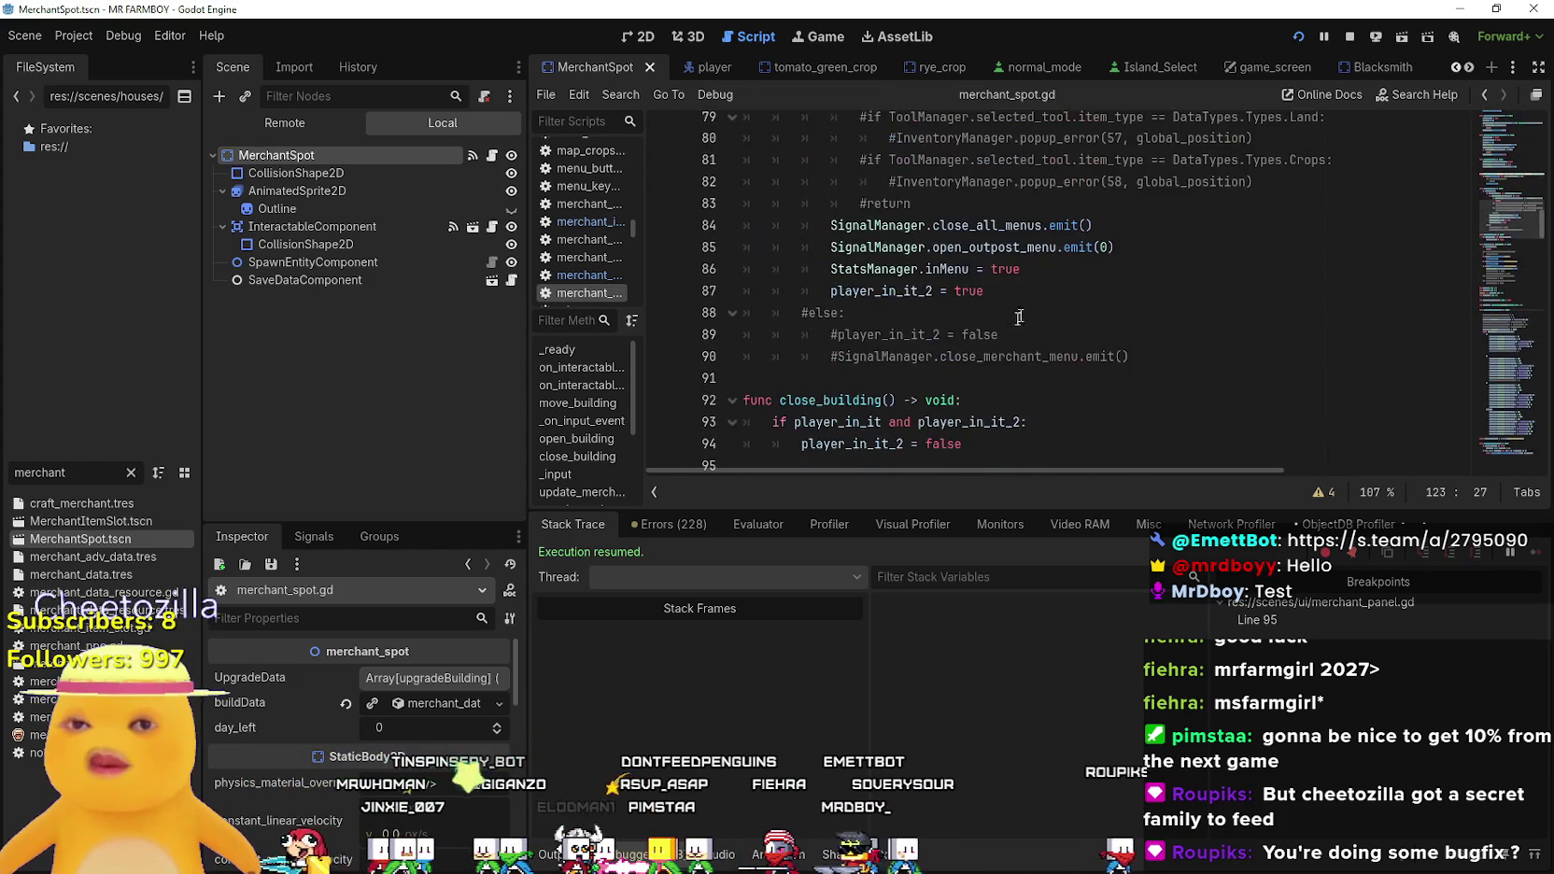
scroll(1497, 217, up, 3)
mouse_move(1497, 201)
mouse_down()
mouse_move(1492, 106)
mouse_move(1493, 160)
mouse_up()
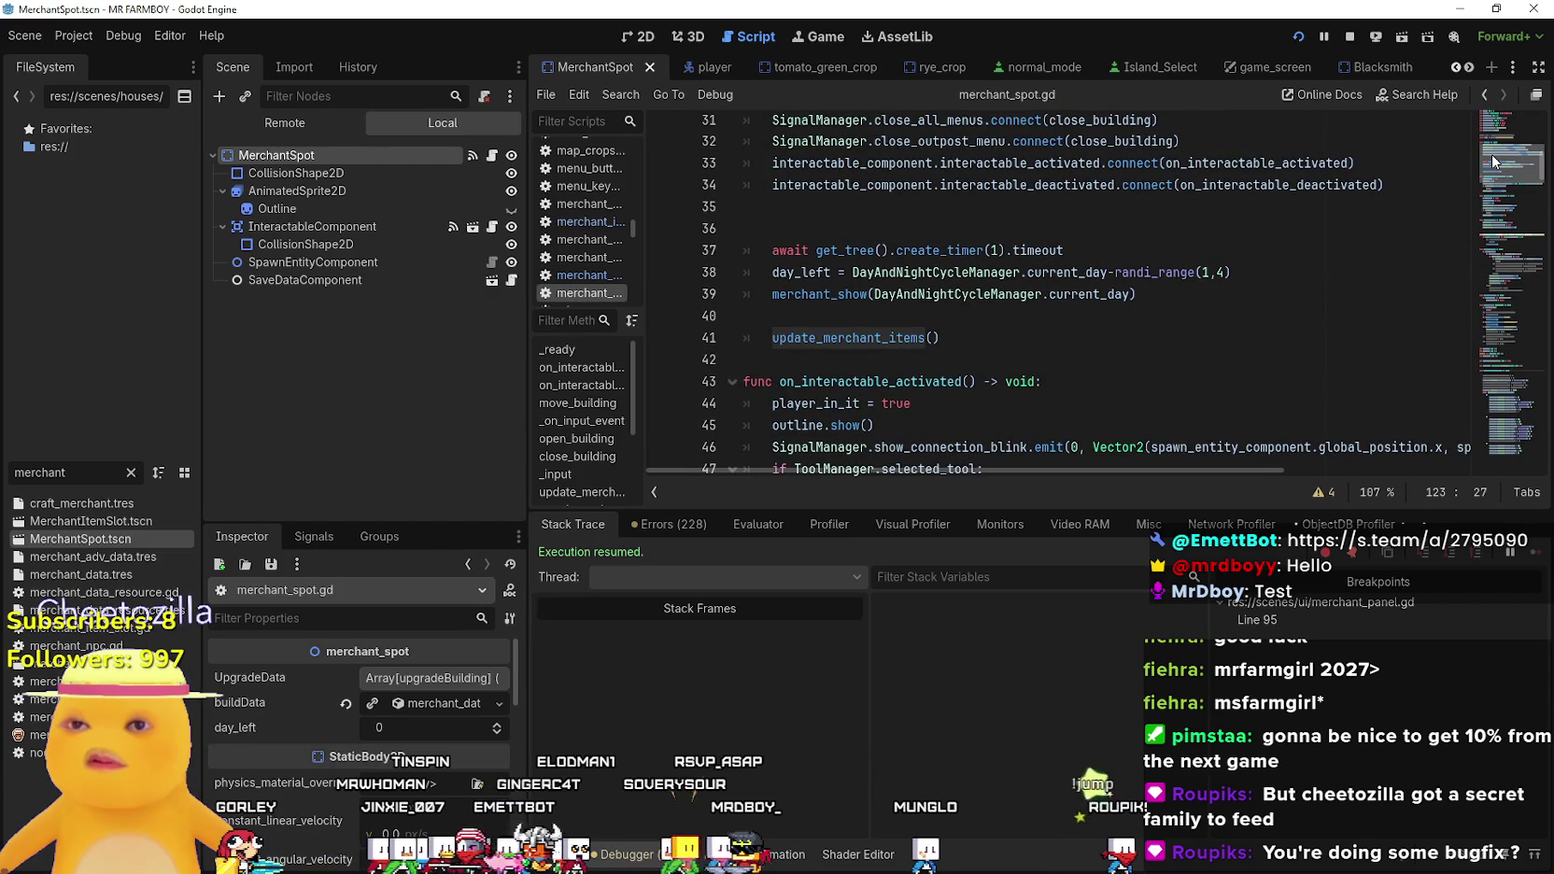
drag(1493, 160, 1491, 257)
scroll(1486, 264, down, 1)
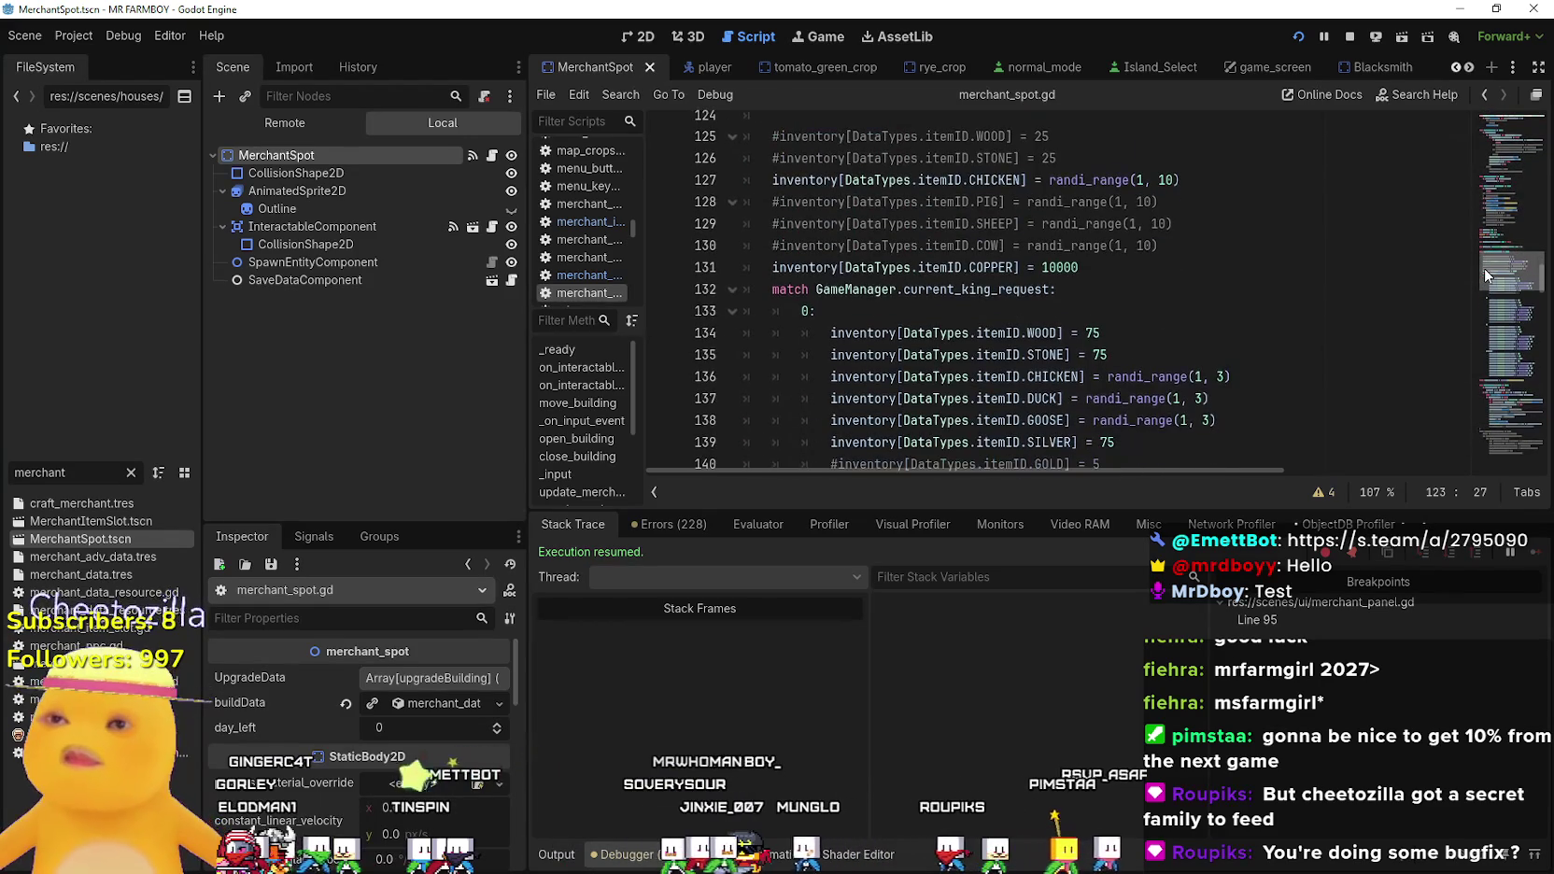
Check the current_king_request SILVER inventory match, then show the Remote tree with SceneLoader expanded.
click(992, 291)
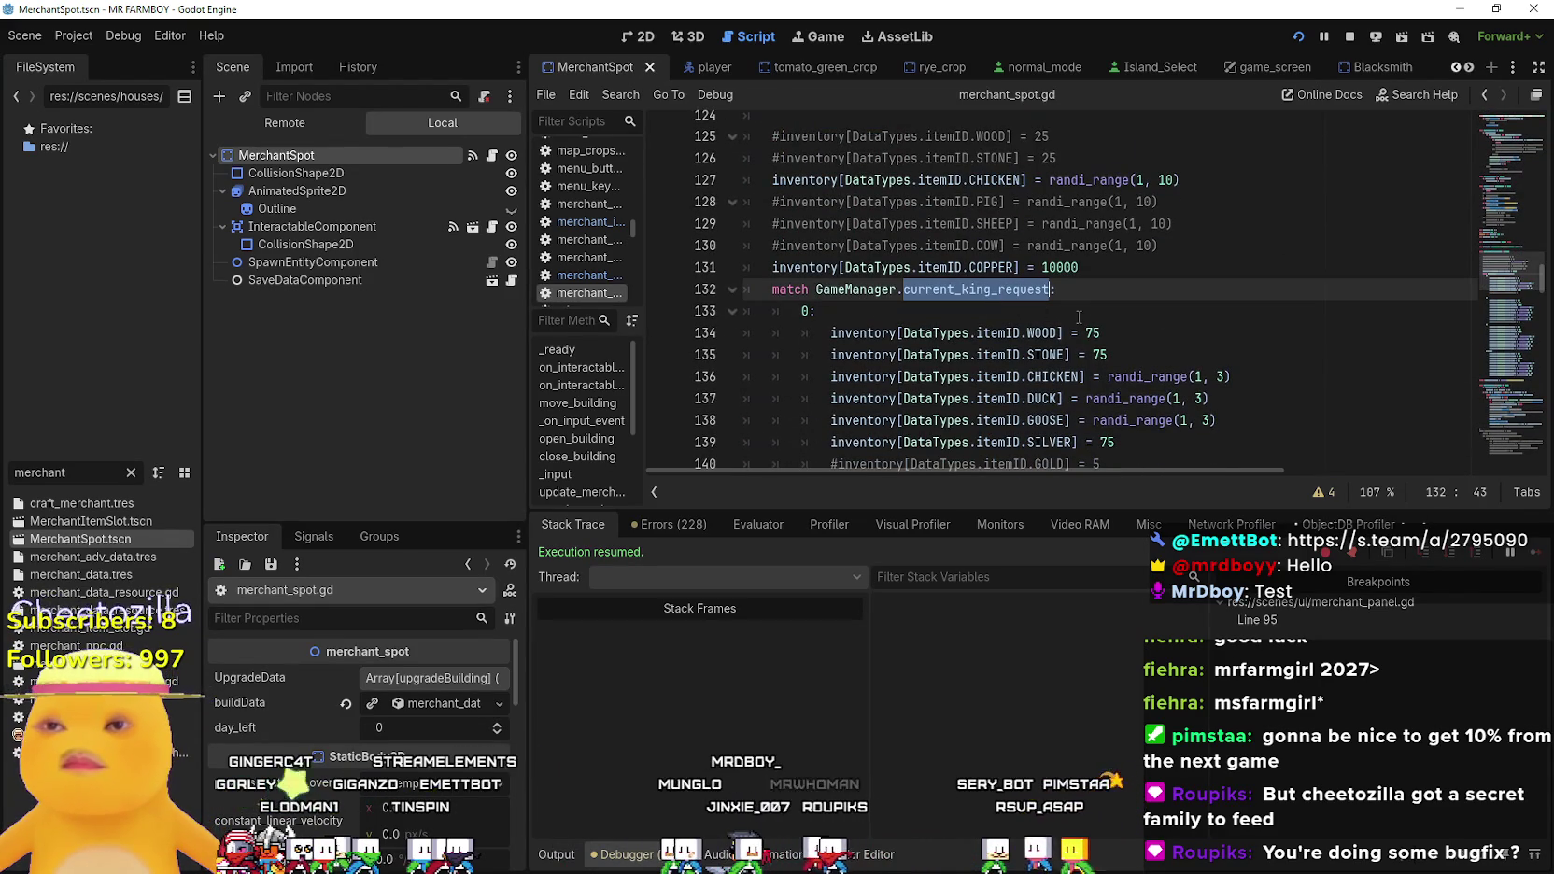
scroll(1079, 318, up, 2)
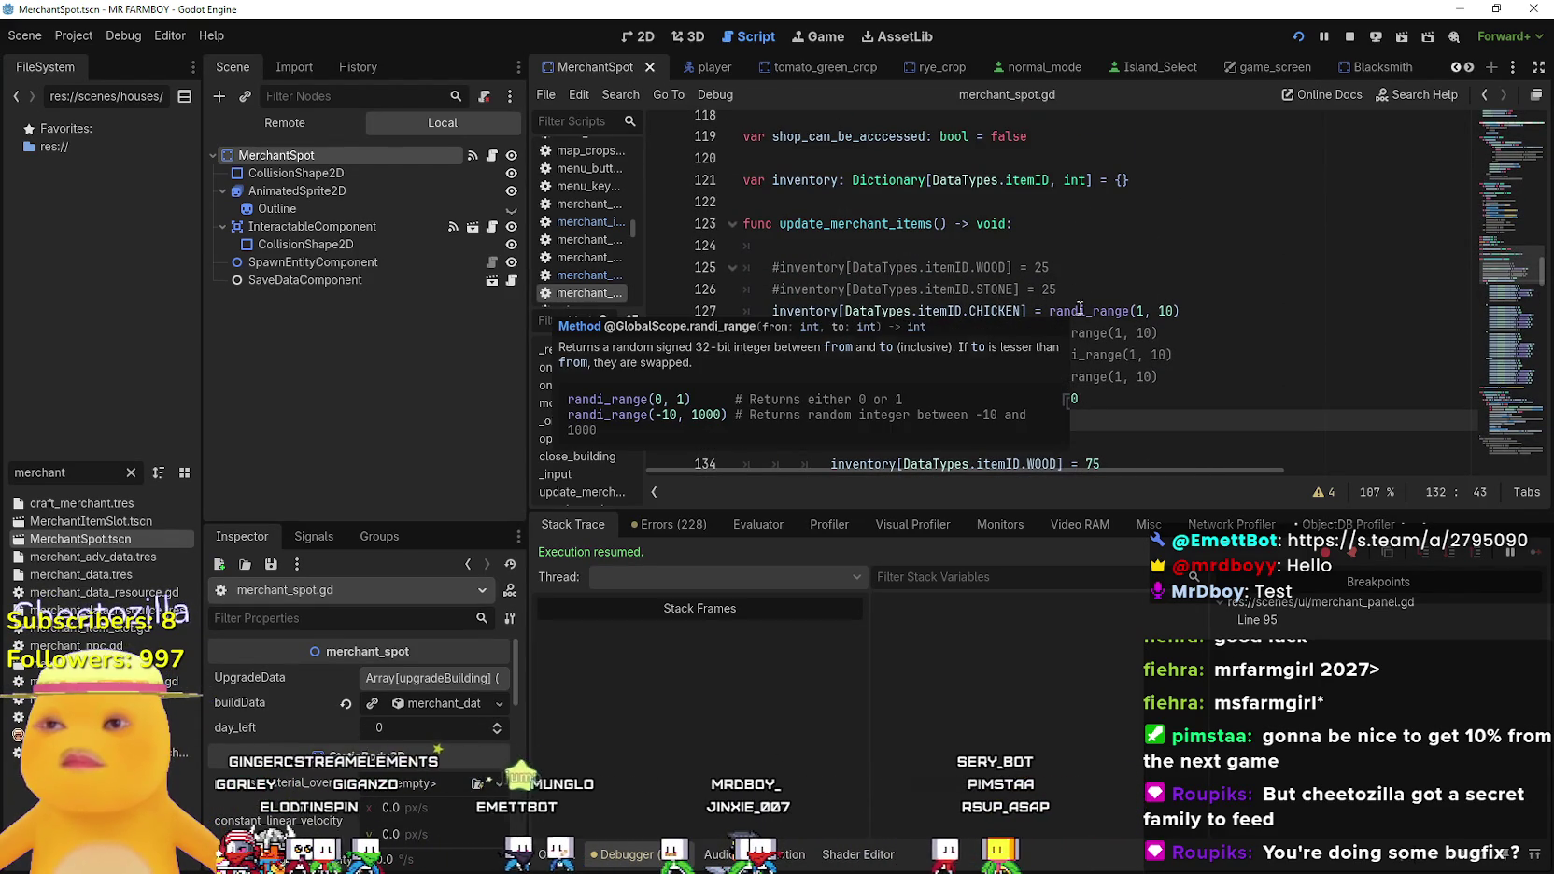
scroll(1078, 308, up, 2)
scroll(1034, 239, down, 4)
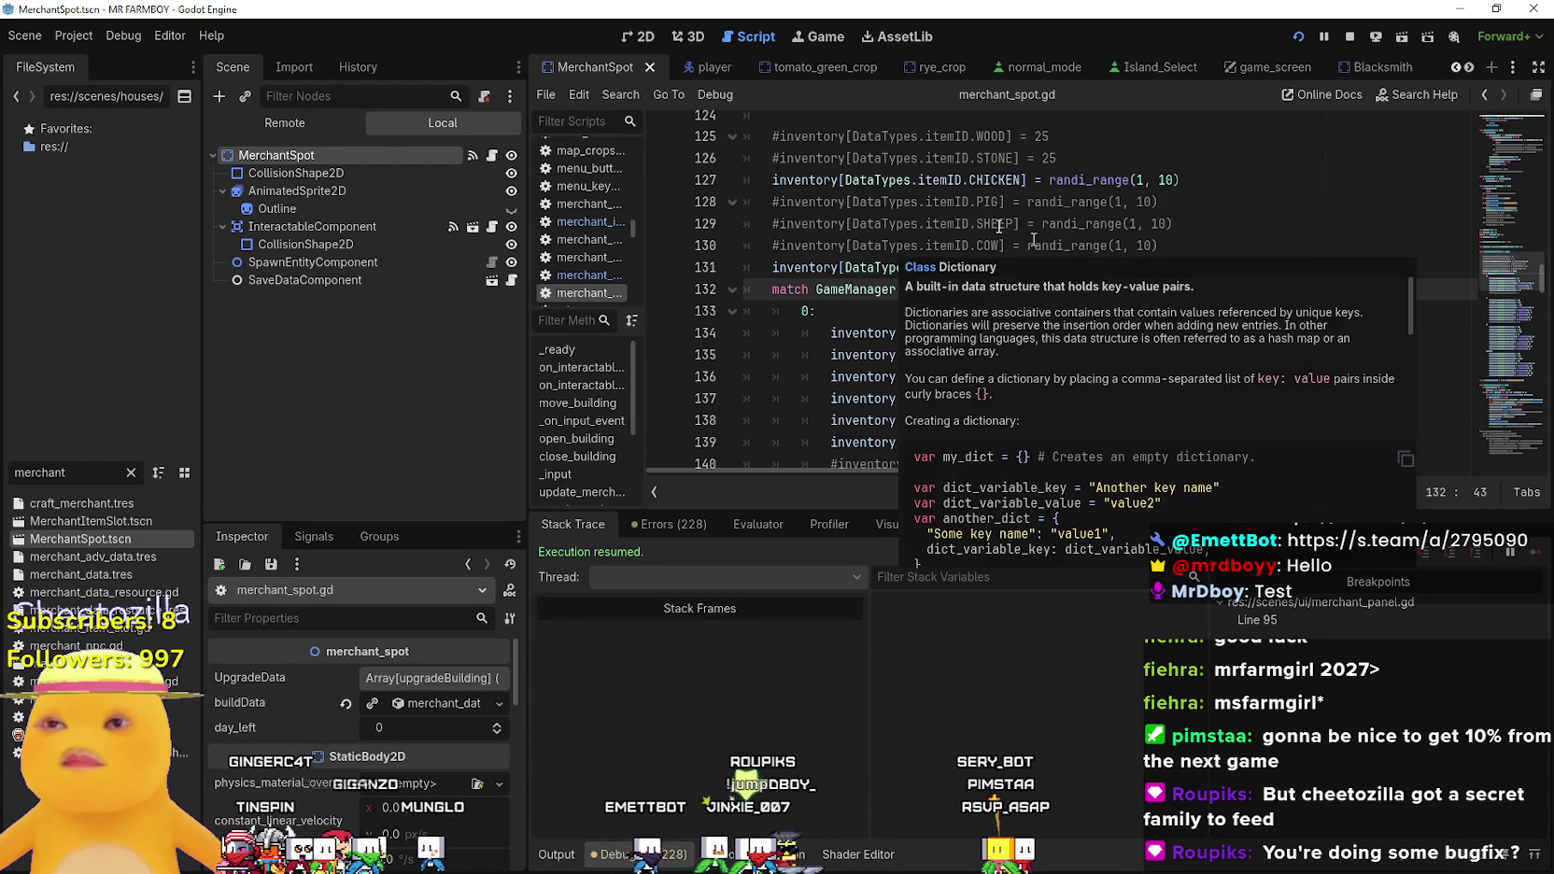
scroll(1209, 273, down, 1)
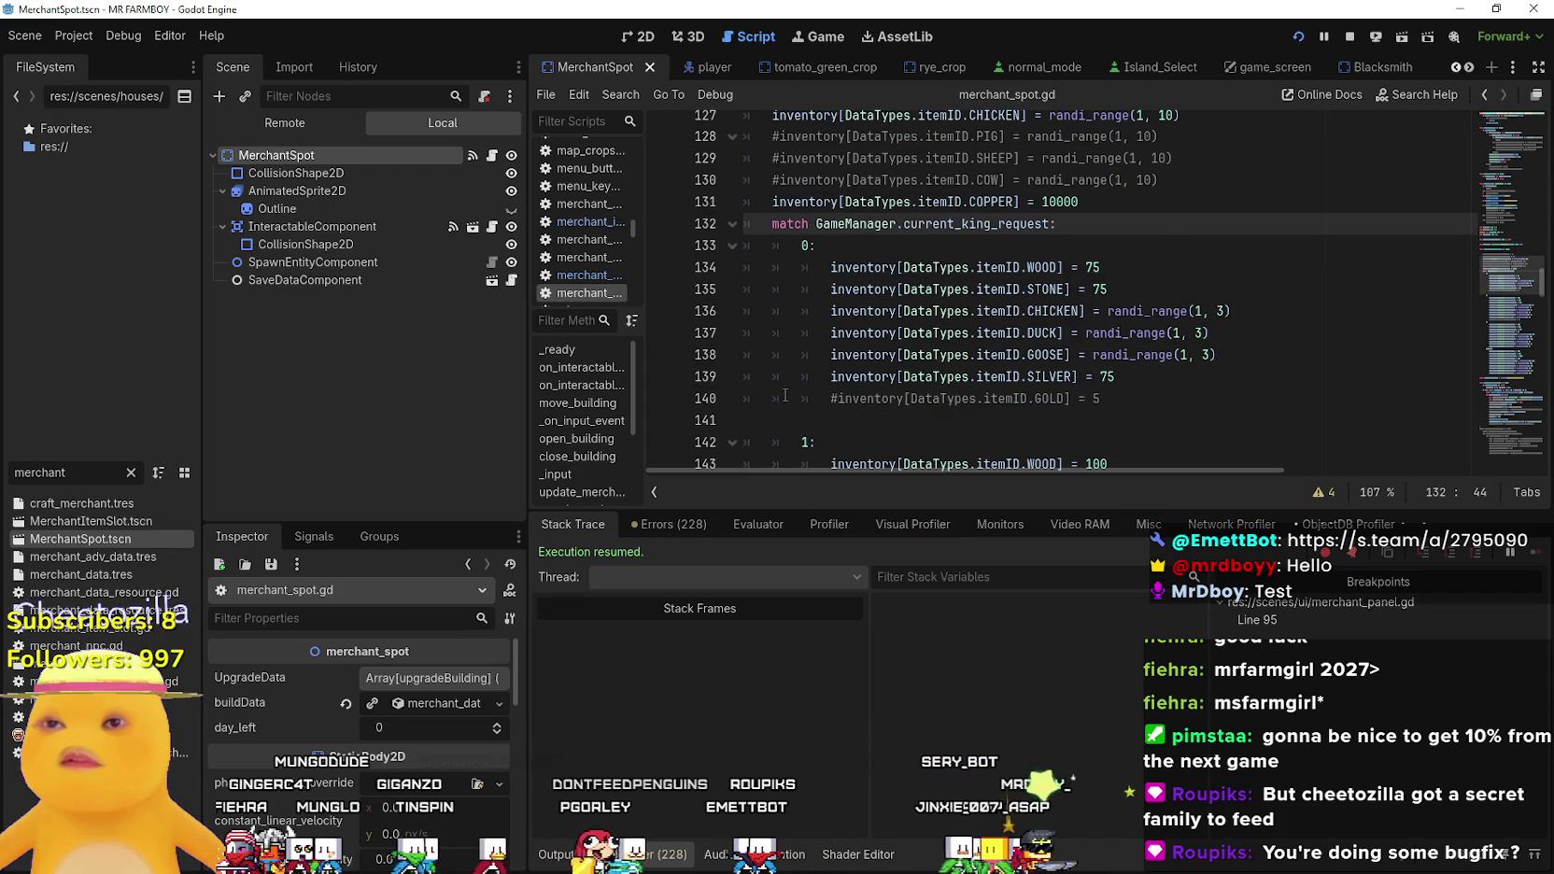
click(881, 377)
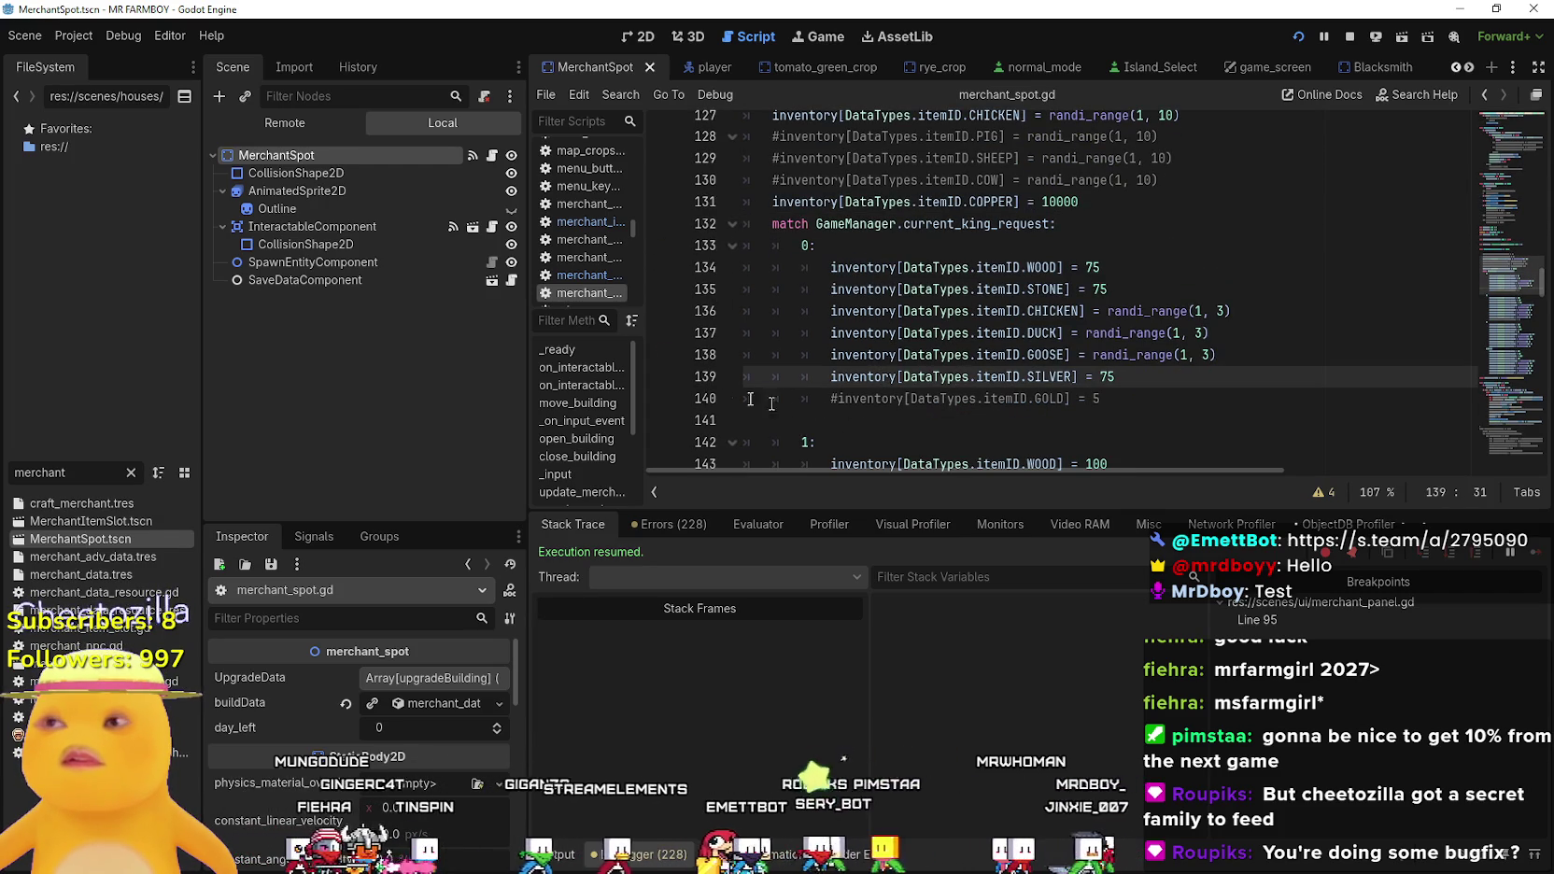
click(314, 120)
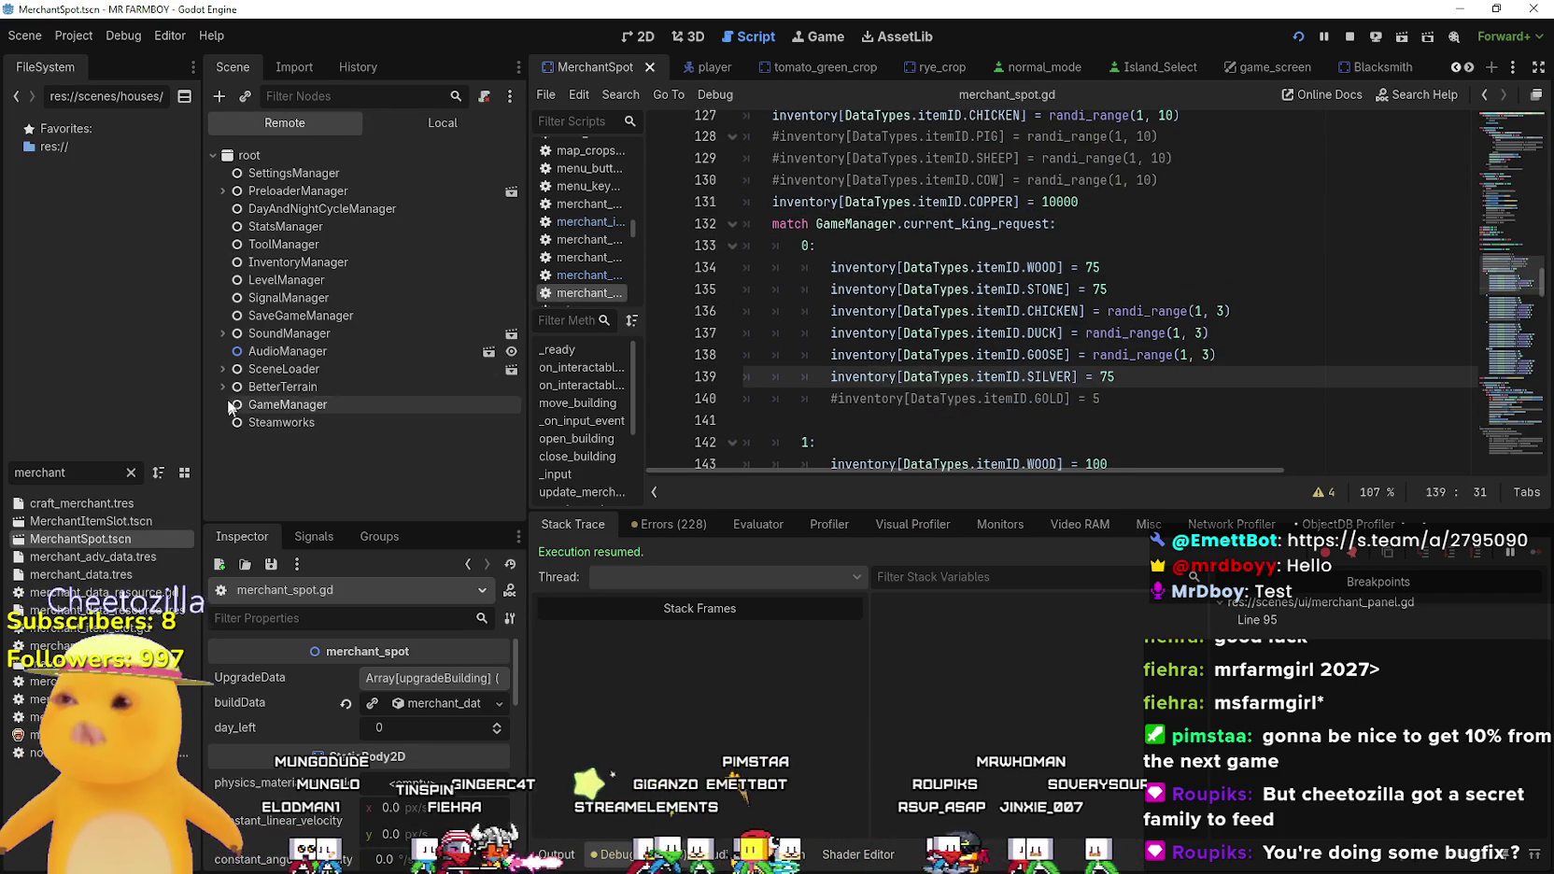
click(223, 369)
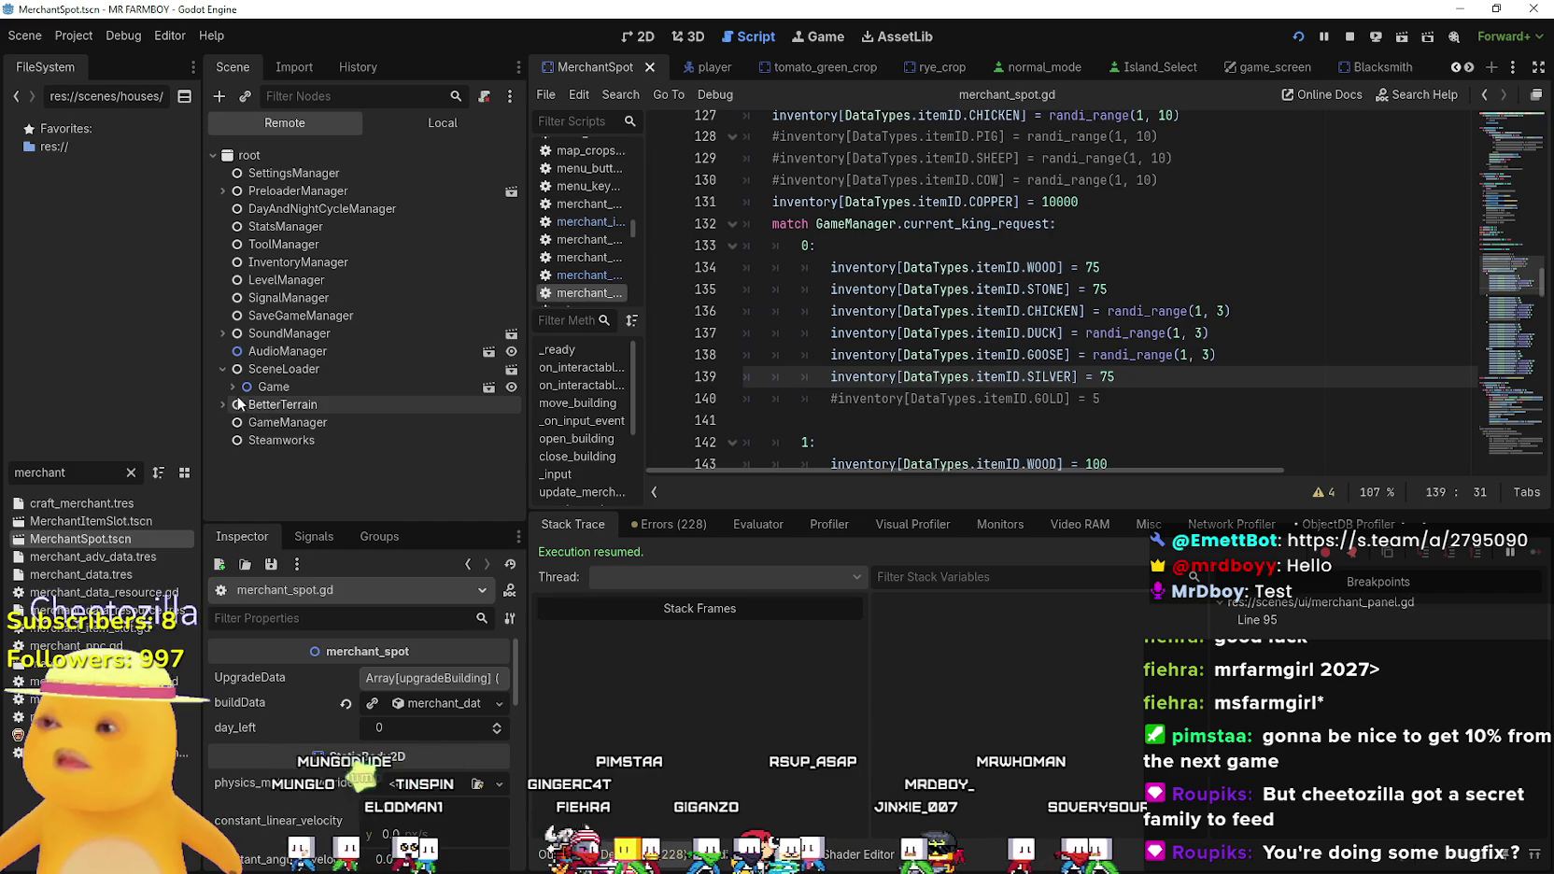
Expand Game > StaticMap > Buildings, select MerchantSpot, and expand its inventory dictionary (57: 10000).
click(232, 387)
scroll(233, 389, down, 3)
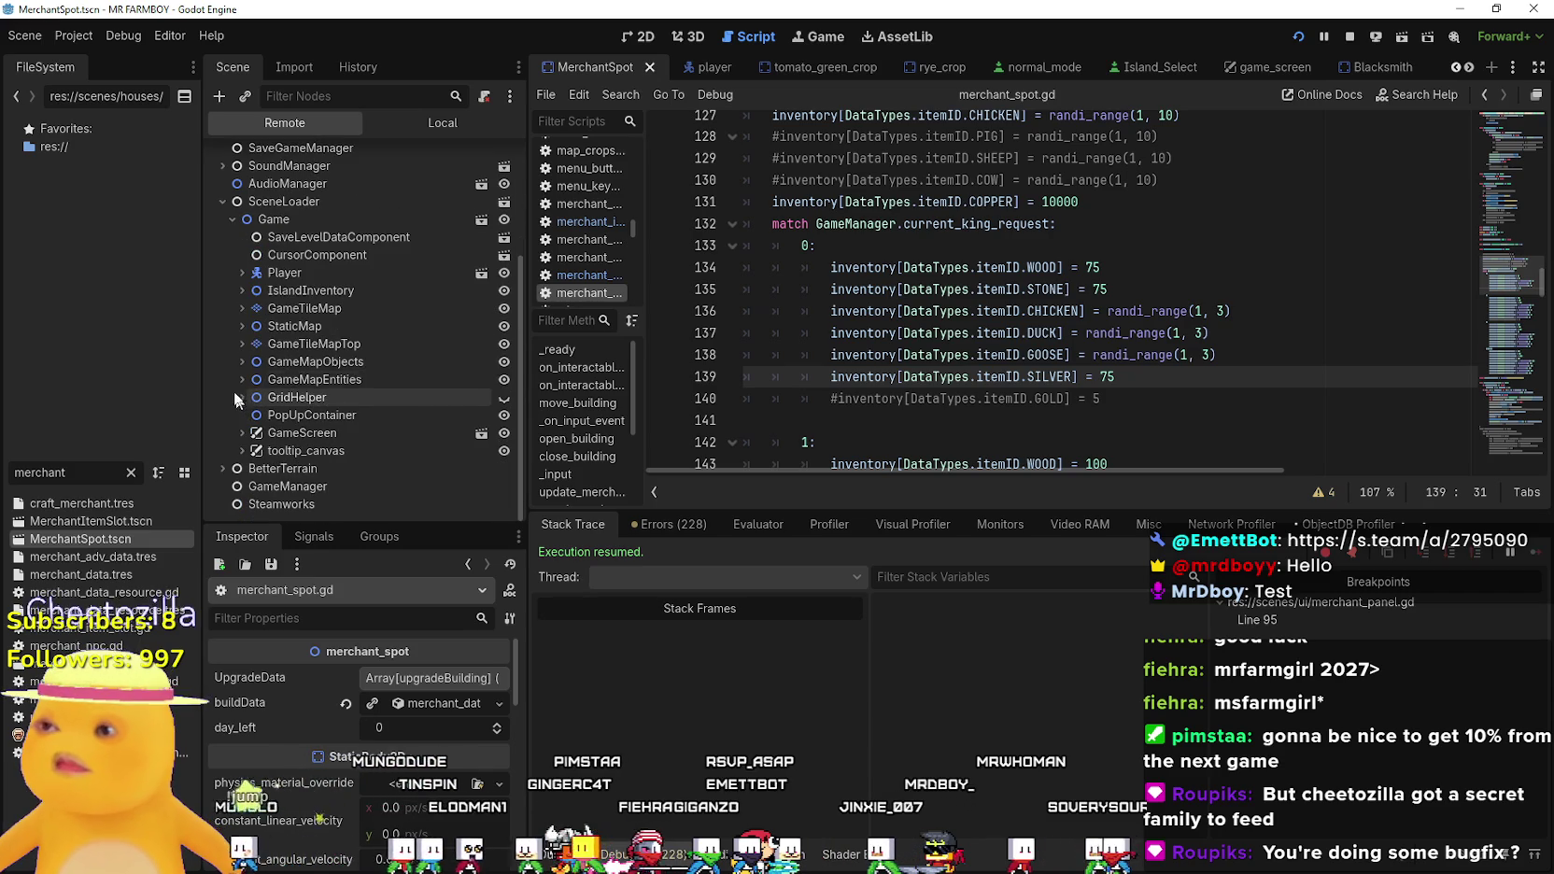
click(241, 326)
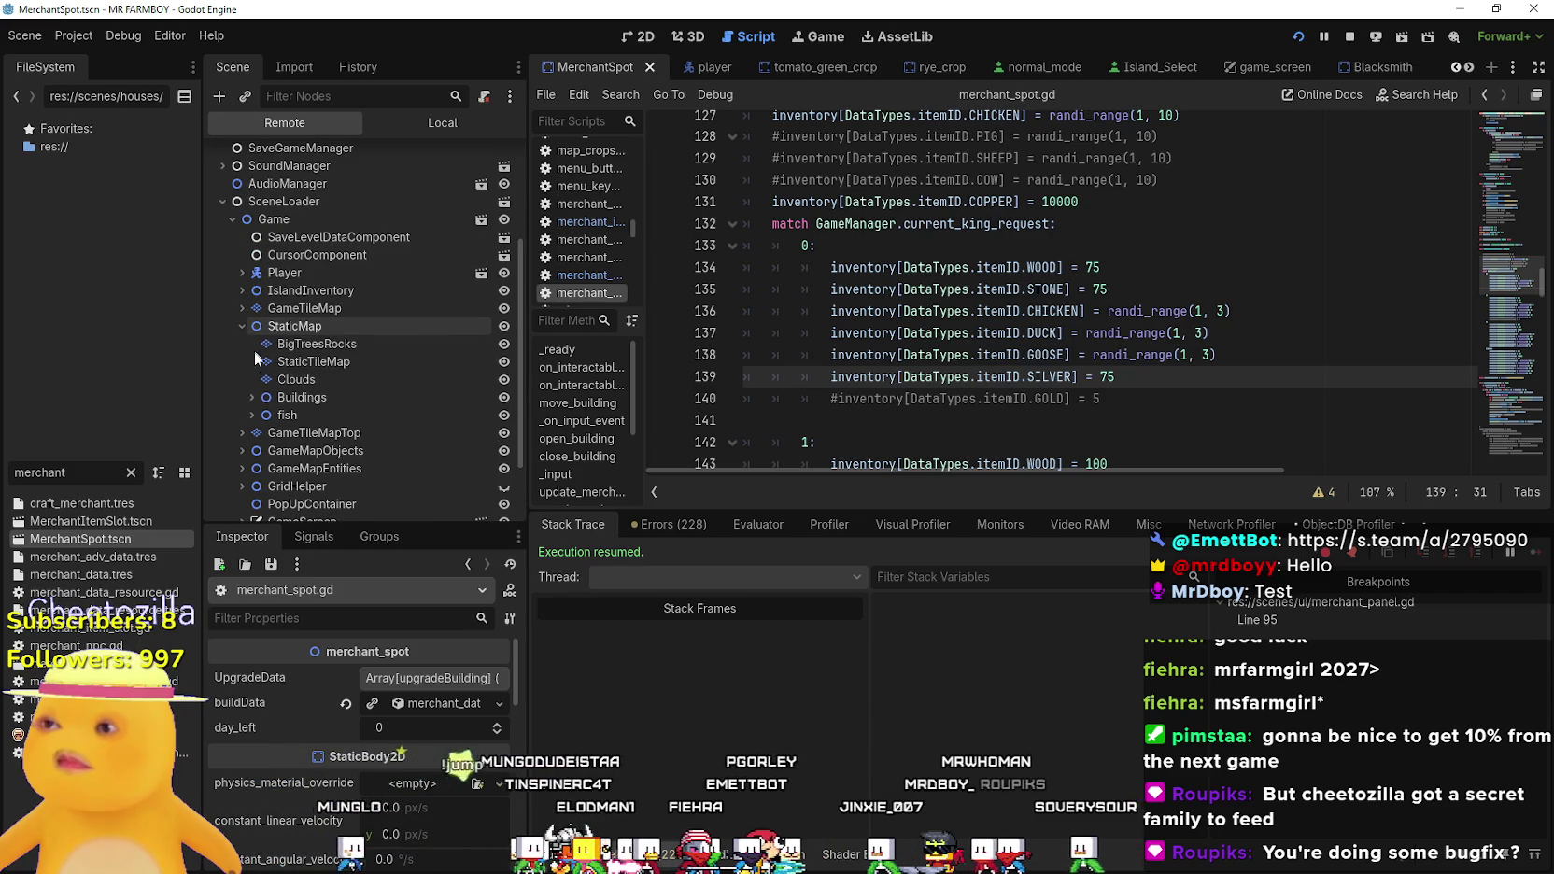
click(250, 399)
scroll(267, 397, down, 3)
click(346, 279)
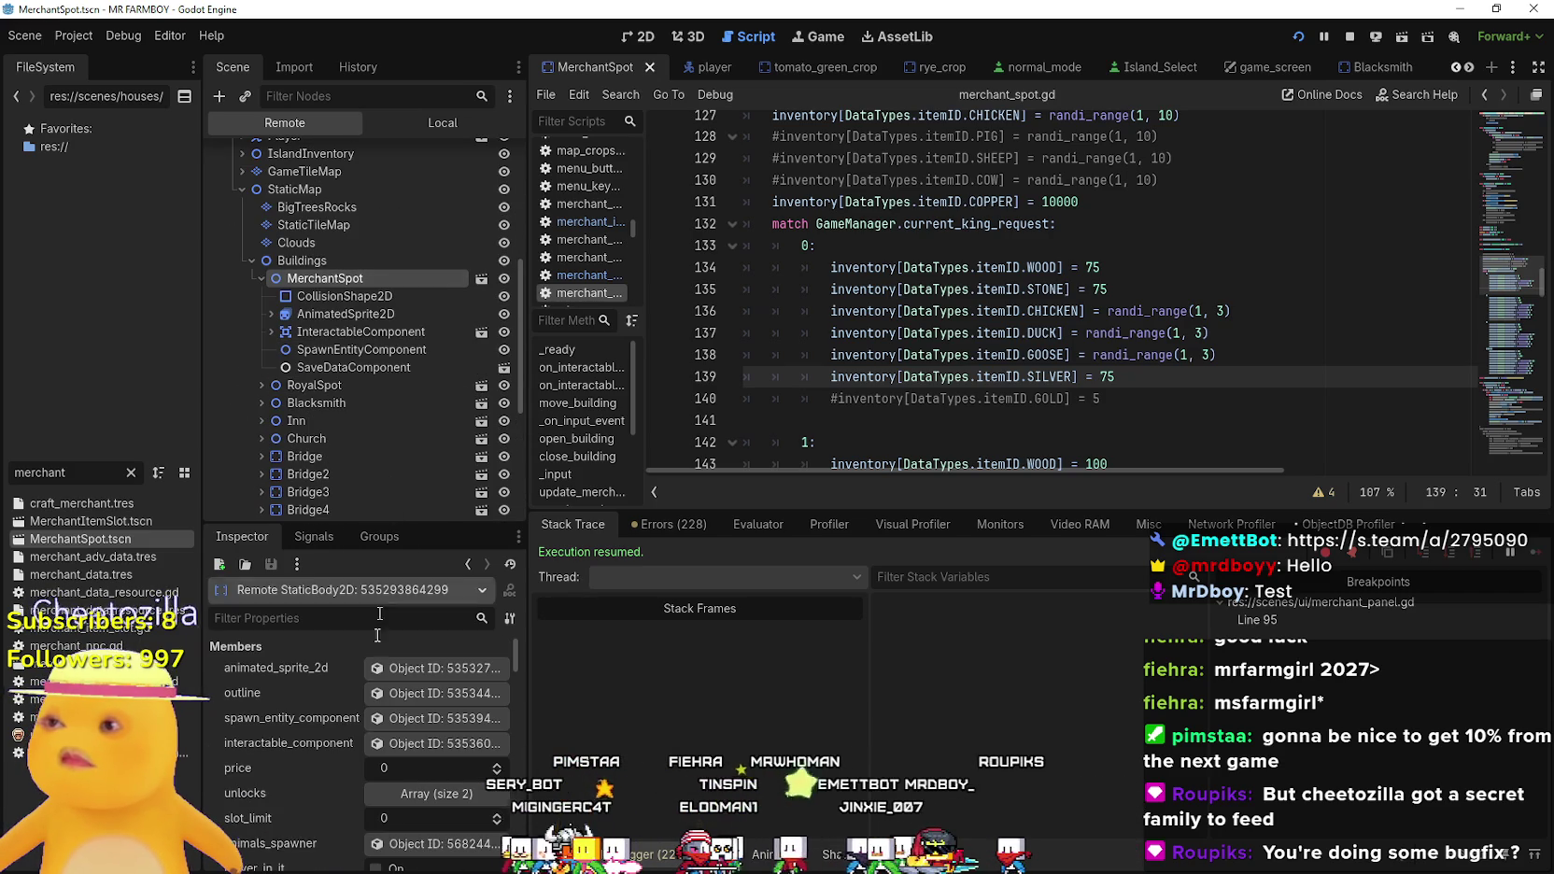
scroll(317, 803, down, 5)
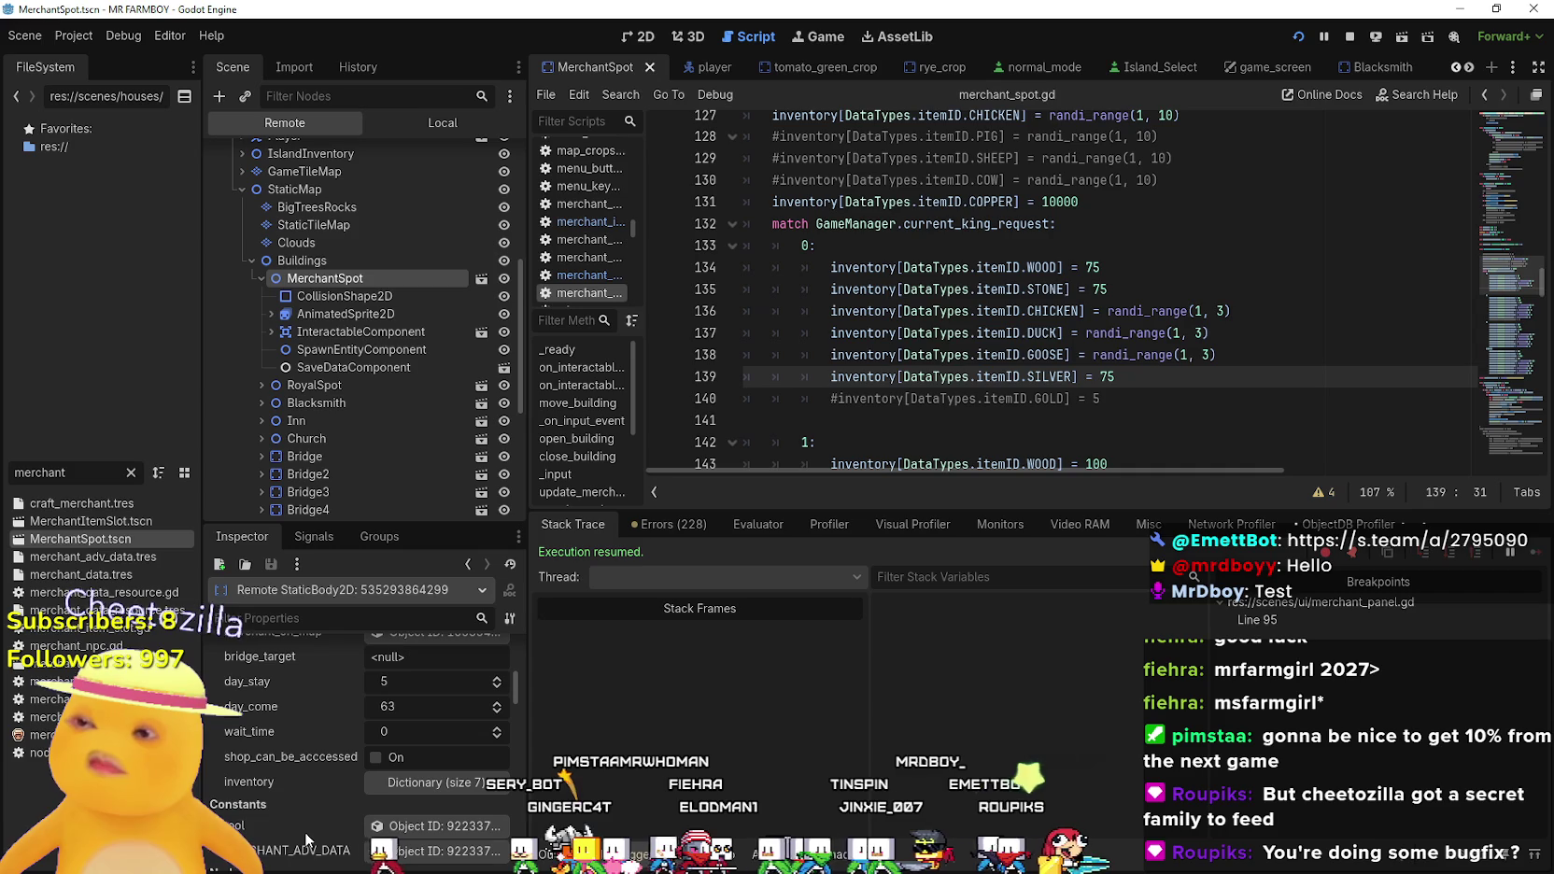
click(320, 779)
scroll(313, 781, down, 3)
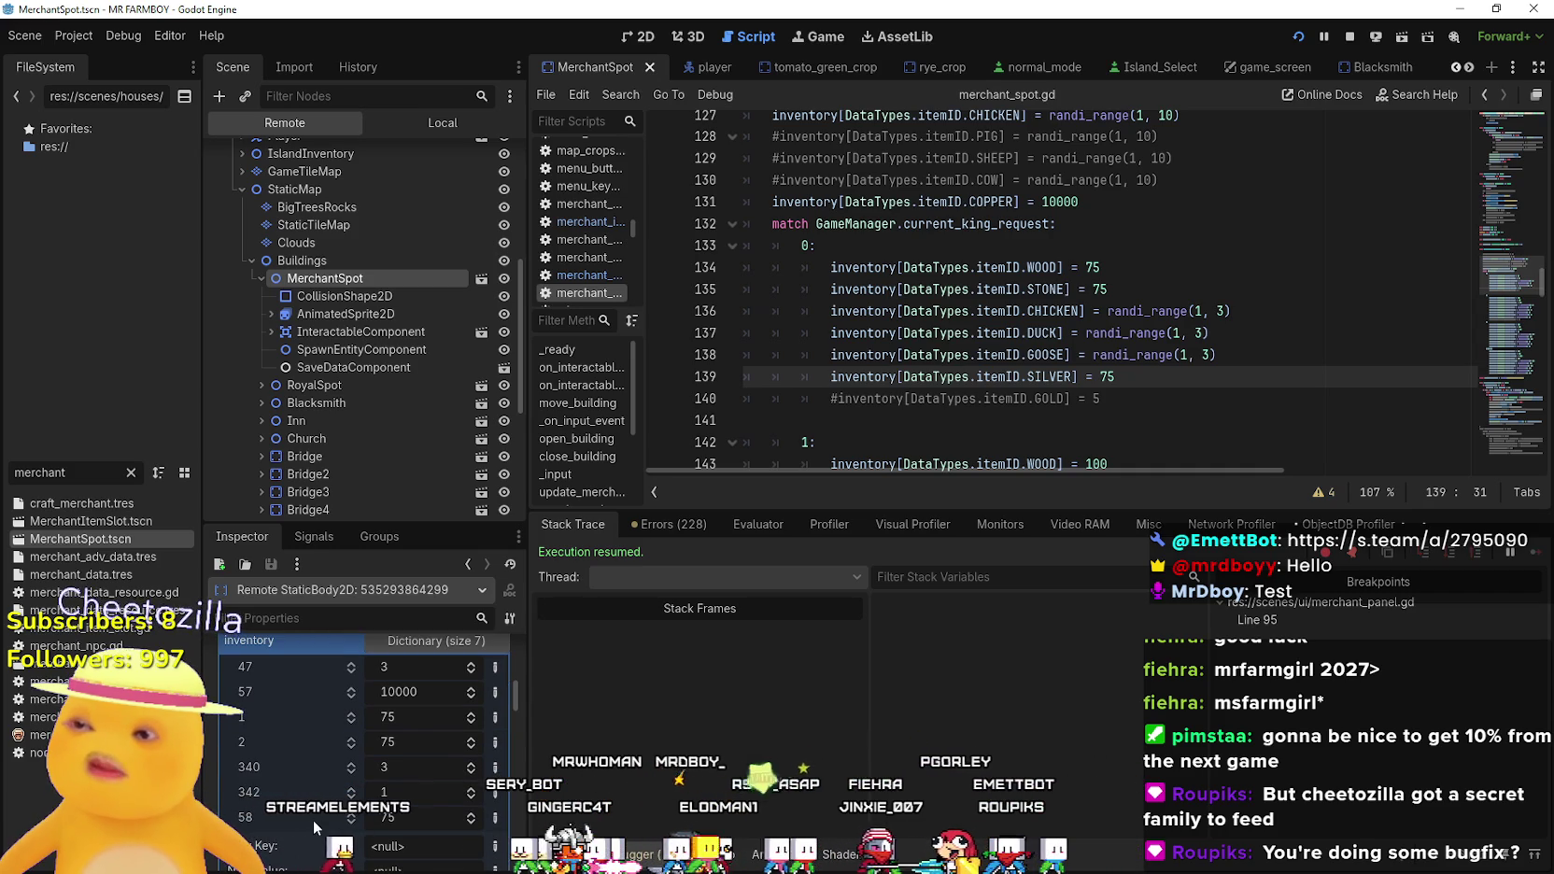
scroll(314, 826, down, 1)
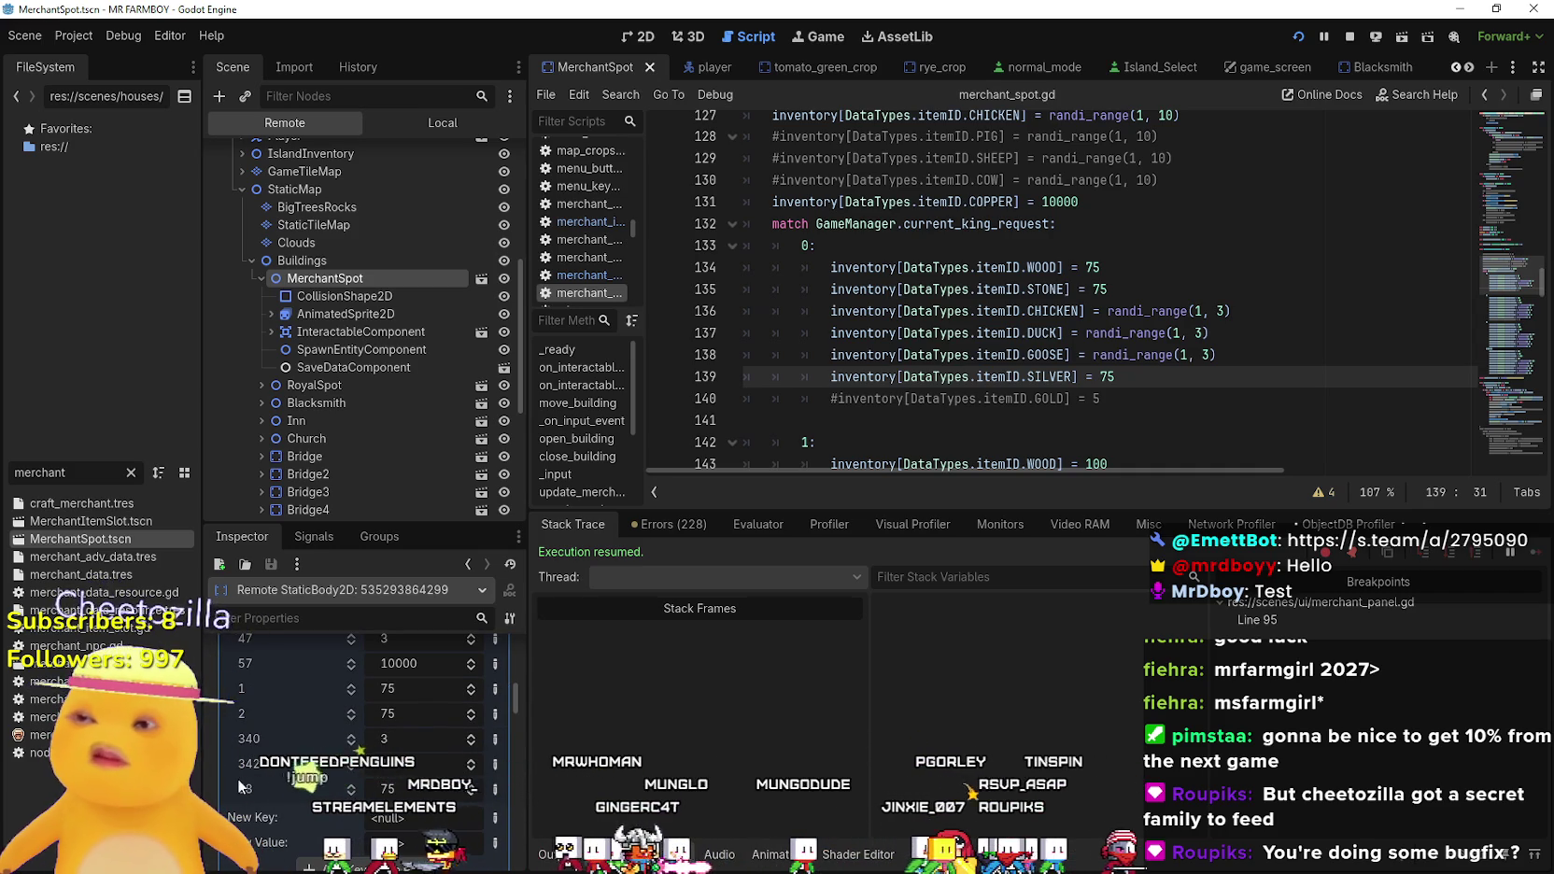
scroll(1164, 227, down, 2)
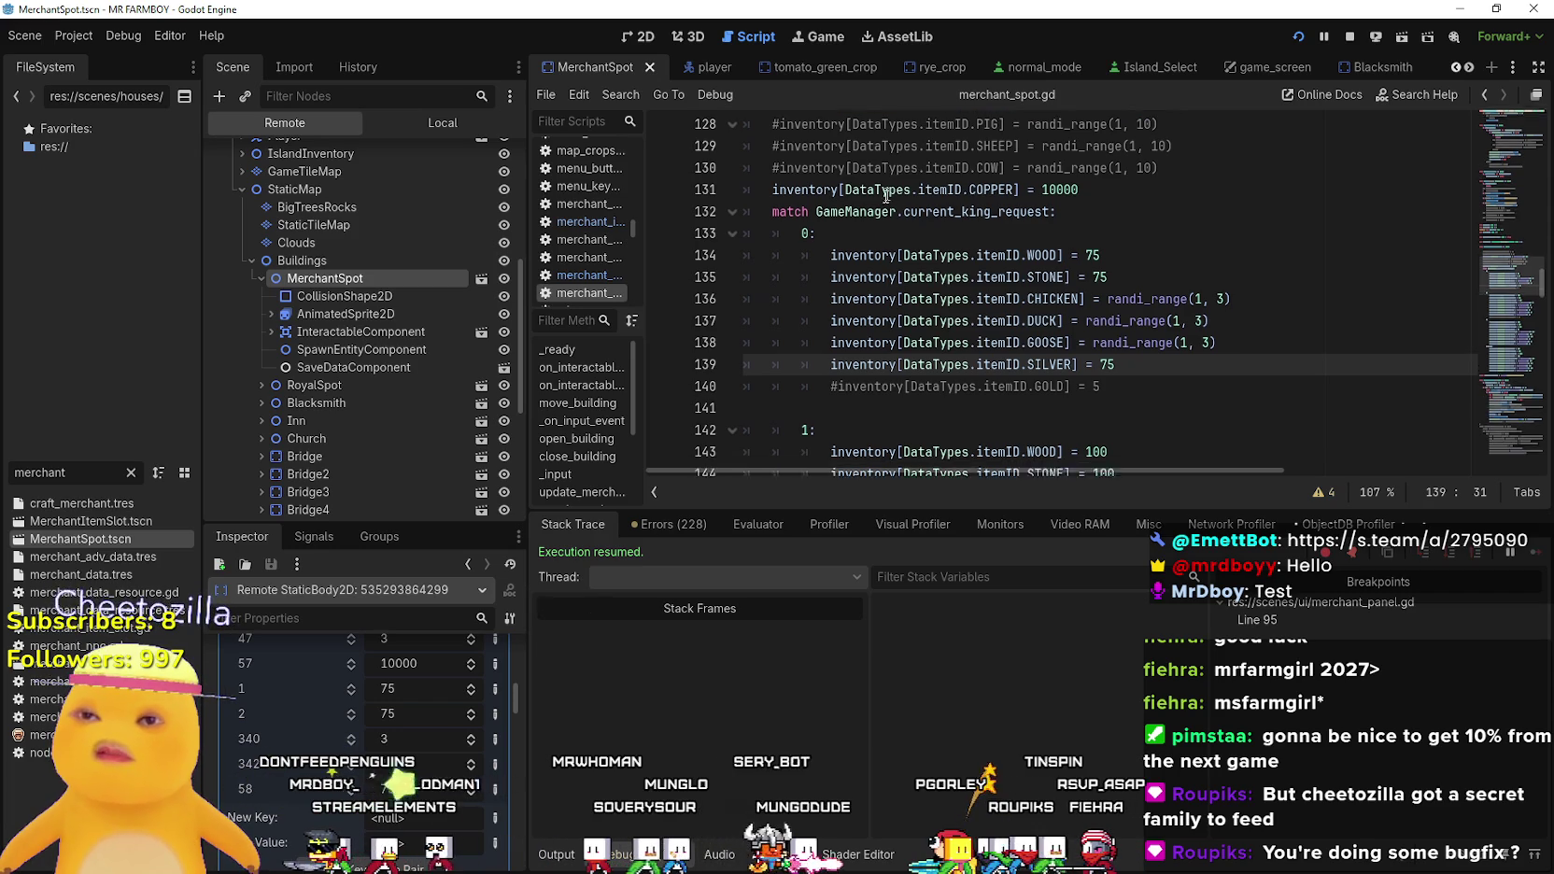
mouse_move(1119, 246)
mouse_down()
mouse_move(747, 210)
mouse_move(730, 243)
mouse_up()
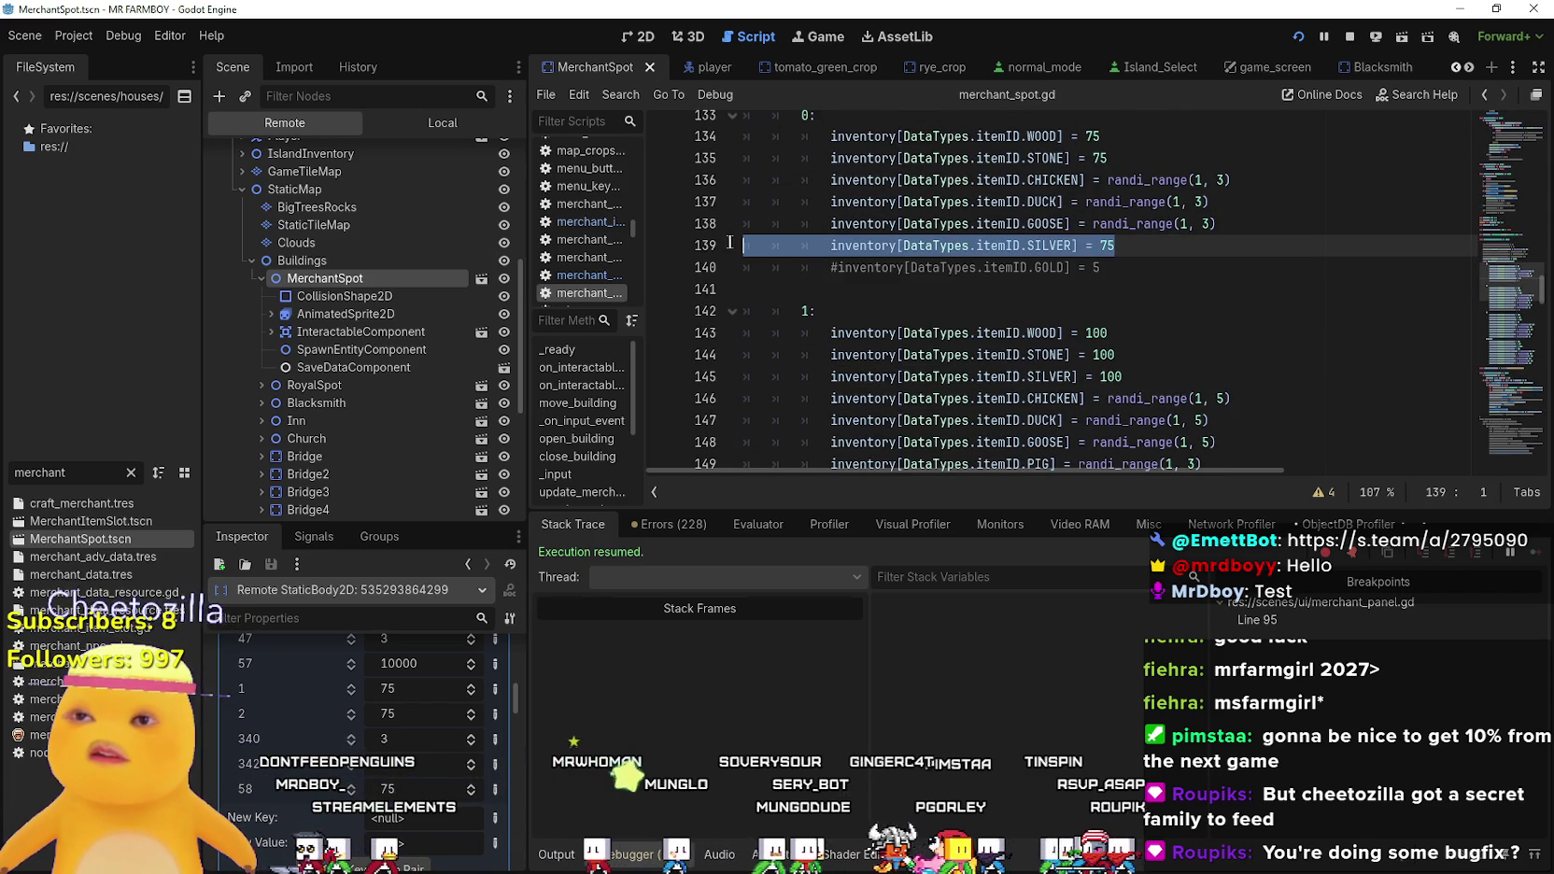
scroll(1053, 304, up, 4)
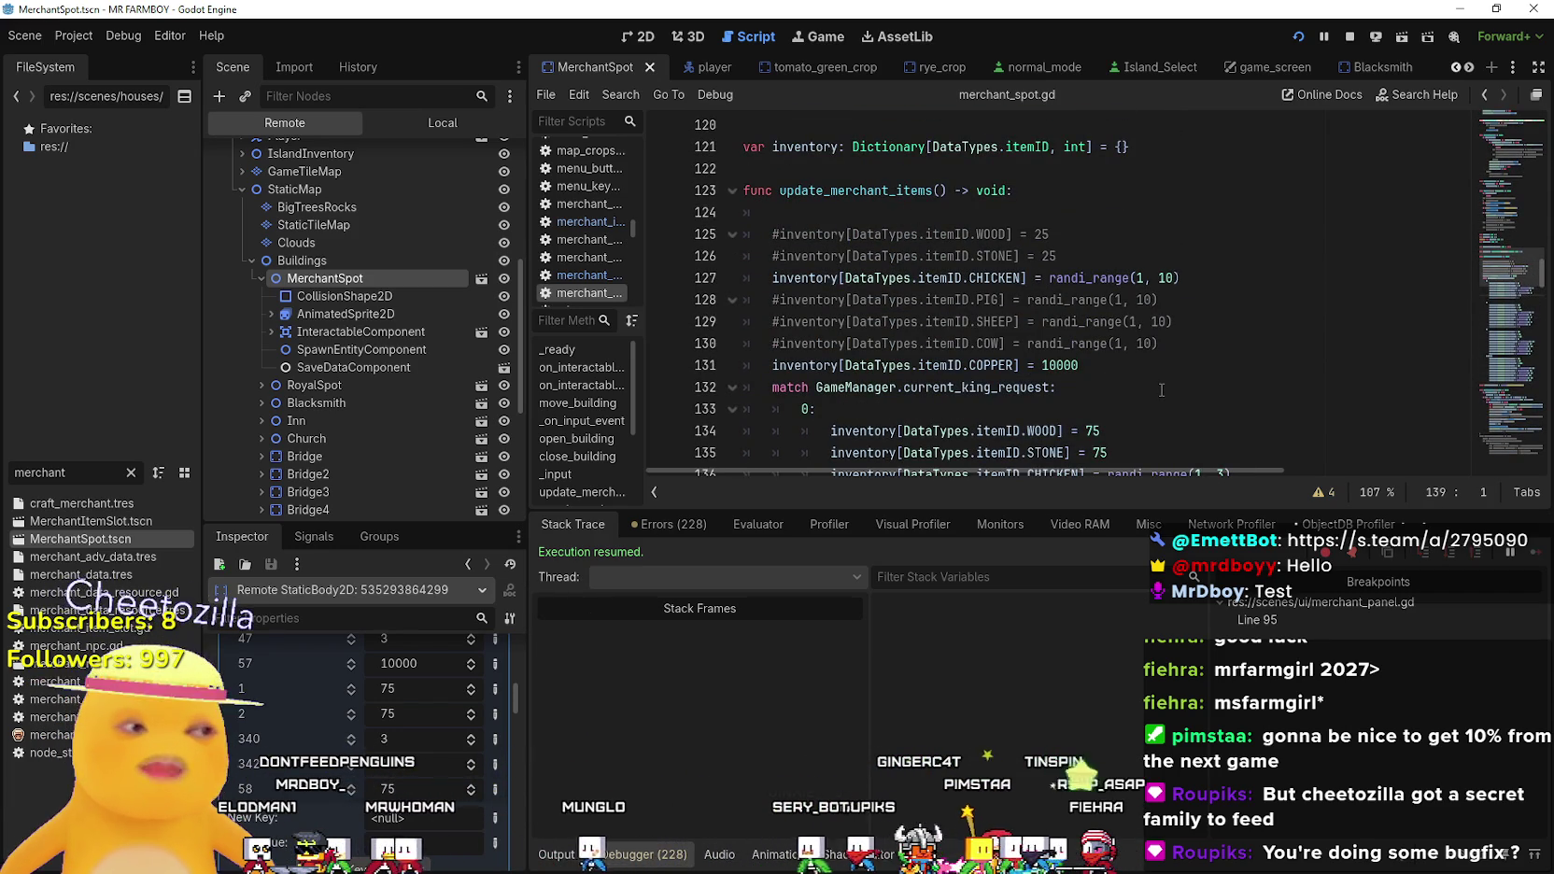
scroll(1148, 374, up, 2)
scroll(1130, 355, down, 6)
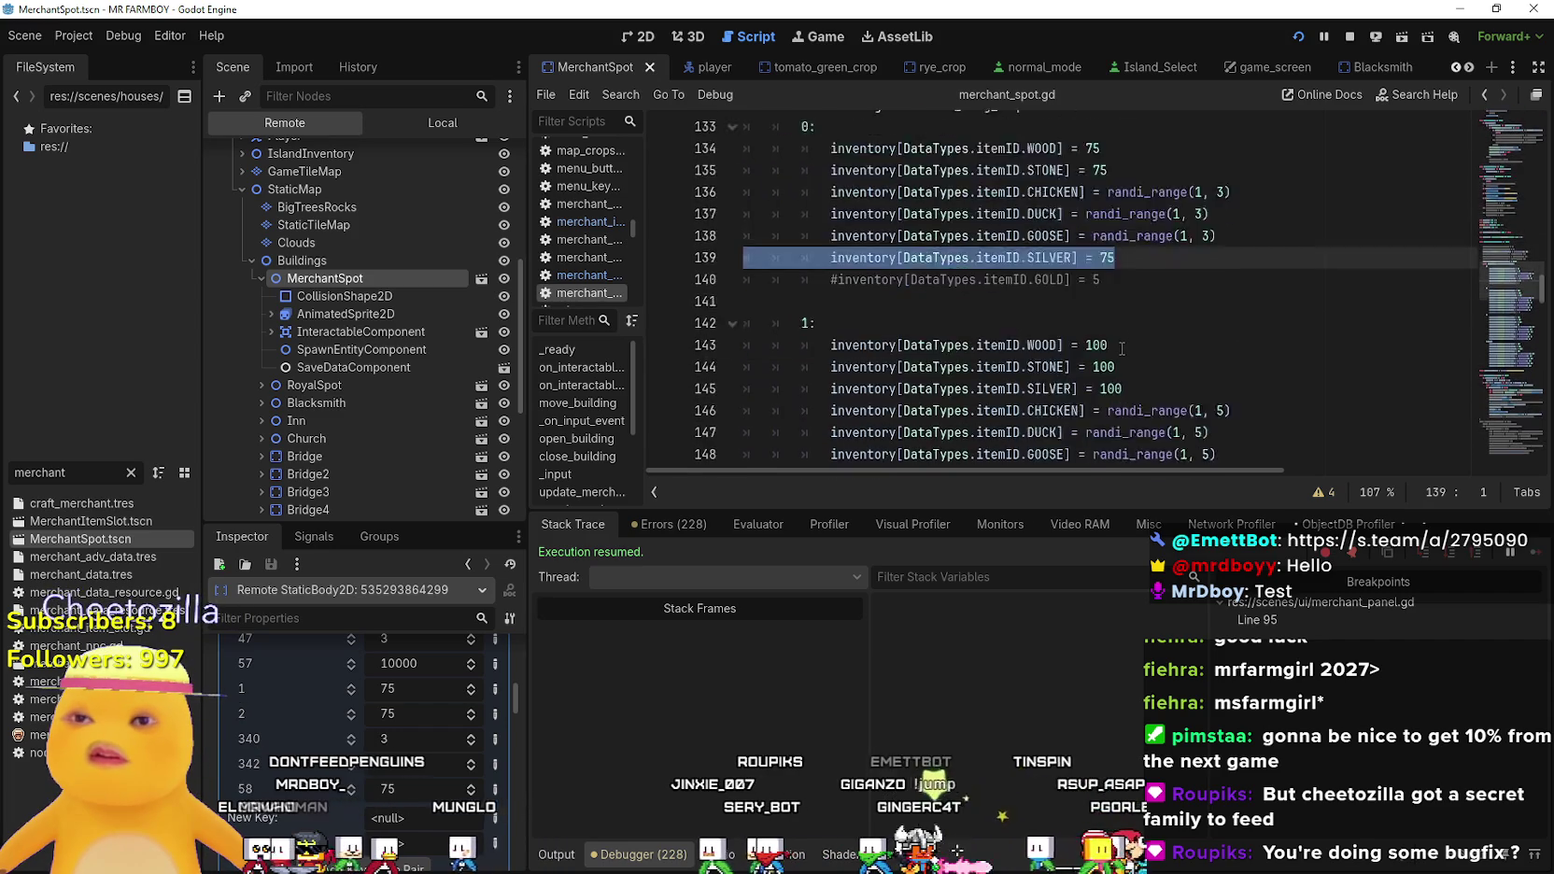
scroll(1121, 348, down, 20)
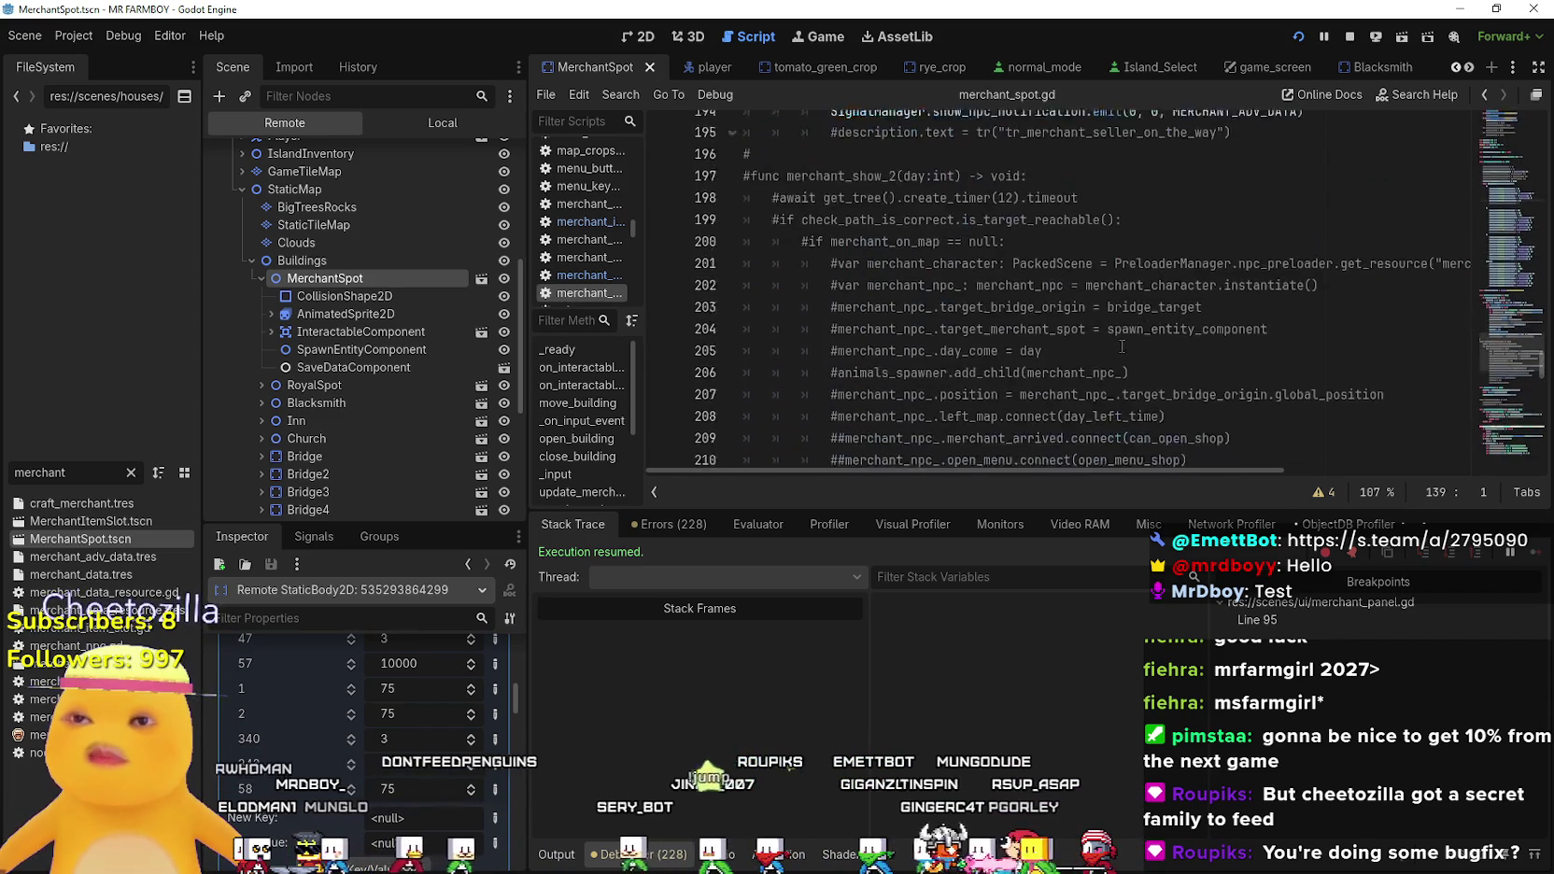
scroll(1121, 347, down, 9)
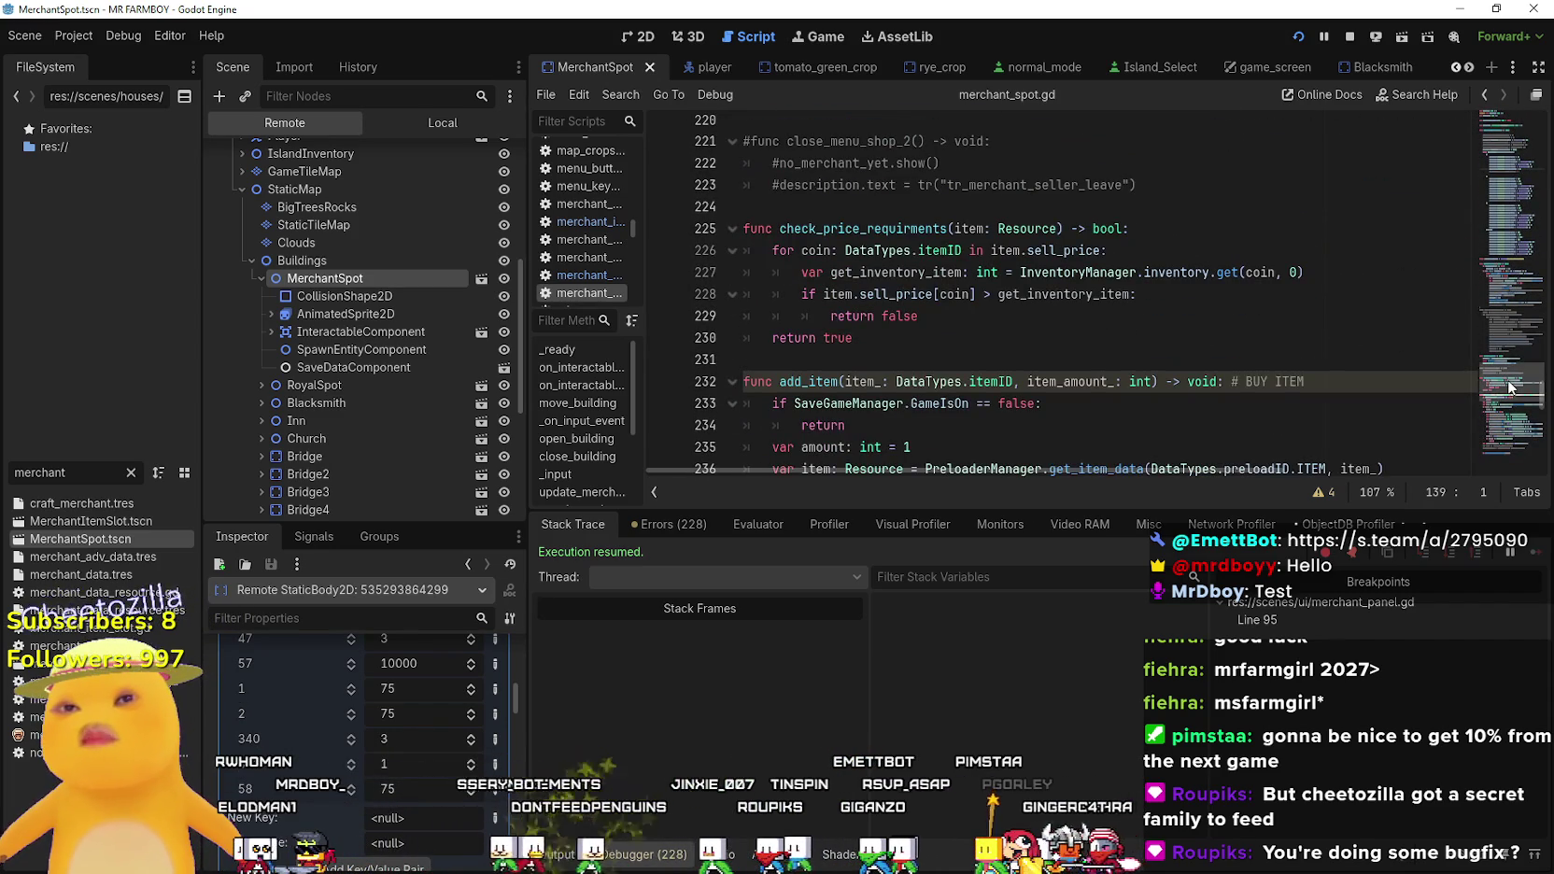
drag(1513, 384, 1513, 393)
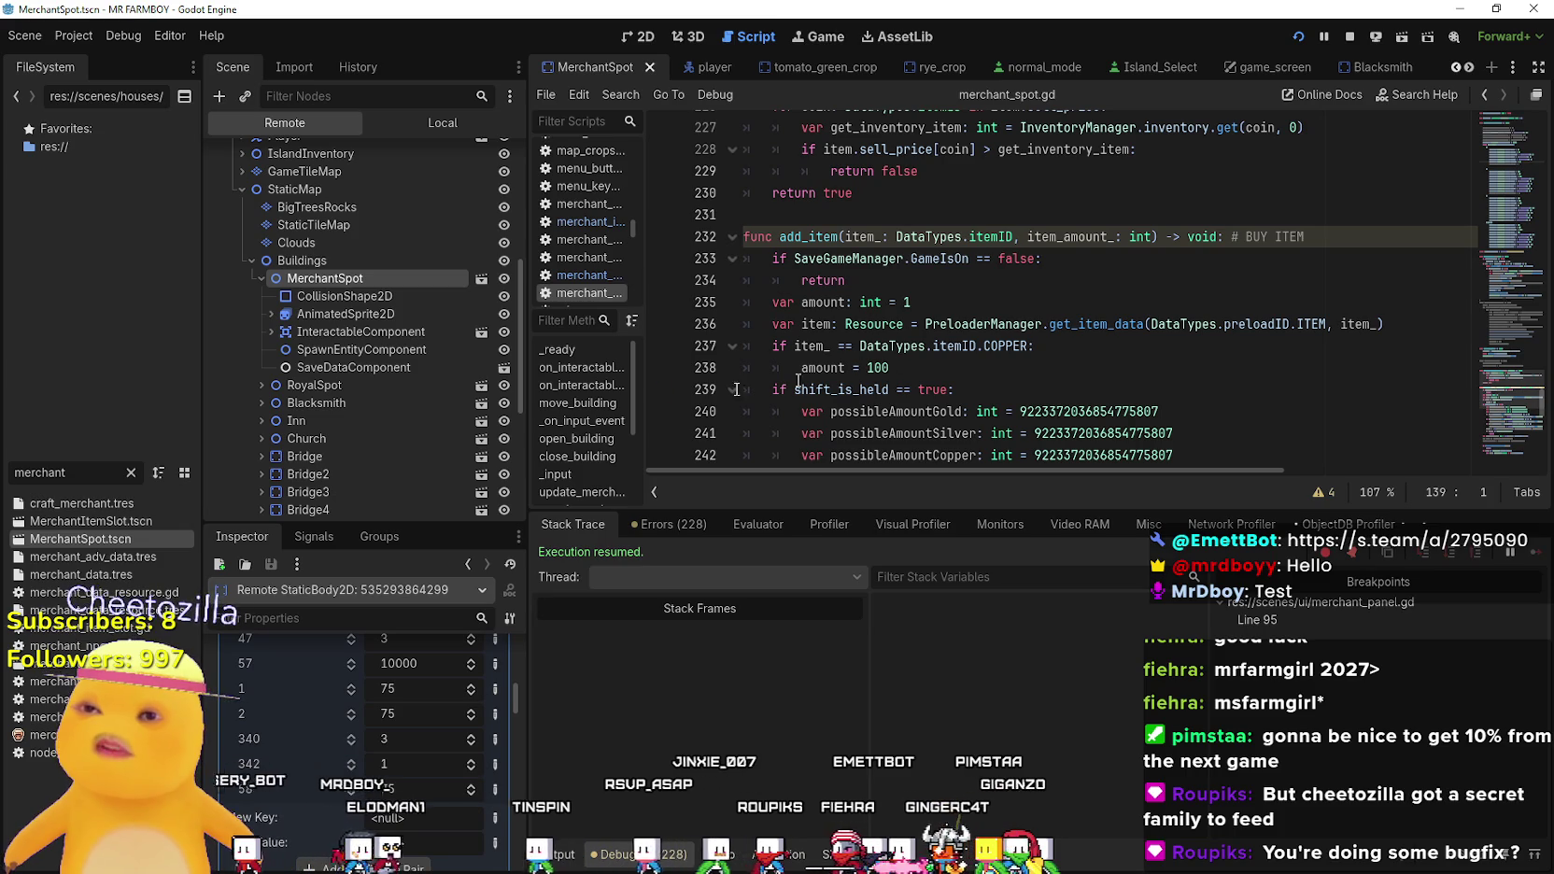
Filter FileSystem for 'merc', open MerchantItemSlot.tscn in Local view, and open merchant_item_slot.gd.
click(131, 472)
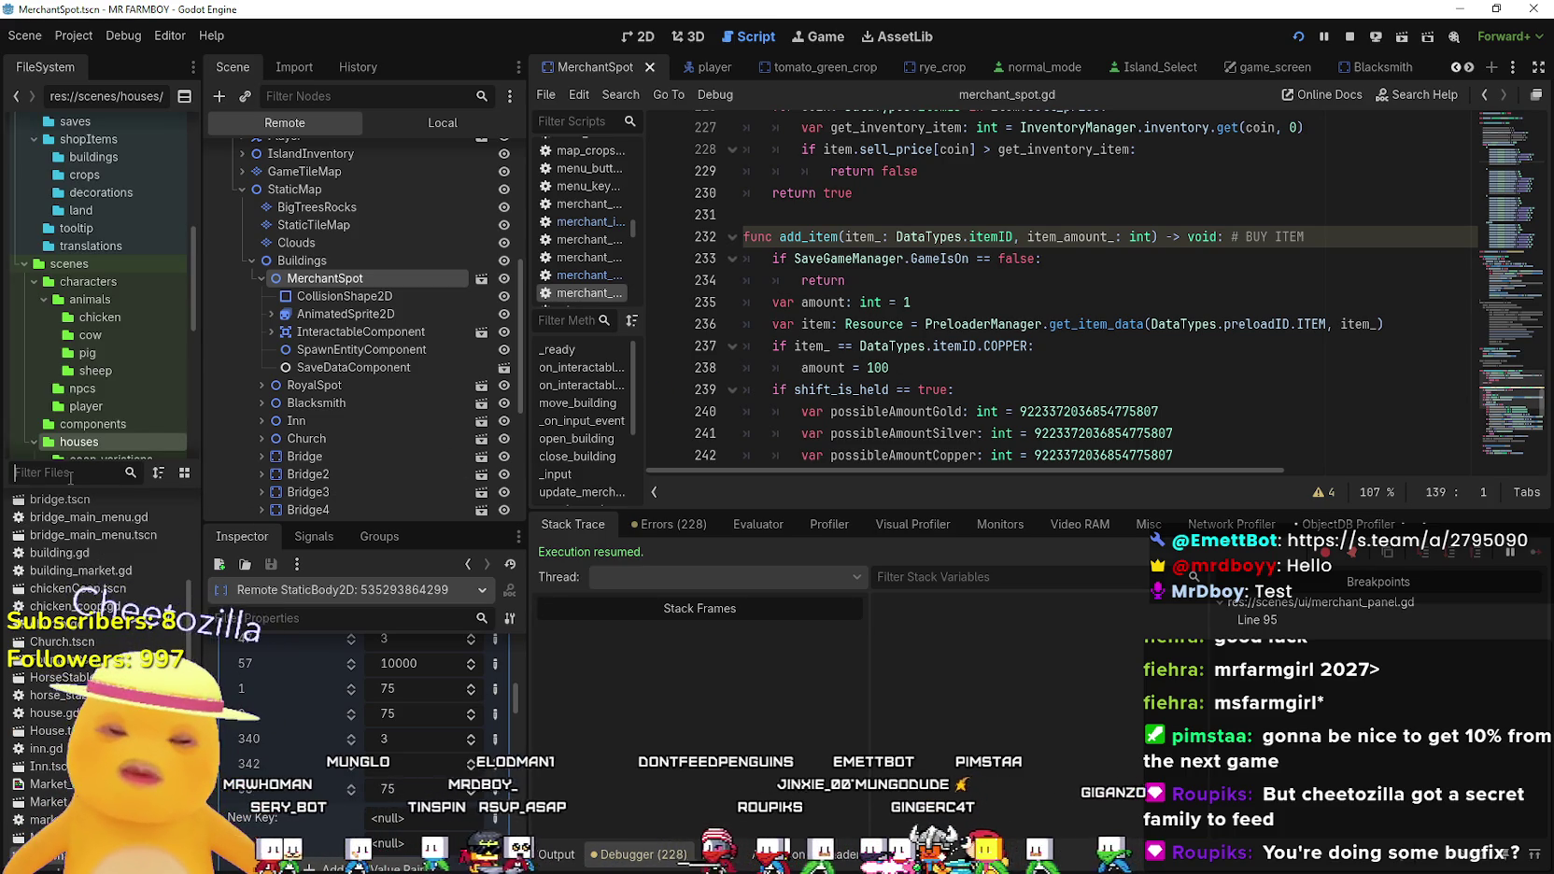
text(mec)
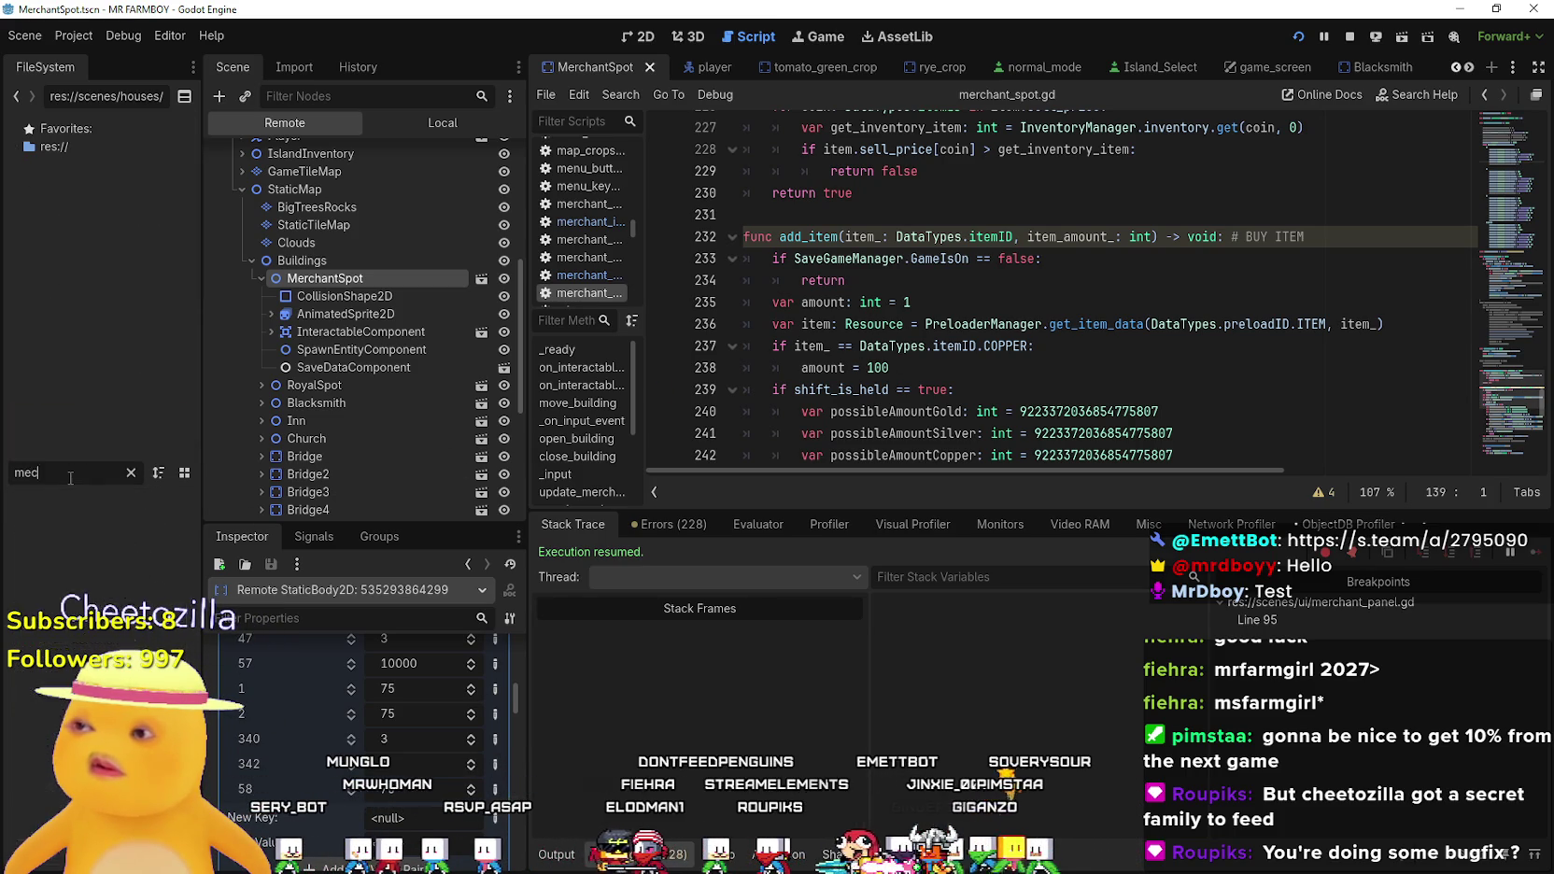
key(BackSpace)
text(rchant)
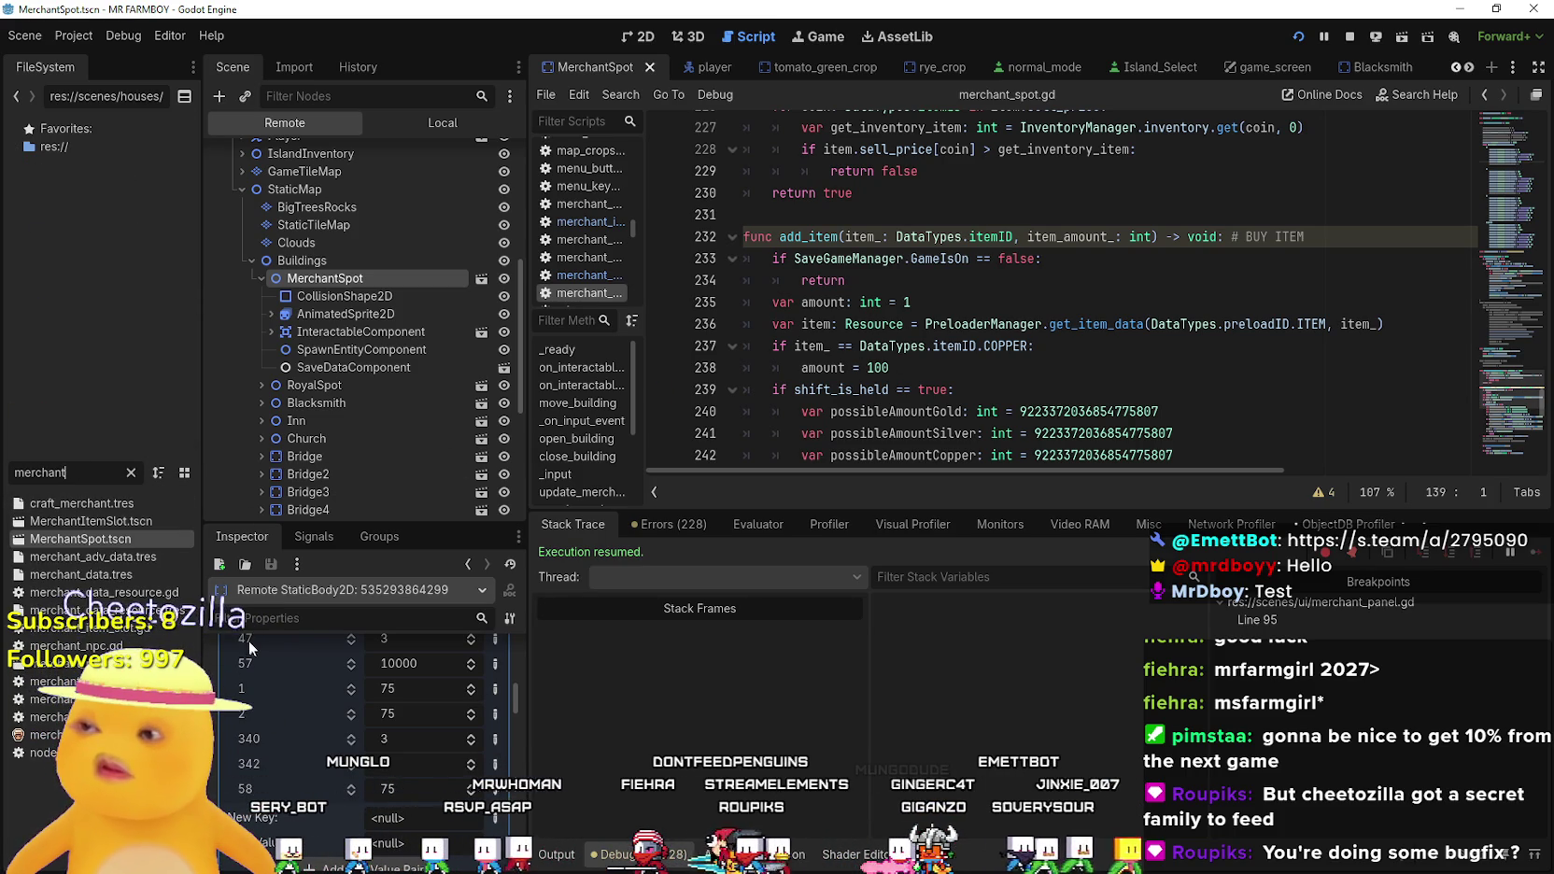
double_click(78, 519)
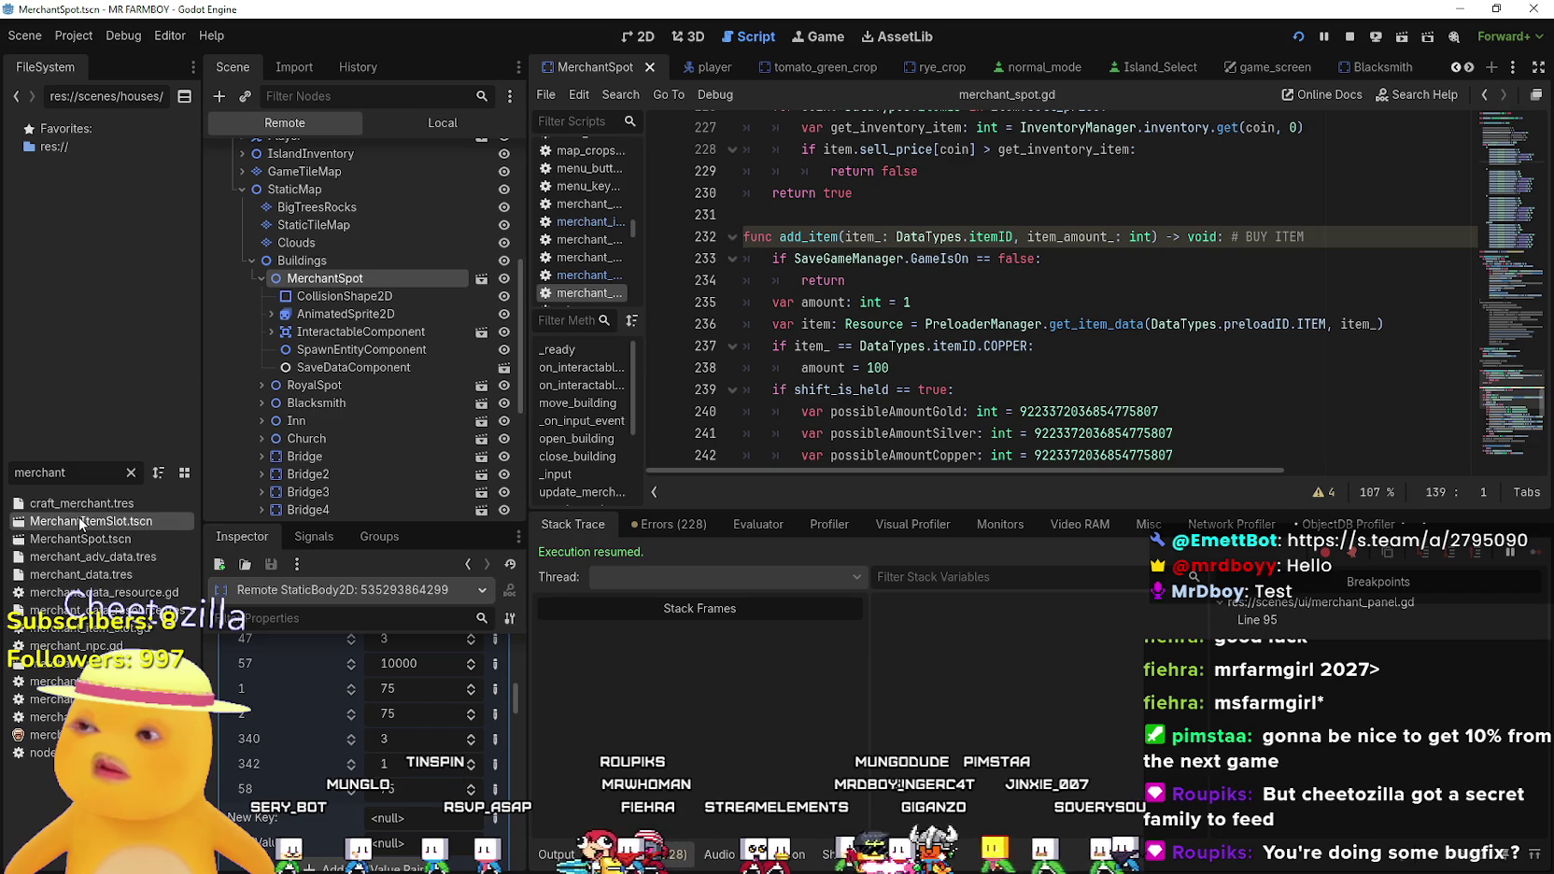
scroll(506, 155, up, 5)
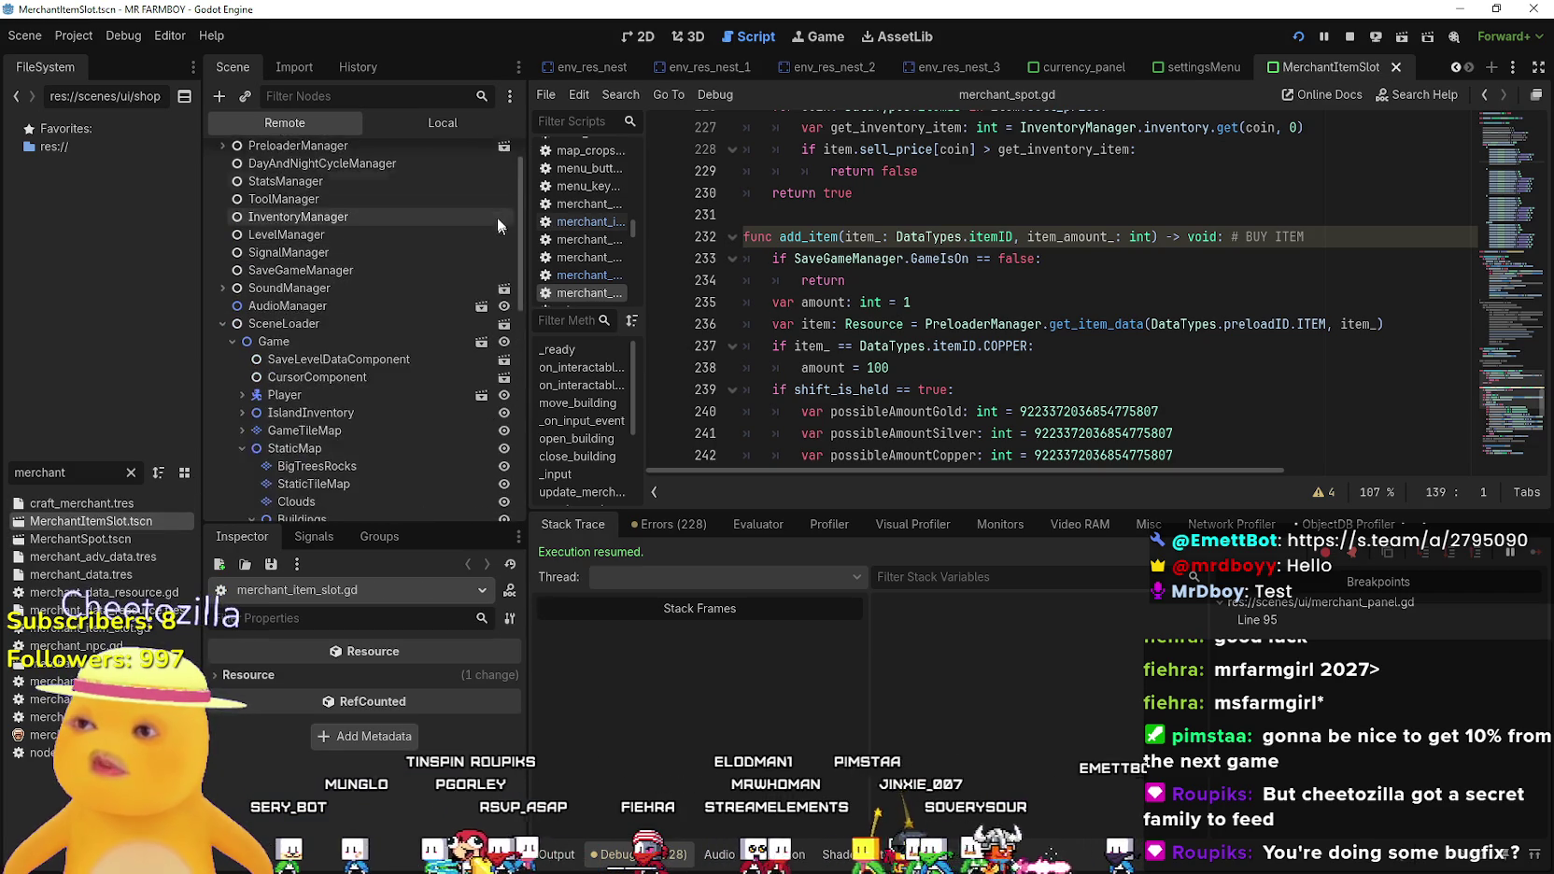
click(442, 123)
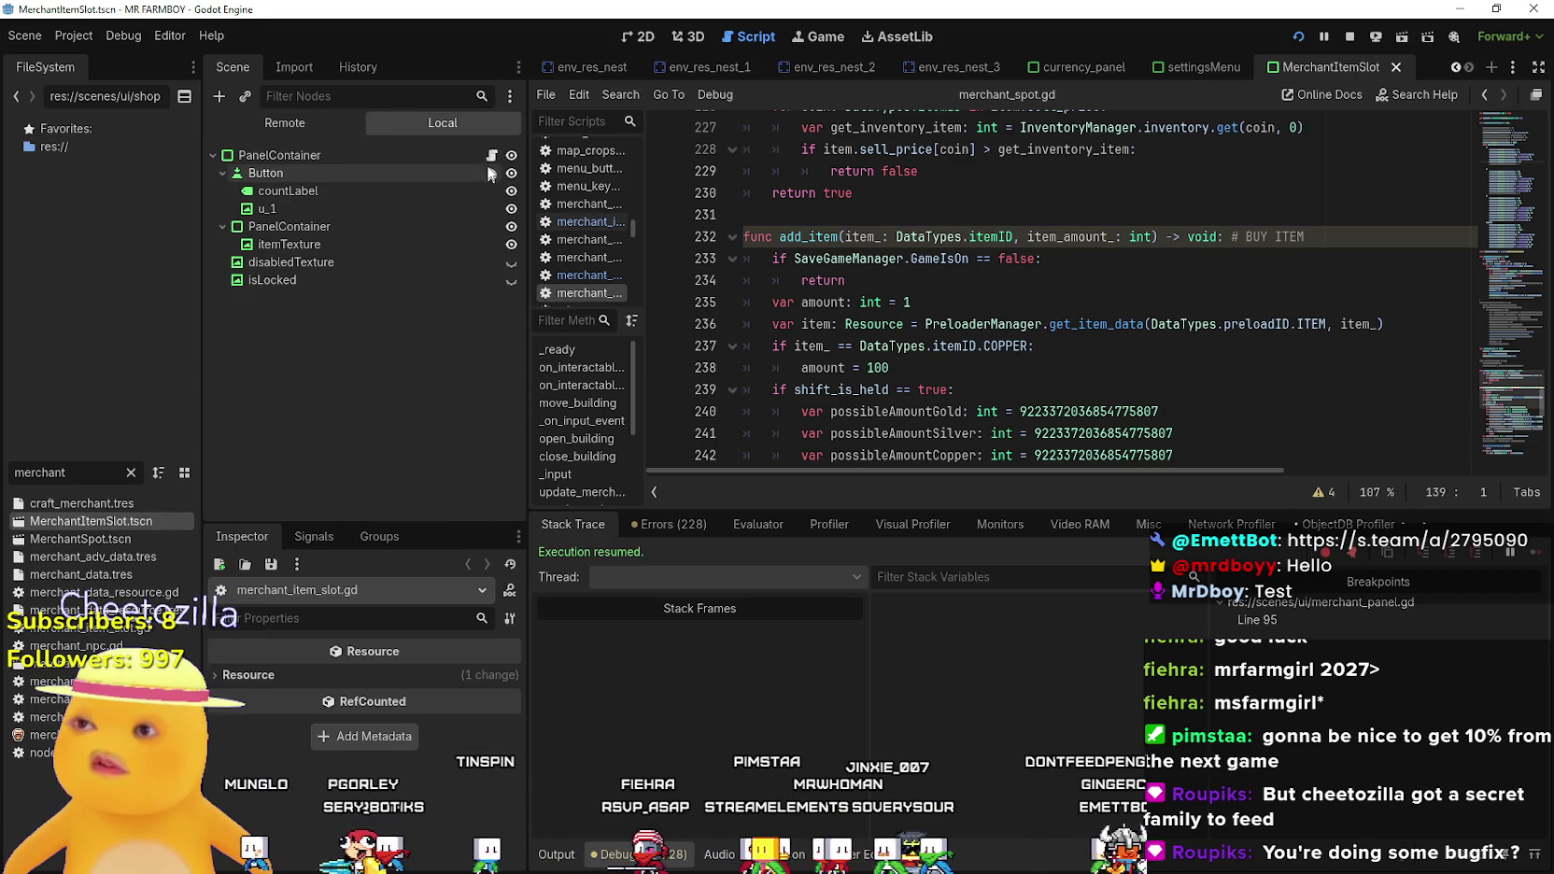
click(581, 221)
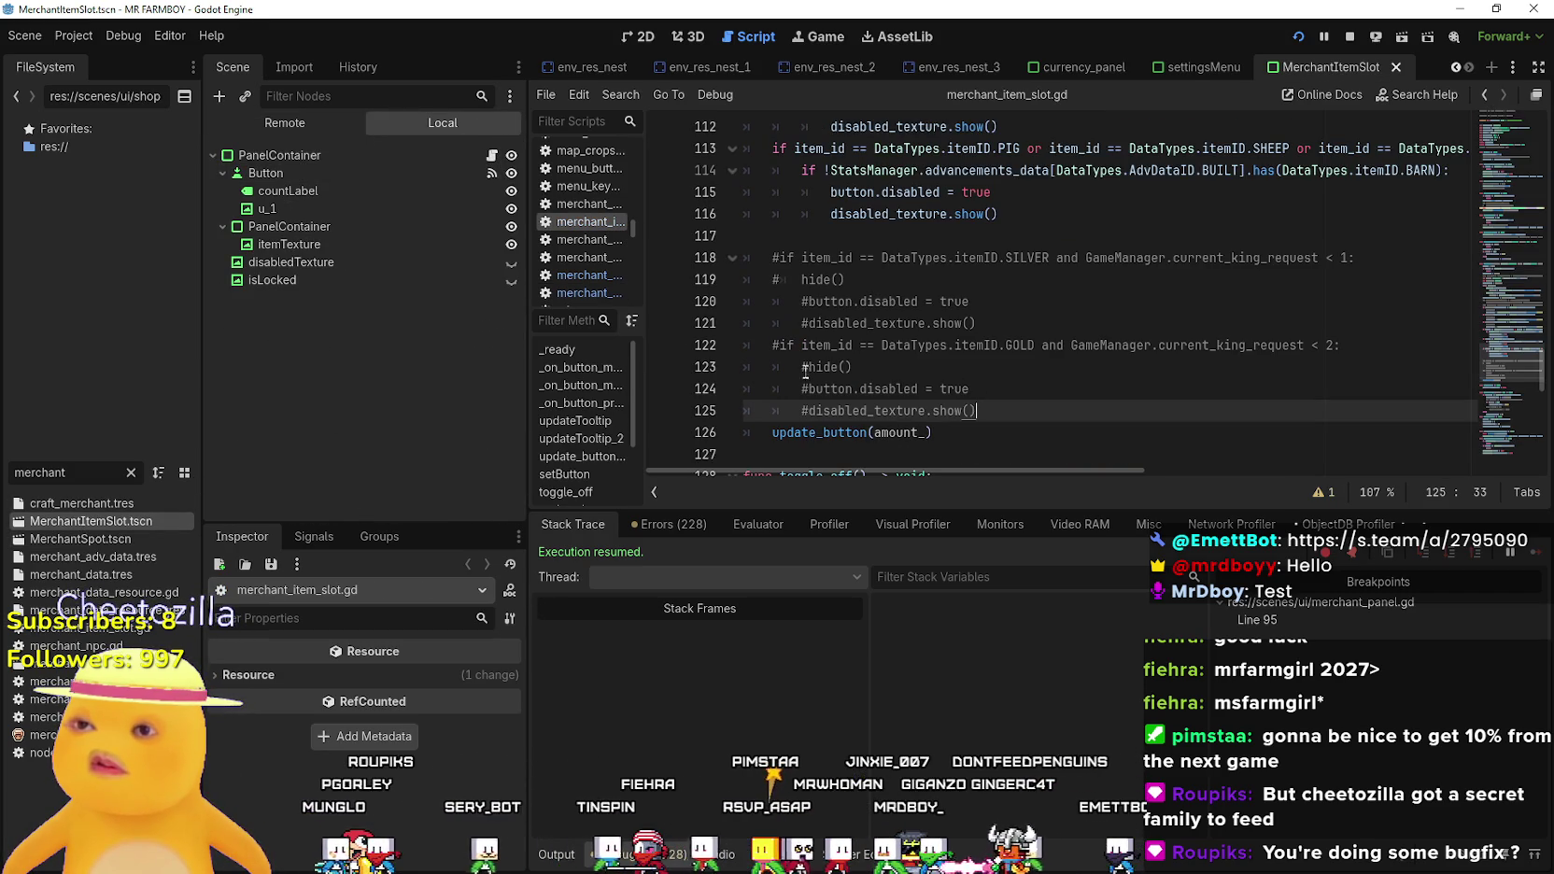
Set a breakpoint on line 126's update_button(amount_) call in merchant_item_slot.gd.
scroll(807, 438, down, 4)
scroll(817, 417, down, 7)
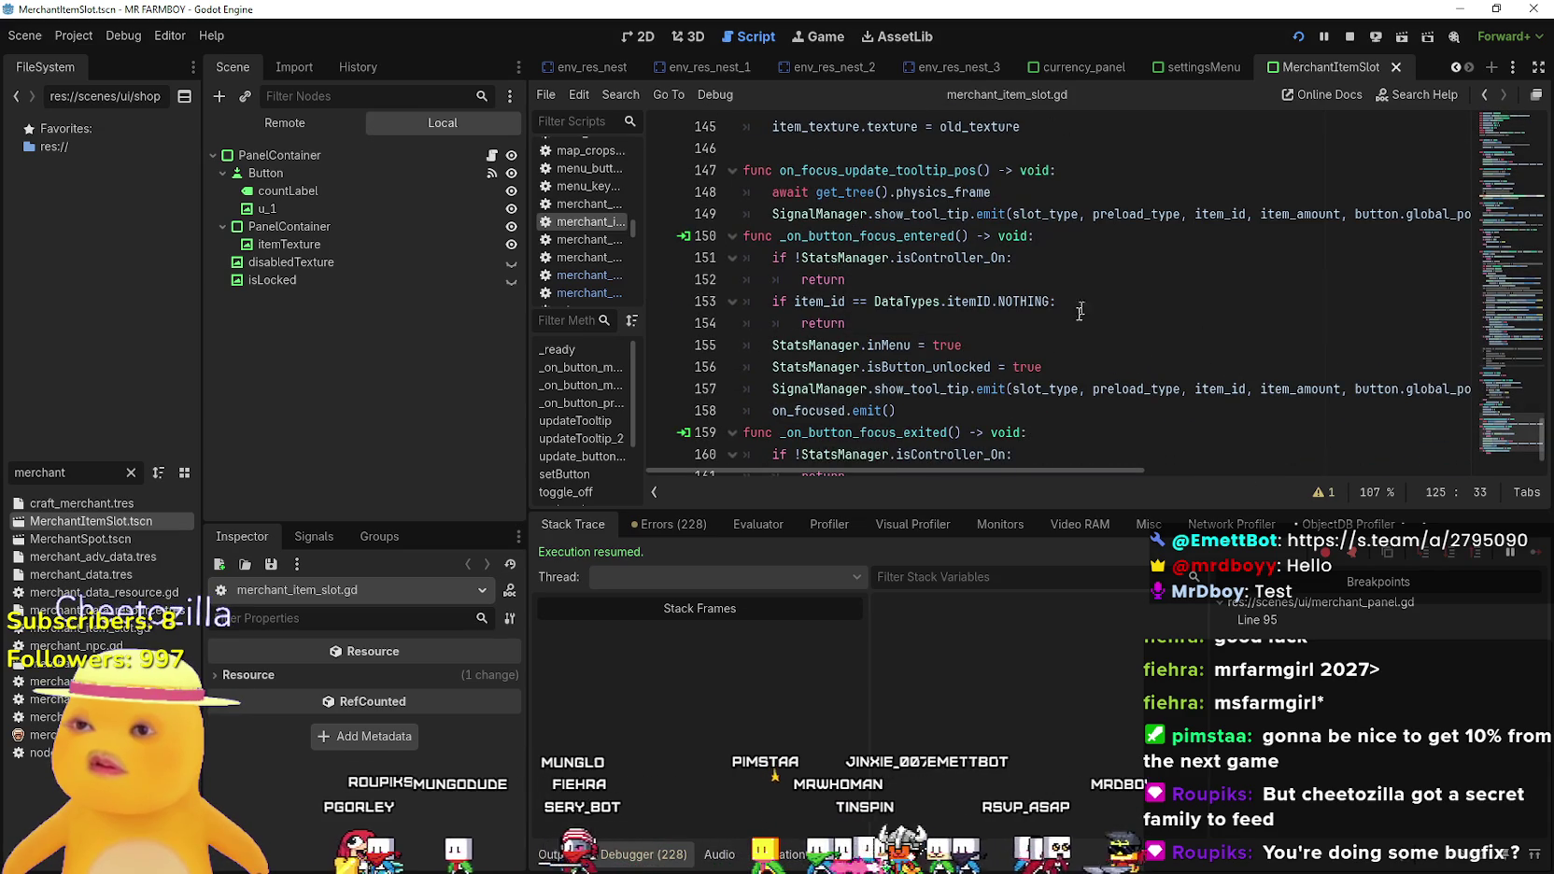
scroll(980, 337, down, 1)
scroll(1114, 392, up, 3)
scroll(1113, 392, up, 14)
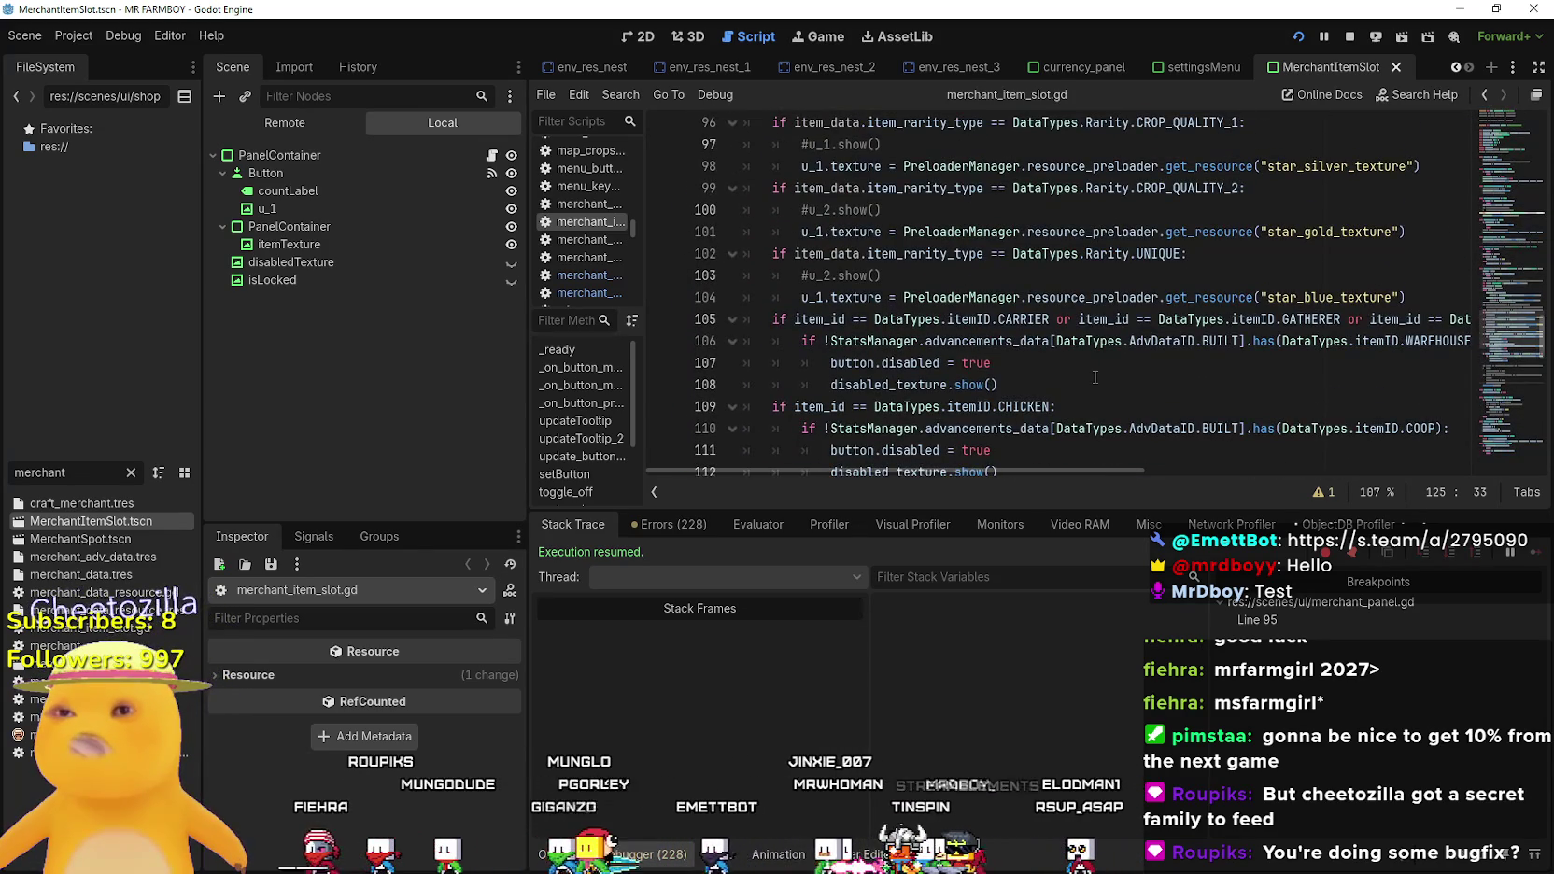
scroll(1095, 377, down, 7)
scroll(1088, 374, up, 10)
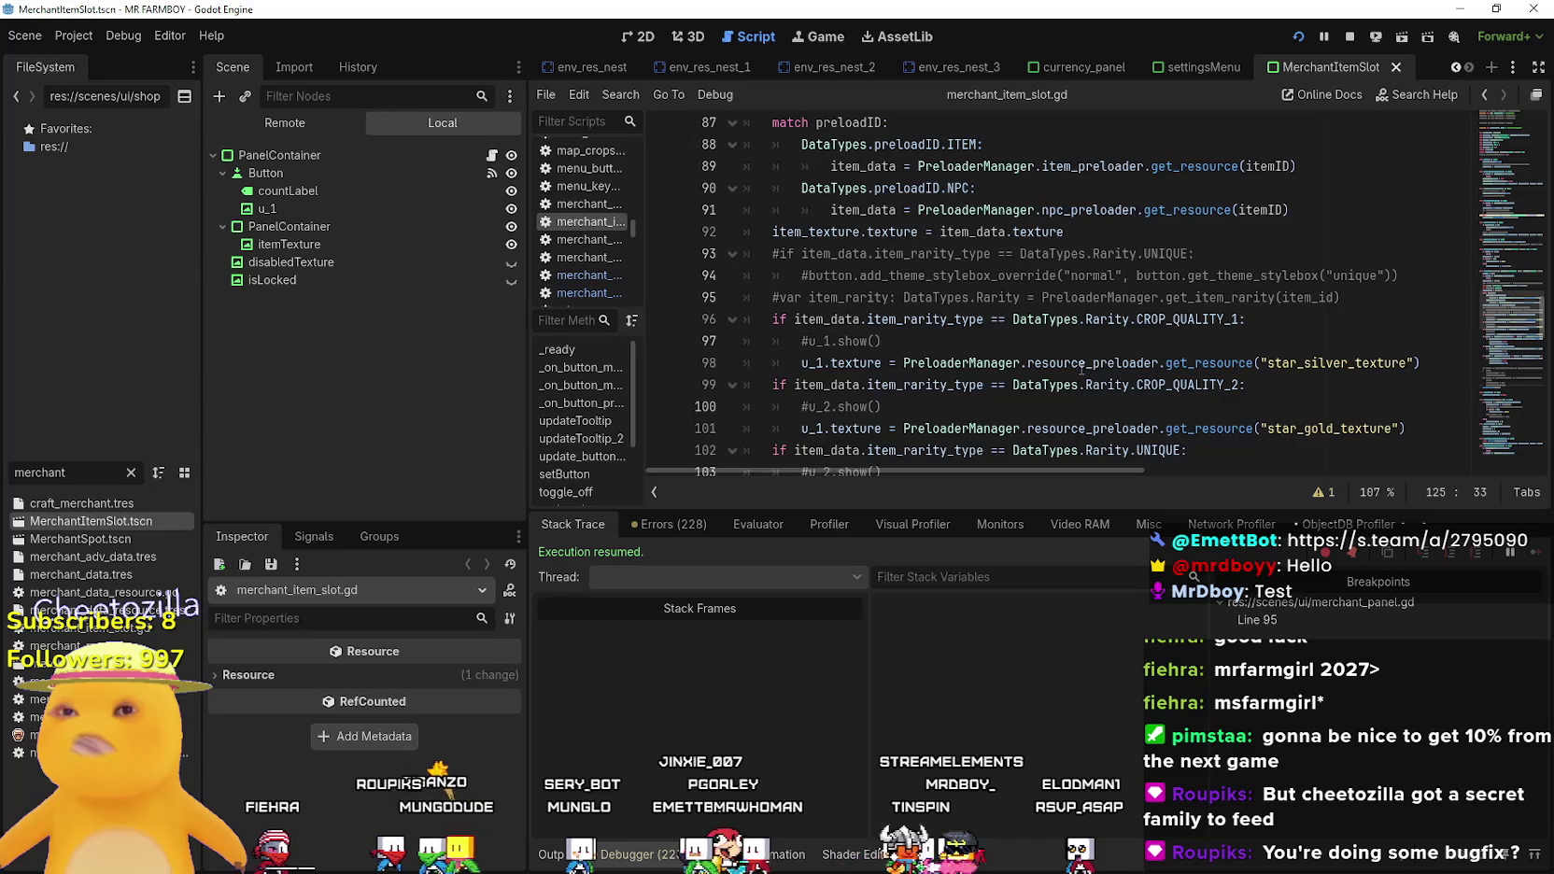
scroll(1082, 369, up, 3)
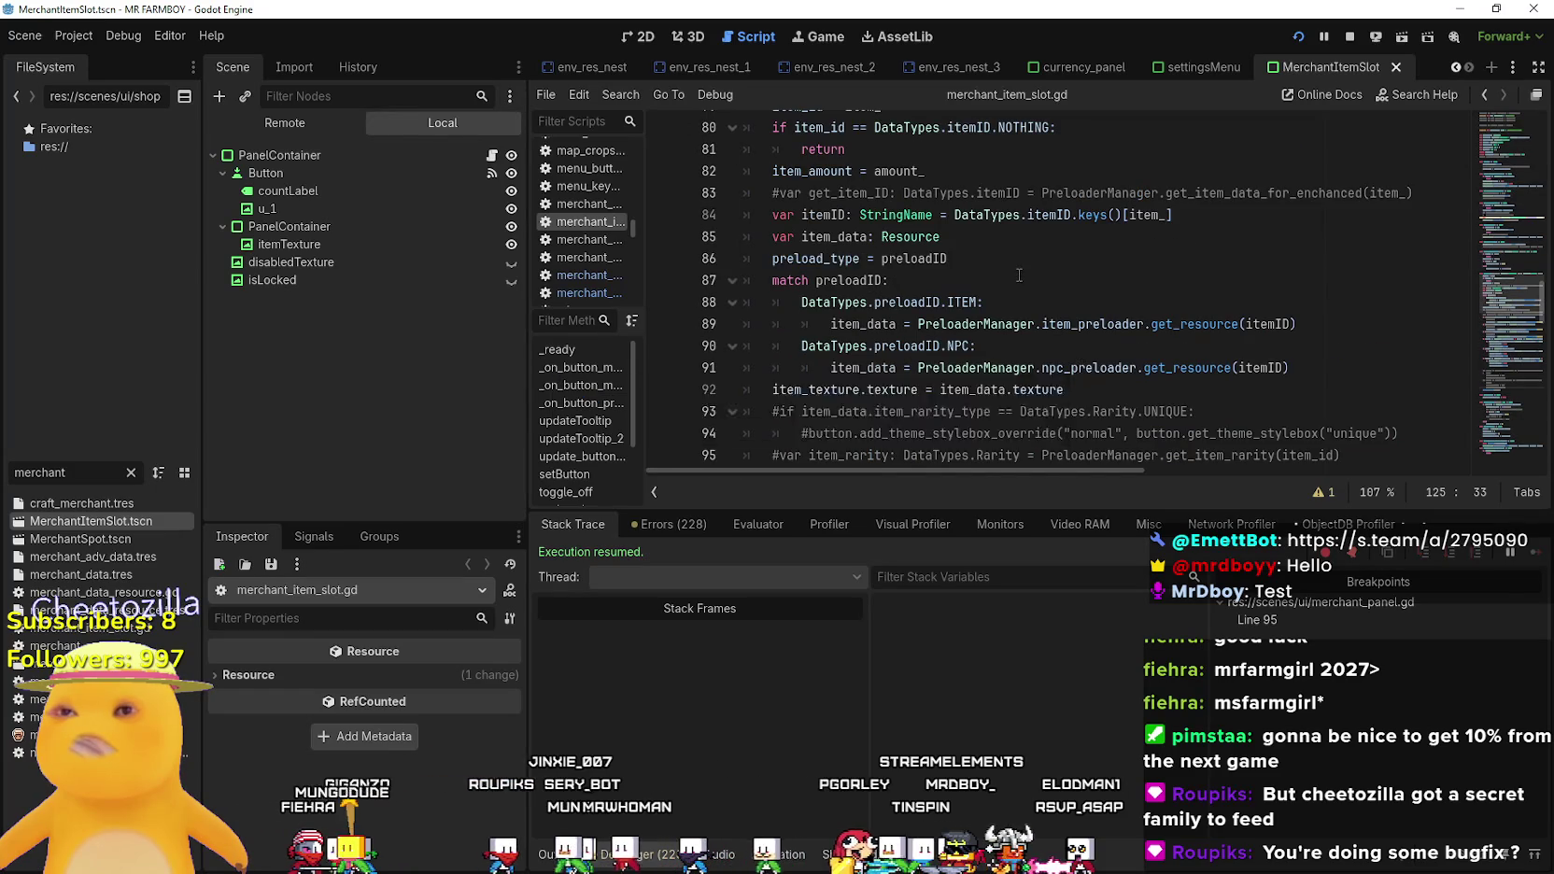
scroll(1019, 275, up, 3)
scroll(1018, 304, up, 10)
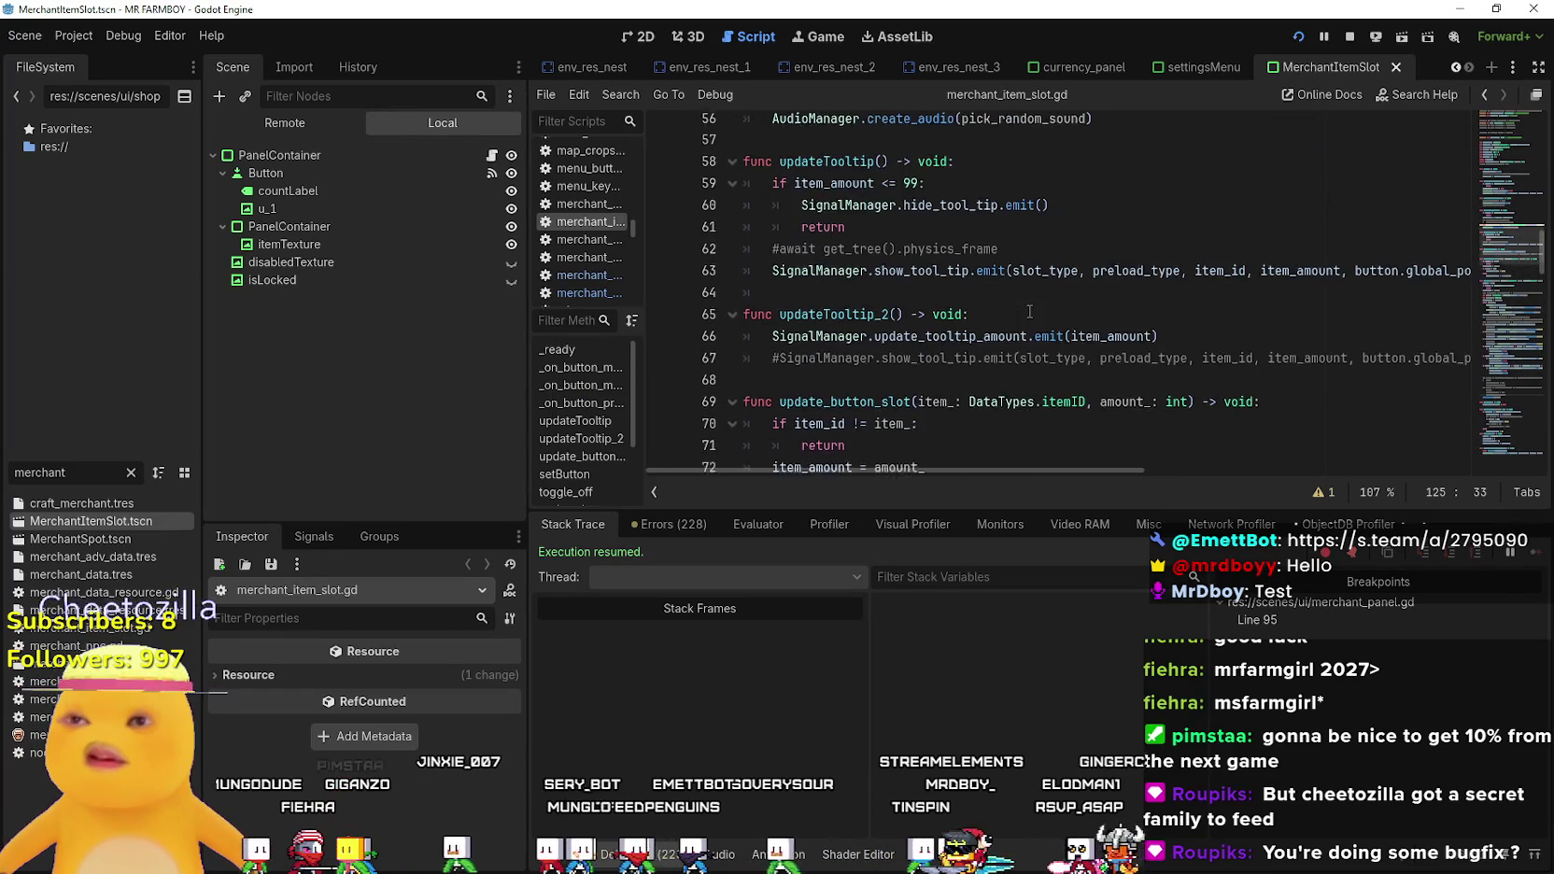
scroll(1037, 303, up, 7)
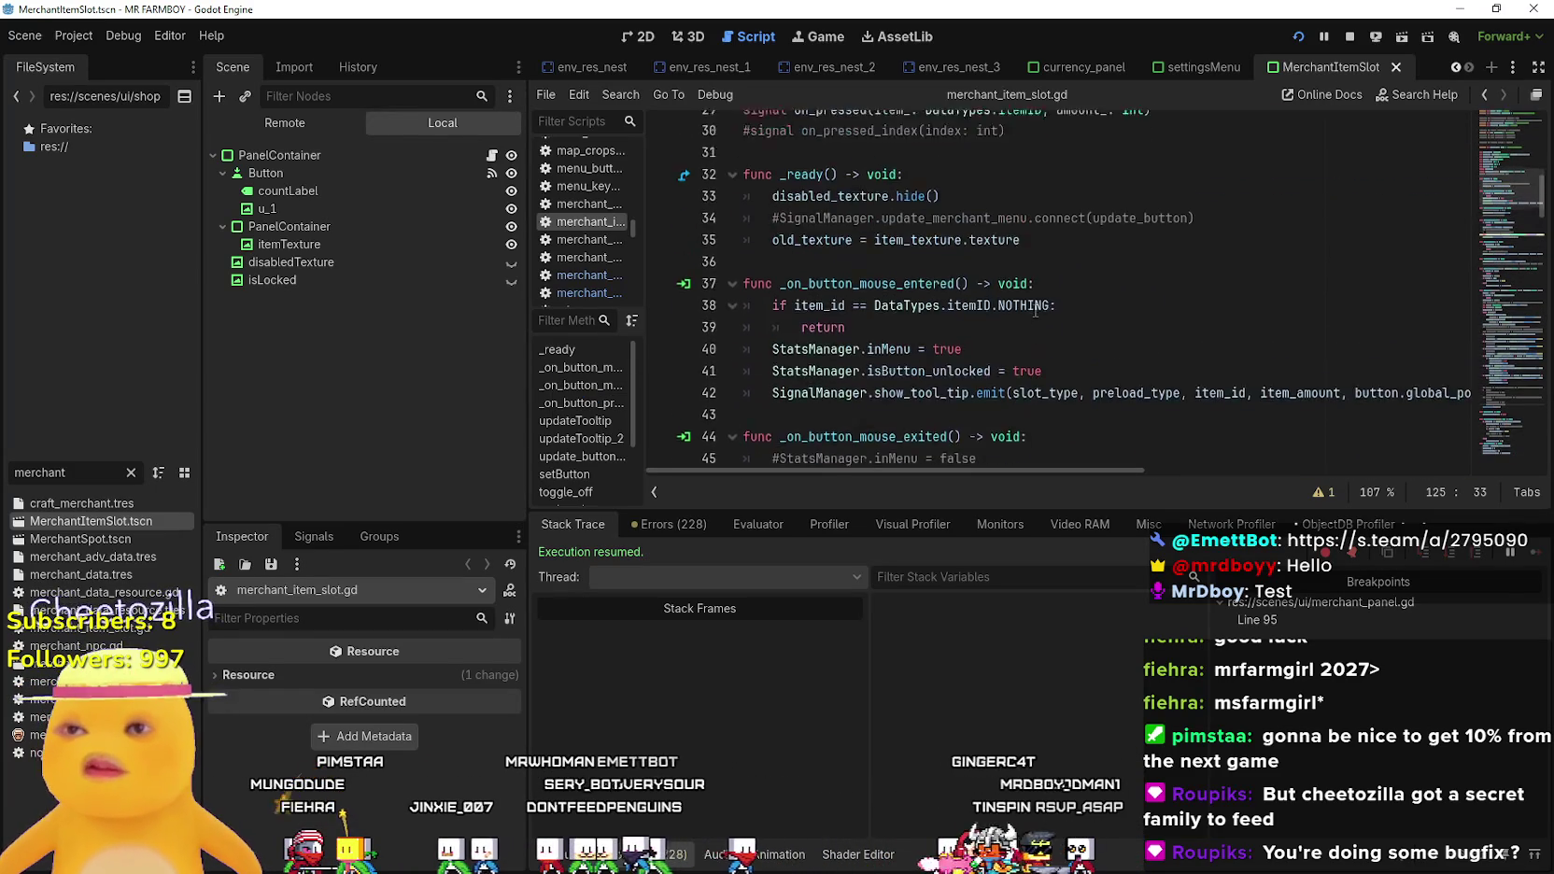
scroll(1035, 307, down, 12)
scroll(1034, 307, down, 18)
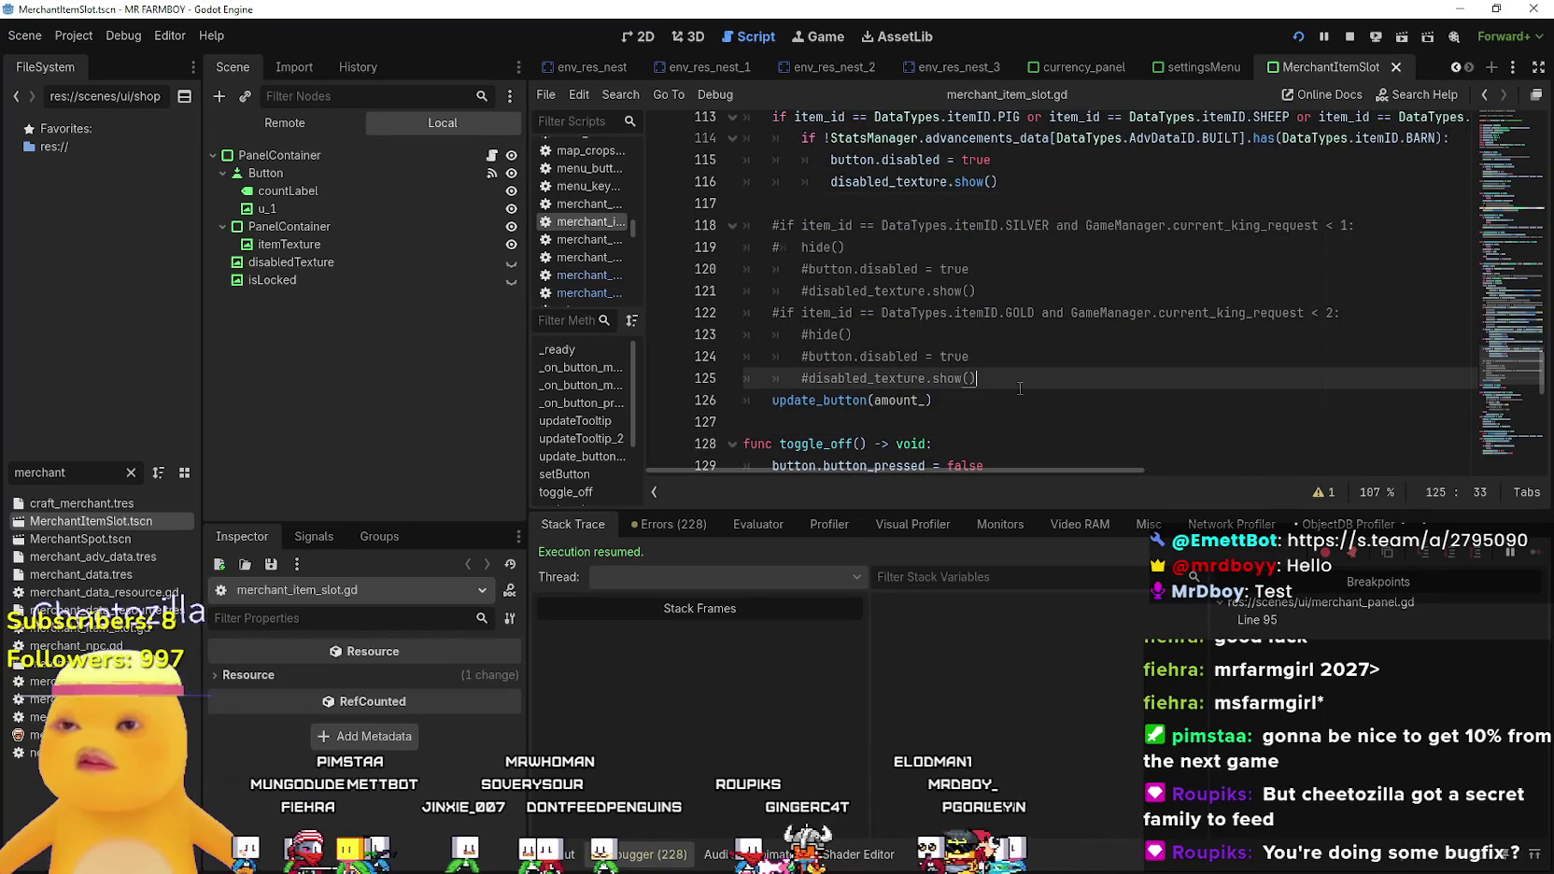
click(1002, 405)
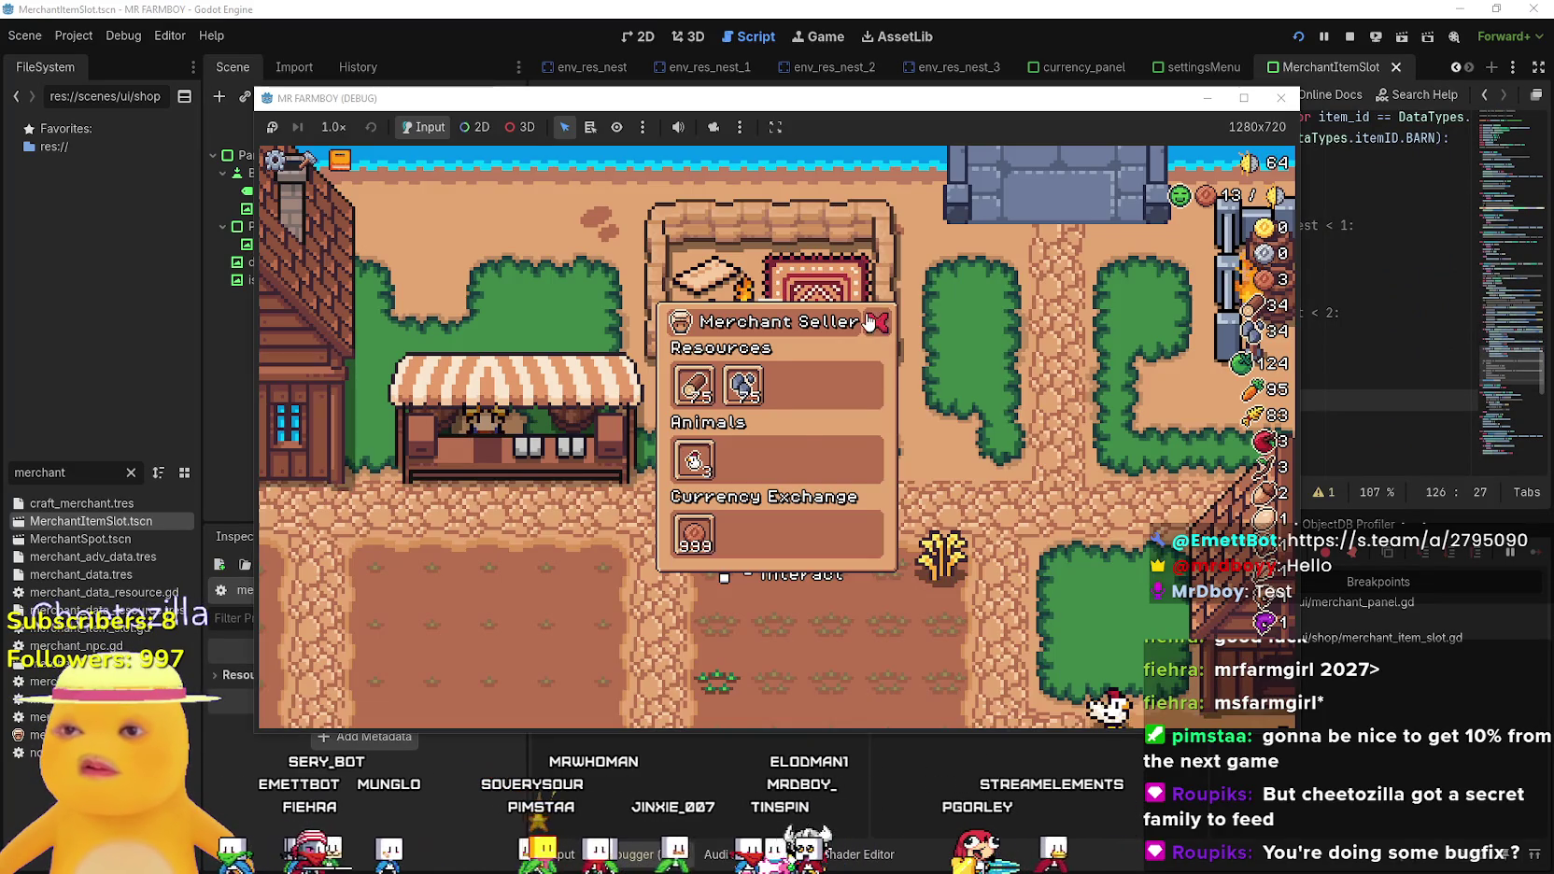
Trigger the item slot code in the running game and resume to the next breakpoint.
click(874, 322)
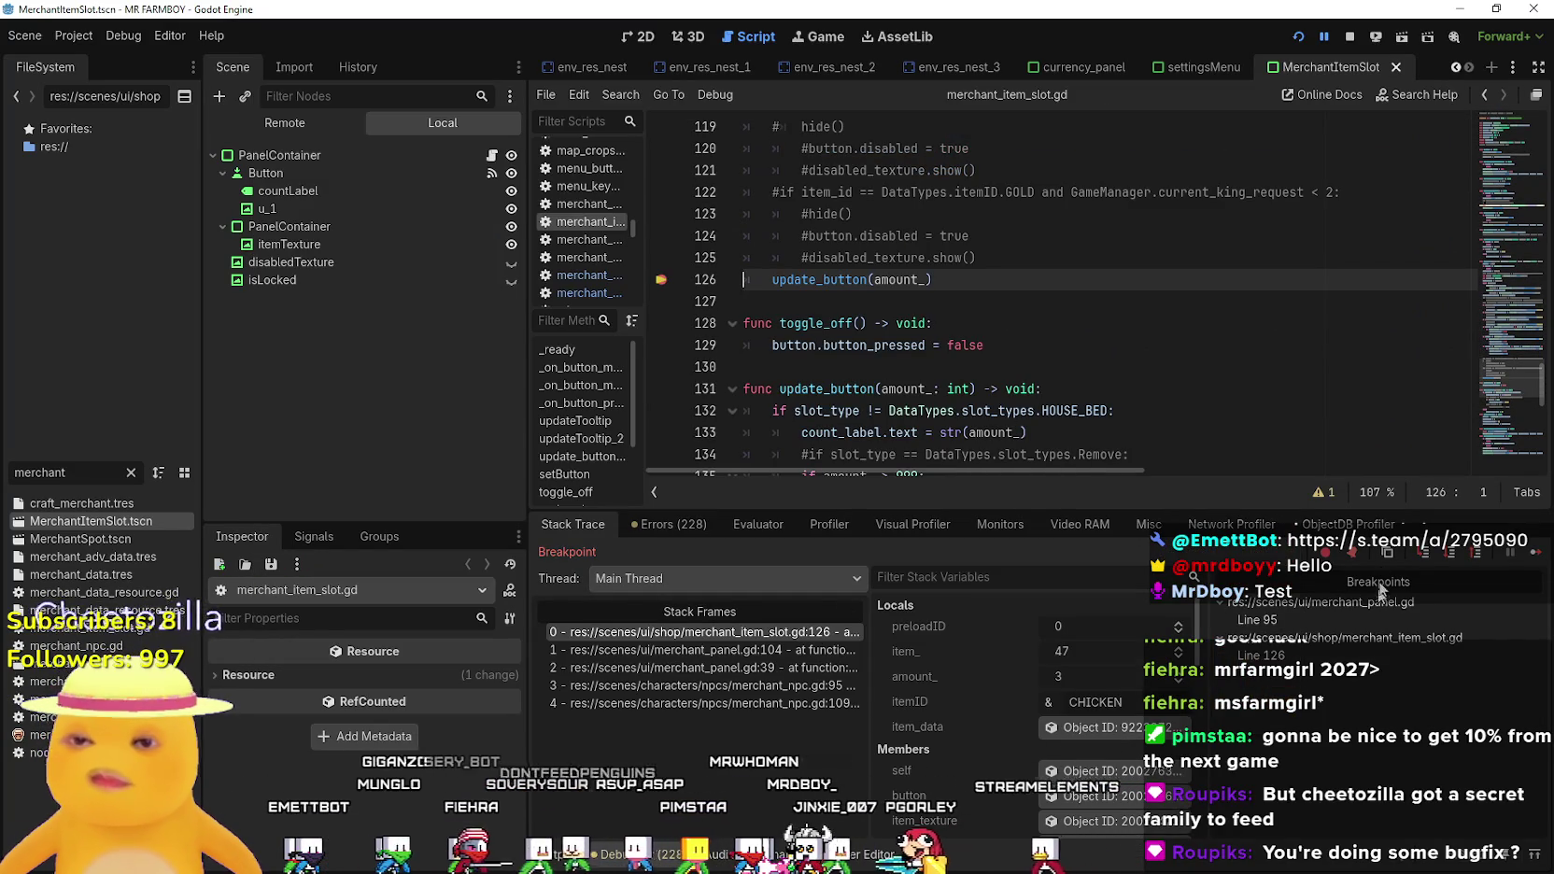
click(1535, 560)
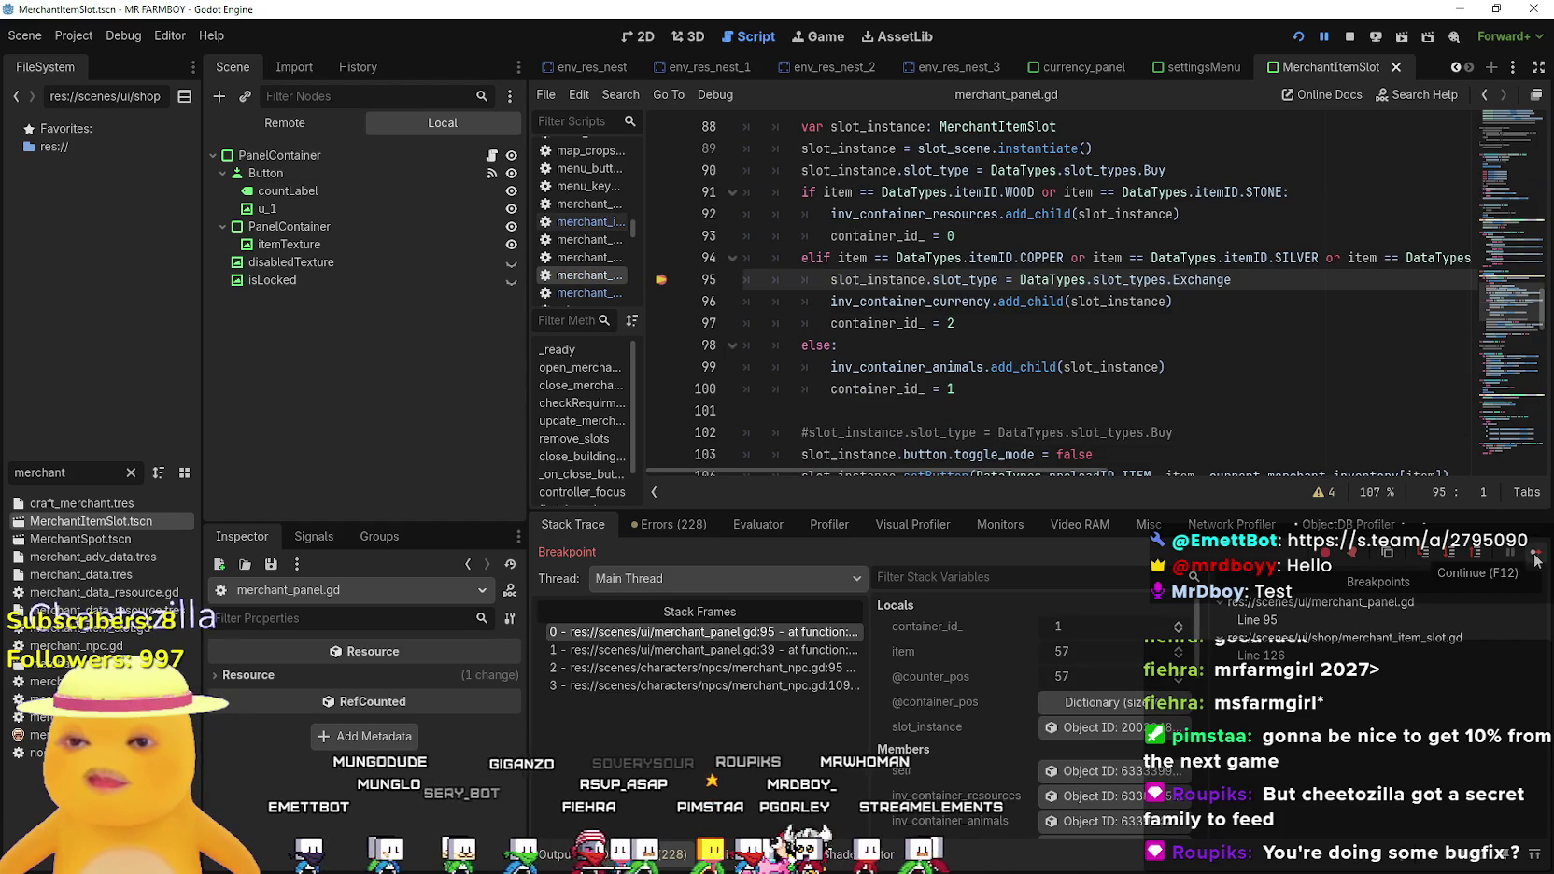
scroll(977, 768, down, 5)
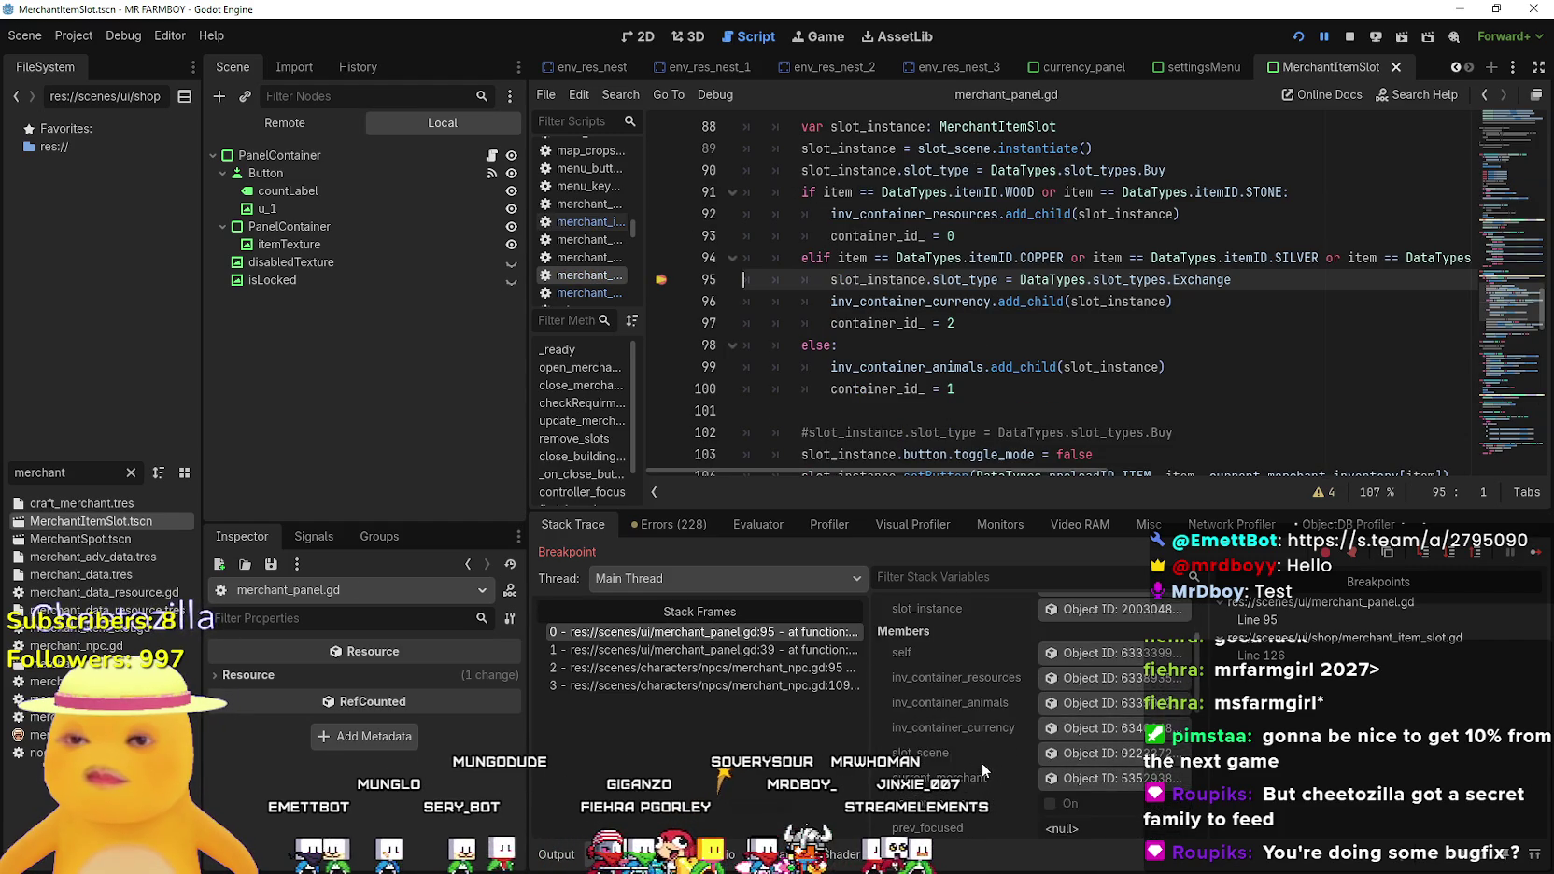
scroll(989, 756, up, 5)
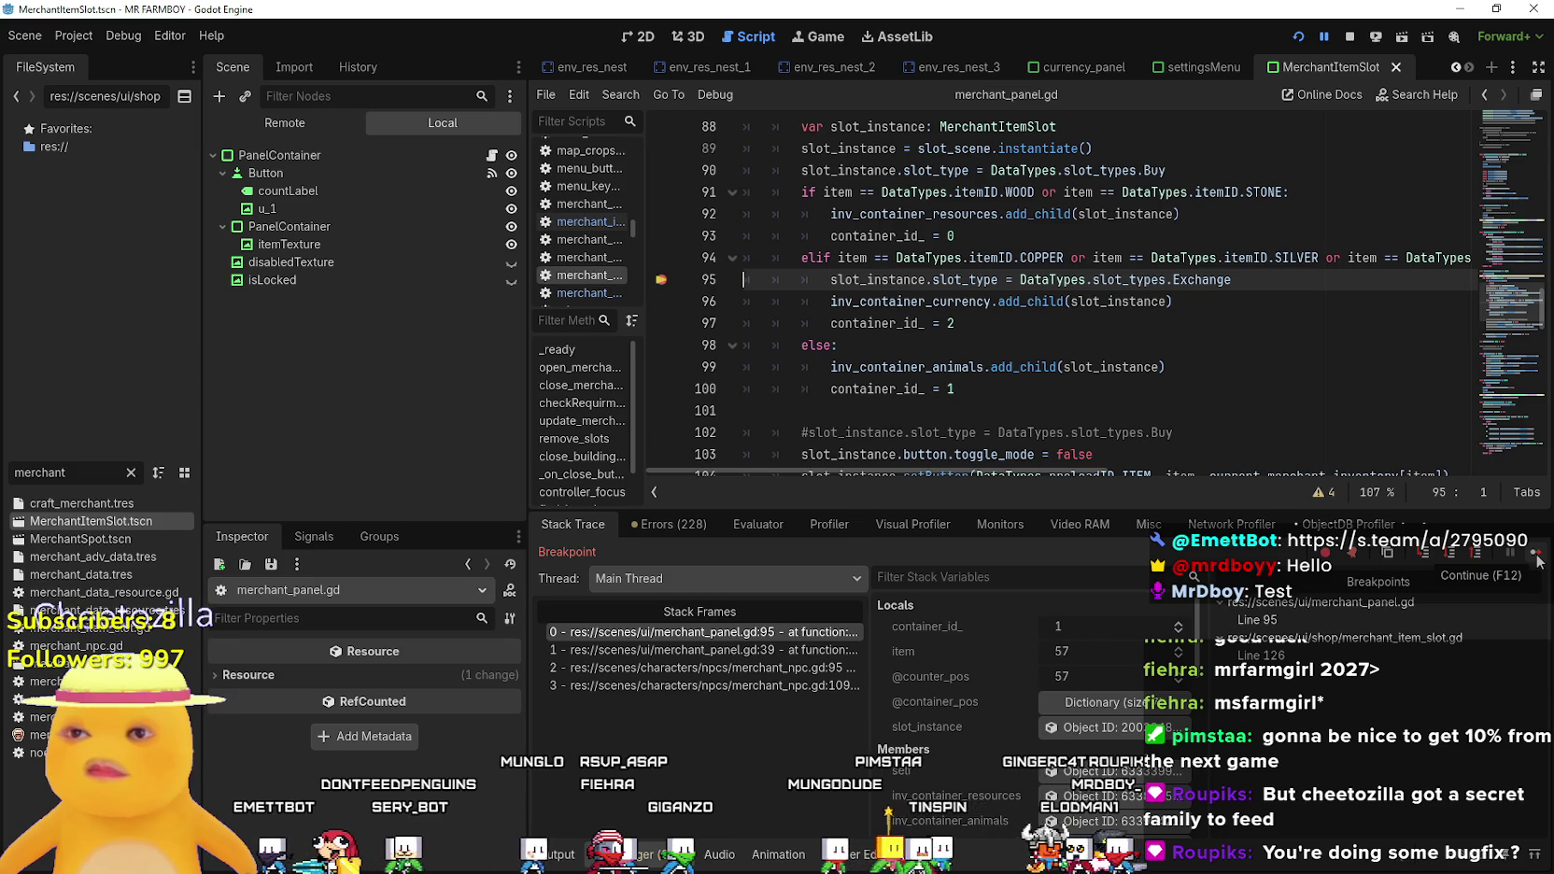
scroll(1089, 429, up, 2)
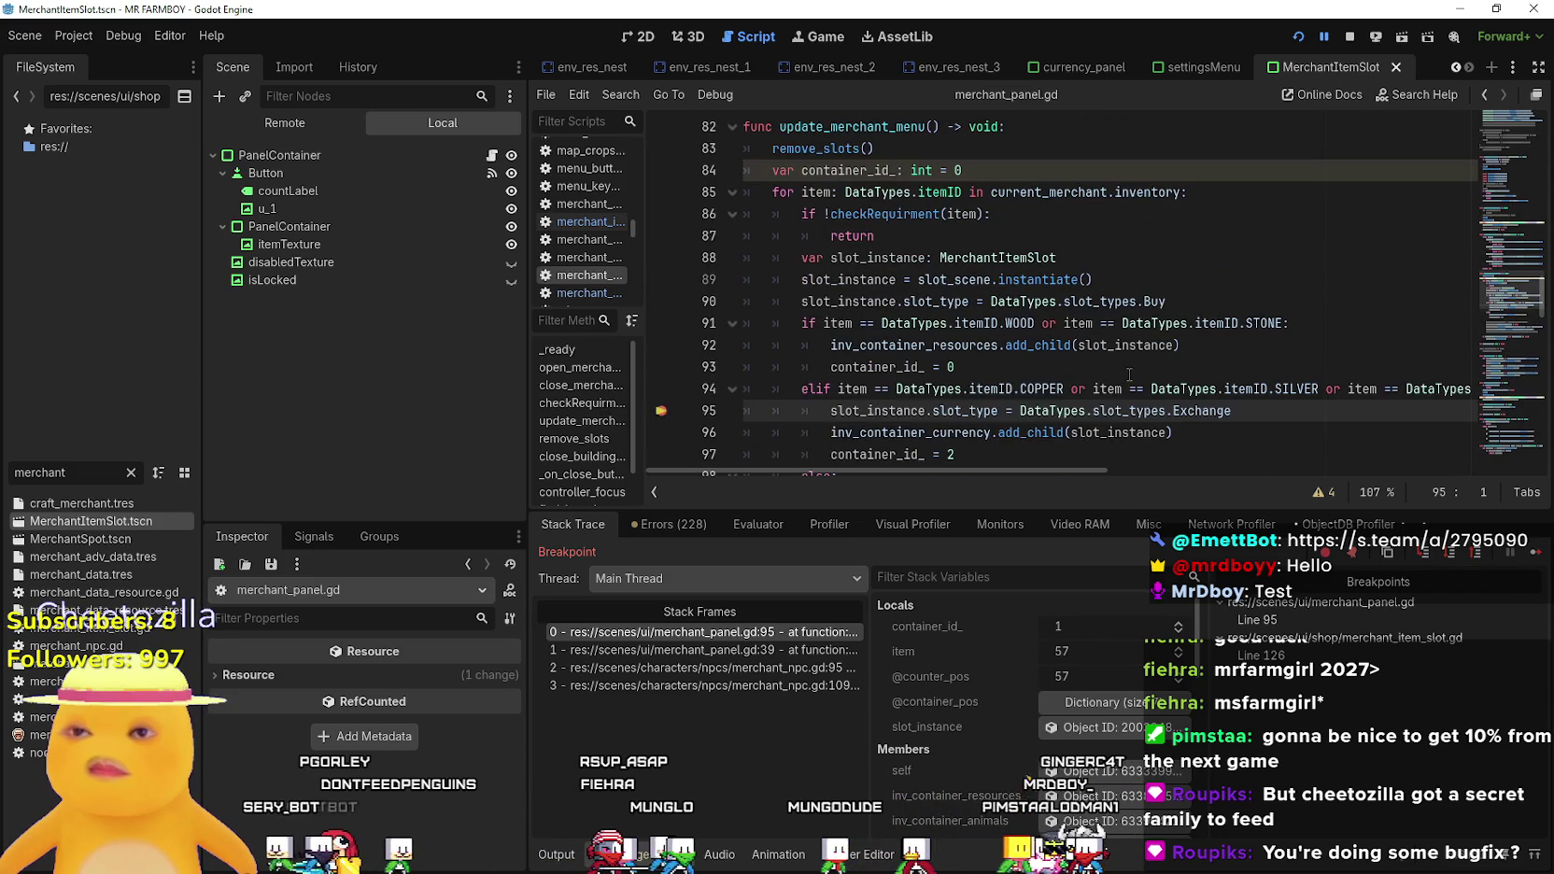
mouse_move(1089, 429)
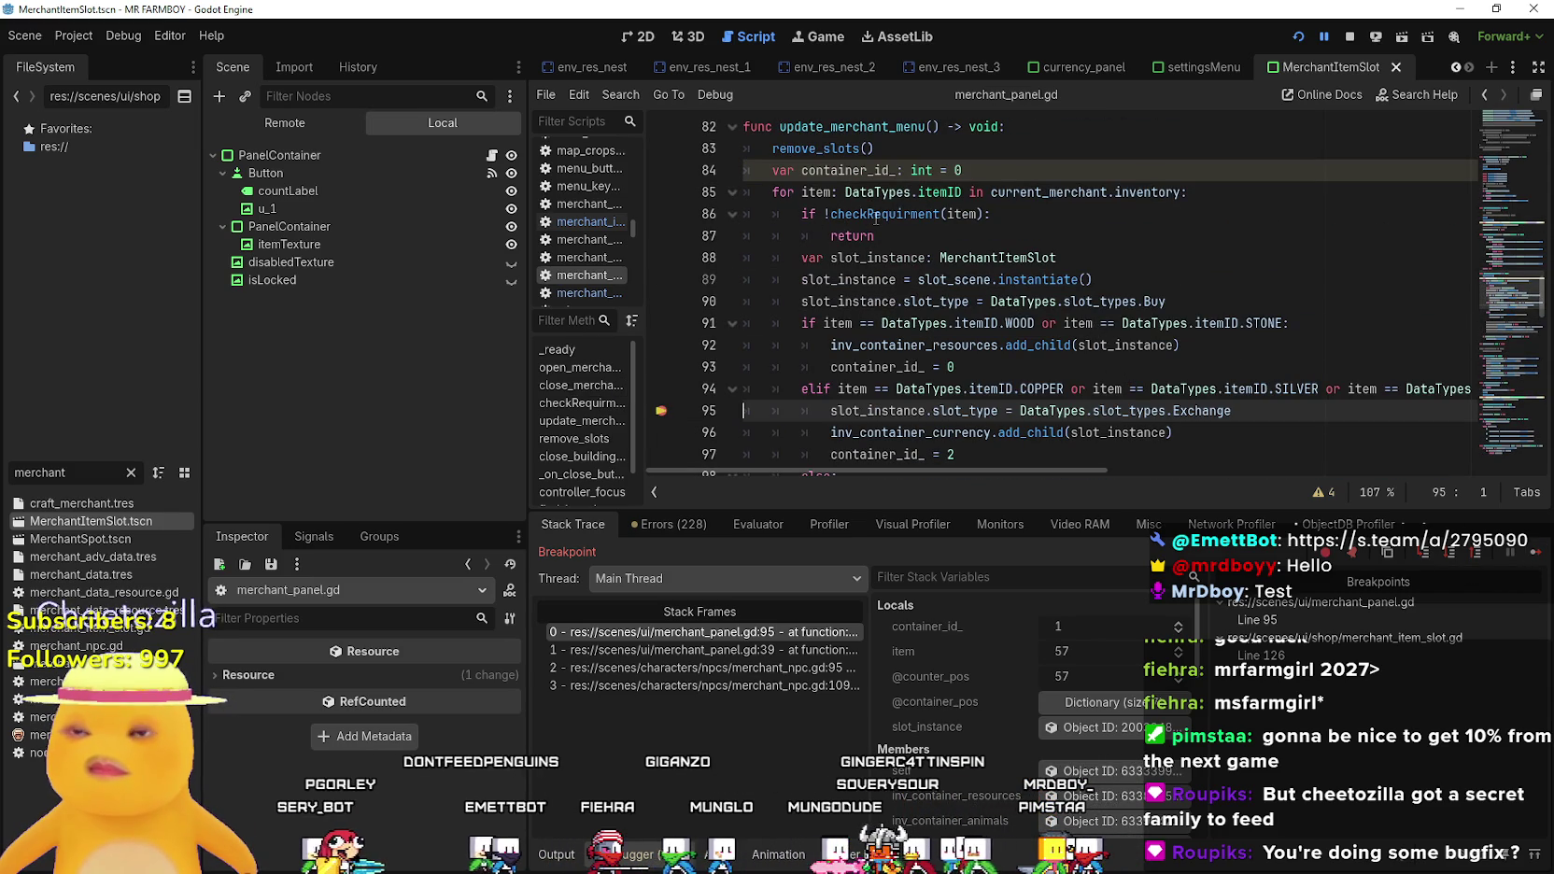
Add a breakpoint at line 87's return and continue through the item slot breakpoint hits.
click(847, 236)
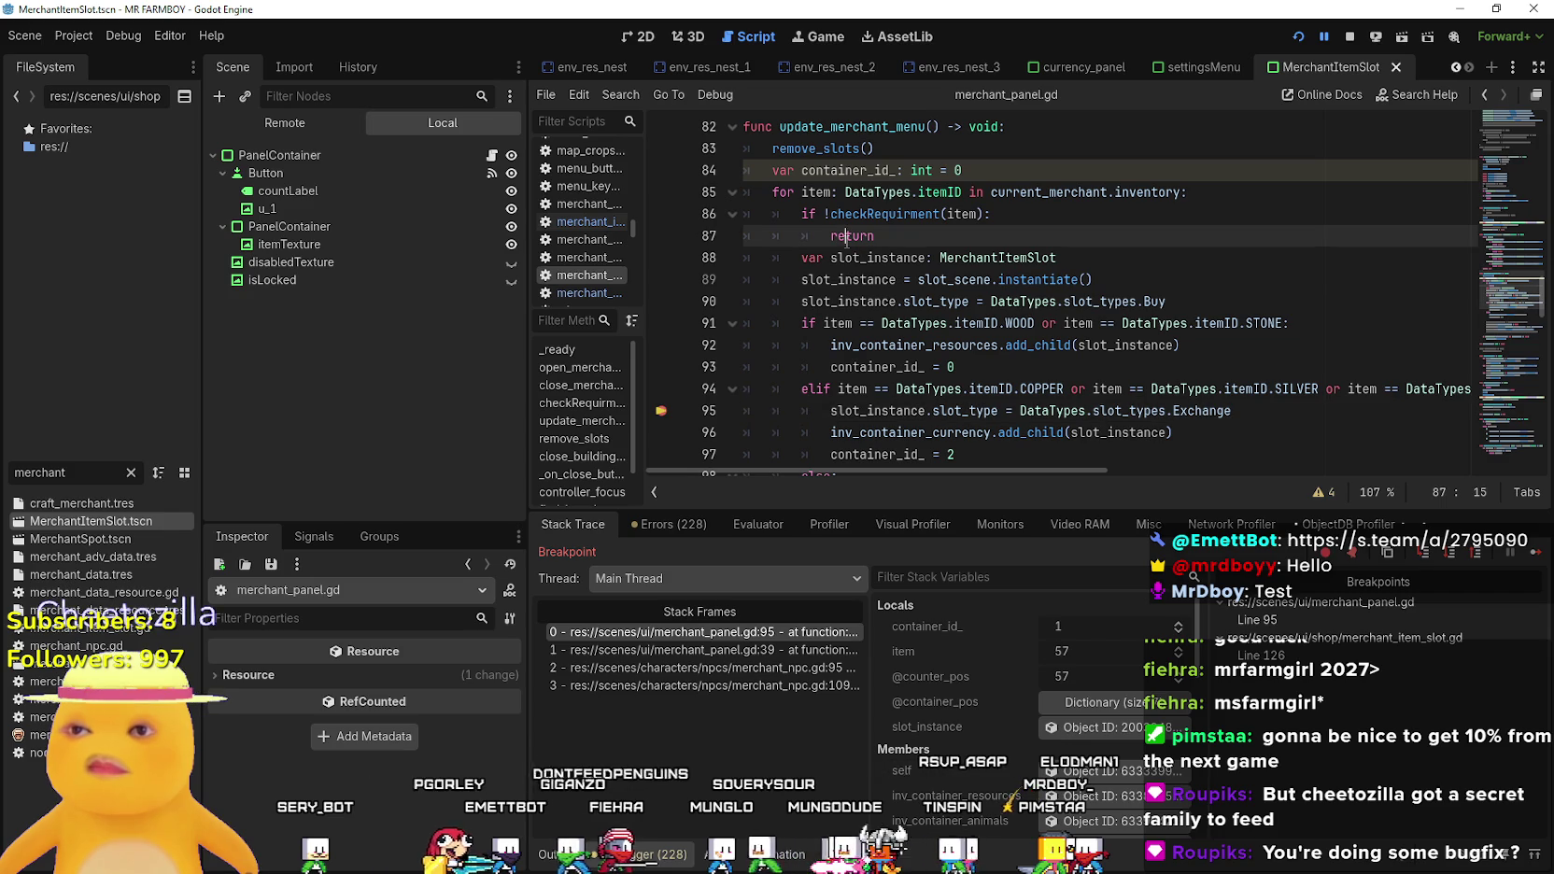
click(970, 249)
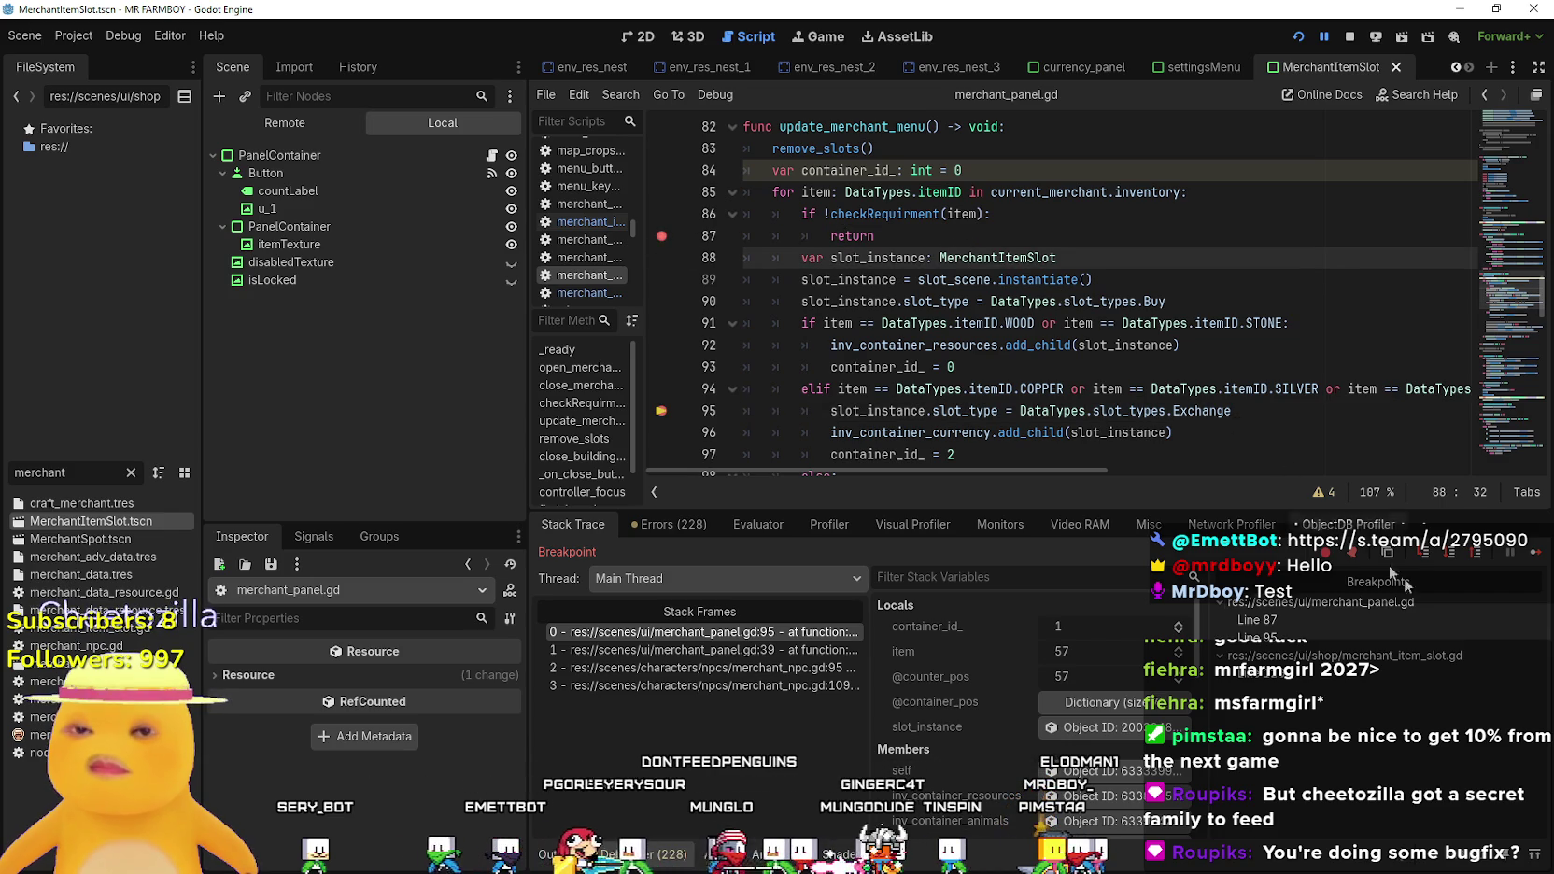
click(1534, 555)
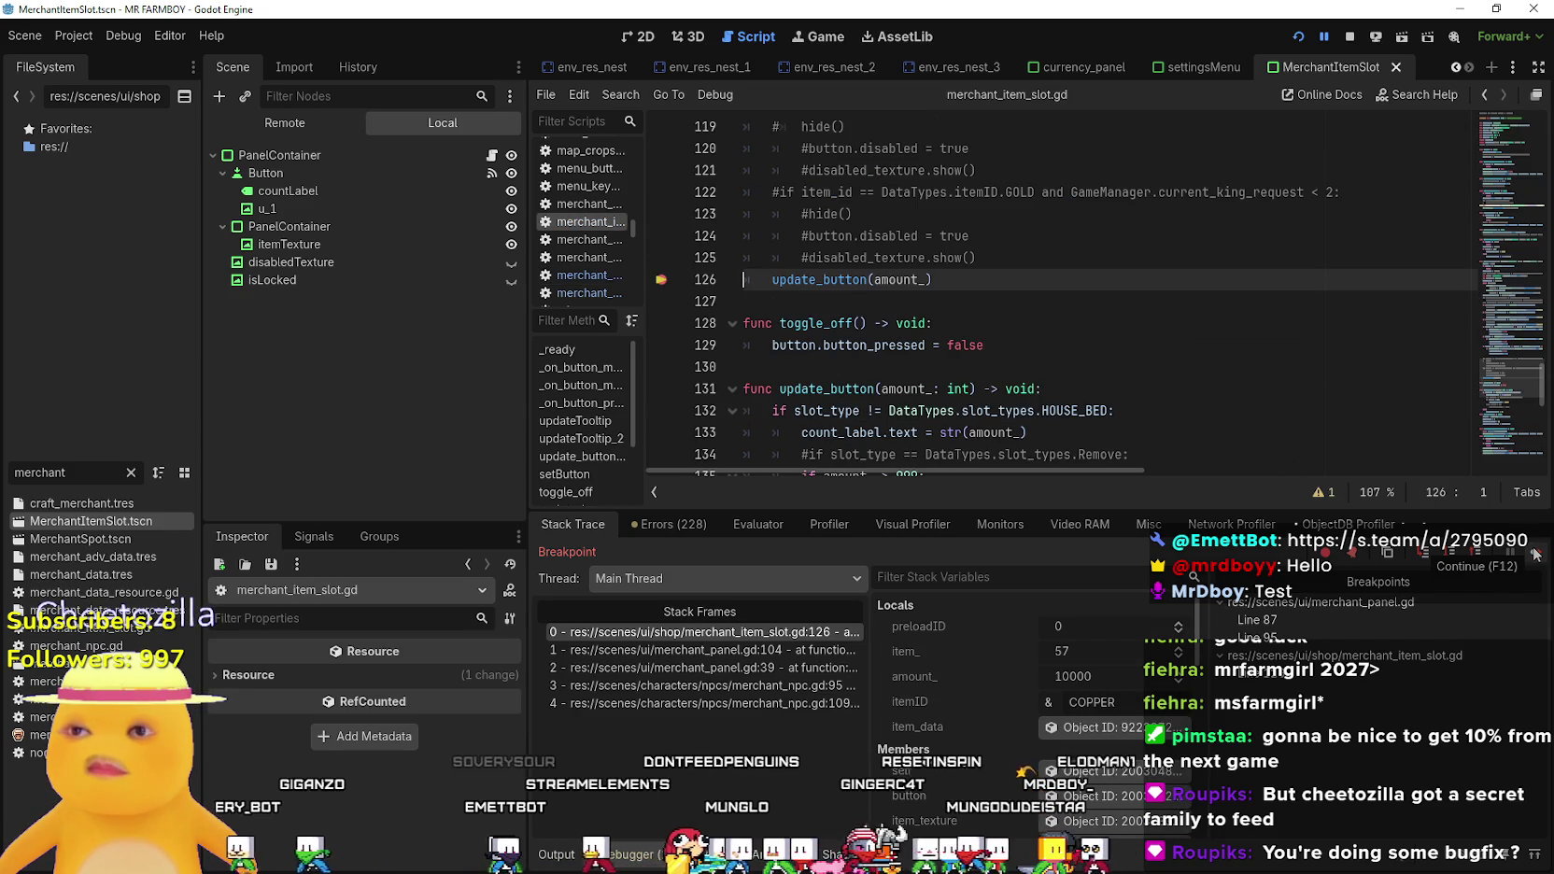
click(1535, 555)
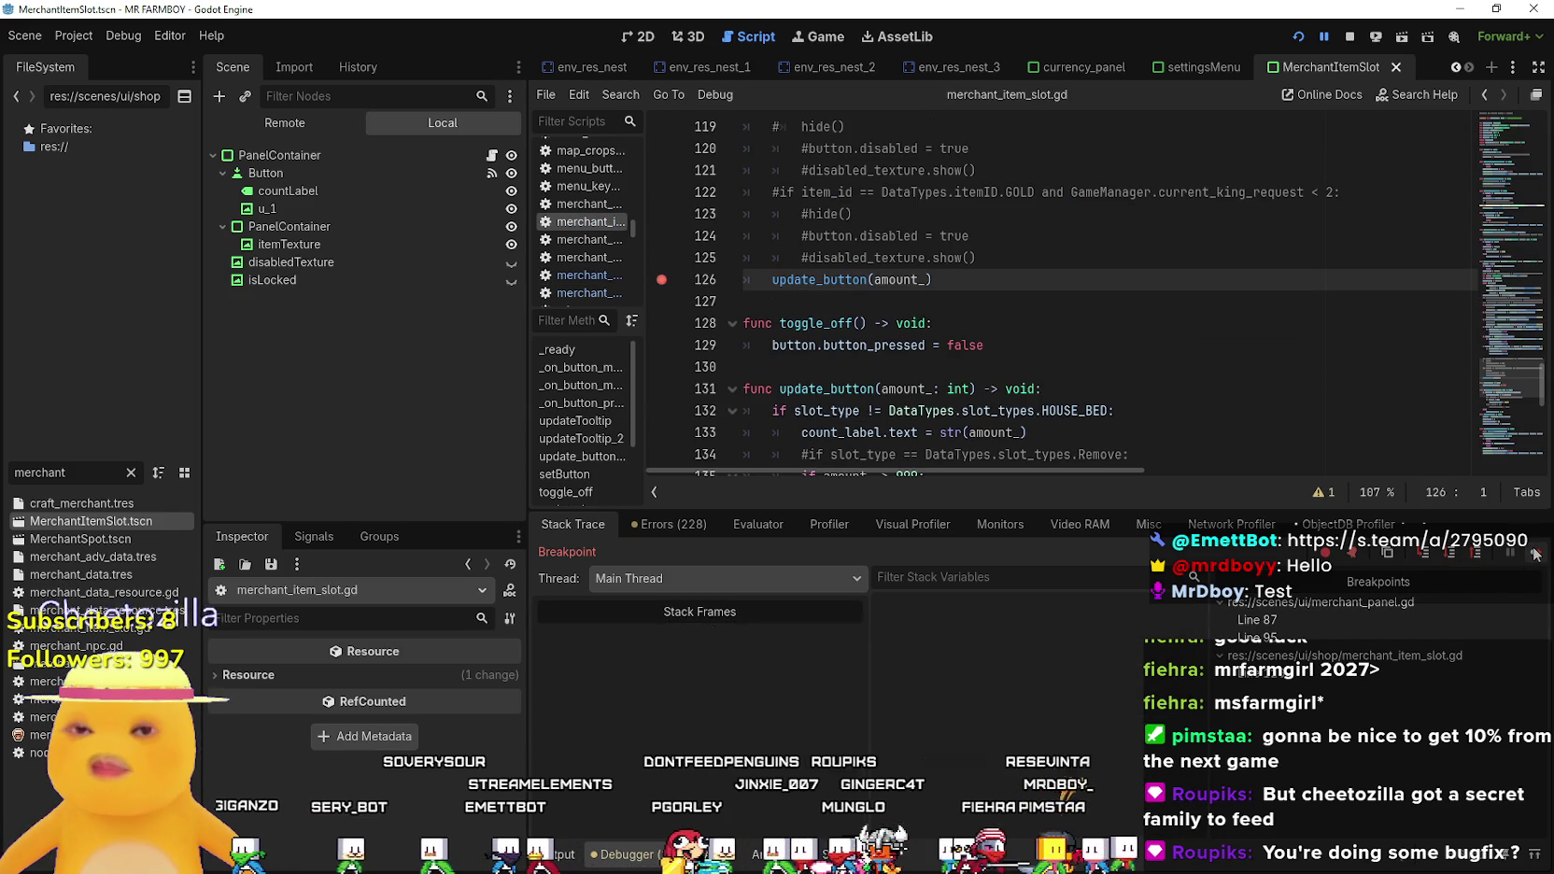
click(1534, 555)
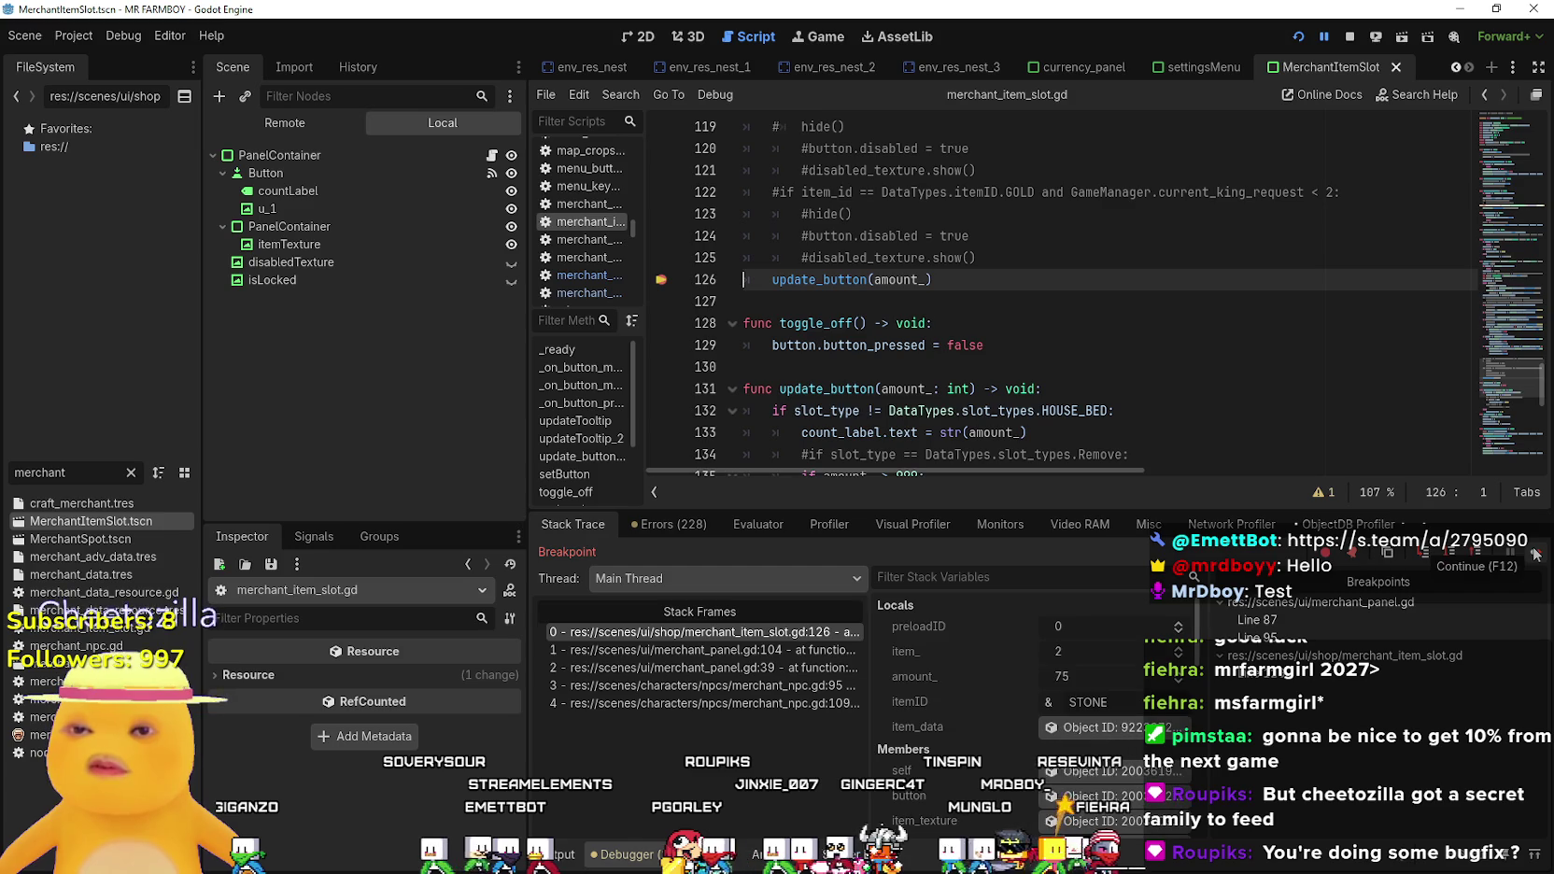
click(1534, 554)
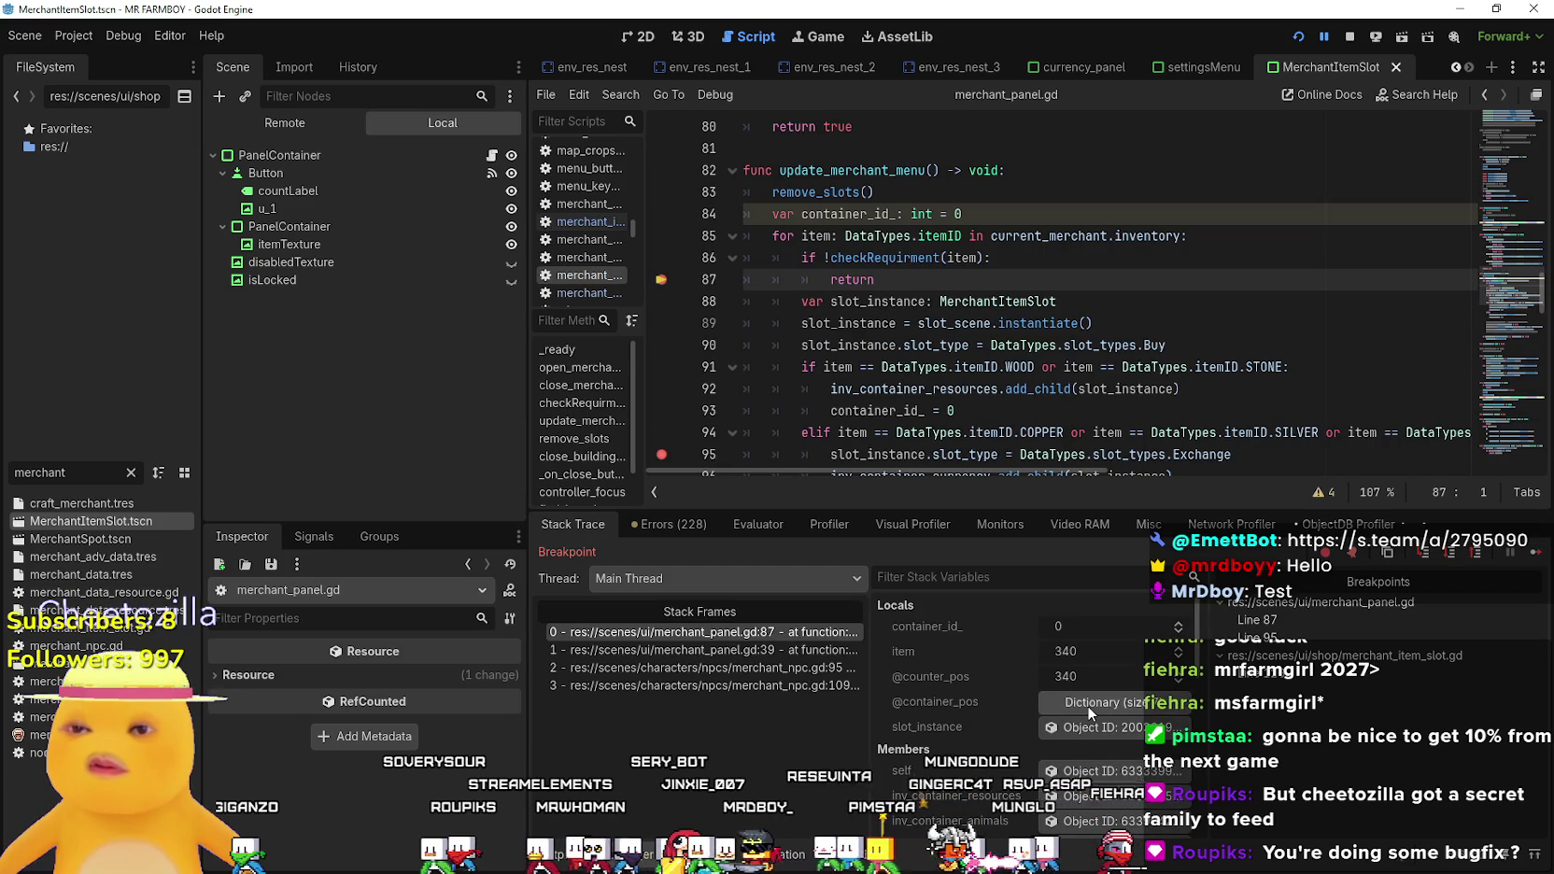
click(1535, 555)
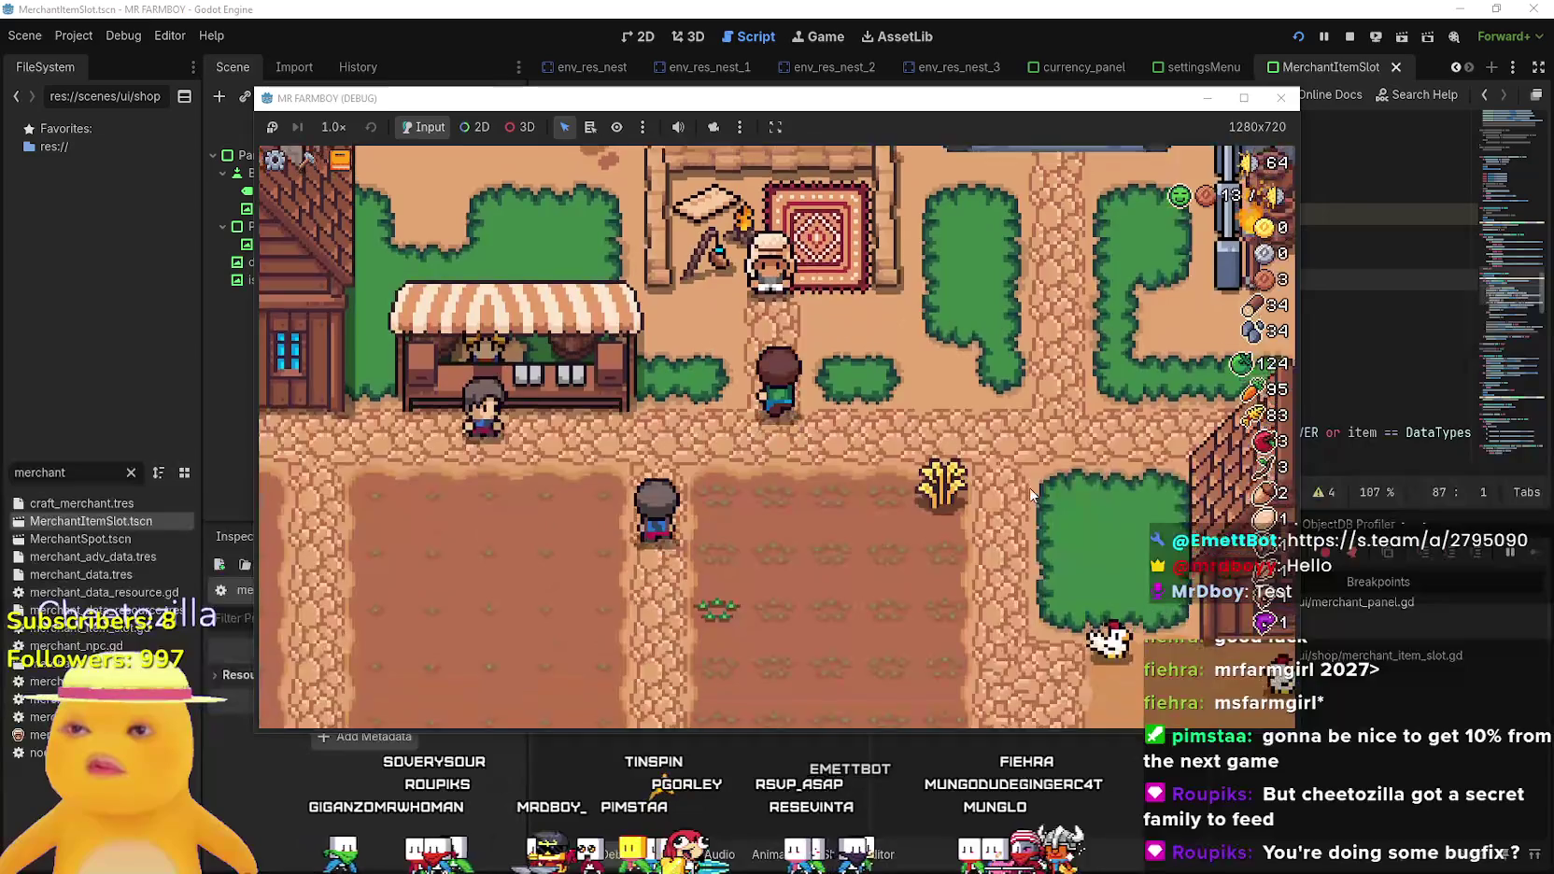
Reopen the merchant shop, continue through breakpoints, view the stocked currency slot, then close the panel.
key(e)
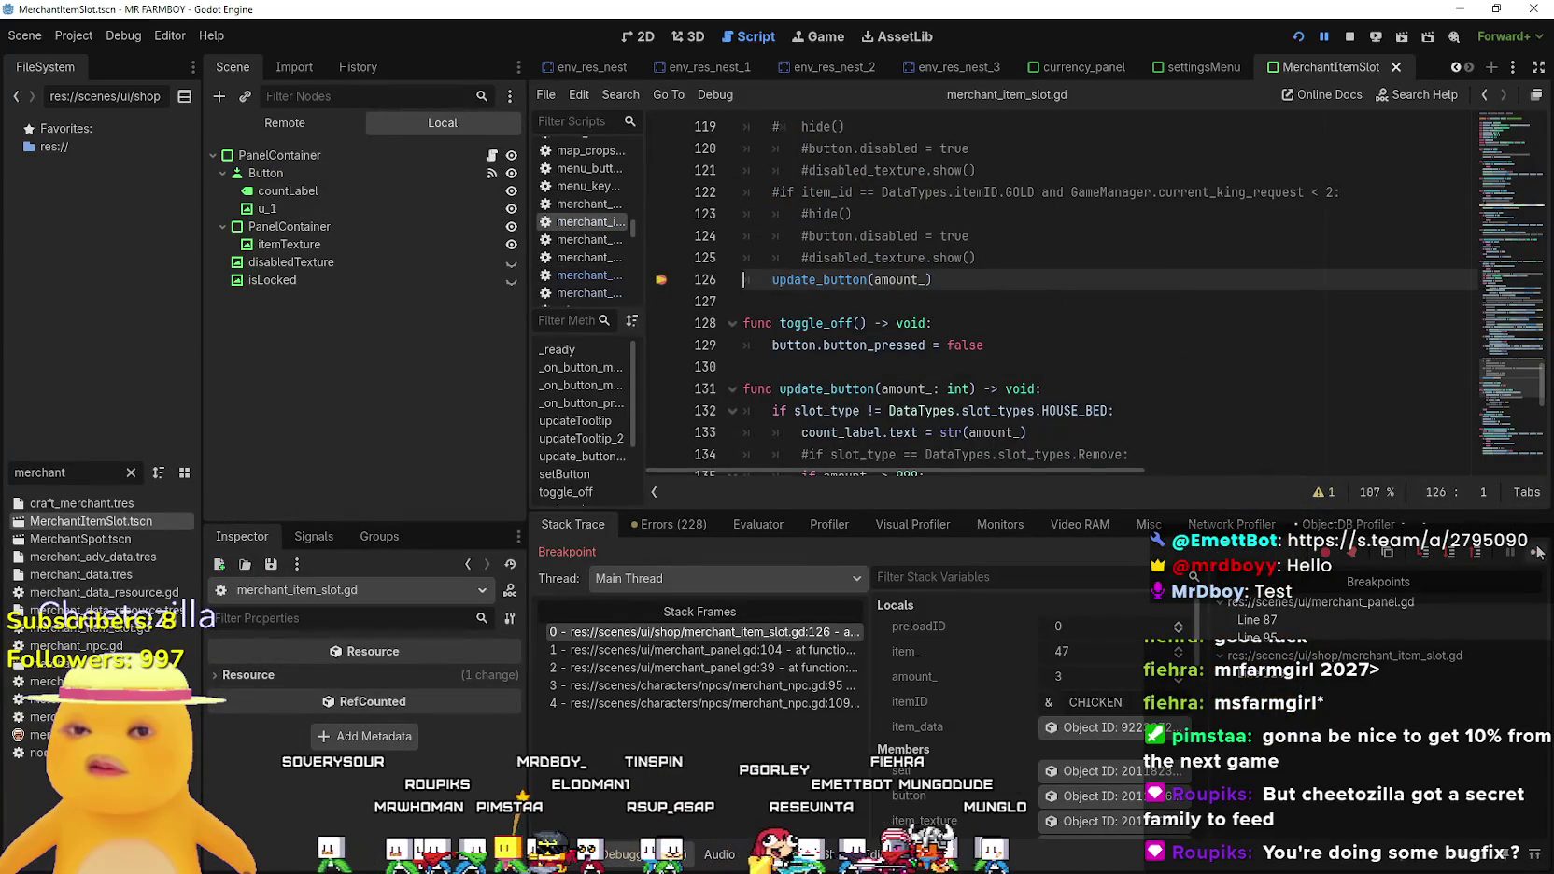
click(1534, 554)
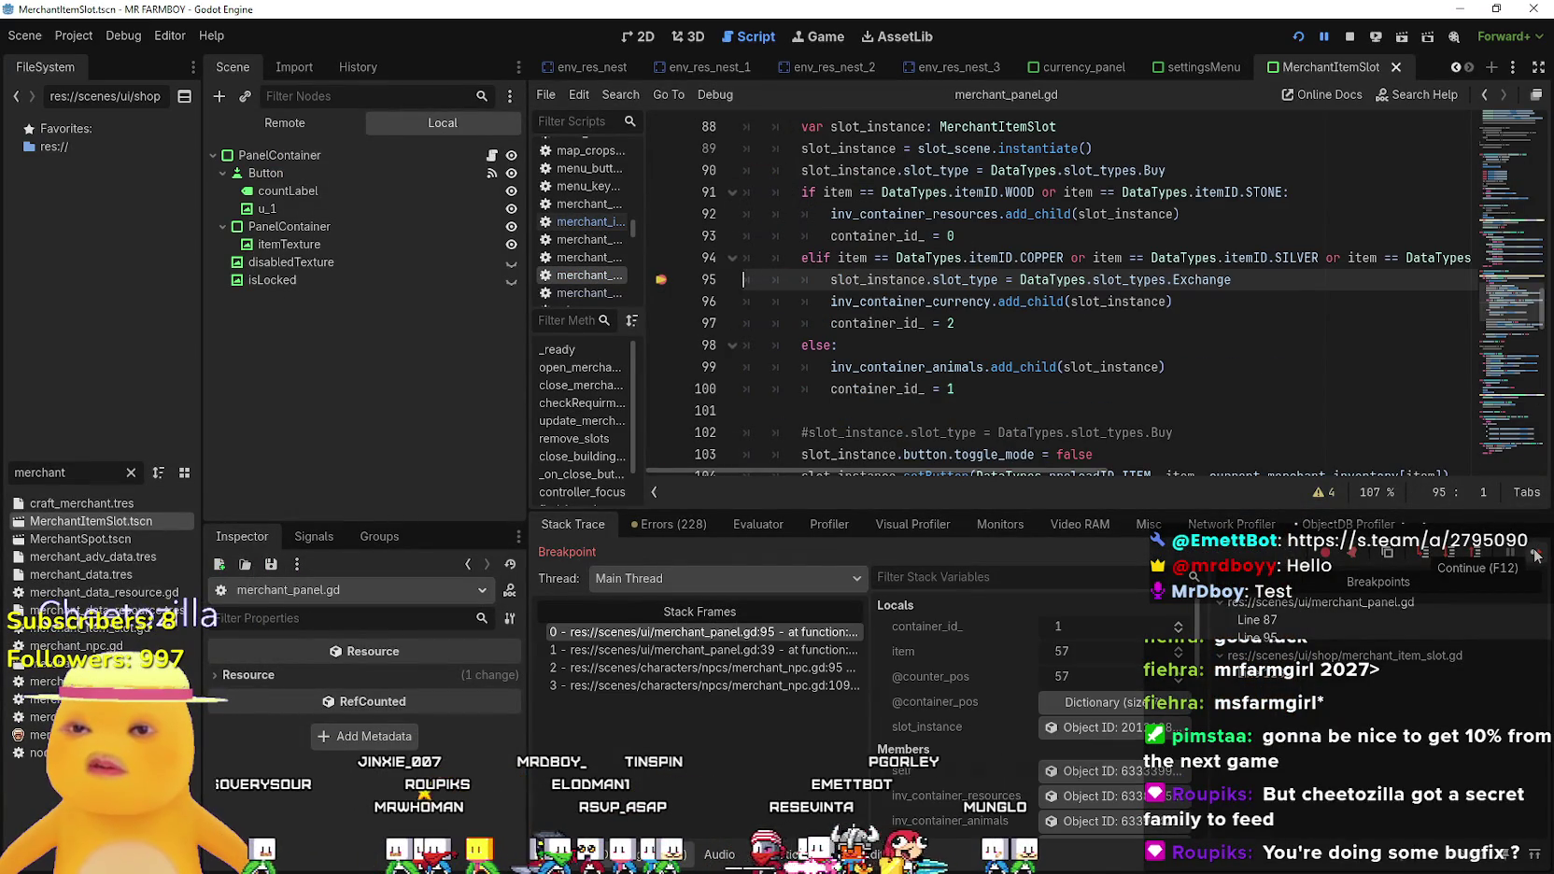
click(1534, 554)
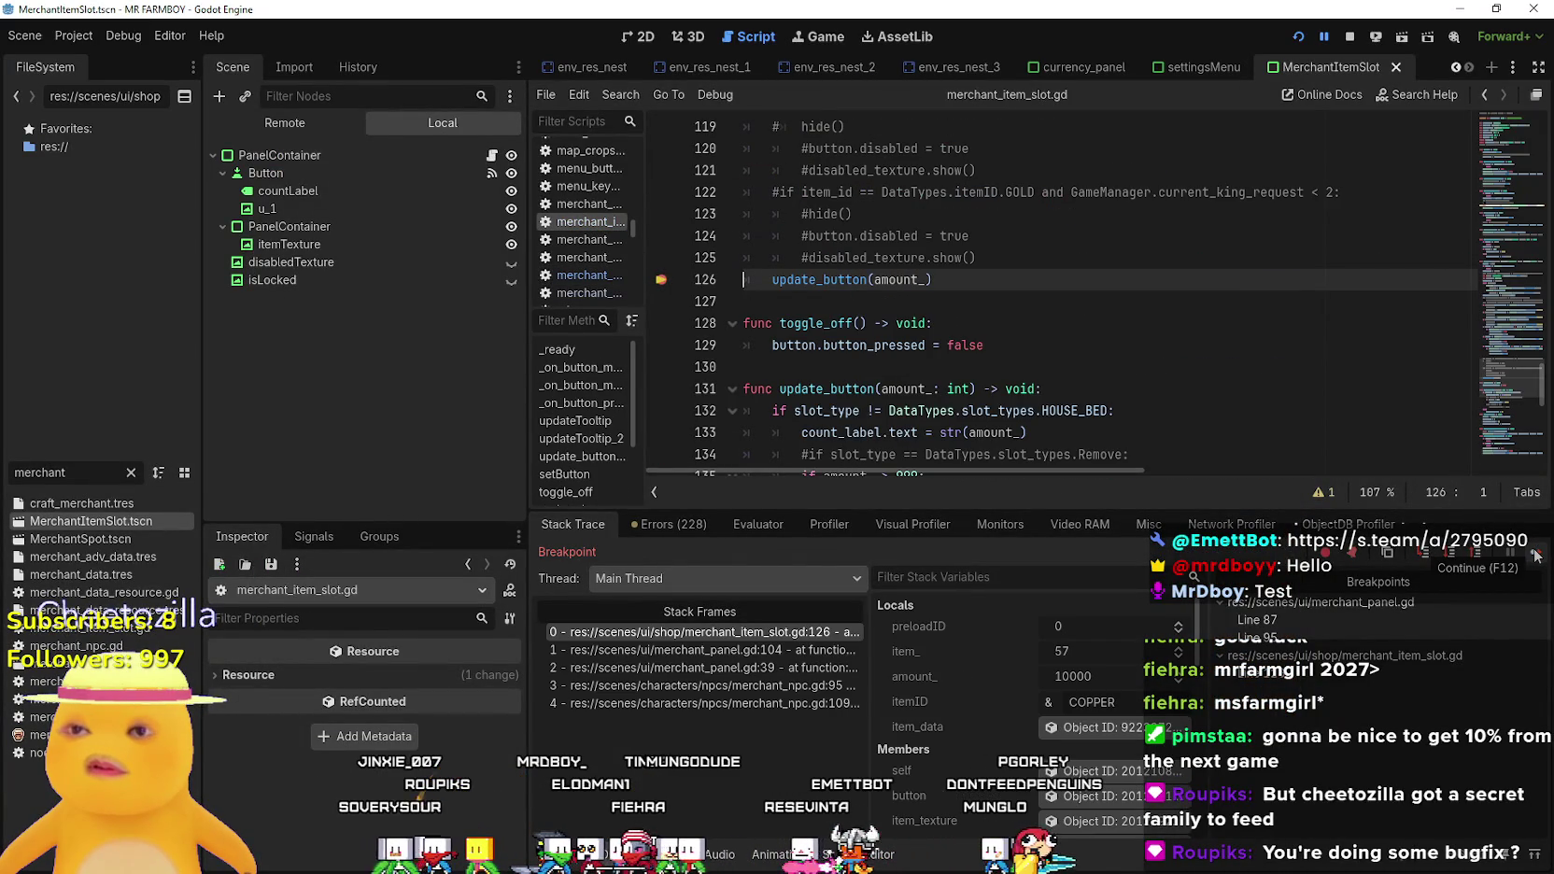
click(1534, 555)
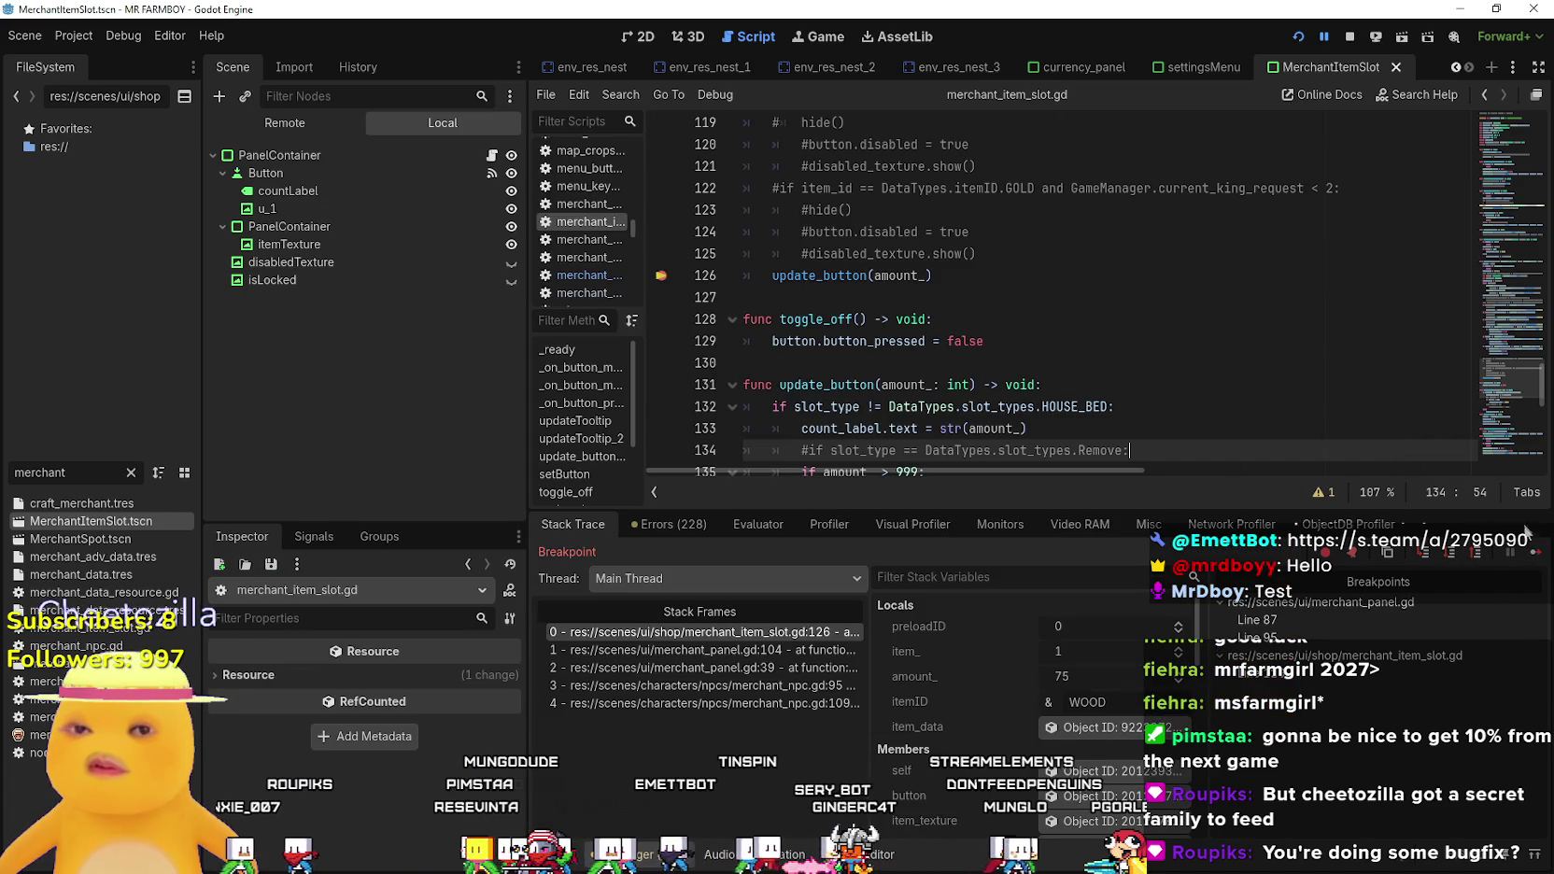
click(1535, 555)
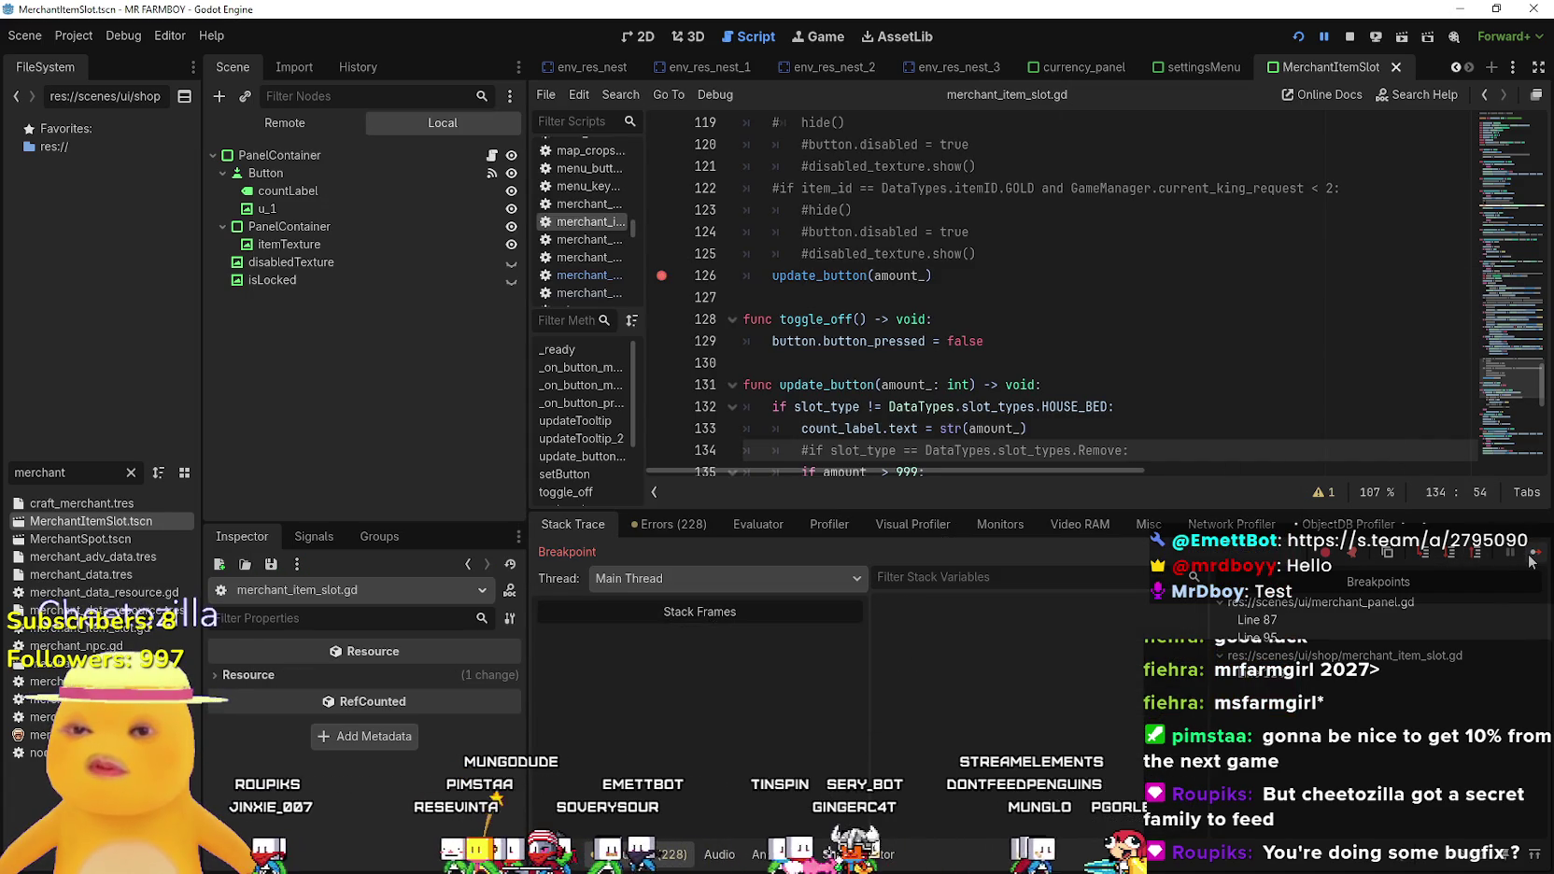
click(1531, 560)
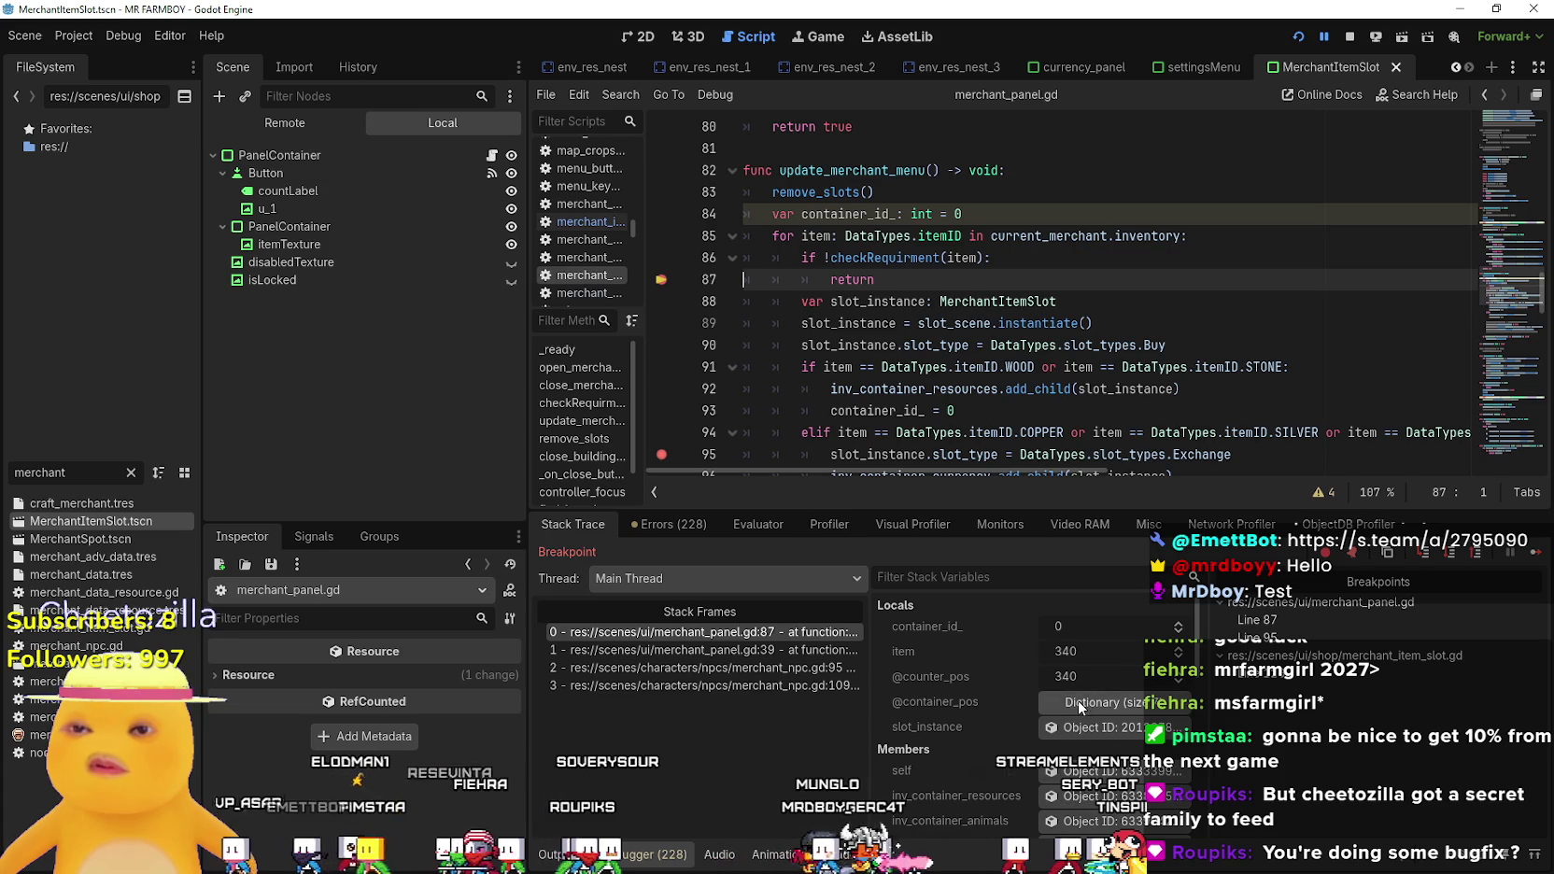
click(1534, 553)
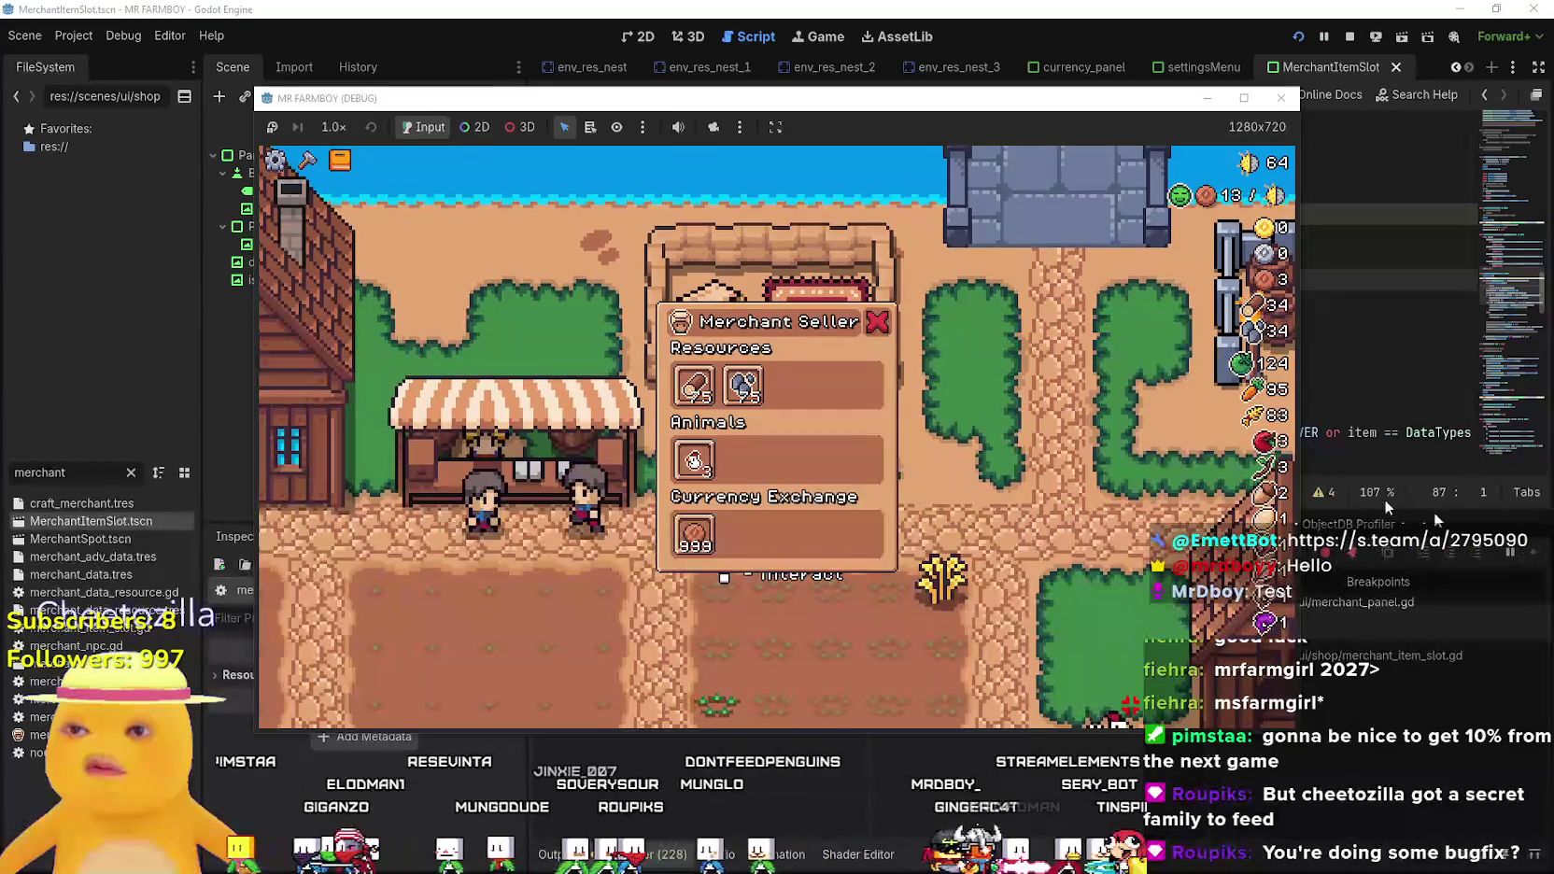
mouse_move(679, 542)
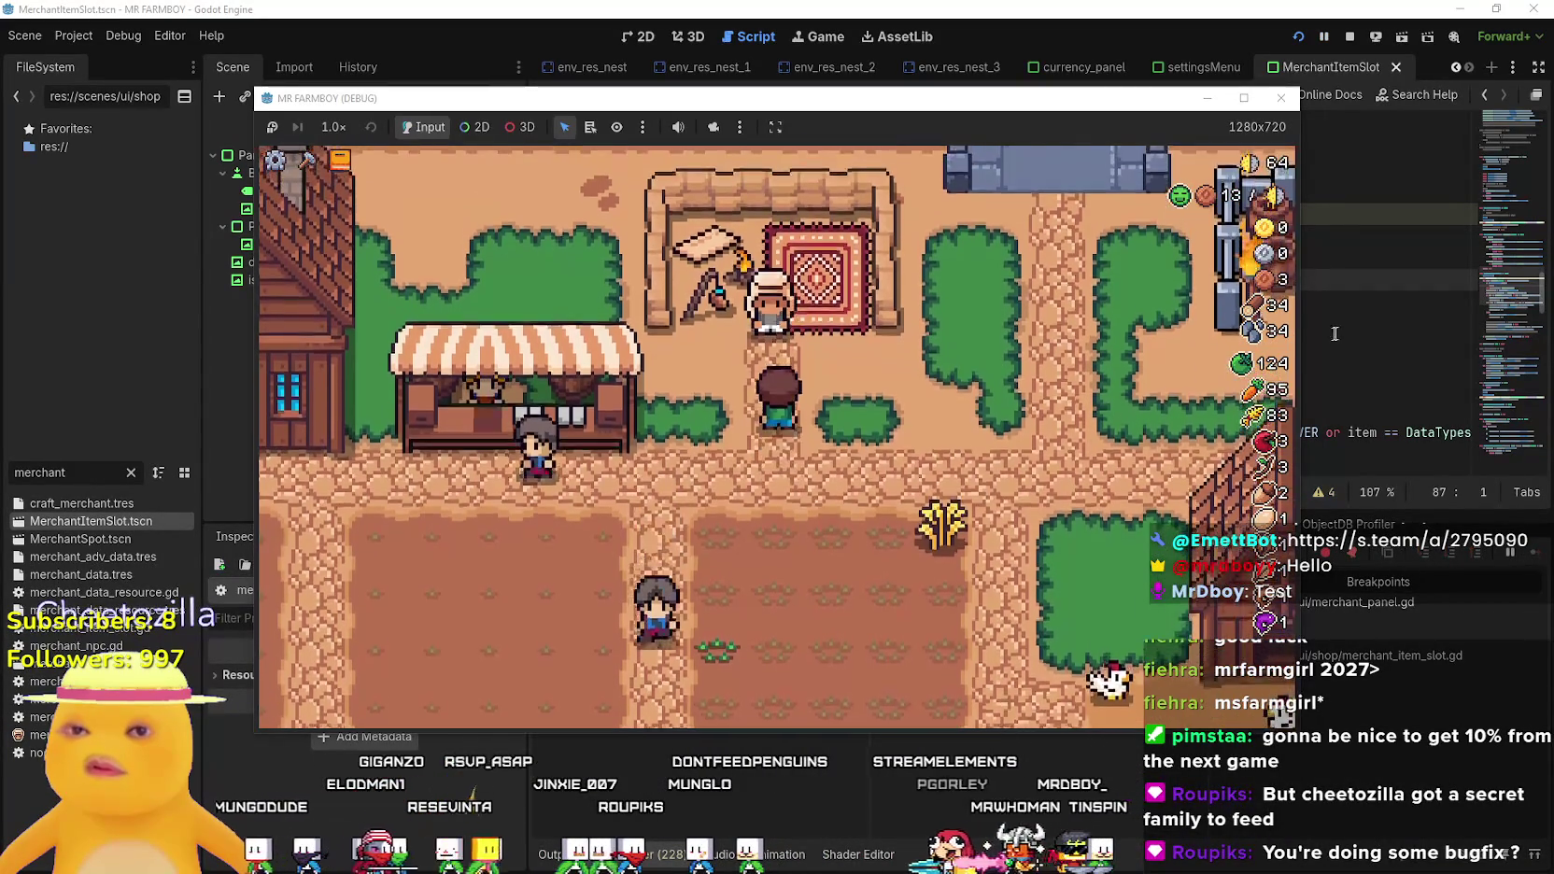
click(1306, 331)
Switch to the game and interact with the merchant so execution breaks at merchant_item_slot.gd line 126.
key(Up)
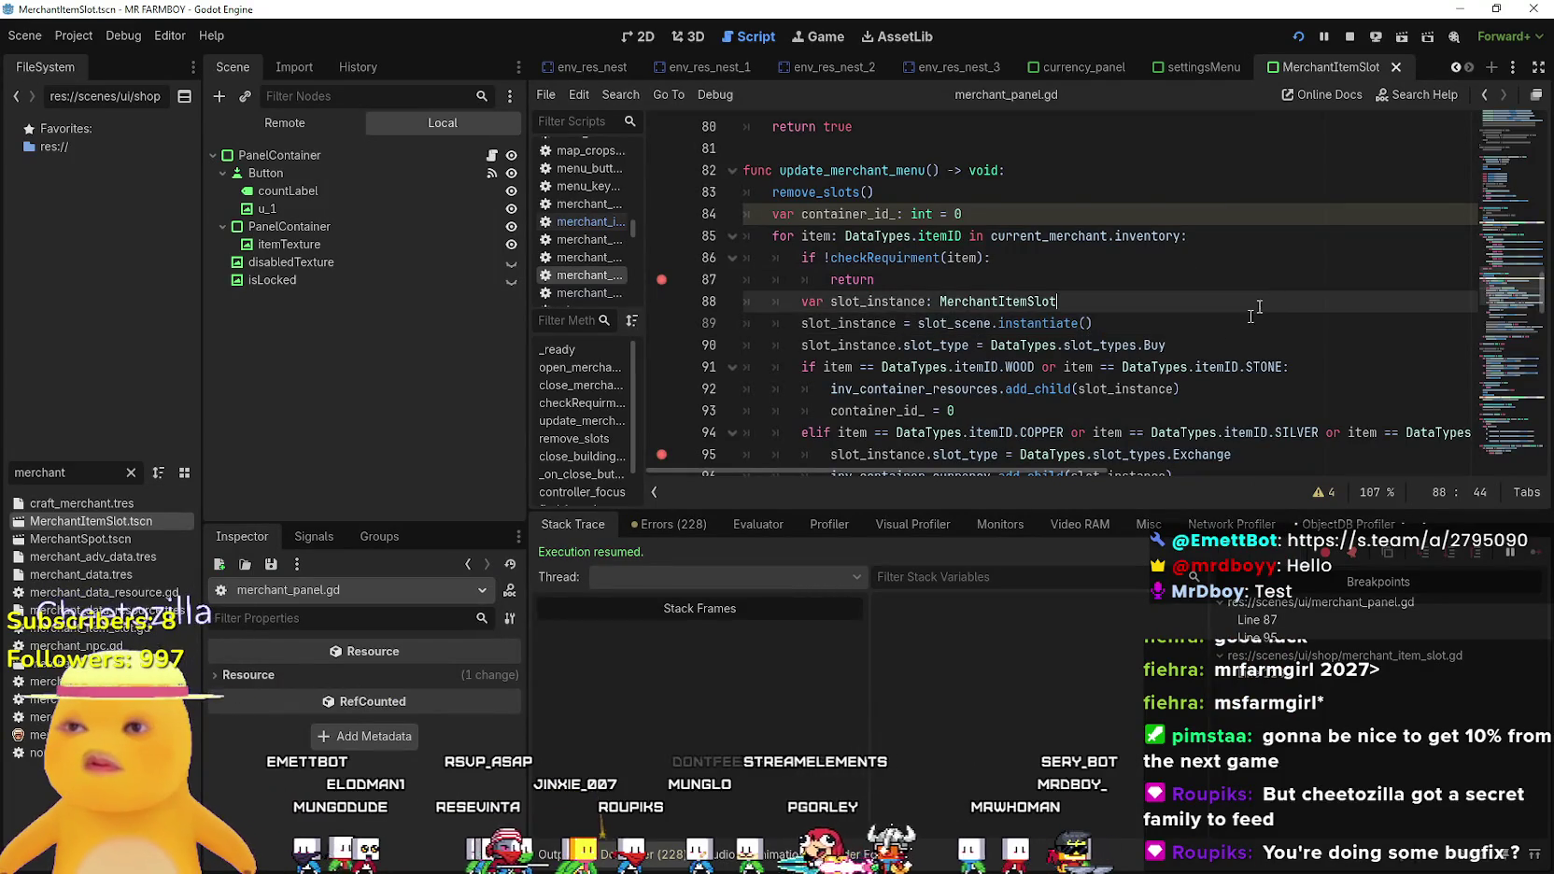
scroll(1214, 374, up, 7)
scroll(1194, 393, down, 8)
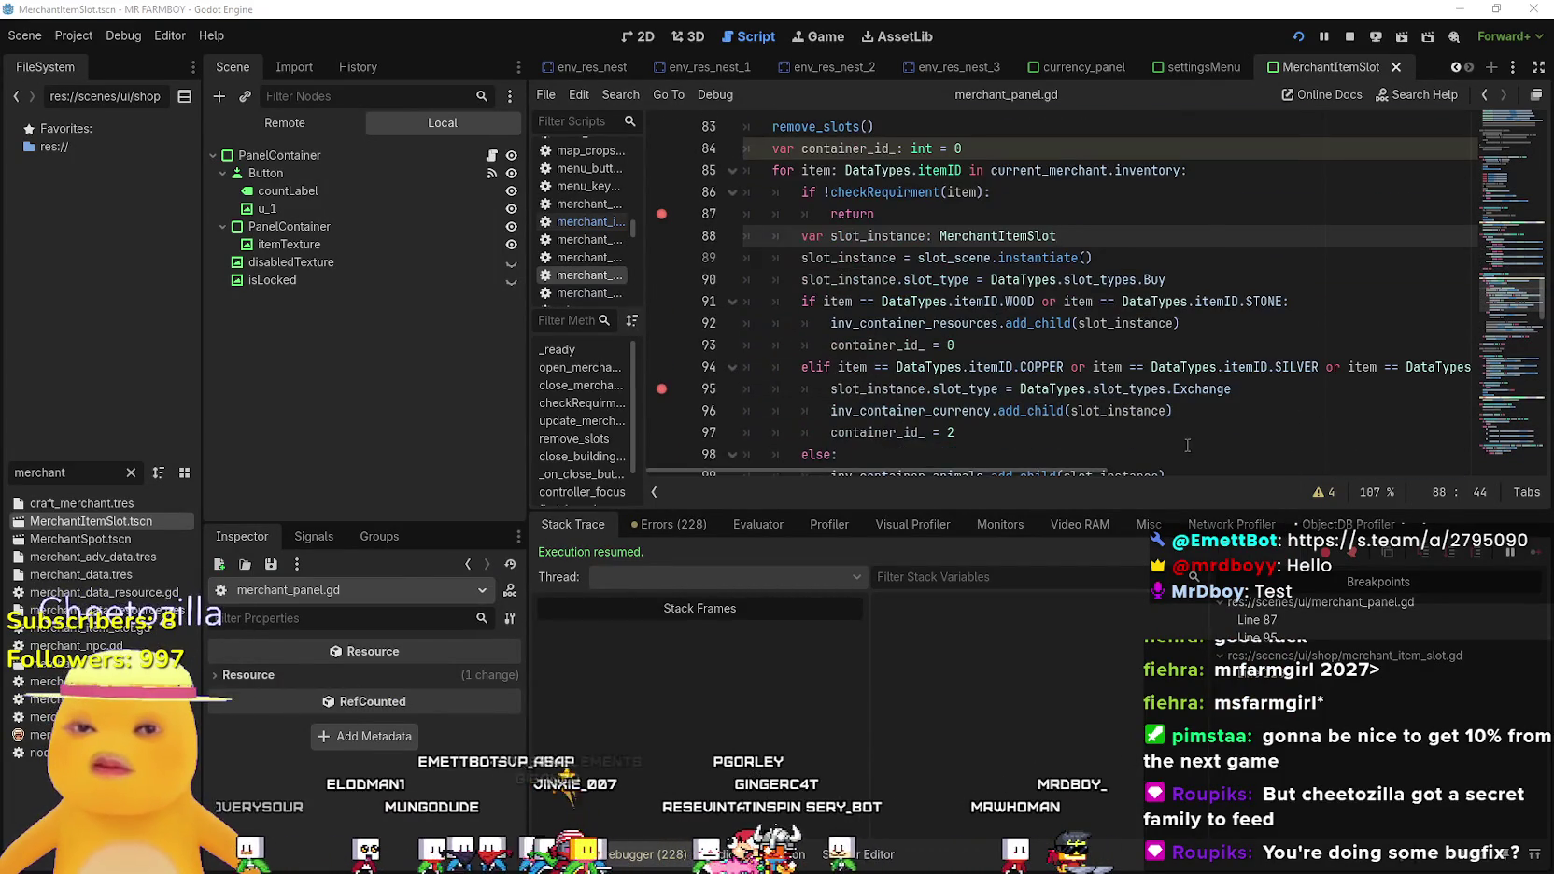
key(alt+Tab)
key(e)
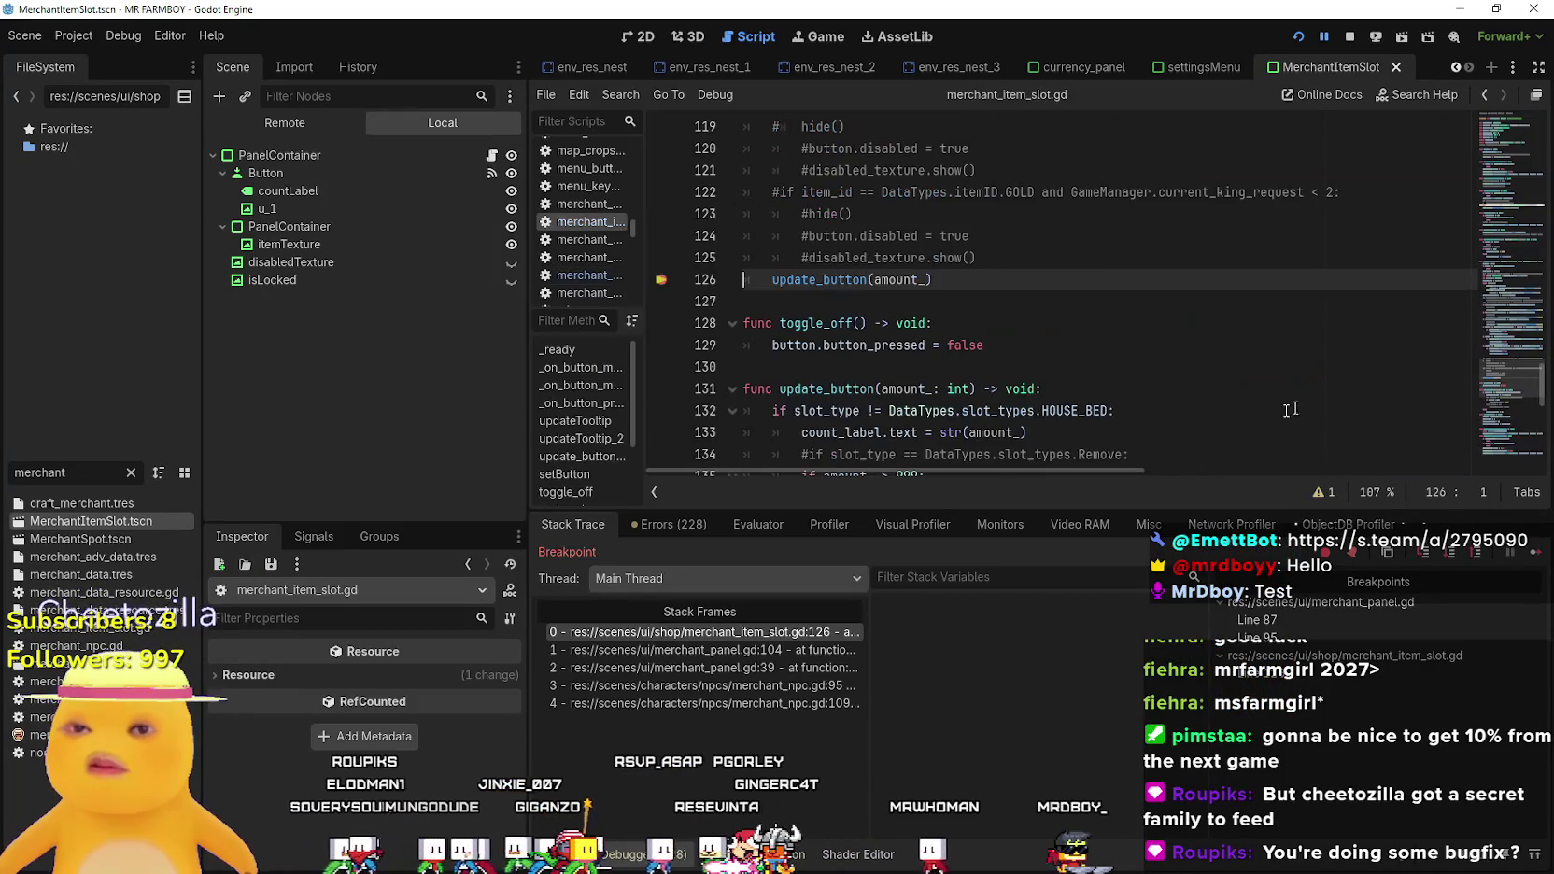
scroll(1117, 758, down, 3)
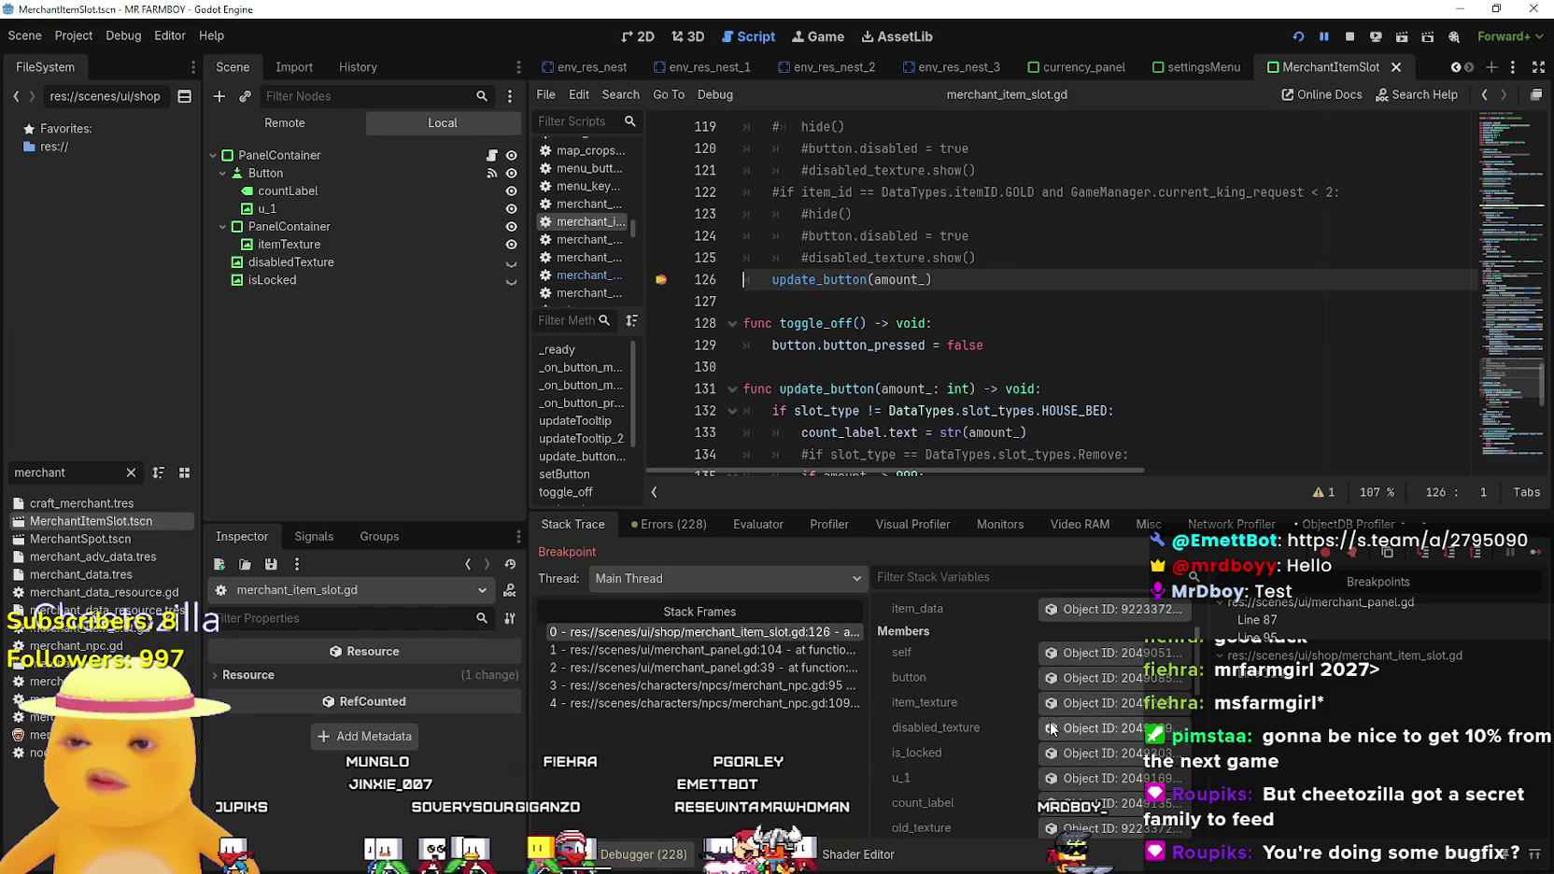
Inspect item_data for item 47 CHICKEN (amount 3), then the slot's own remote PanelContainer.
click(1106, 646)
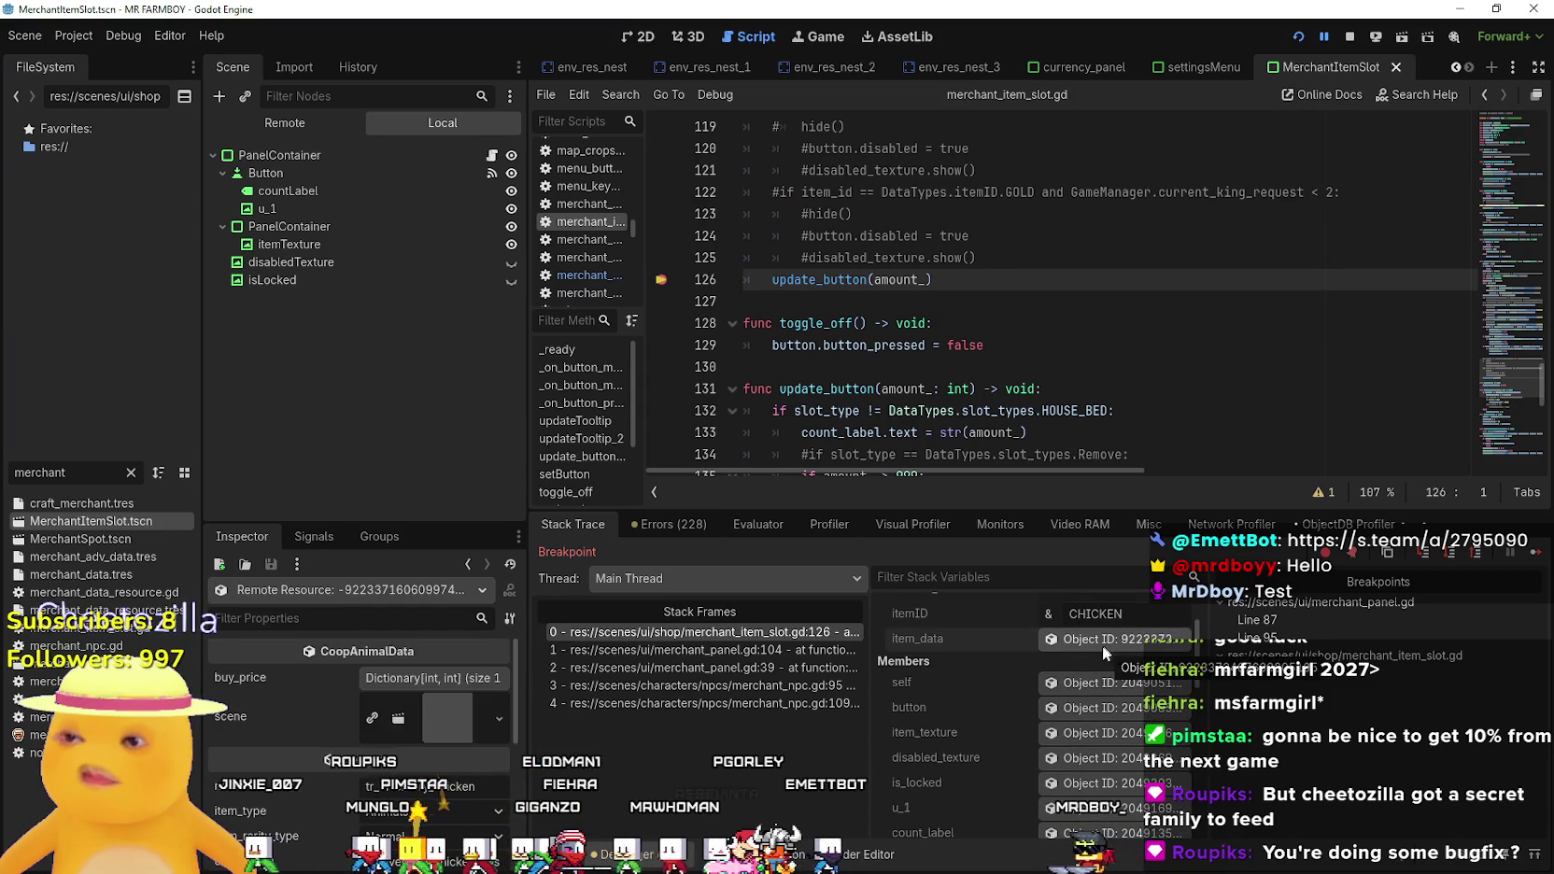
scroll(409, 771, down, 3)
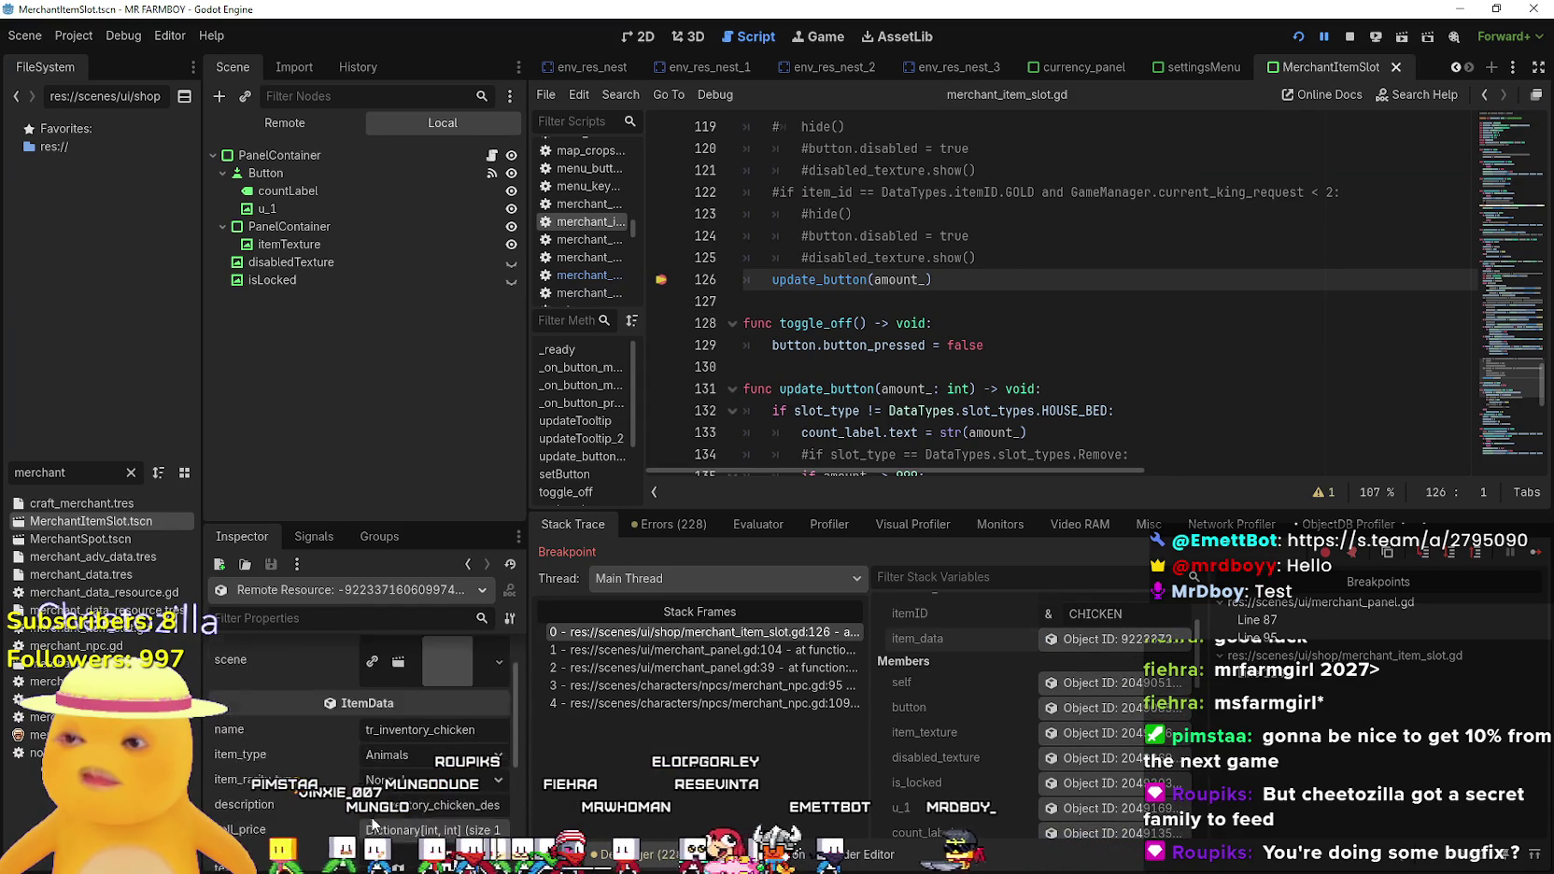
scroll(1011, 801, down, 3)
scroll(1011, 798, down, 5)
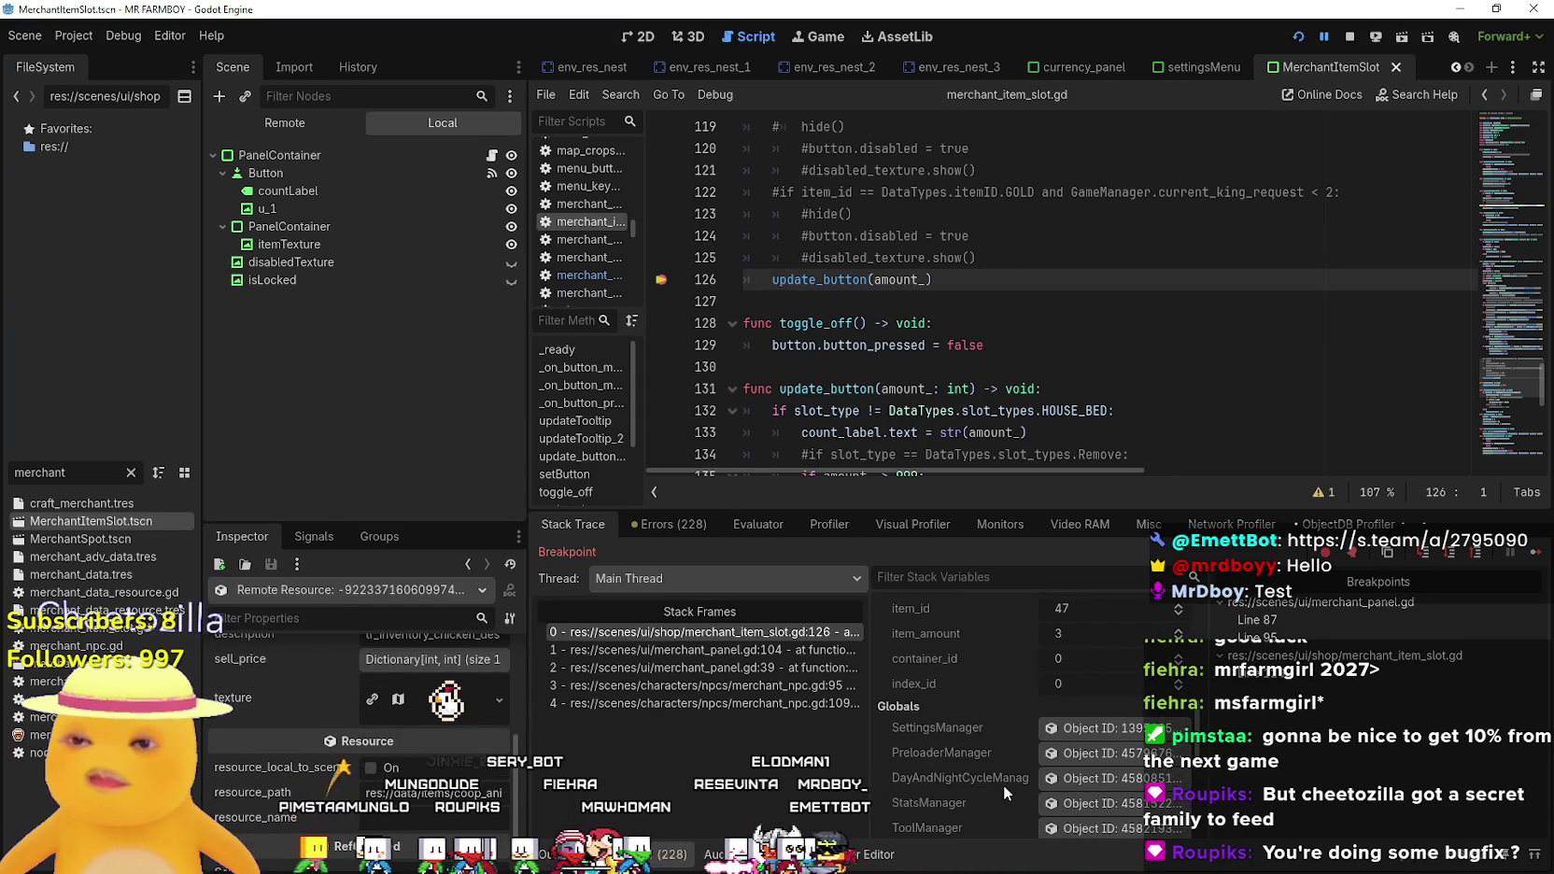
scroll(1003, 777, up, 8)
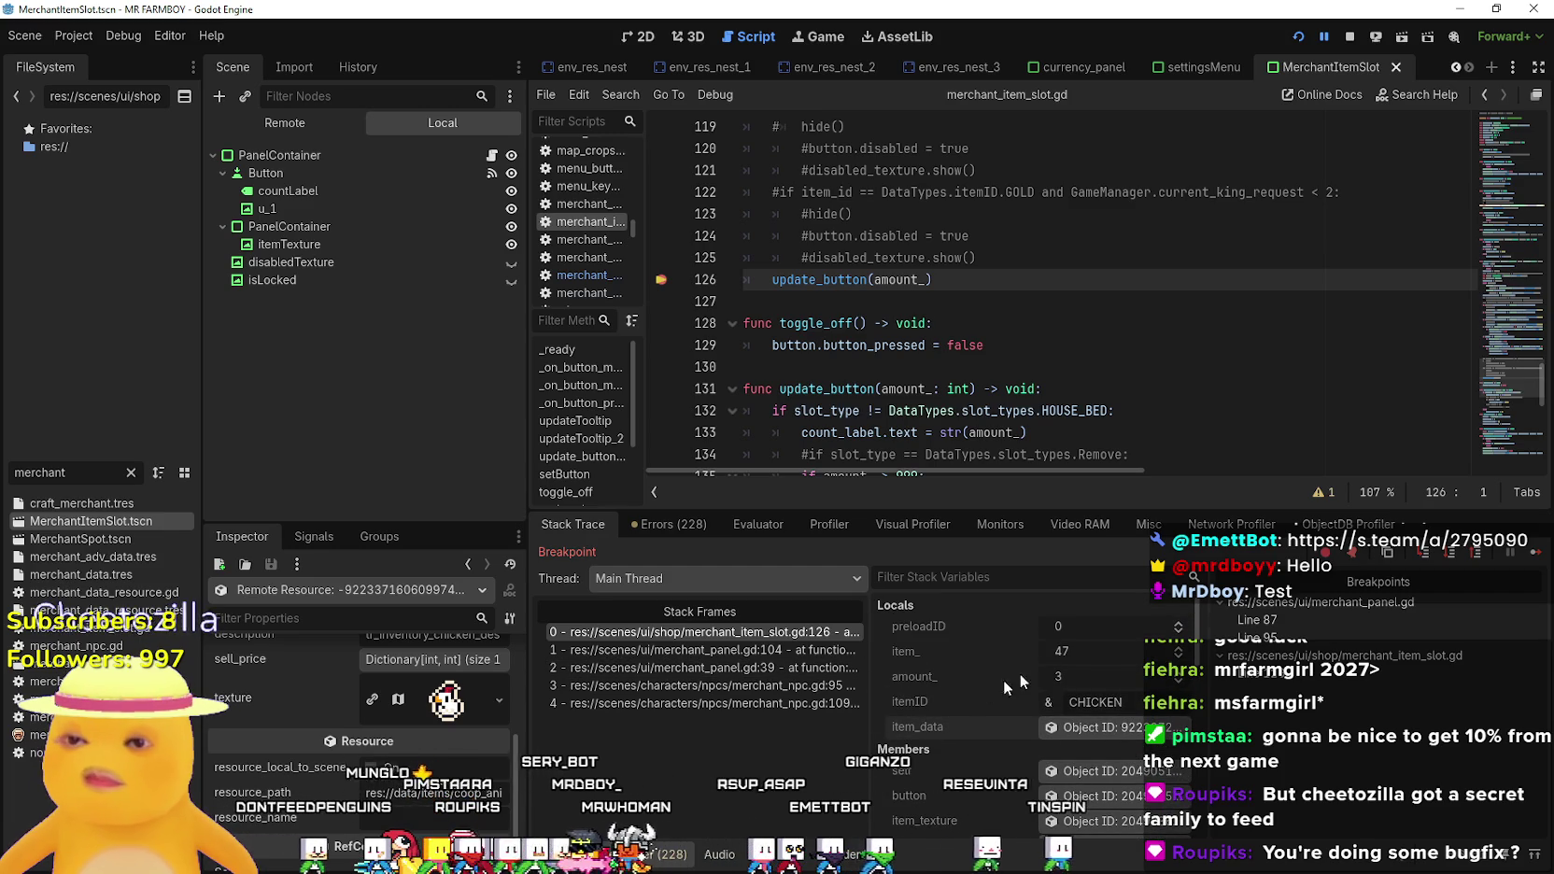
scroll(927, 737, down, 5)
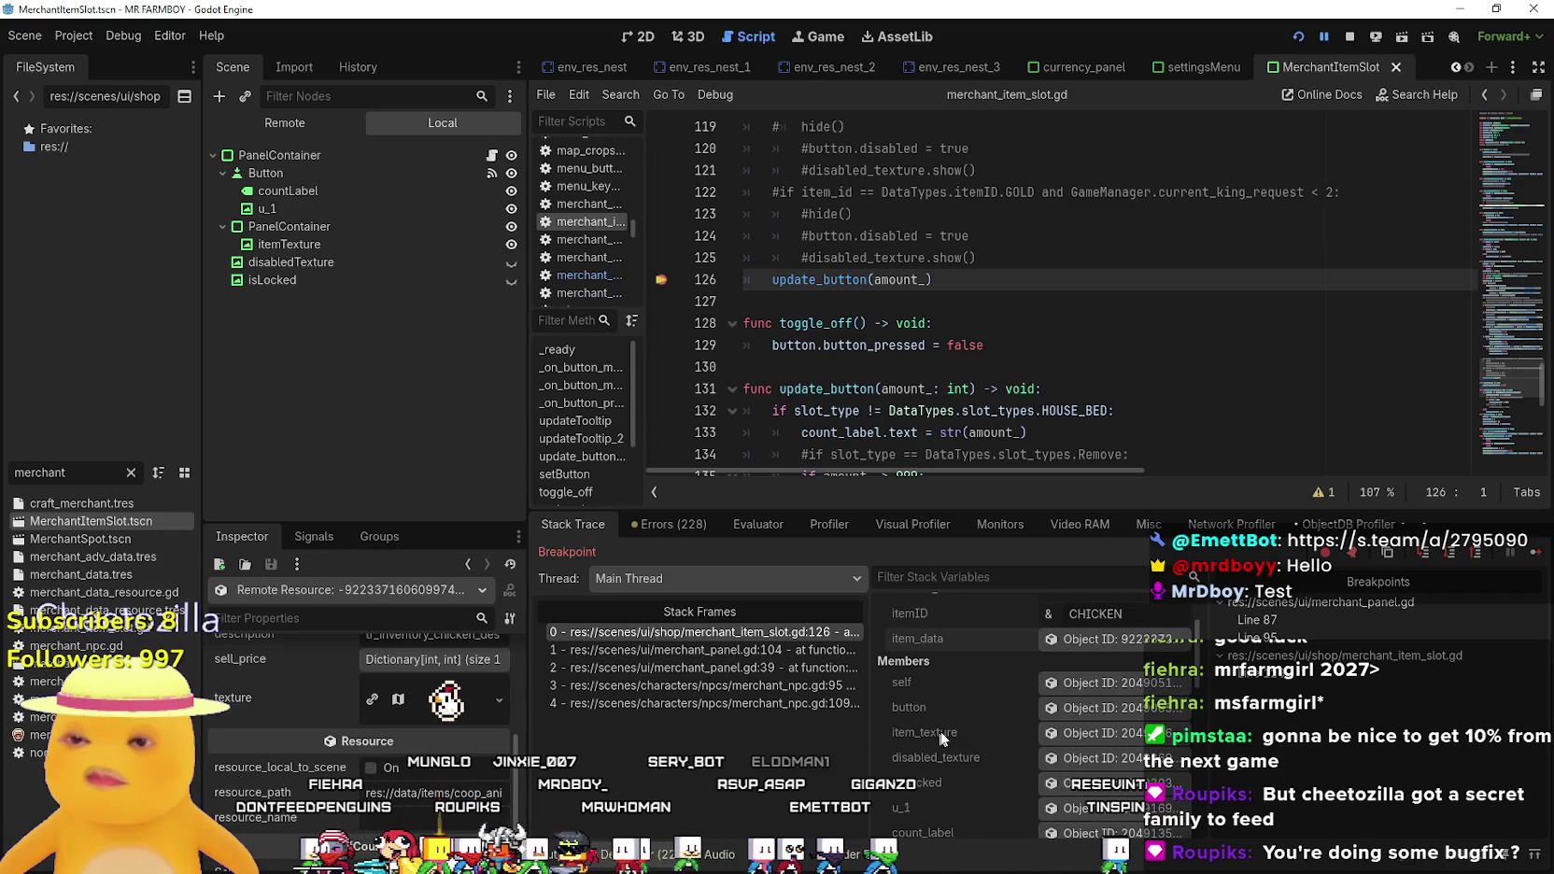
scroll(1085, 710, down, 1)
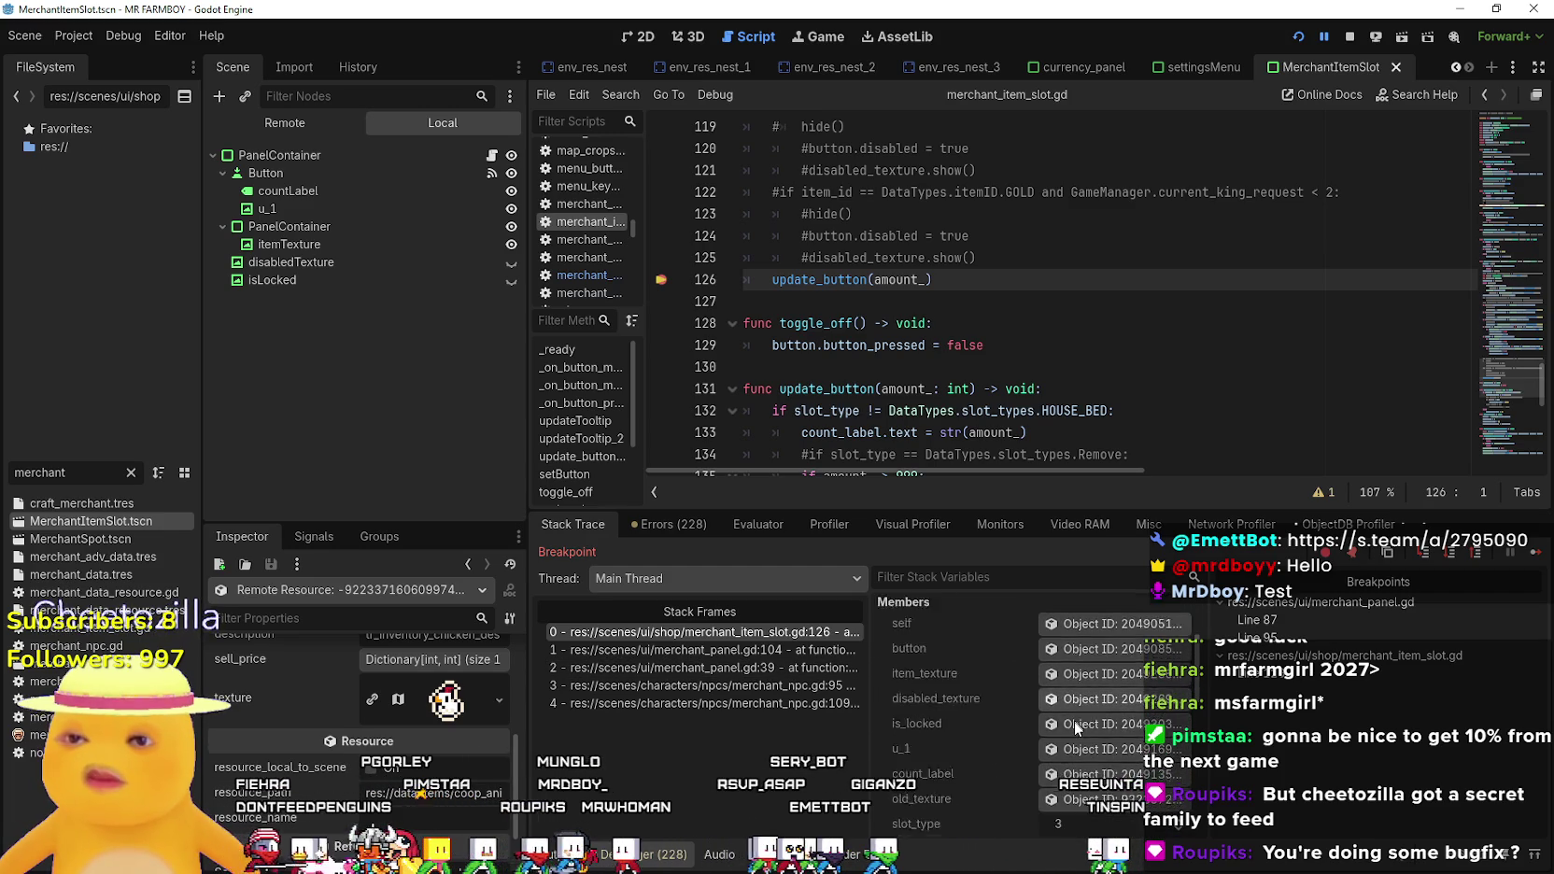
click(1071, 623)
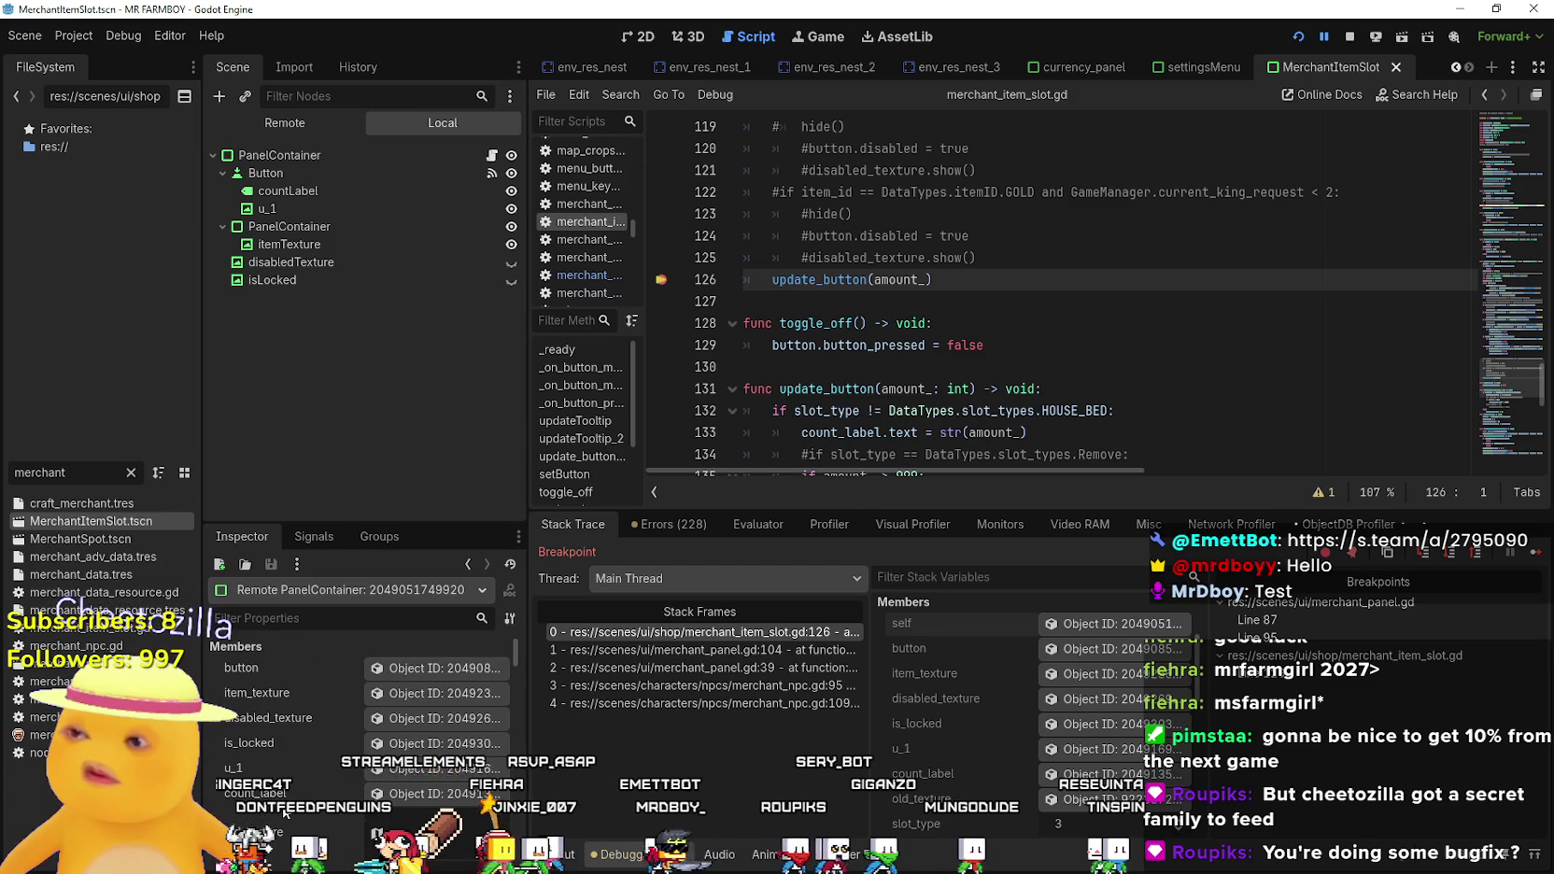
scroll(1028, 710, down, 7)
scroll(1003, 739, down, 10)
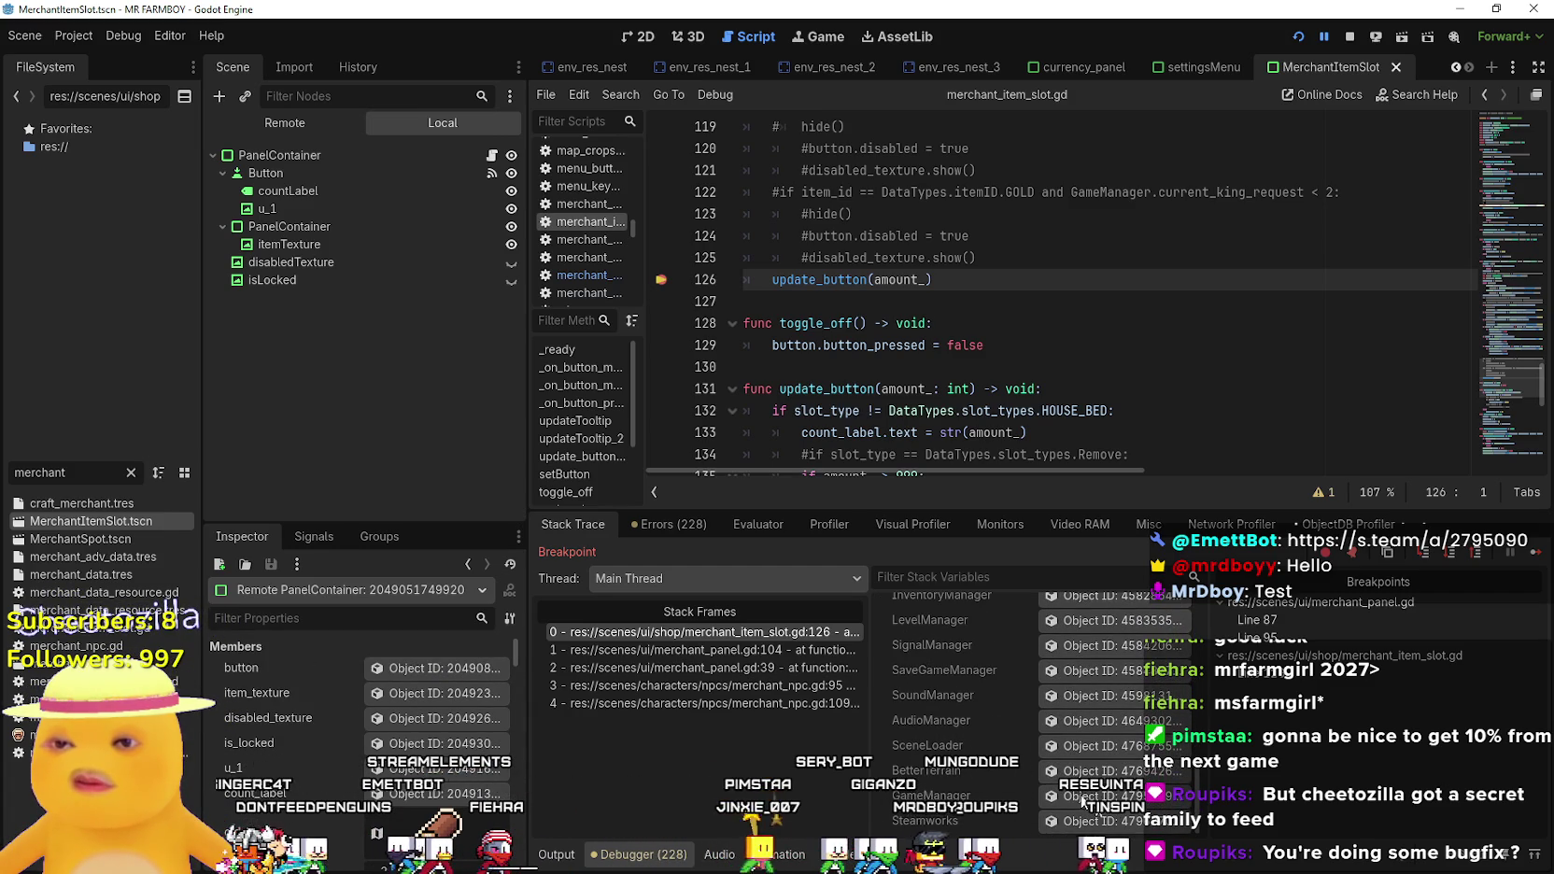
click(1083, 798)
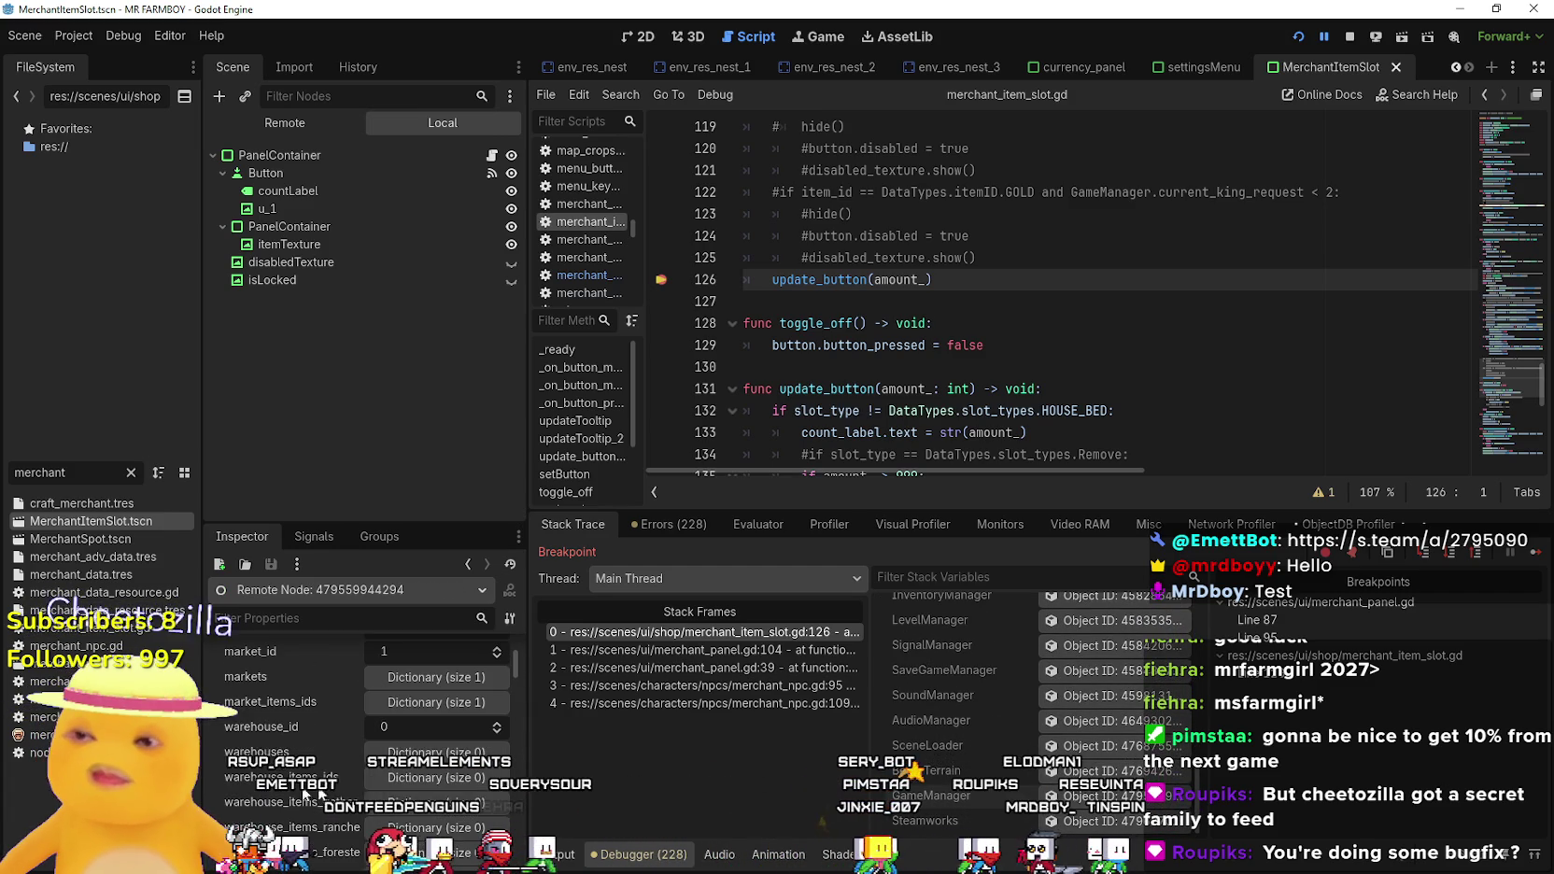
scroll(308, 794, down, 5)
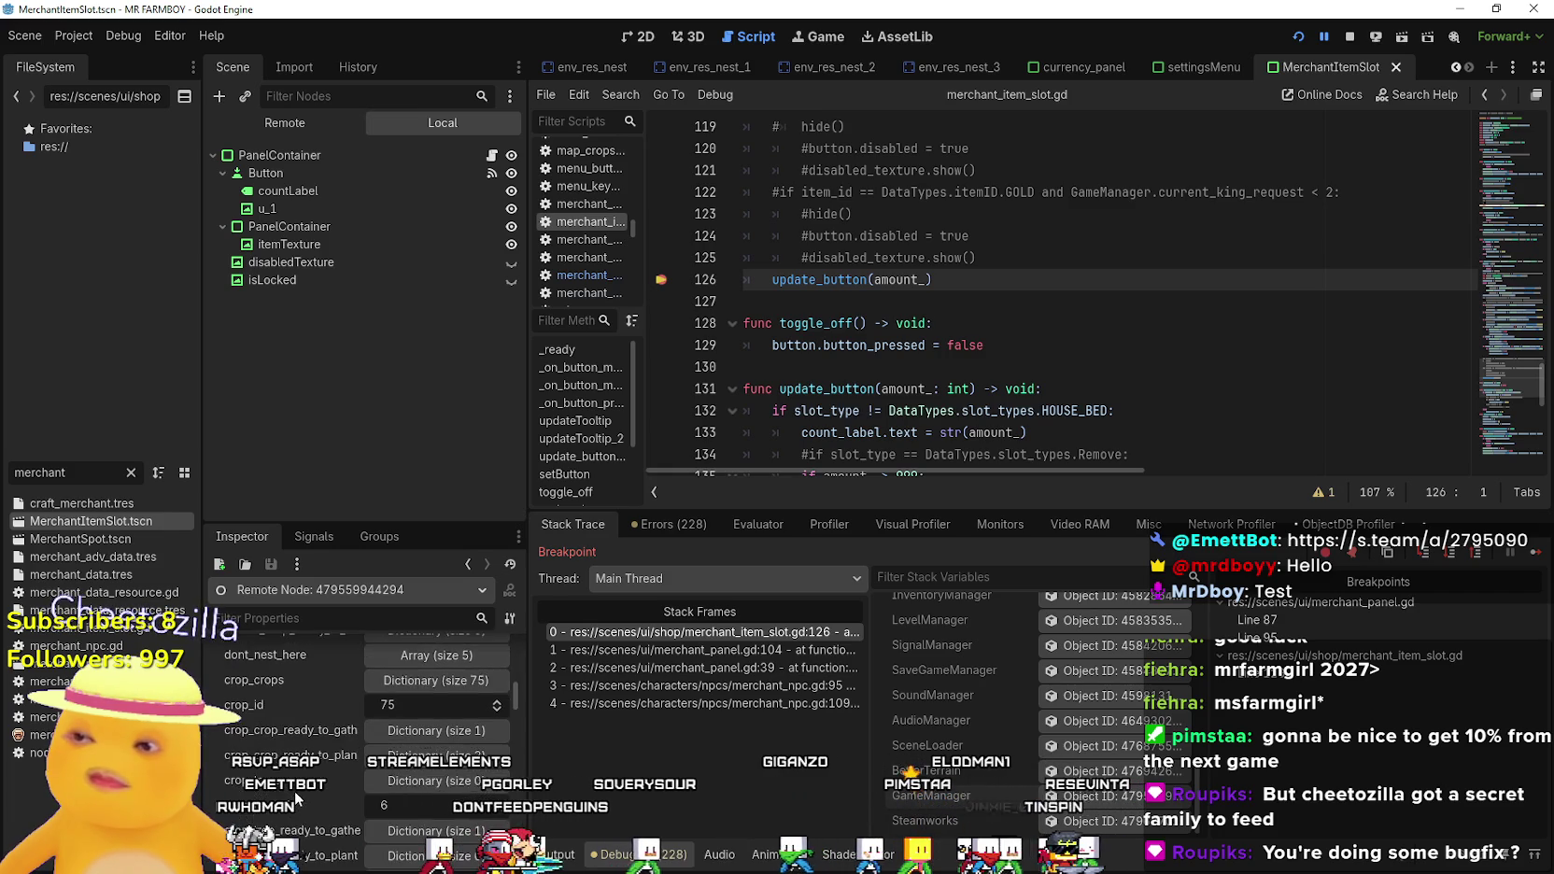
scroll(295, 799, down, 8)
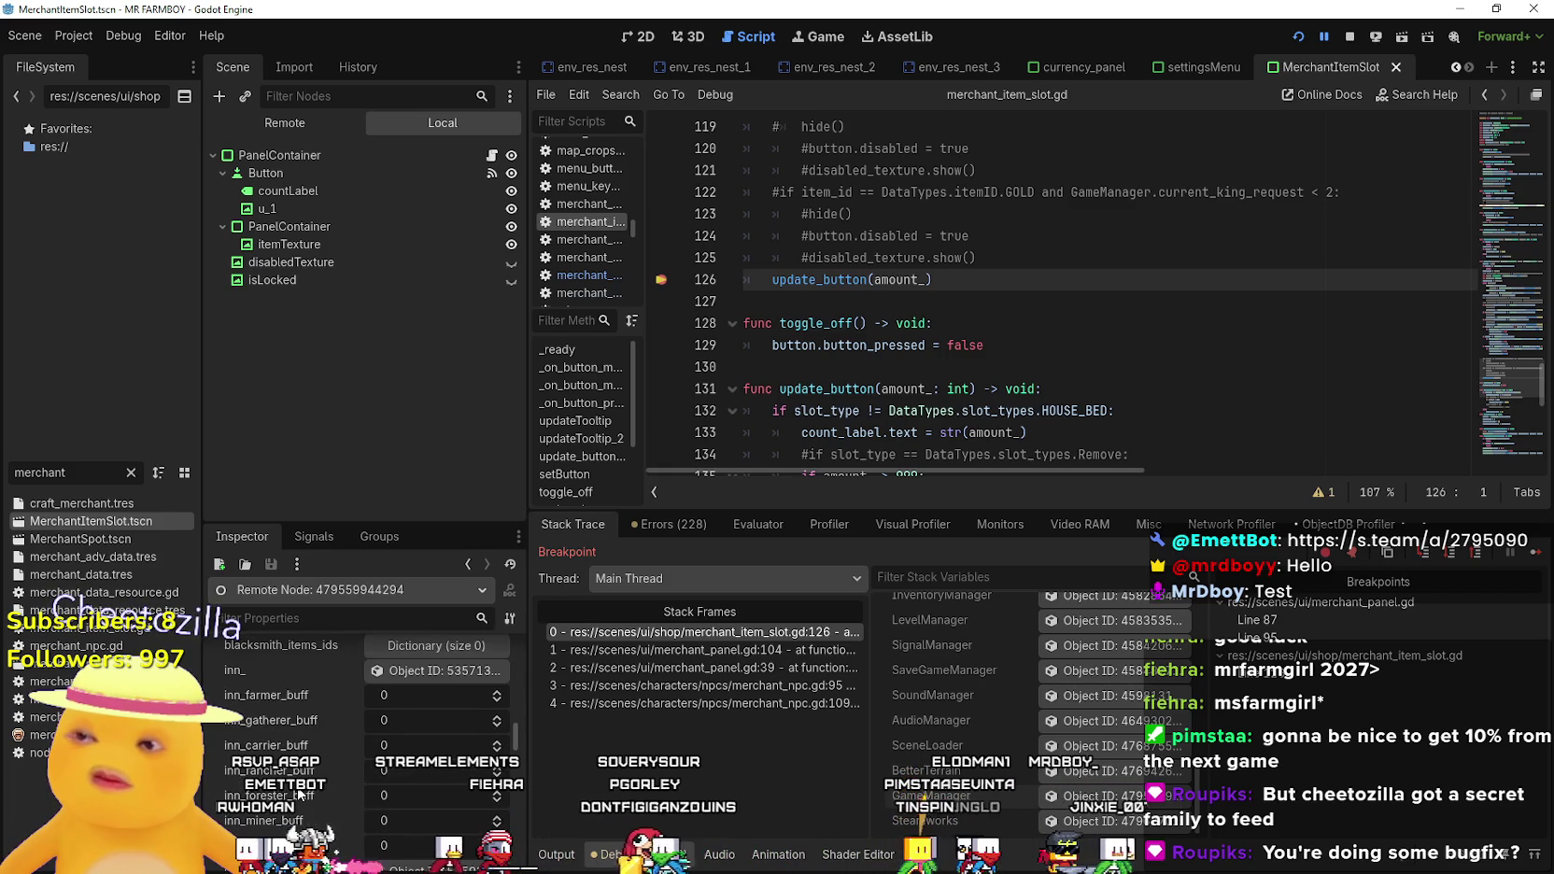
scroll(299, 794, down, 10)
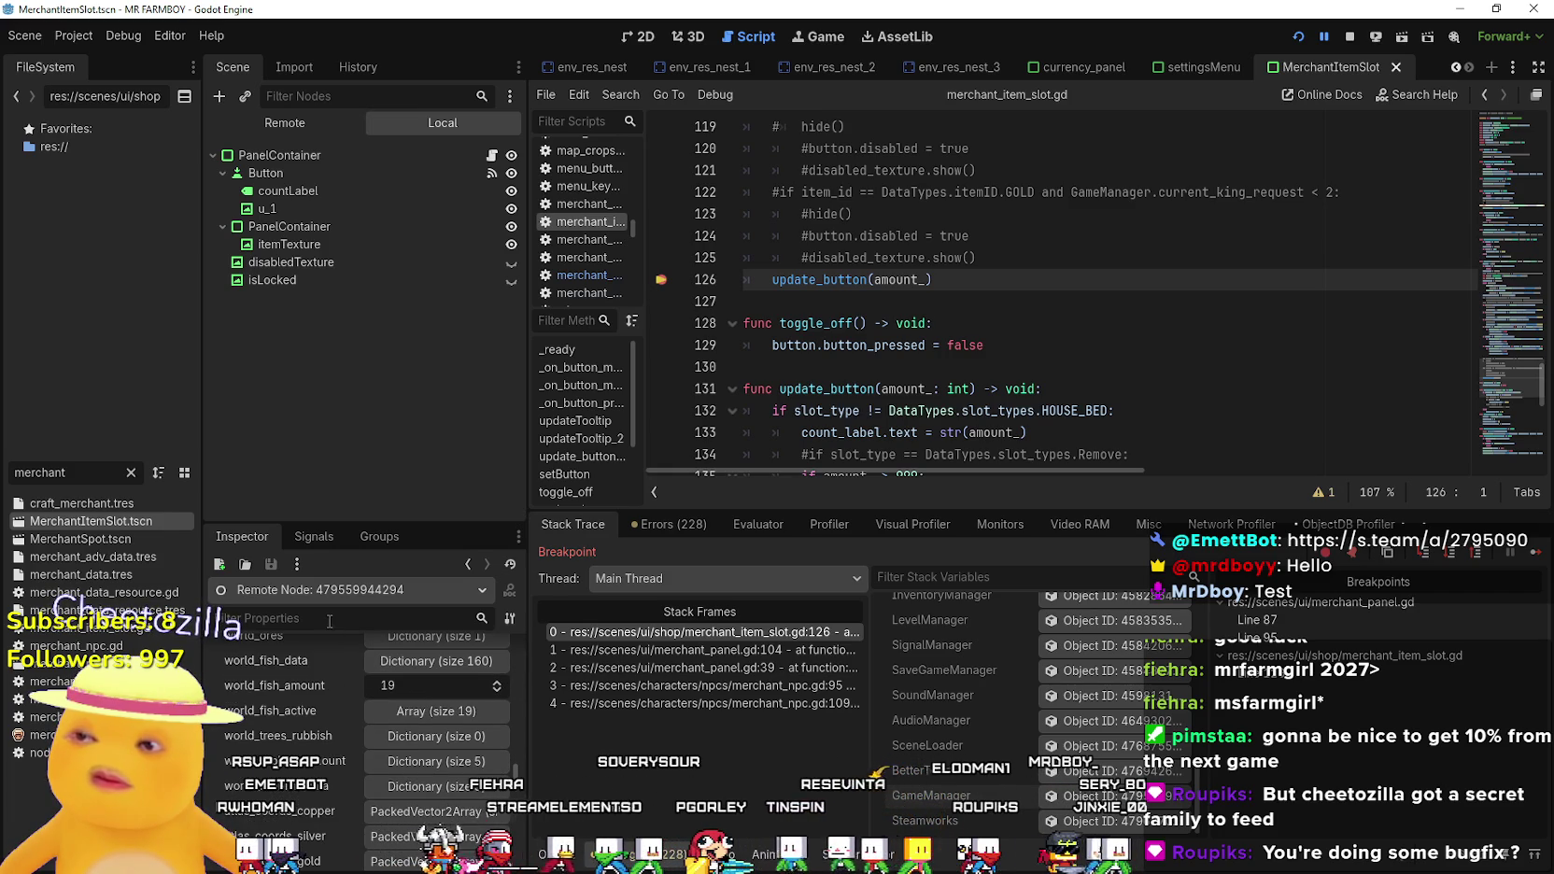
scroll(1066, 278, up, 20)
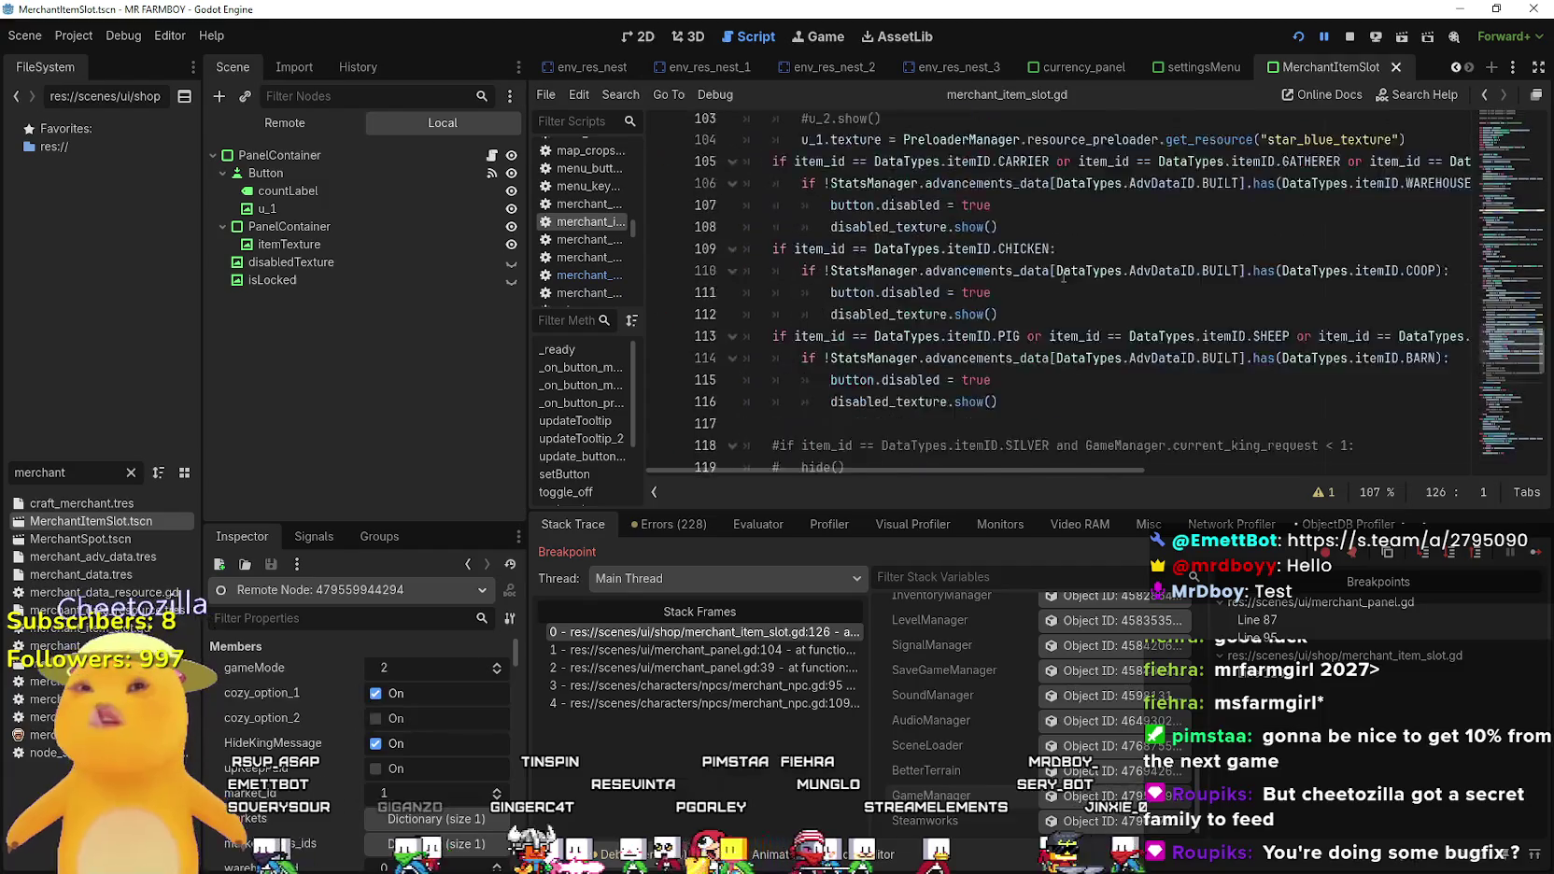
scroll(1067, 277, up, 6)
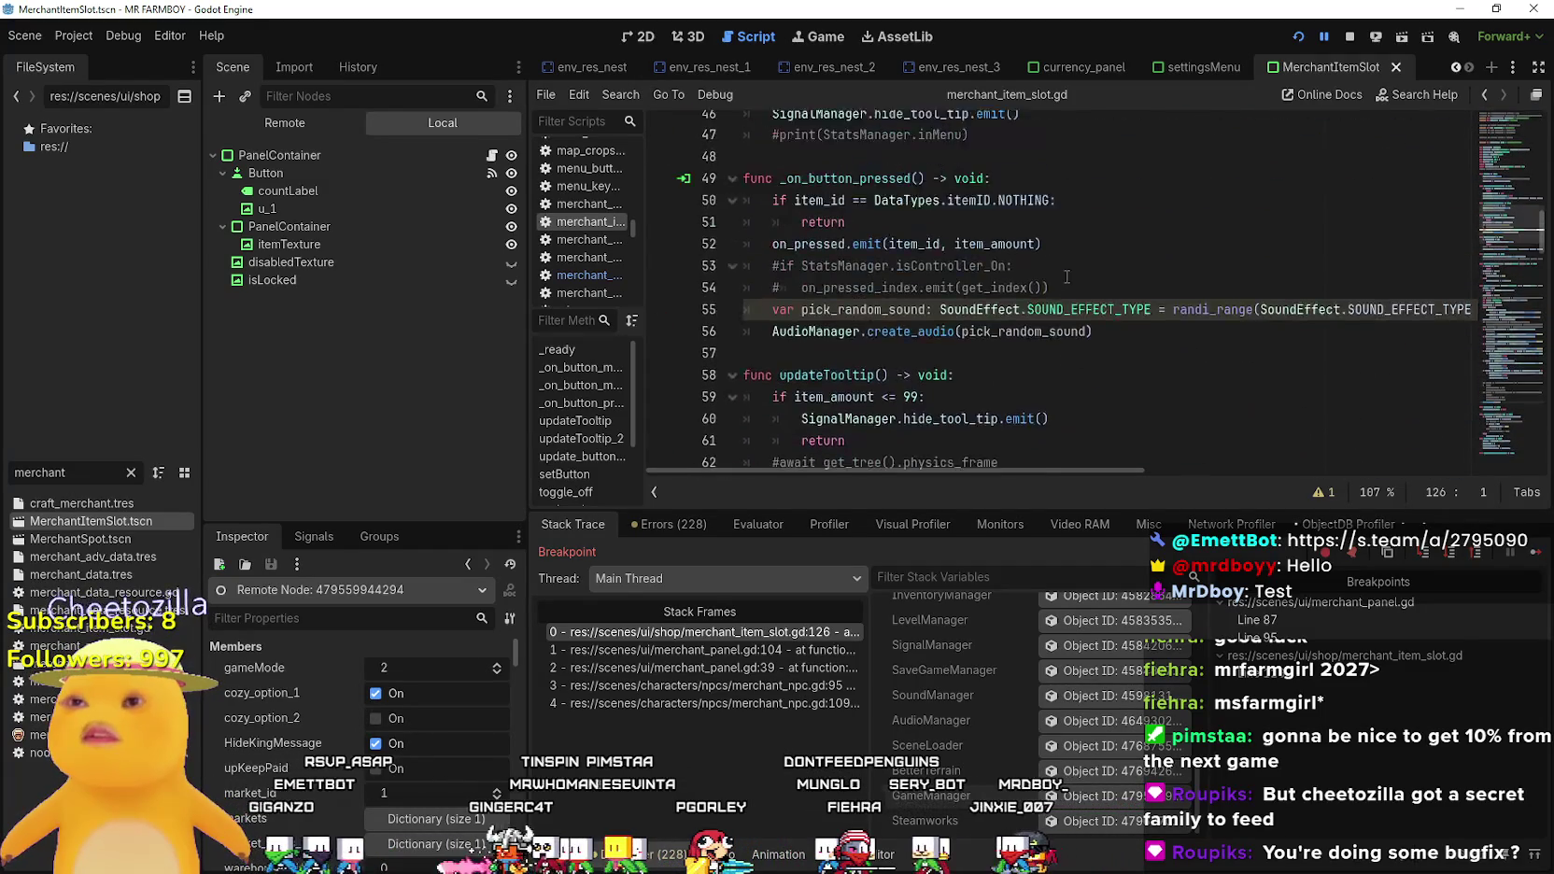
scroll(1062, 290, down, 8)
scroll(1062, 290, down, 14)
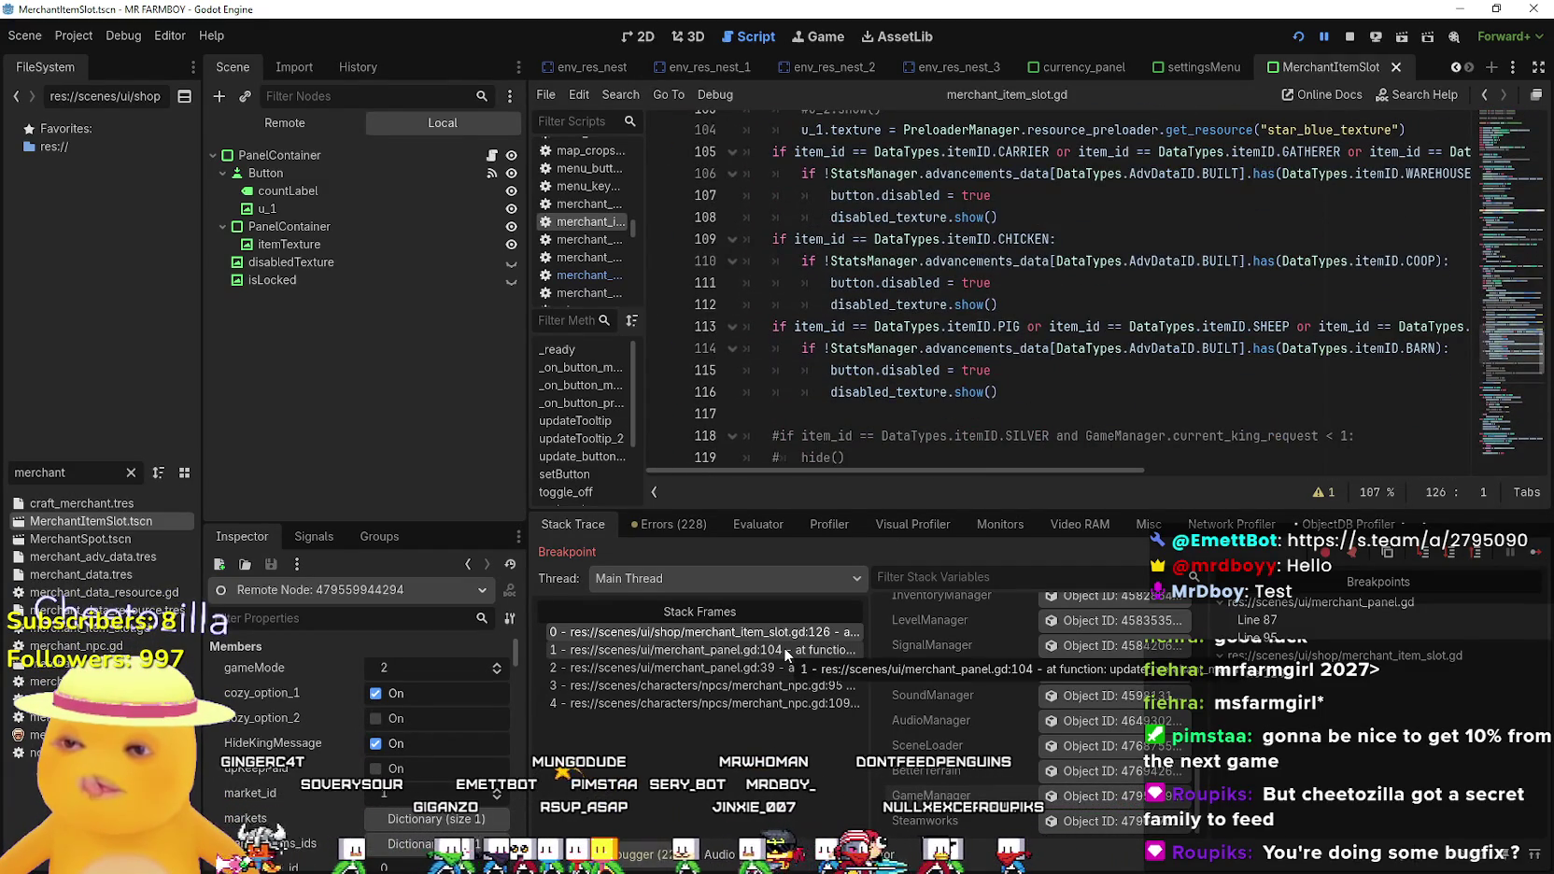
click(782, 647)
scroll(1110, 714, up, 5)
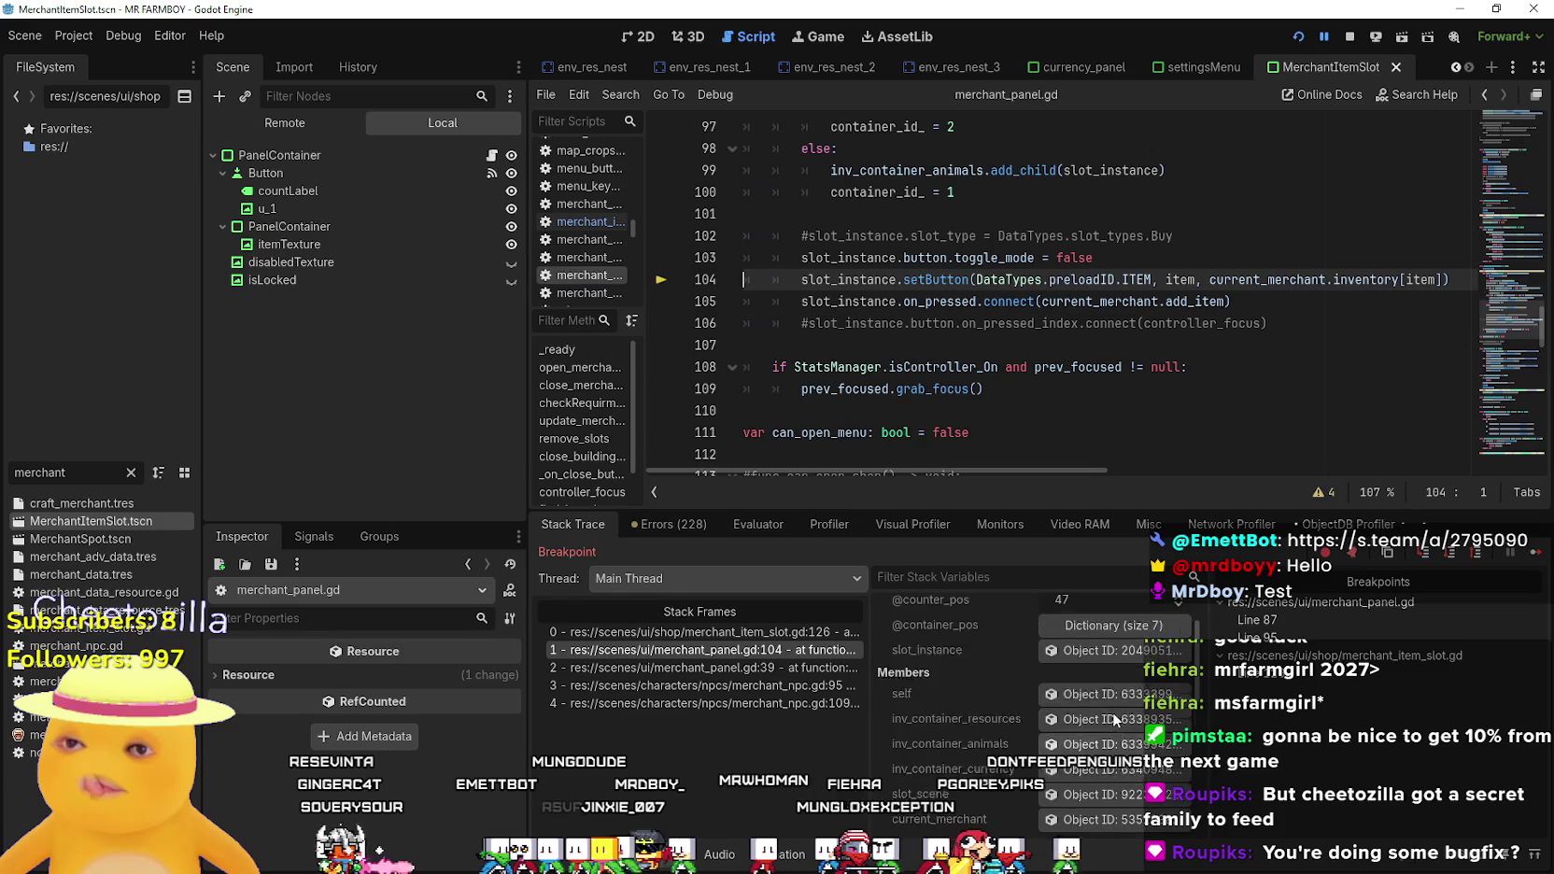
scroll(1191, 455, up, 3)
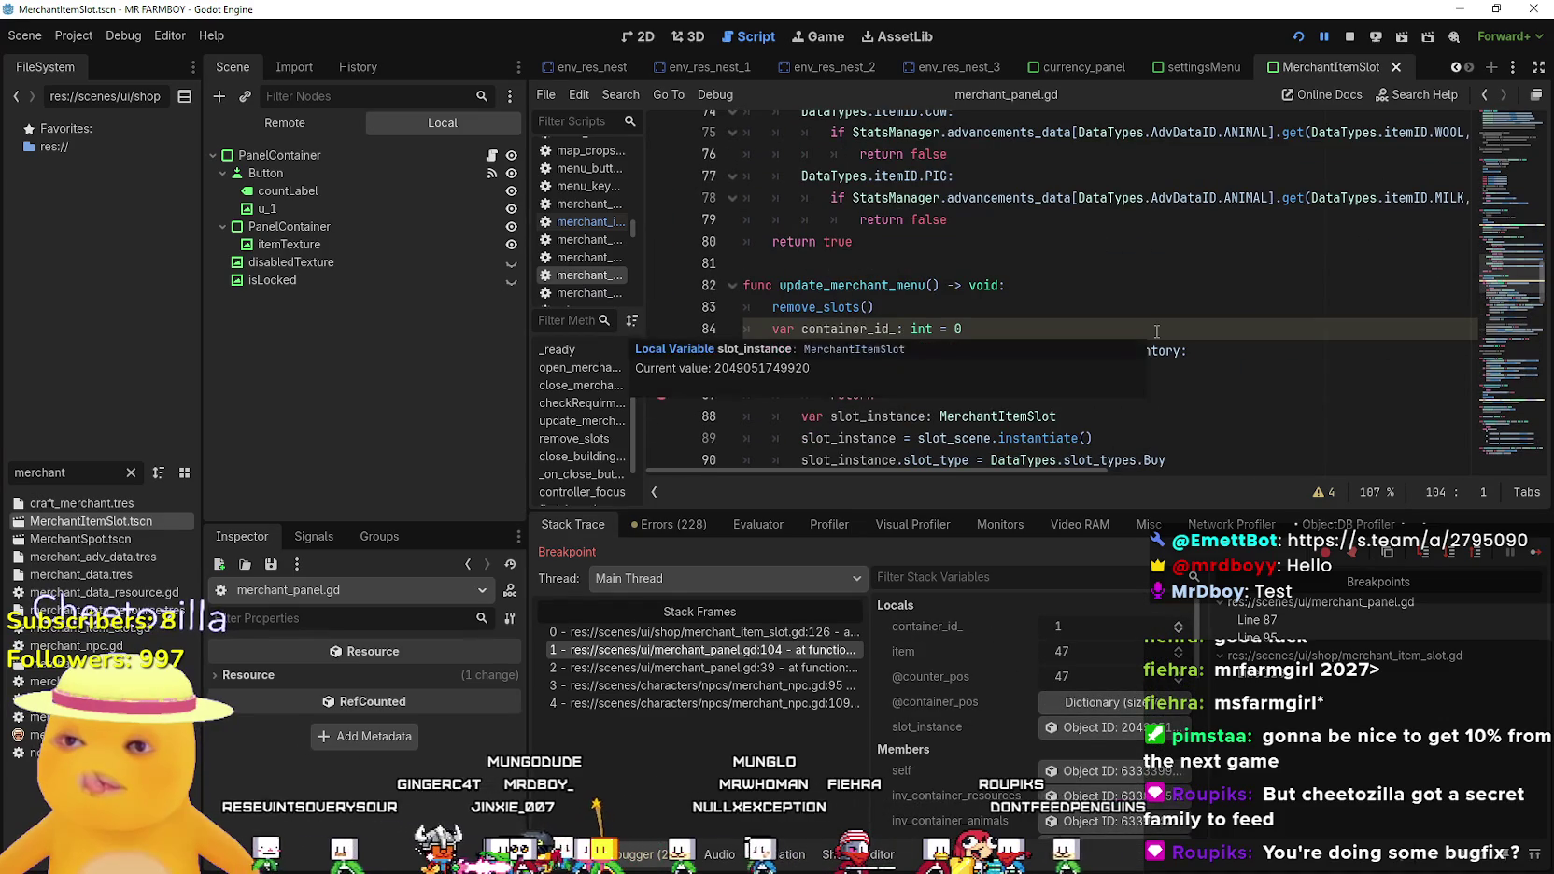
scroll(1174, 269, down, 5)
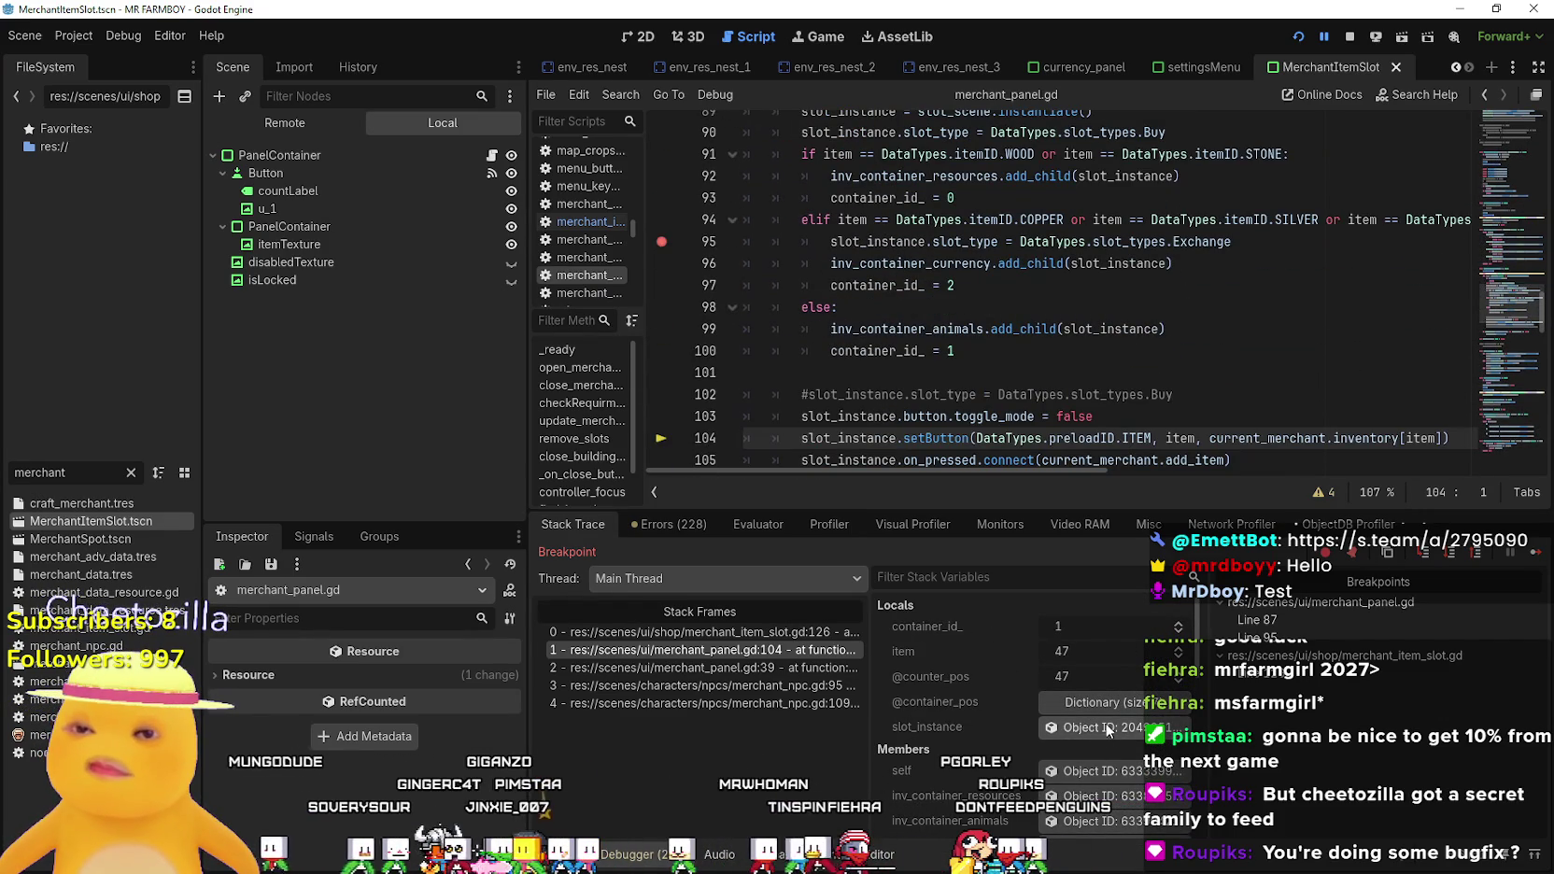
scroll(1122, 738, down, 1)
click(1122, 681)
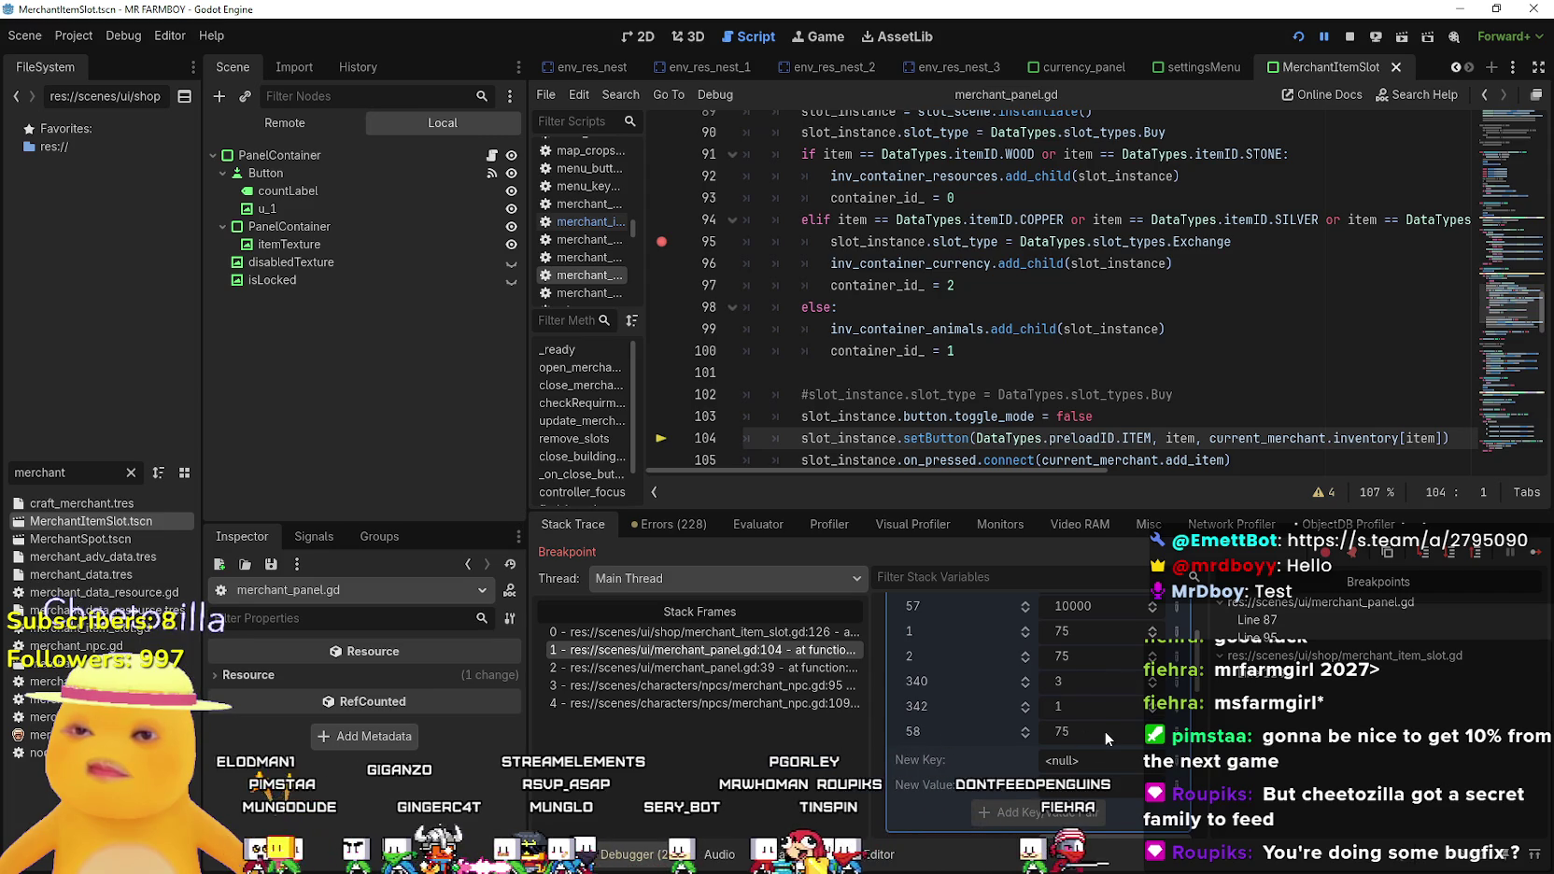
scroll(973, 721, down, 3)
scroll(972, 721, down, 3)
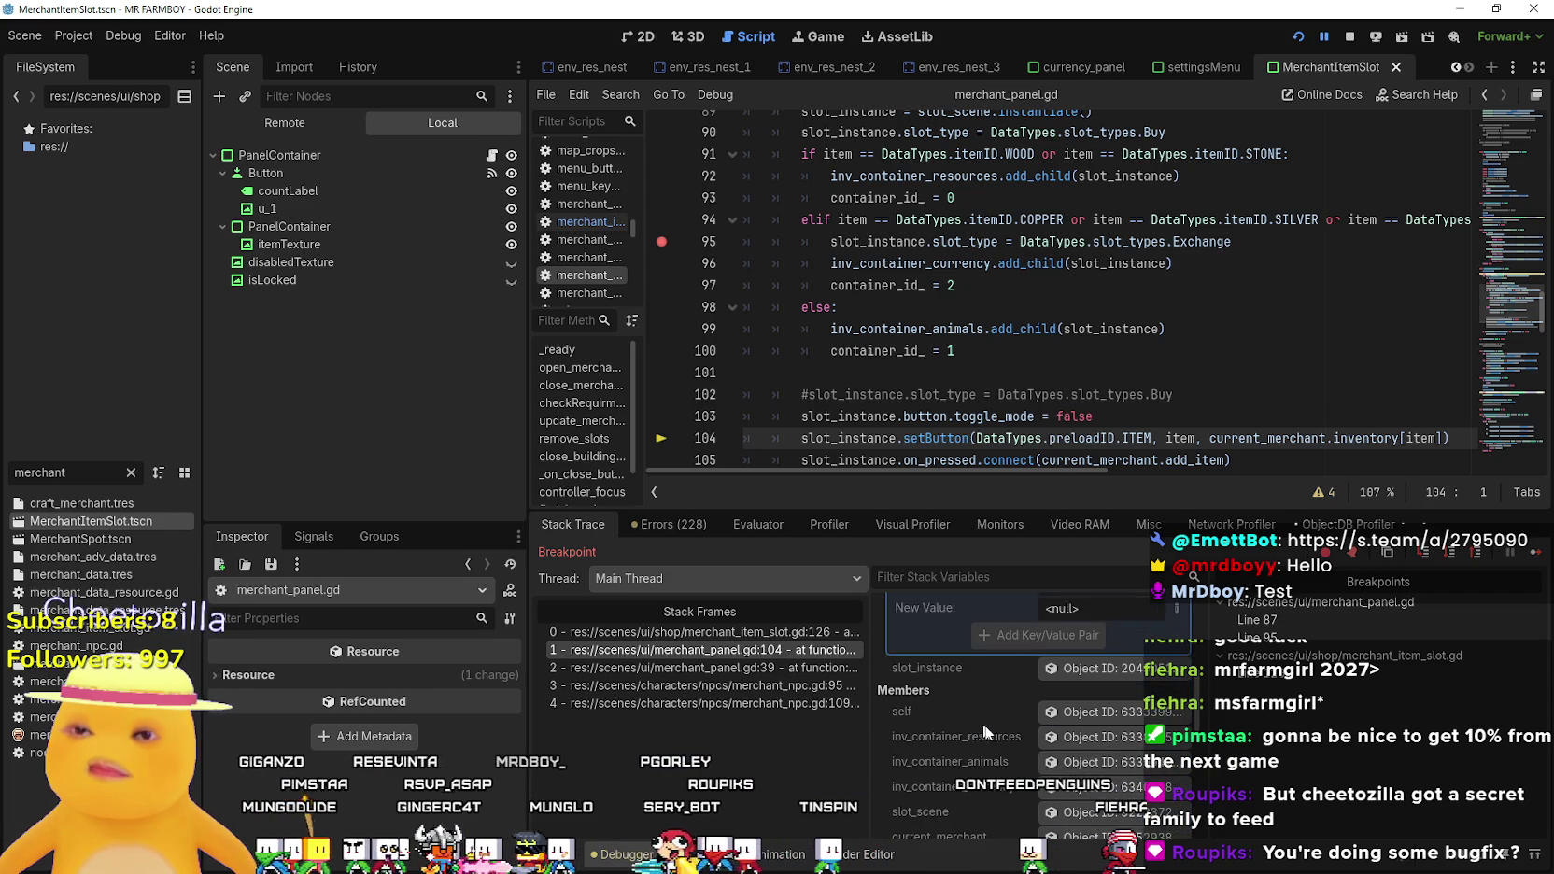
scroll(1026, 385, down, 1)
scroll(1026, 385, down, 2)
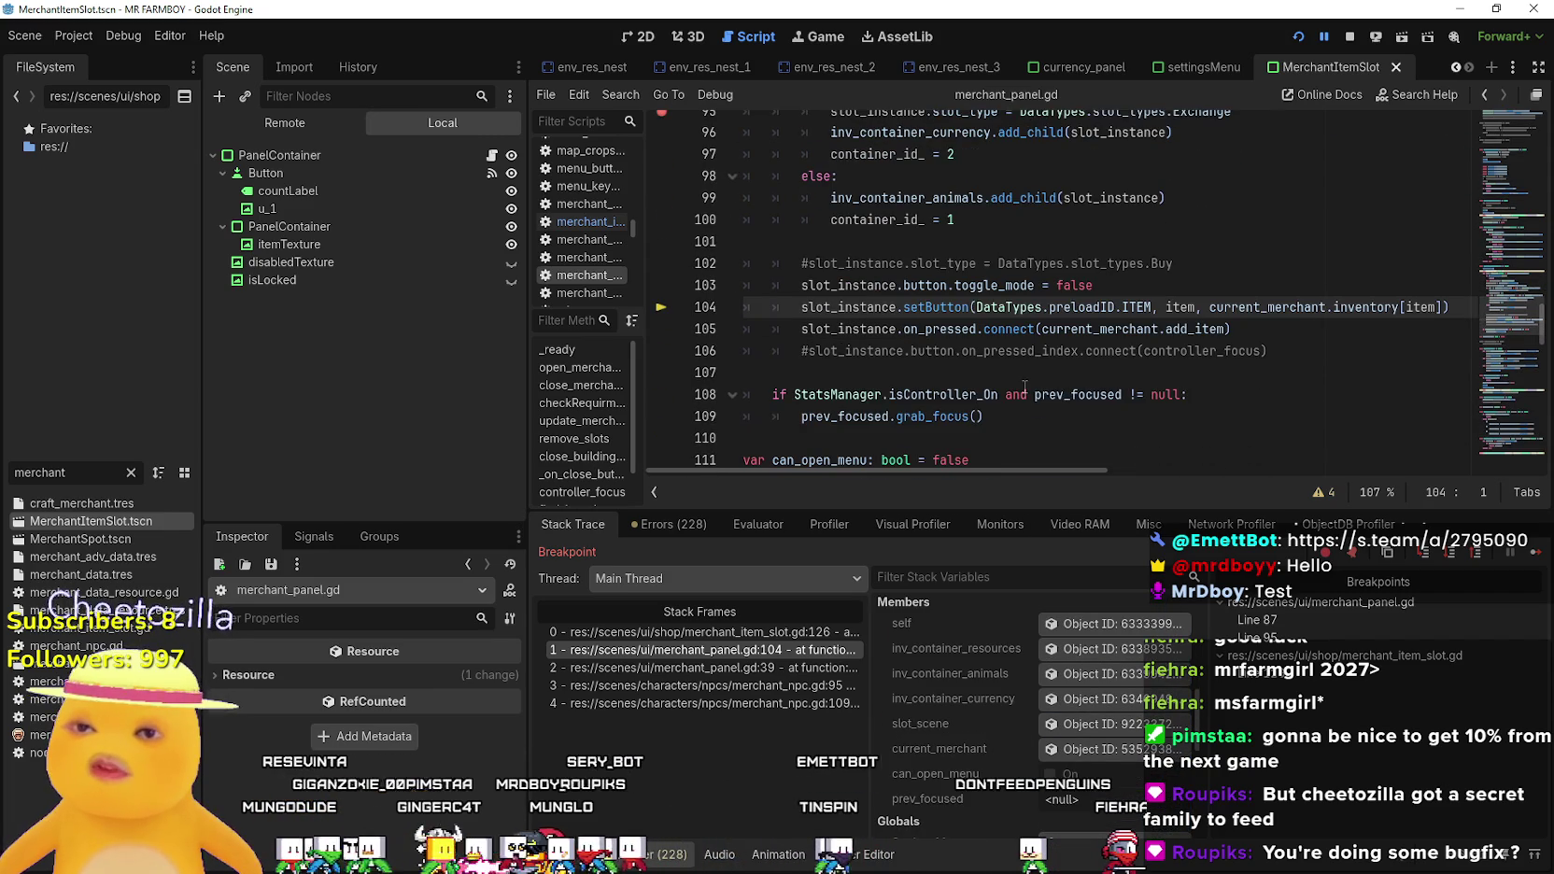
scroll(1068, 773, down, 2)
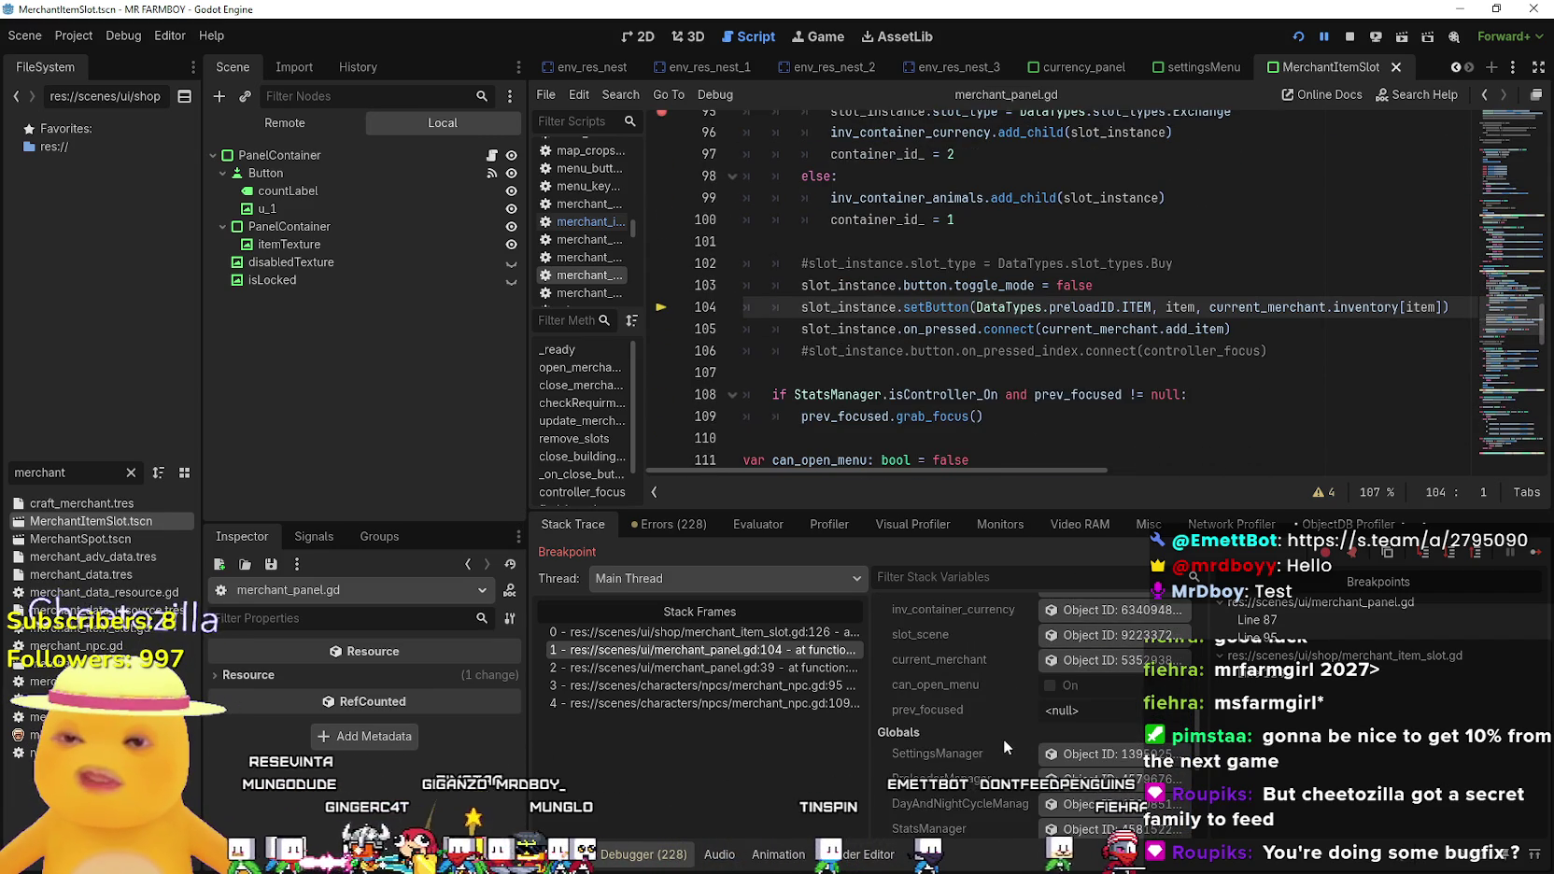
click(1071, 663)
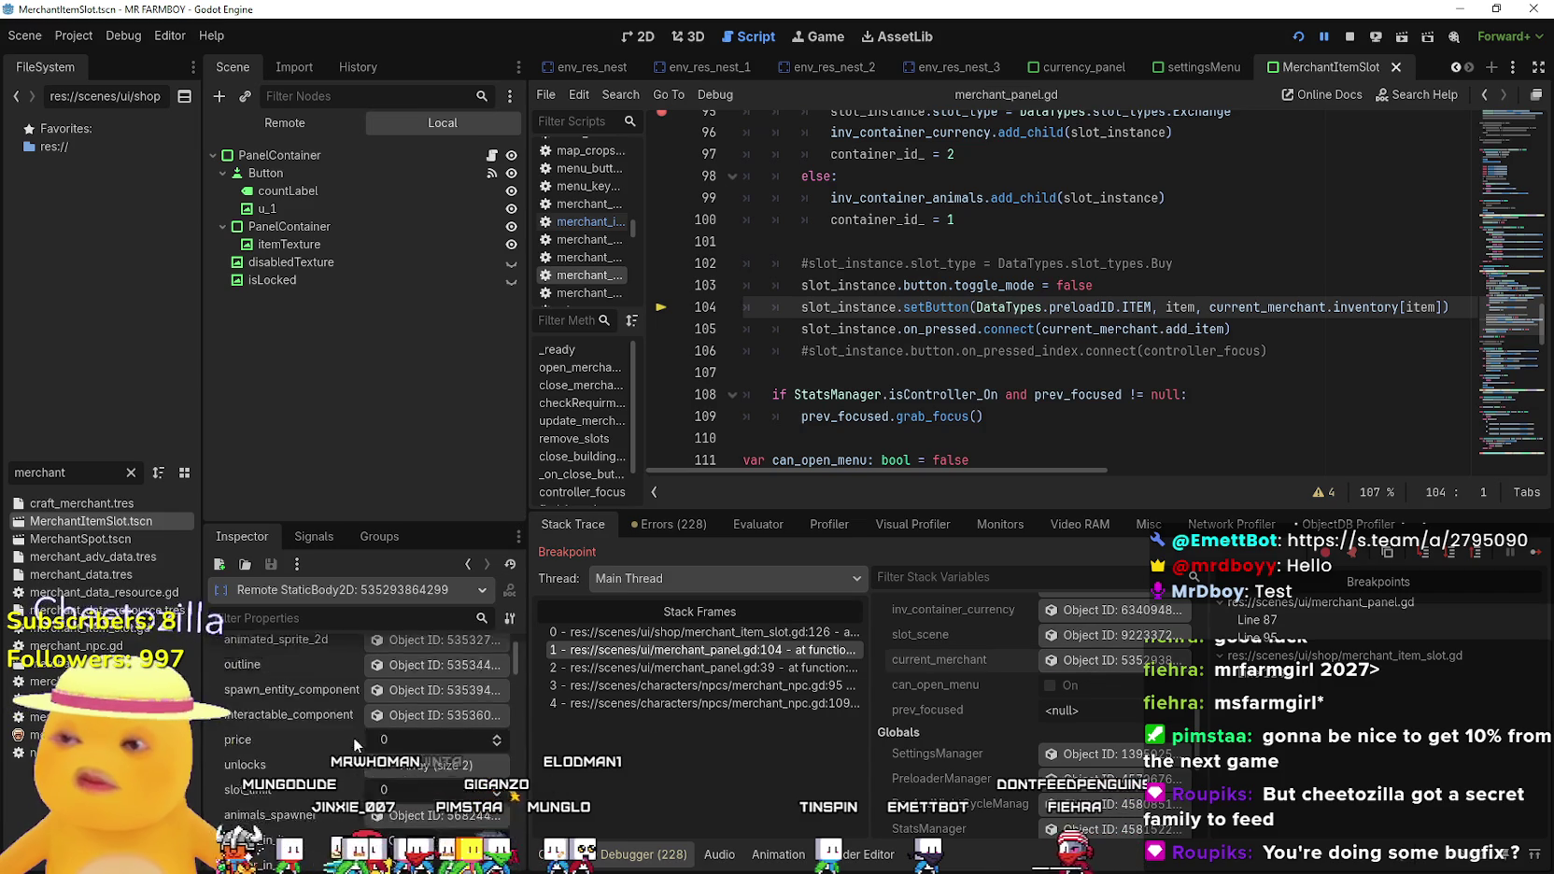
Expand the merchant's 7-entry inventory (47: 3, 57: 10000) and place the caret near line 107.
scroll(312, 807, down, 5)
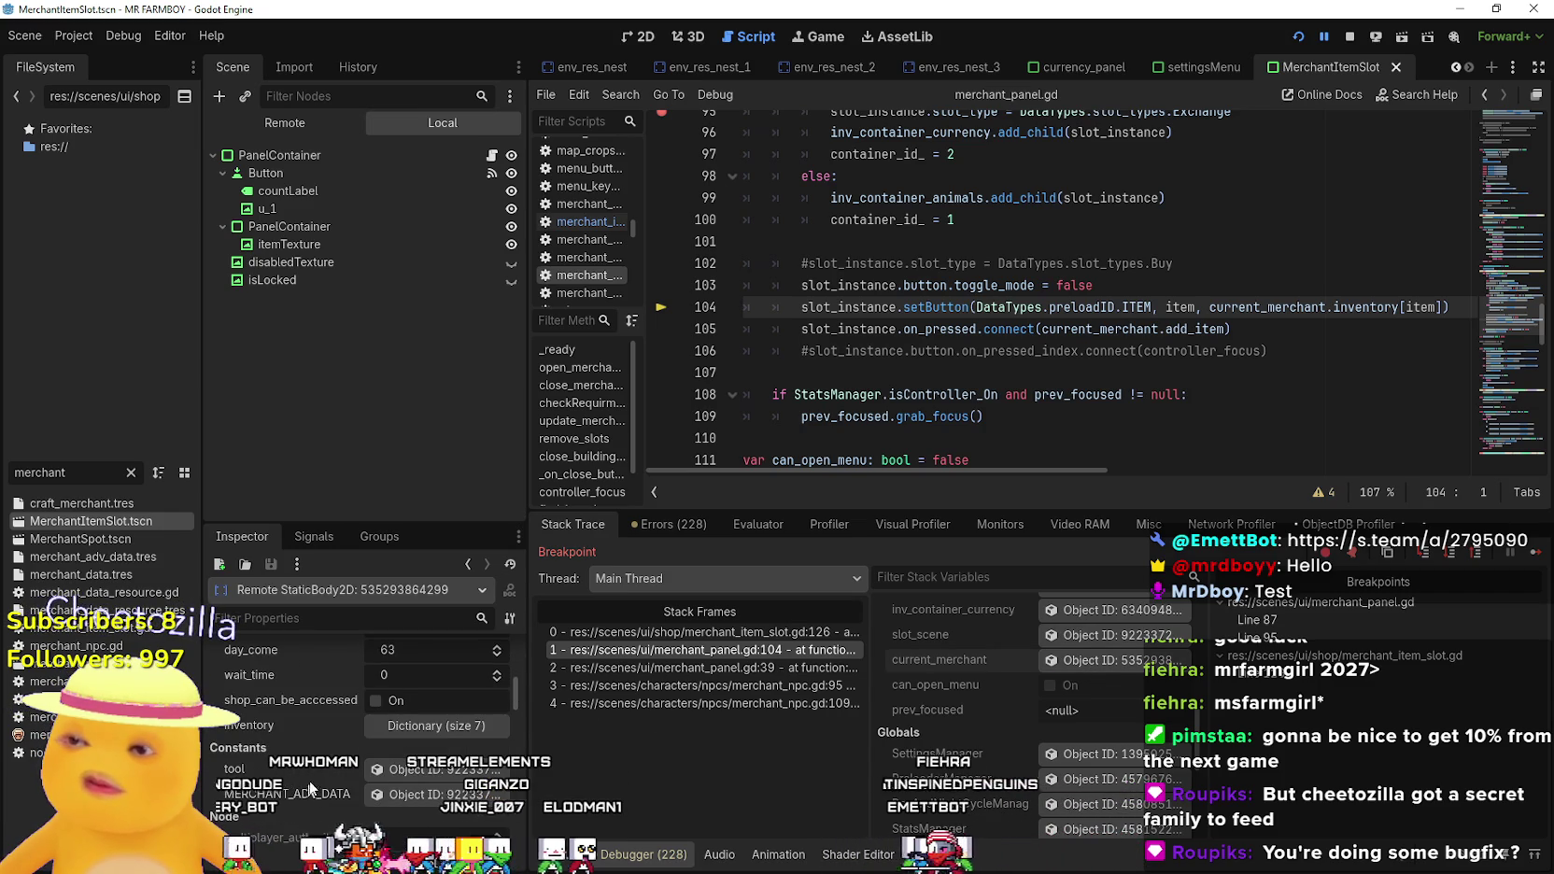
click(435, 753)
scroll(342, 742, down, 2)
scroll(343, 742, down, 1)
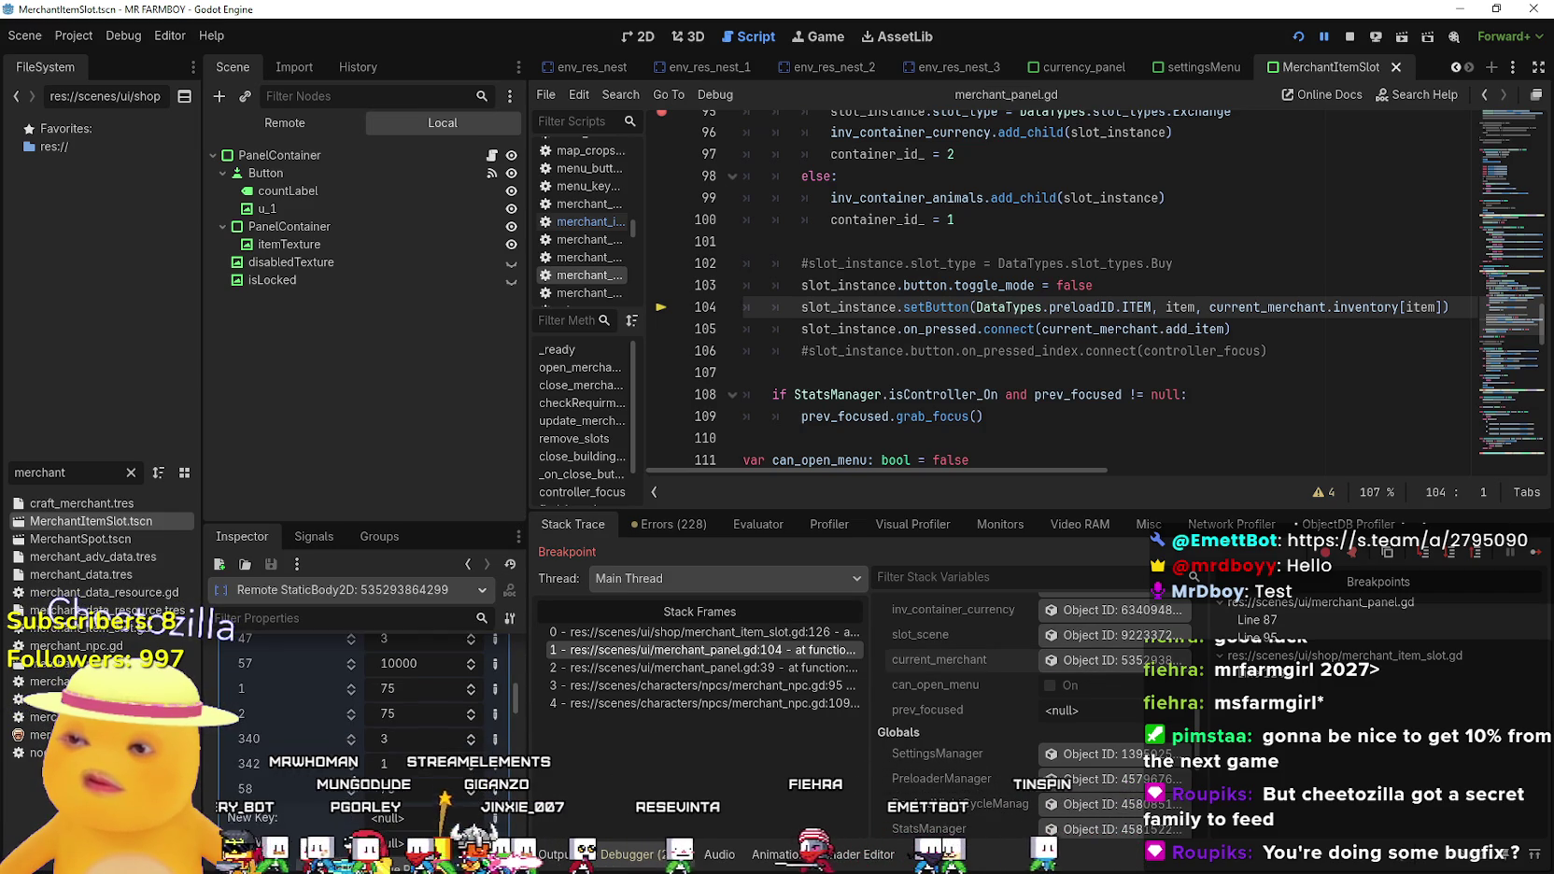
scroll(878, 225, down, 2)
click(878, 220)
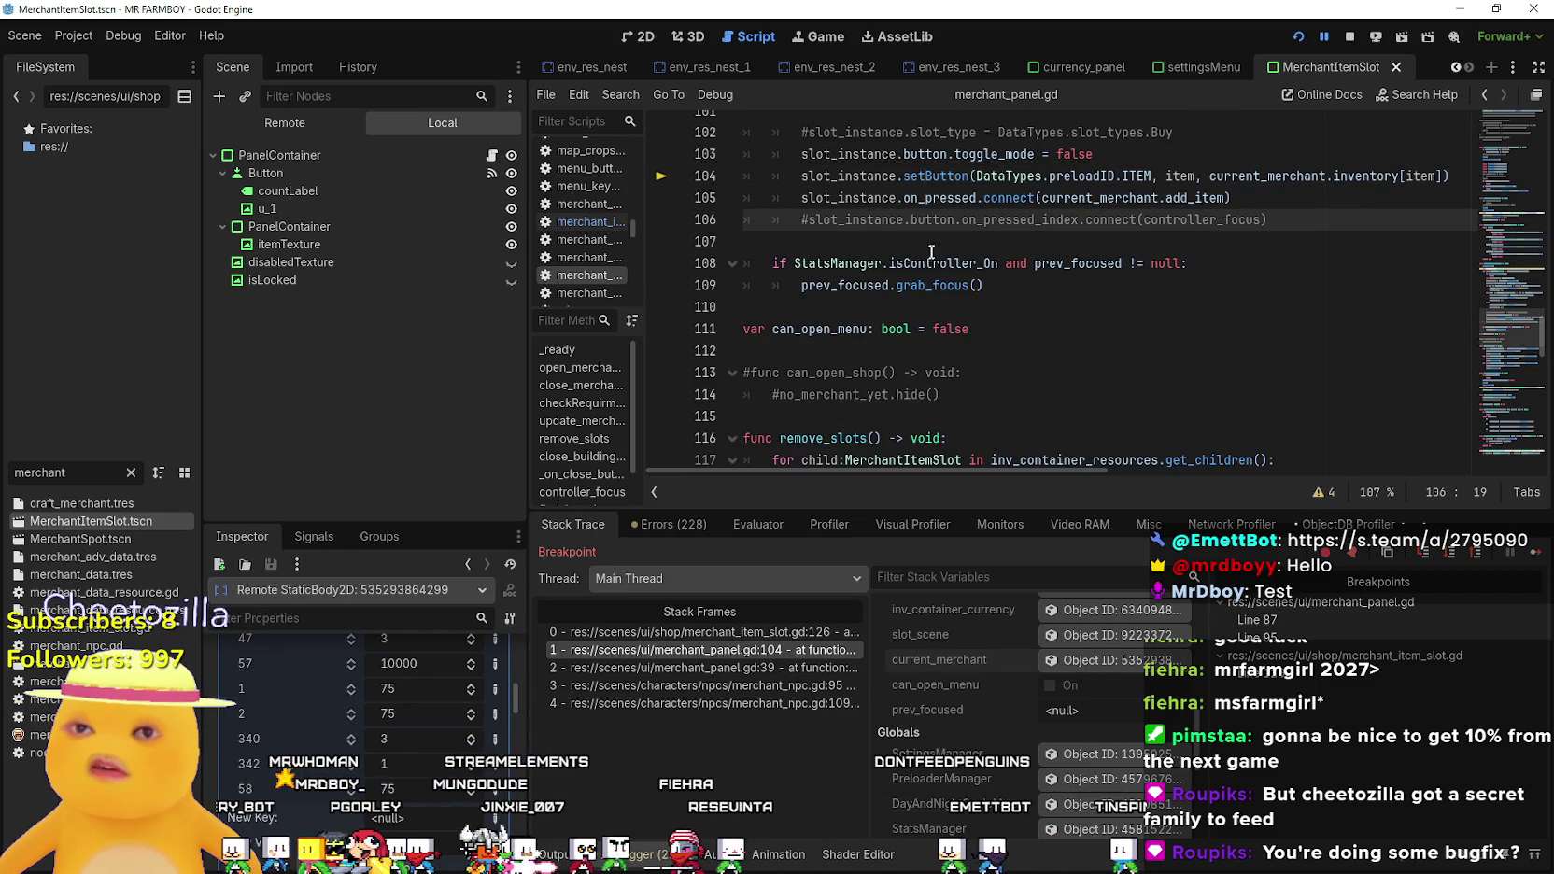
key(Down)
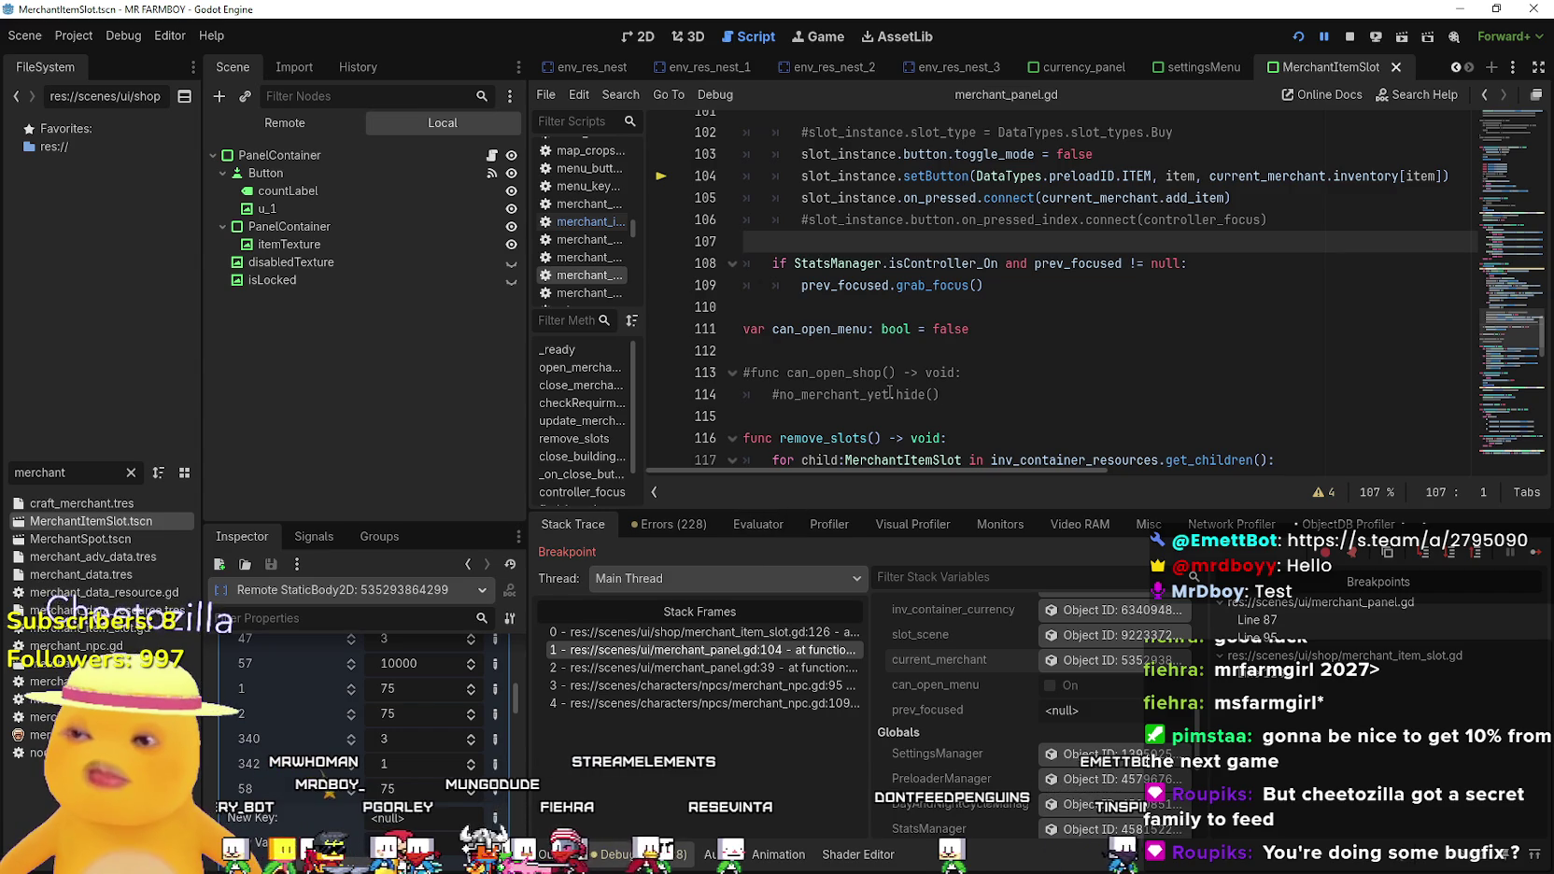
scroll(889, 378, up, 4)
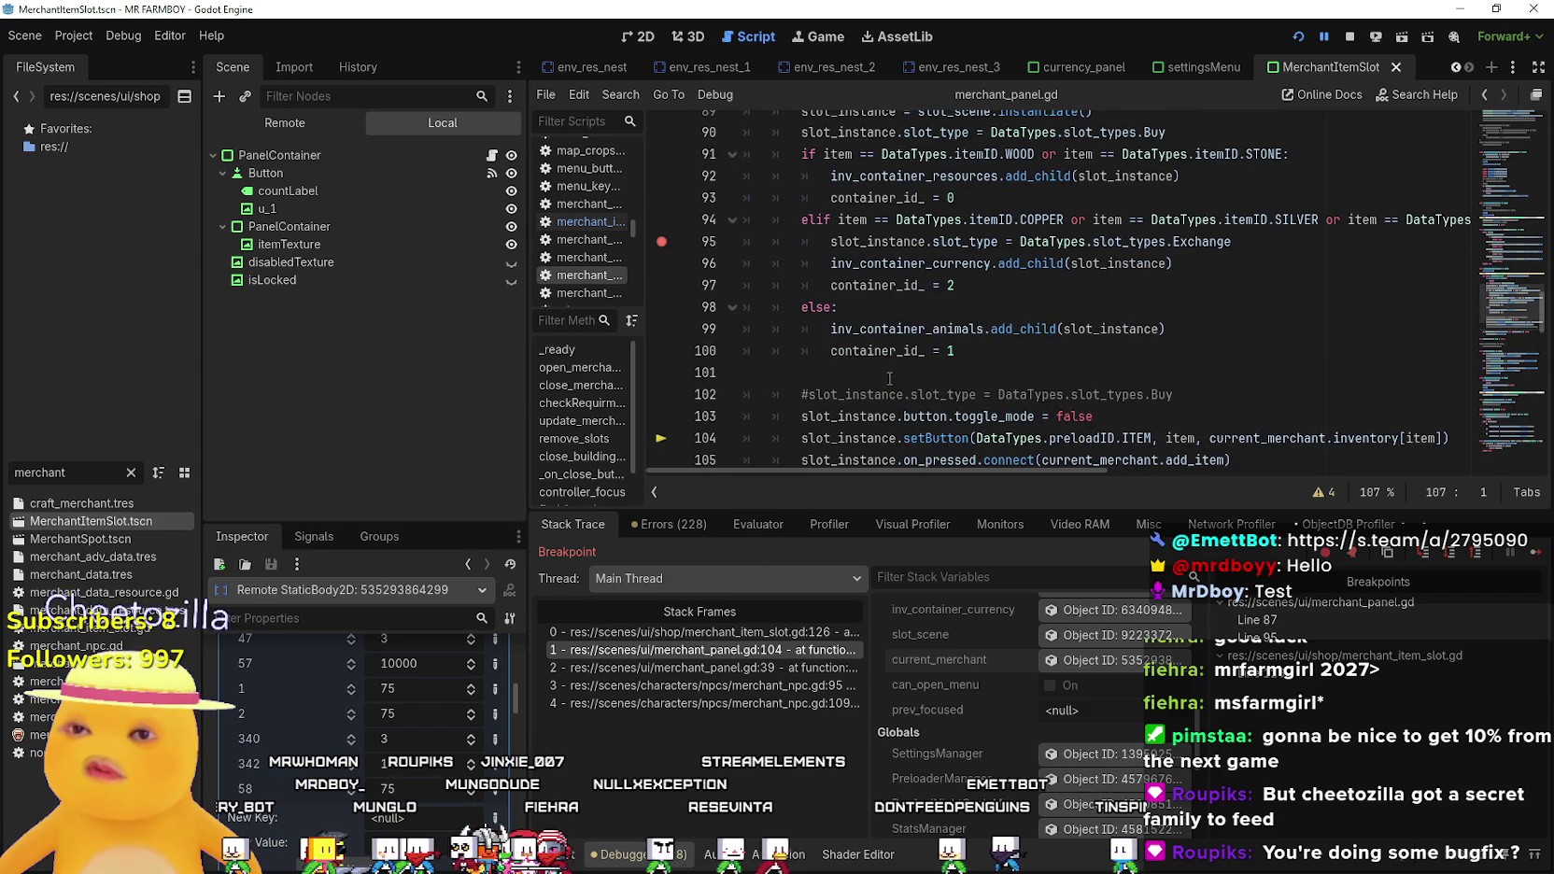
scroll(889, 378, up, 1)
scroll(889, 379, up, 1)
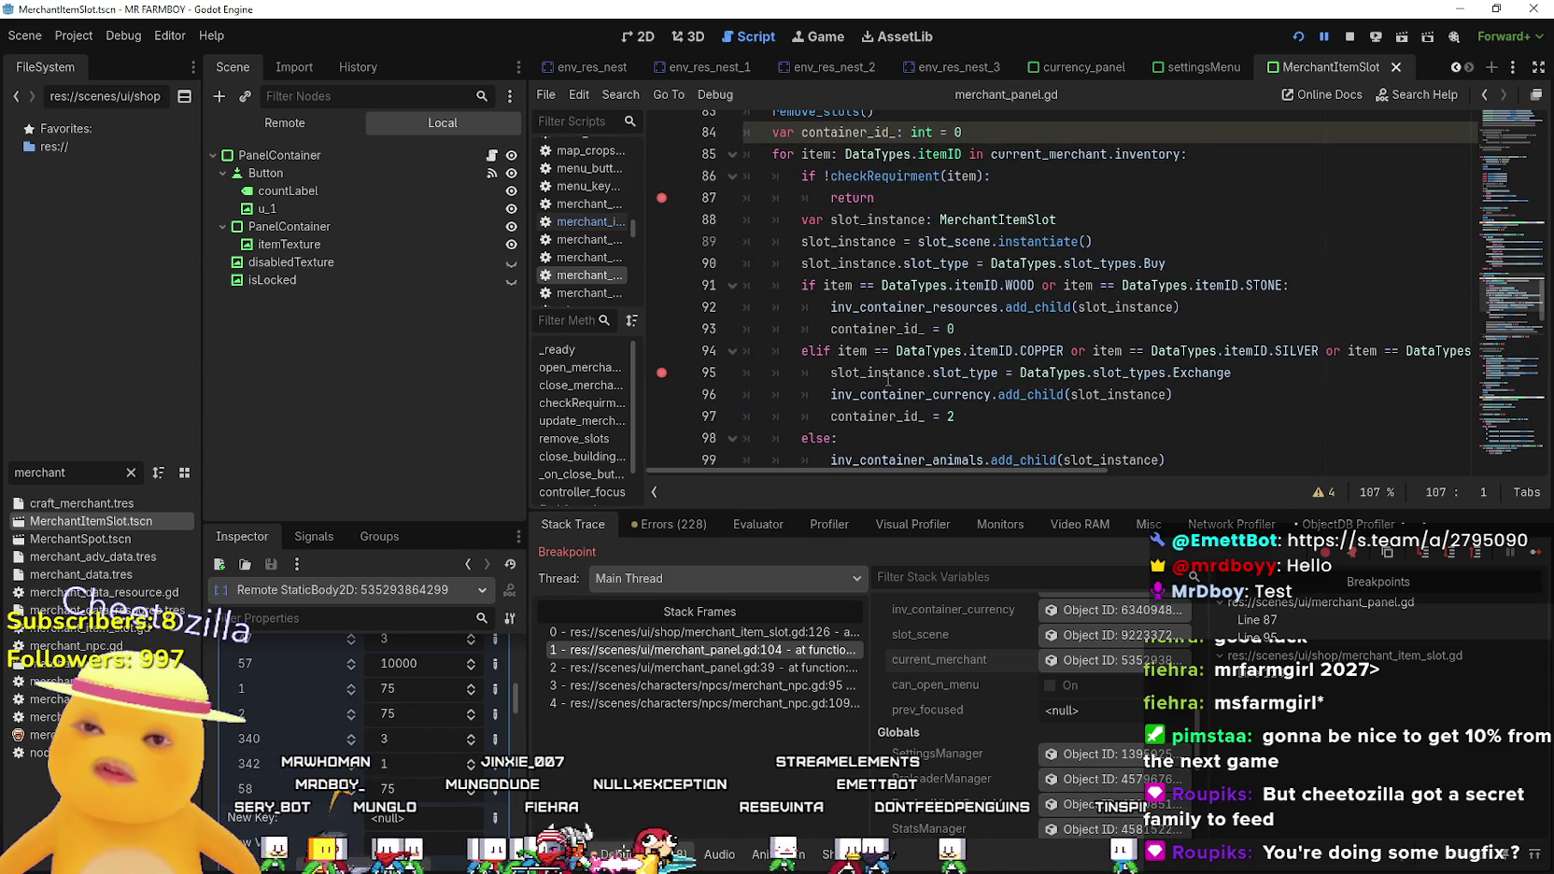
scroll(944, 373, down, 2)
click(998, 364)
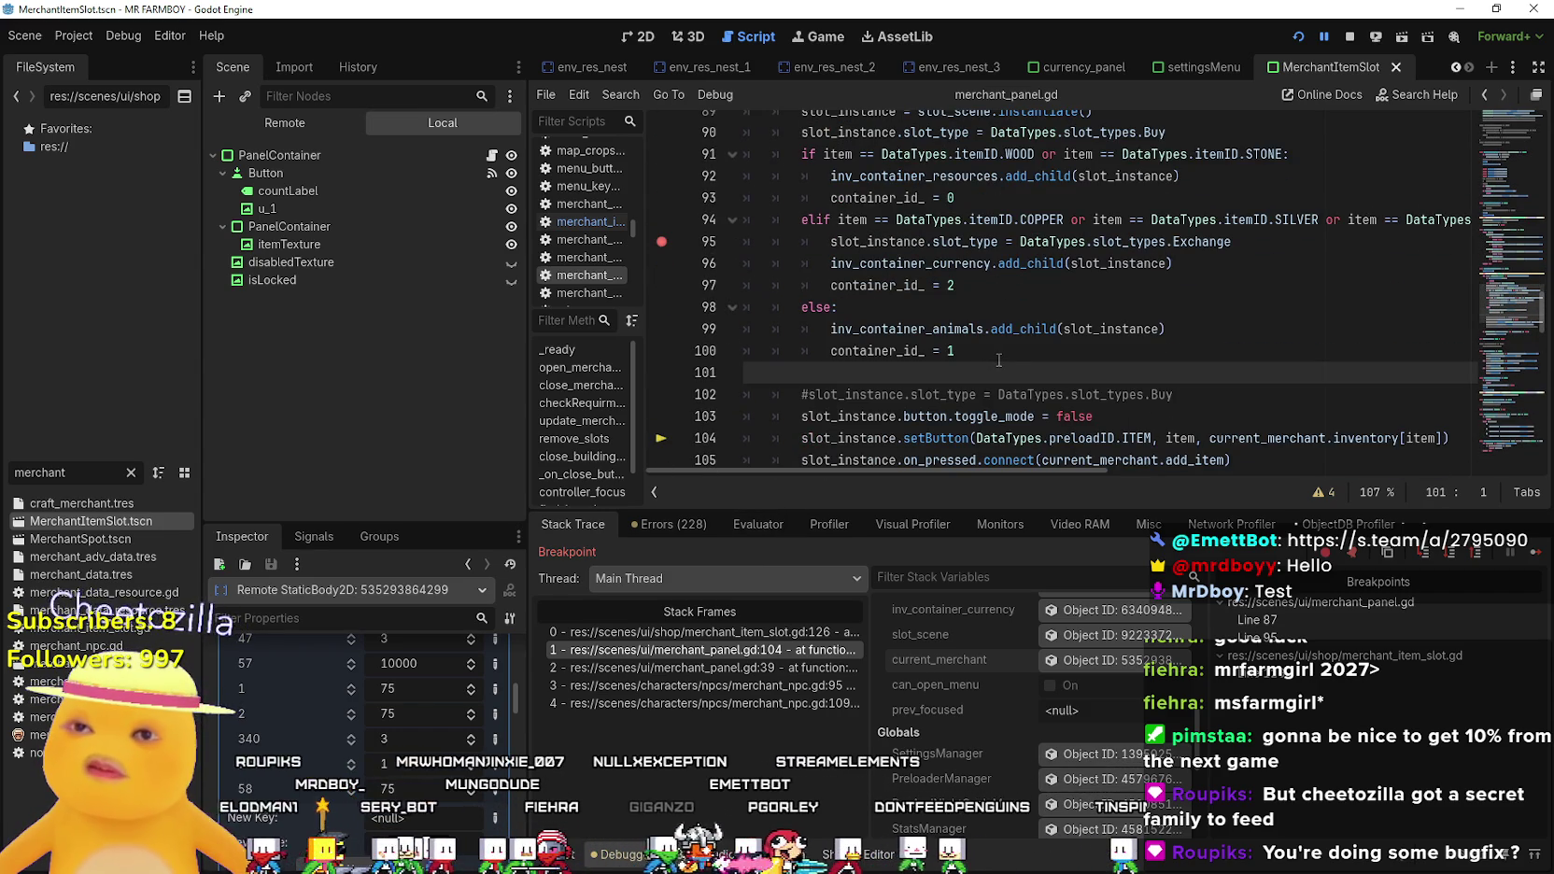
mouse_move(1032, 476)
mouse_down()
mouse_move(1119, 465)
mouse_move(977, 459)
mouse_up()
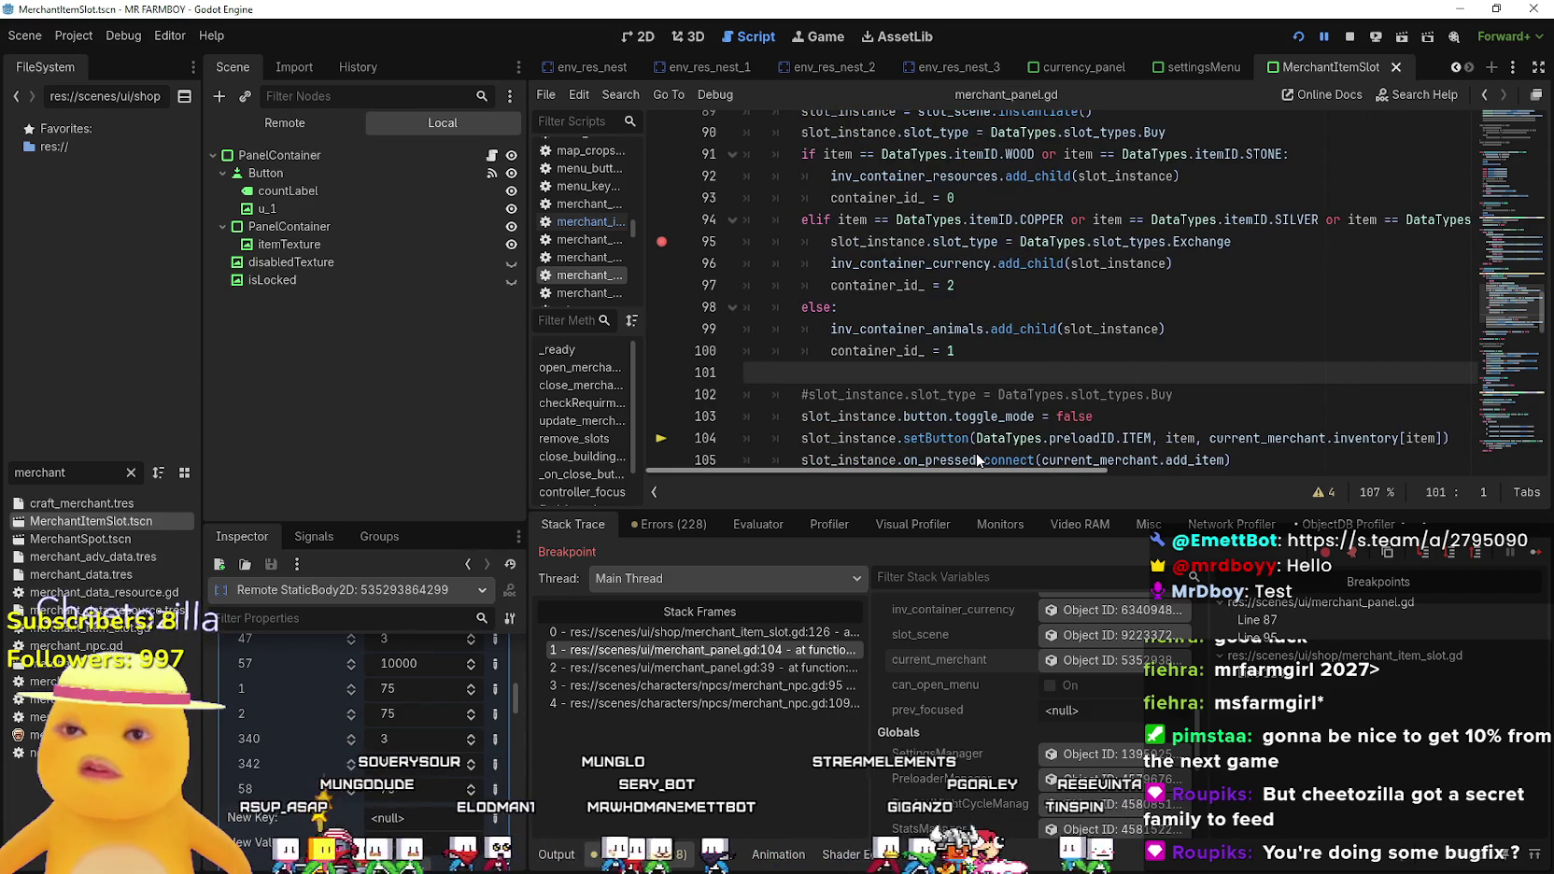
click(962, 284)
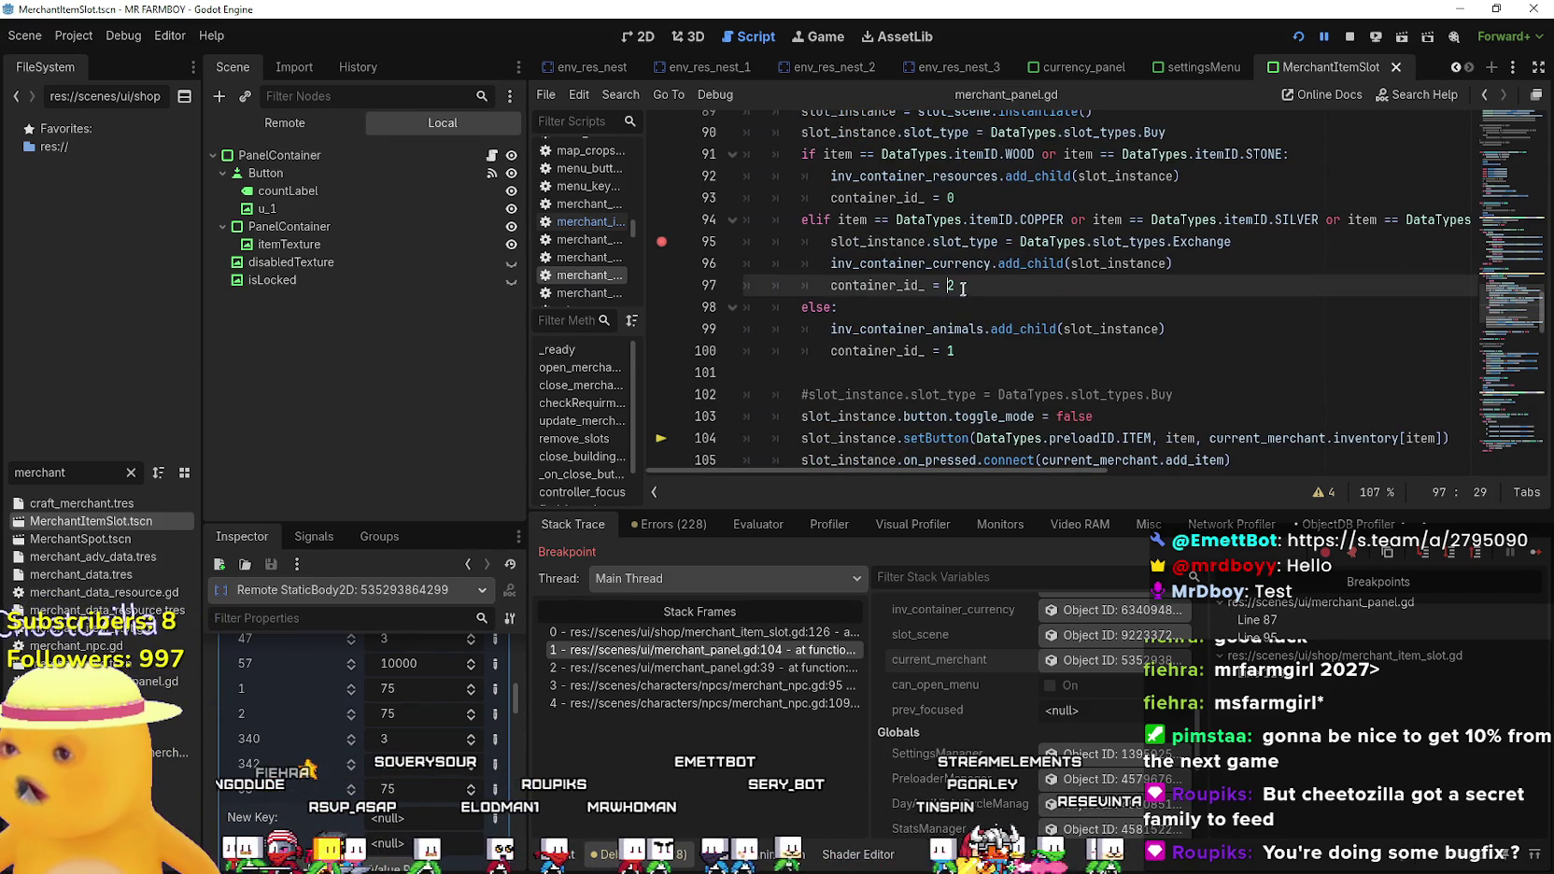
scroll(962, 298, up, 4)
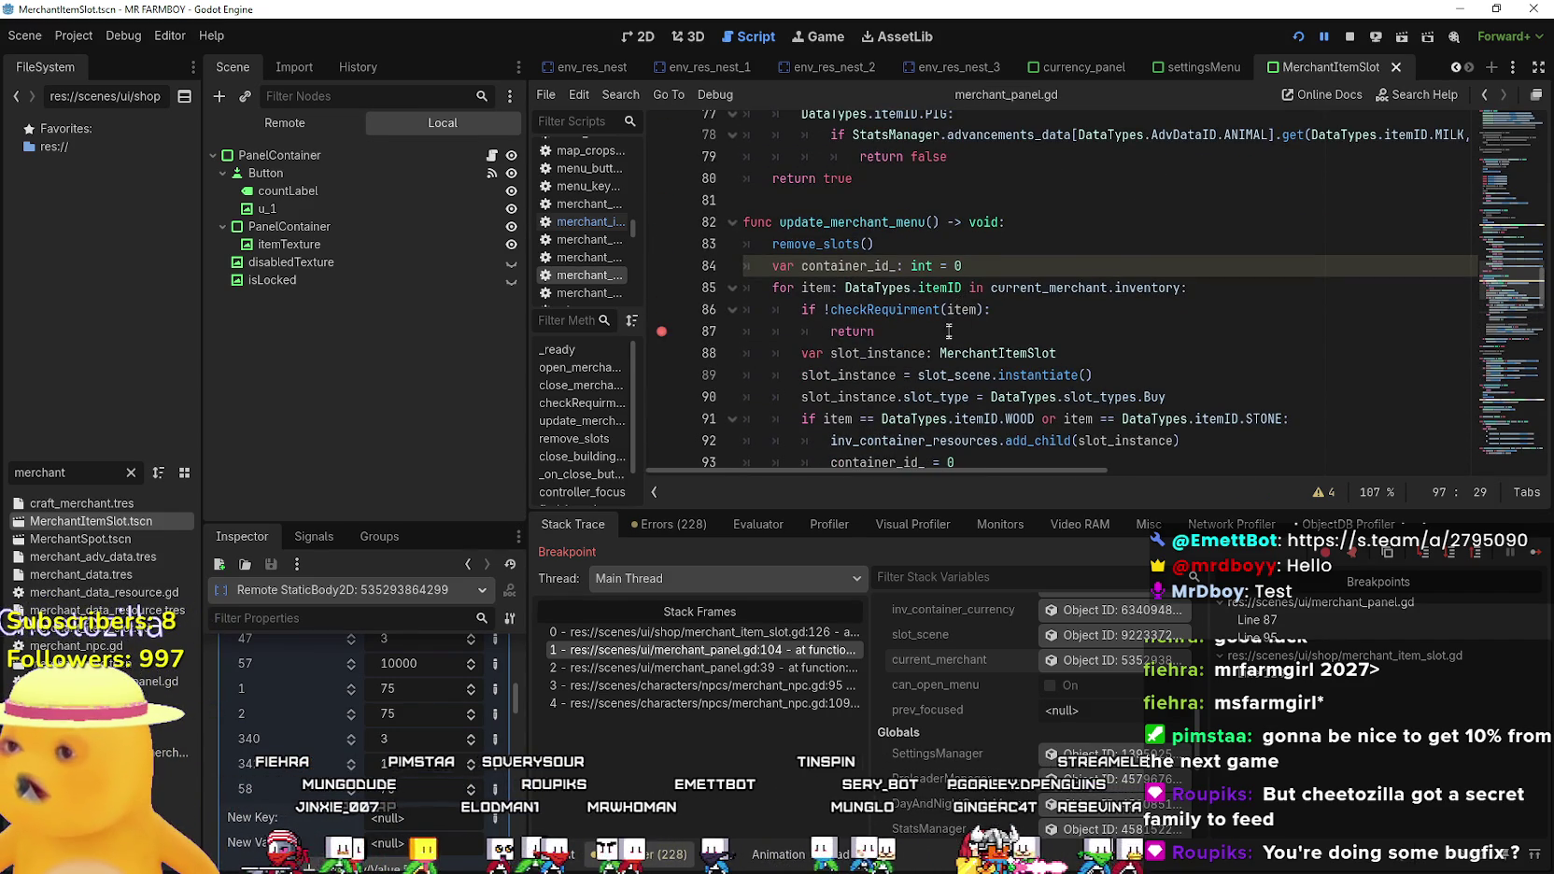
click(927, 309)
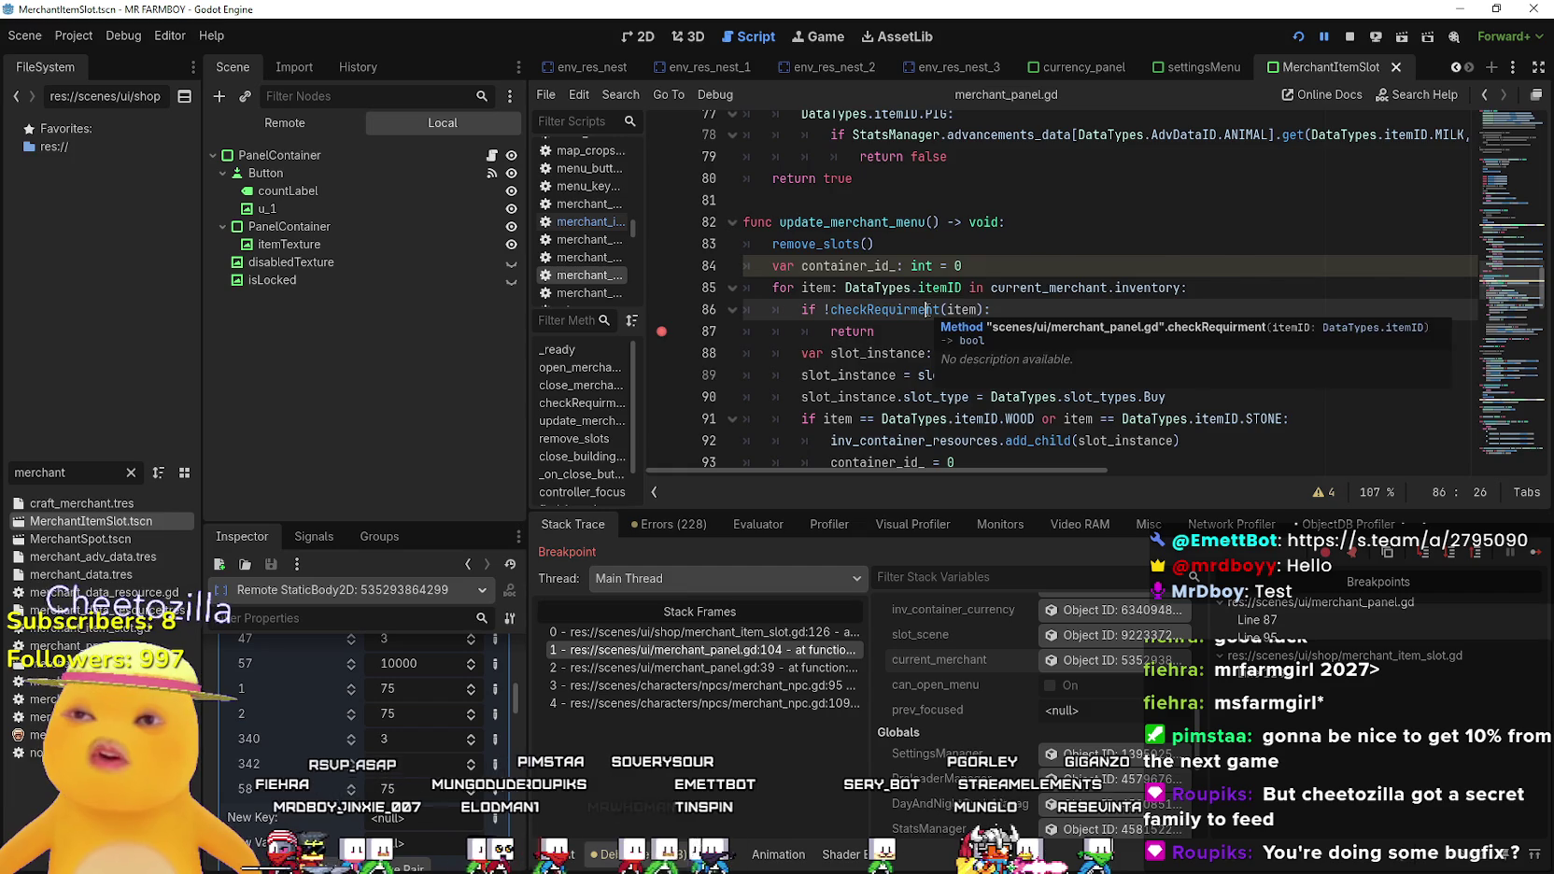
scroll(957, 313, up, 4)
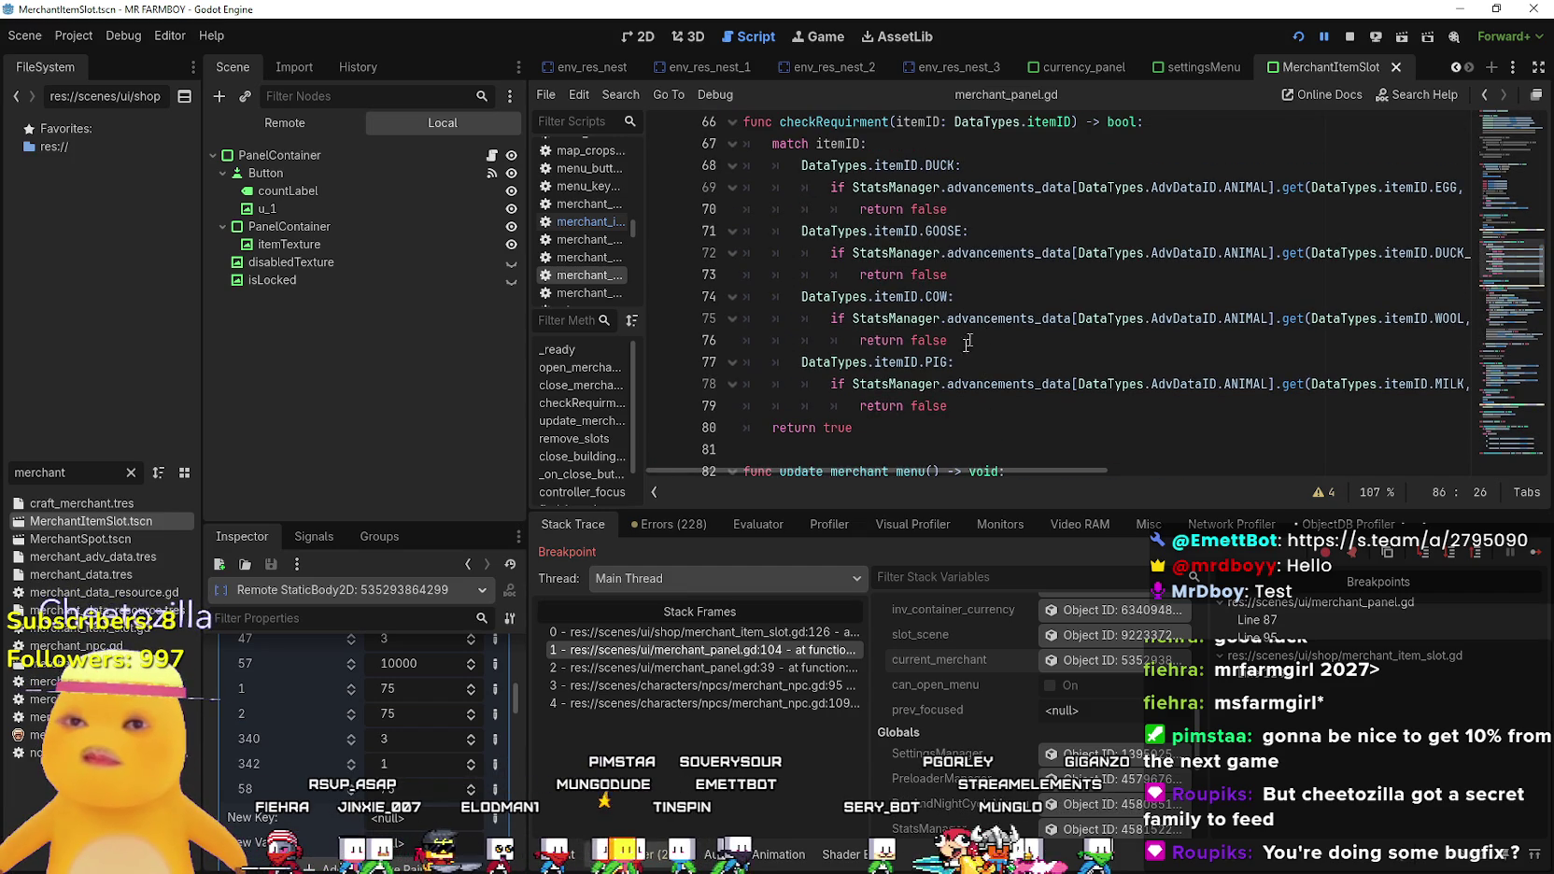
click(895, 433)
scroll(893, 431, up, 3)
scroll(891, 428, down, 4)
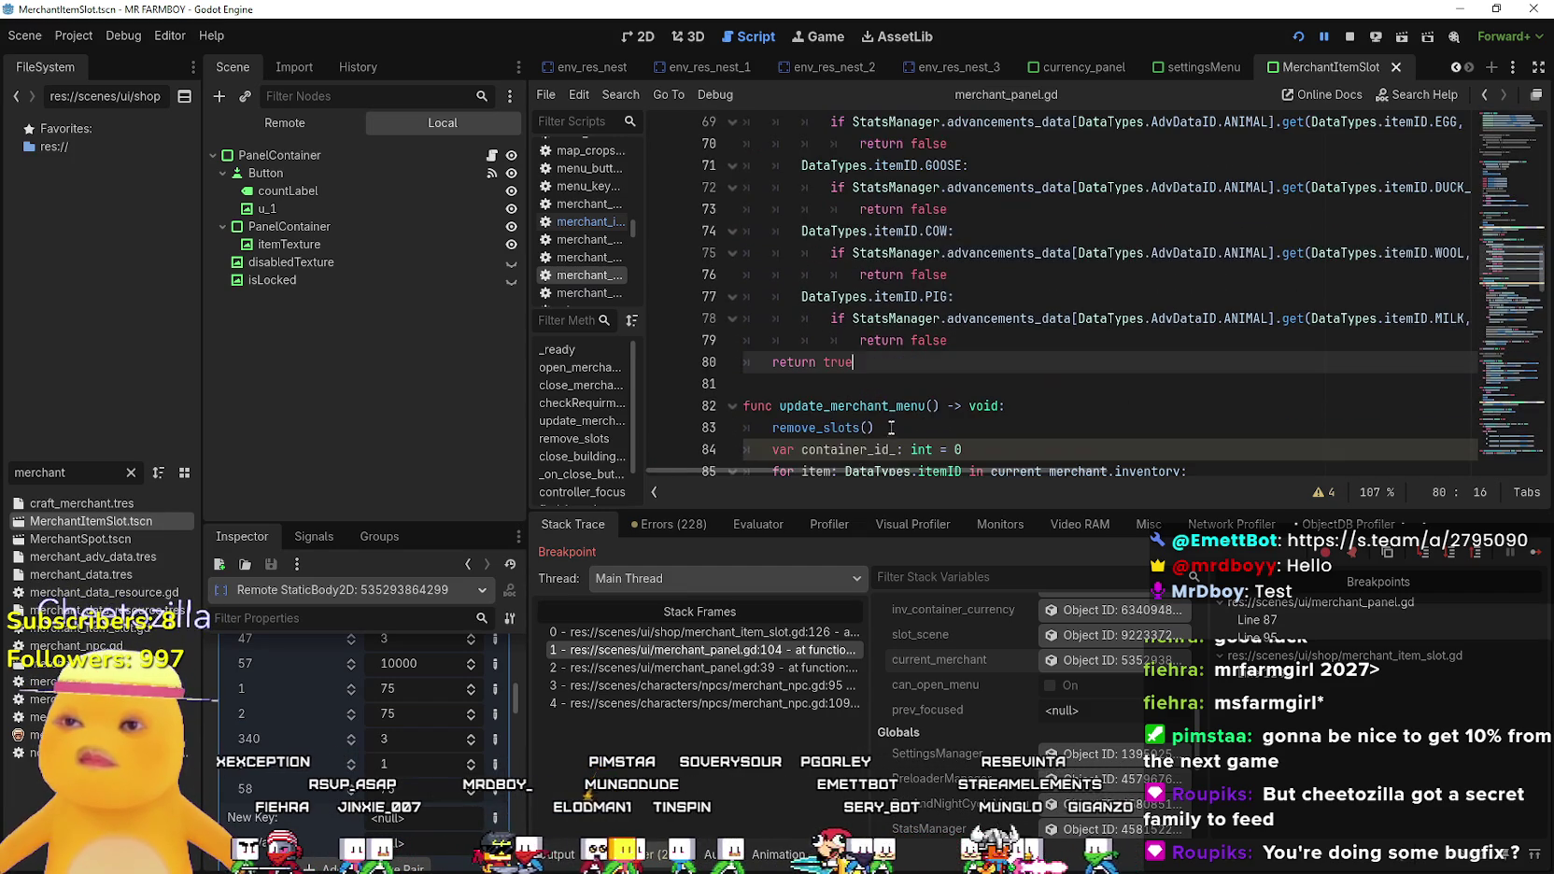
scroll(893, 416, up, 3)
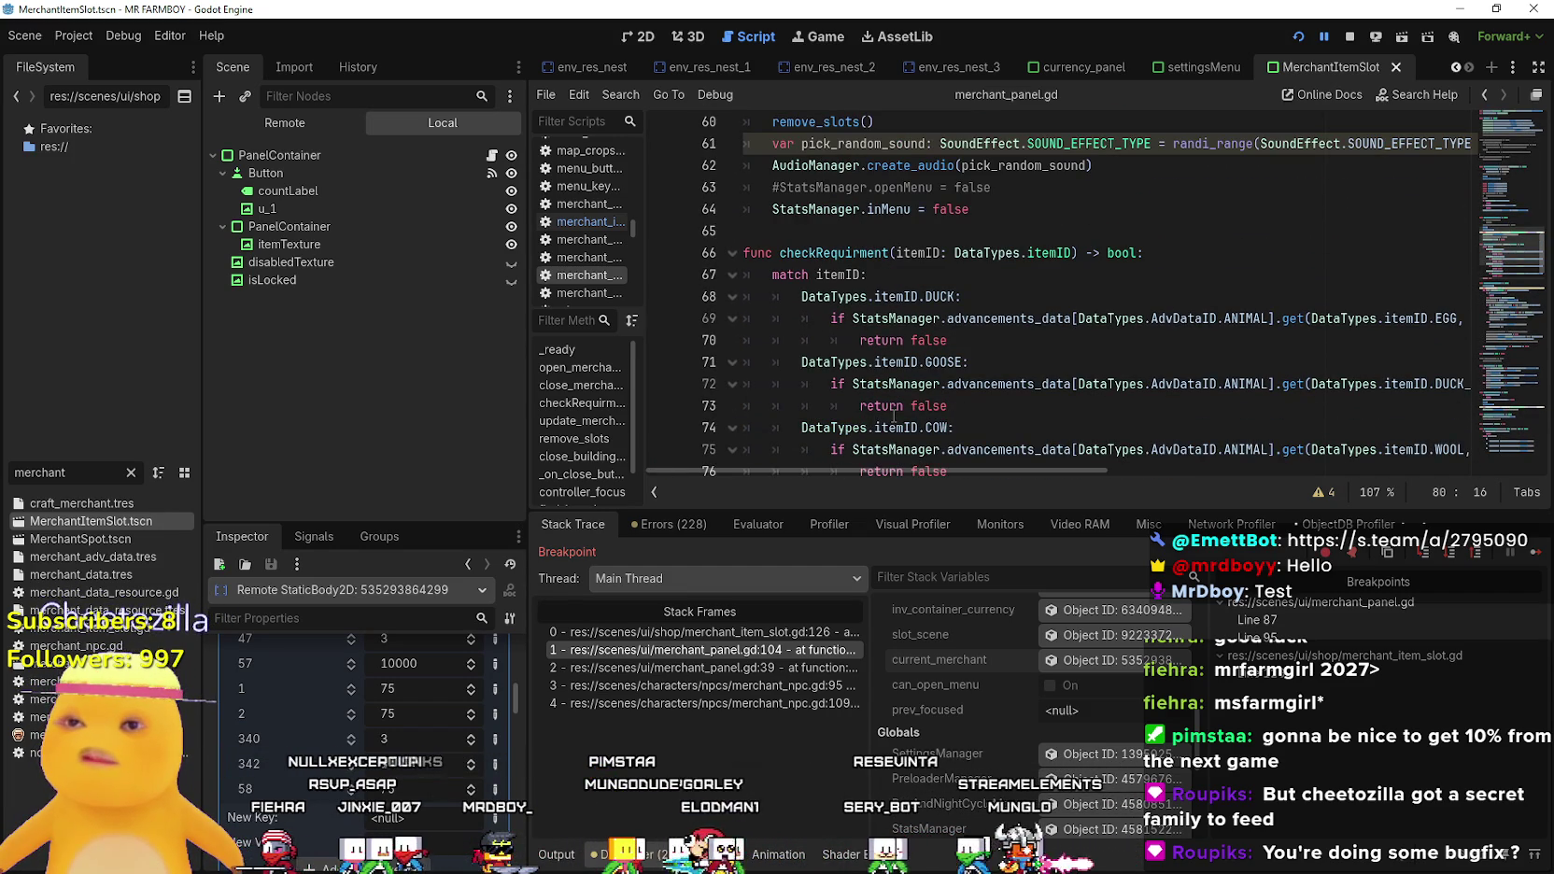
scroll(893, 417, up, 2)
scroll(894, 409, down, 5)
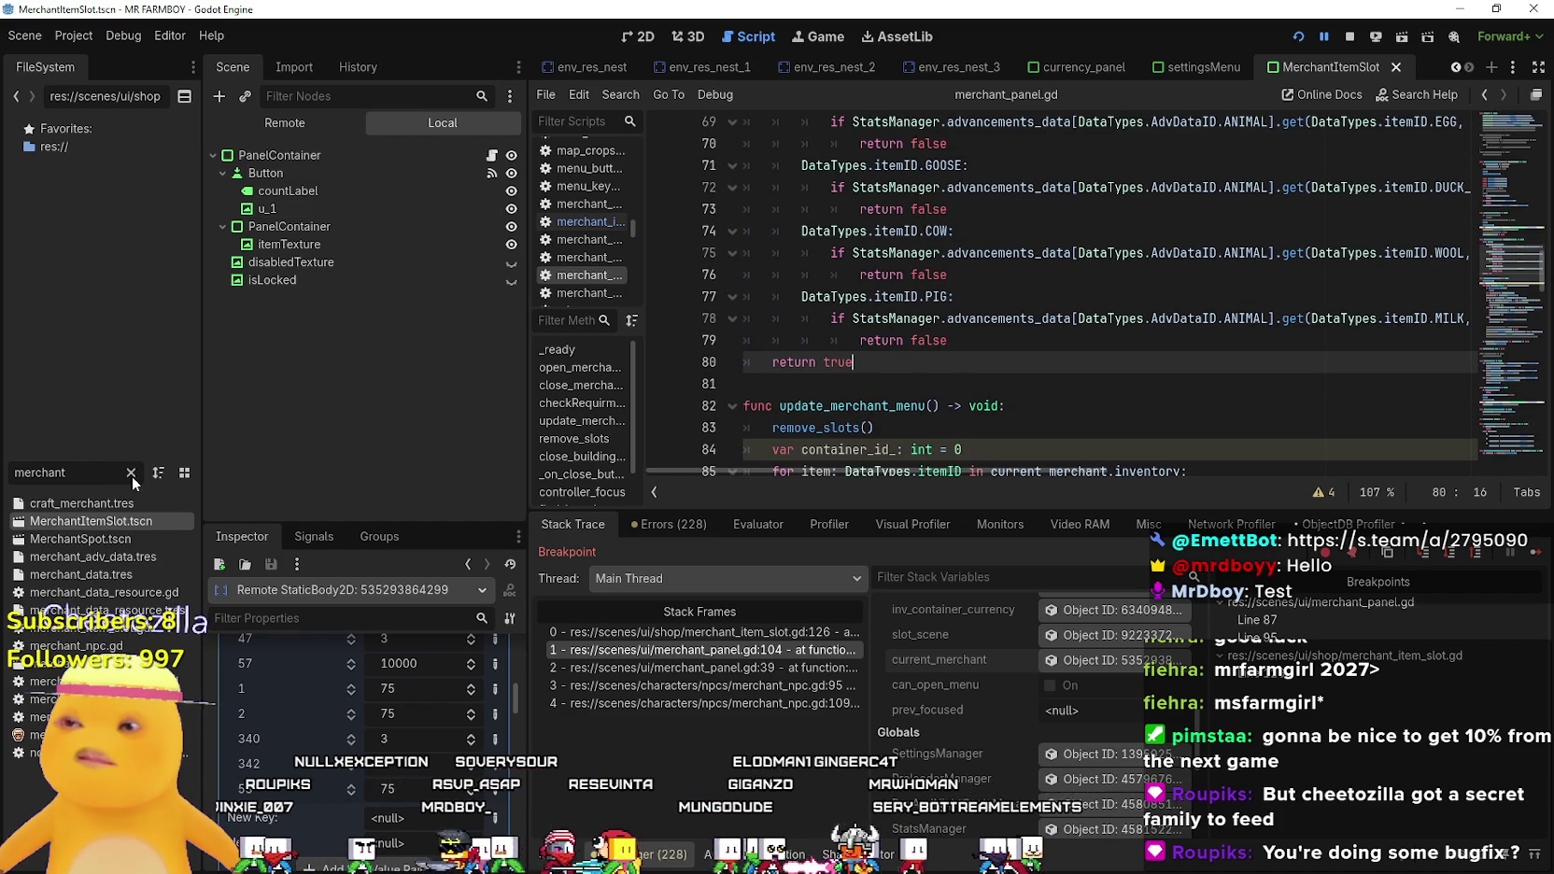
scroll(1041, 405, down, 3)
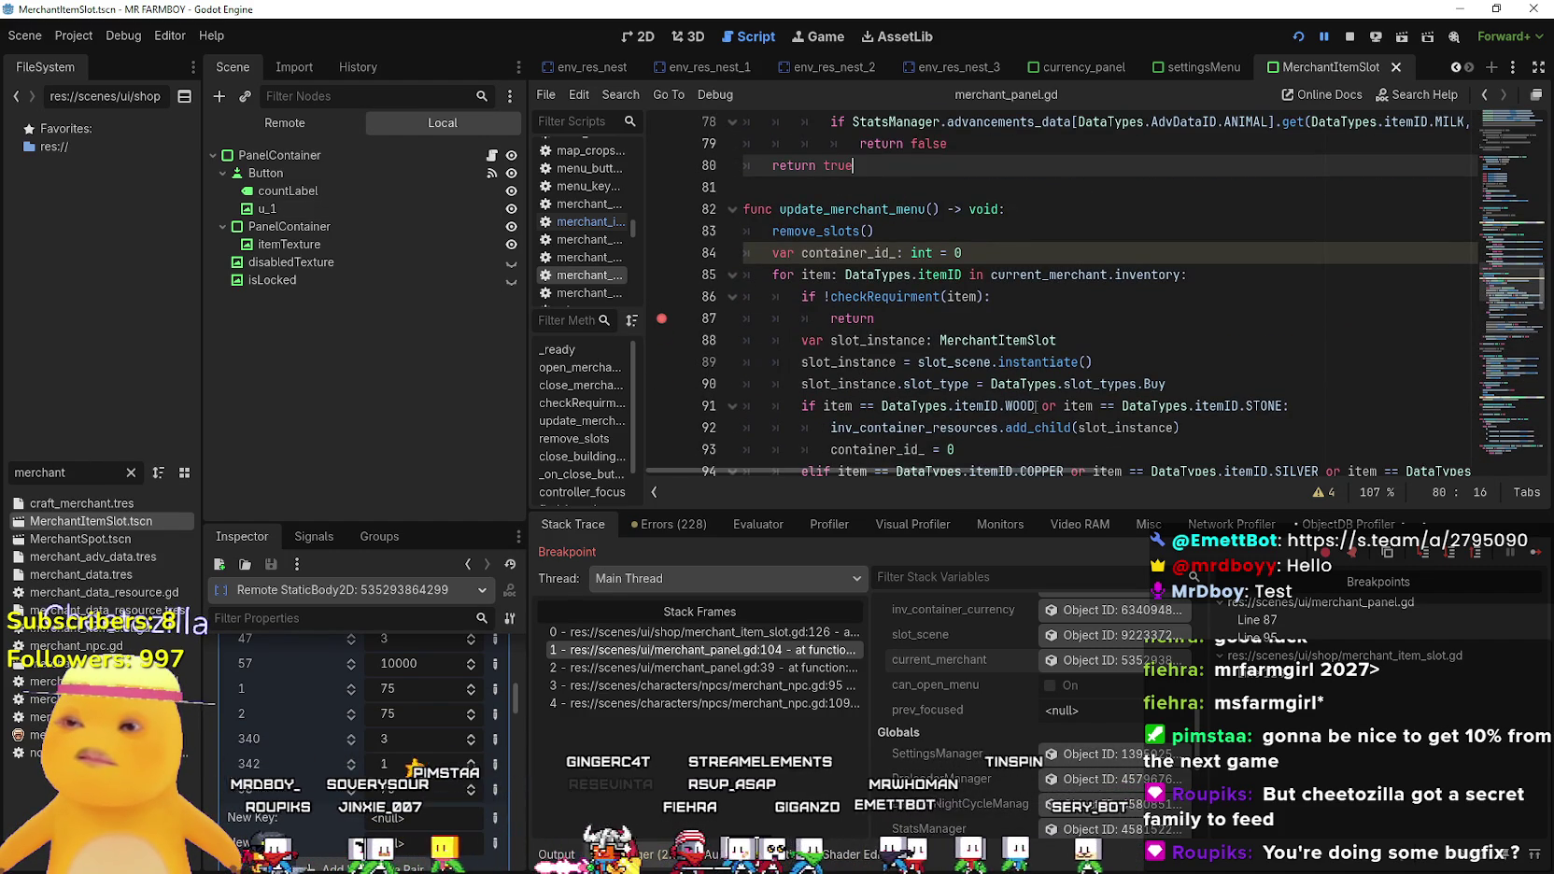
scroll(344, 811, up, 1)
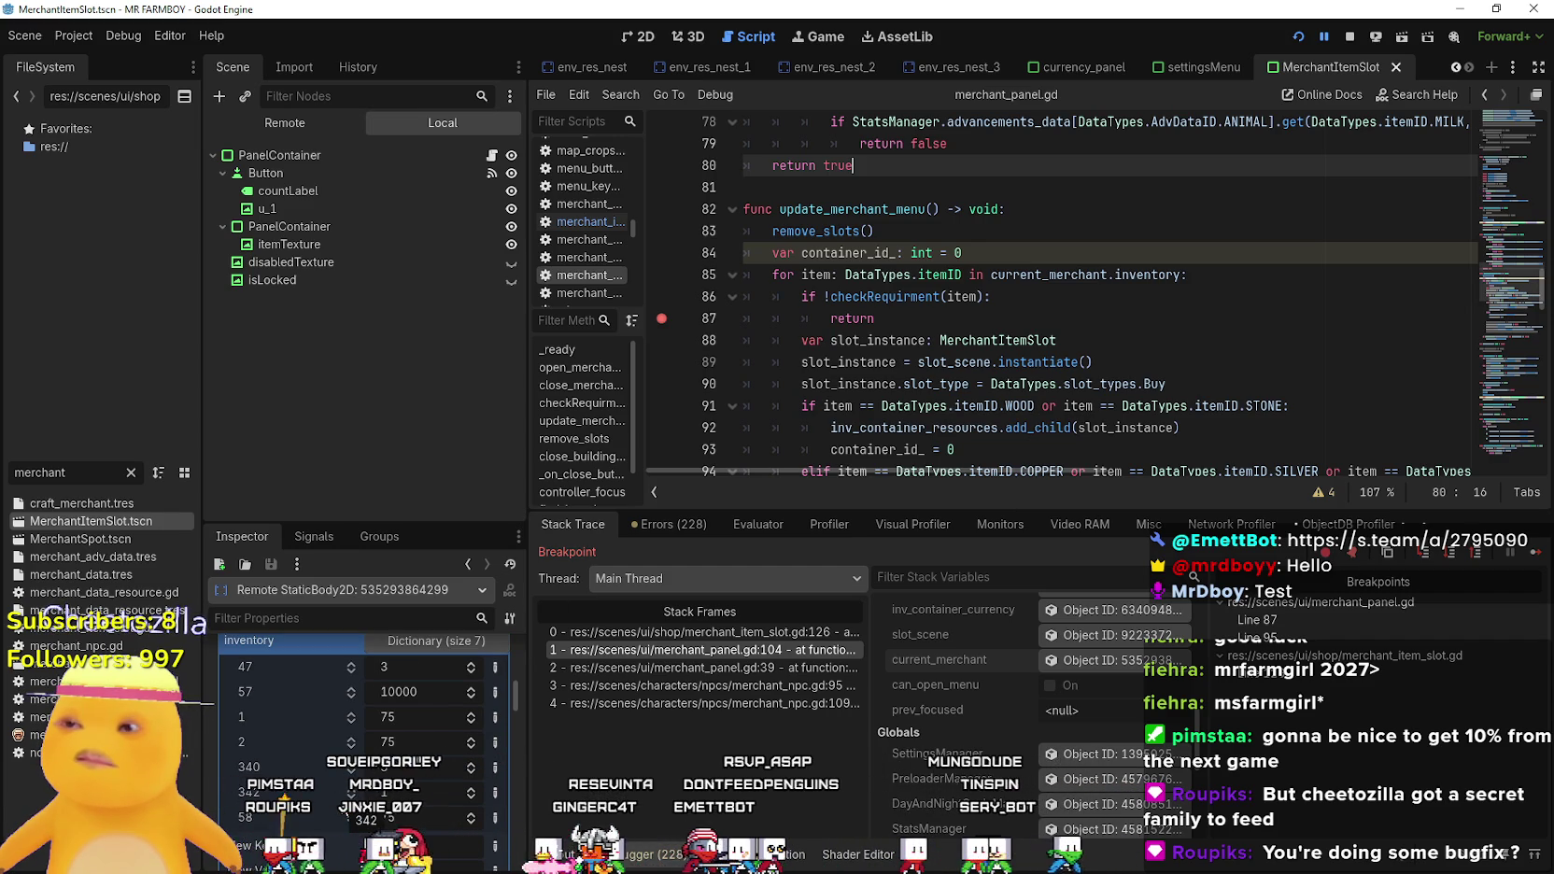
Comment out line 87's requirement return with '#' and save merchant_panel.gd.
click(809, 297)
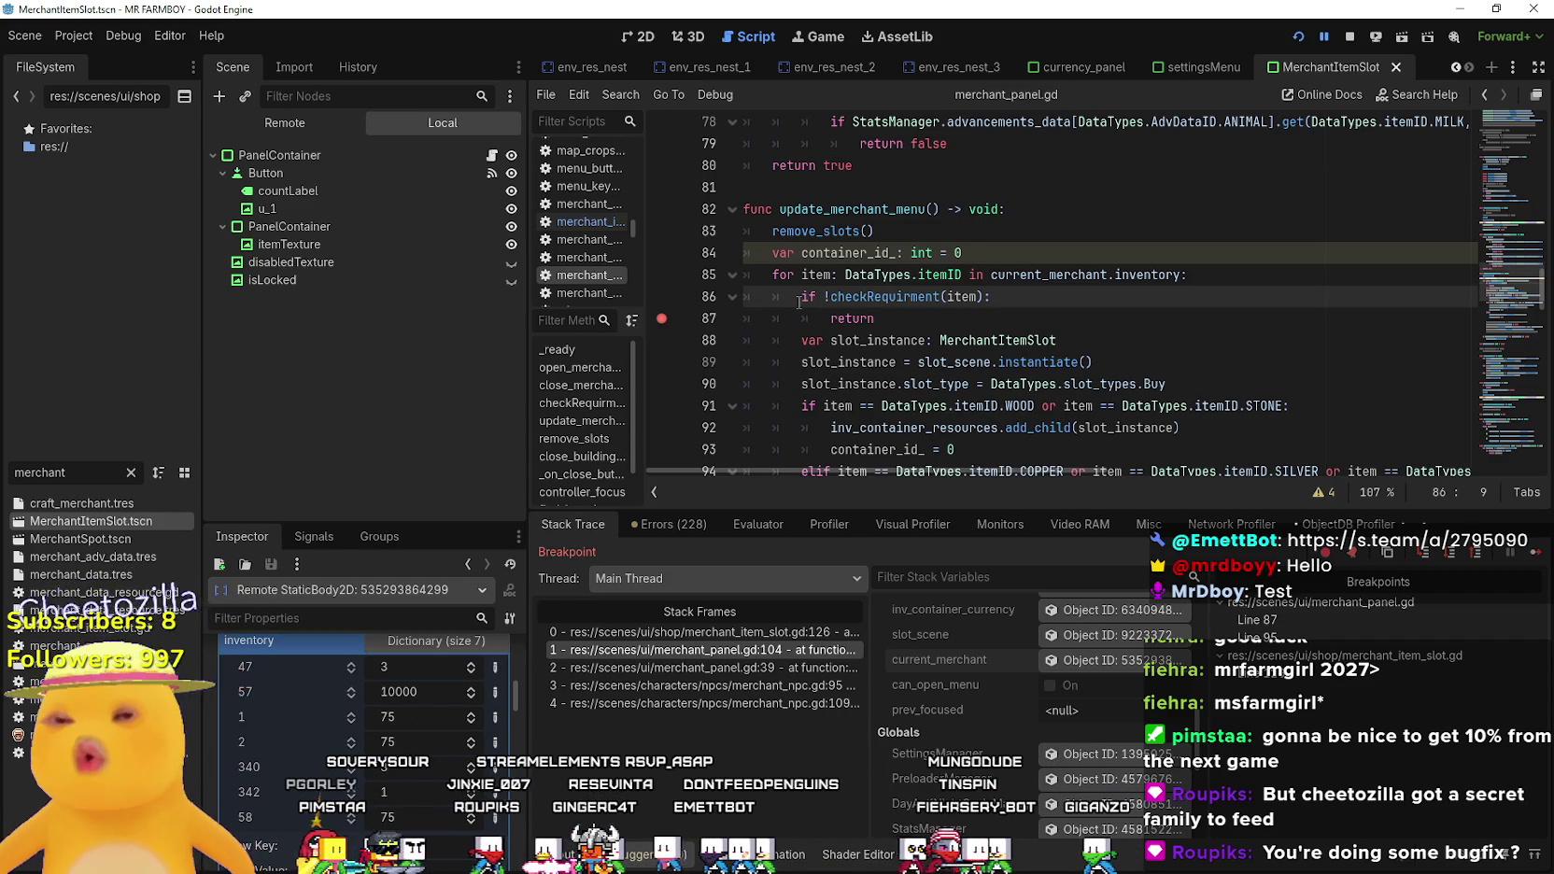
click(809, 318)
text(#)
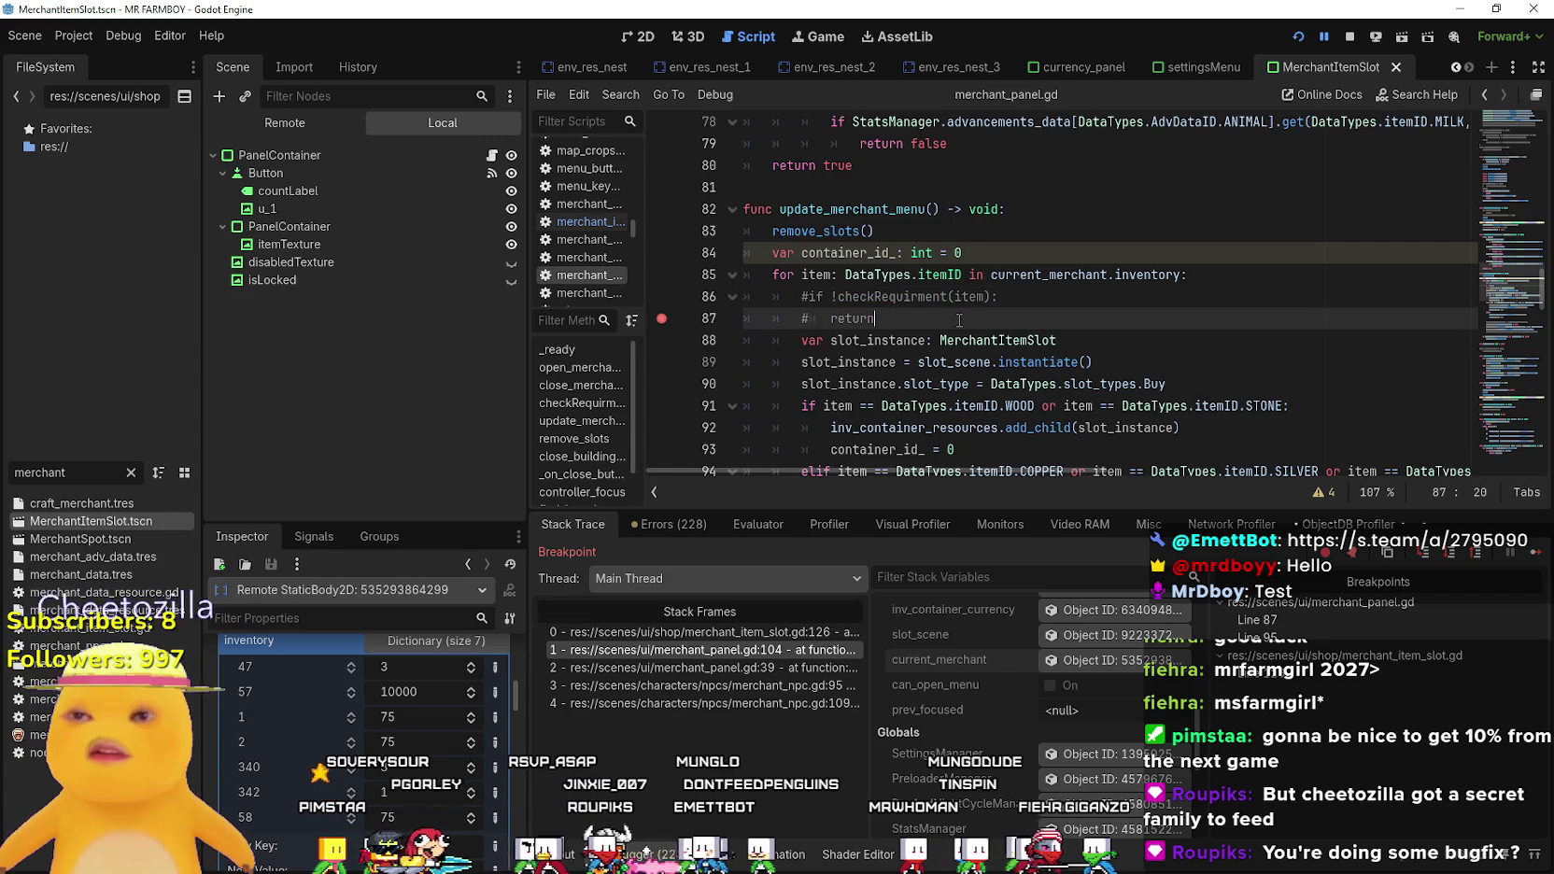
key(ctrl+s)
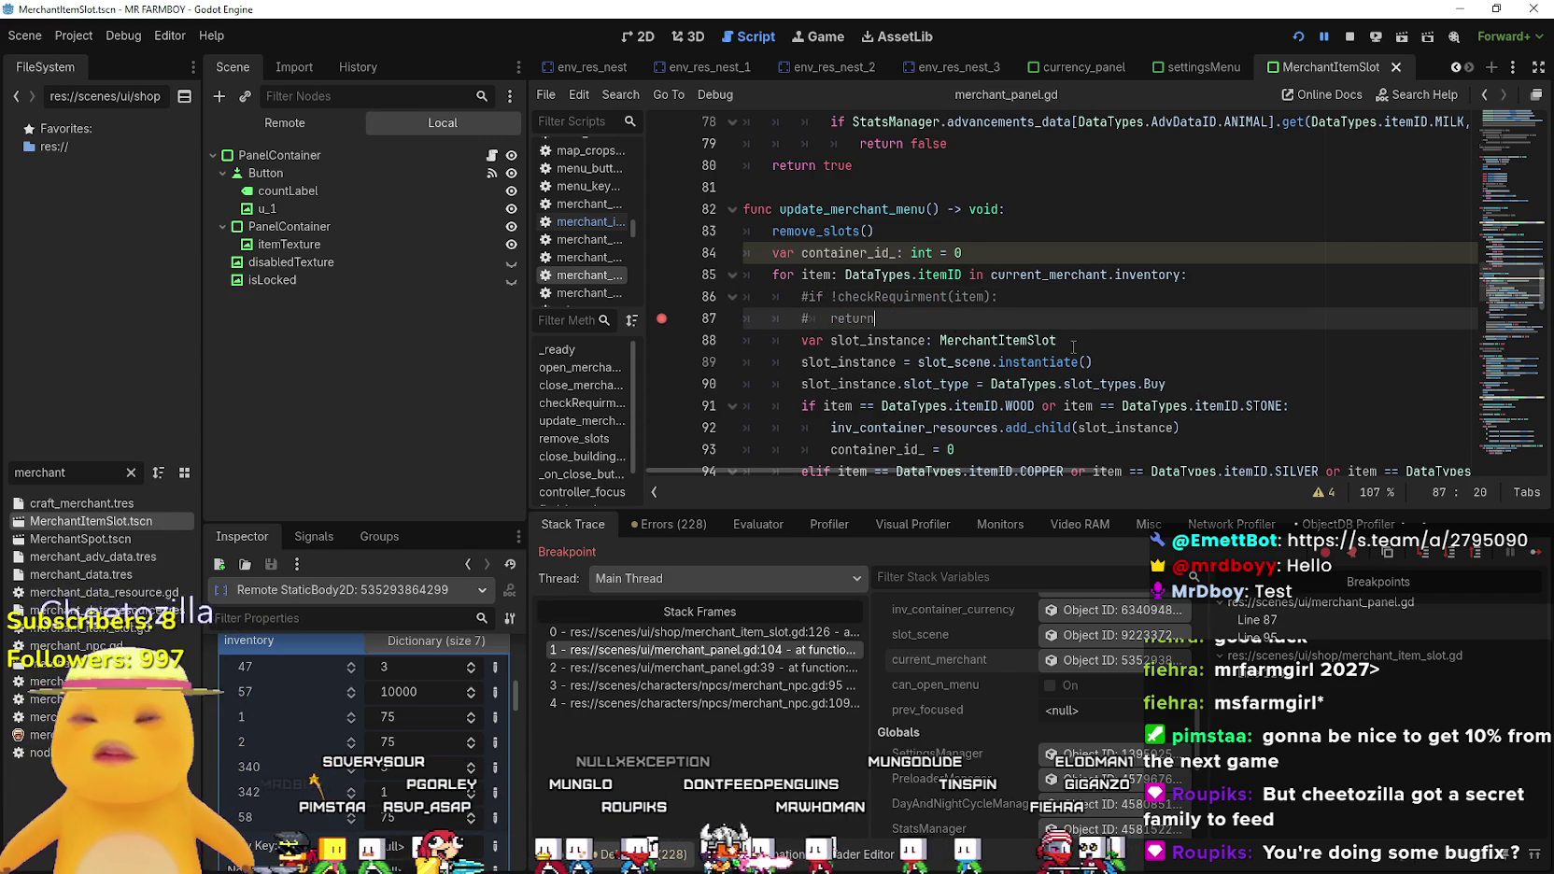
Resume past the breakpoints, reopen the Merchant Seller shop, and confirm Silver Coin (75) still needs 1 request.
click(1535, 552)
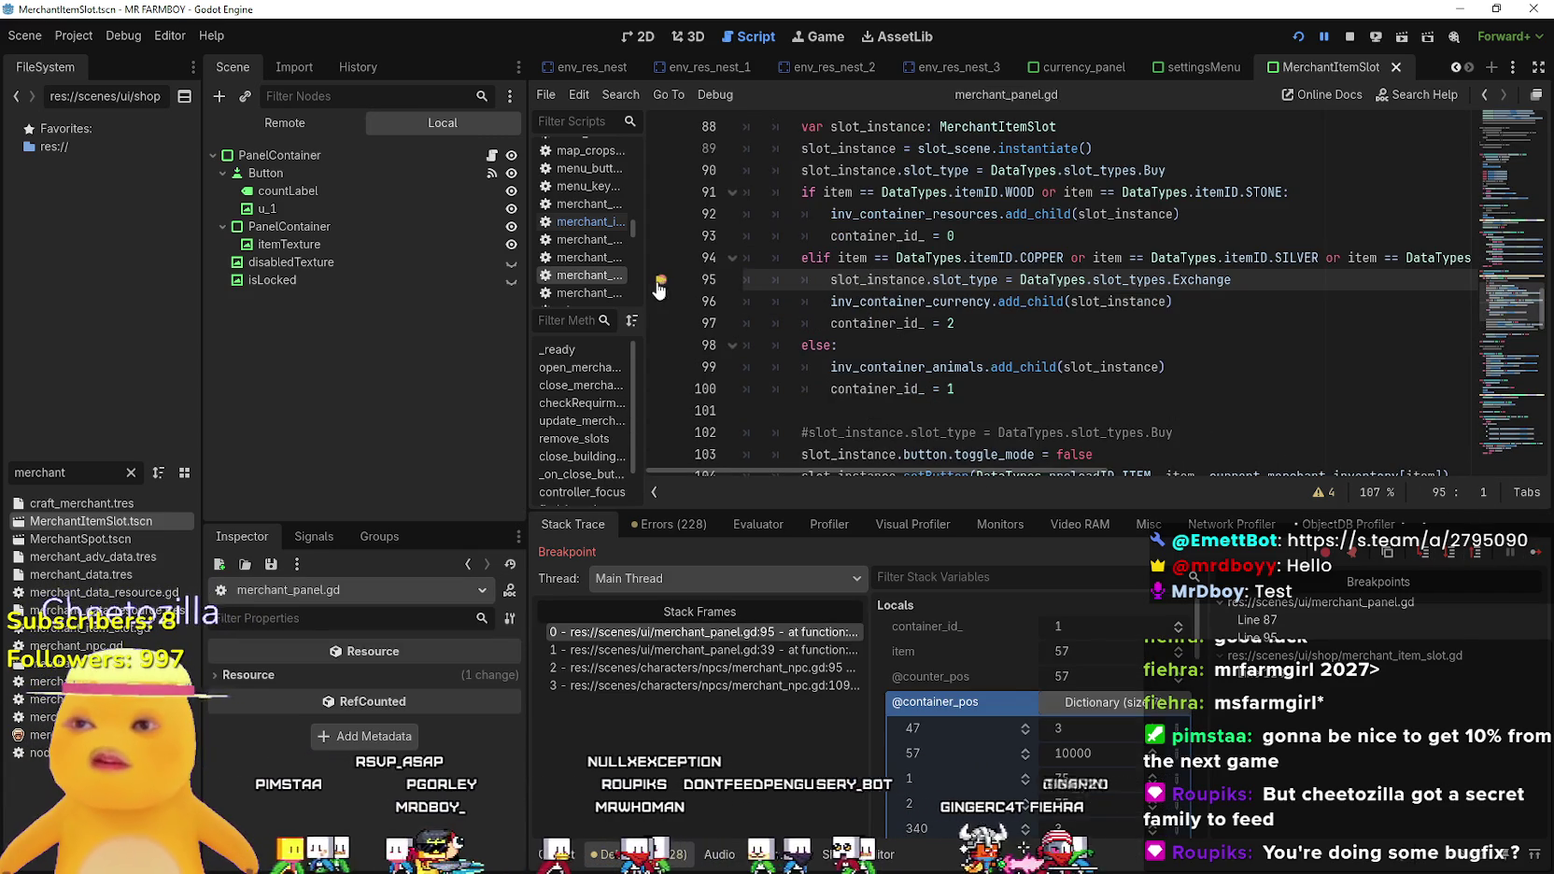
click(1533, 553)
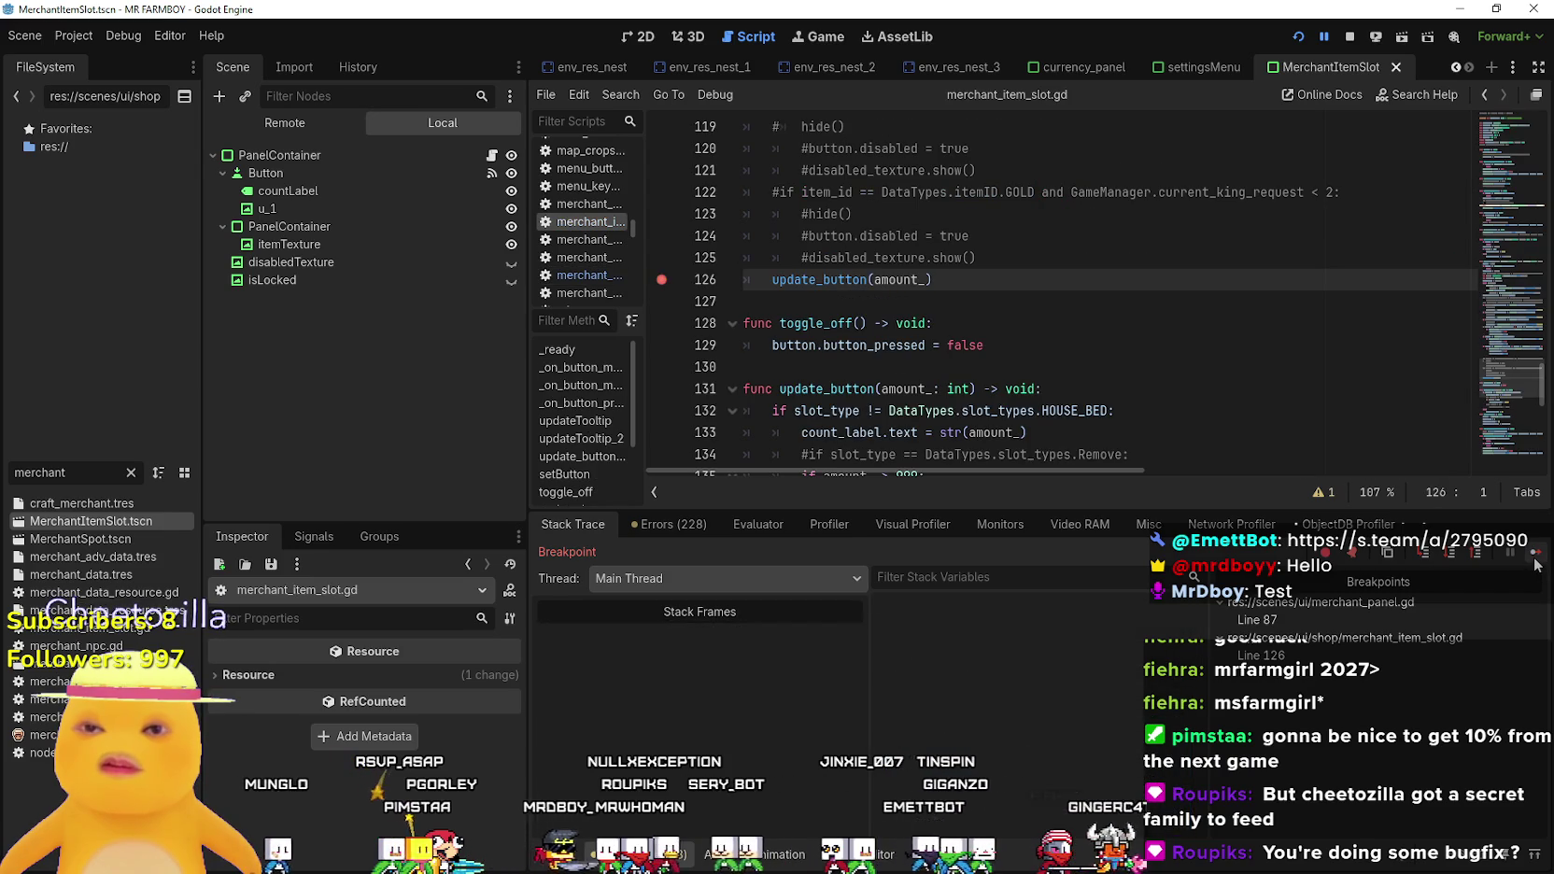
click(1533, 554)
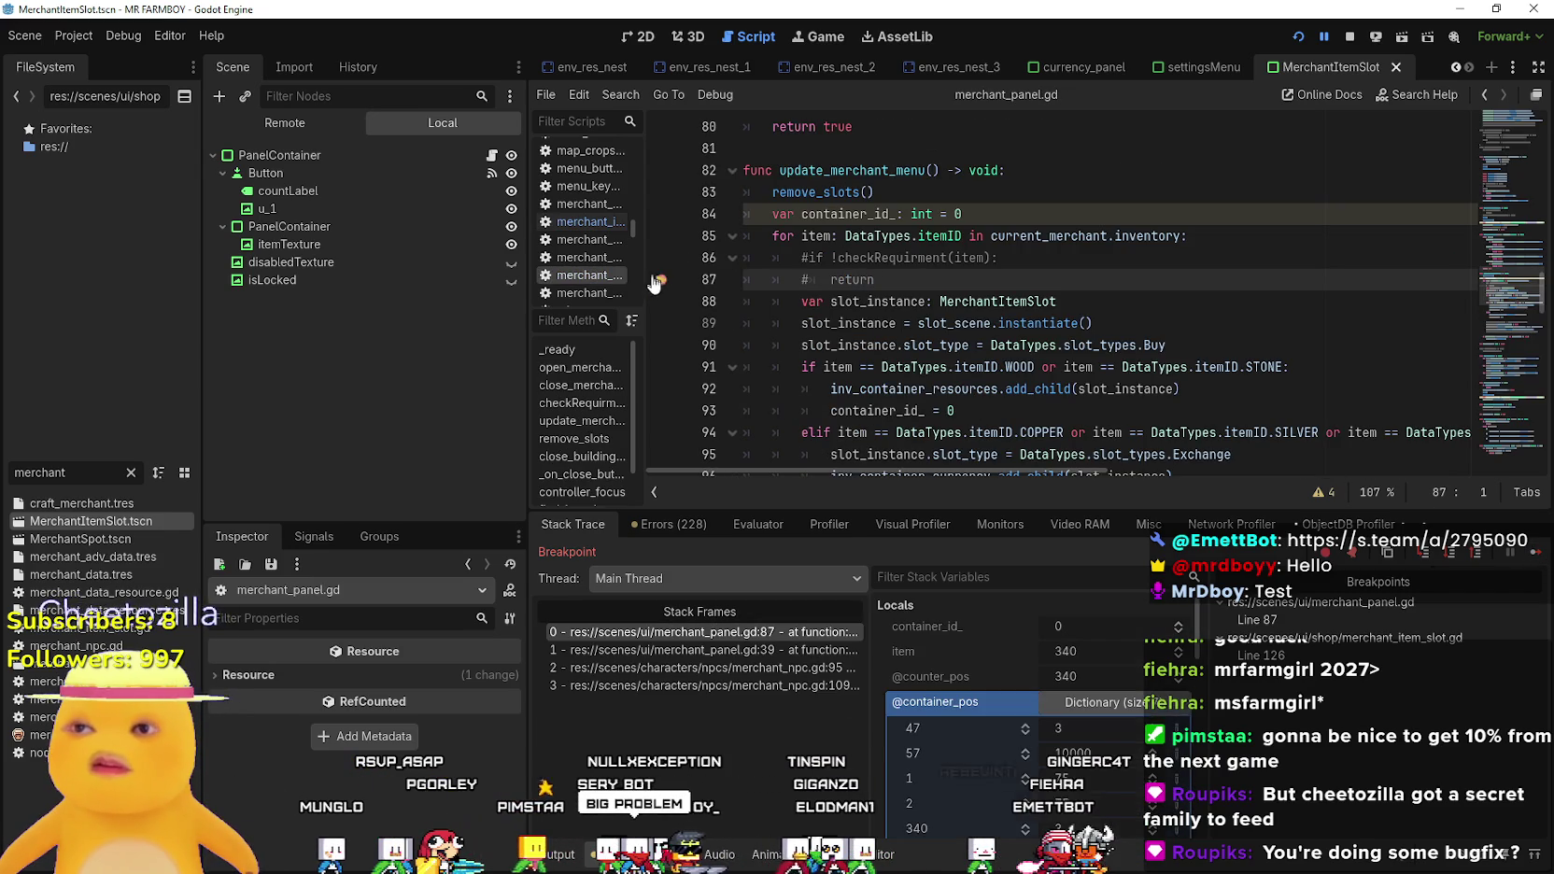
click(1537, 555)
key(s)
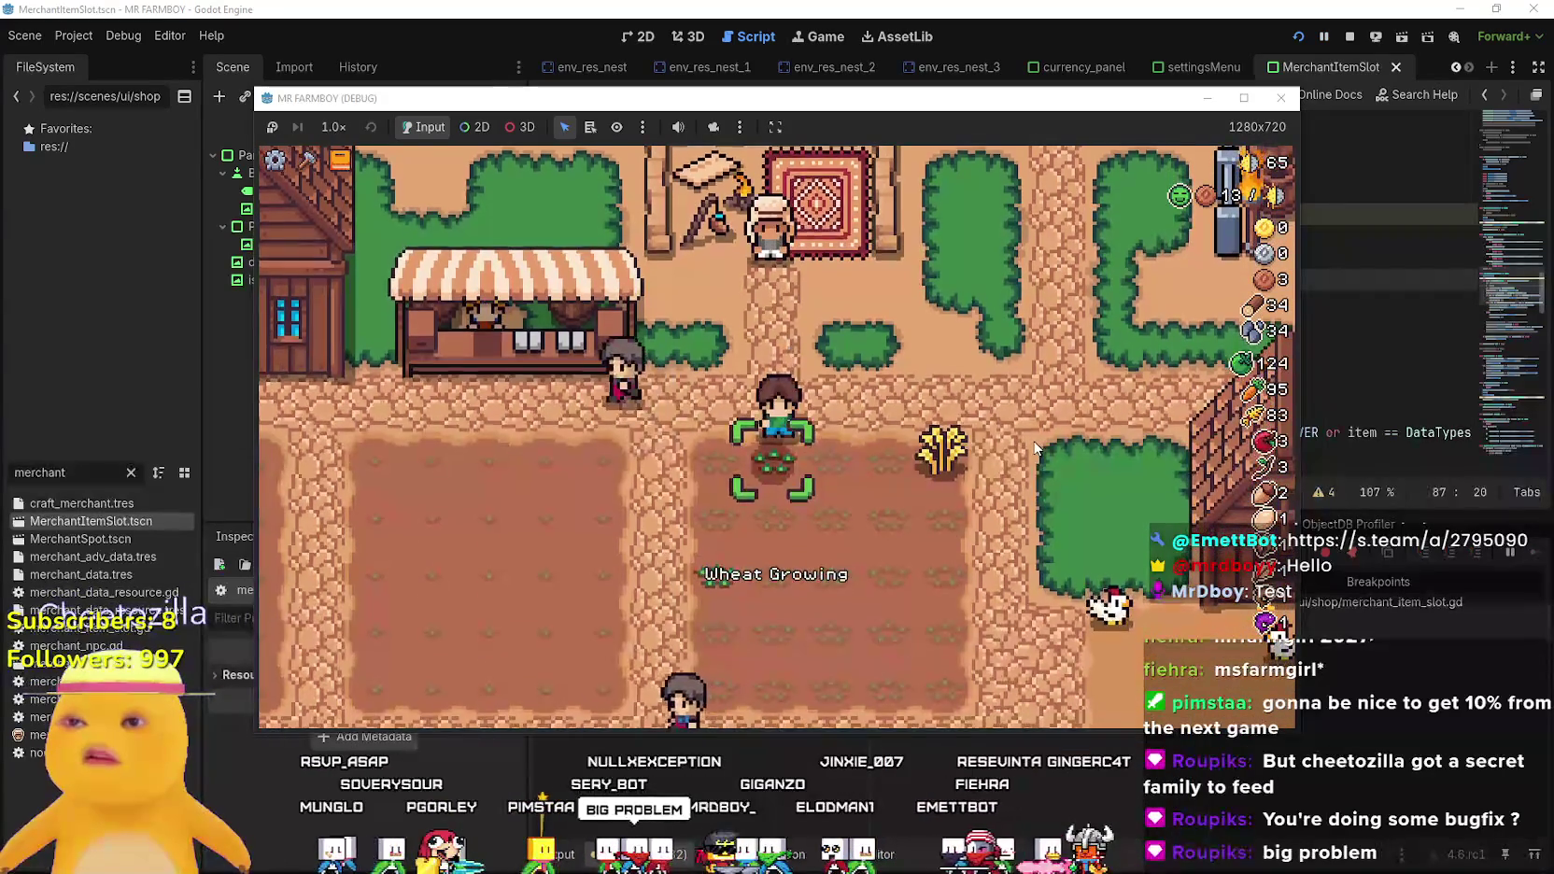
key(w)
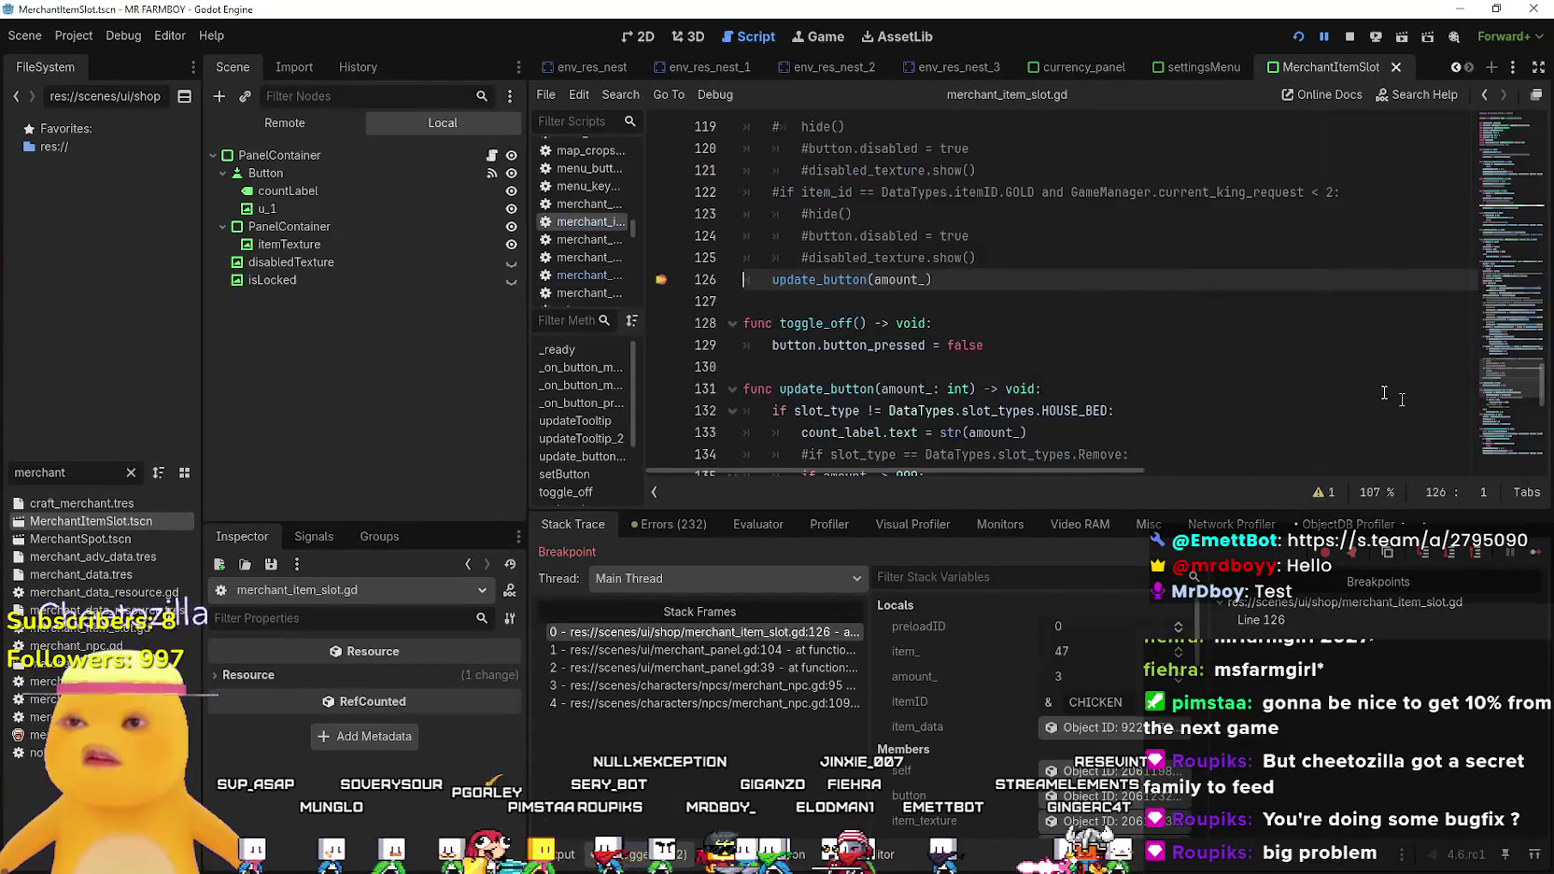
click(1545, 561)
key(w)
mouse_move(747, 549)
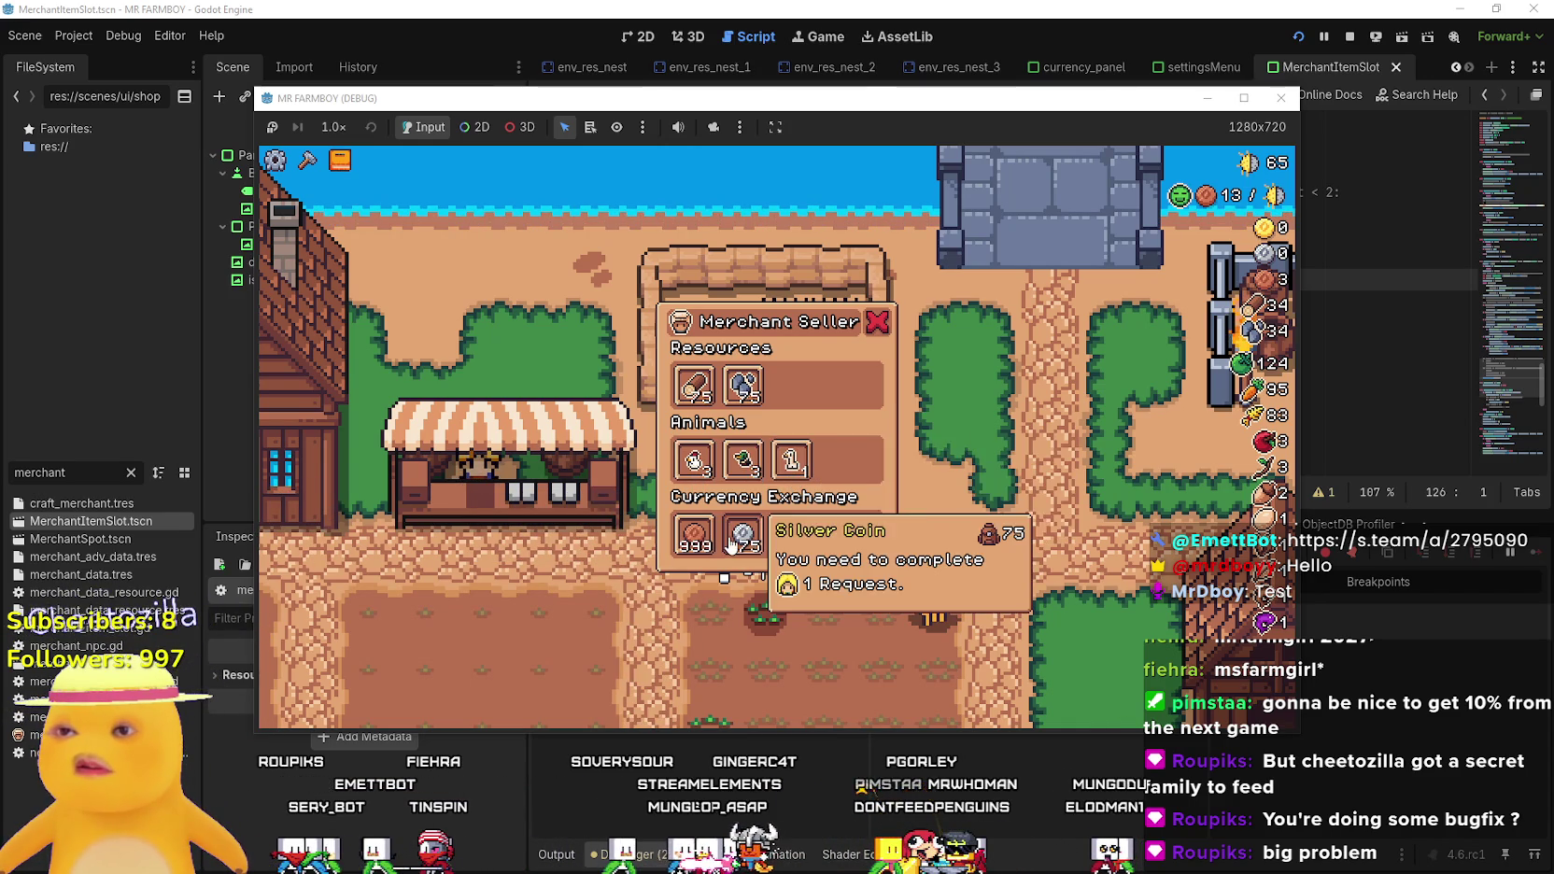
click(1074, 301)
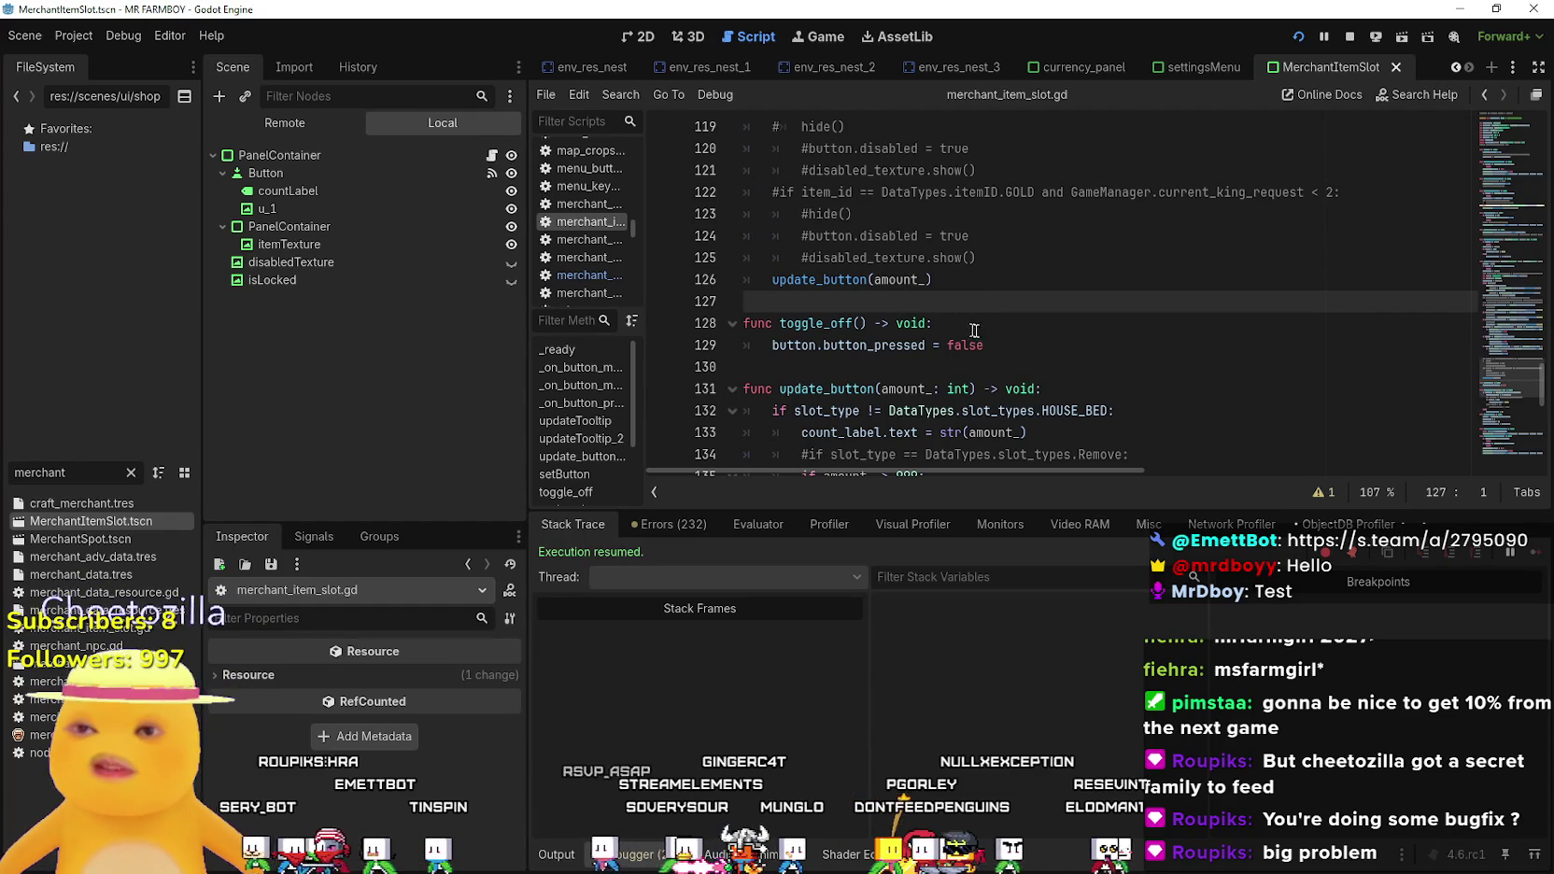
In merchant_panel.gd, change line 87's 'return' under the checkRequirment check to 'continue' and save.
scroll(974, 331, up, 2)
scroll(1009, 377, up, 6)
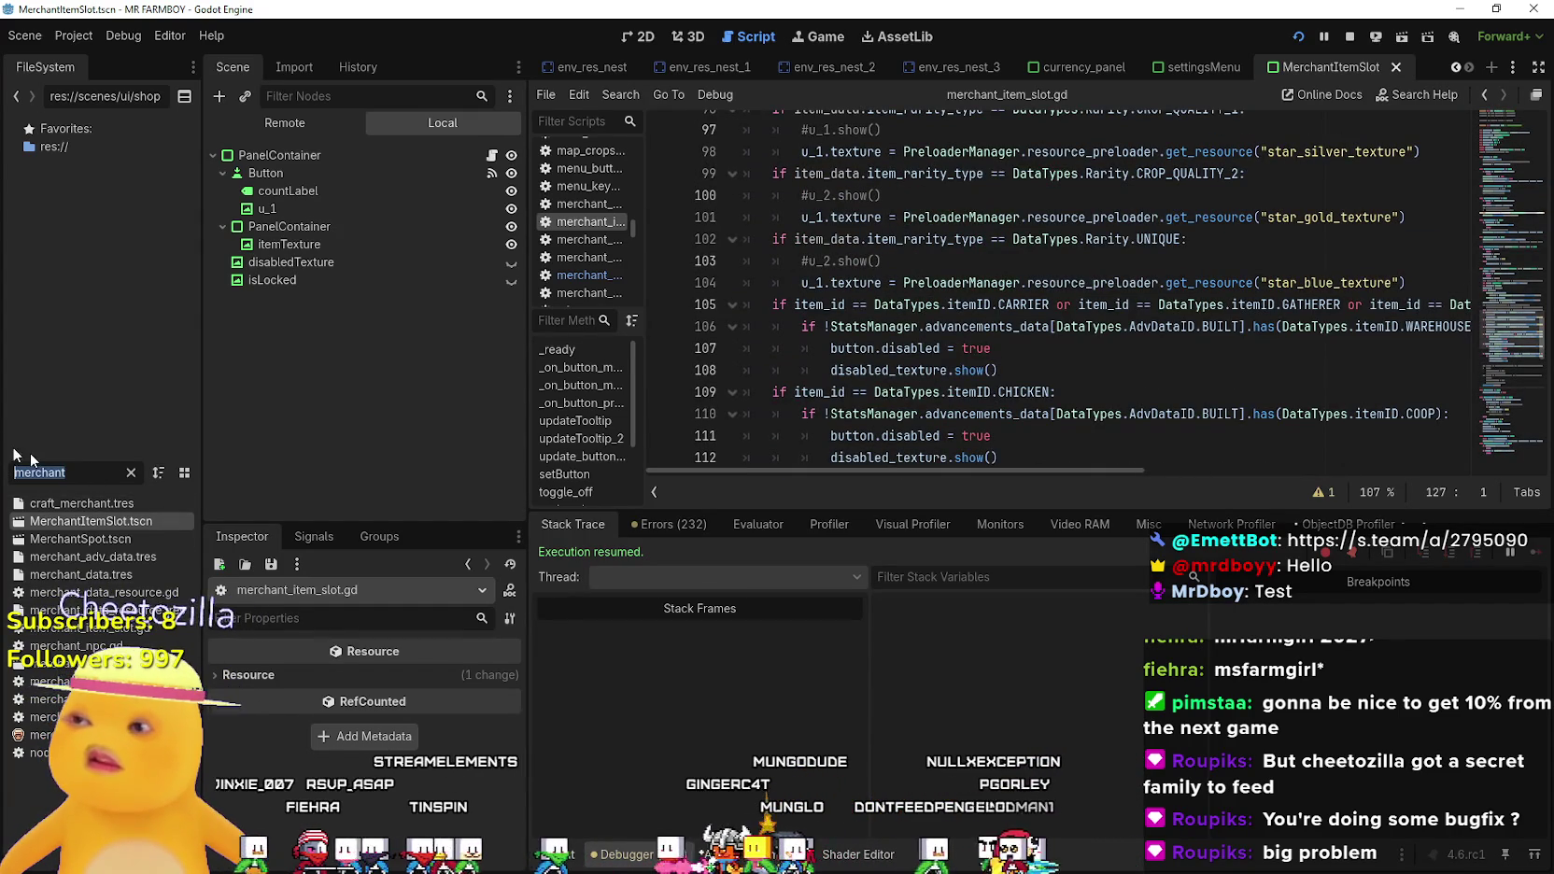
text(game_s)
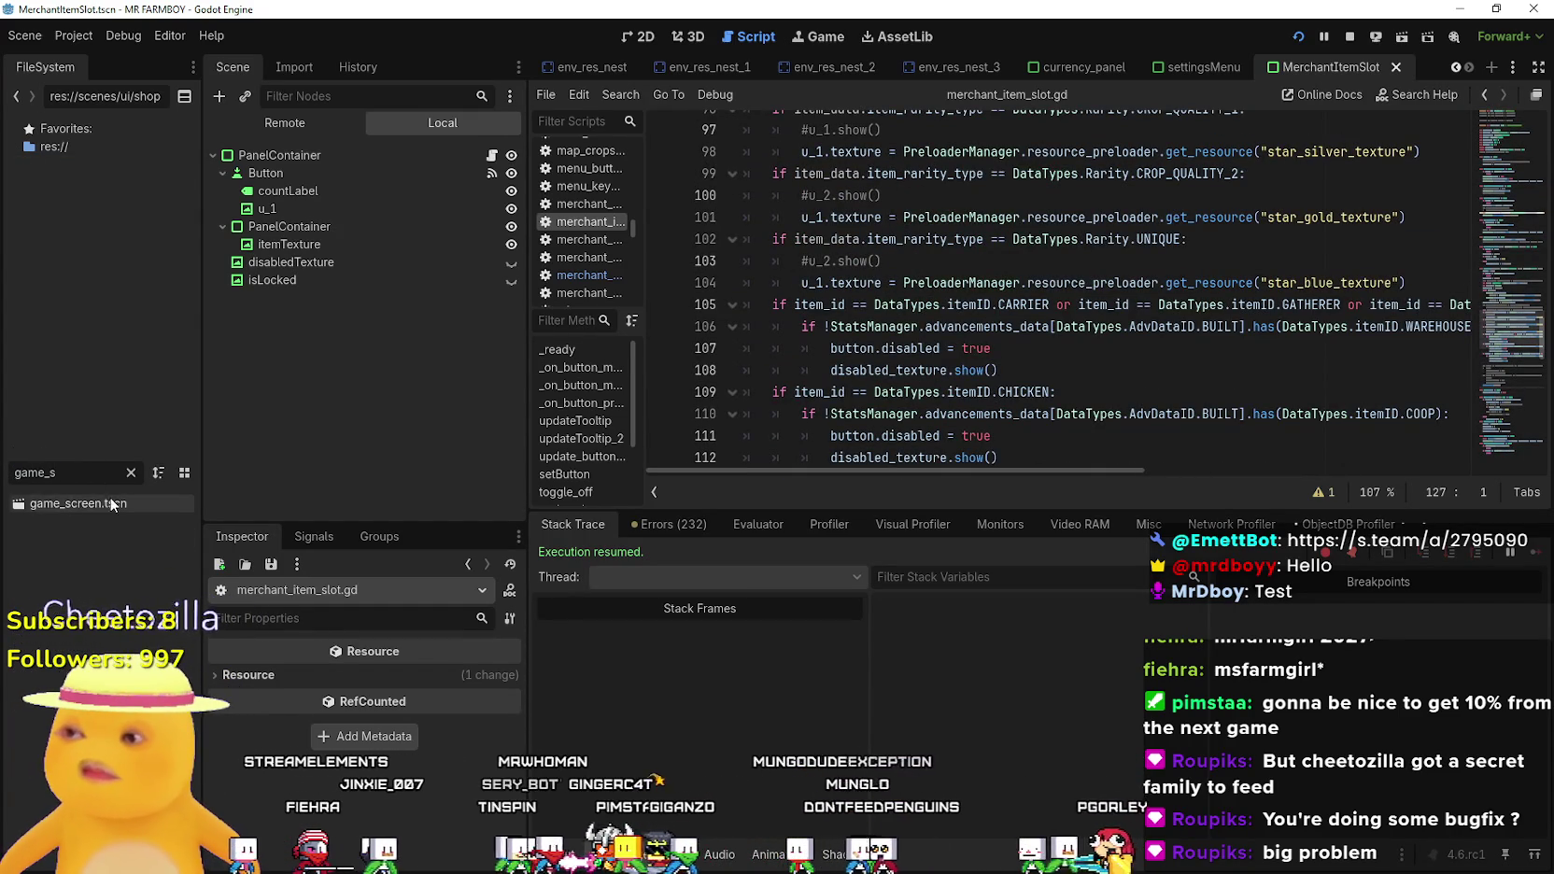
double_click(113, 506)
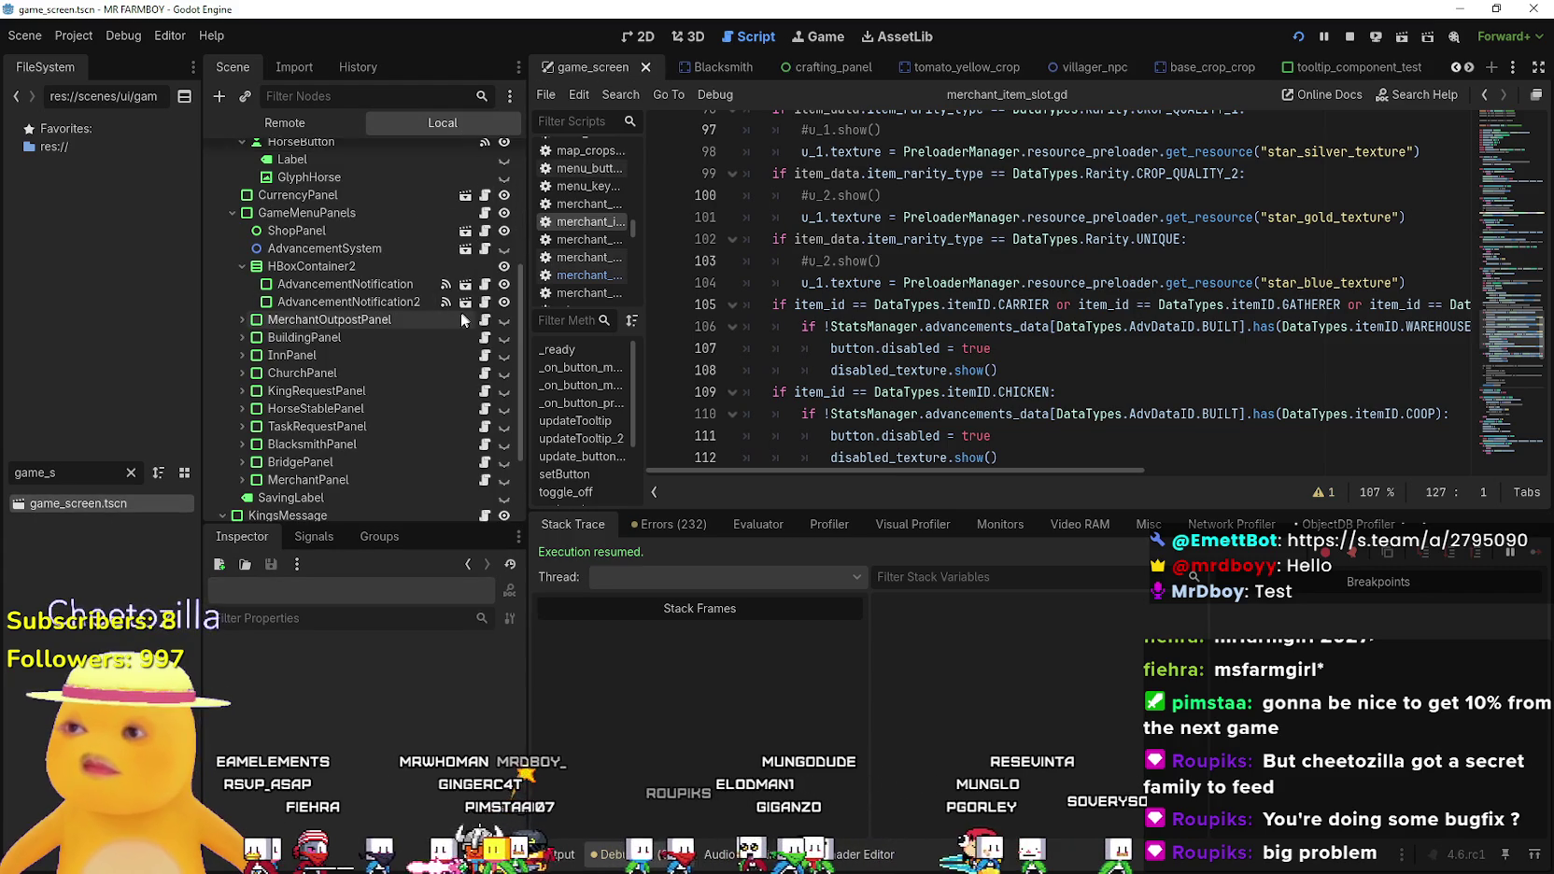
click(484, 481)
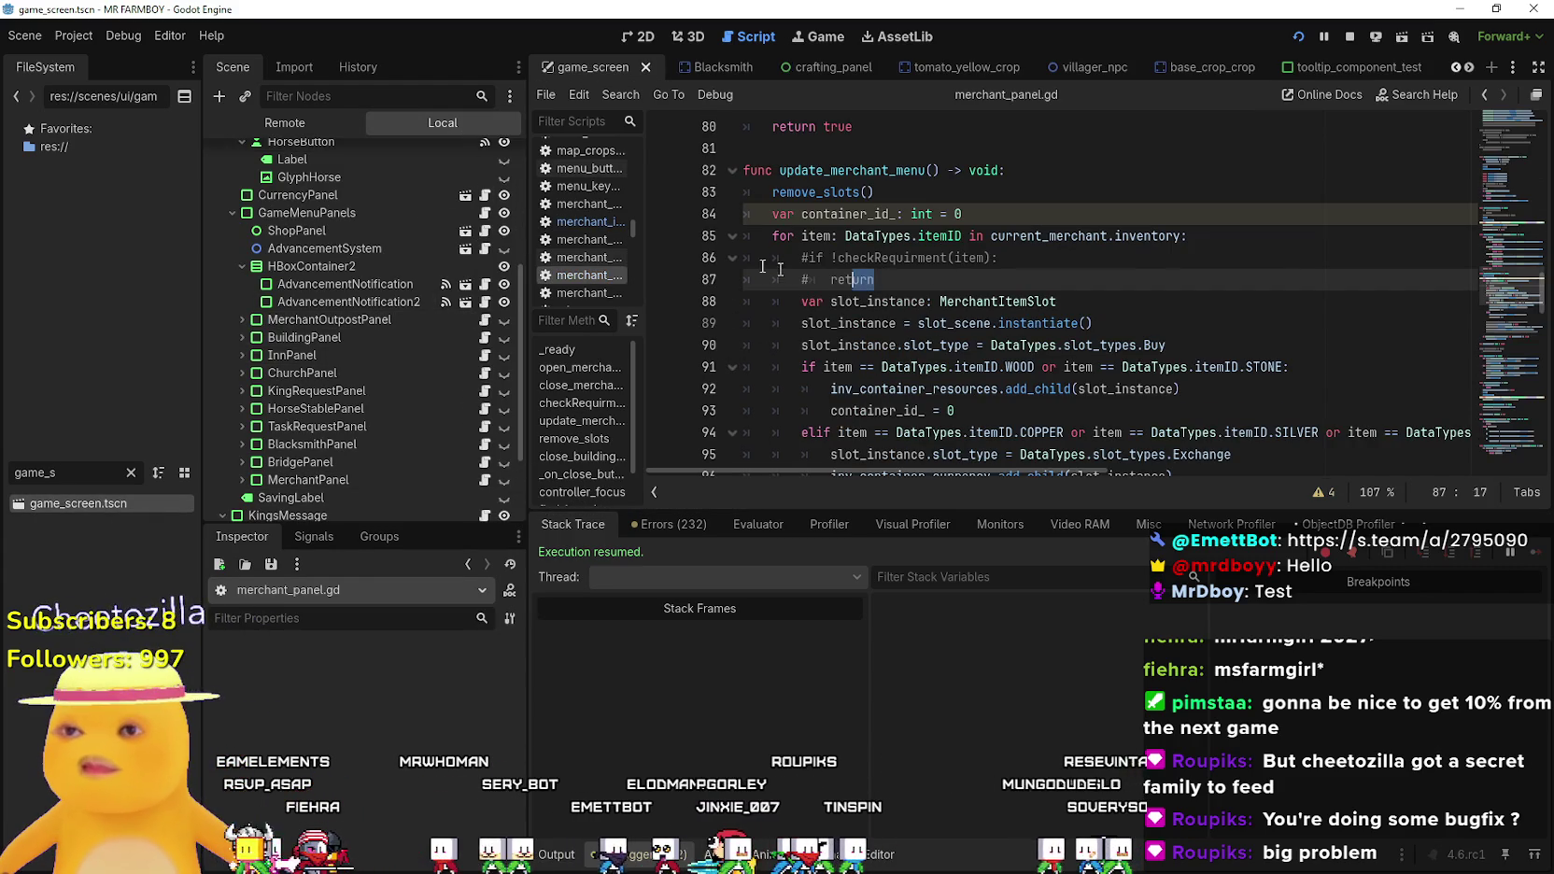
drag(780, 269, 747, 250)
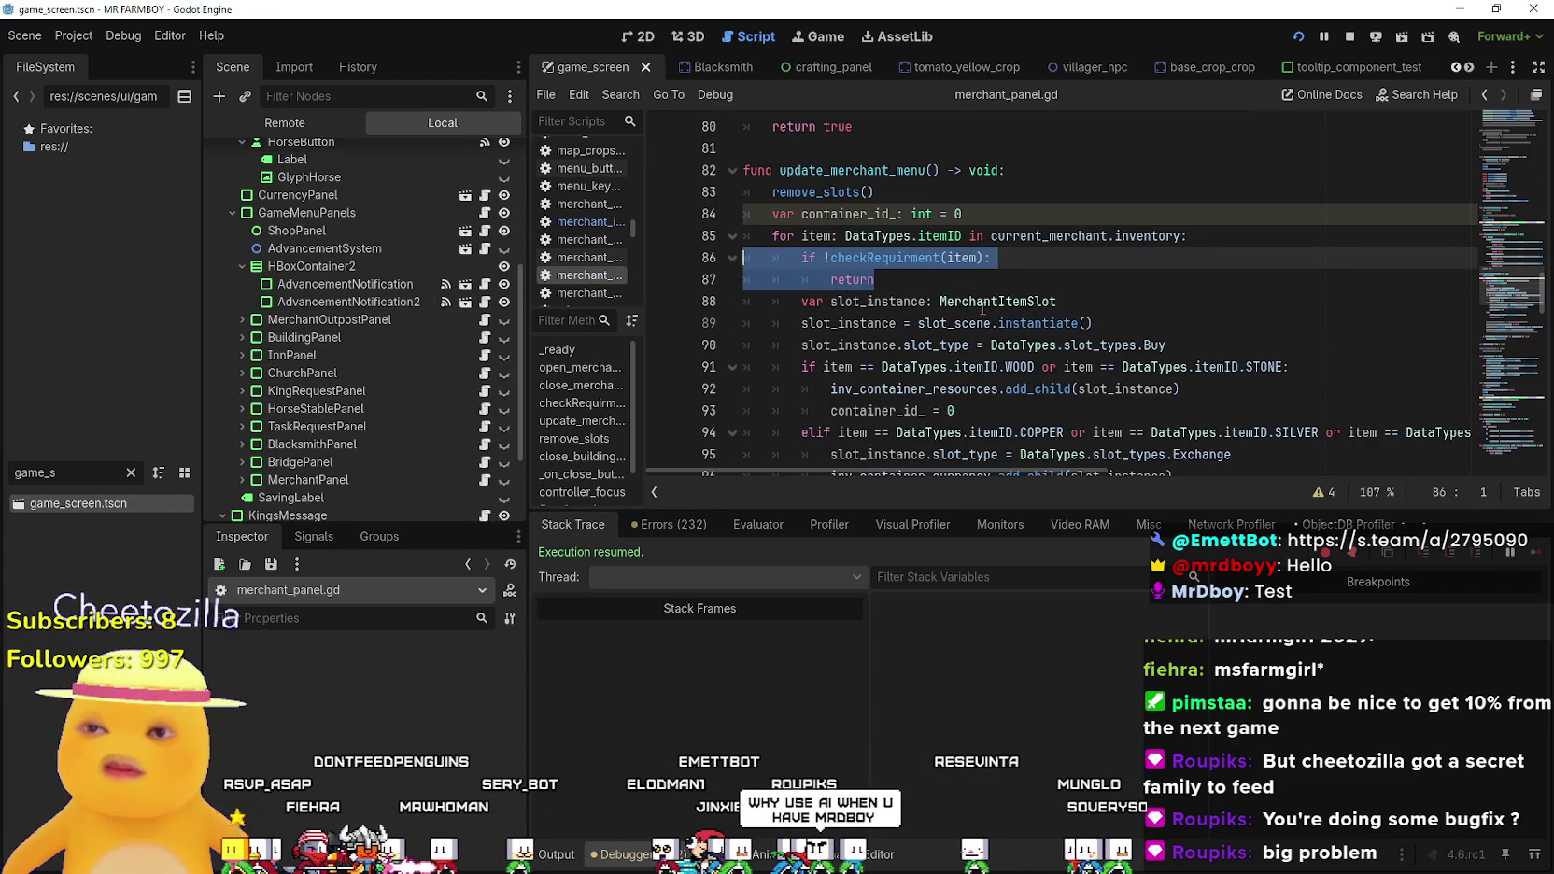
click(874, 279)
key(BackSpace)
text(co)
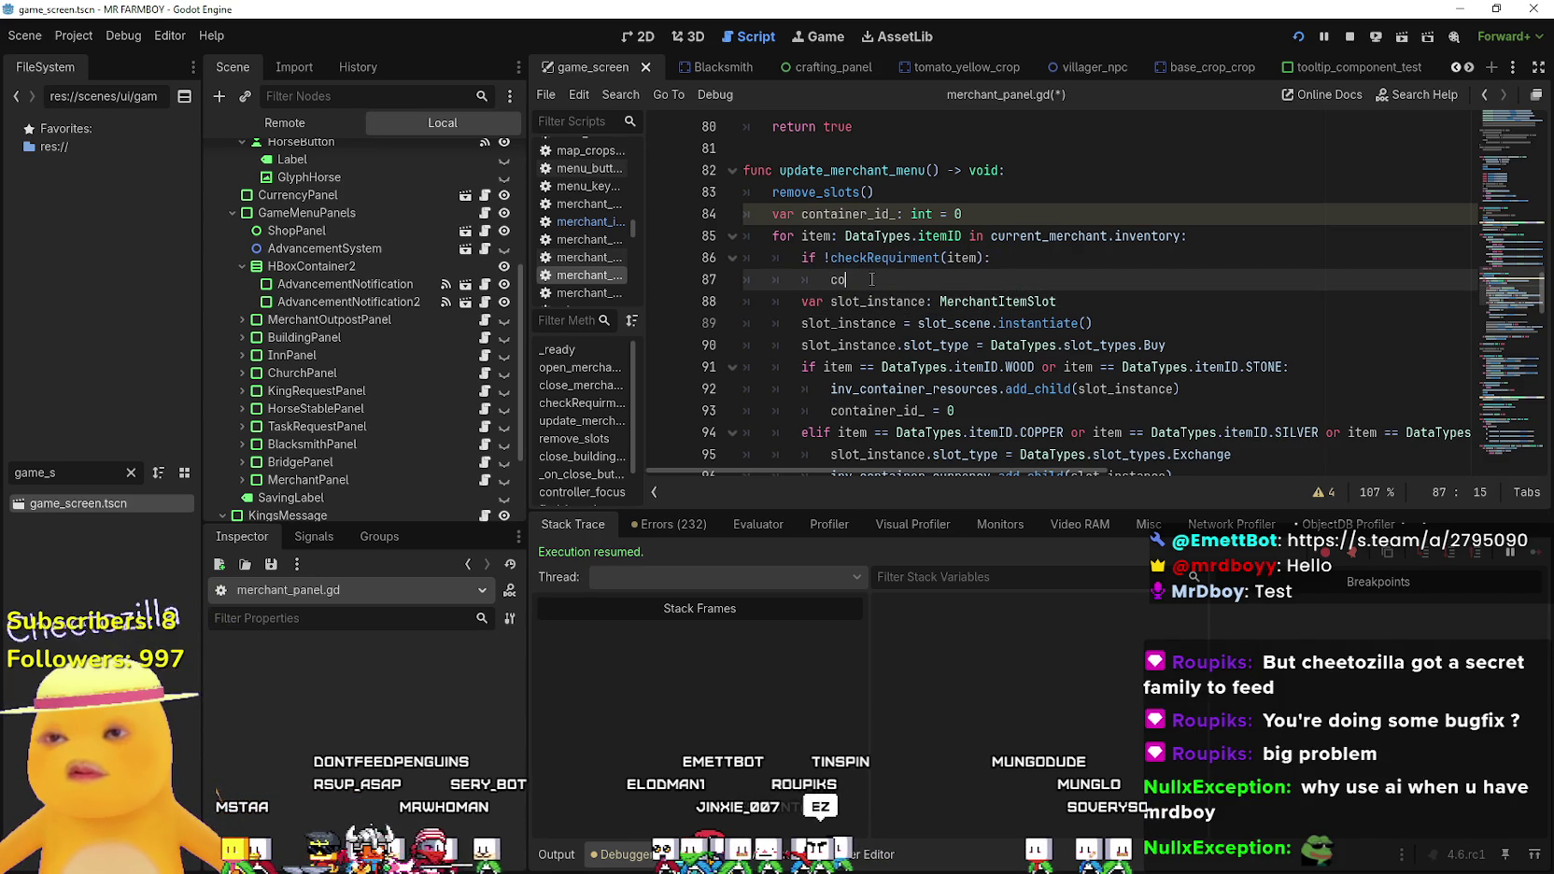
text(ntinue)
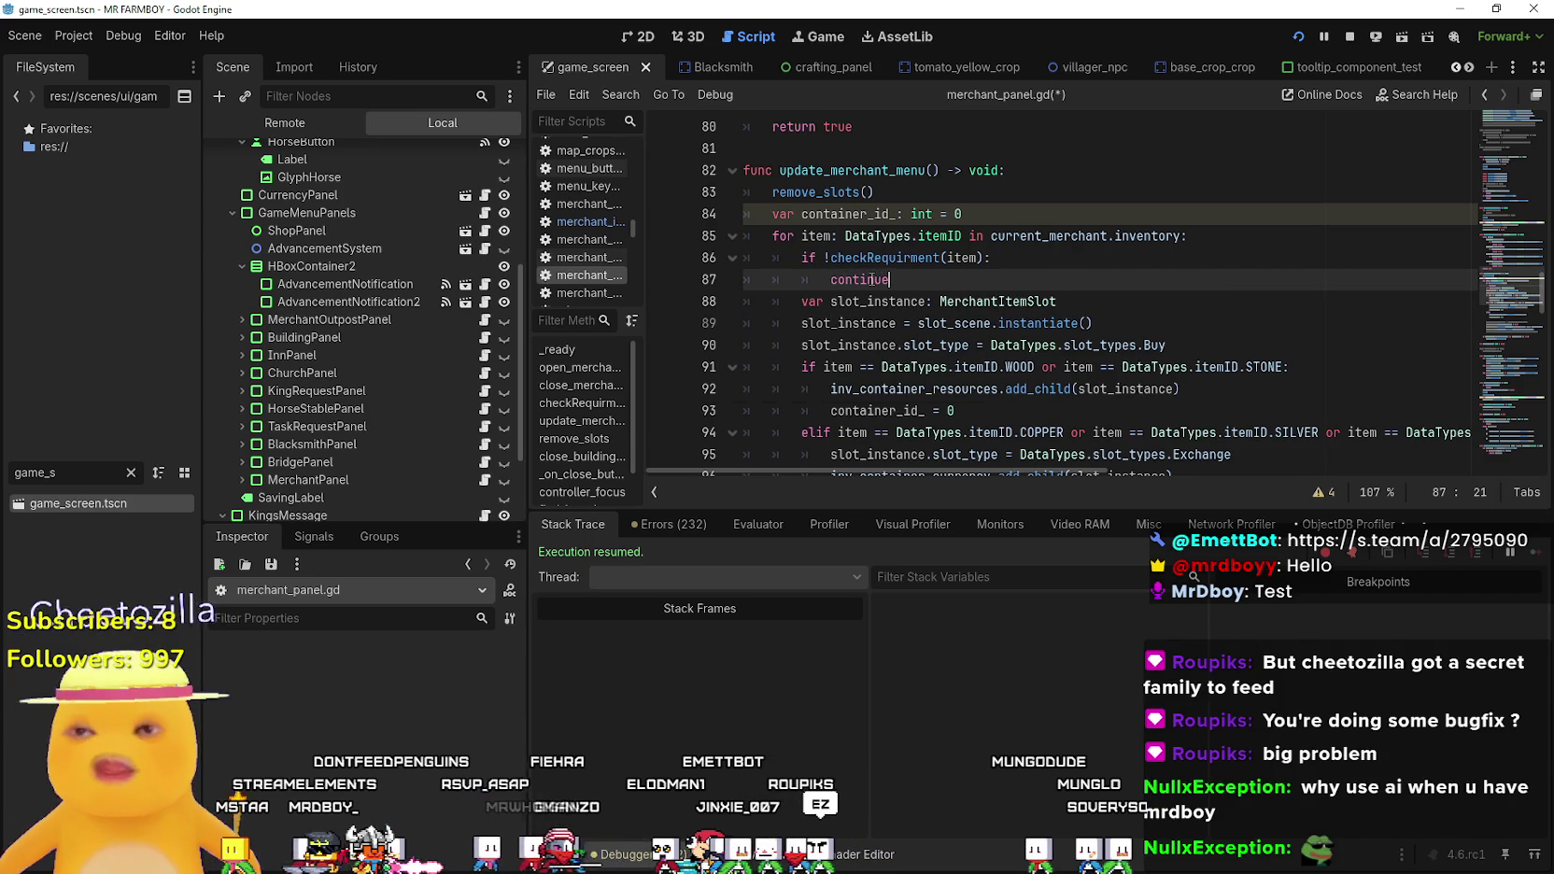
key(ctrl+s)
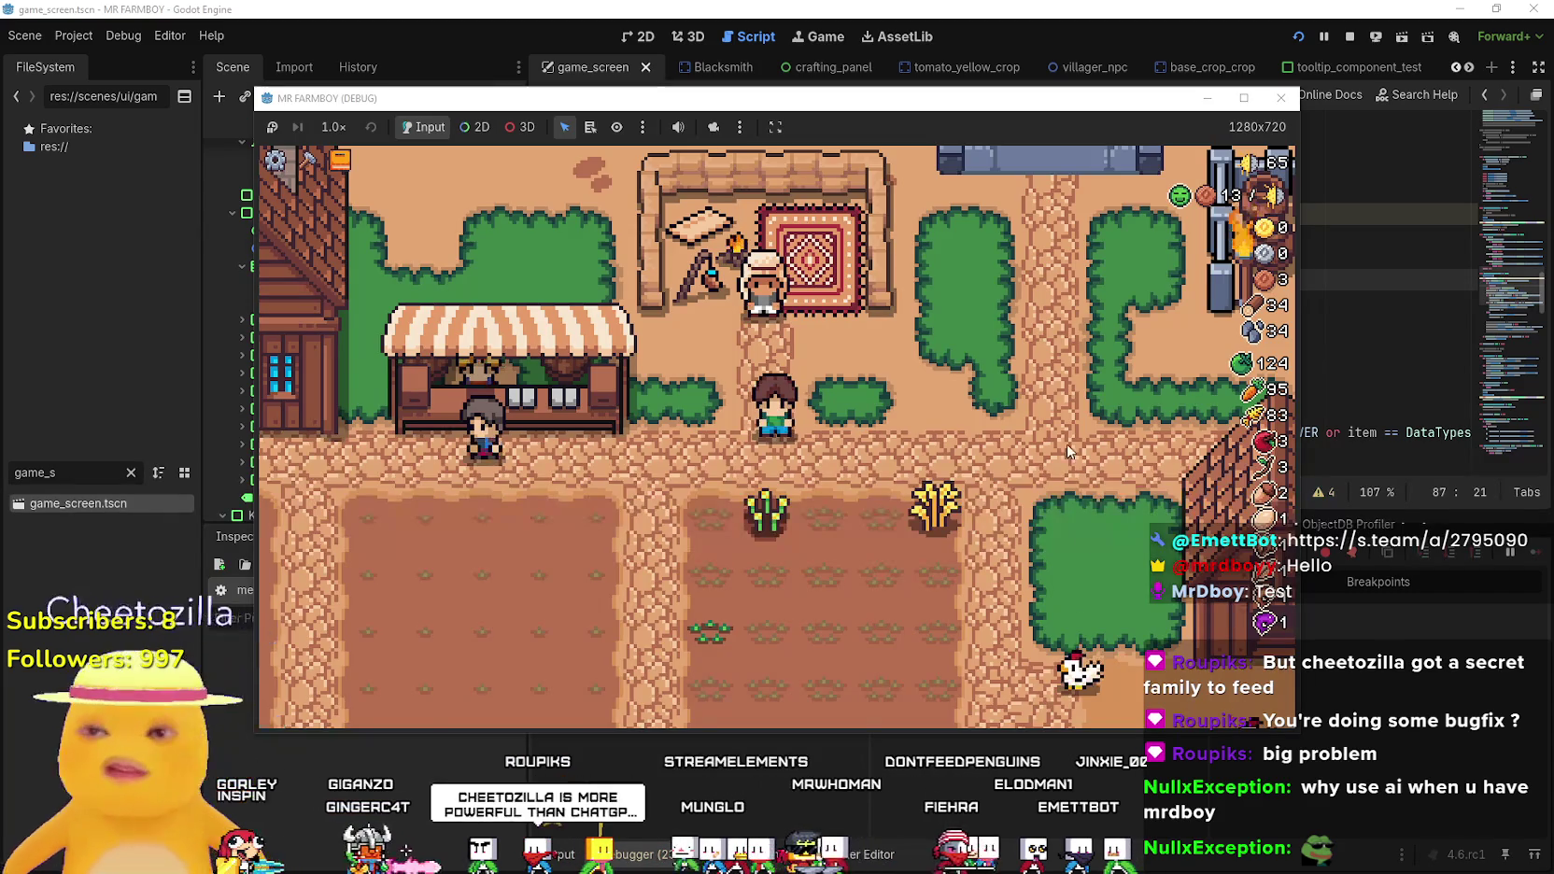
Run the game to retest the merchant shop, then close it and return to the editor.
key(e)
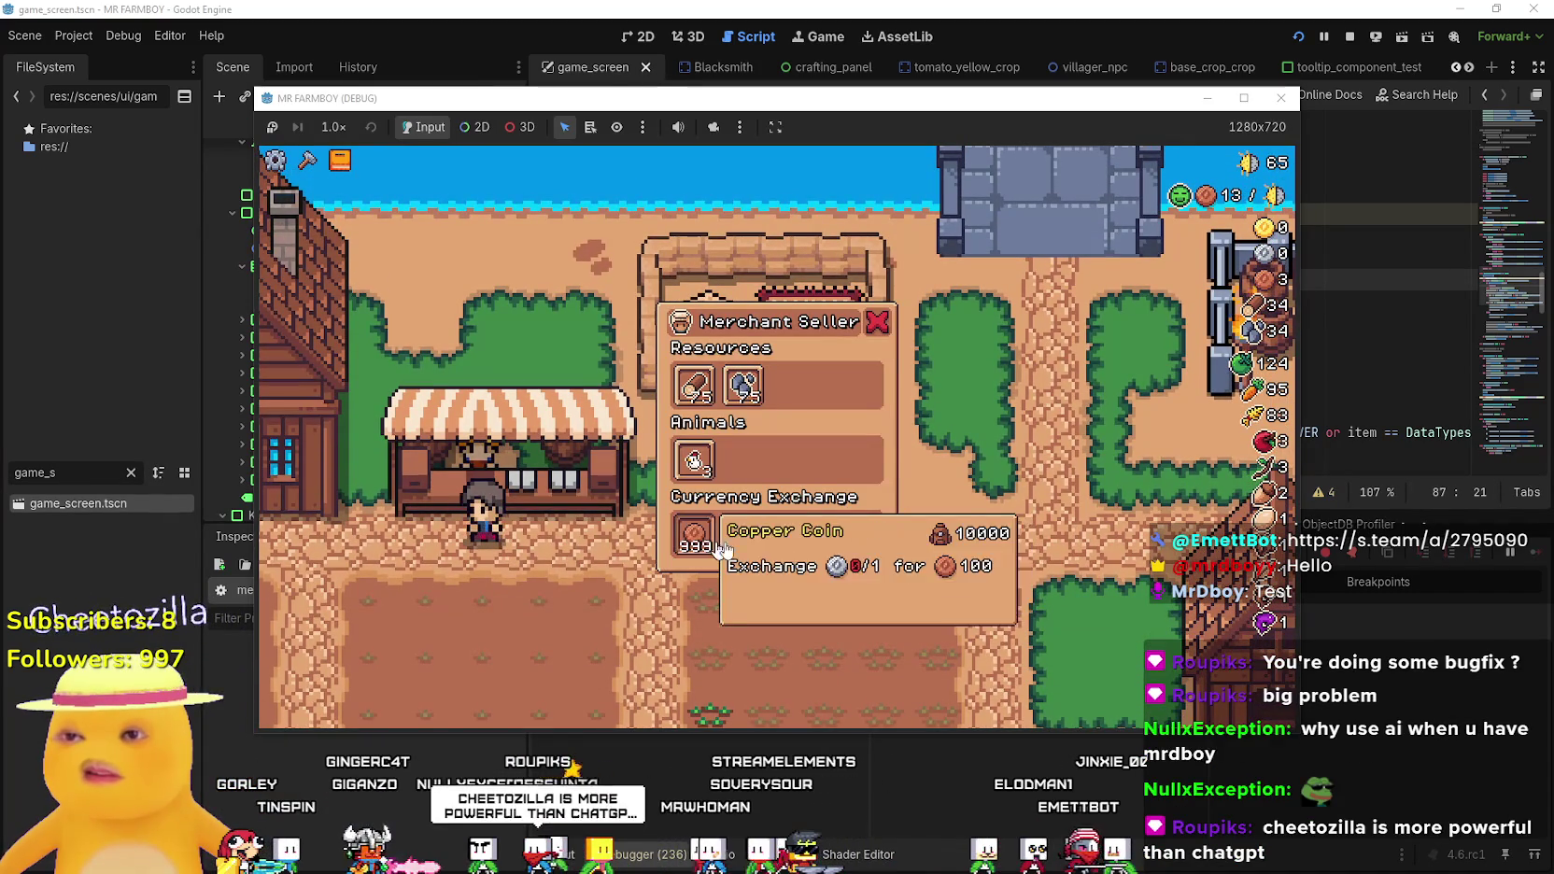
mouse_move(747, 540)
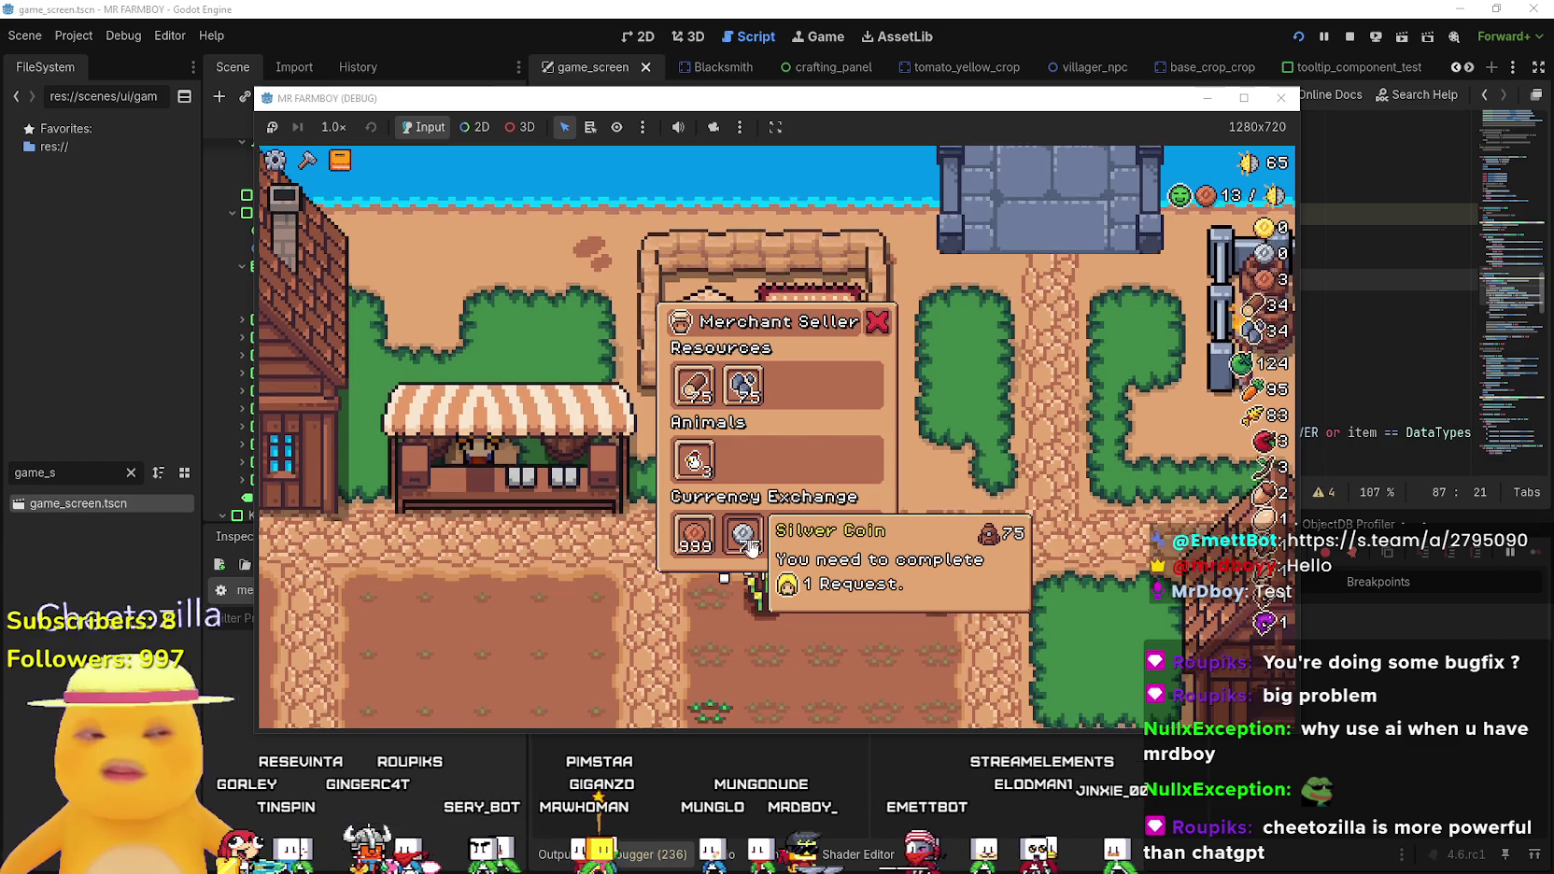
key(s)
key(alt+Tab)
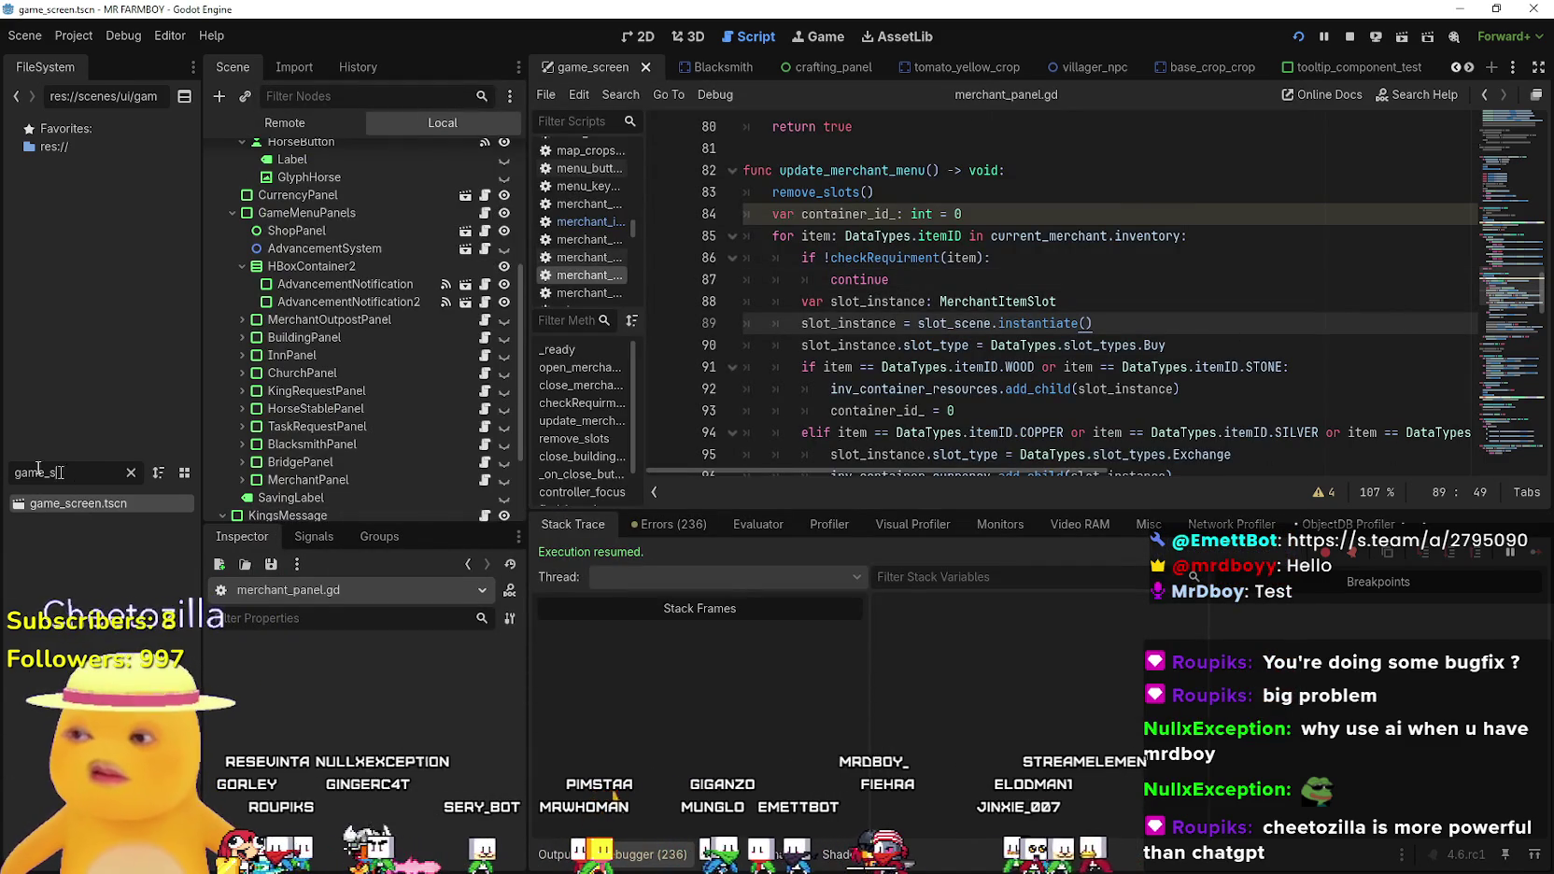
Open the tooltip_component_test scene and locate the exchange code around line 685.
text(tooltip)
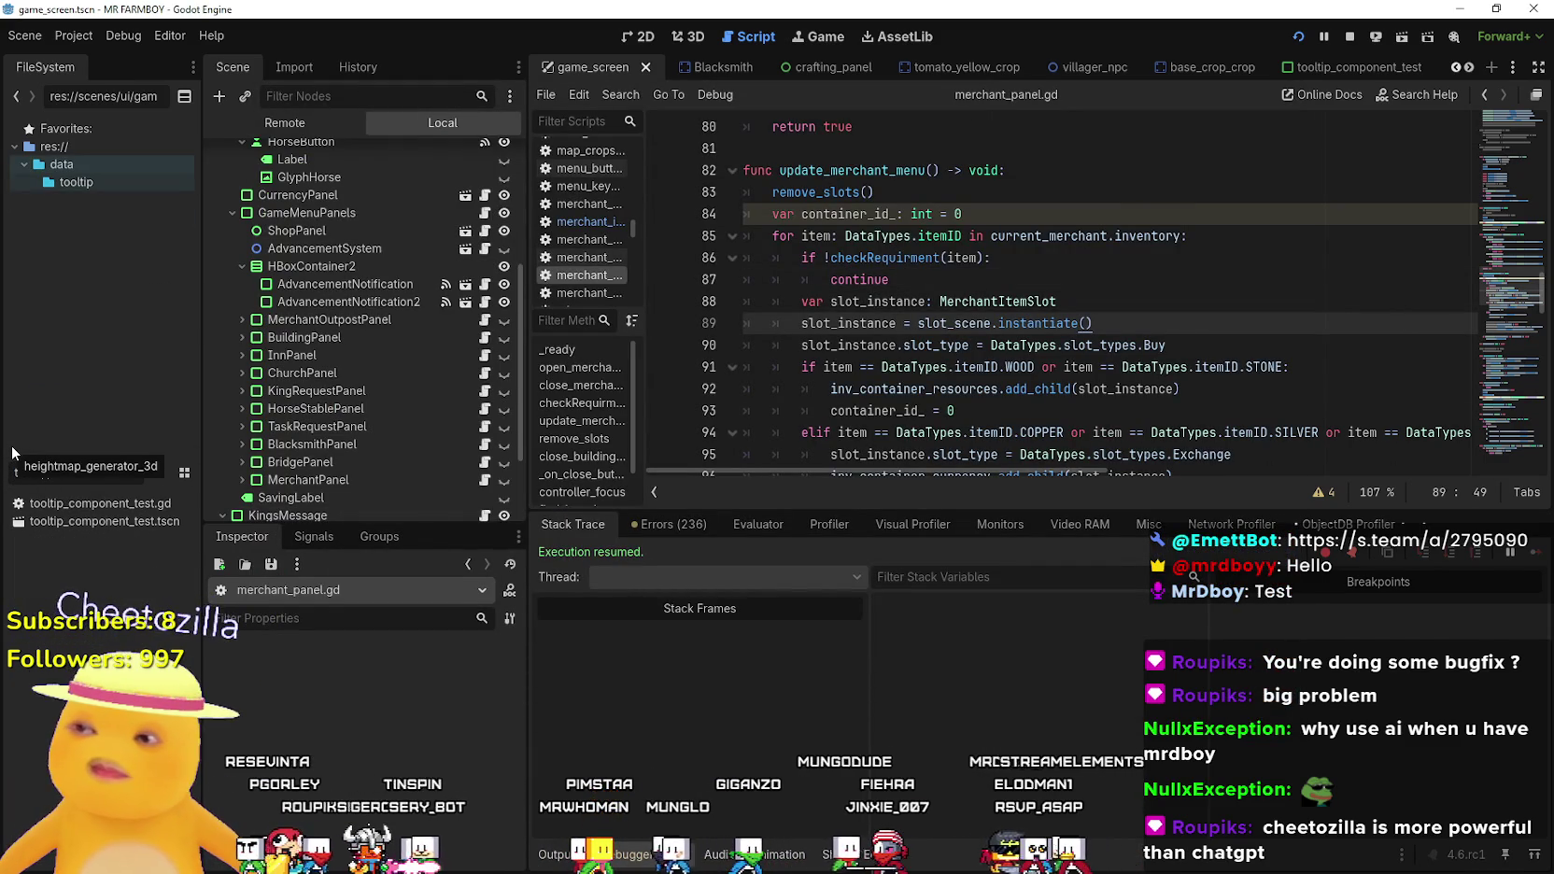
double_click(88, 523)
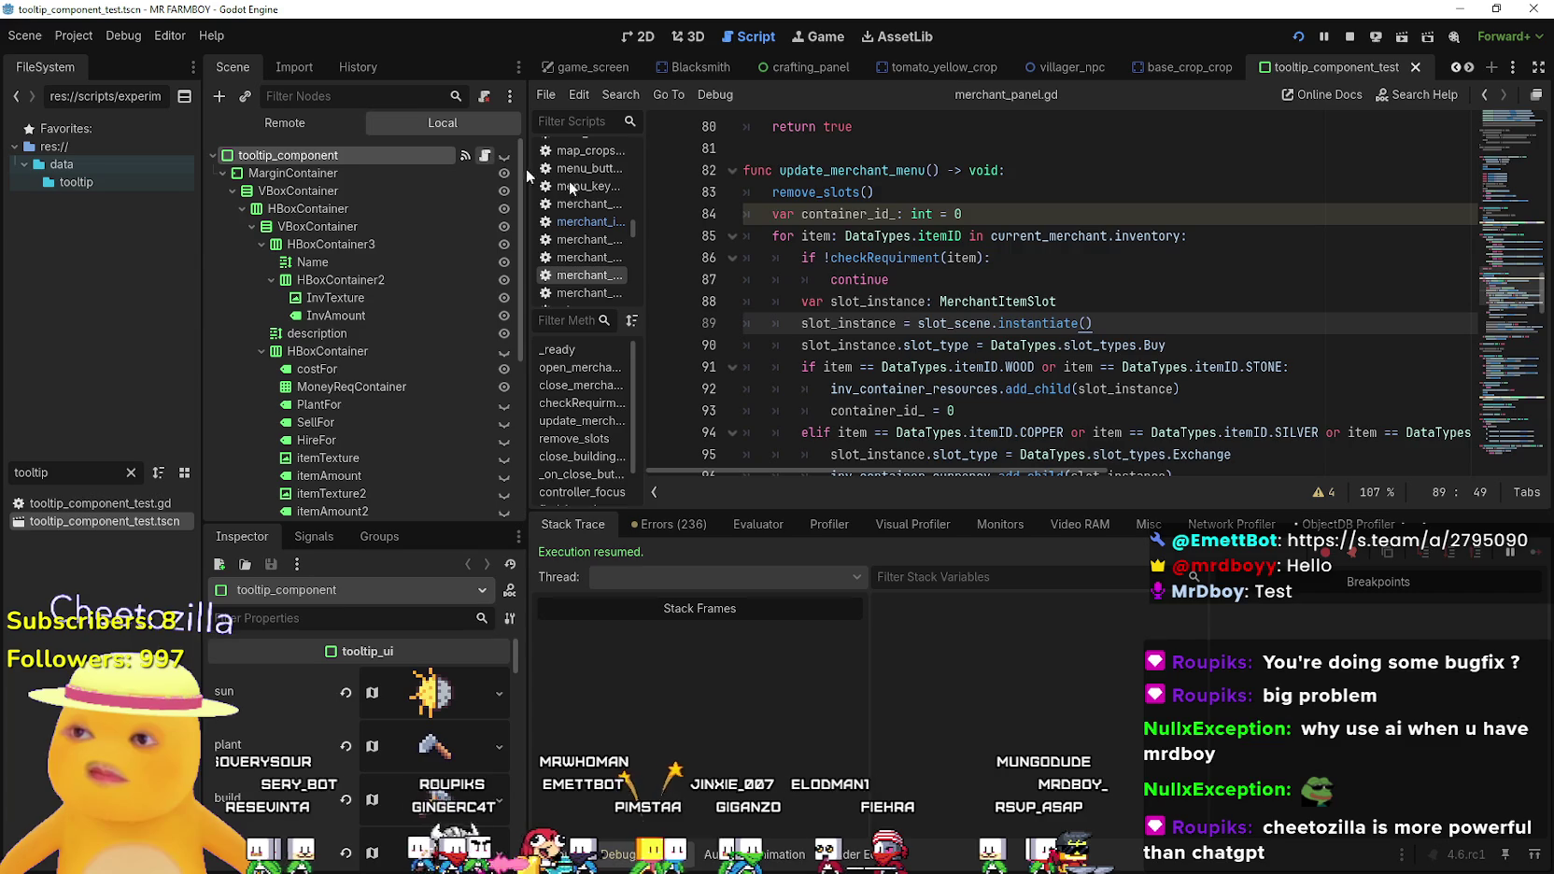
scroll(1056, 367, up, 3)
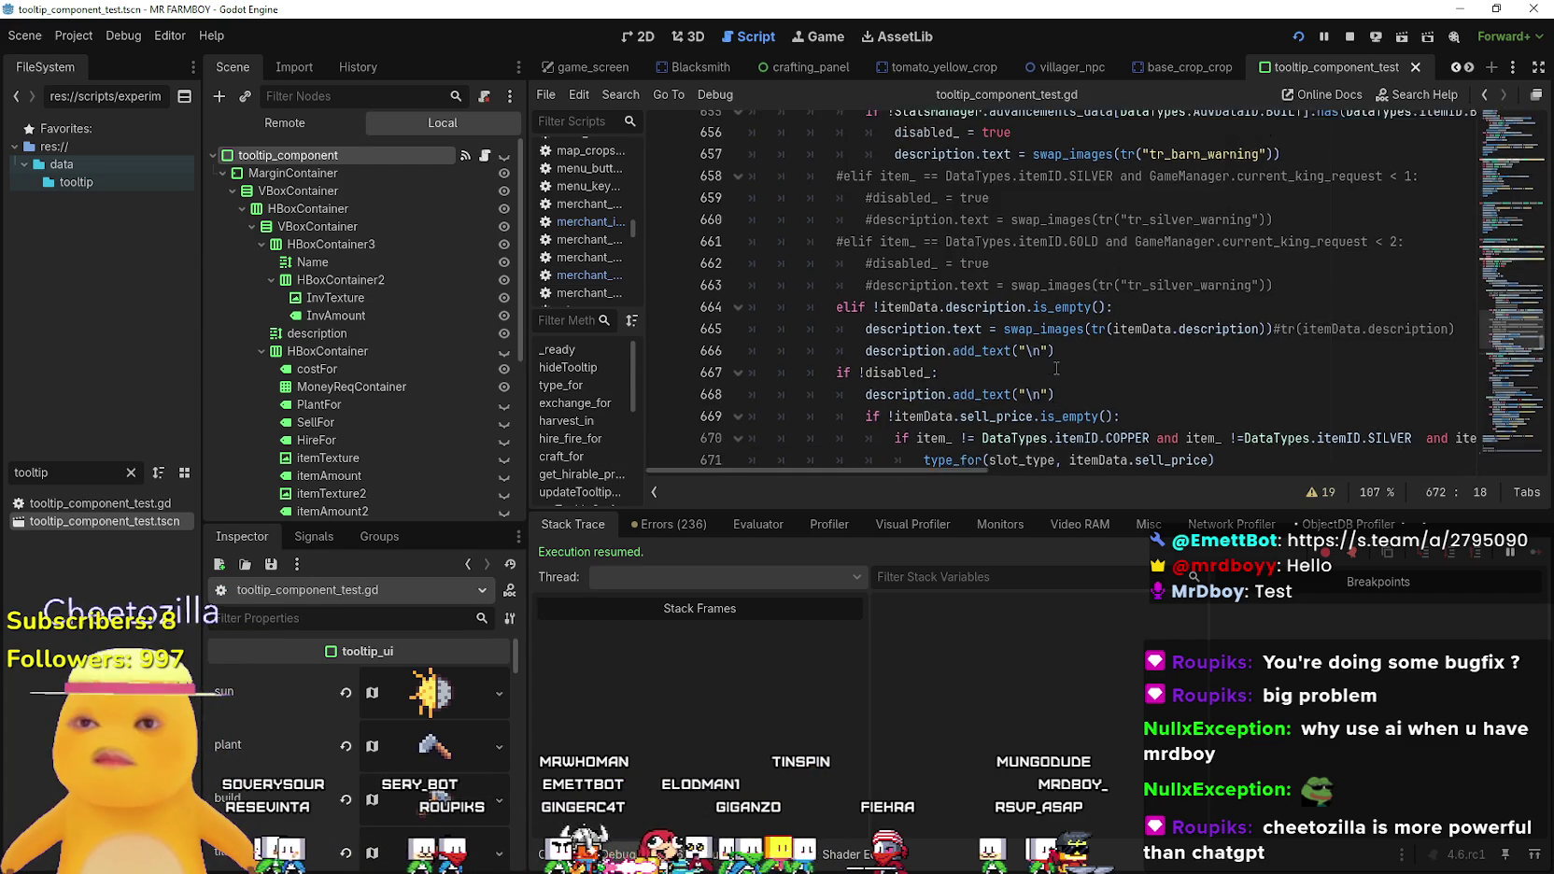
scroll(1027, 334, up, 4)
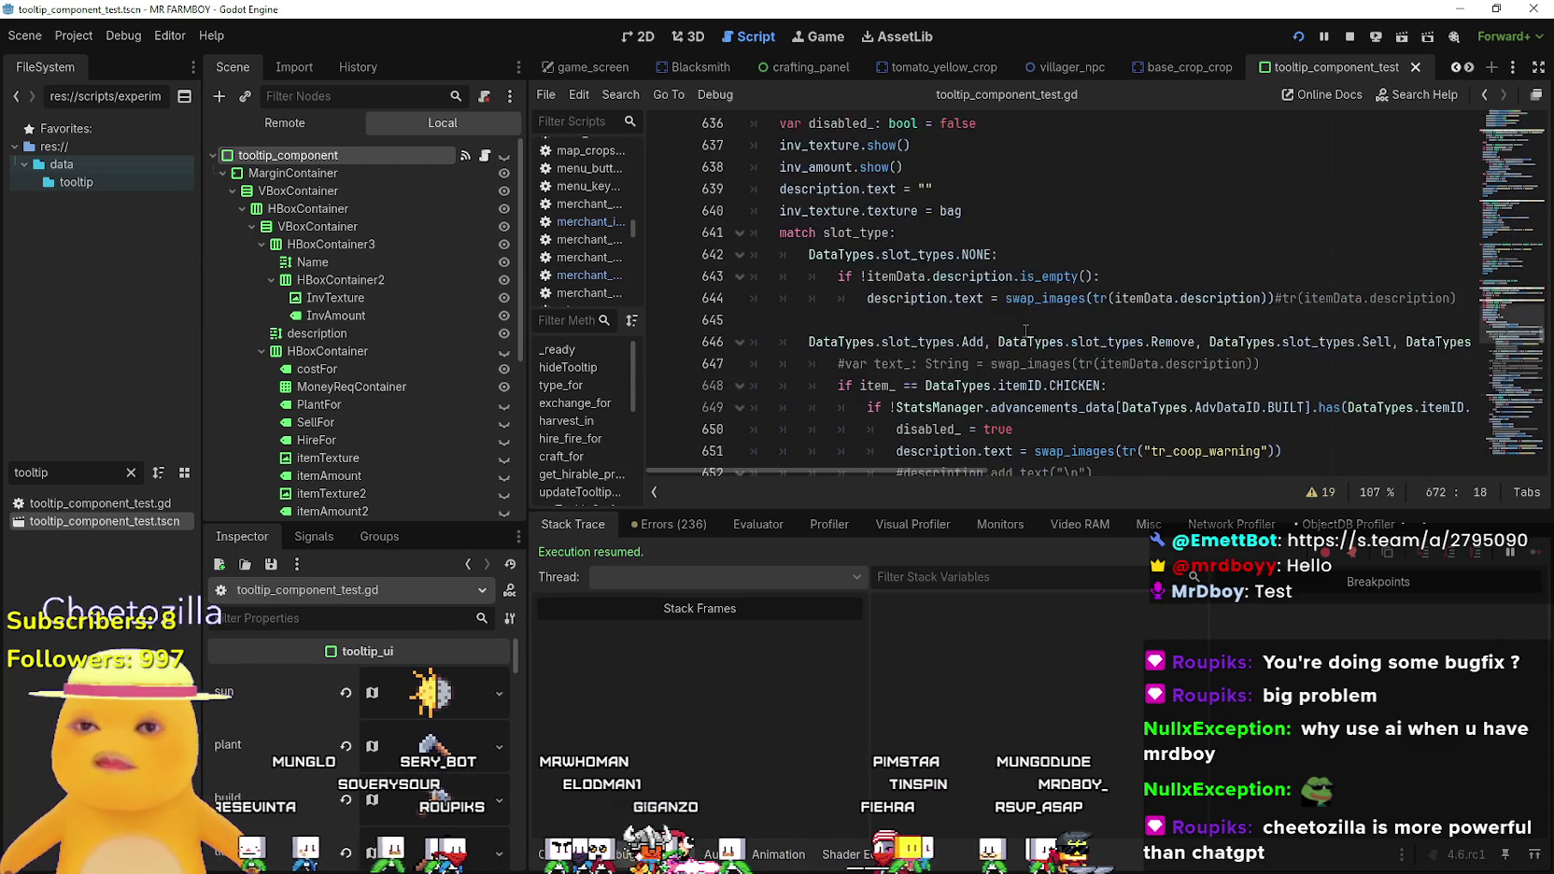
scroll(1008, 319, up, 4)
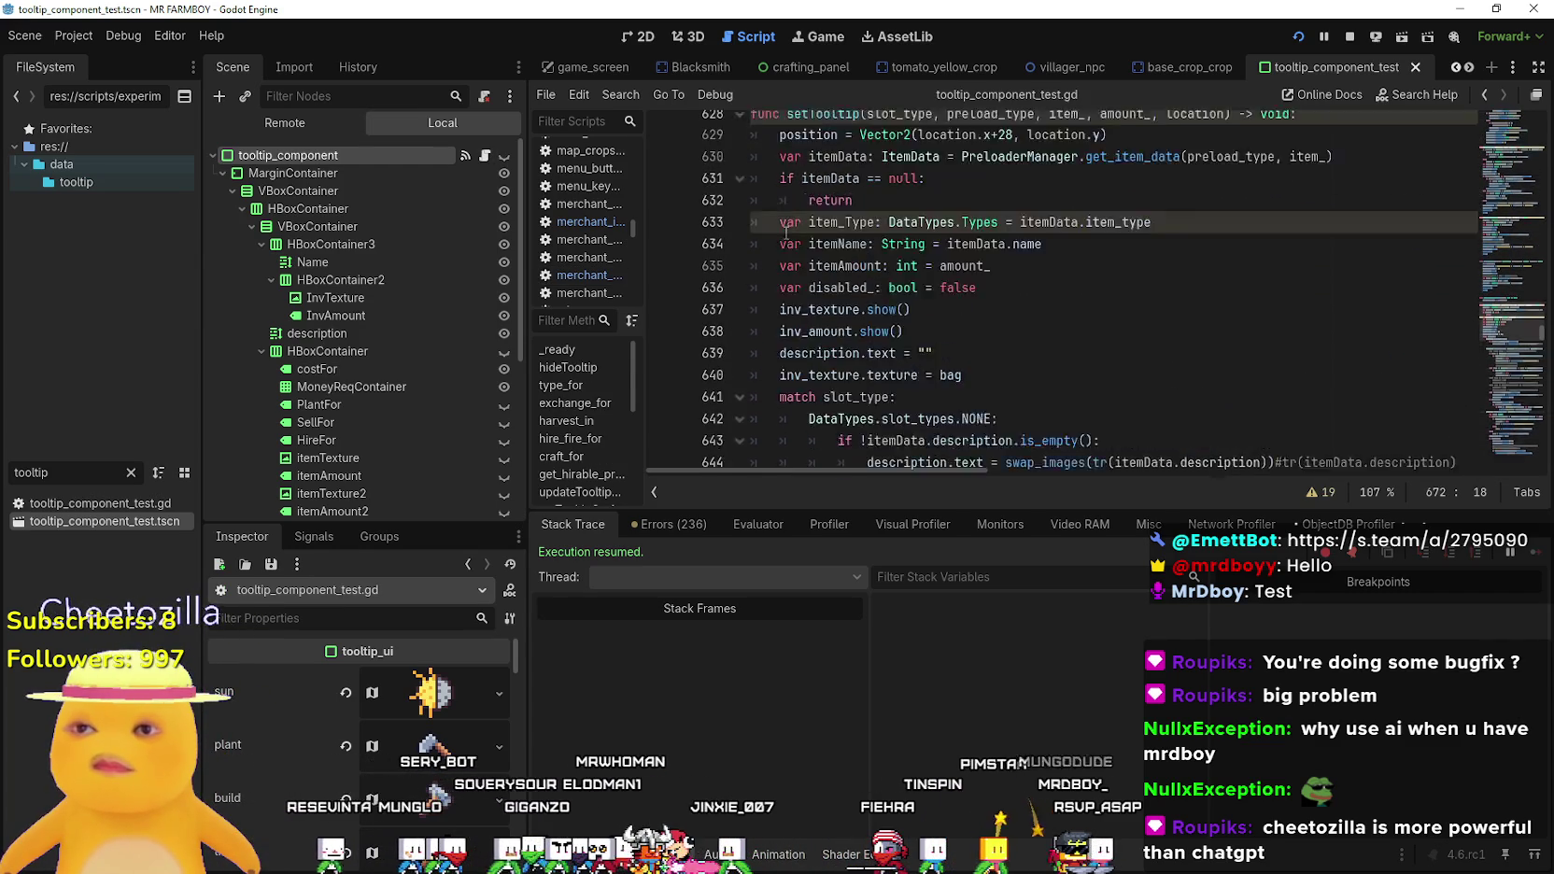
scroll(1067, 226, down, 12)
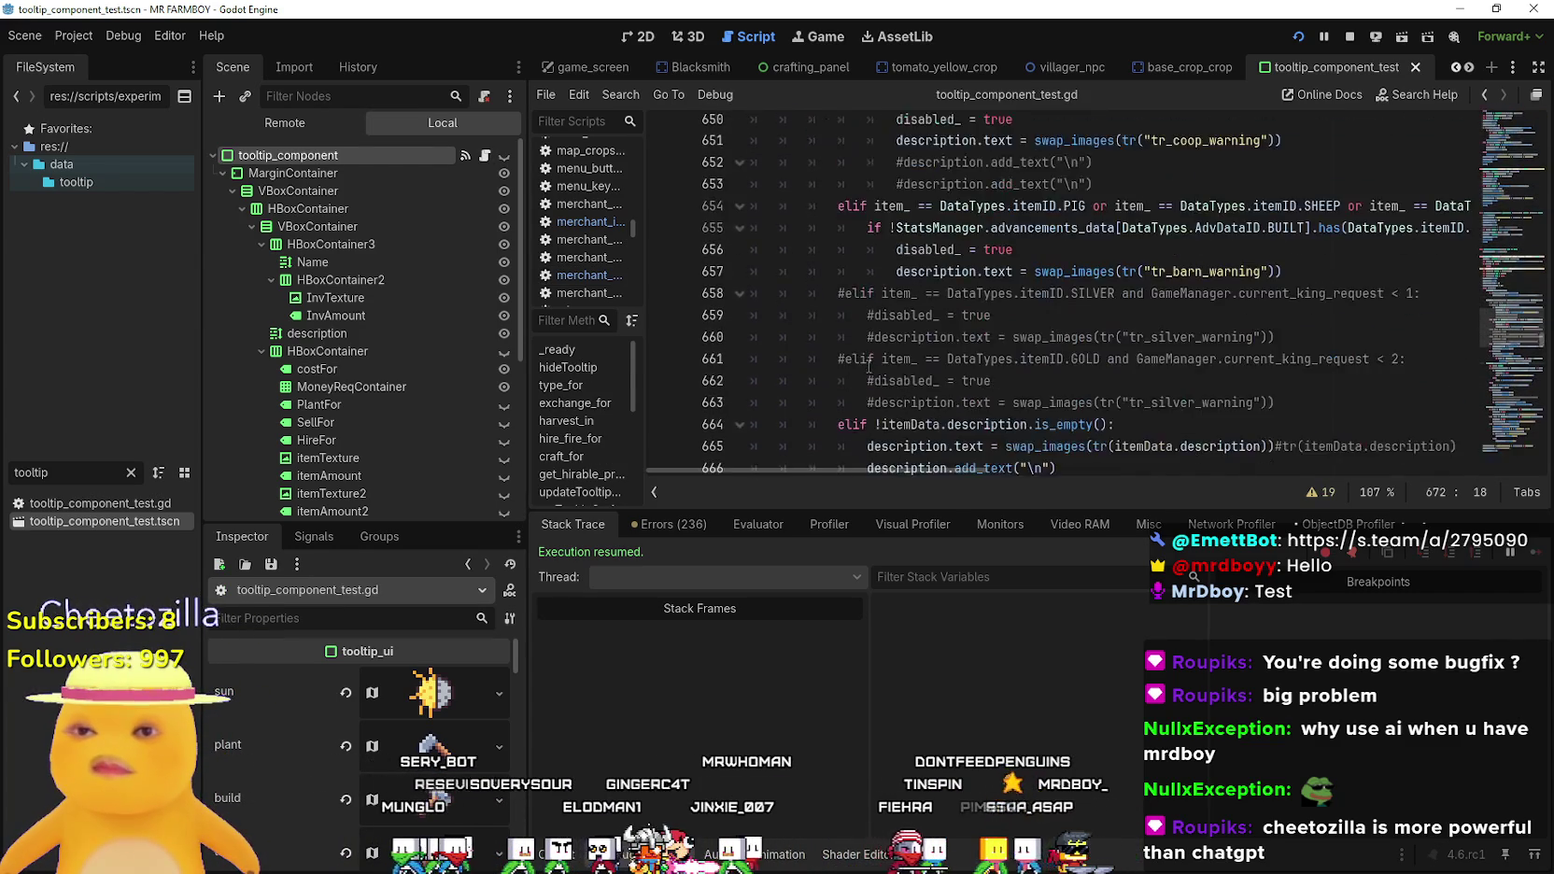
scroll(868, 350, down, 1)
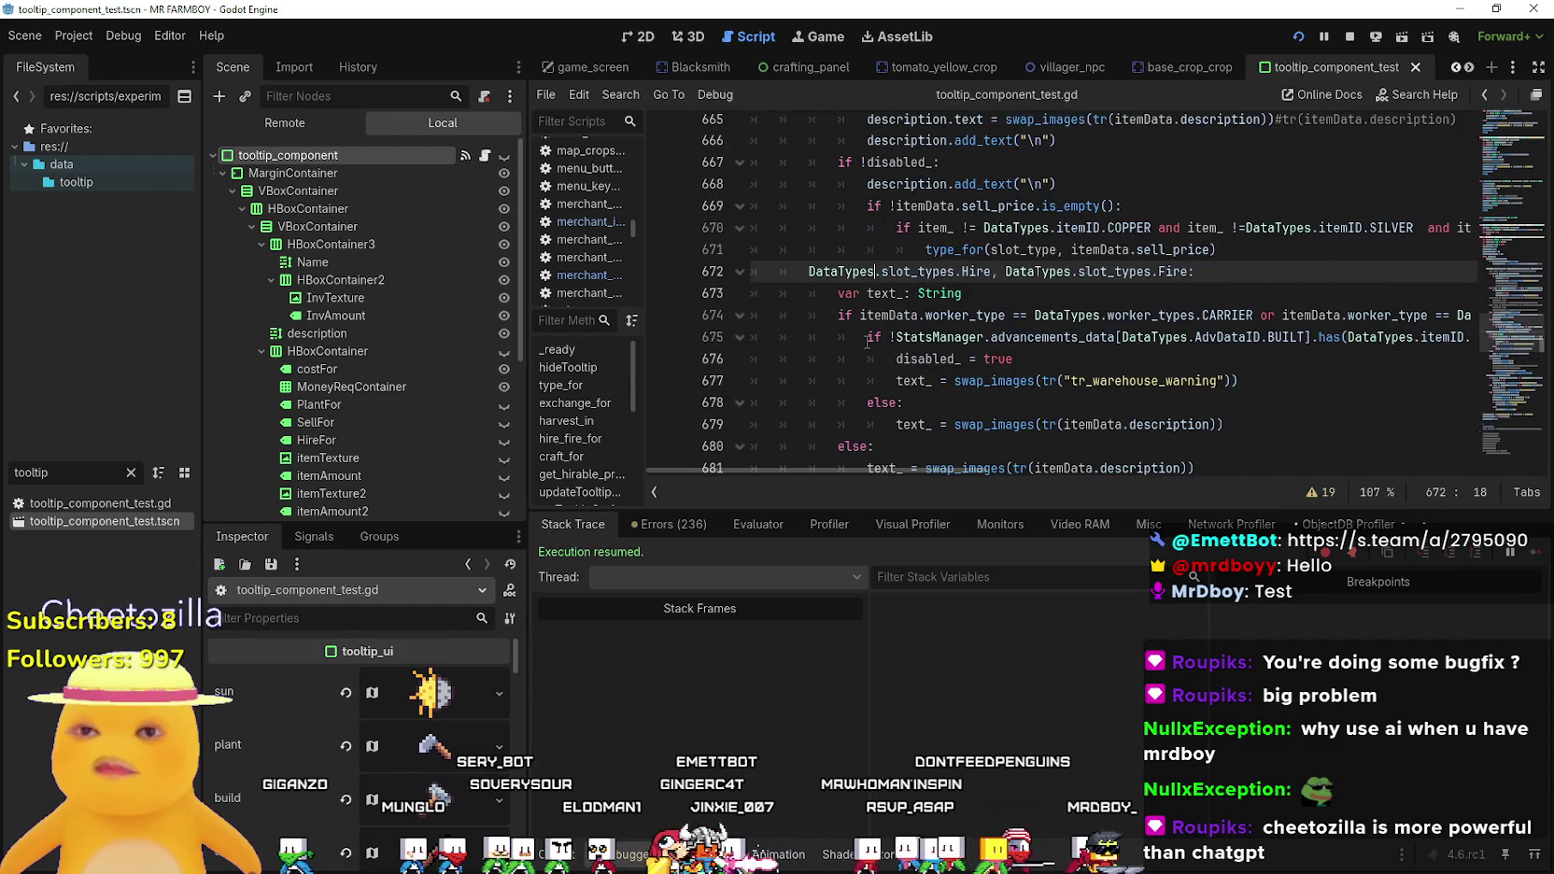
scroll(868, 342, down, 4)
click(904, 291)
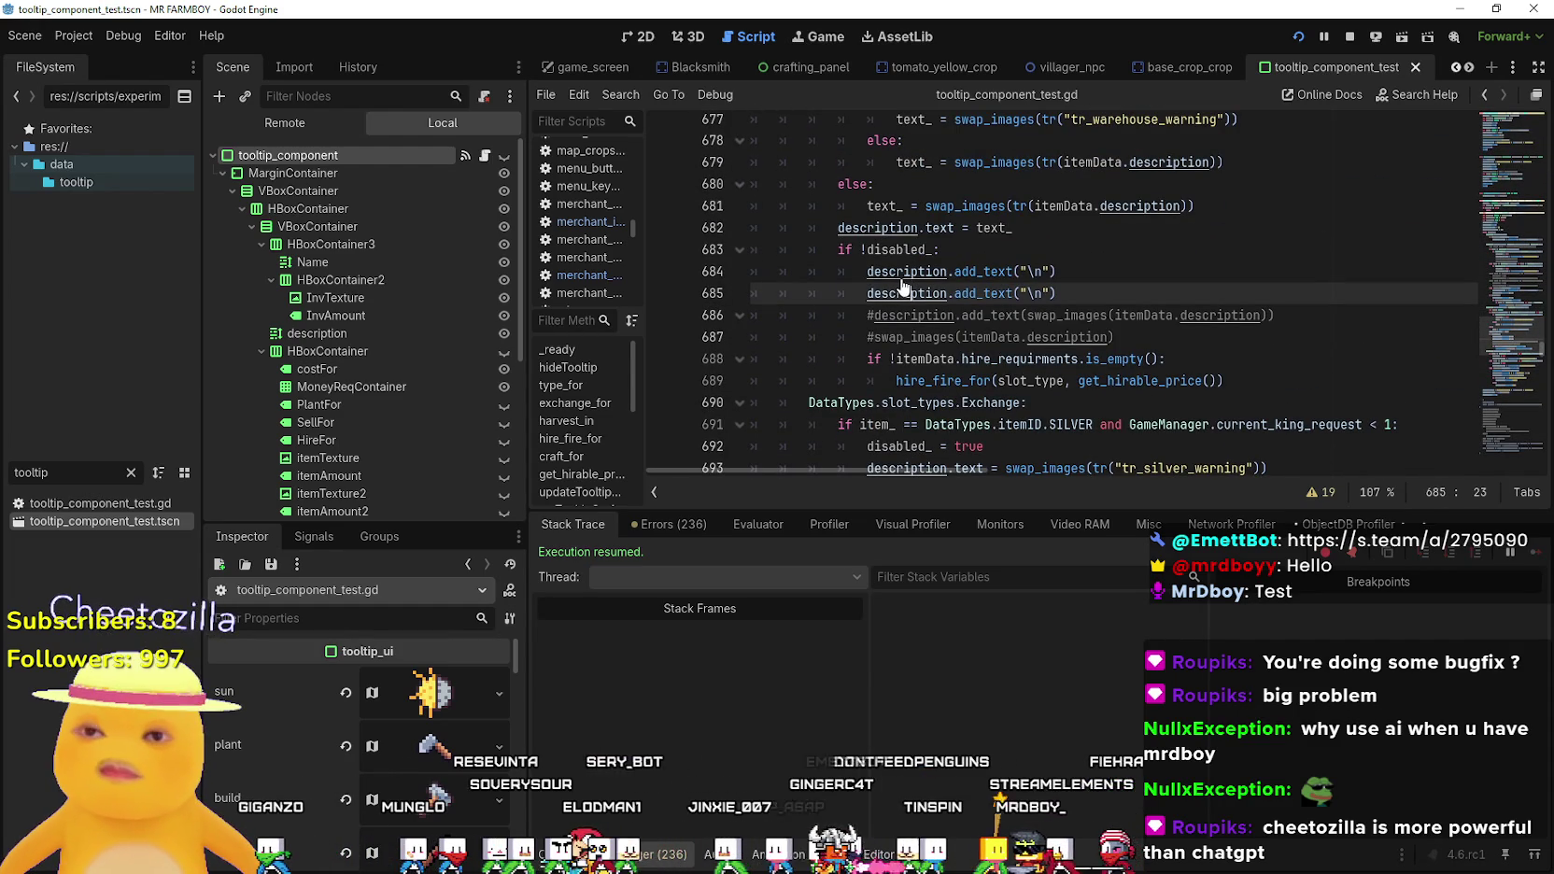
scroll(902, 286, down, 4)
scroll(902, 286, up, 2)
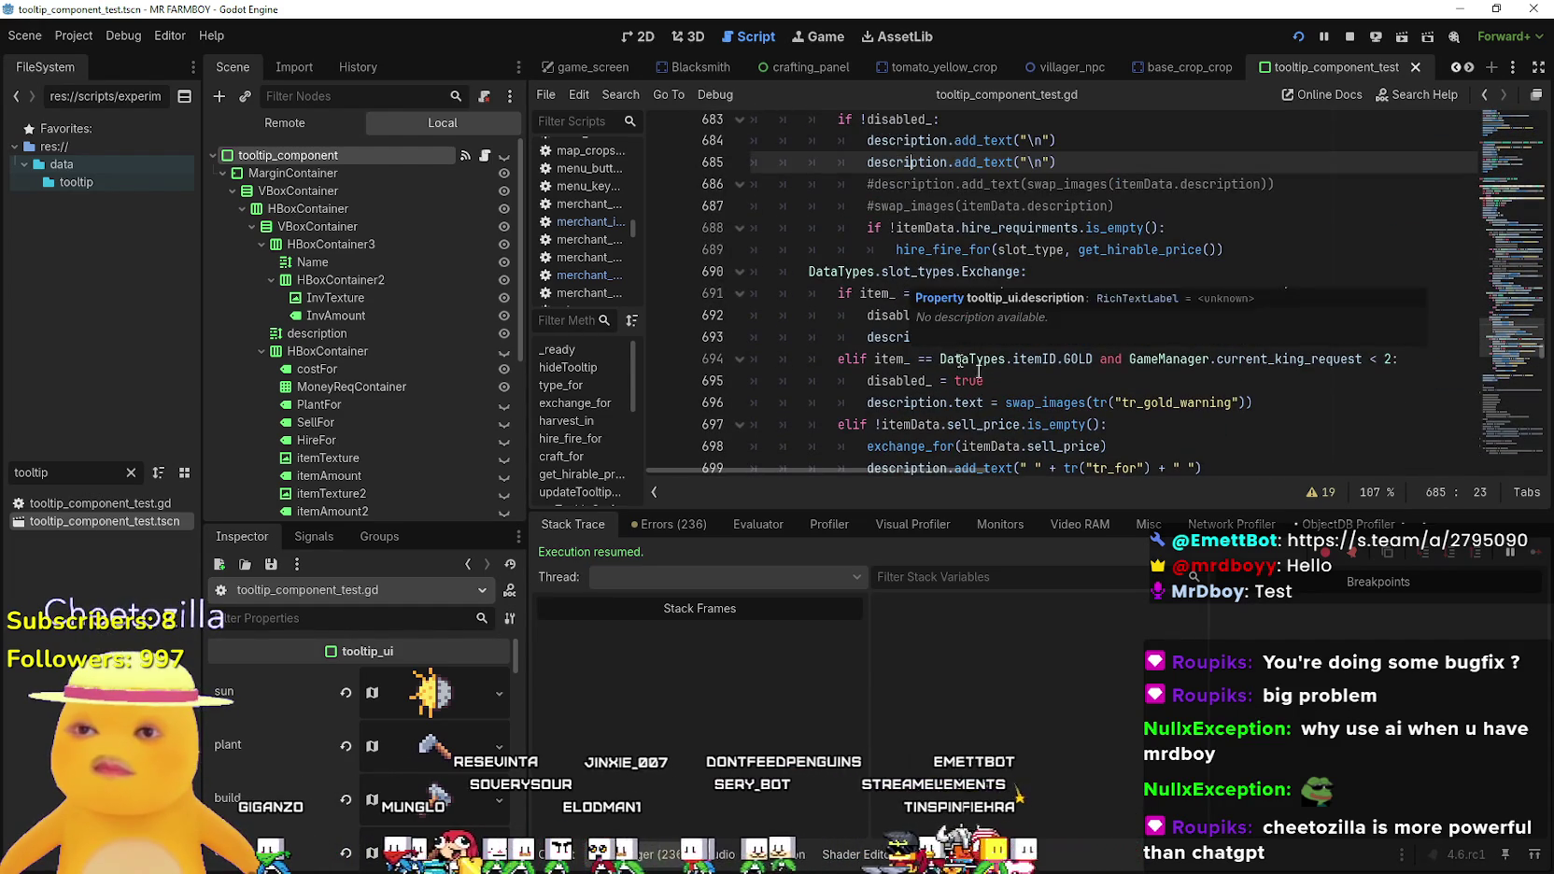
Comment out the Exchange restriction lines 690–696 and save the tooltip script.
mouse_move(1285, 401)
mouse_down()
mouse_move(1027, 378)
mouse_move(841, 299)
mouse_move(743, 293)
mouse_up()
key(ctrl+k)
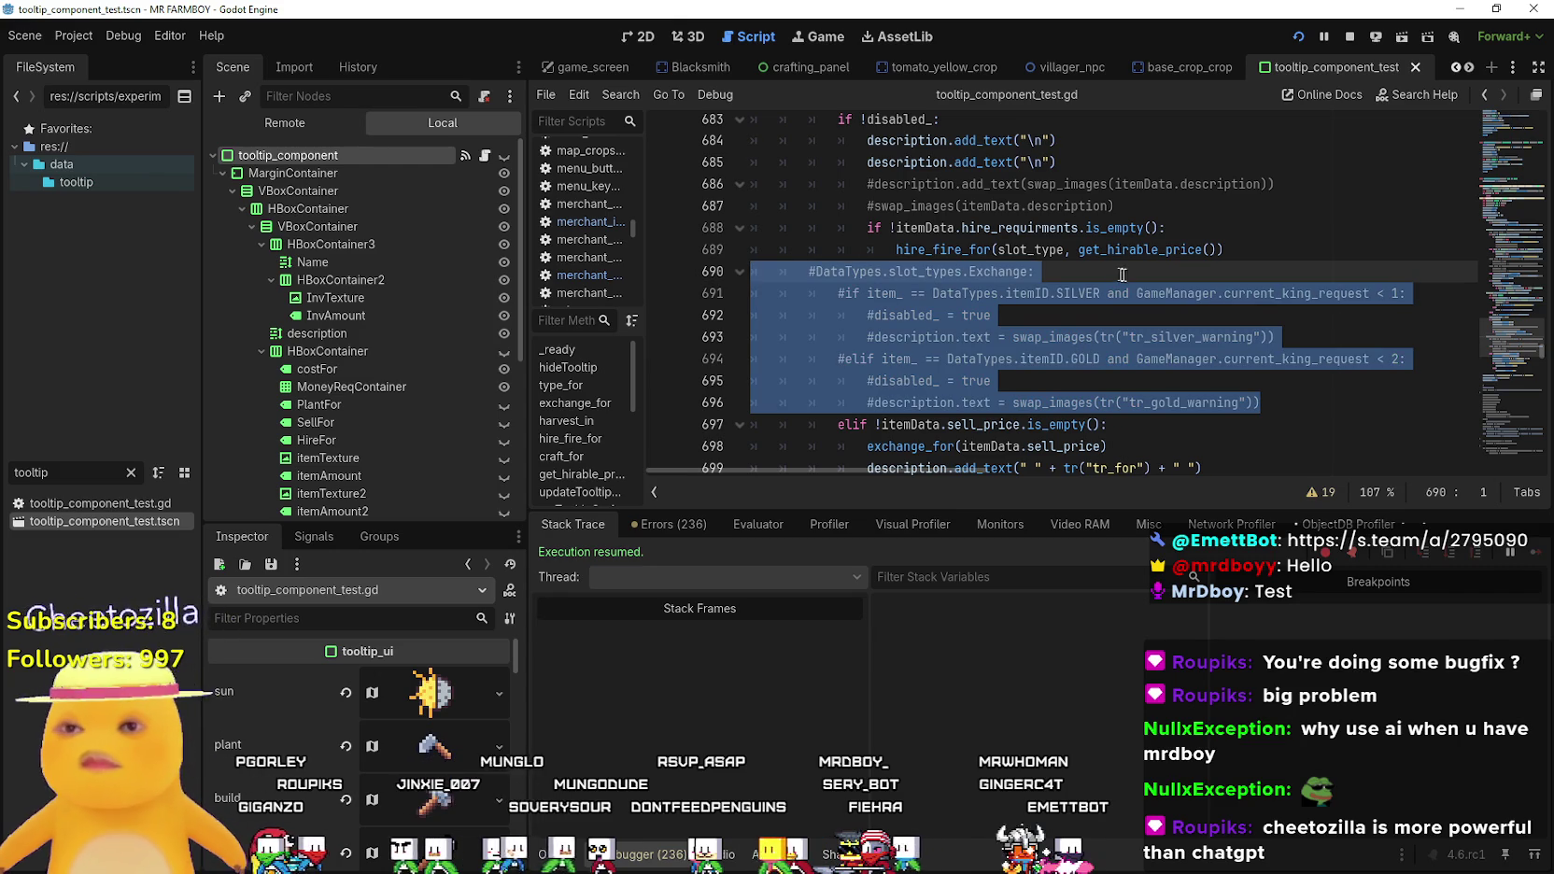
click(1081, 316)
key(ctrl+s)
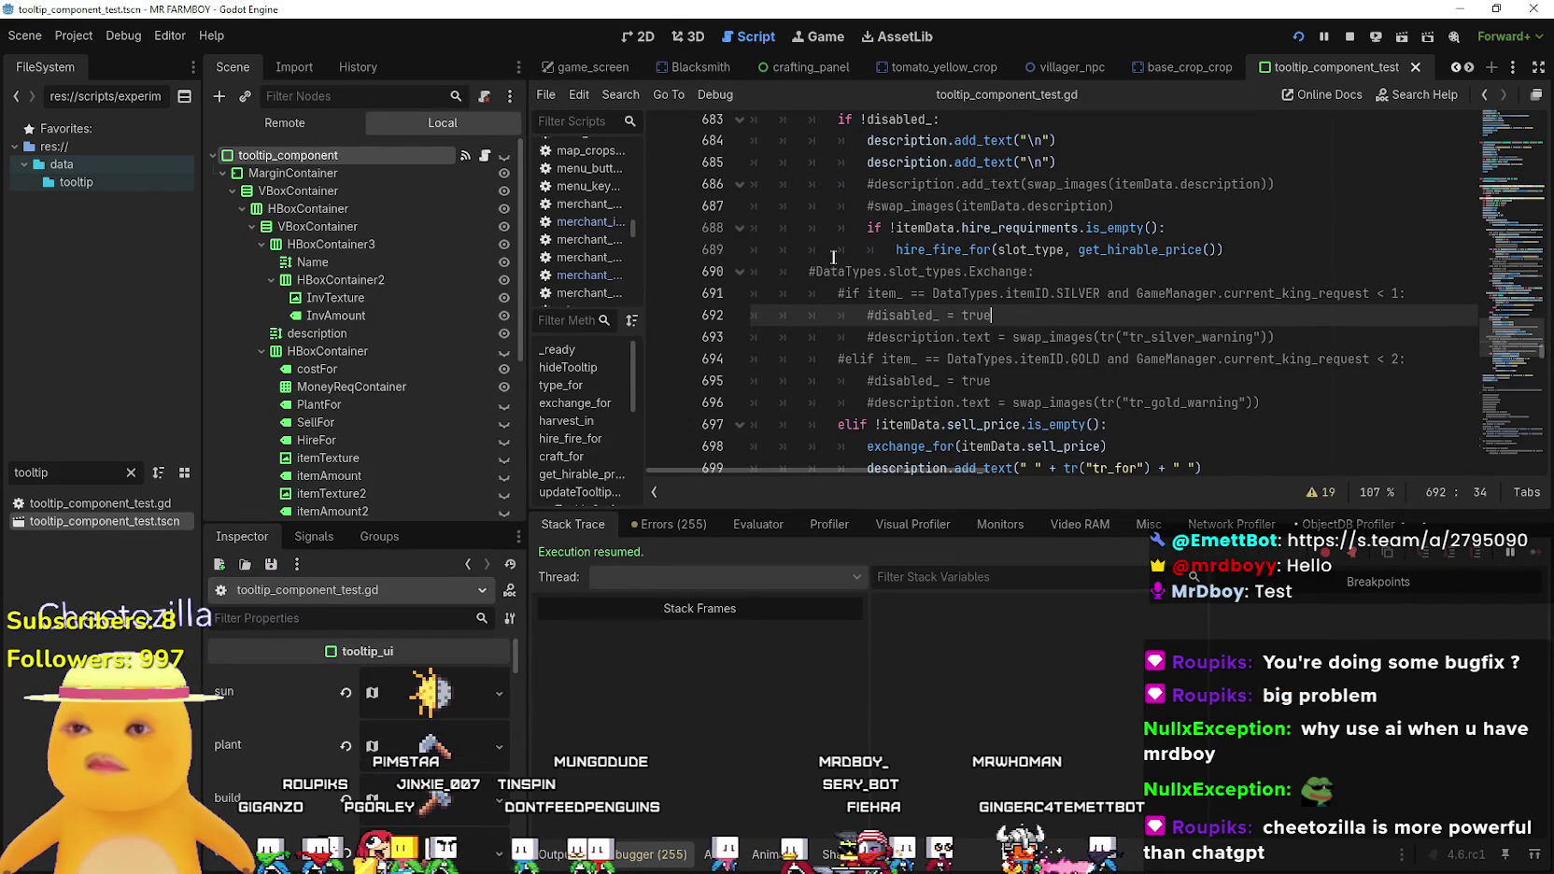
Remove the comment mark from line 690's Exchange match, save, and inspect the line 697 error.
scroll(854, 346, down, 2)
scroll(881, 347, up, 5)
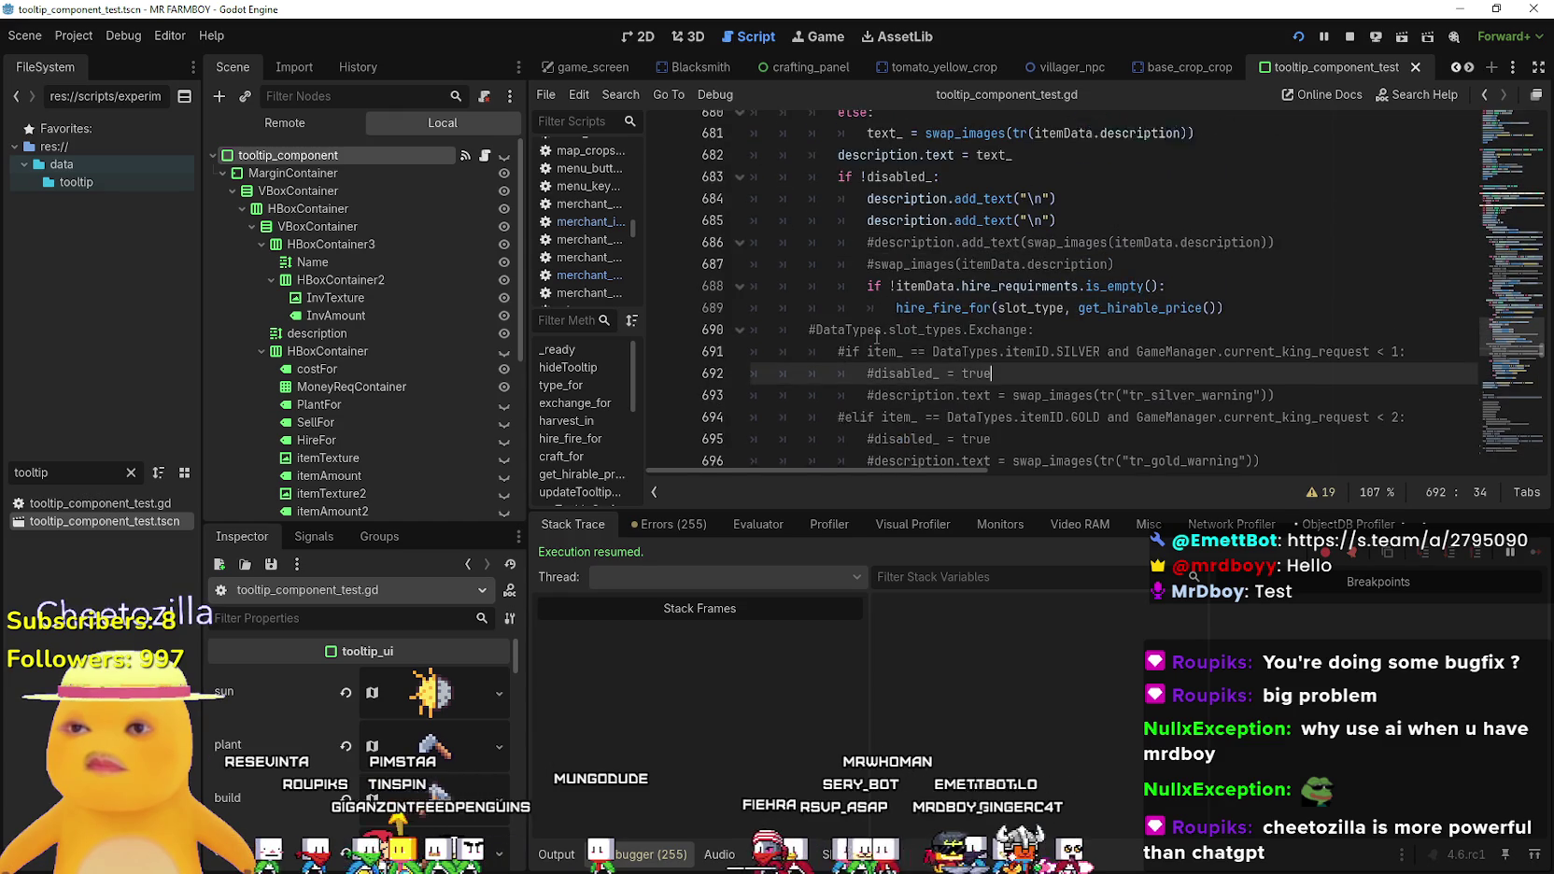
scroll(840, 247, down, 3)
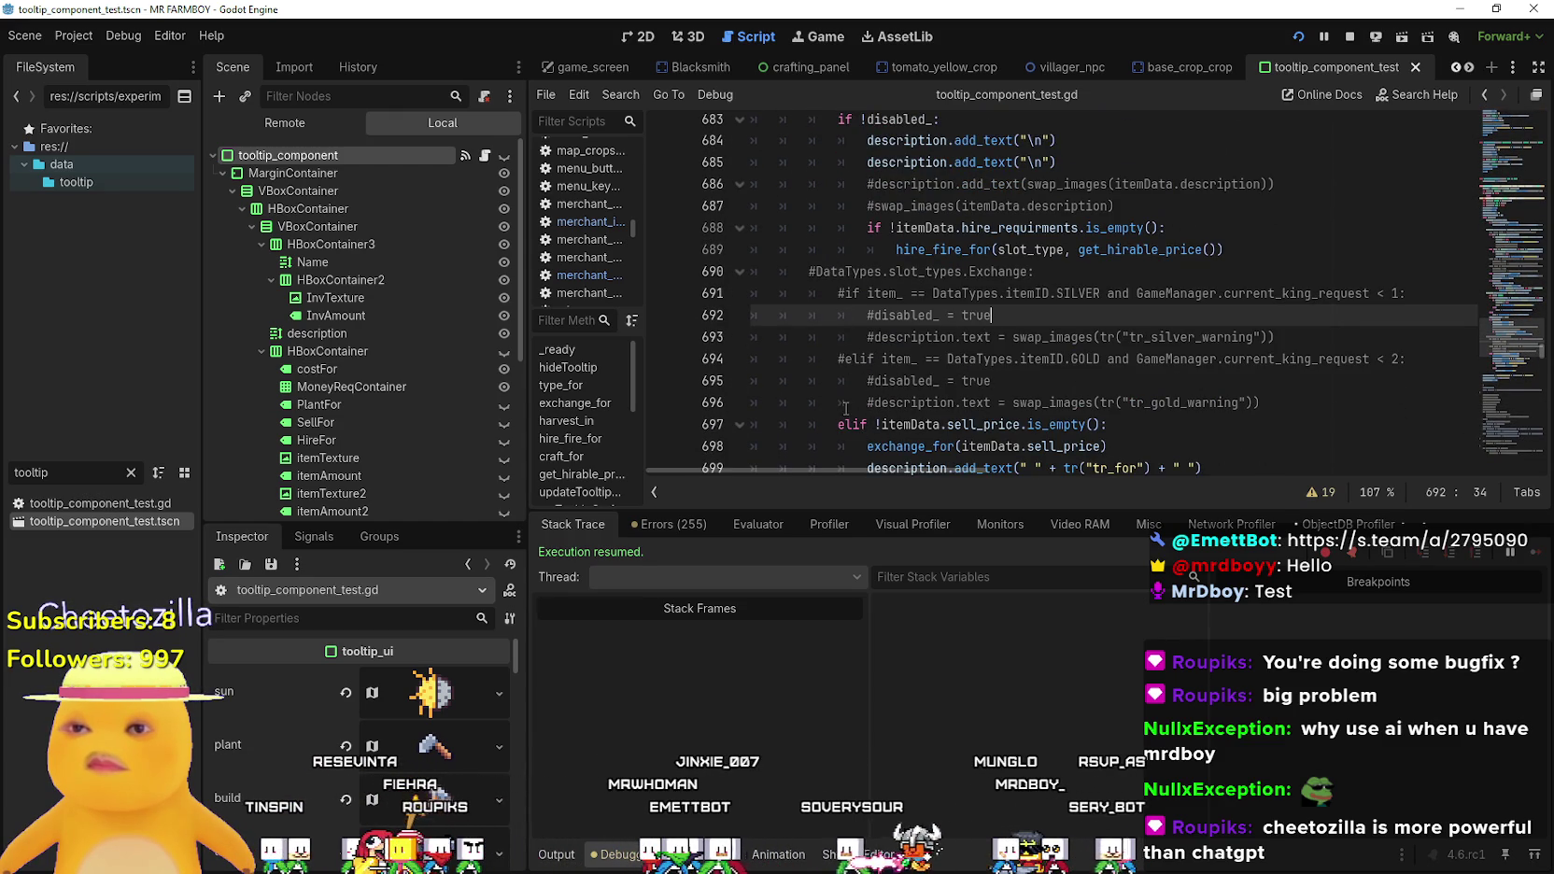
scroll(845, 408, down, 1)
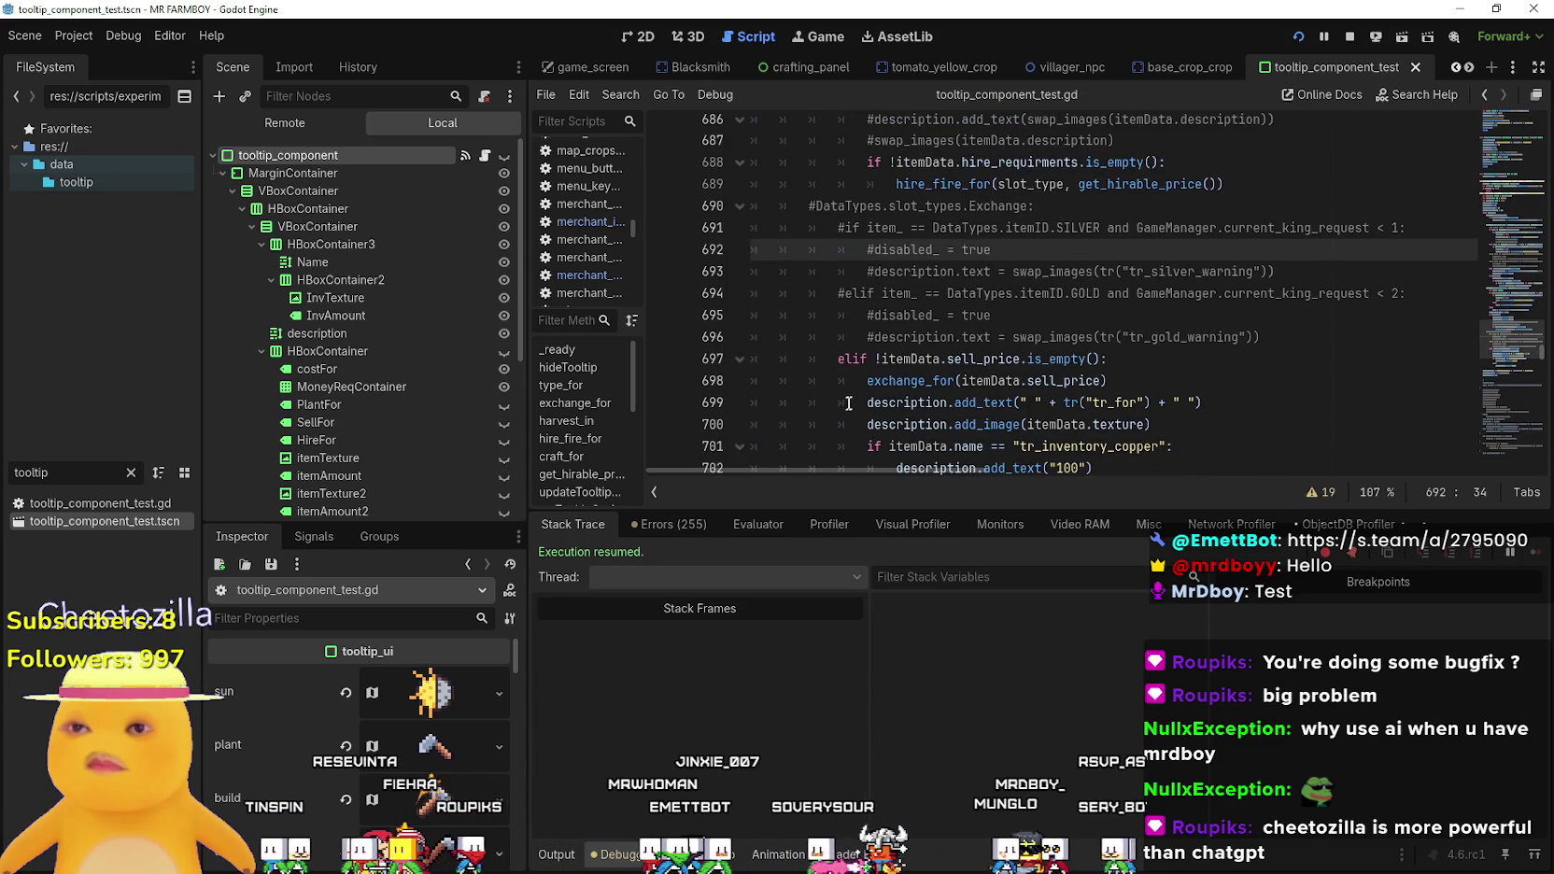
click(816, 207)
key(ctrl+s)
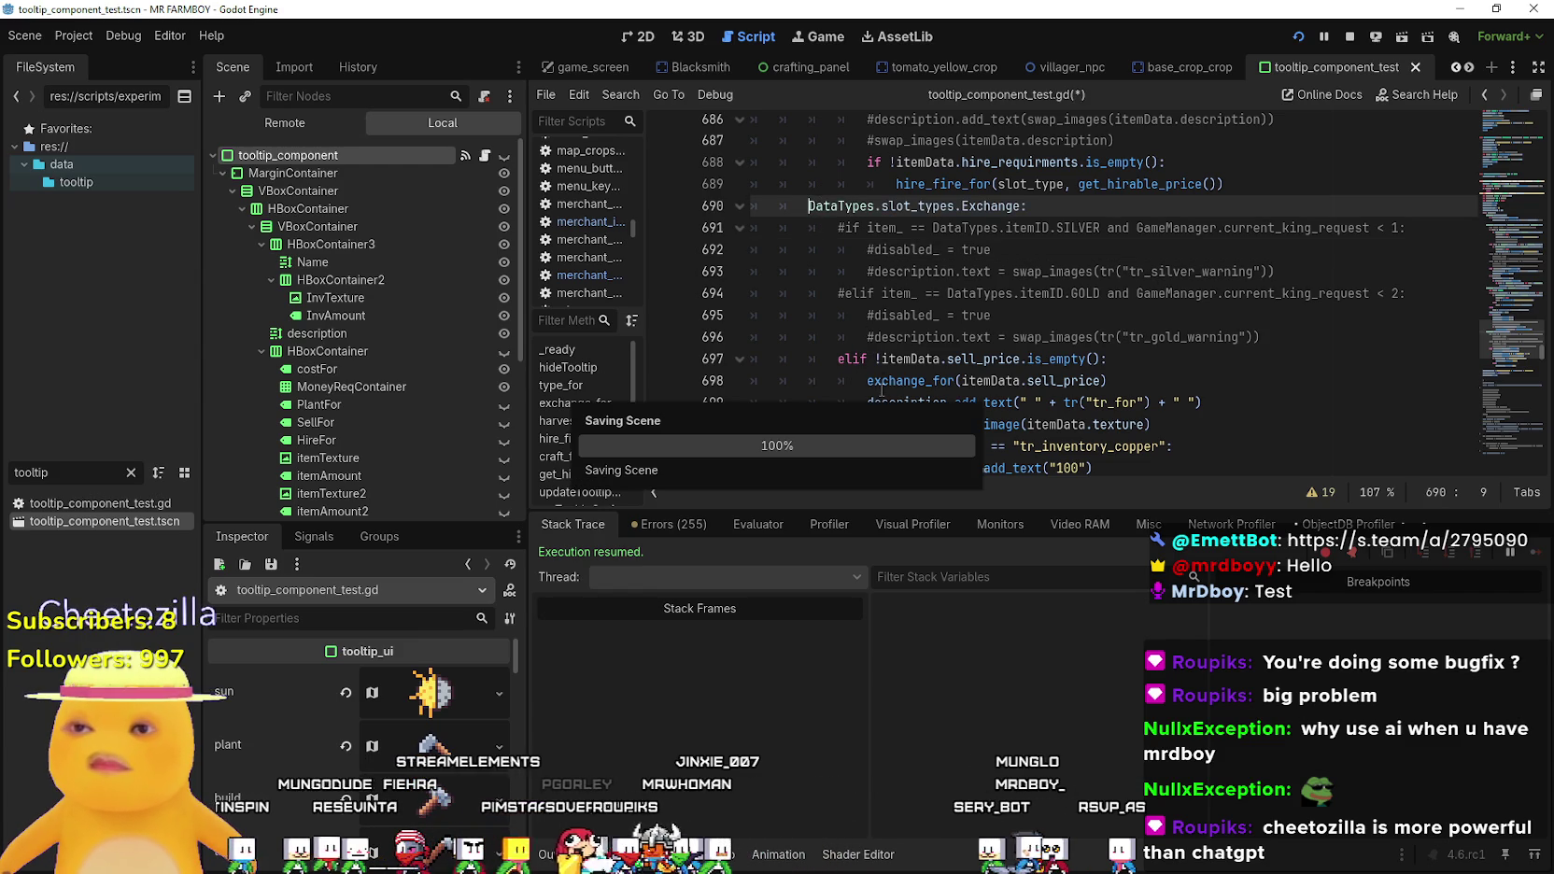
click(850, 359)
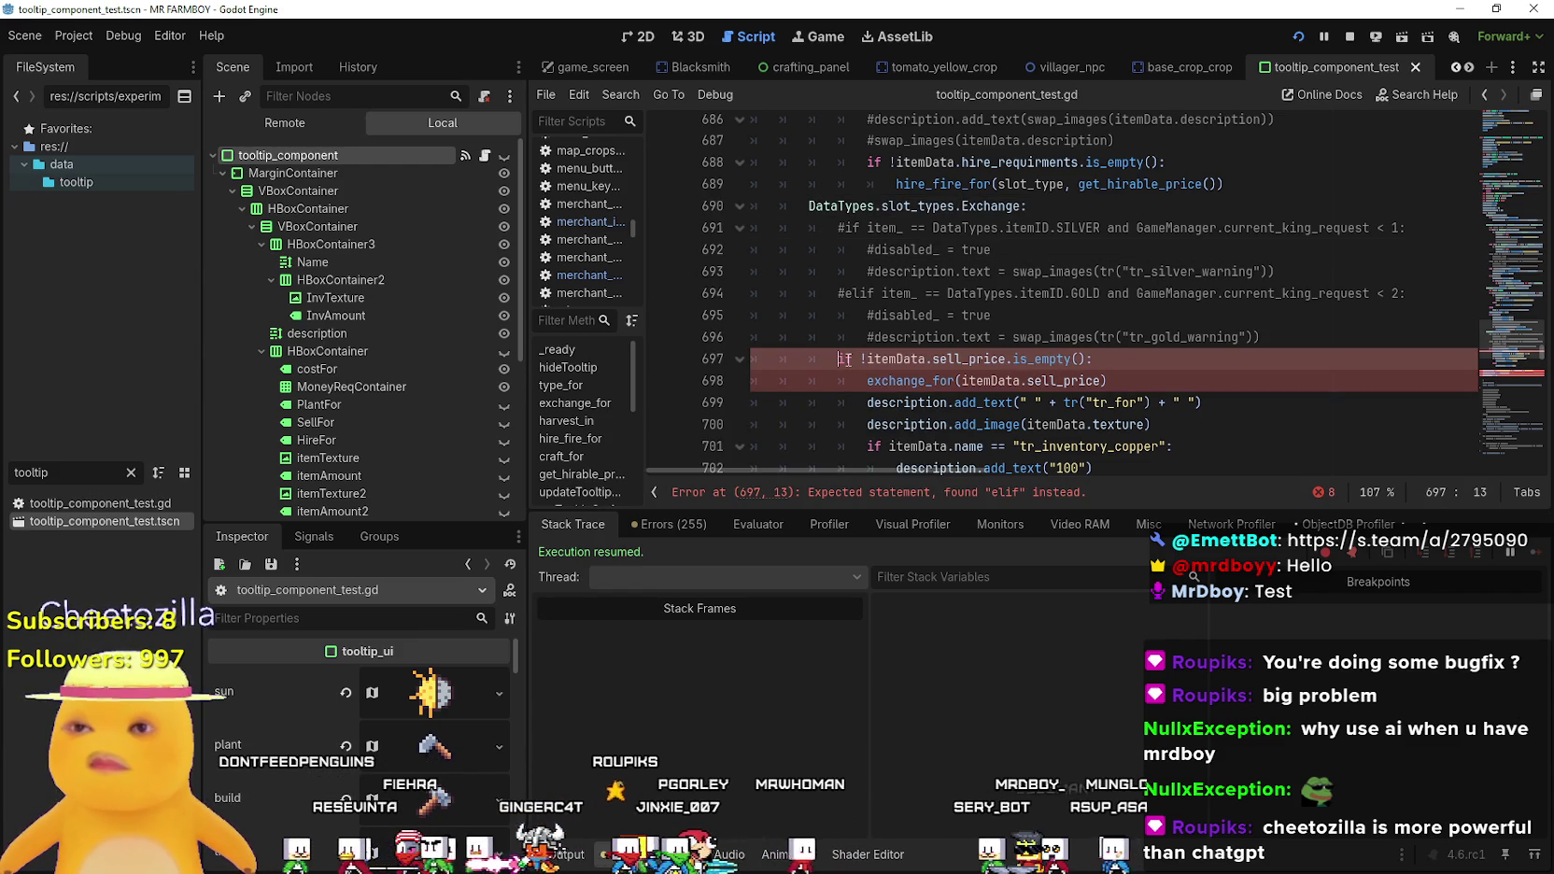
Launch the game and check the merchant's Currency Exchange tooltips, now offering 100 copper for 1 silver.
key(ctrl+s)
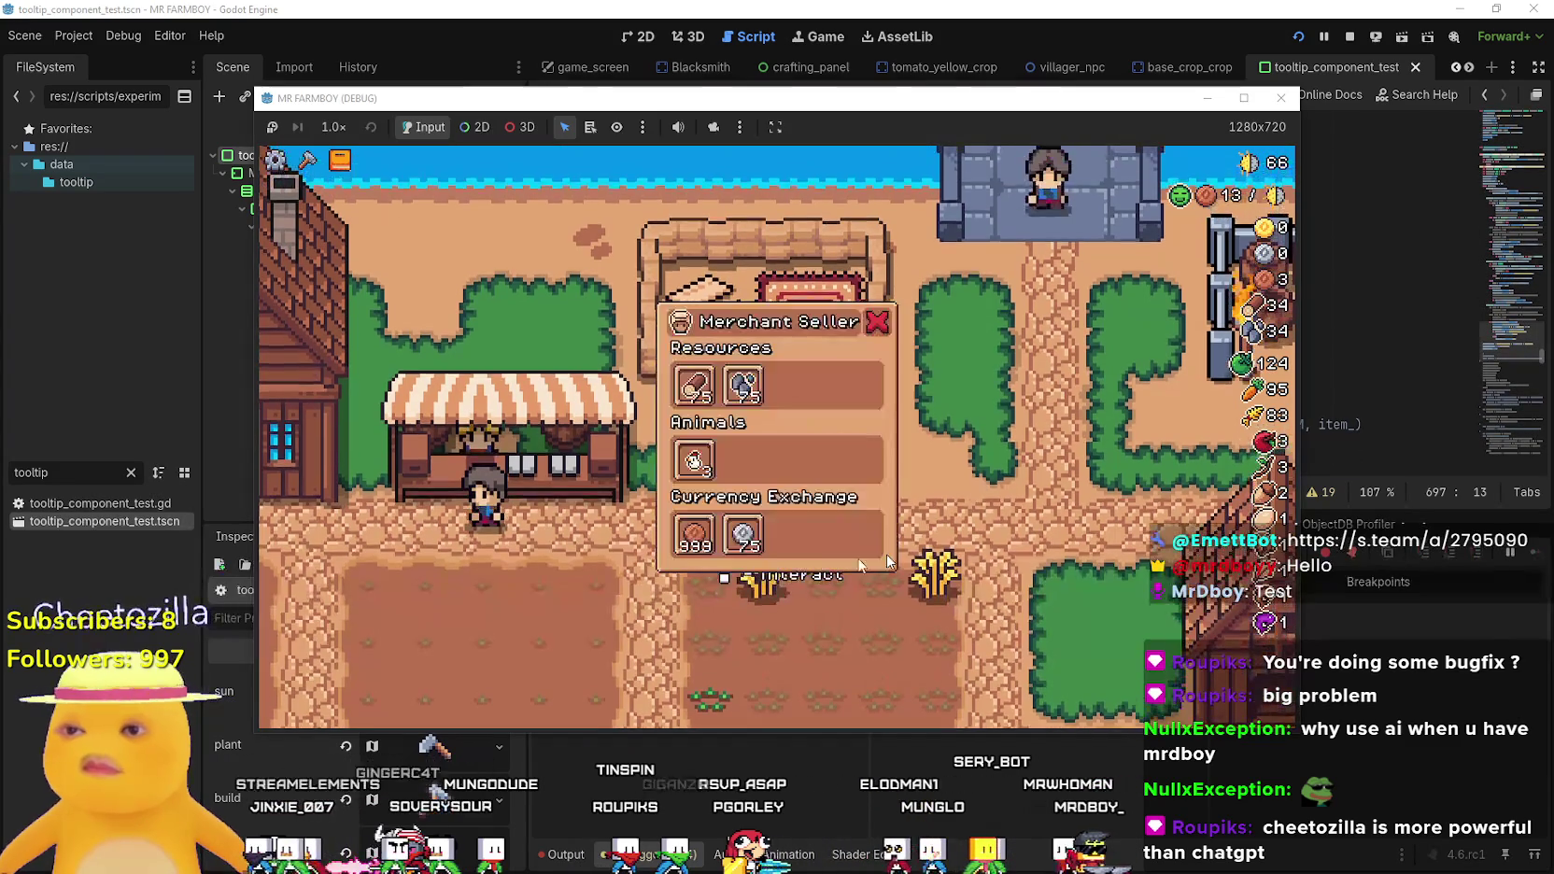
mouse_move(689, 541)
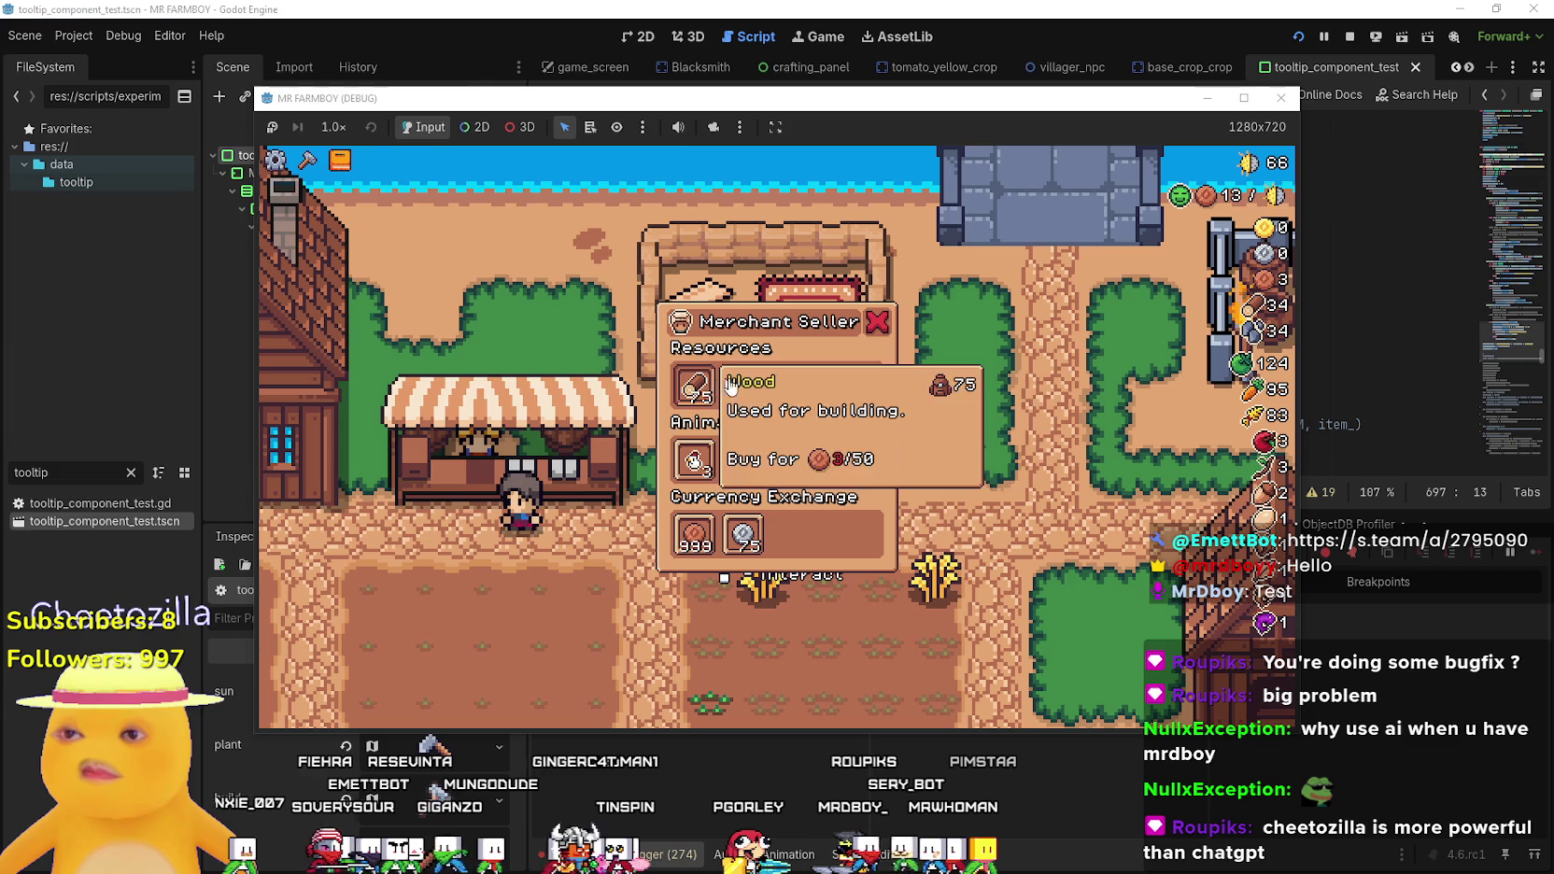
mouse_move(697, 444)
key(s)
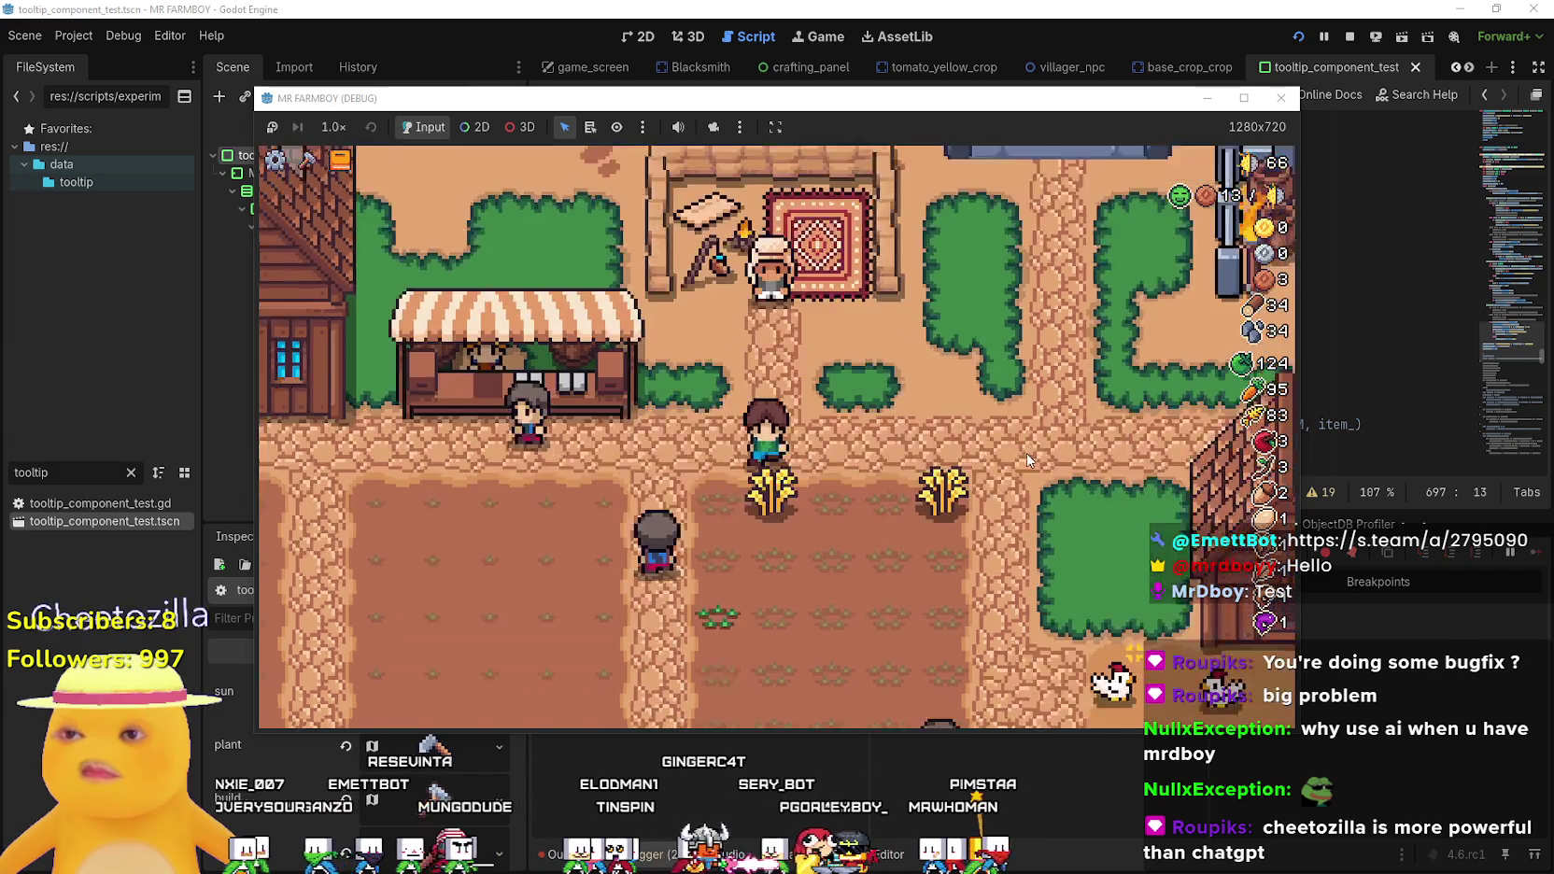
key(w)
key(e)
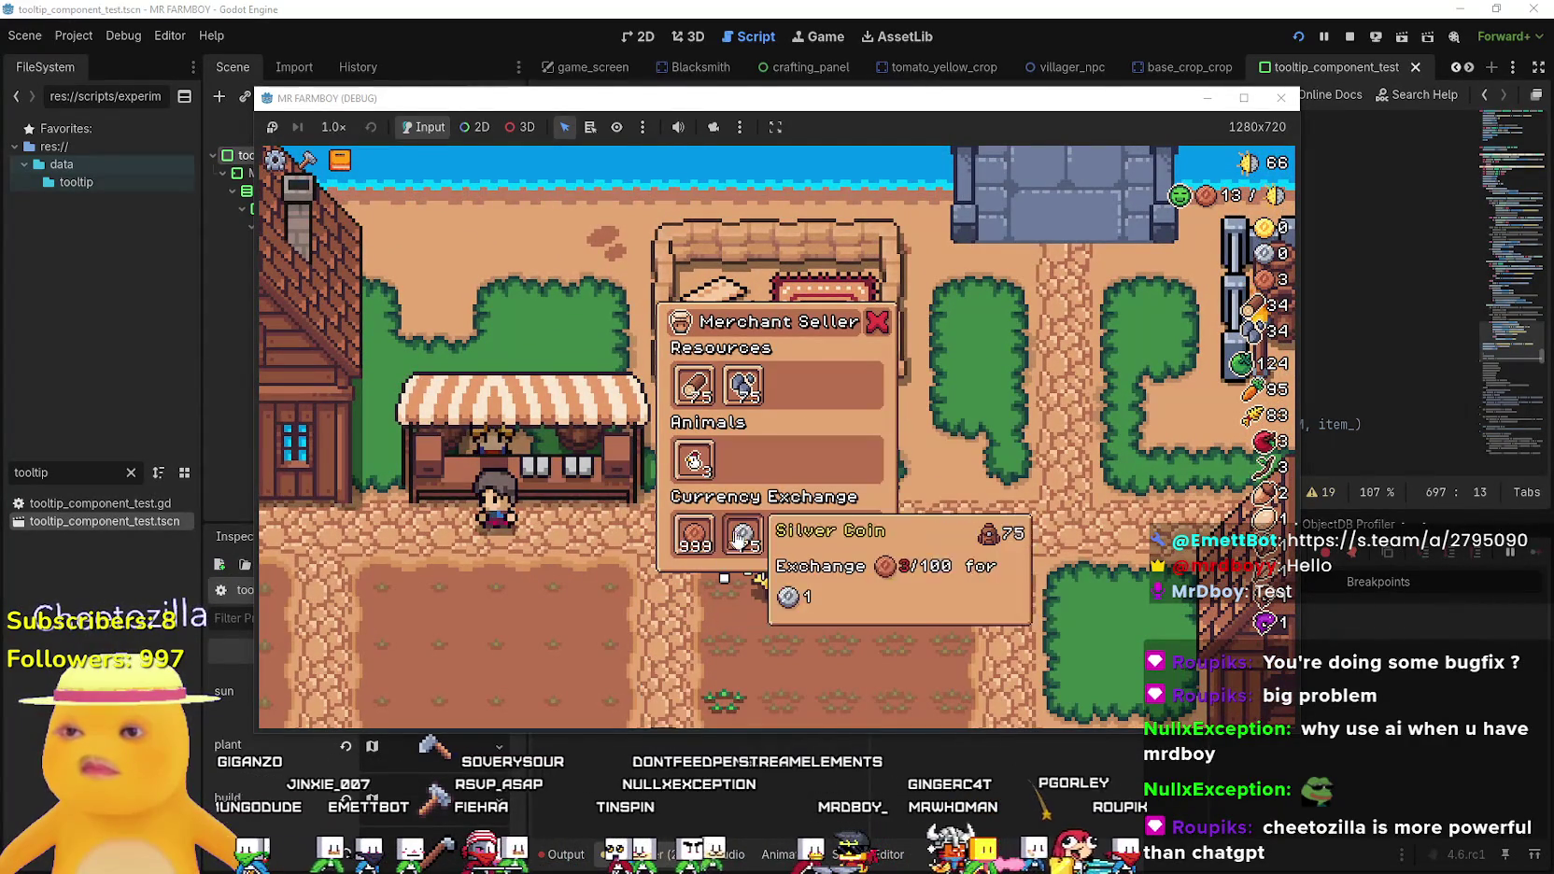
Walk the player around the farm, maximizing and then restoring the game window.
key(d)
click(1243, 97)
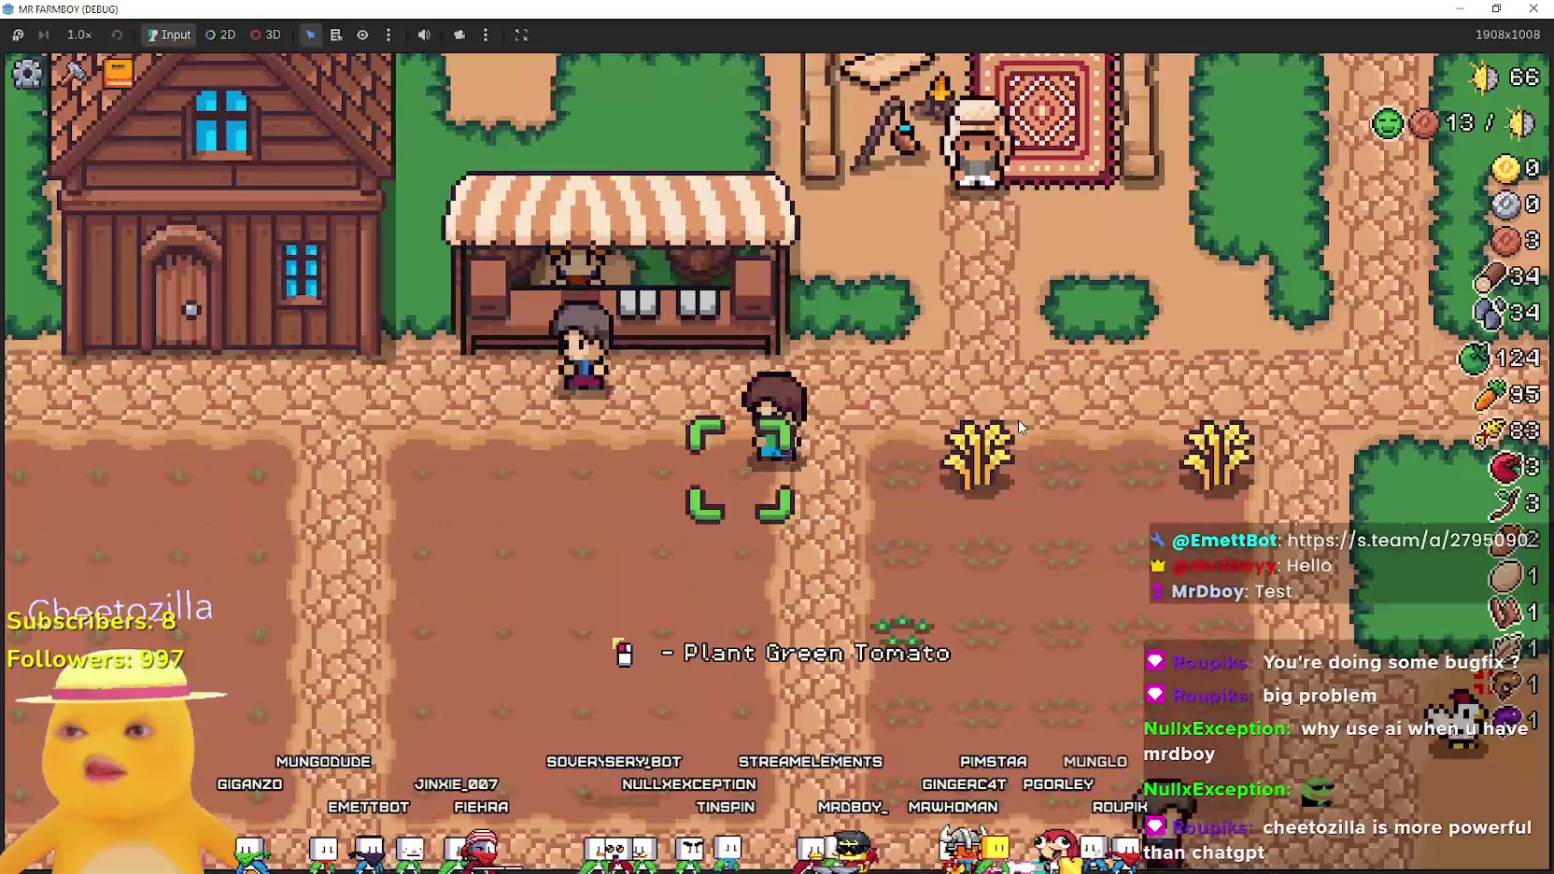
click(1017, 418)
key(w)
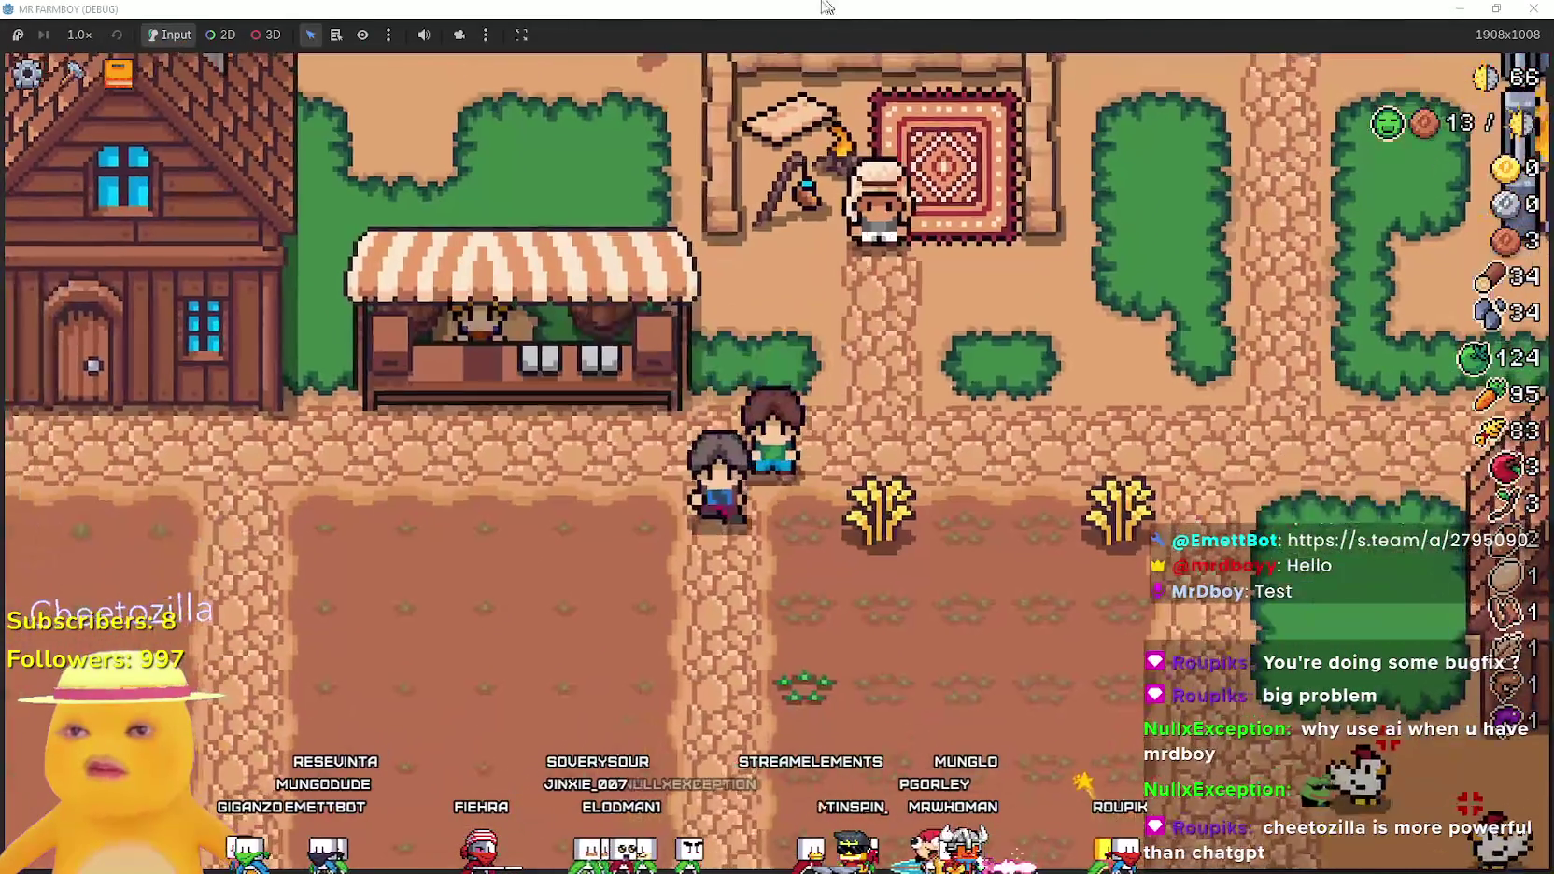
click(1496, 8)
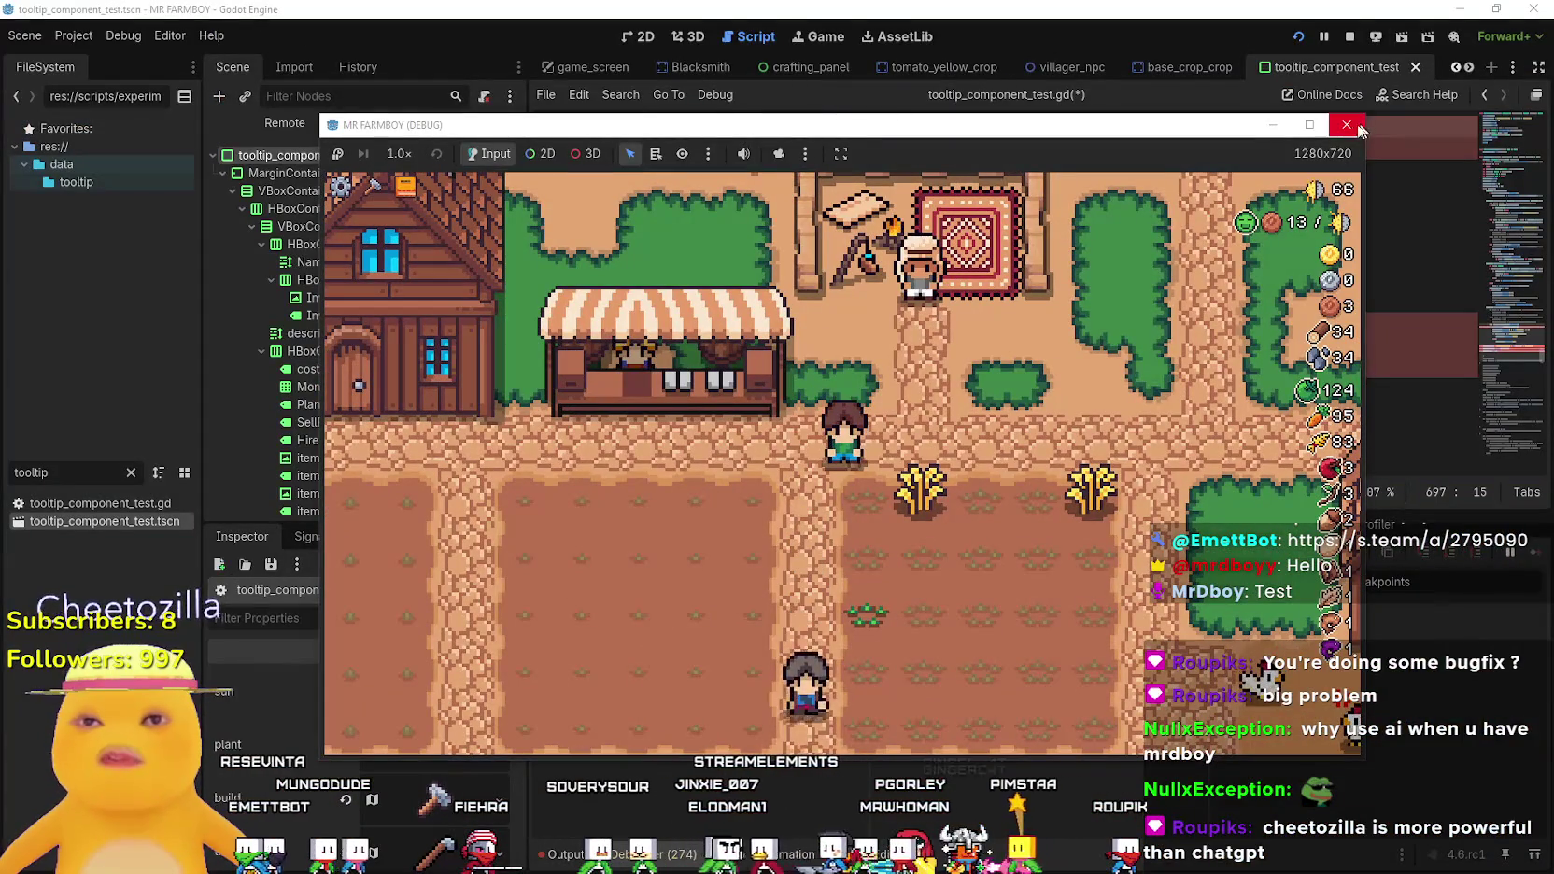
Close the game, remove the stray letters before 'if' on line 697, and save the script.
click(1350, 36)
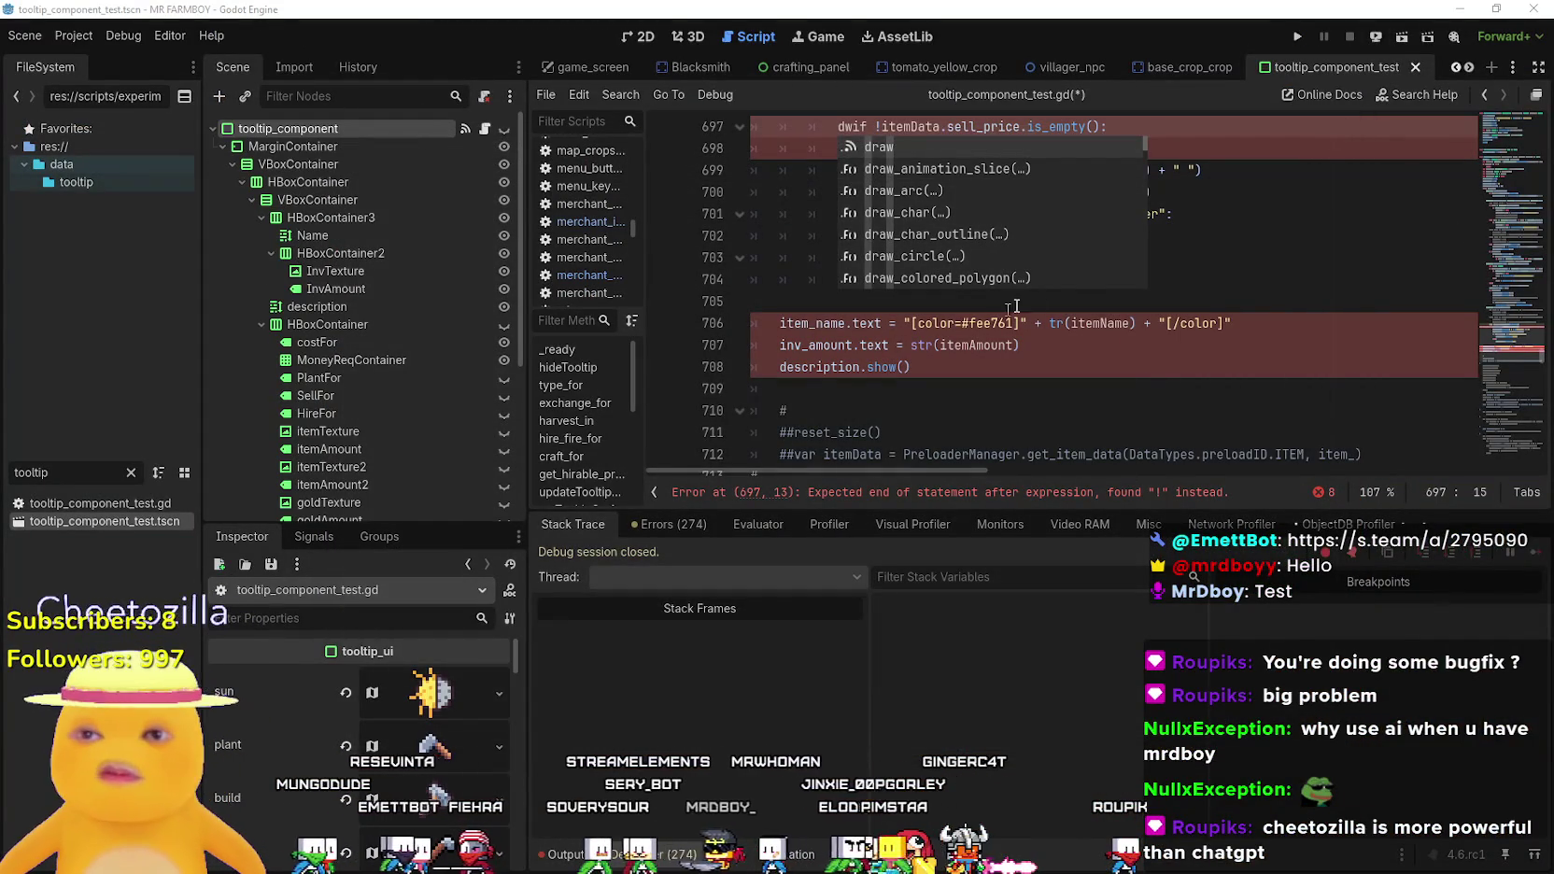
key(BackSpace)
key(BackSpace)
key(ctrl+s)
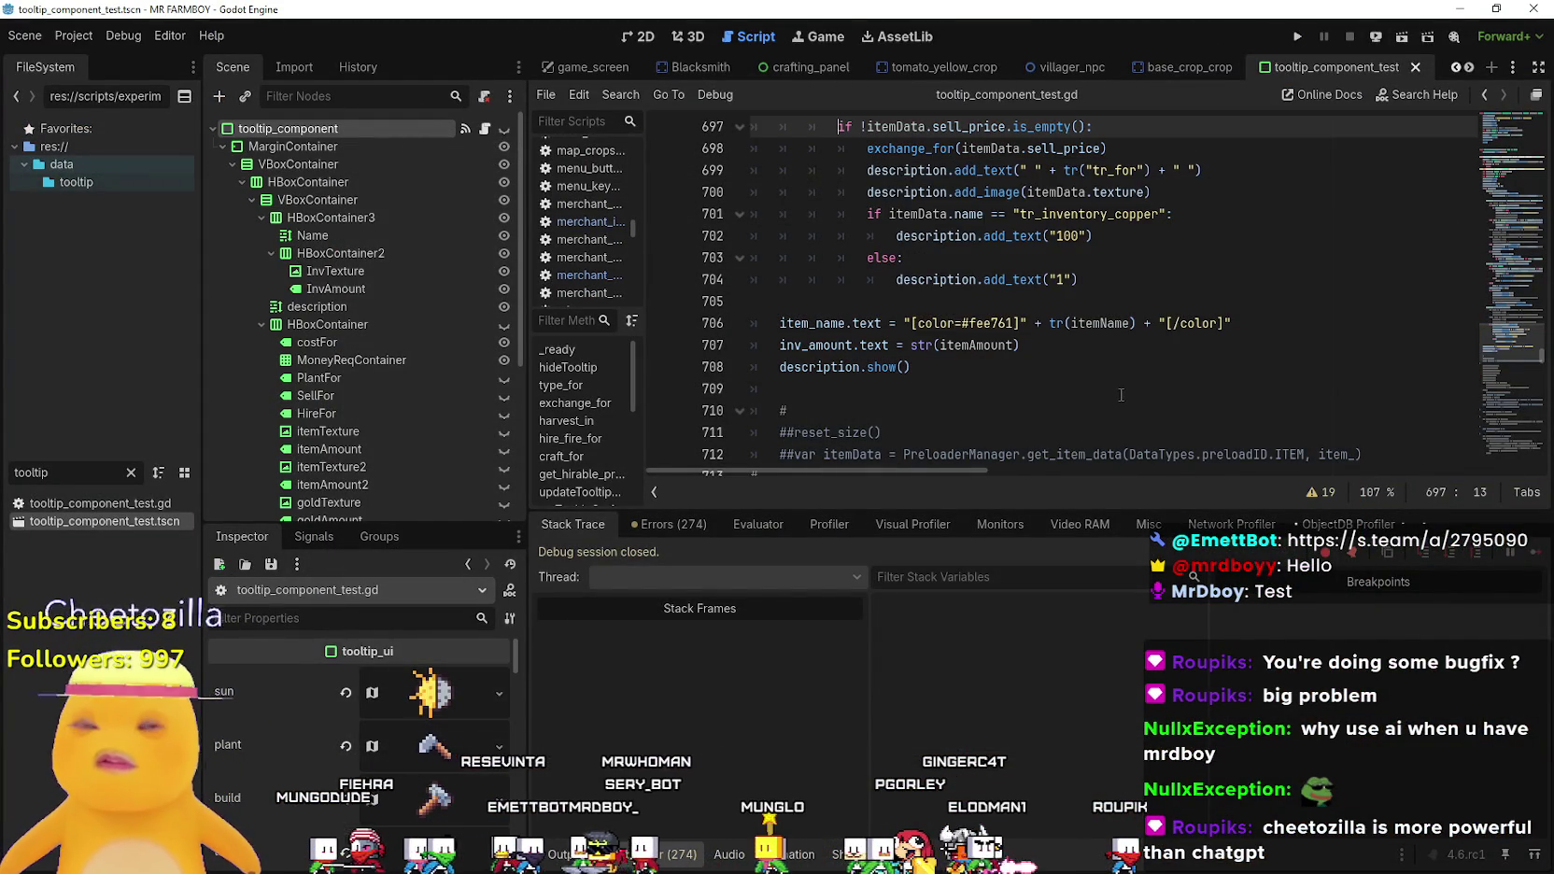
key(ctrl+s)
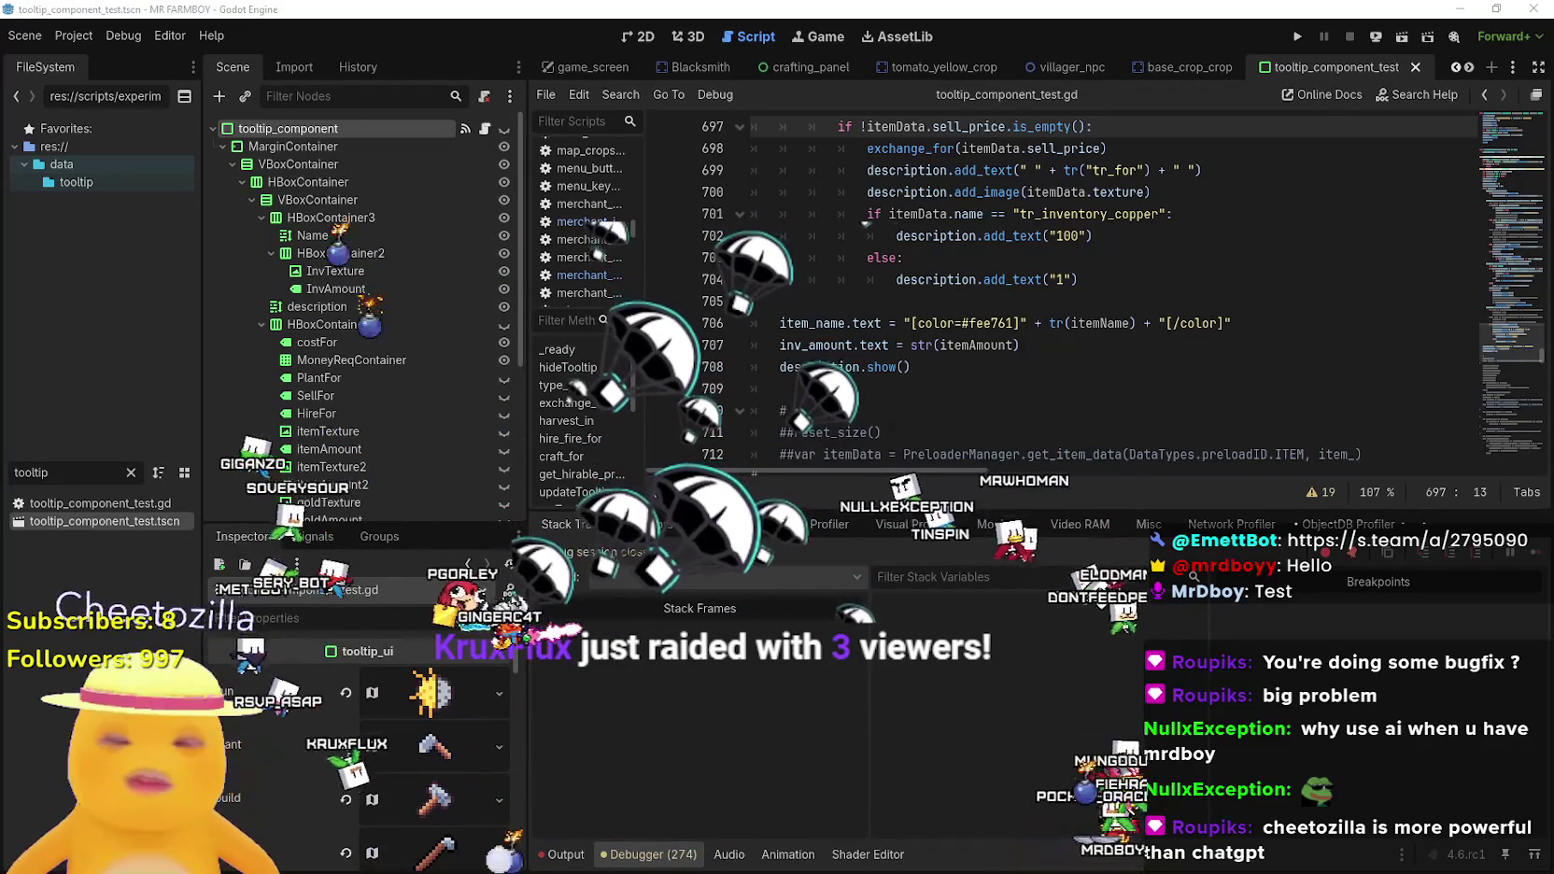
Export the Windows Desktop build of the project.
click(70, 35)
click(80, 125)
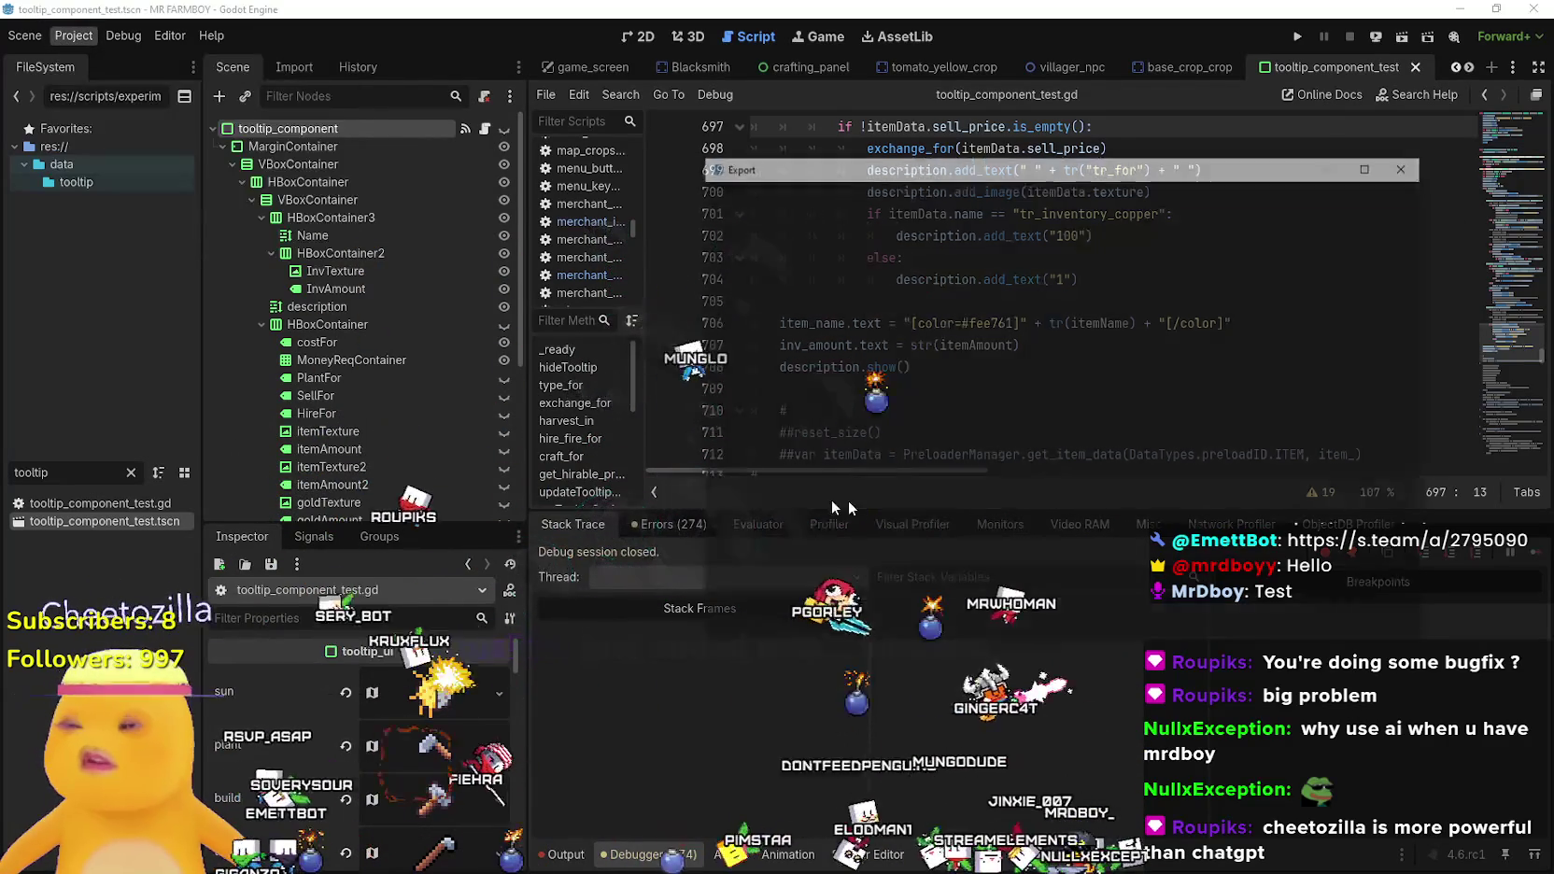
click(819, 266)
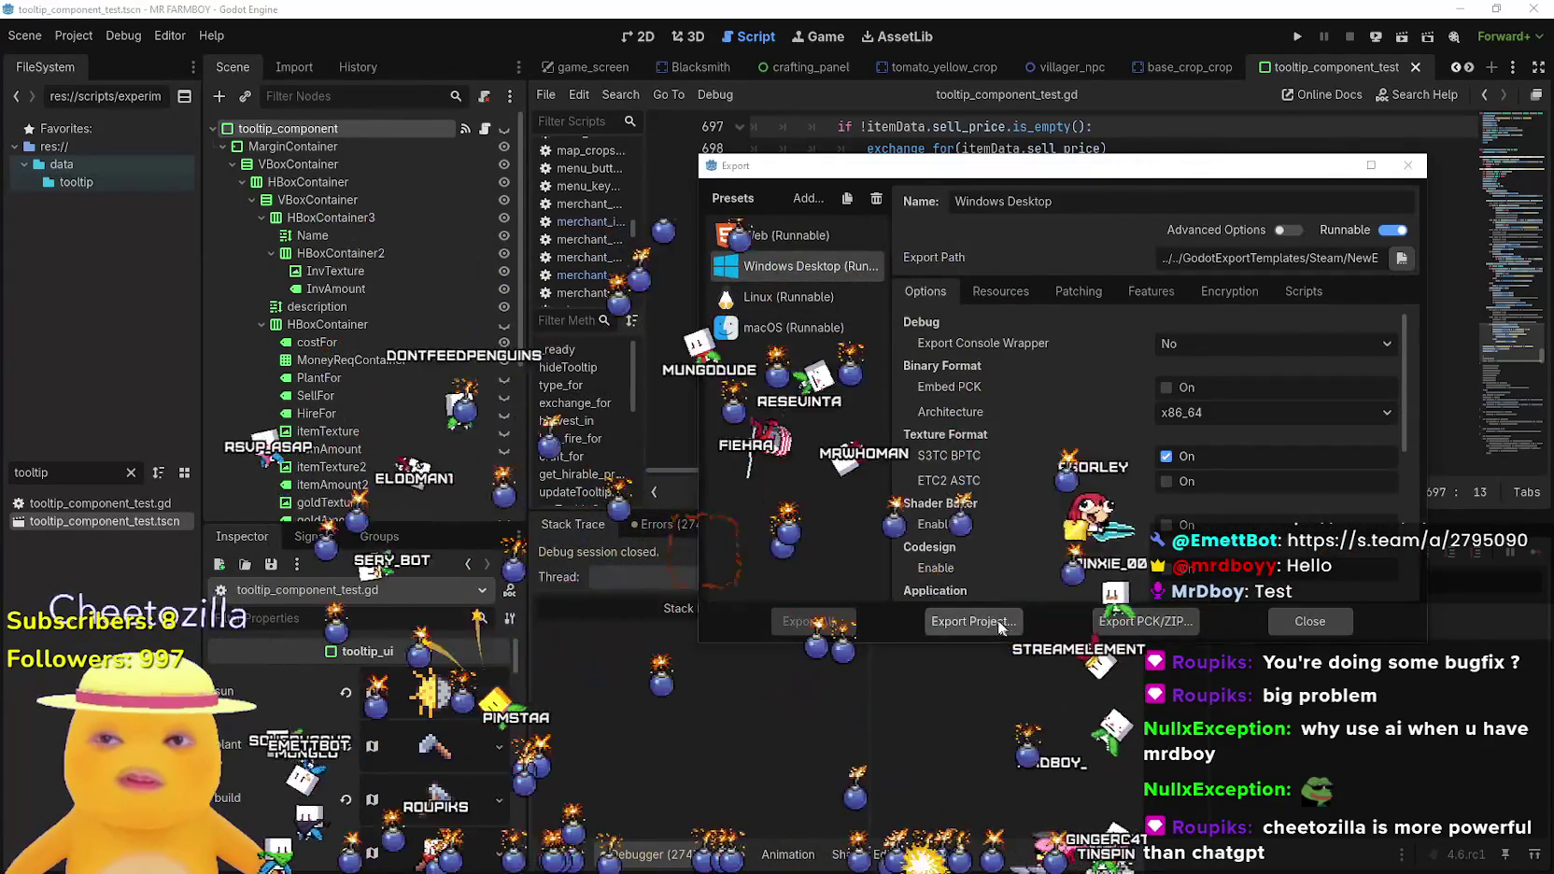
click(973, 621)
click(618, 701)
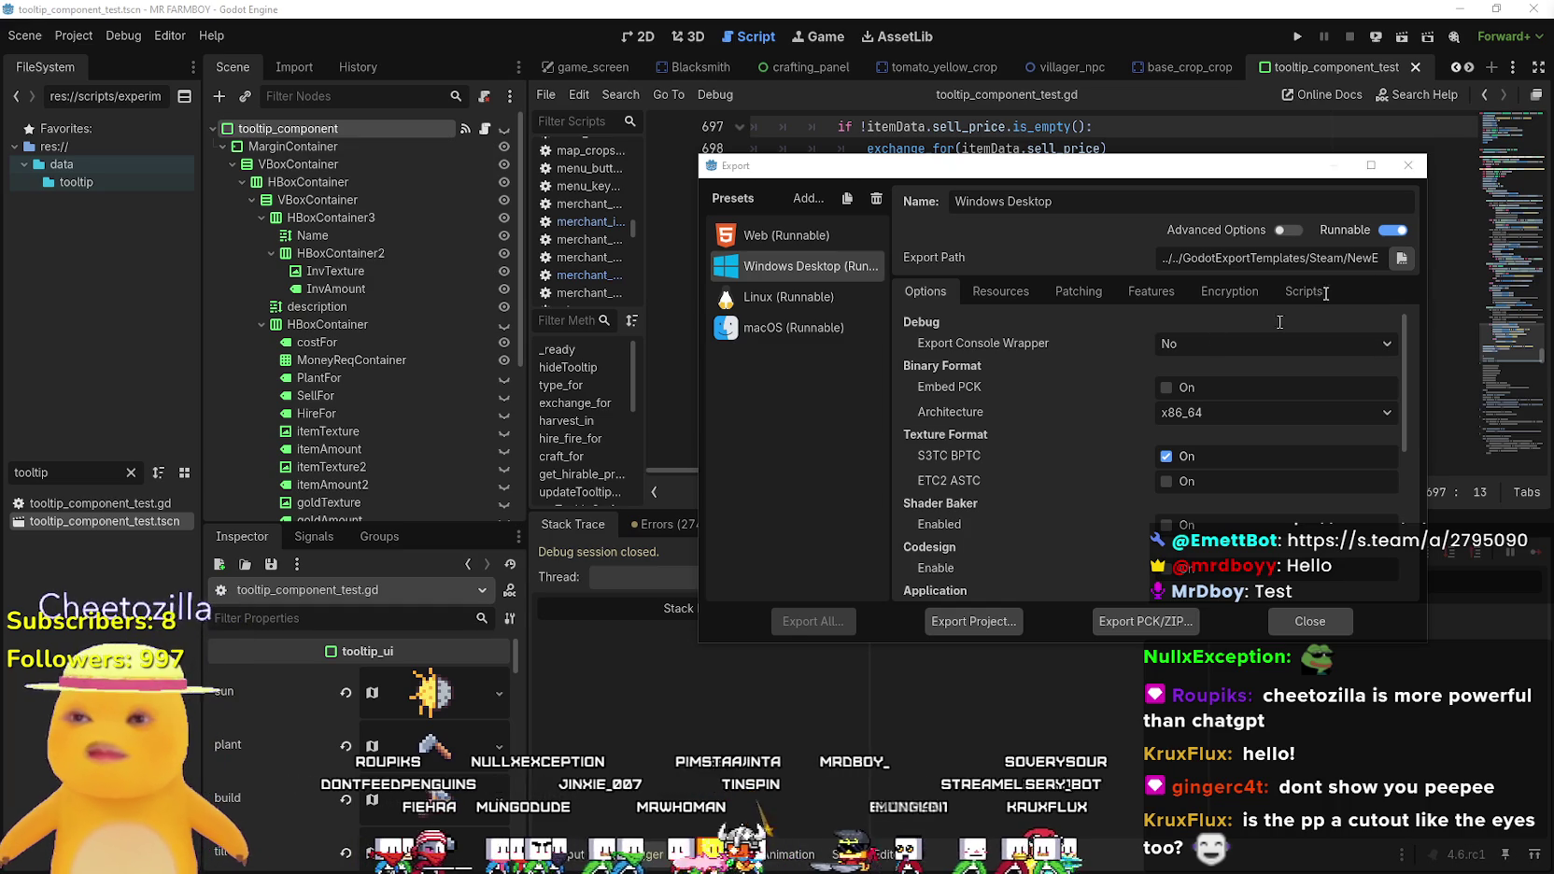
Export the Linux build as mrfarmboyLinux.x86_64.
click(792, 293)
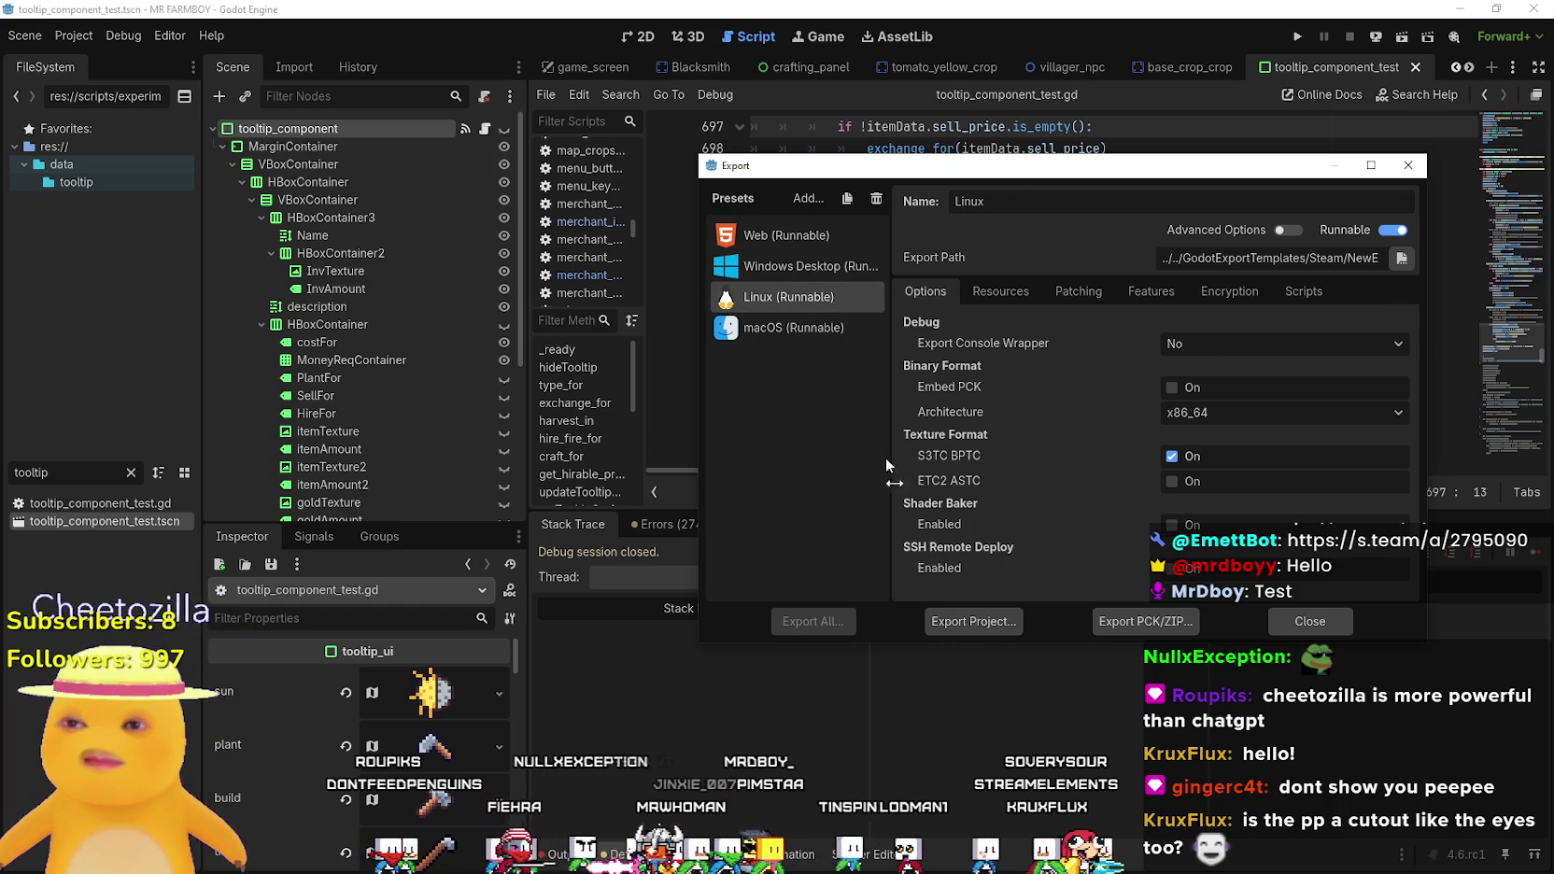
click(1007, 625)
click(622, 700)
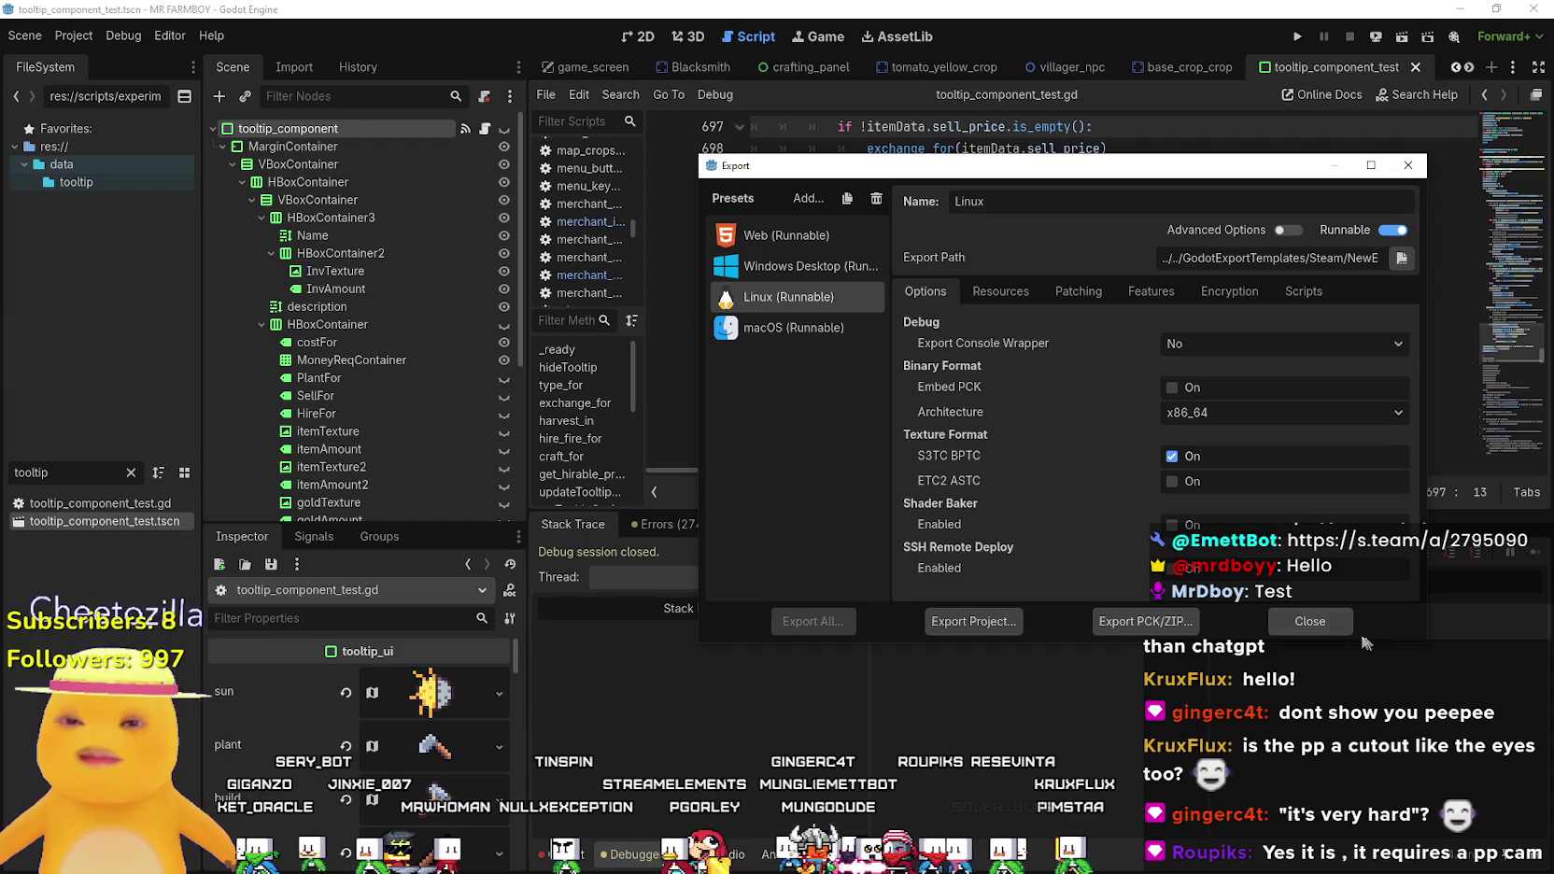
Close the Export dialog and open the NewExport folder in WinRAR.
click(1310, 621)
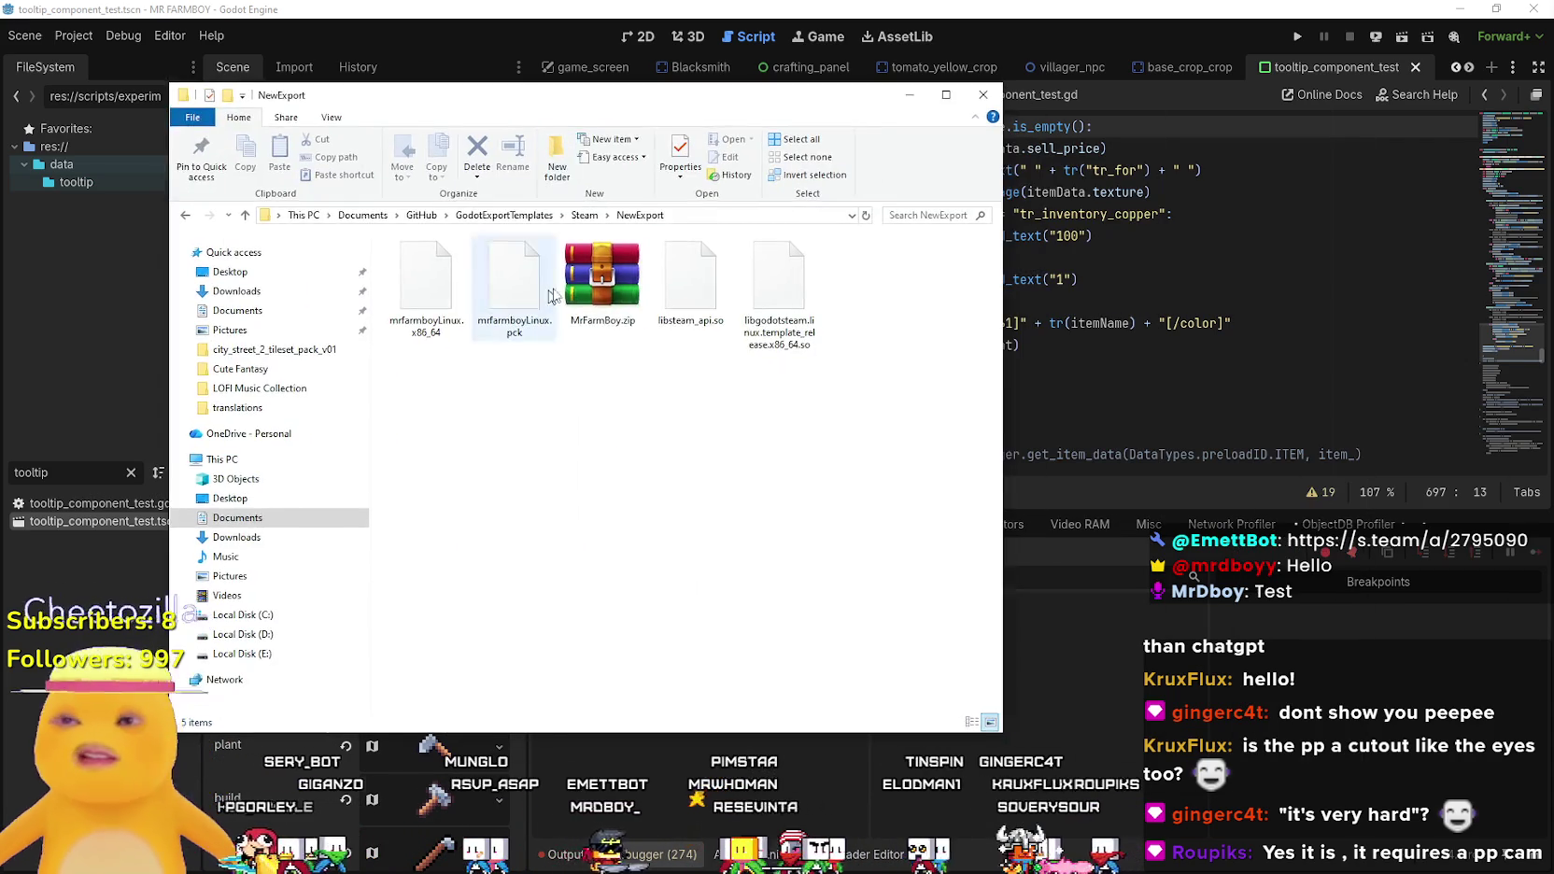
double_click(603, 280)
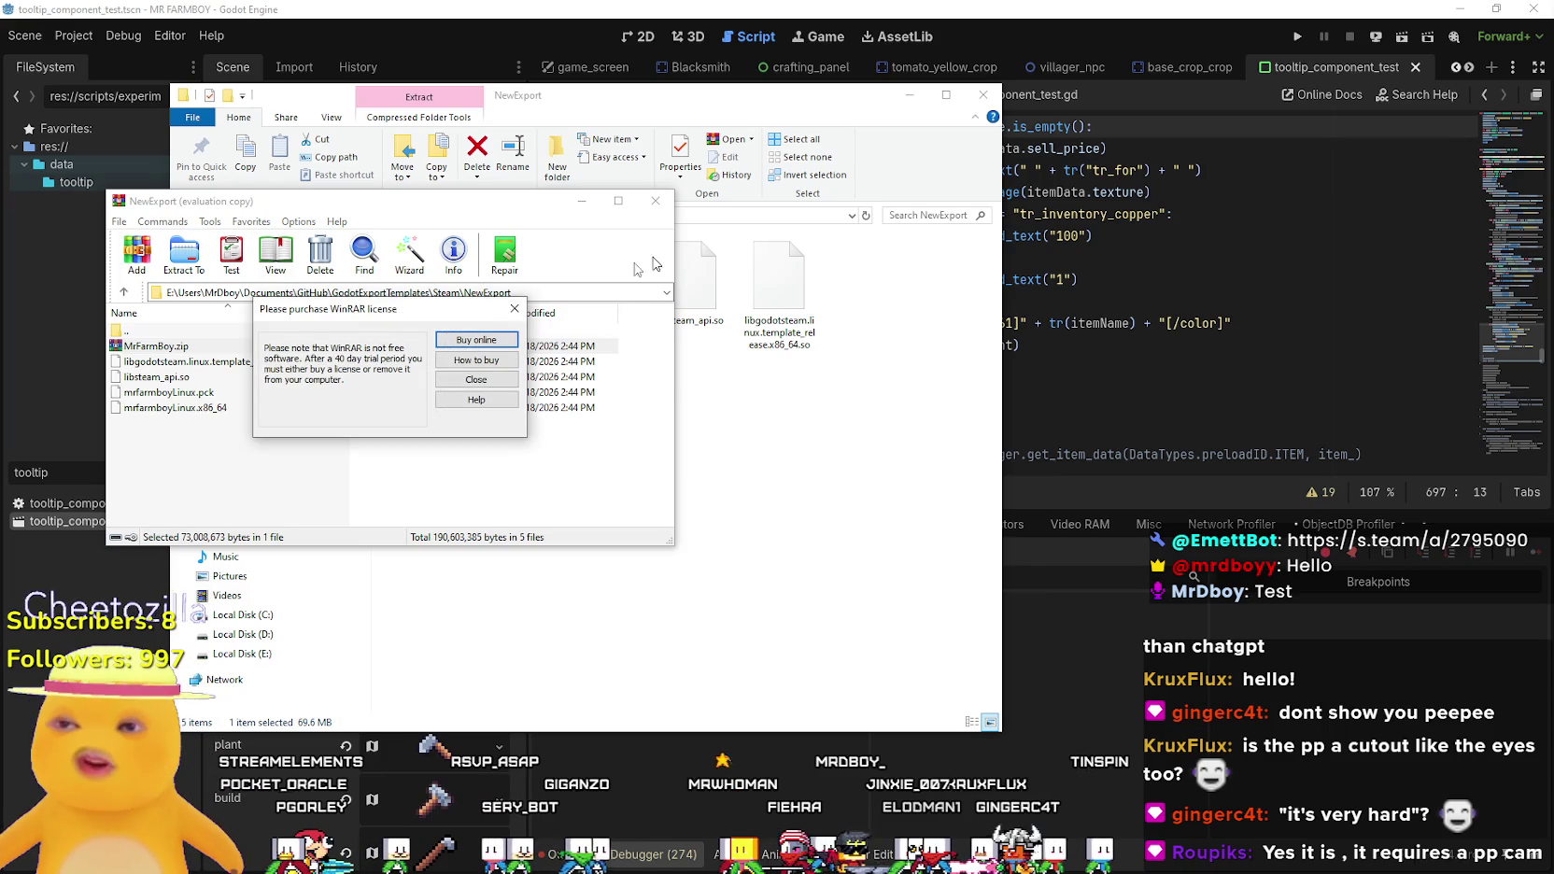
click(515, 309)
click(651, 198)
double_click(513, 277)
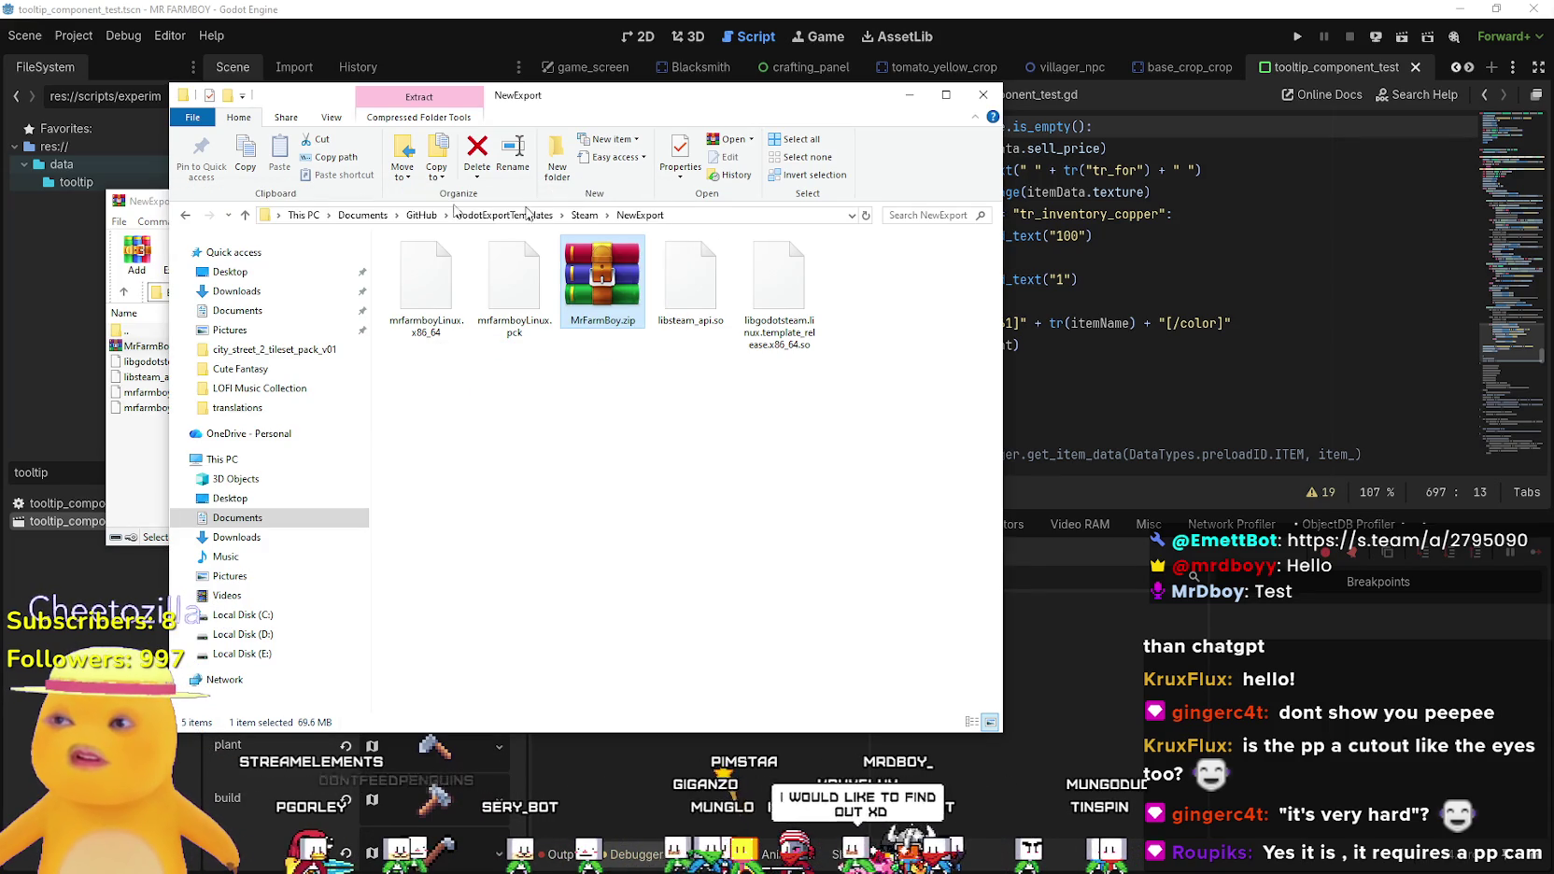
Archive the four Linux build files into NewExport.zip in ZIP format.
click(463, 504)
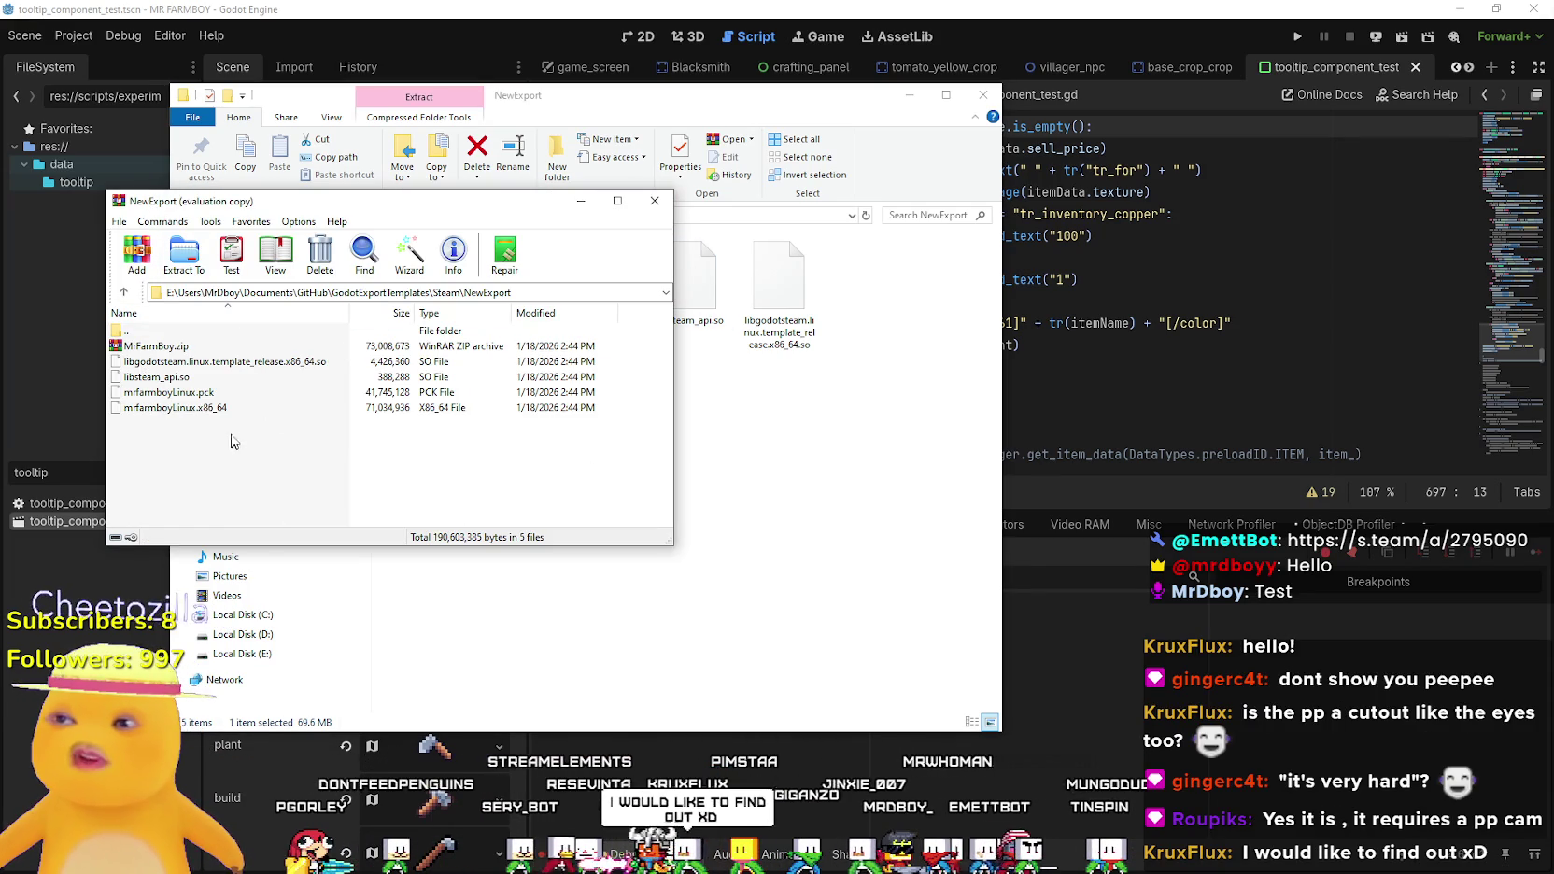
mouse_move(234, 441)
mouse_down()
mouse_move(161, 411)
mouse_move(155, 362)
mouse_up()
click(133, 266)
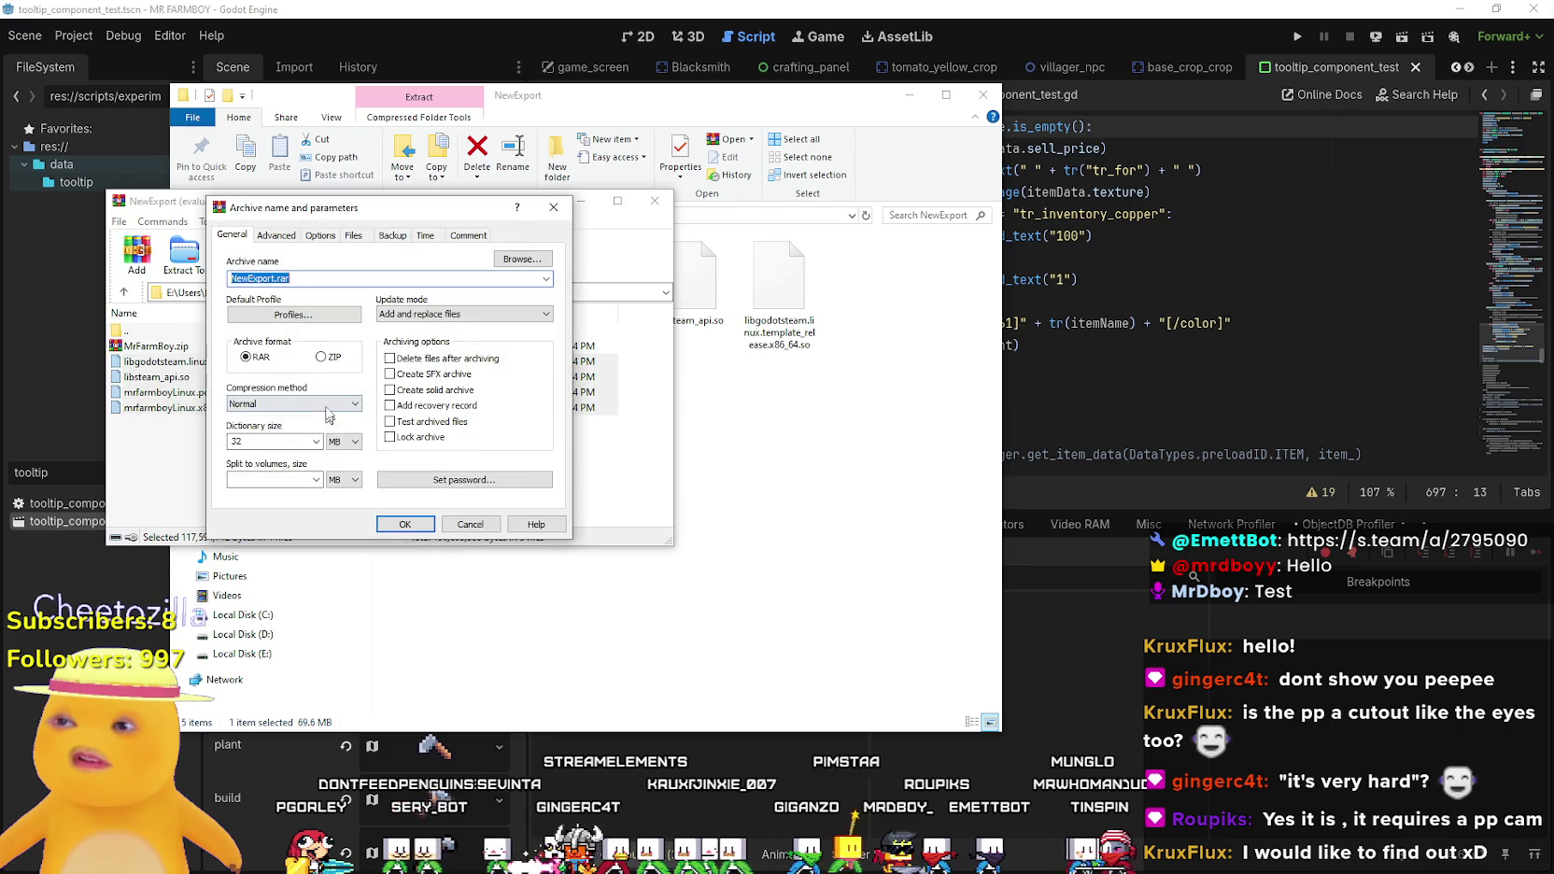
click(320, 356)
click(398, 524)
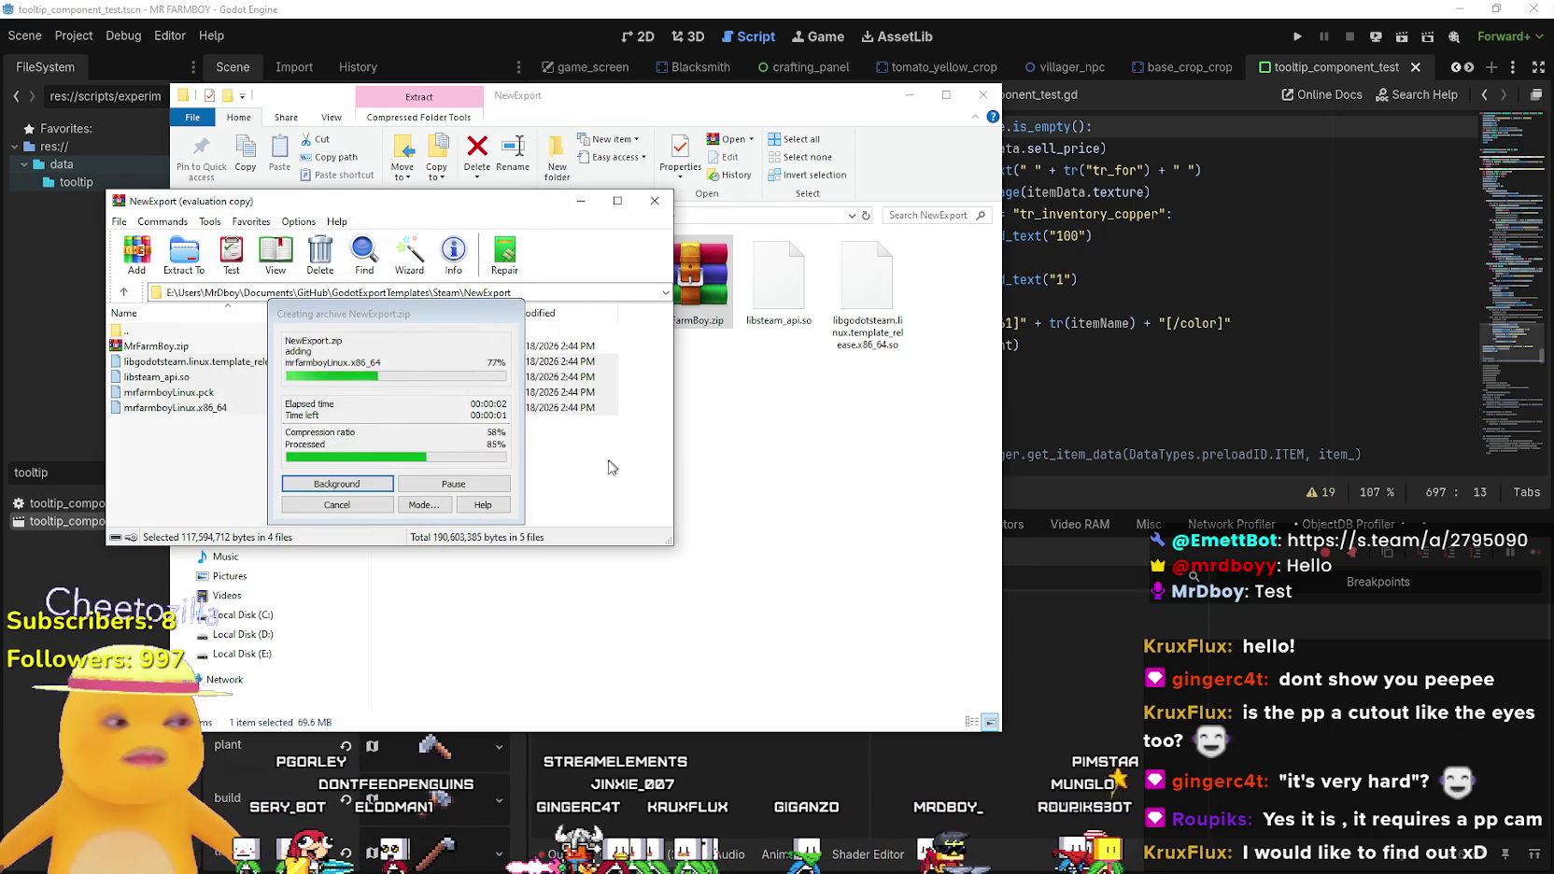
Close WinRAR and select the new NewExport.zip in File Explorer.
click(655, 201)
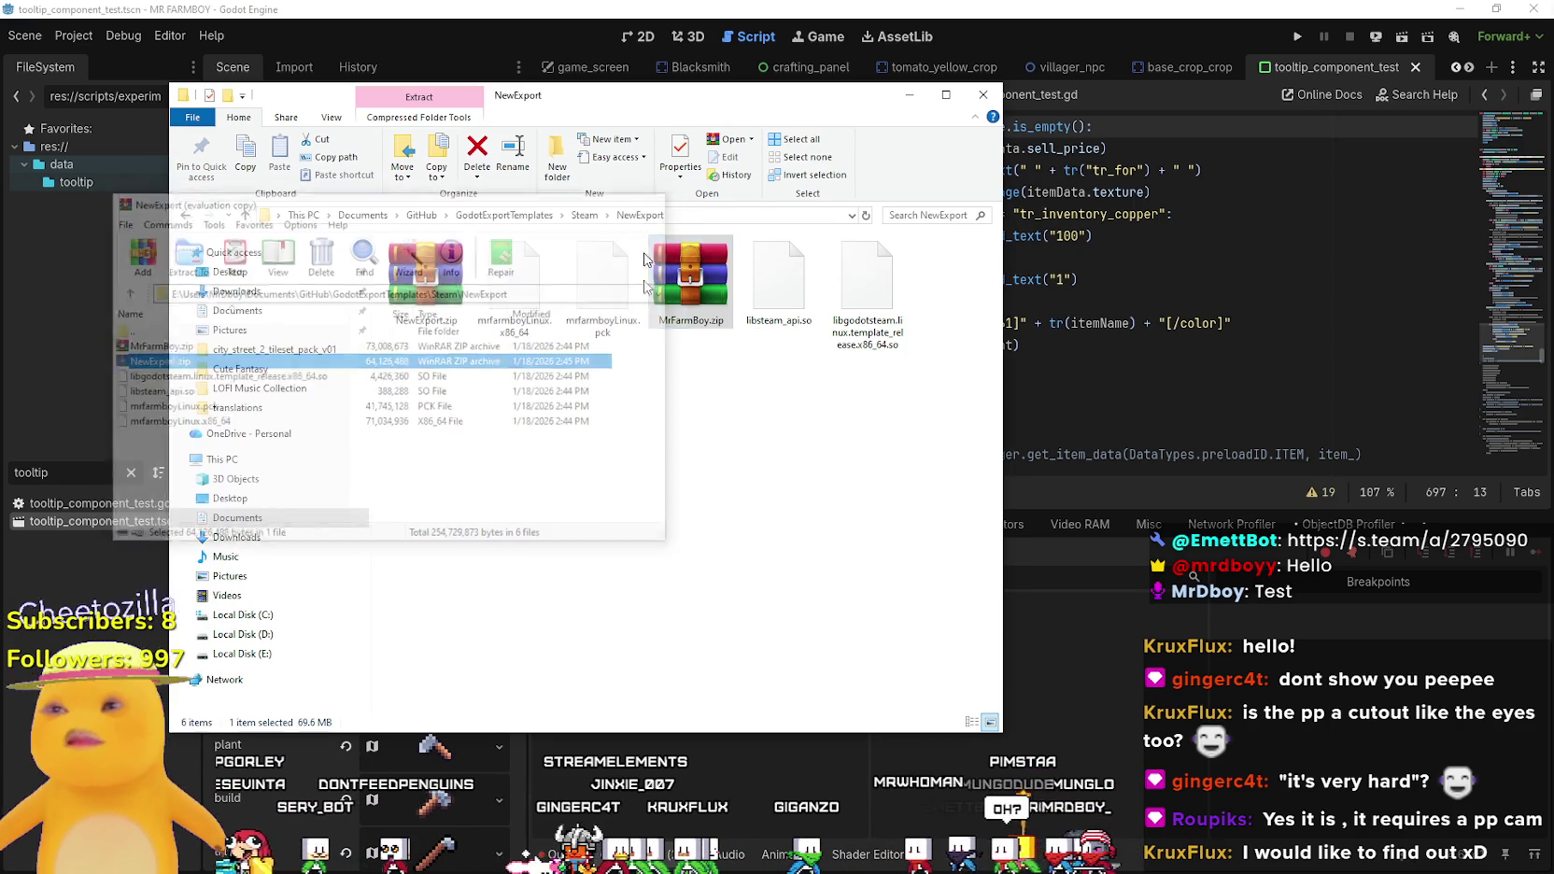
click(644, 260)
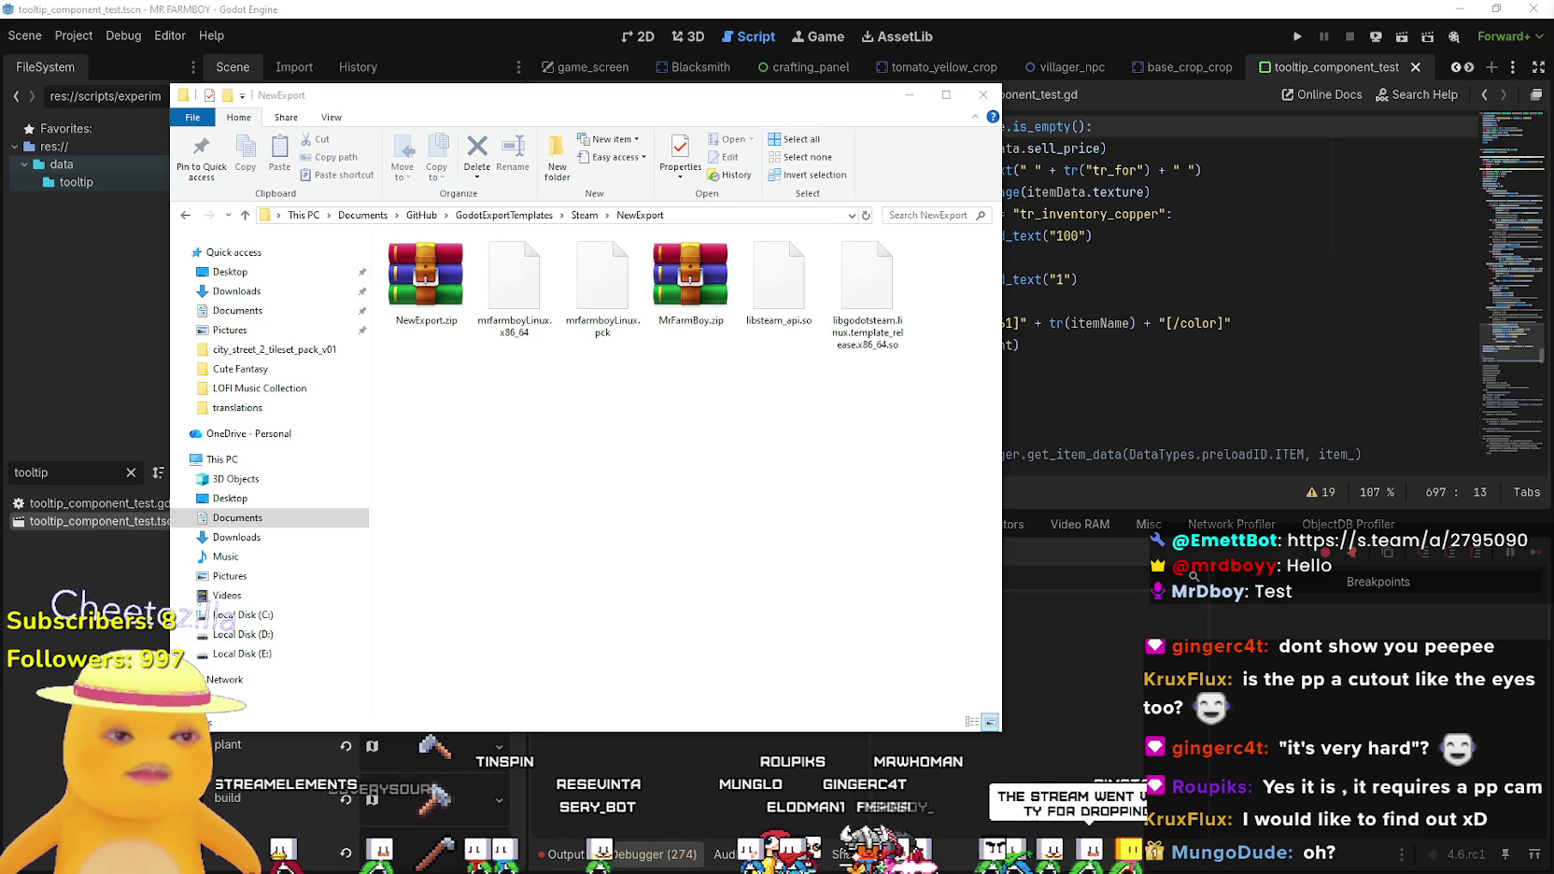
mouse_move(691, 276)
mouse_down()
mouse_move(925, 560)
mouse_move(1081, 539)
mouse_up()
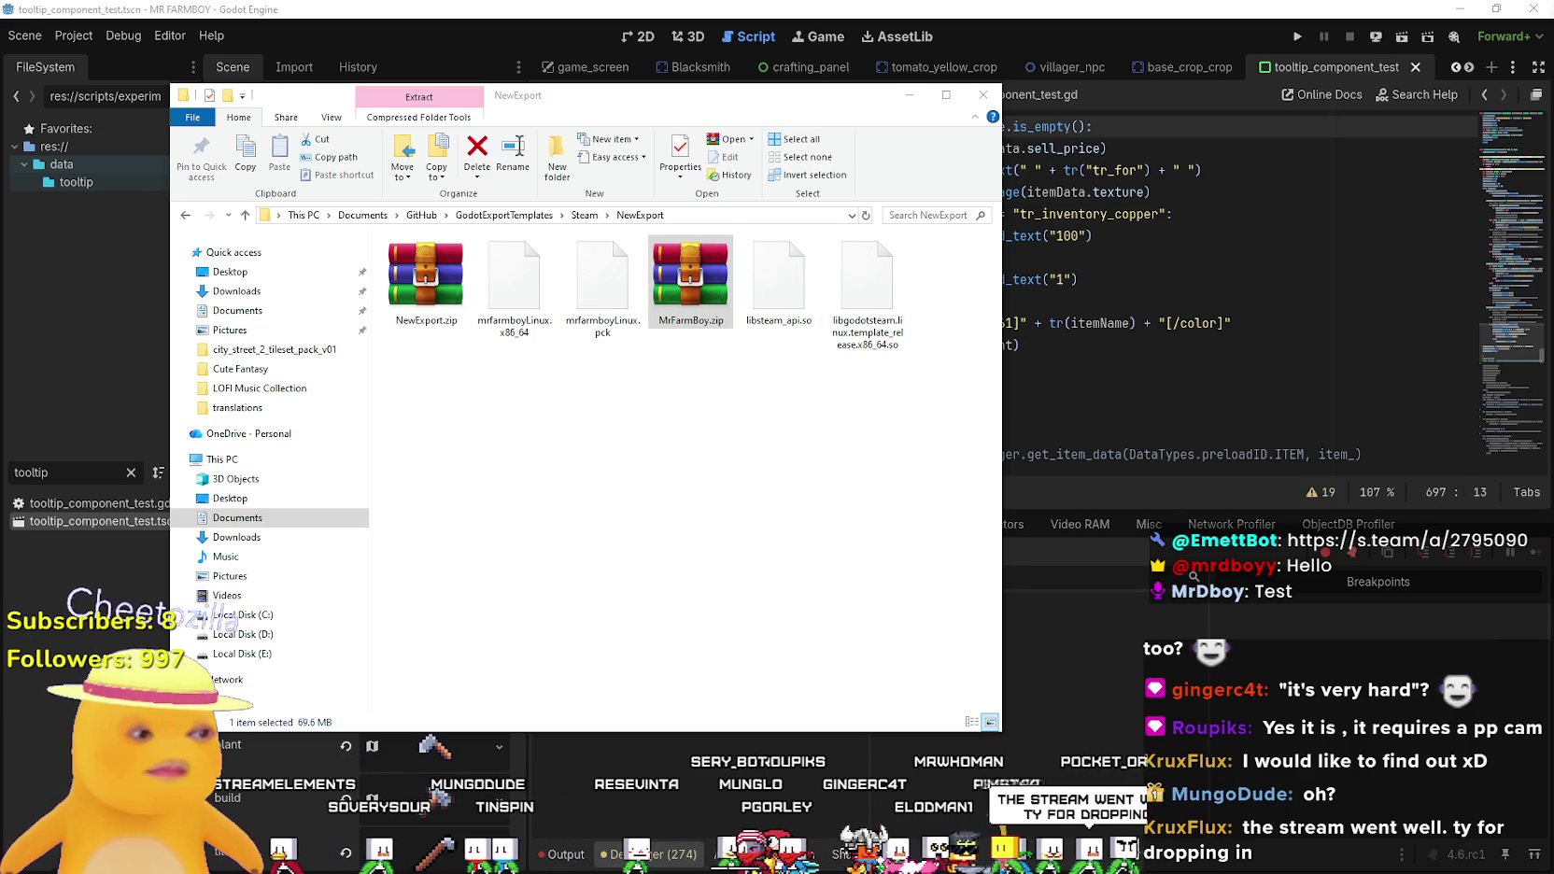
drag(426, 280, 977, 487)
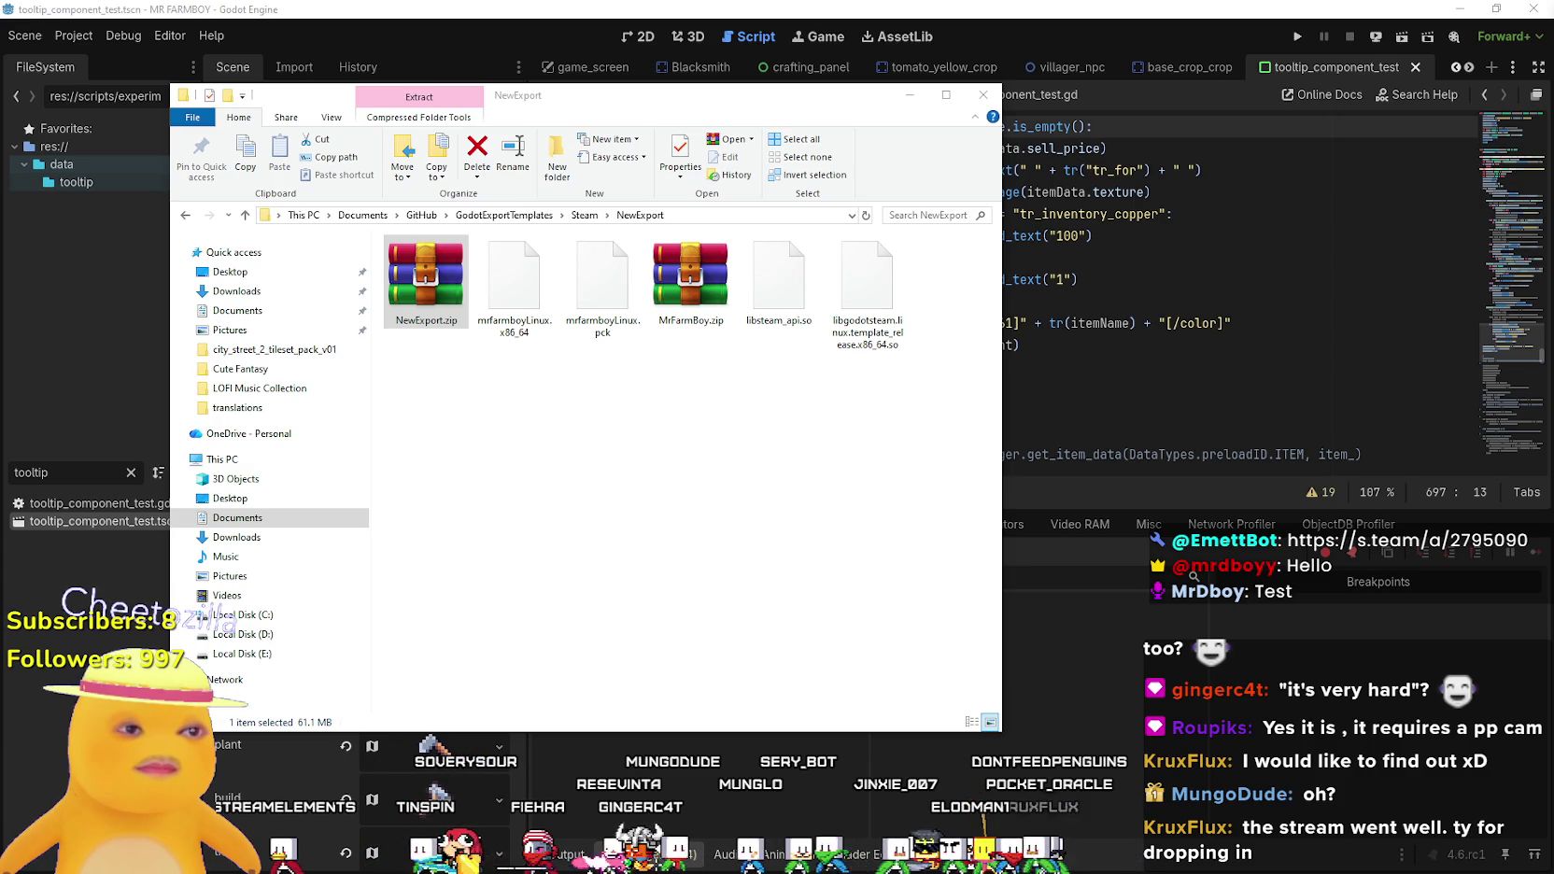
Deselect NewExport.zip and bring Godot's tooltip_component_test.gd editor back to the front.
click(836, 462)
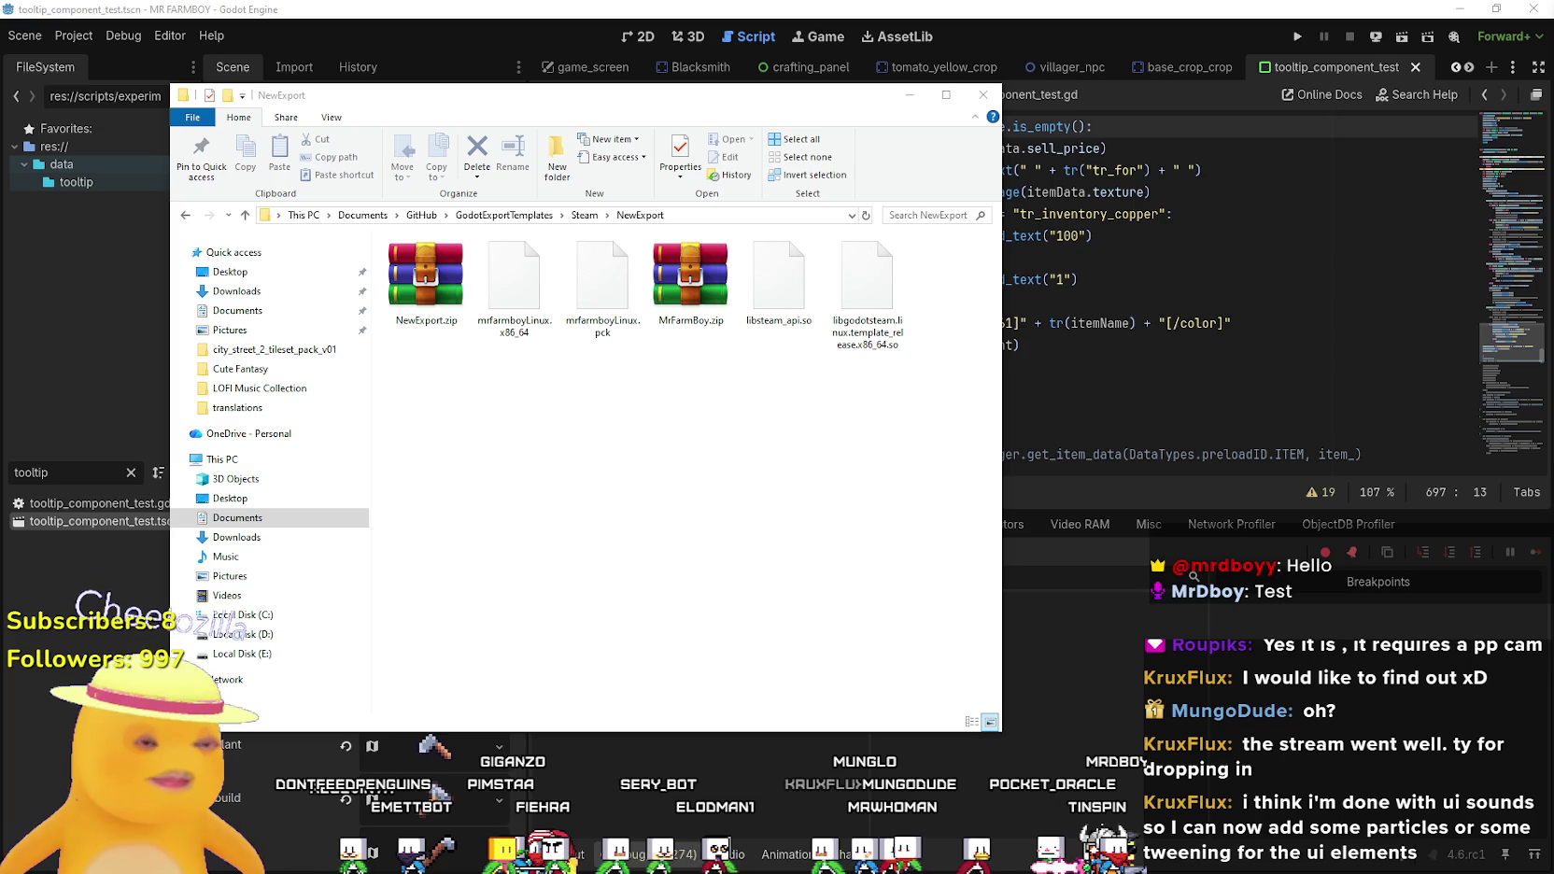
click(746, 515)
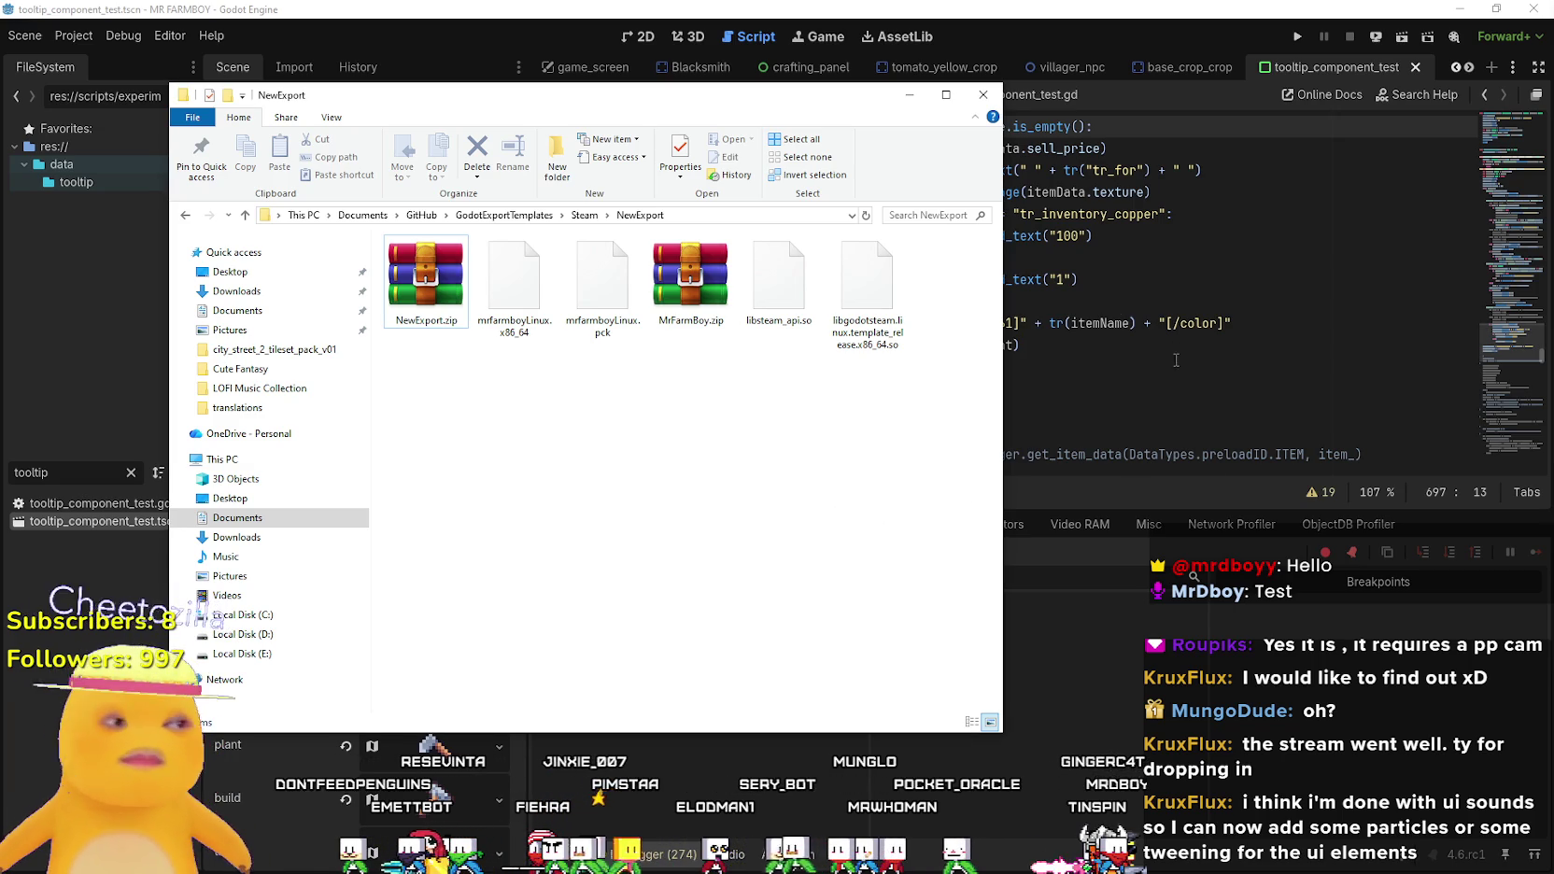
click(1227, 339)
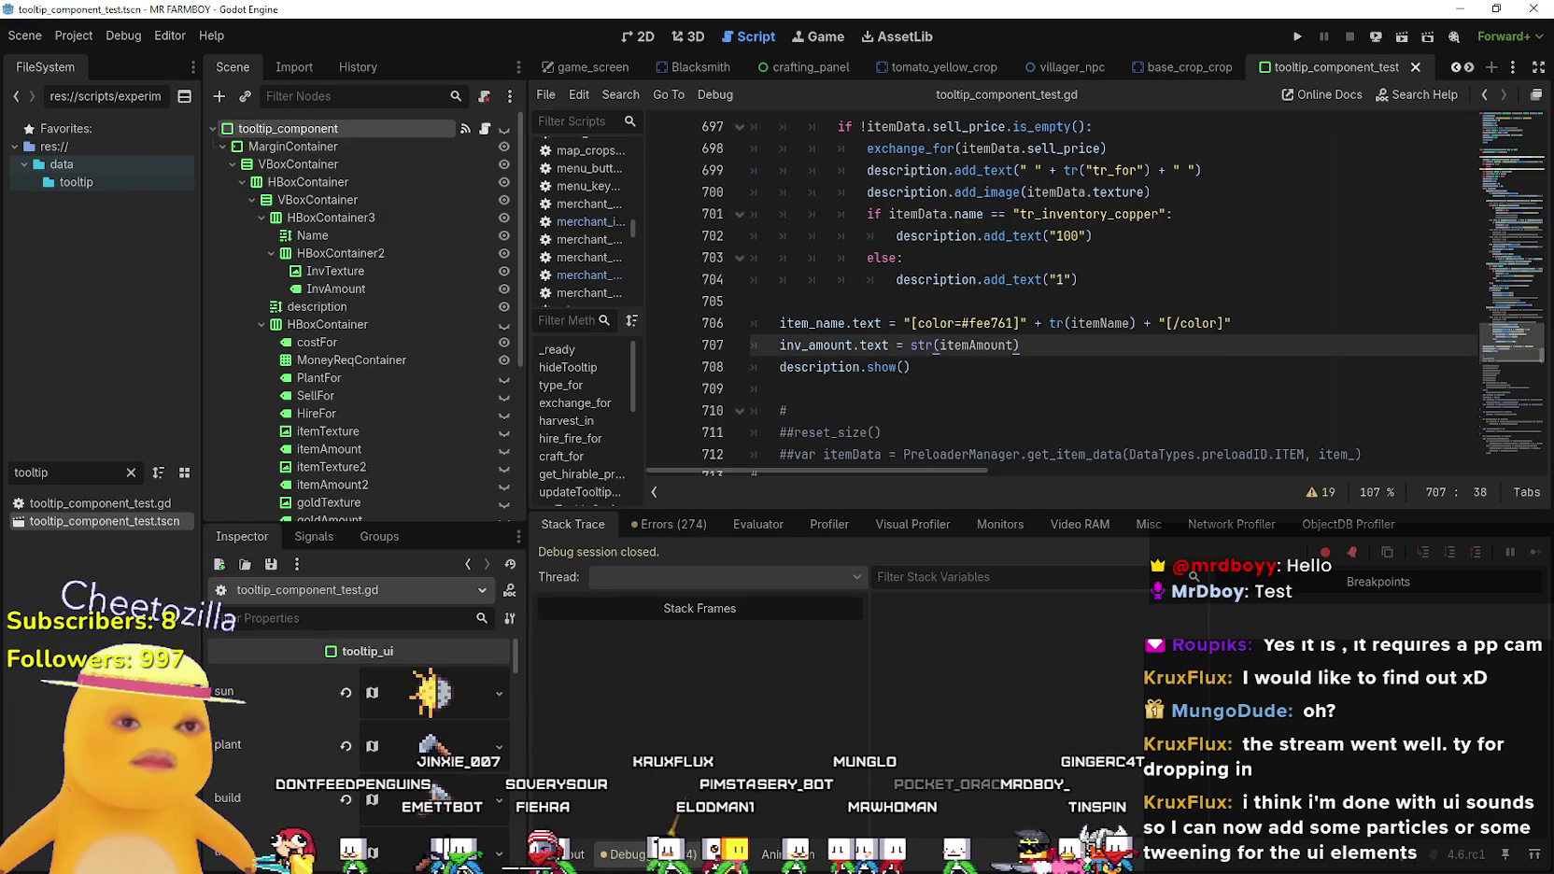
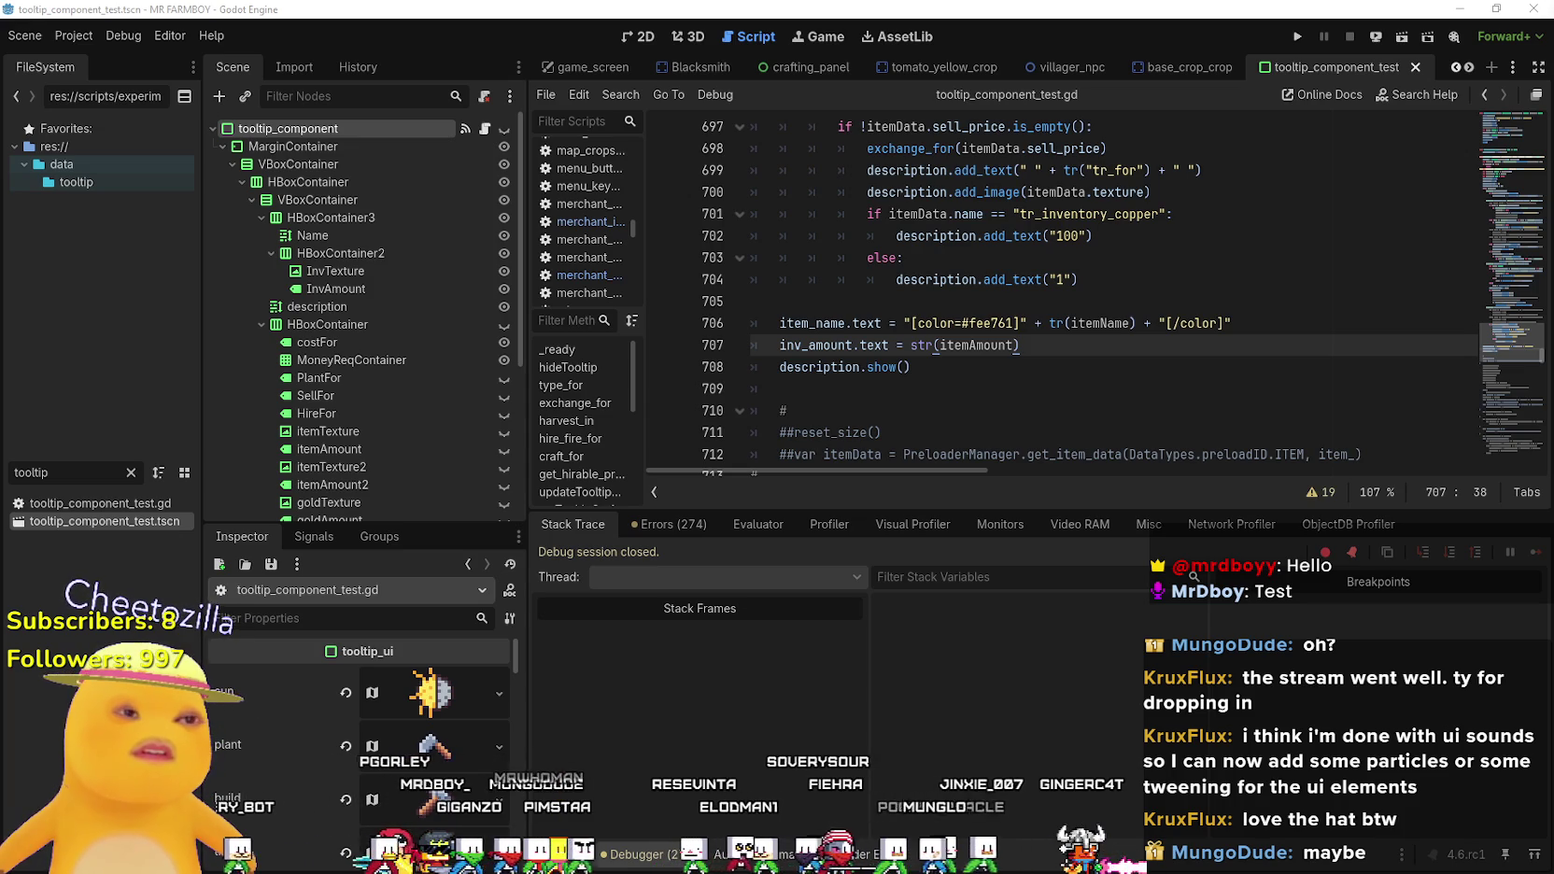
Run the game with F6 and switch to the Games.txt notes in Notepad.
key(F6)
key(alt+Tab)
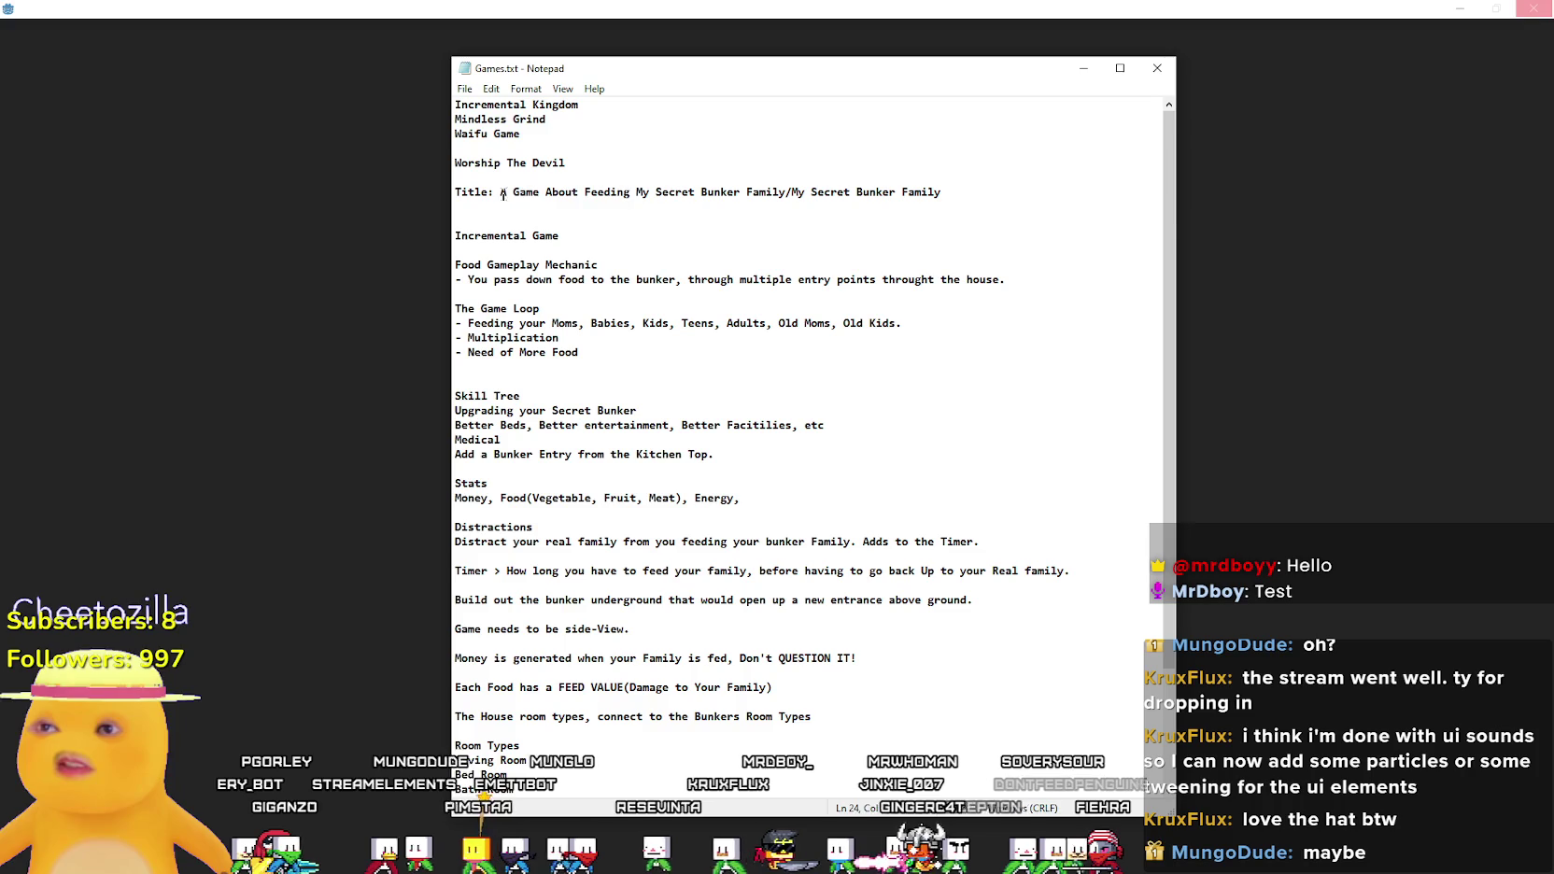
Select the title 'A Game About Feeding My Secret Bunker Family', then return to Godot's World scene.
drag(500, 192, 759, 193)
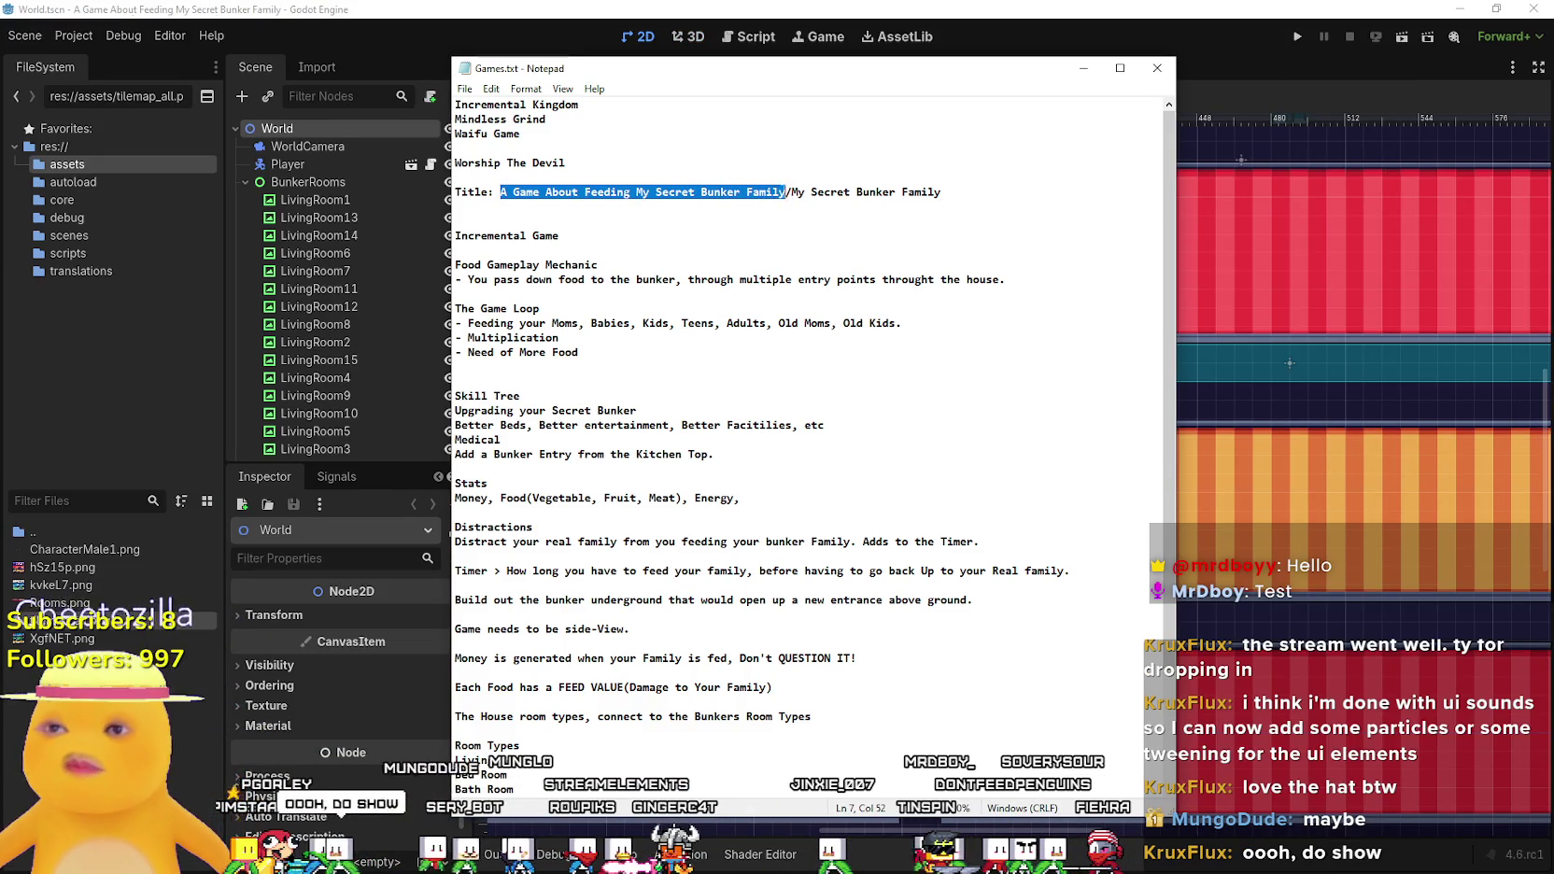
key(Right)
key(shift+End)
key(Down)
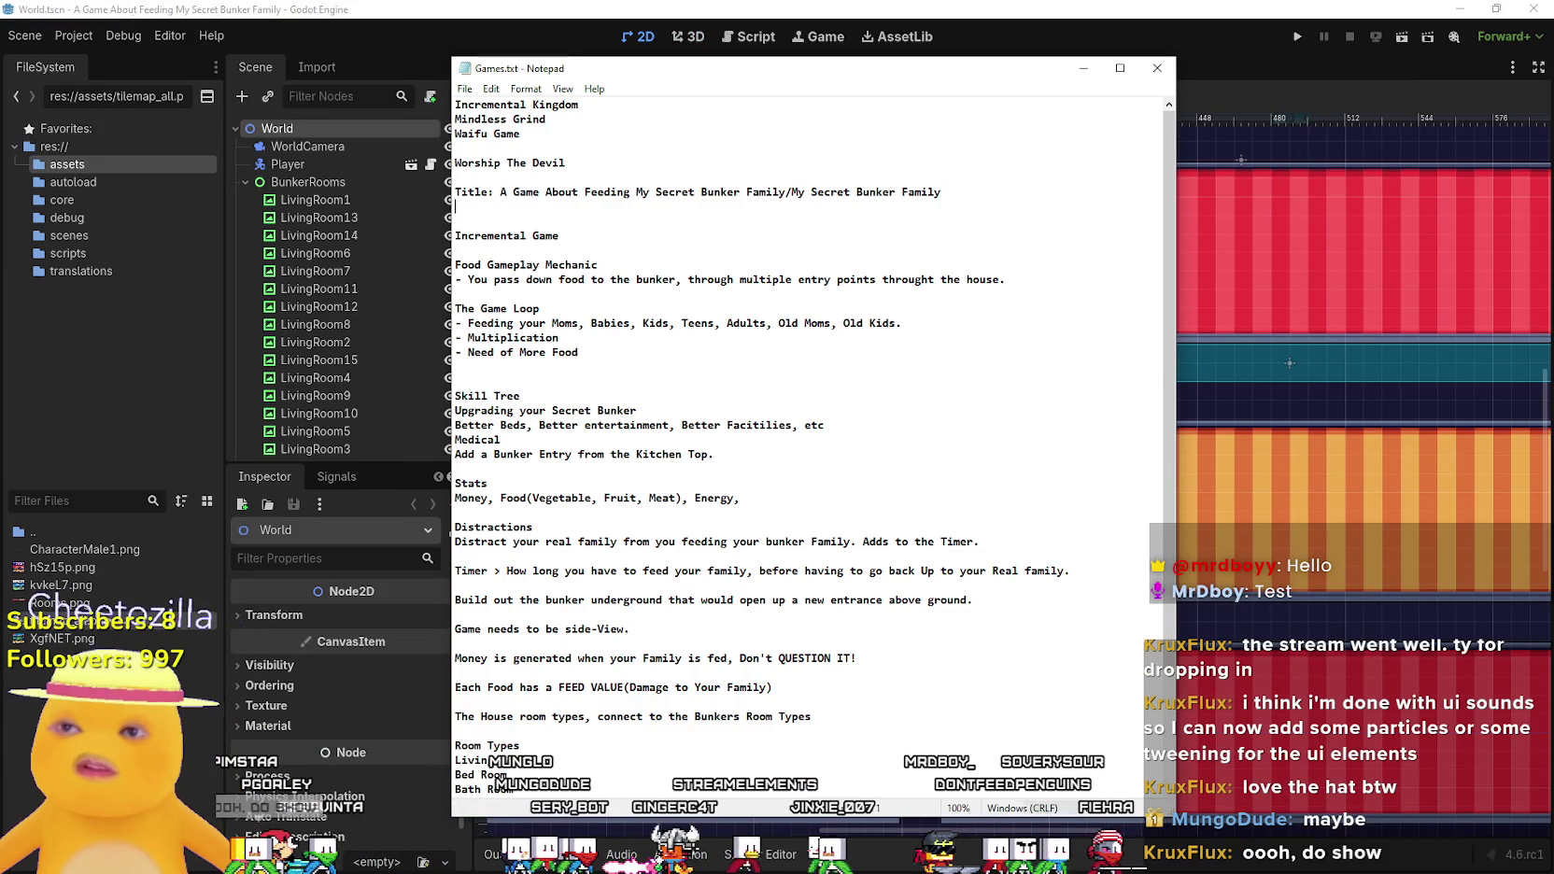
drag(788, 192, 501, 194)
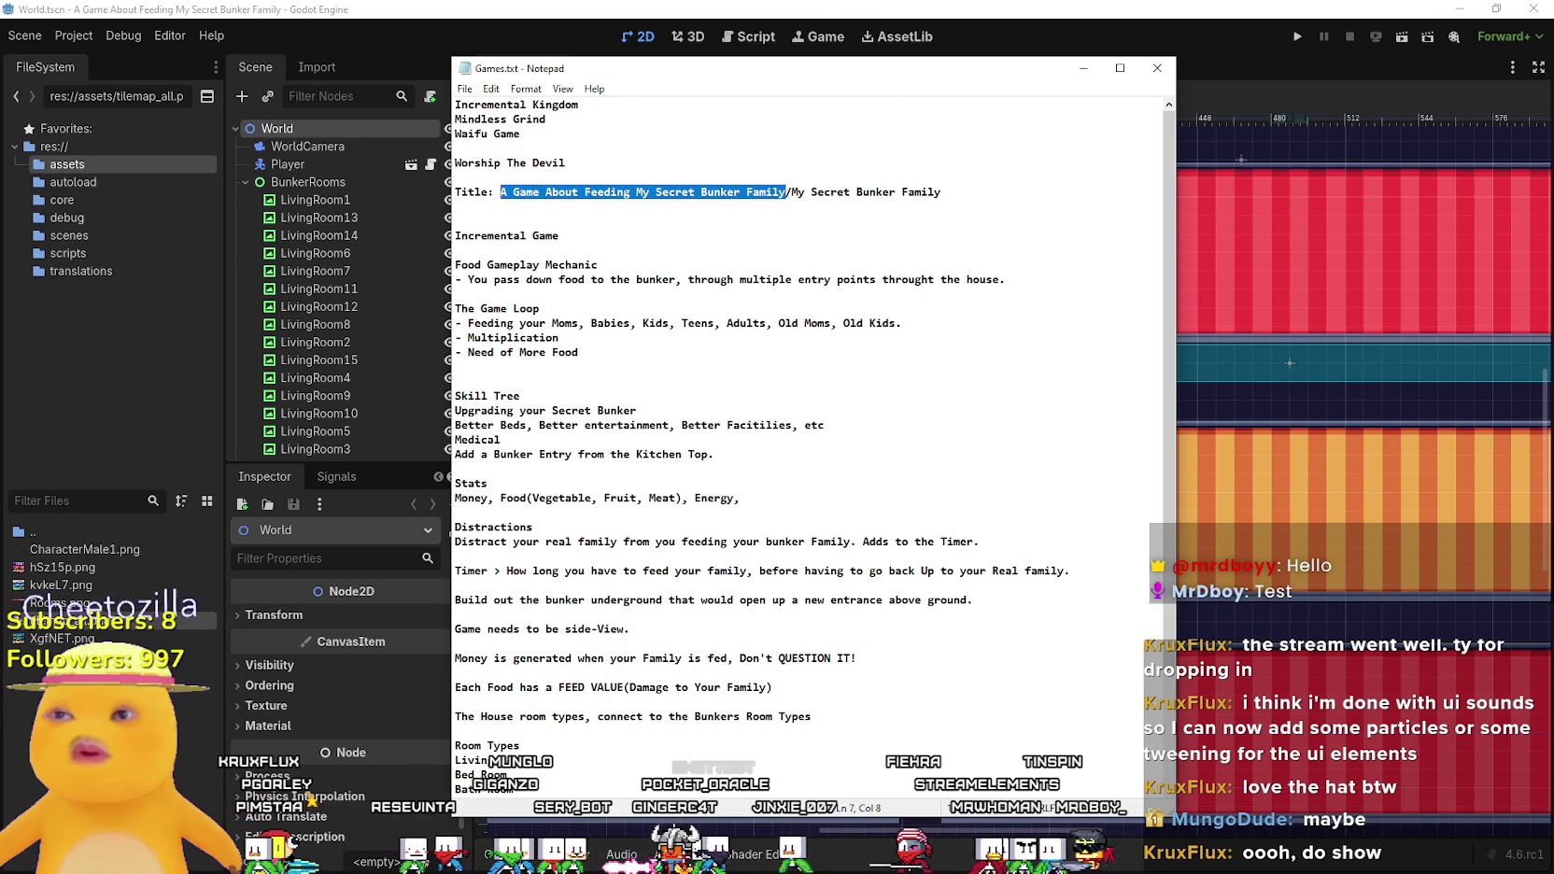
key(alt+Tab)
scroll(823, 324, down, 4)
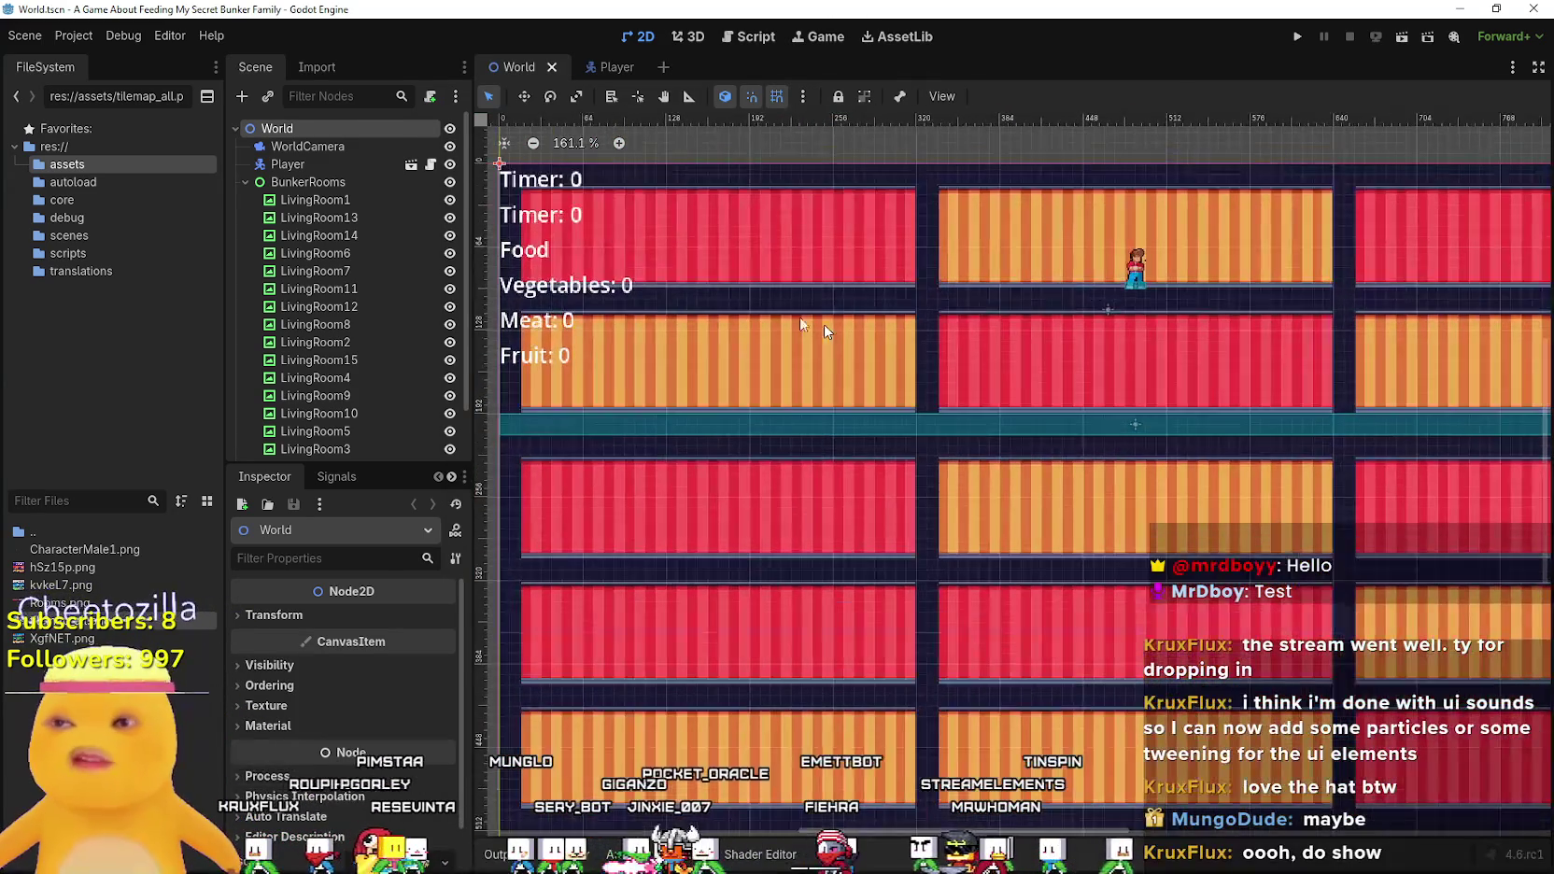
Hide LivingRoom13, 6, 7, 11, 12, 2 and 4, keeping LivingRoom15 visible for now.
scroll(415, 223, down, 3)
scroll(928, 278, down, 3)
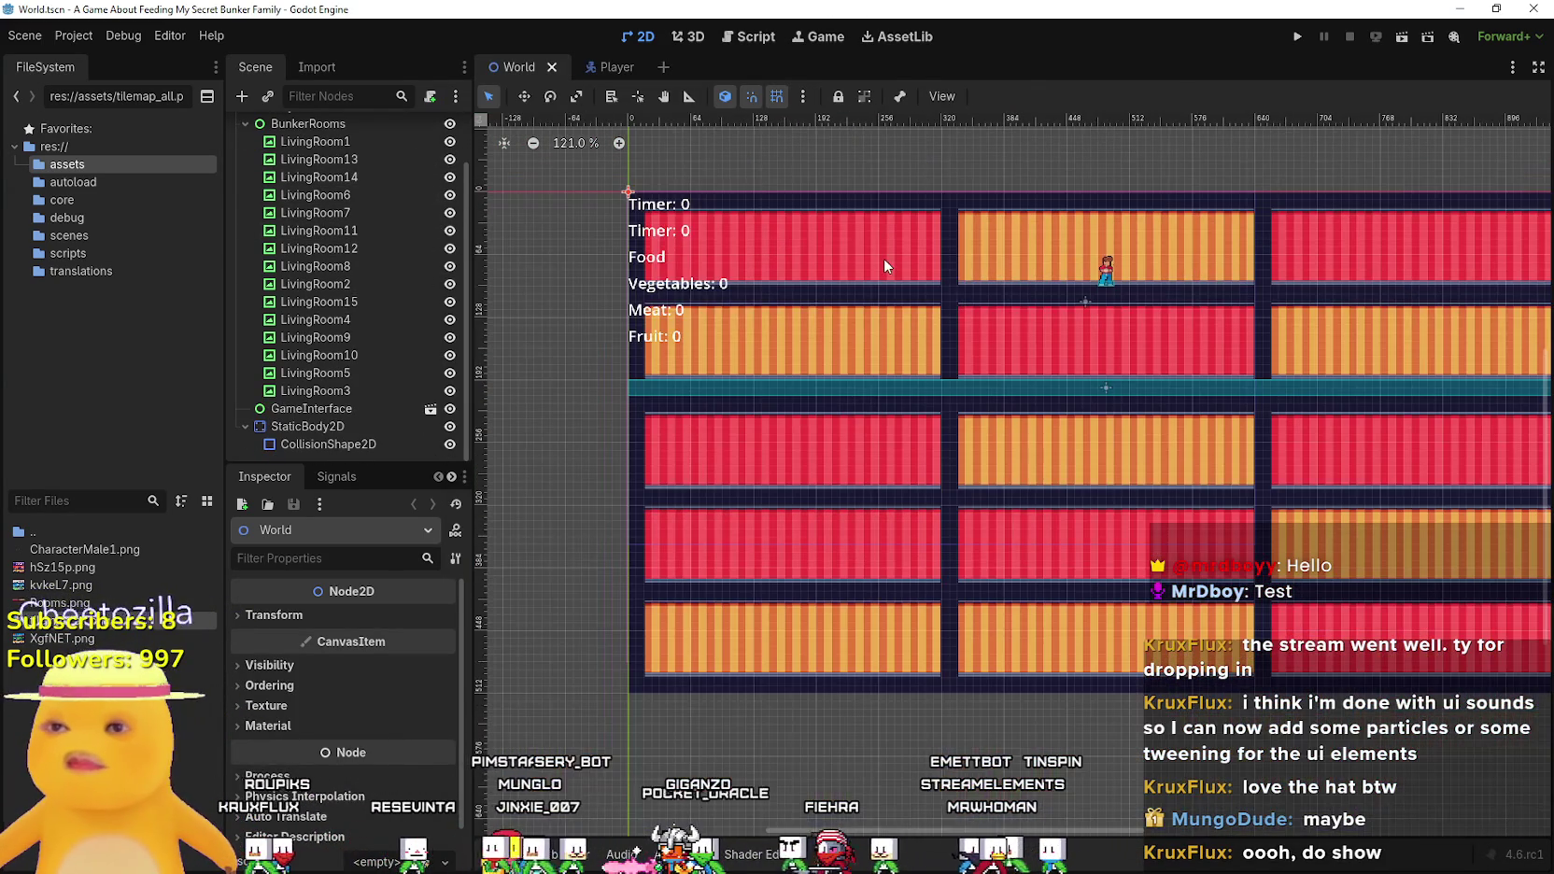
click(885, 261)
click(451, 160)
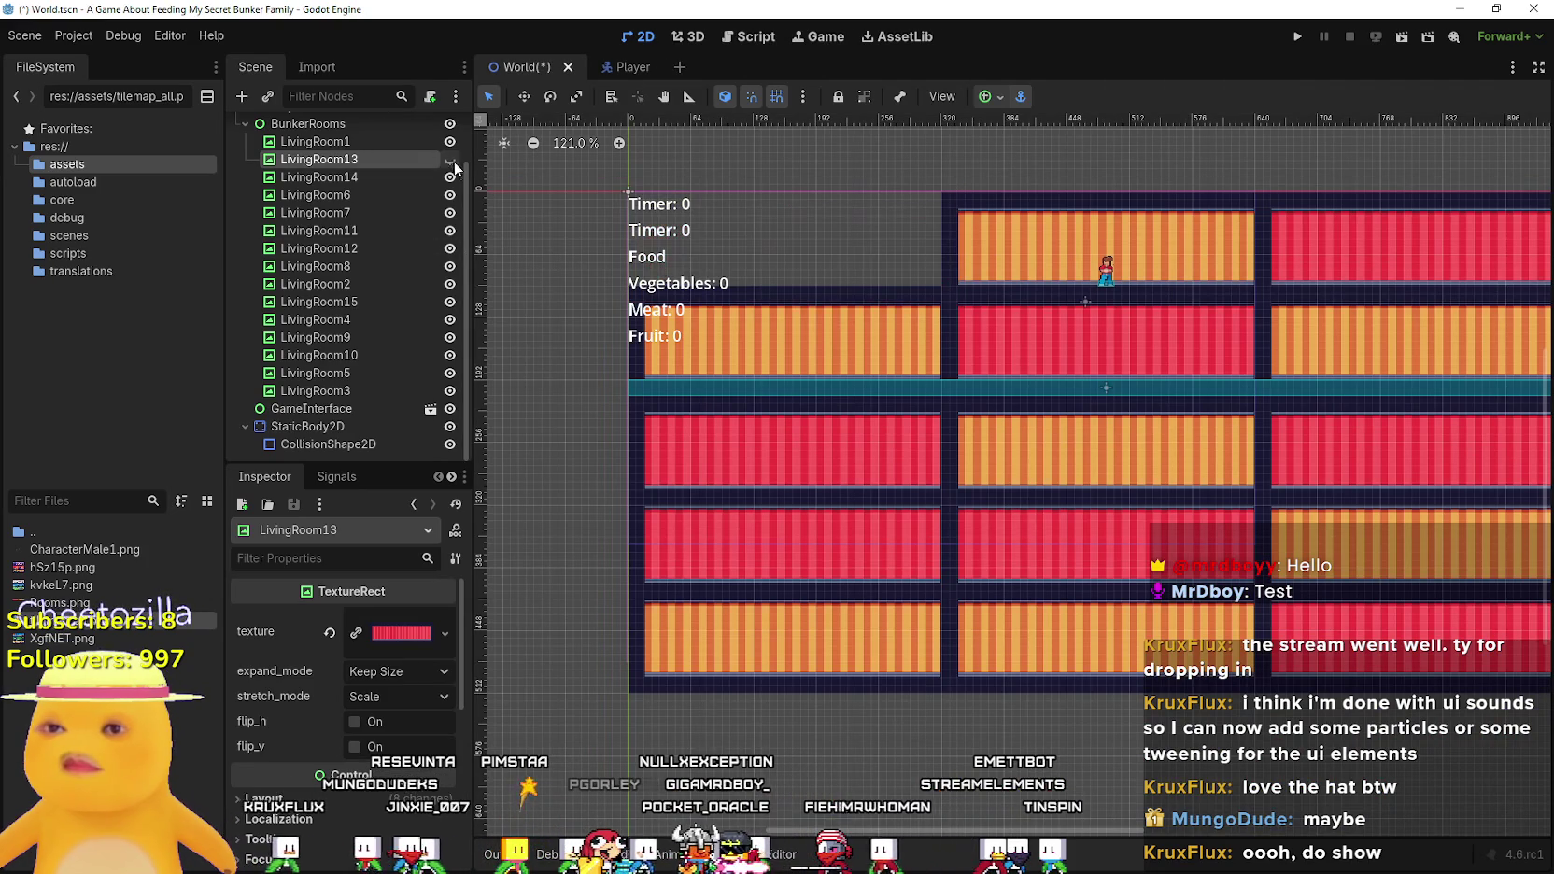
click(451, 194)
click(450, 212)
click(450, 230)
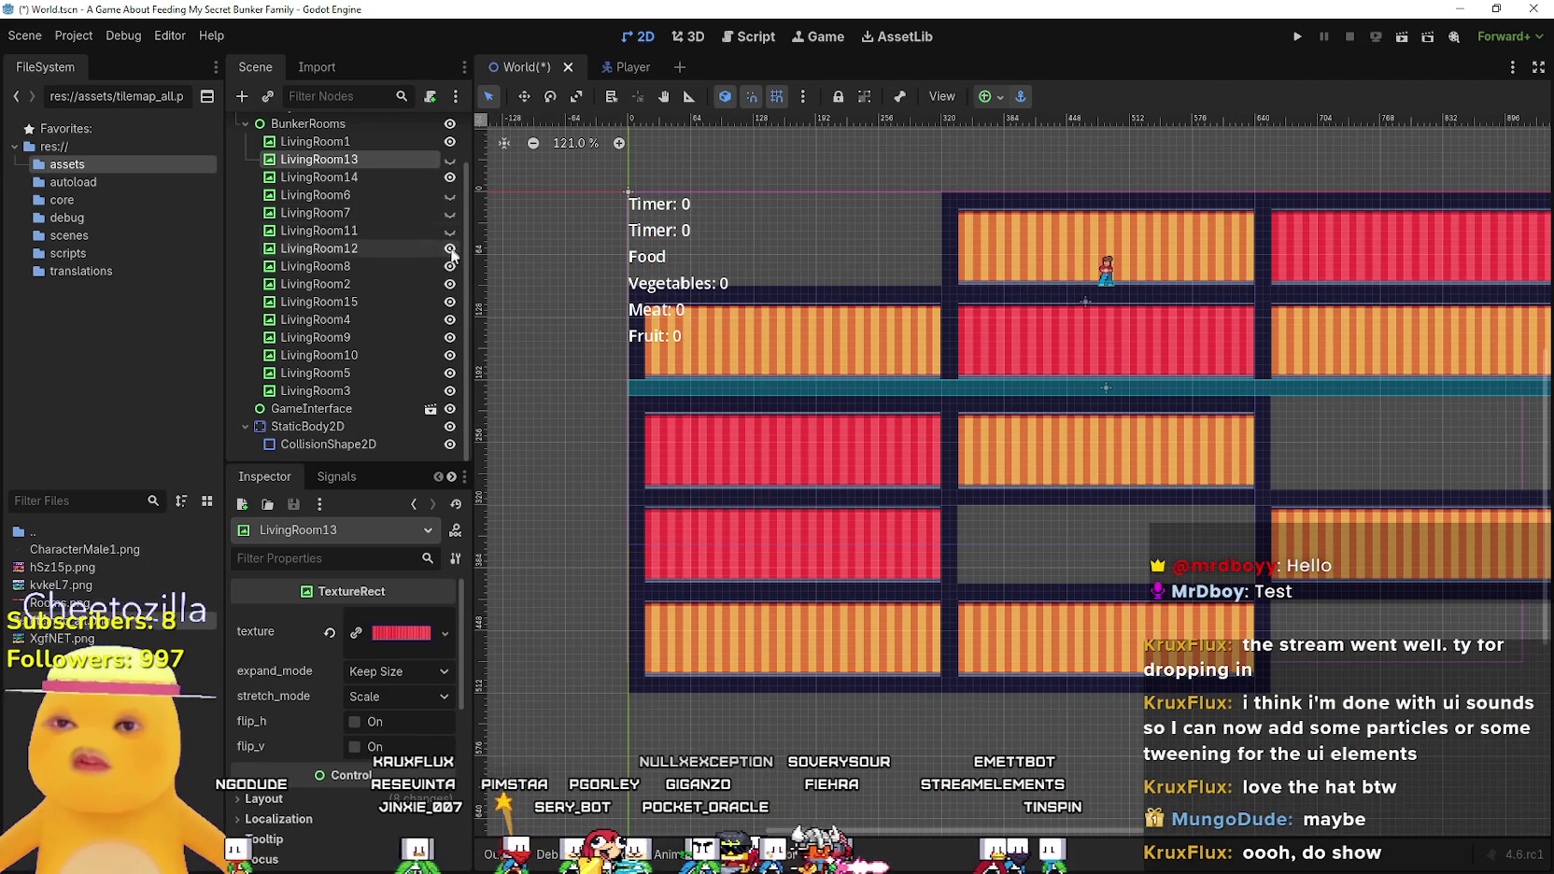
click(450, 247)
click(450, 284)
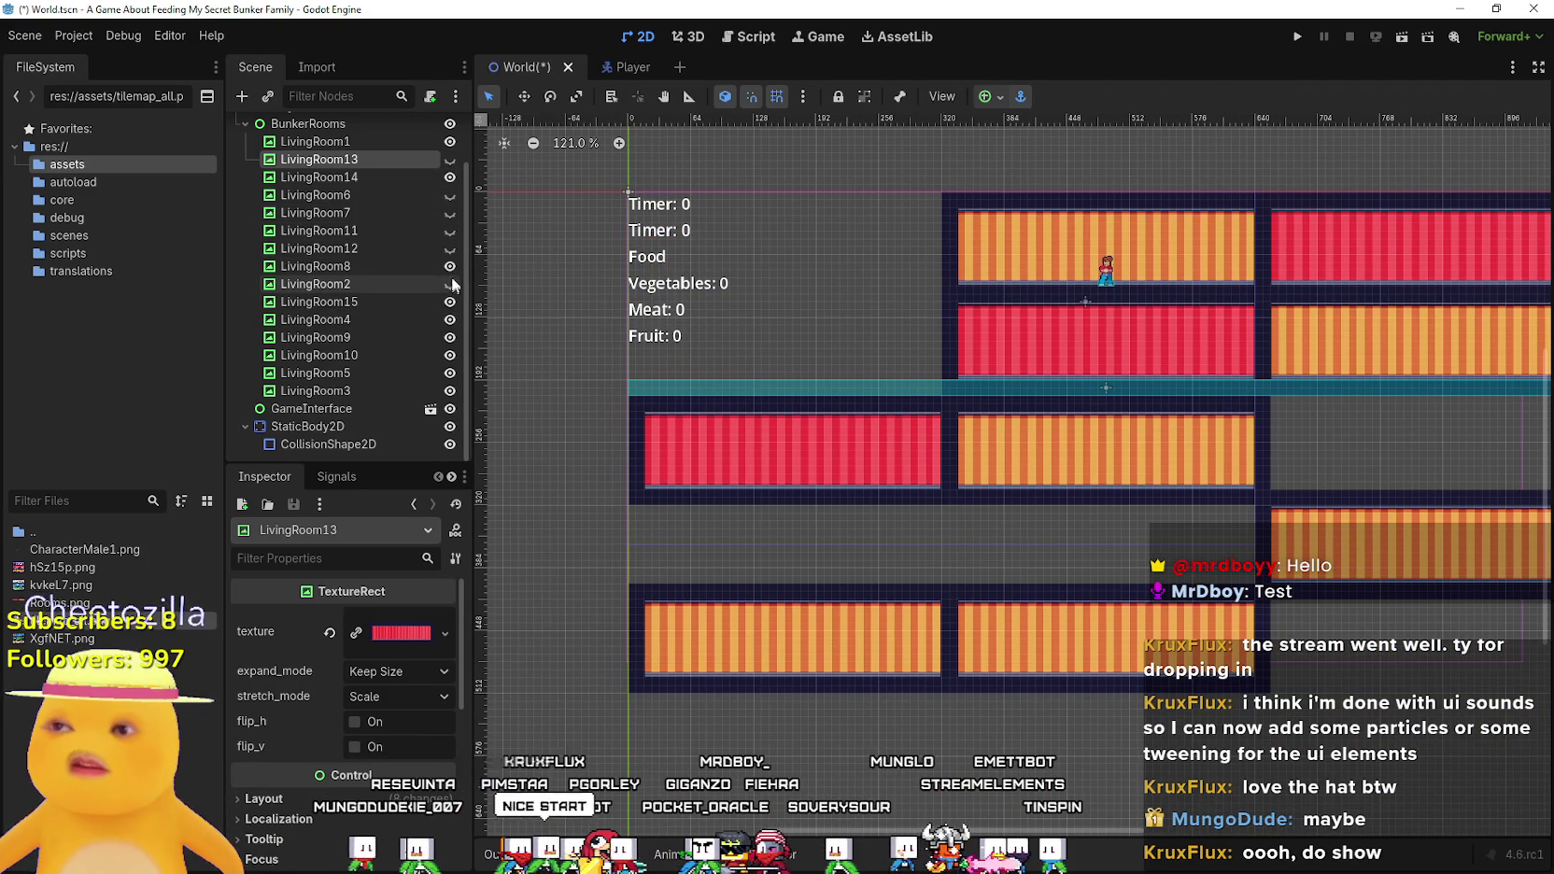
click(450, 301)
click(450, 302)
click(450, 319)
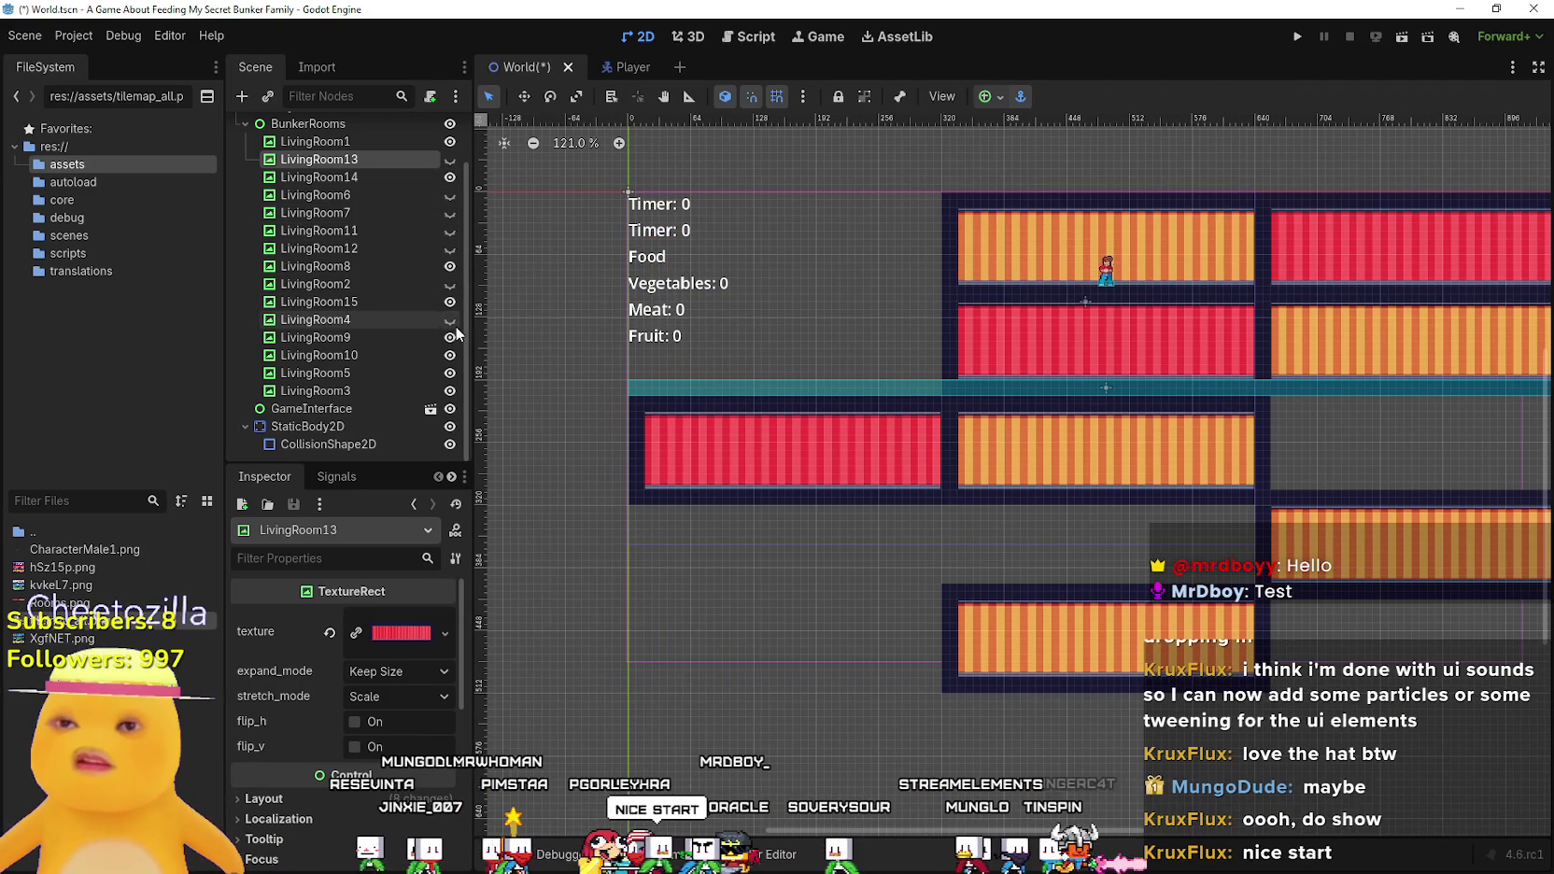
Hide LivingRoom8 and LivingRoom15, leaving LivingRoom9 visible.
click(831, 482)
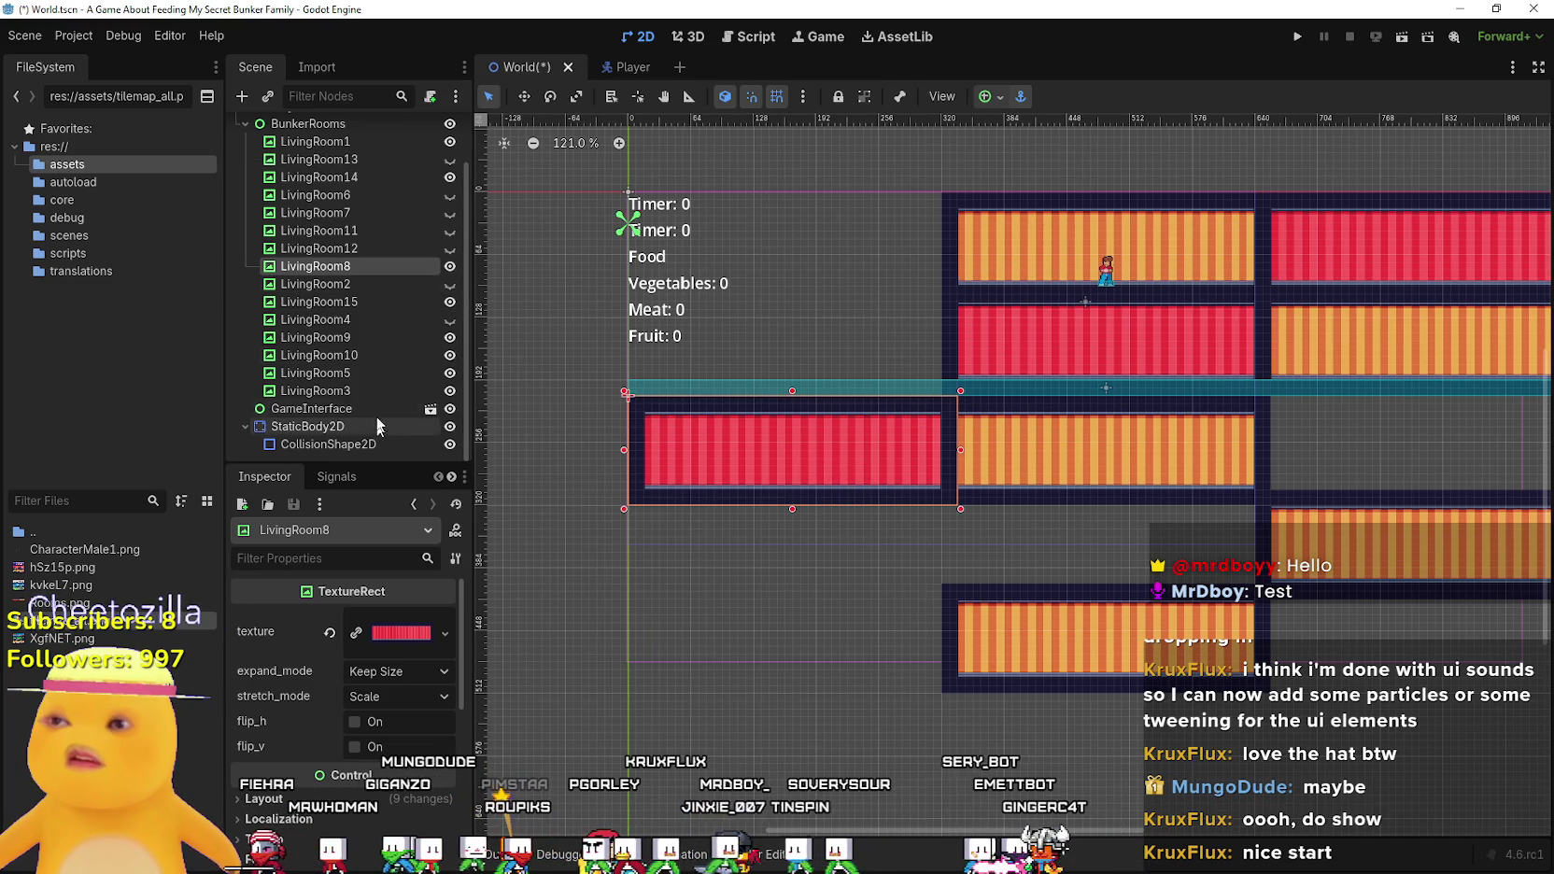
click(450, 266)
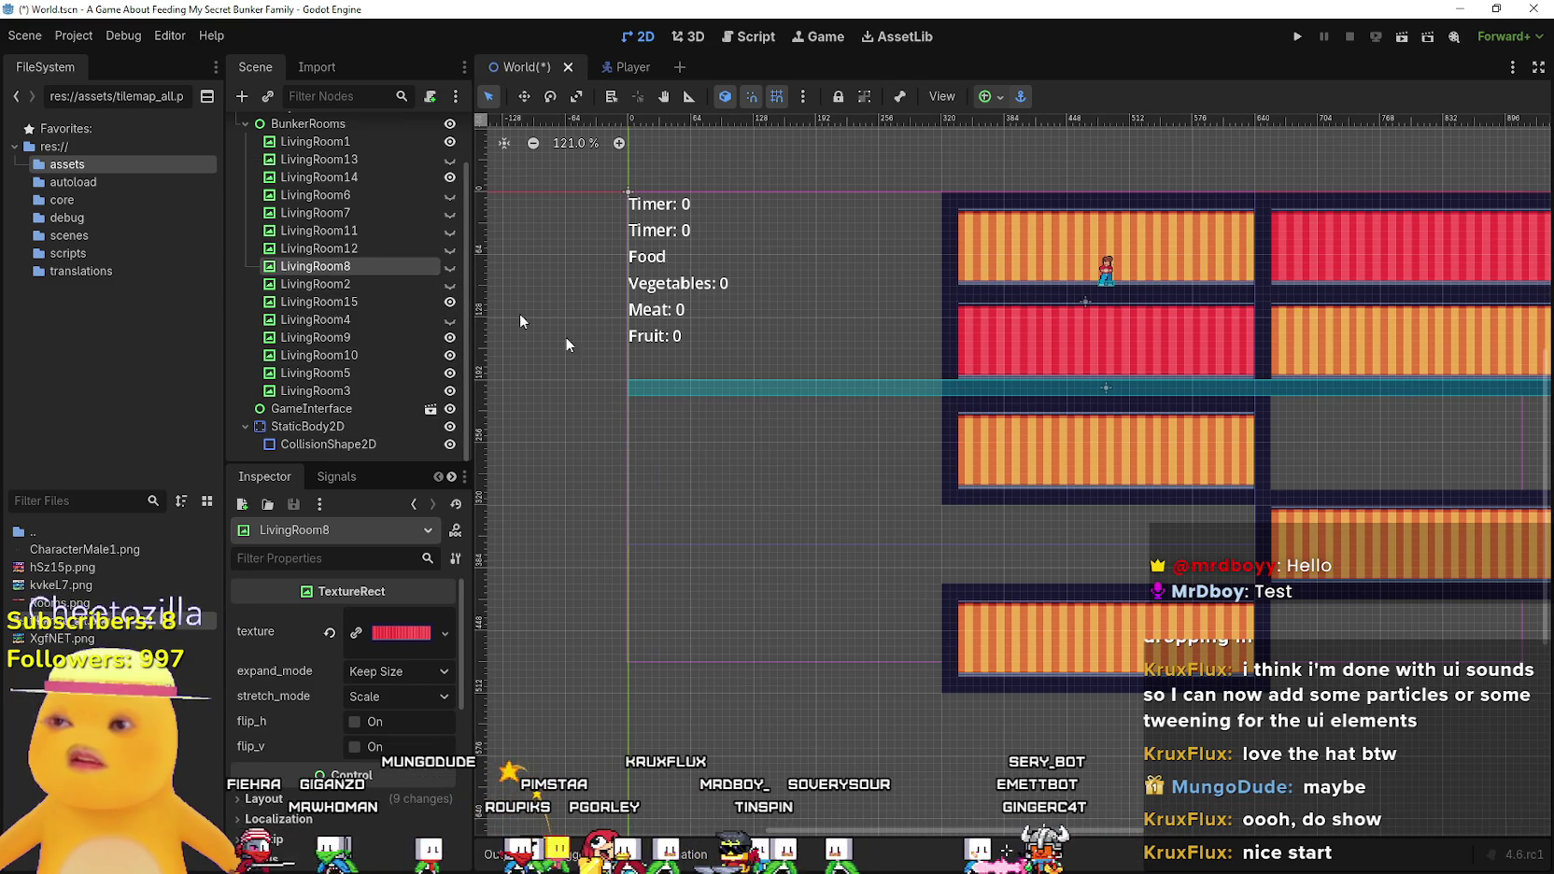
click(1134, 368)
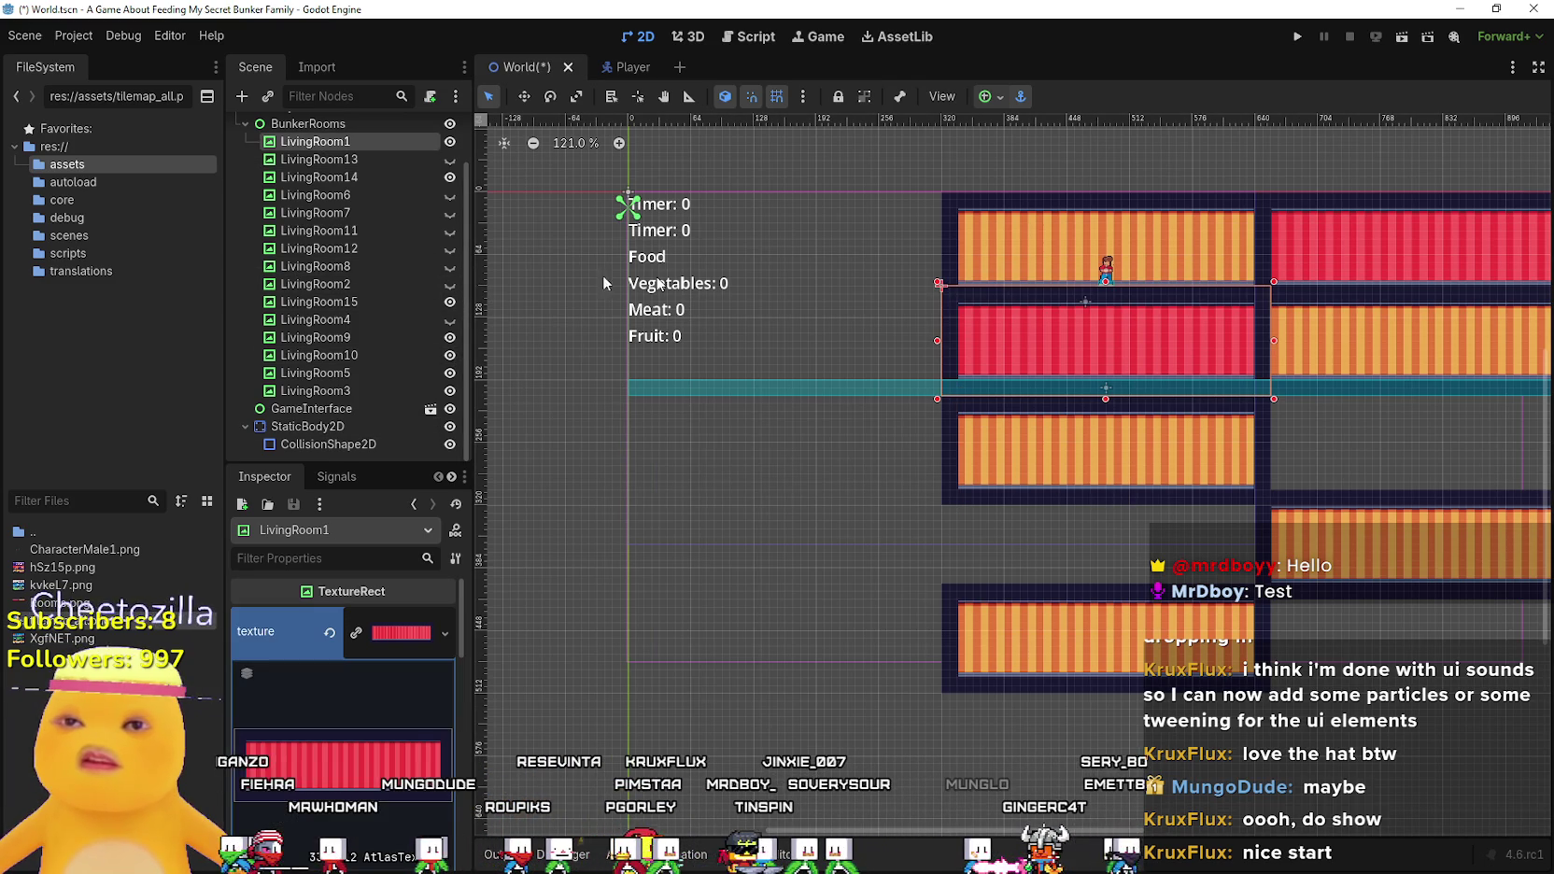
click(1043, 241)
click(450, 301)
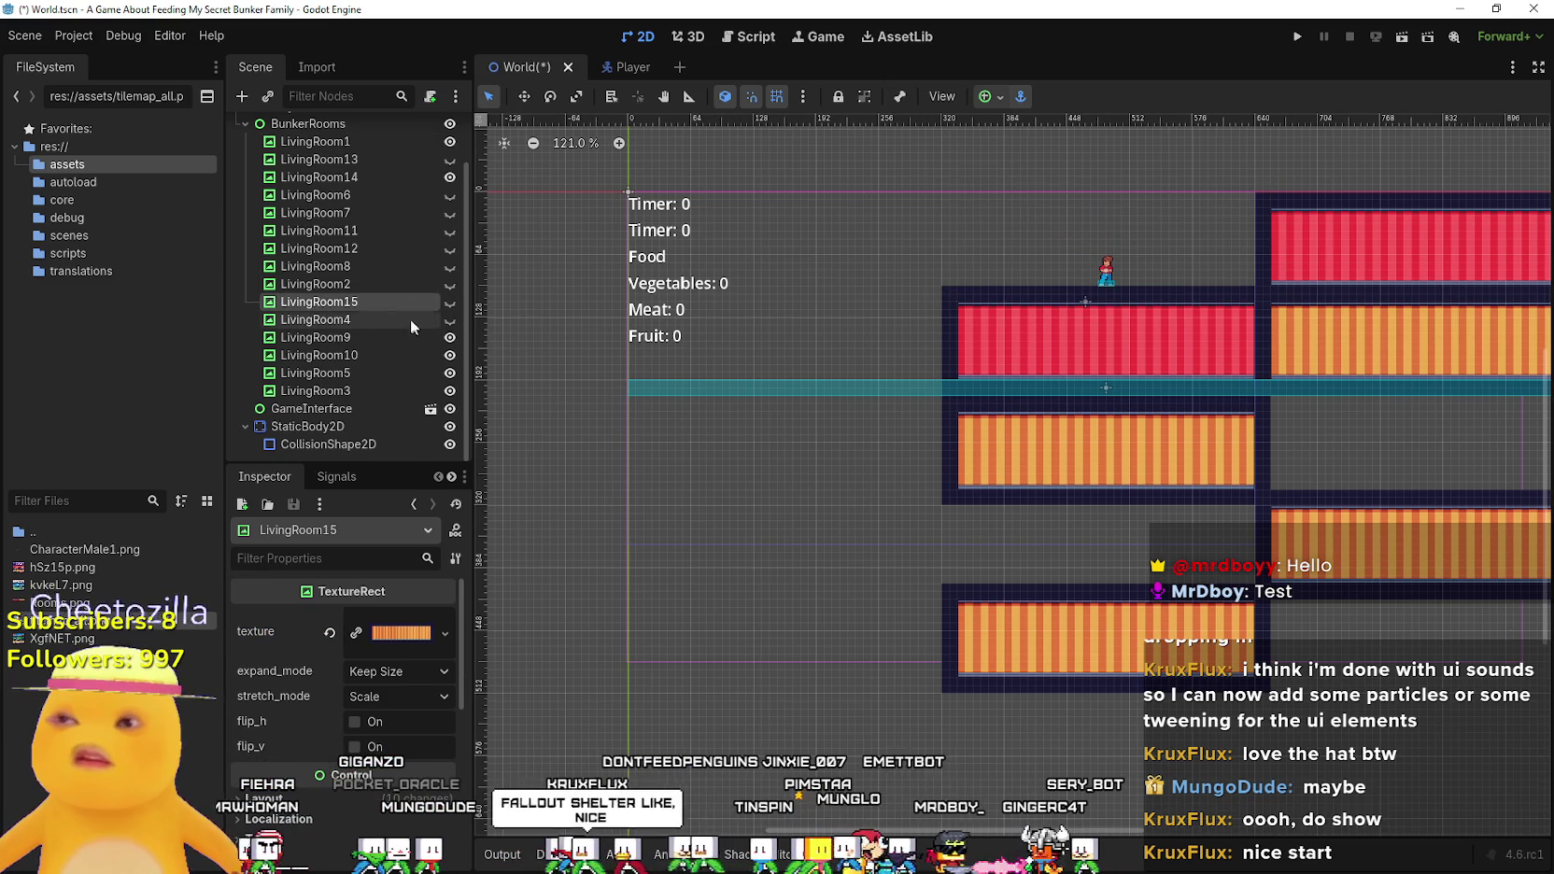
click(448, 333)
click(448, 333)
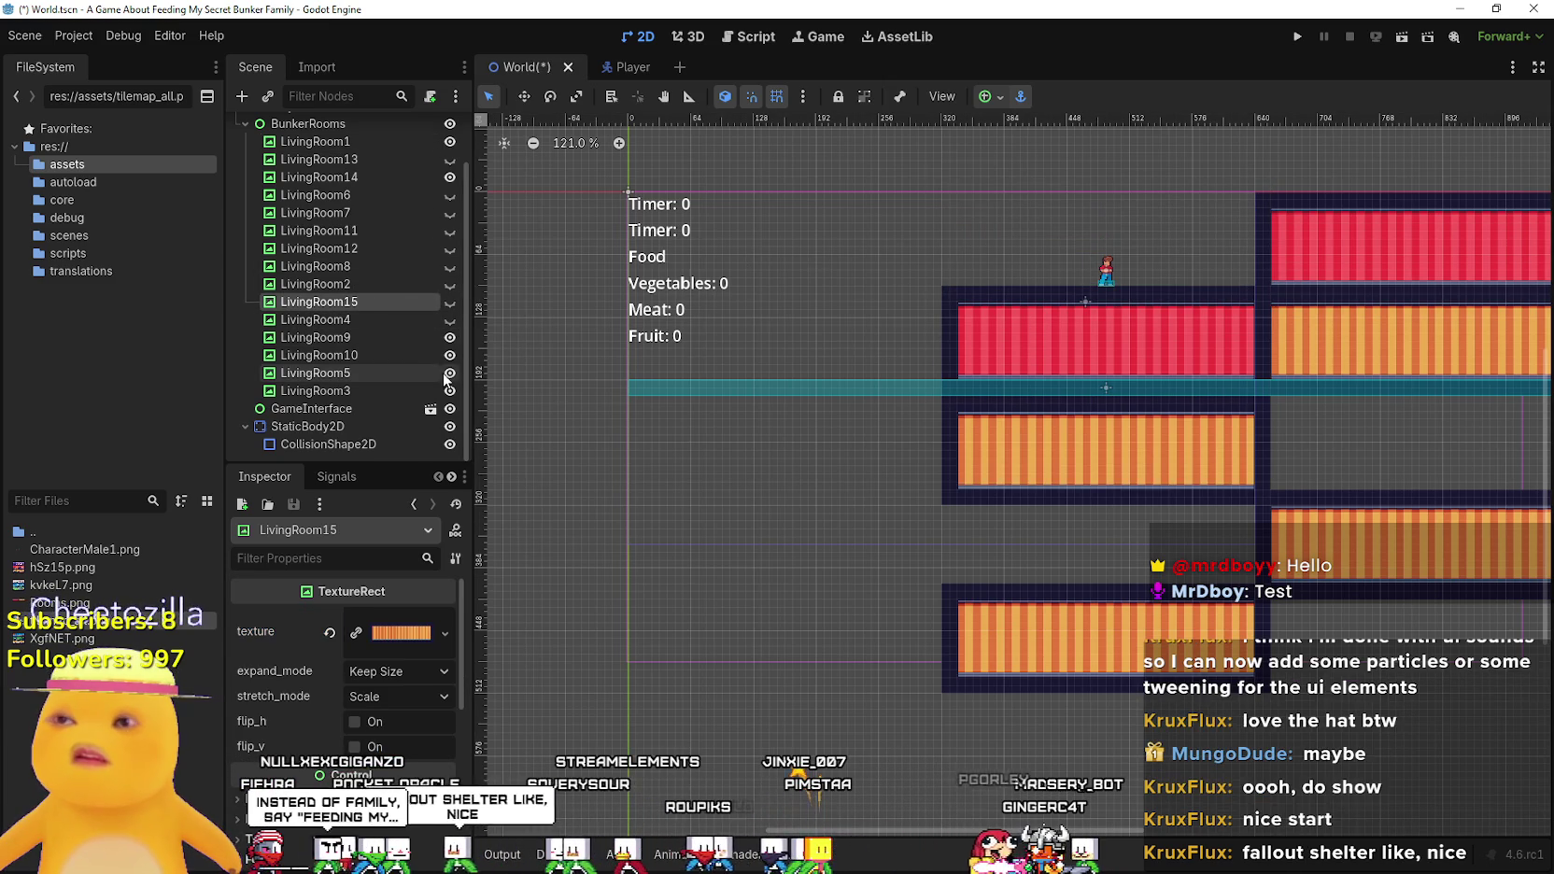
Hide LivingRoom14, 3, 9 and 10, then save the scene and run the game.
click(1356, 239)
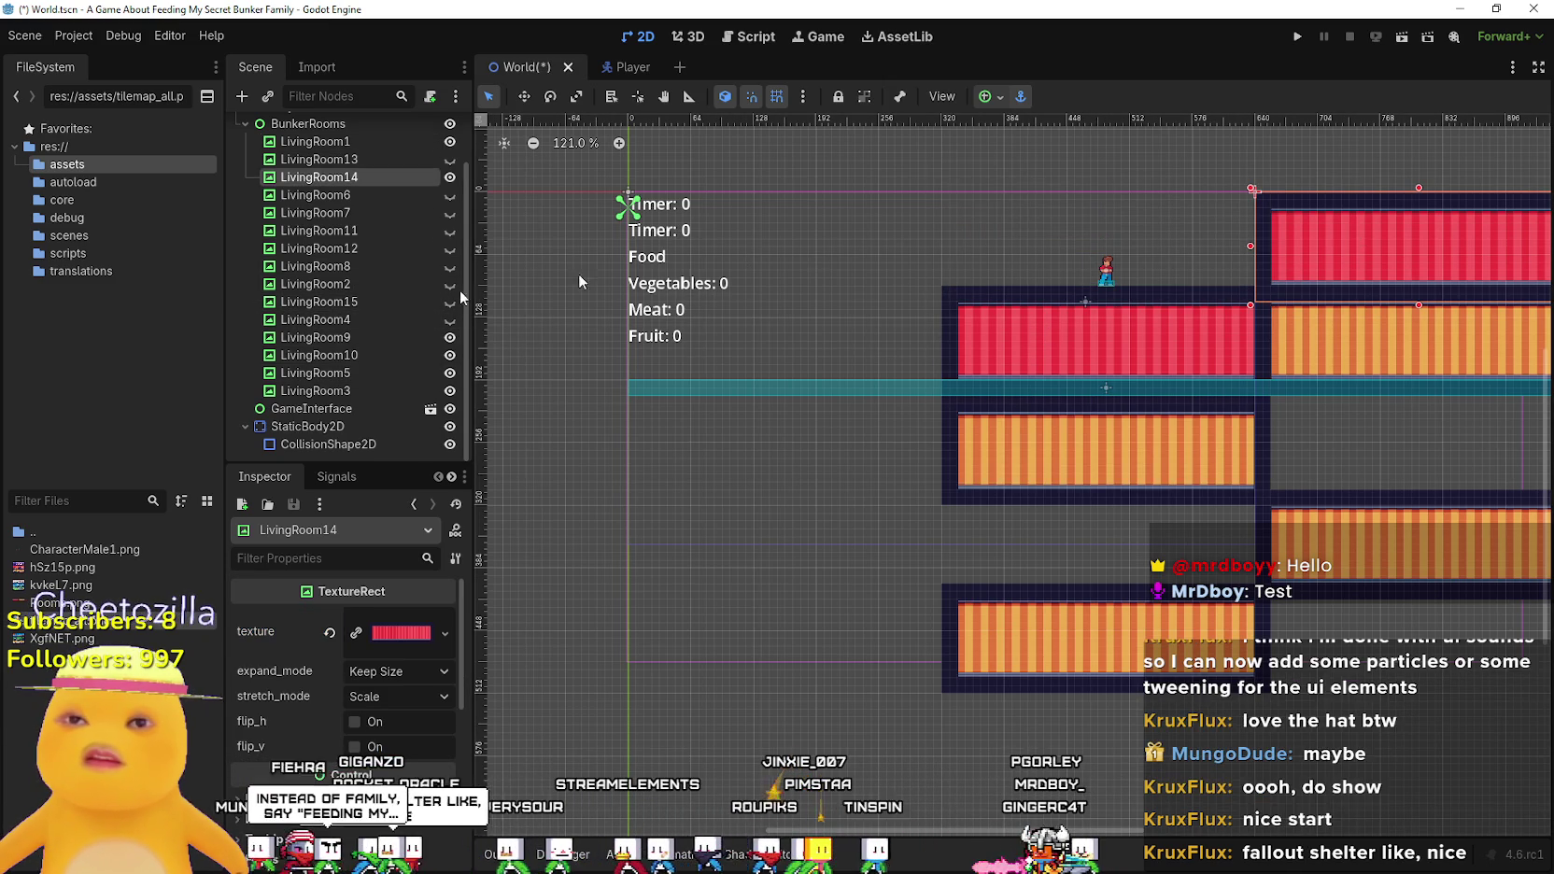
click(450, 176)
click(1315, 356)
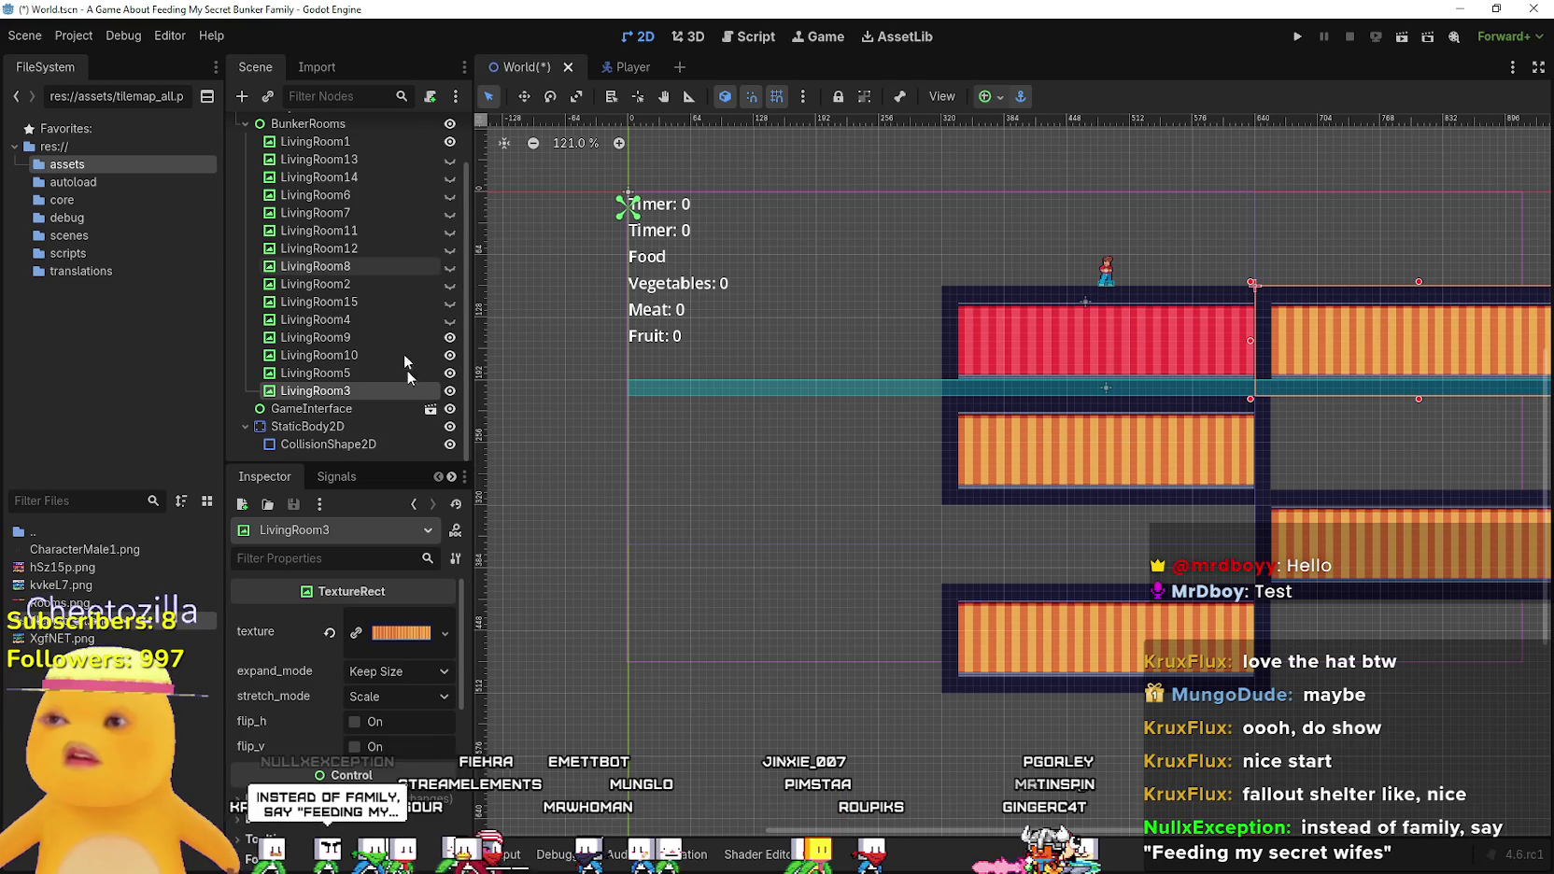
click(449, 391)
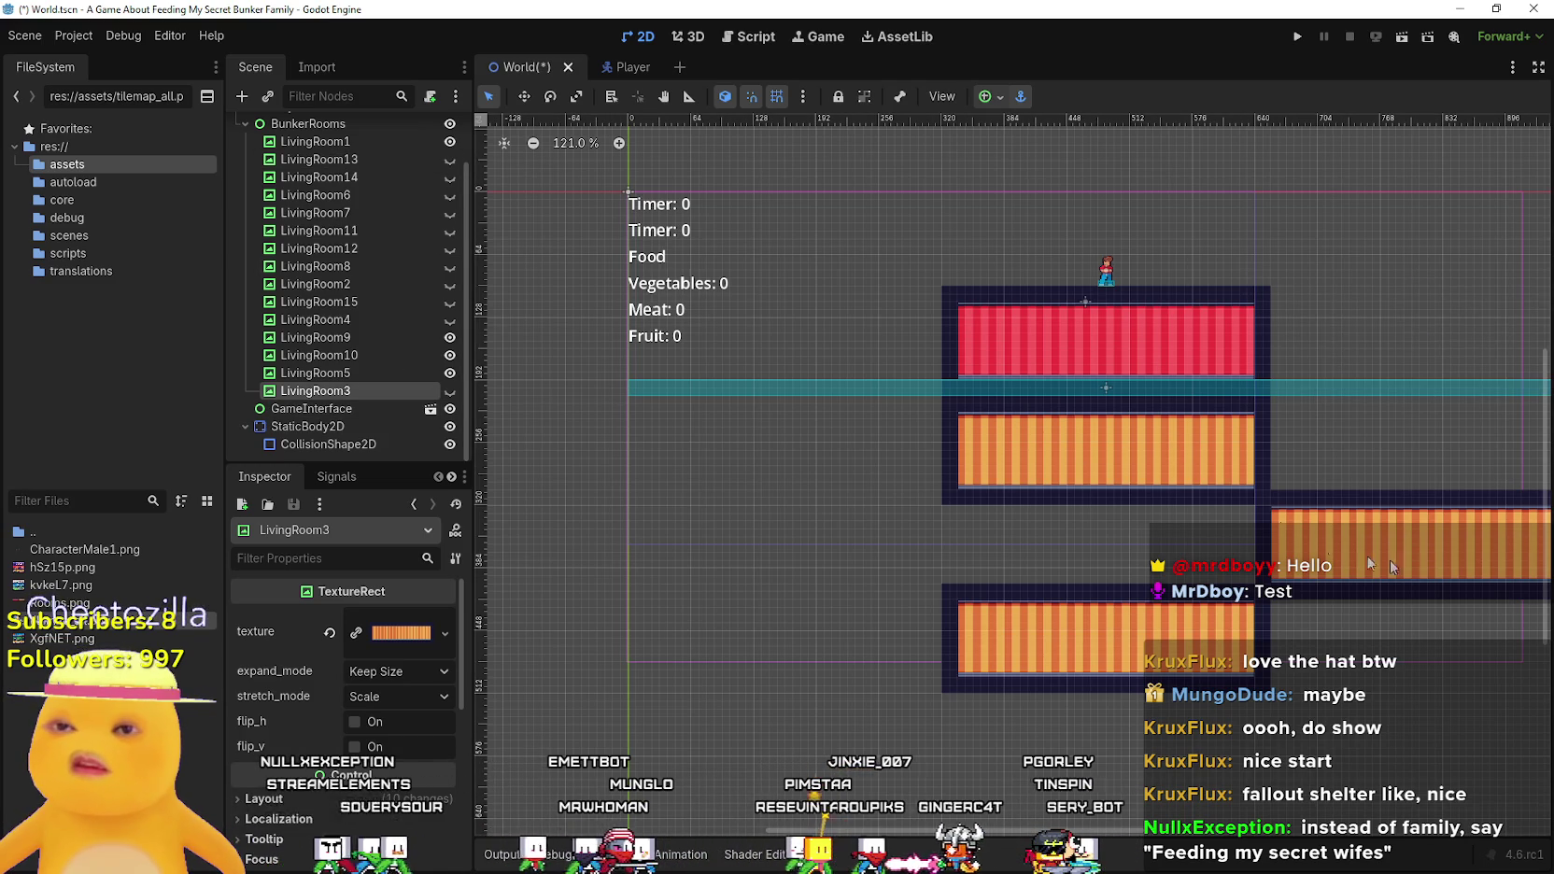
click(1188, 470)
click(450, 337)
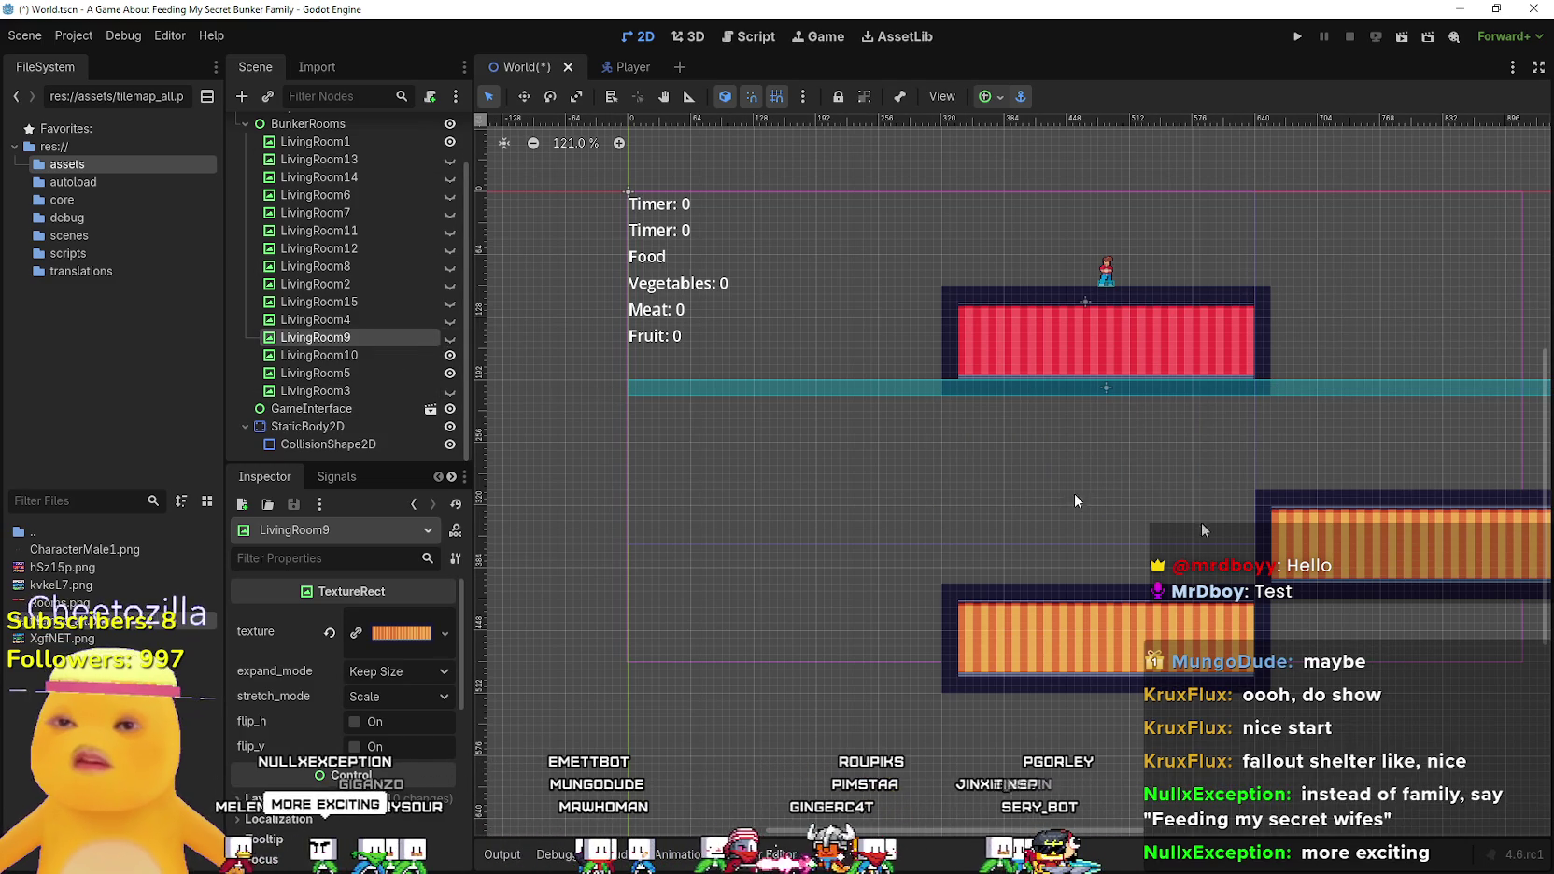
click(1434, 546)
click(449, 355)
scroll(1011, 467, down, 2)
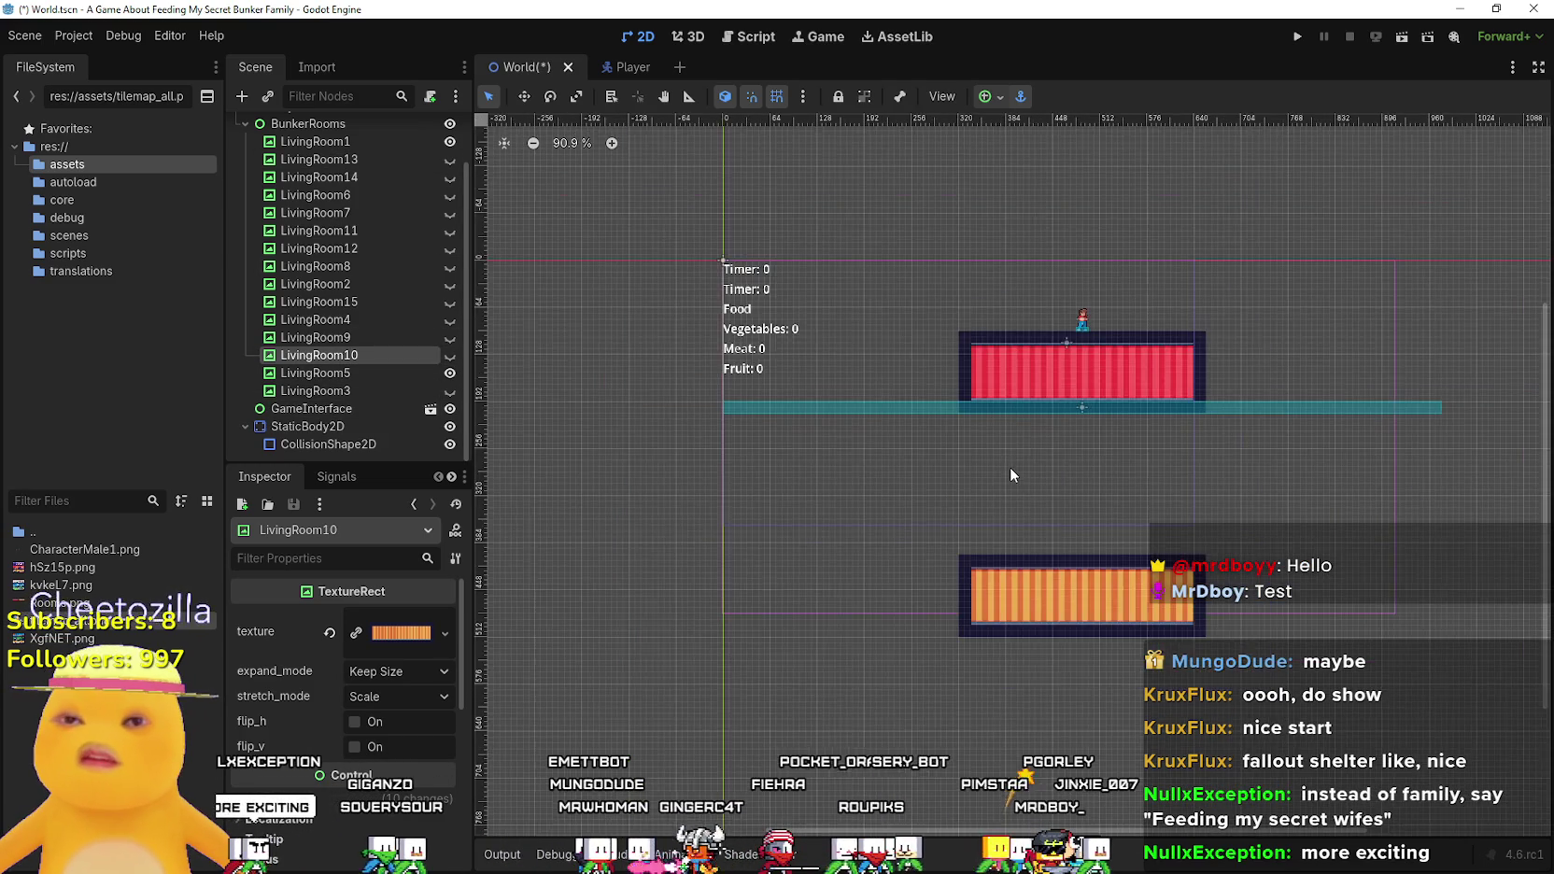
scroll(1018, 463, up, 2)
click(1298, 37)
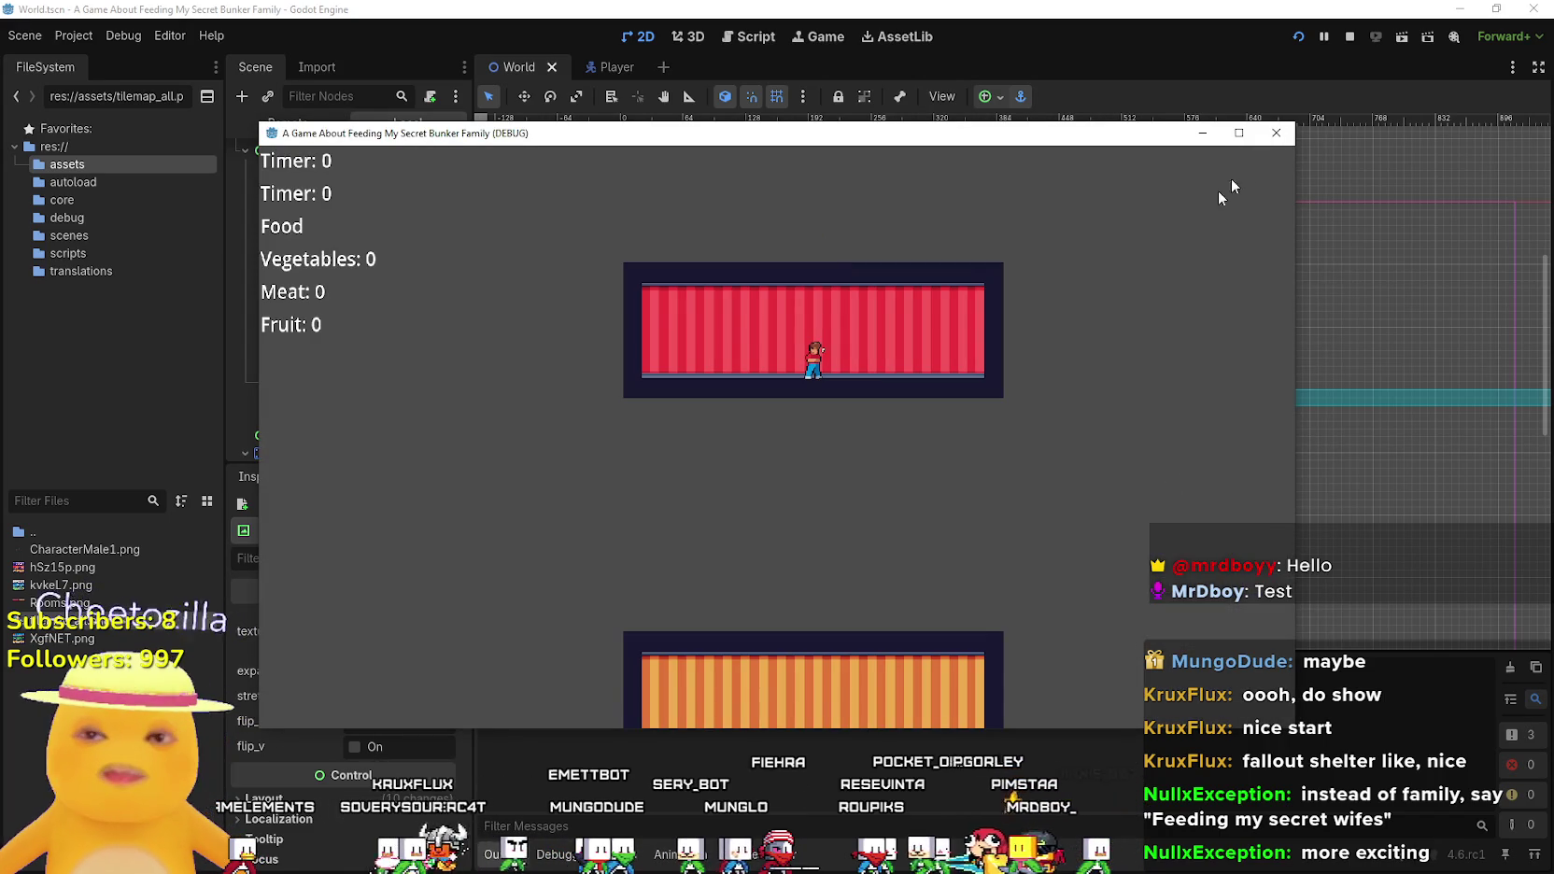
Maximize the debug game window and drag the player onto the red room's floor.
click(1238, 133)
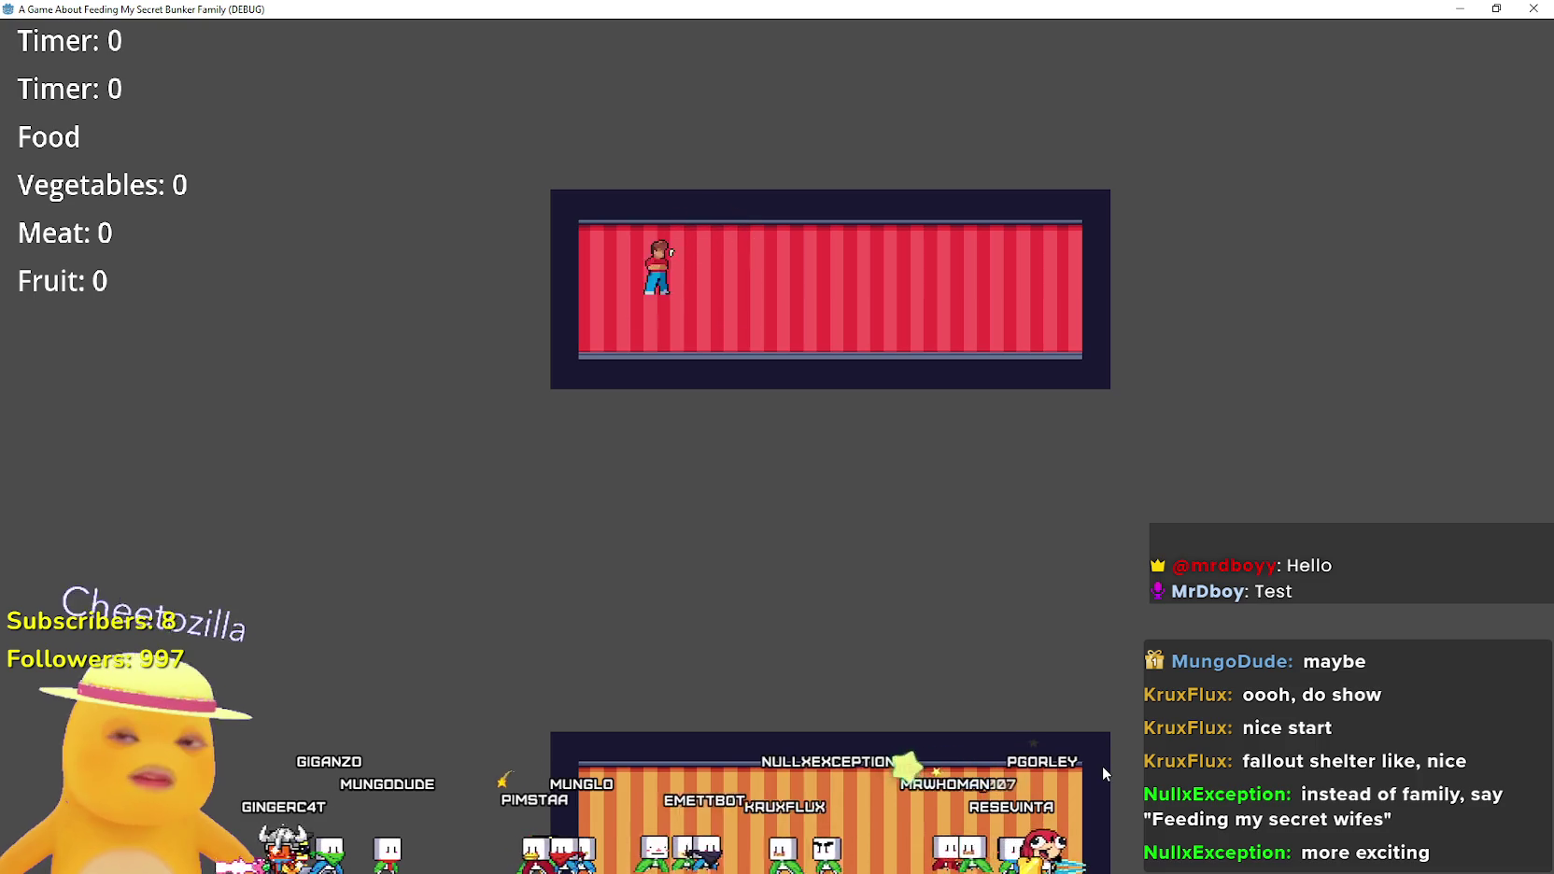
drag(607, 332, 729, 201)
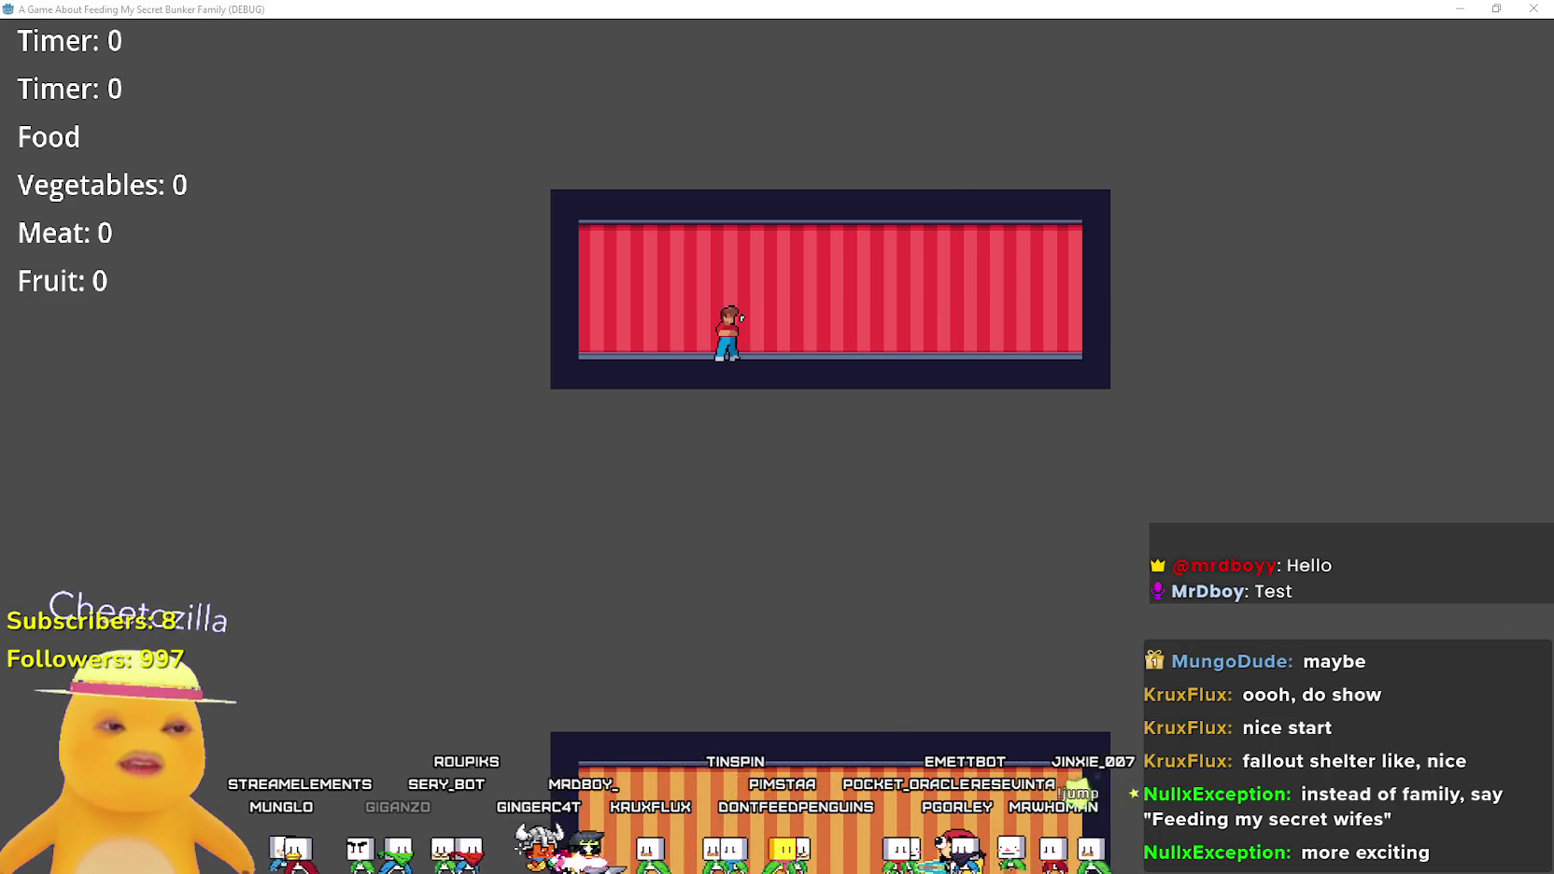
Narrow and reposition the Games.txt Notepad window, then place the browser's mascot image over it.
key(alt+Tab)
scroll(549, 377, down, 3)
scroll(548, 376, up, 3)
click(548, 377)
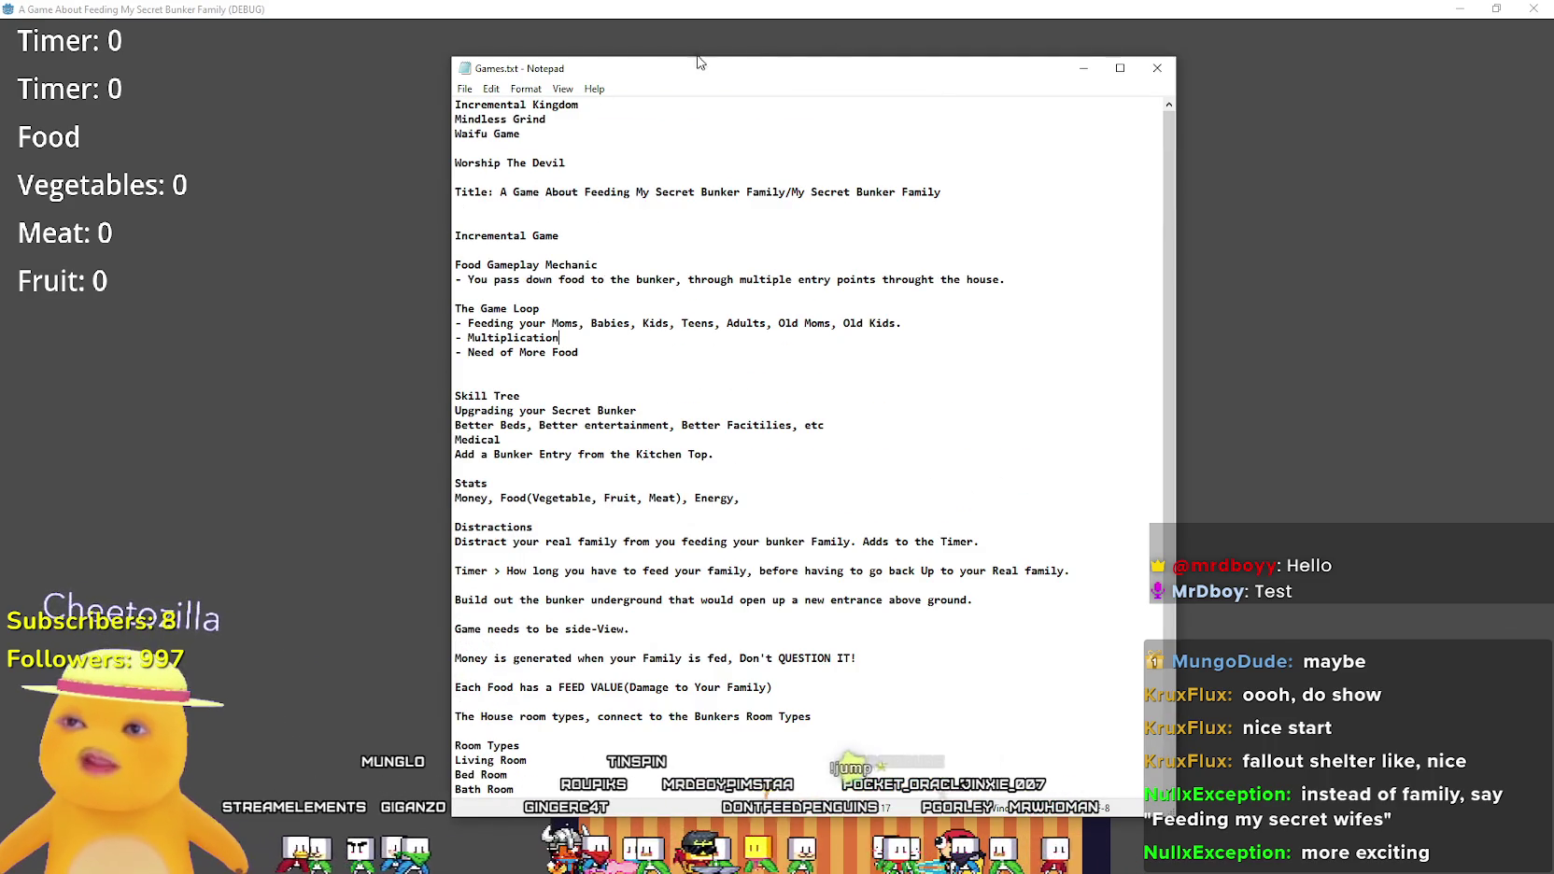
mouse_move(686, 72)
mouse_down()
mouse_move(215, 78)
mouse_move(238, 80)
mouse_up()
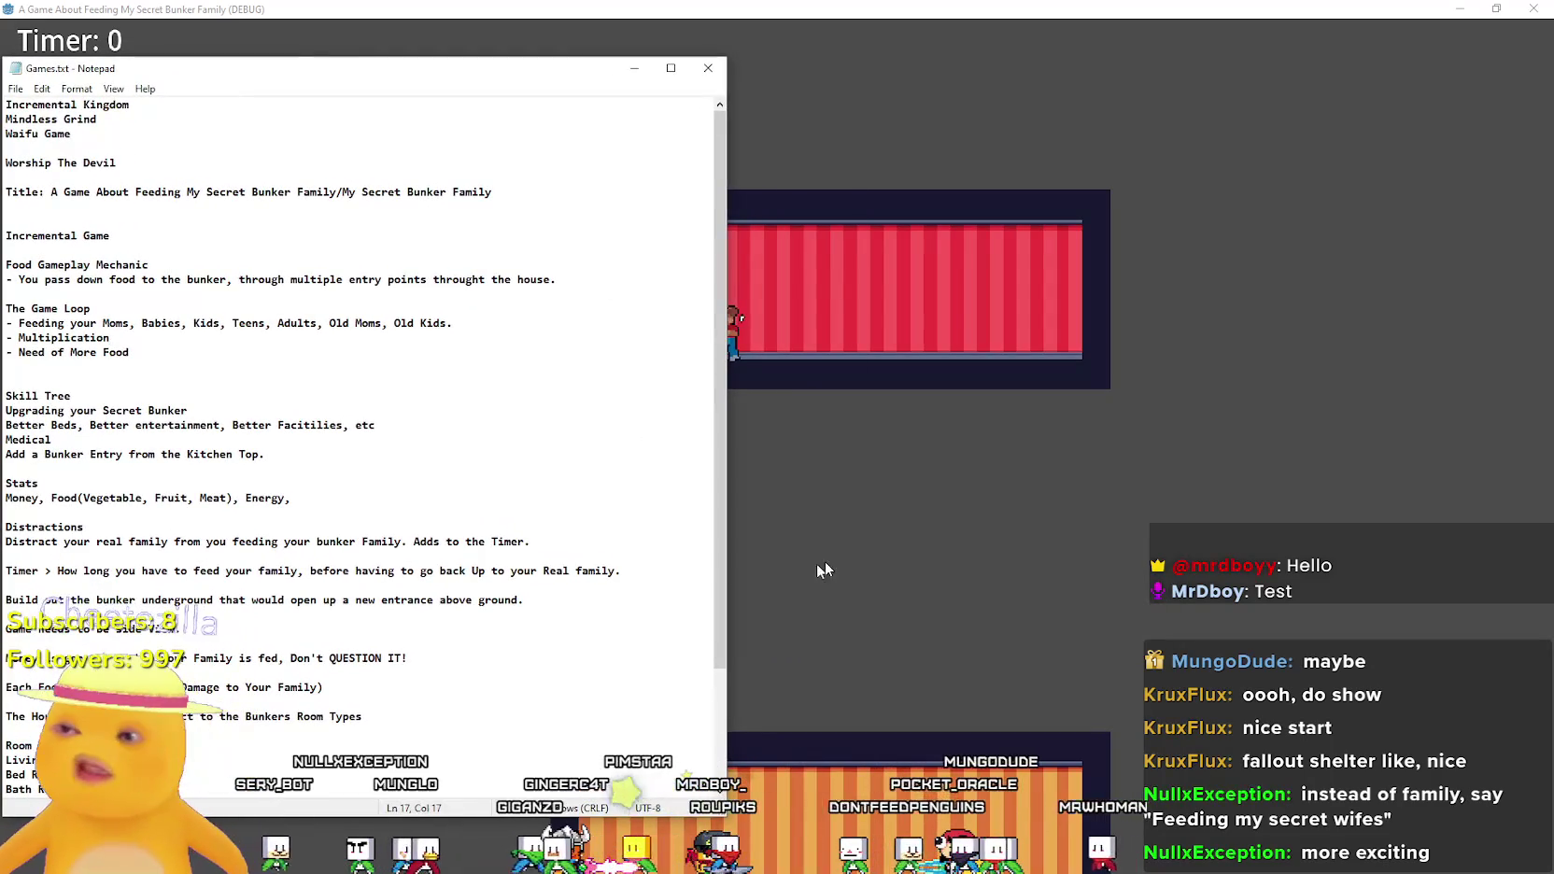
drag(726, 388, 551, 388)
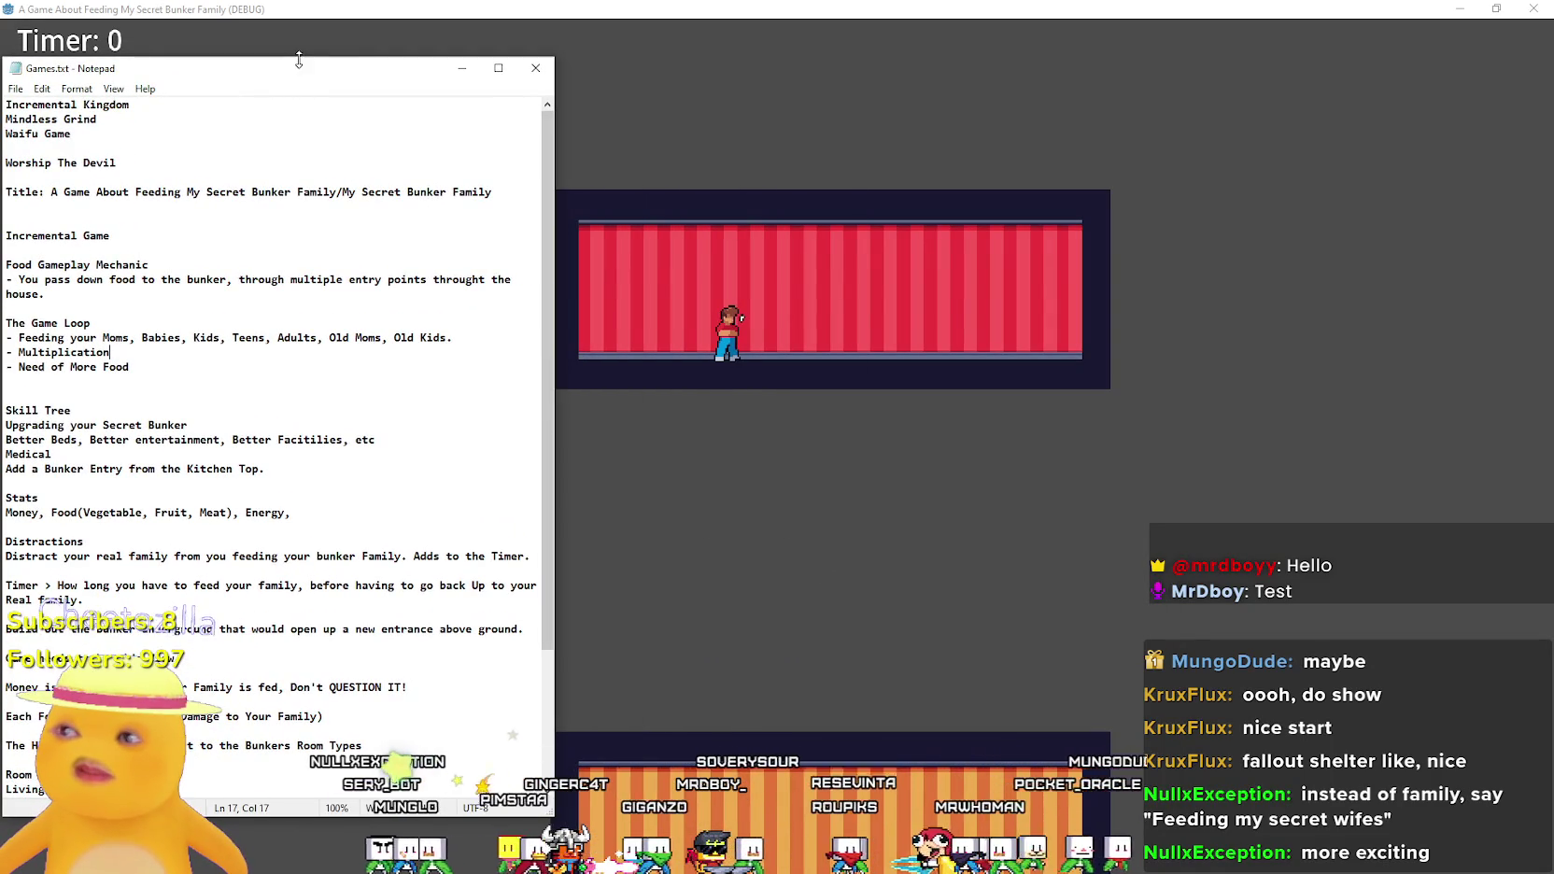
drag(301, 79, 418, 67)
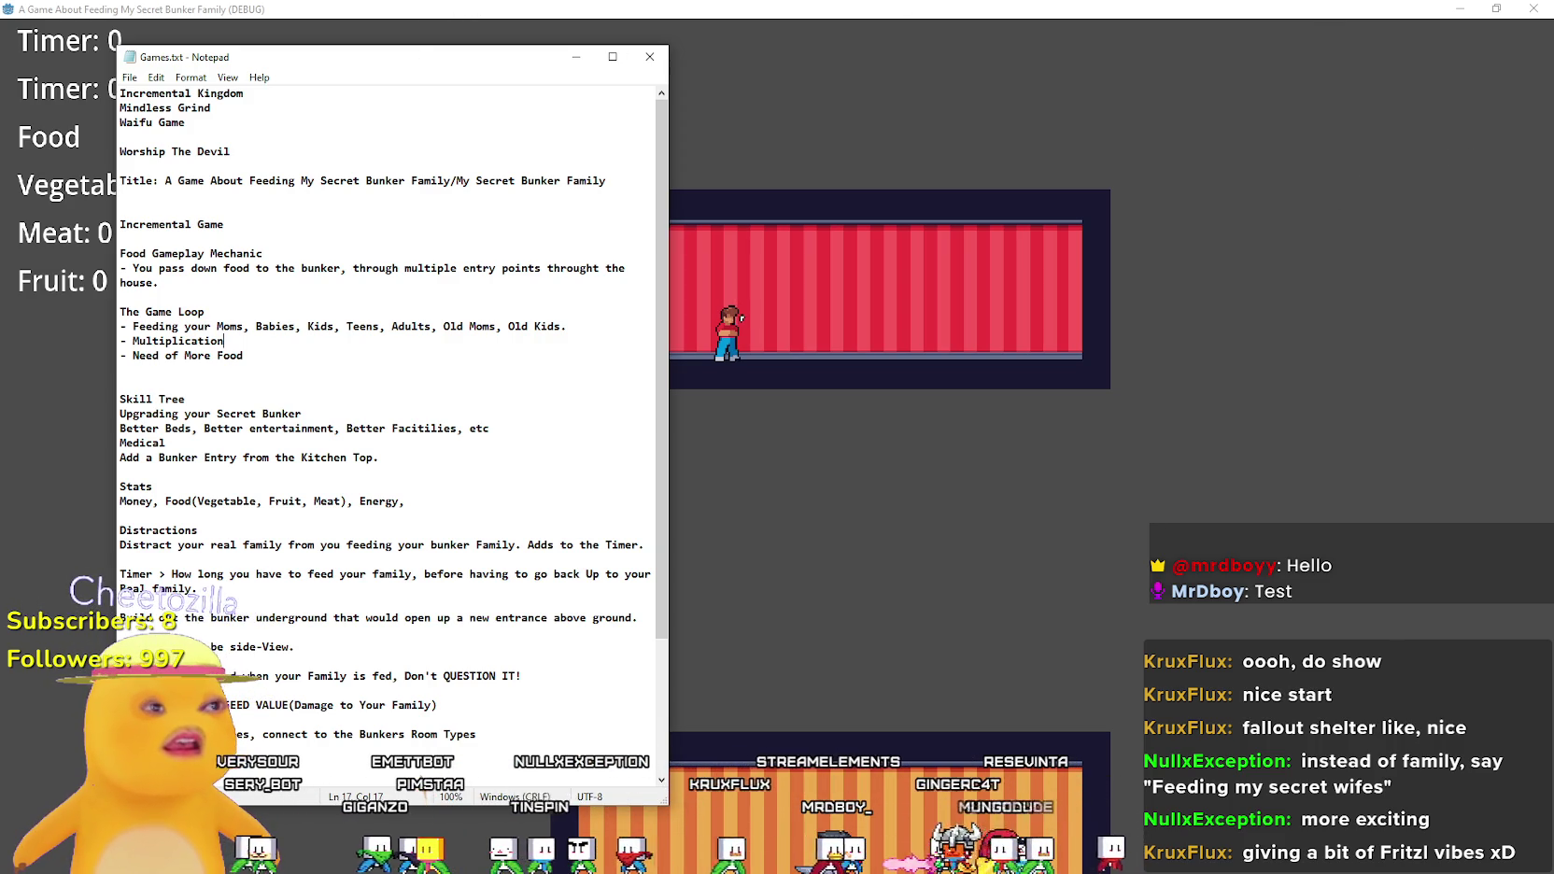
click(740, 318)
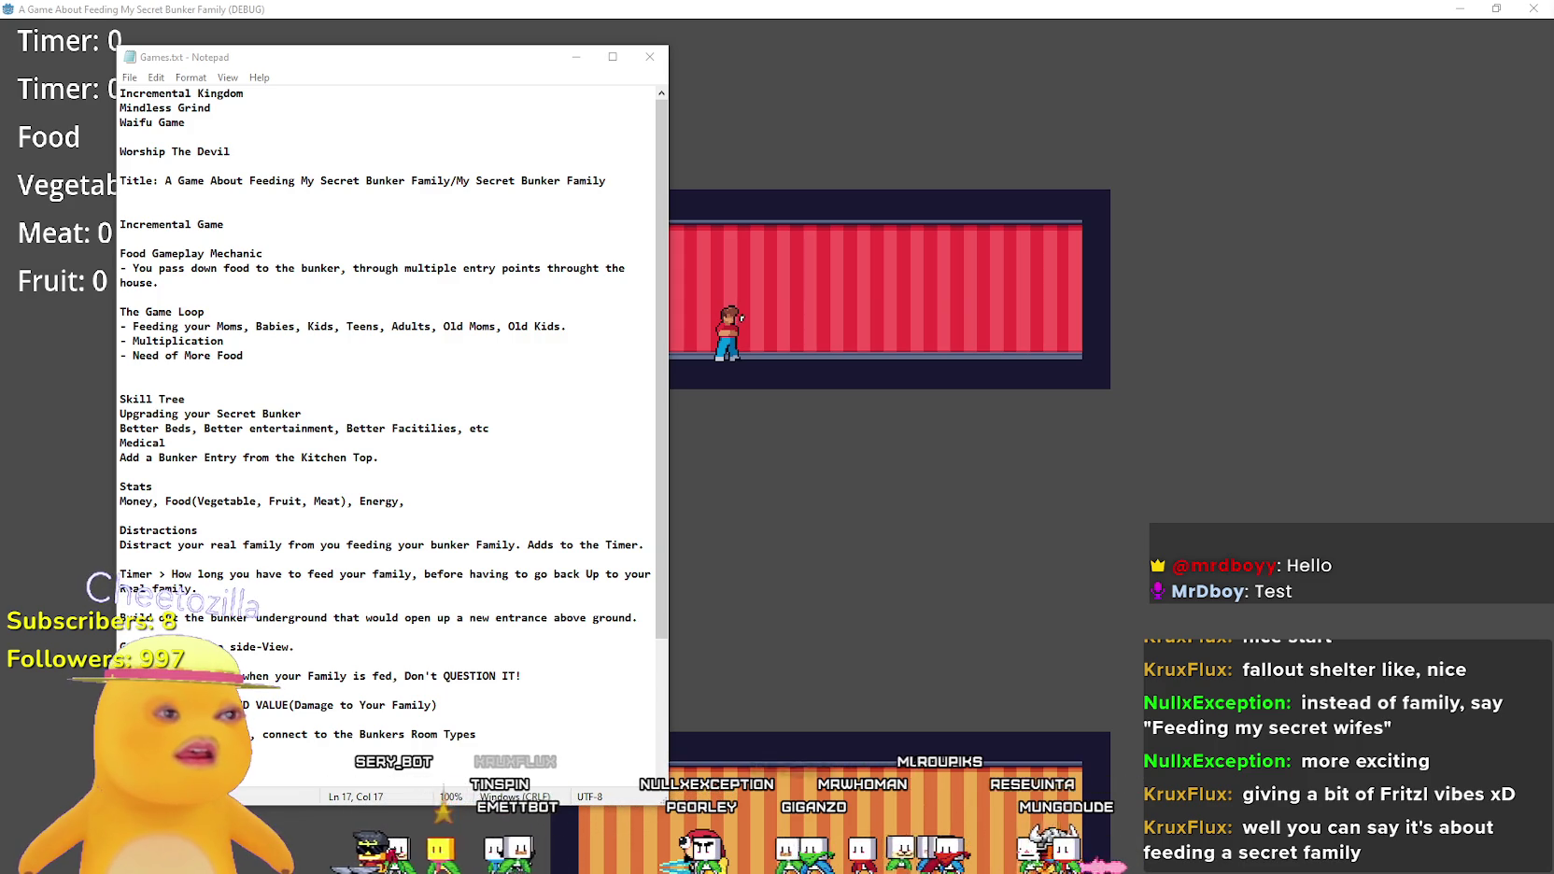
mouse_move(1553, 166)
mouse_down()
mouse_move(1142, 166)
mouse_move(1188, 79)
mouse_up()
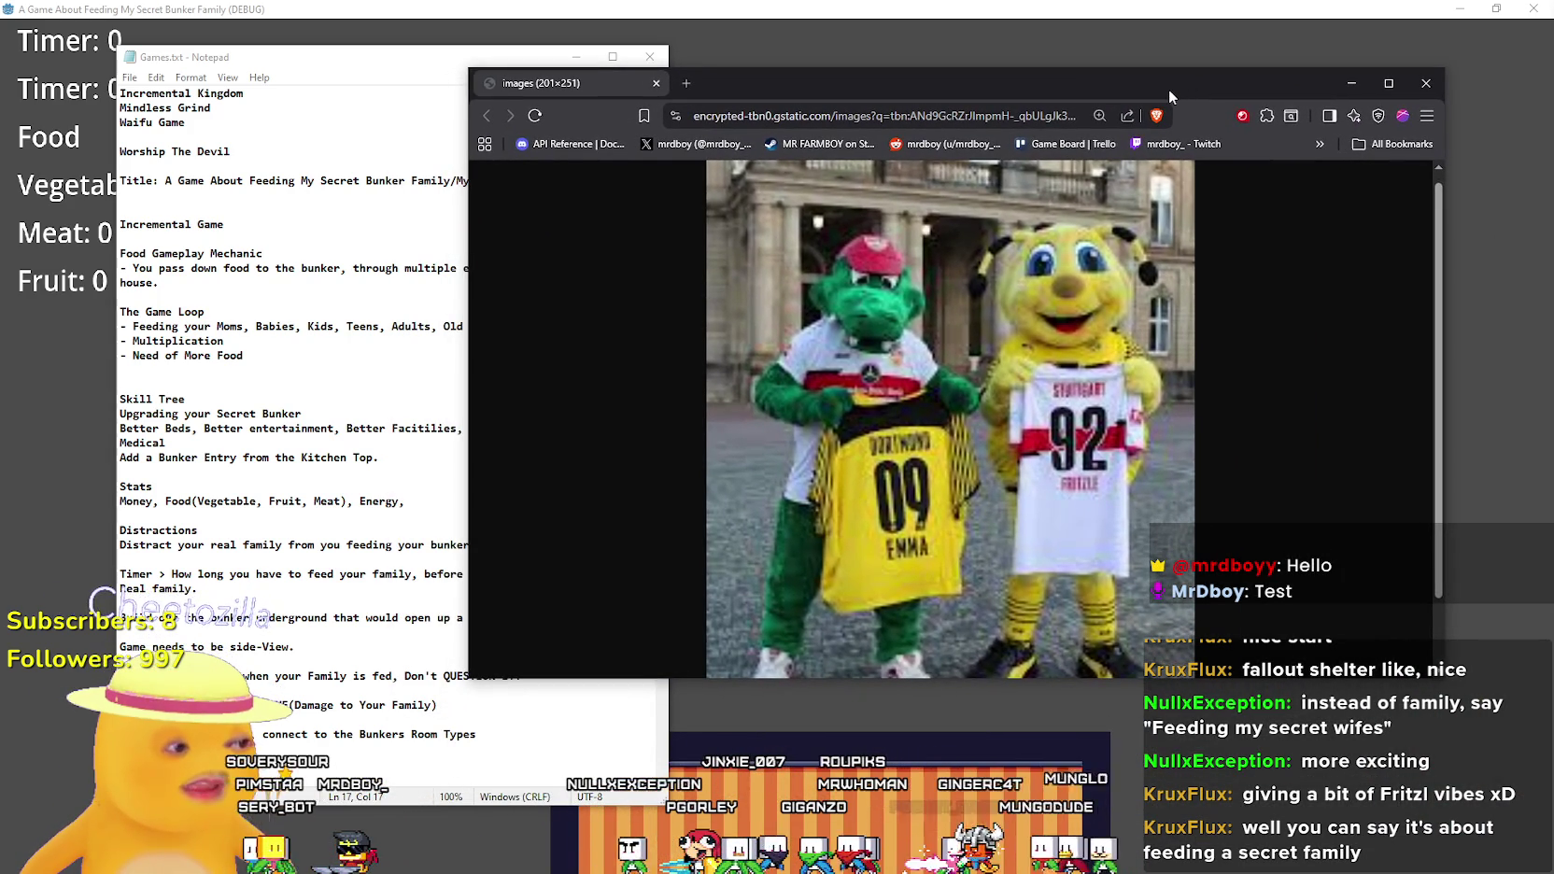